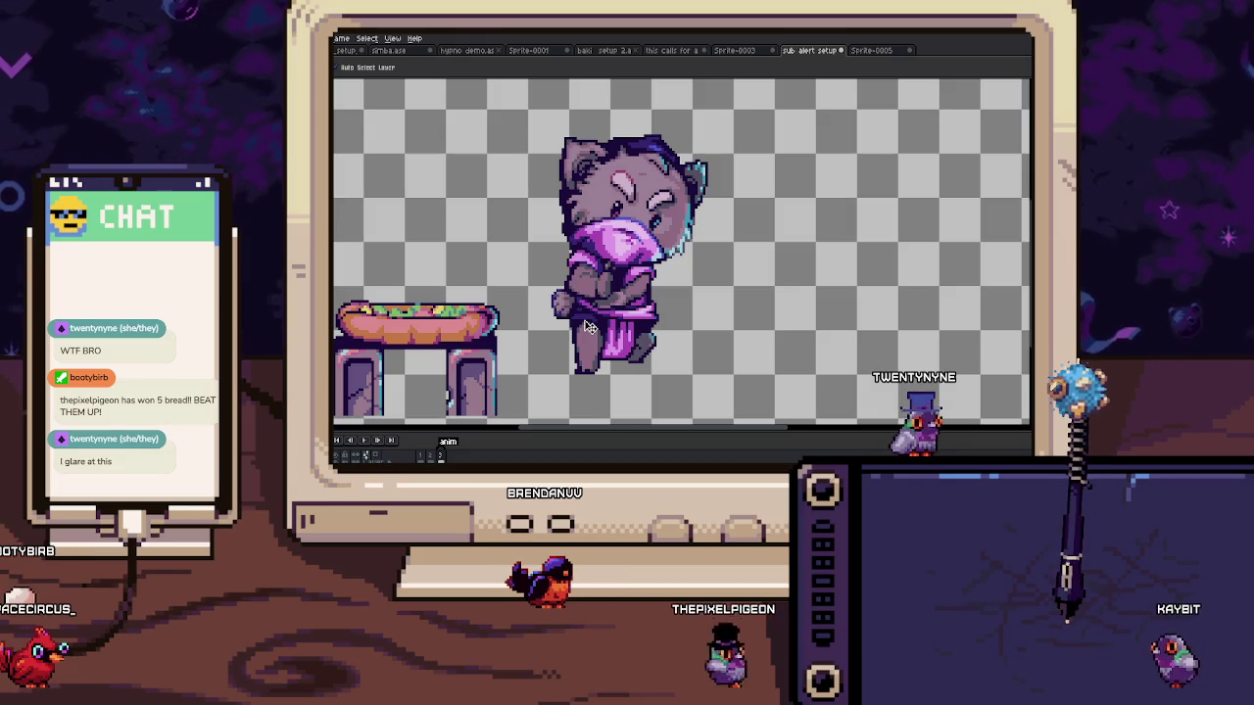
Step: Marquee-select the block around the cat's folded arms and nudge it a few pixels up
{"action": "left_click_drag", "start_coordinate": [656, 245], "coordinate": [683, 255]}
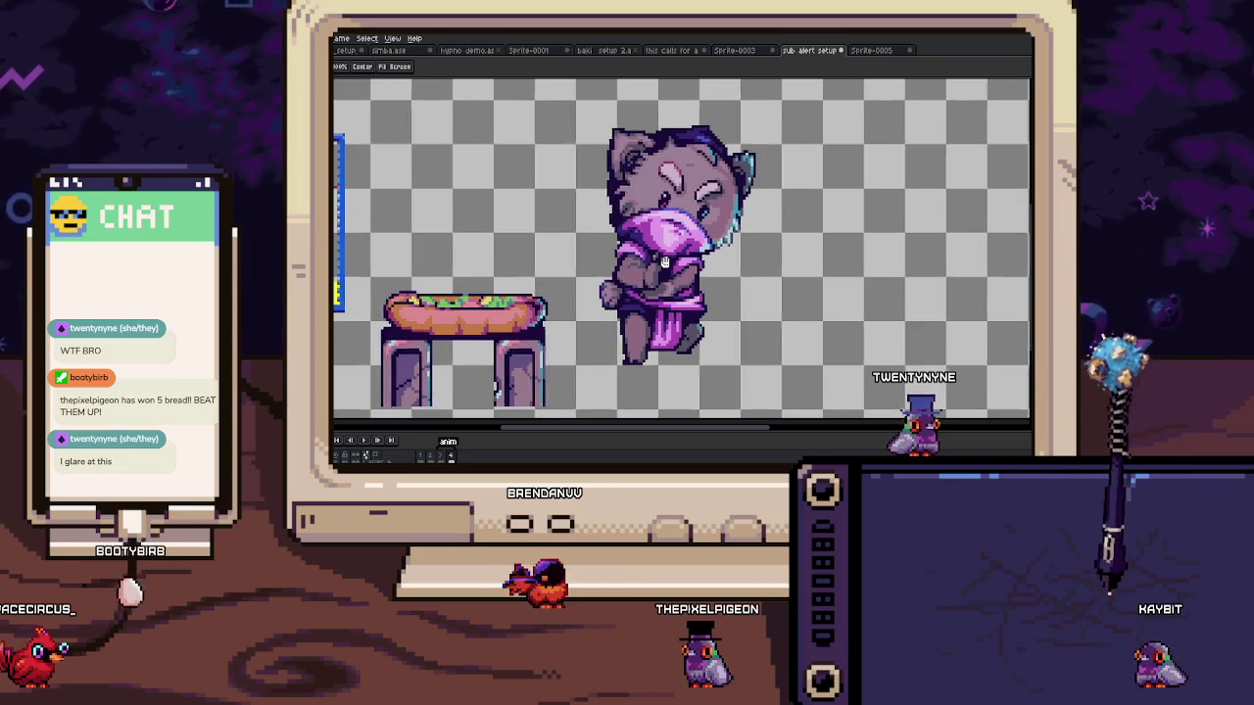
{"action": "scroll", "coordinate": [682, 272], "scroll_direction": "up", "scroll_amount": 1}
{"action": "scroll", "coordinate": [690, 365], "scroll_direction": "up", "scroll_amount": 2}
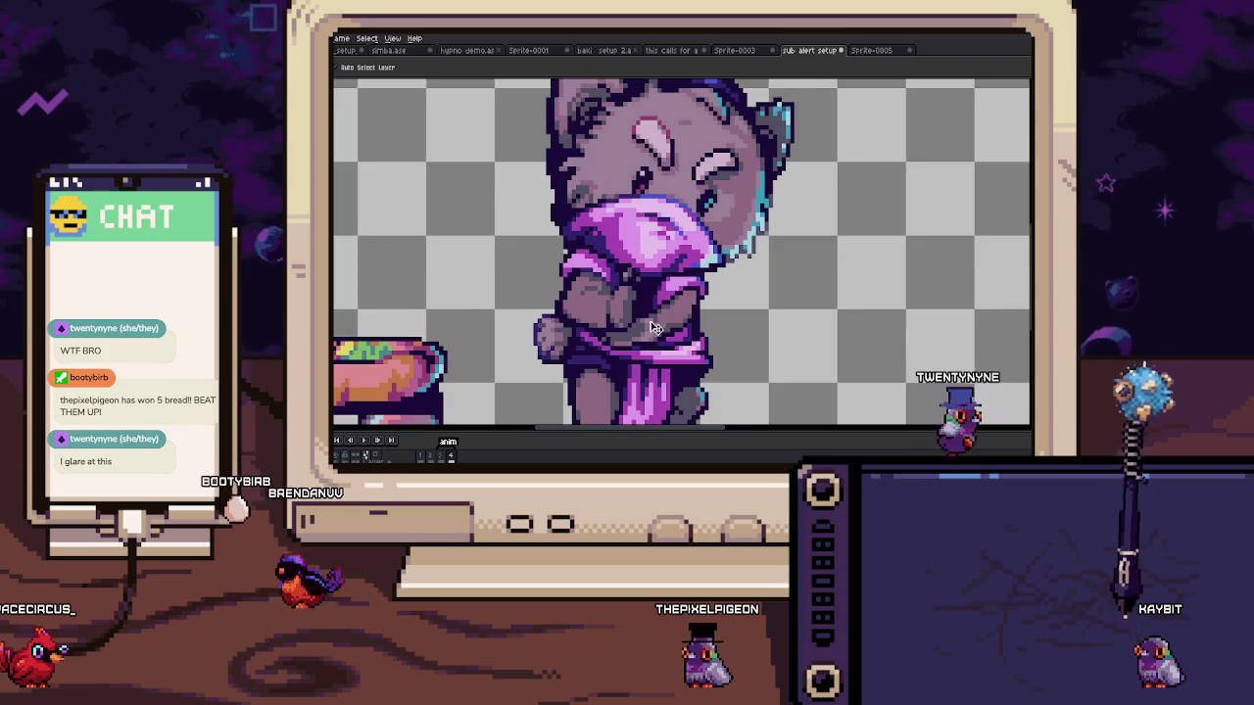
{"action": "key", "text": "m"}
{"action": "left_click_drag", "start_coordinate": [584, 278], "coordinate": [648, 344]}
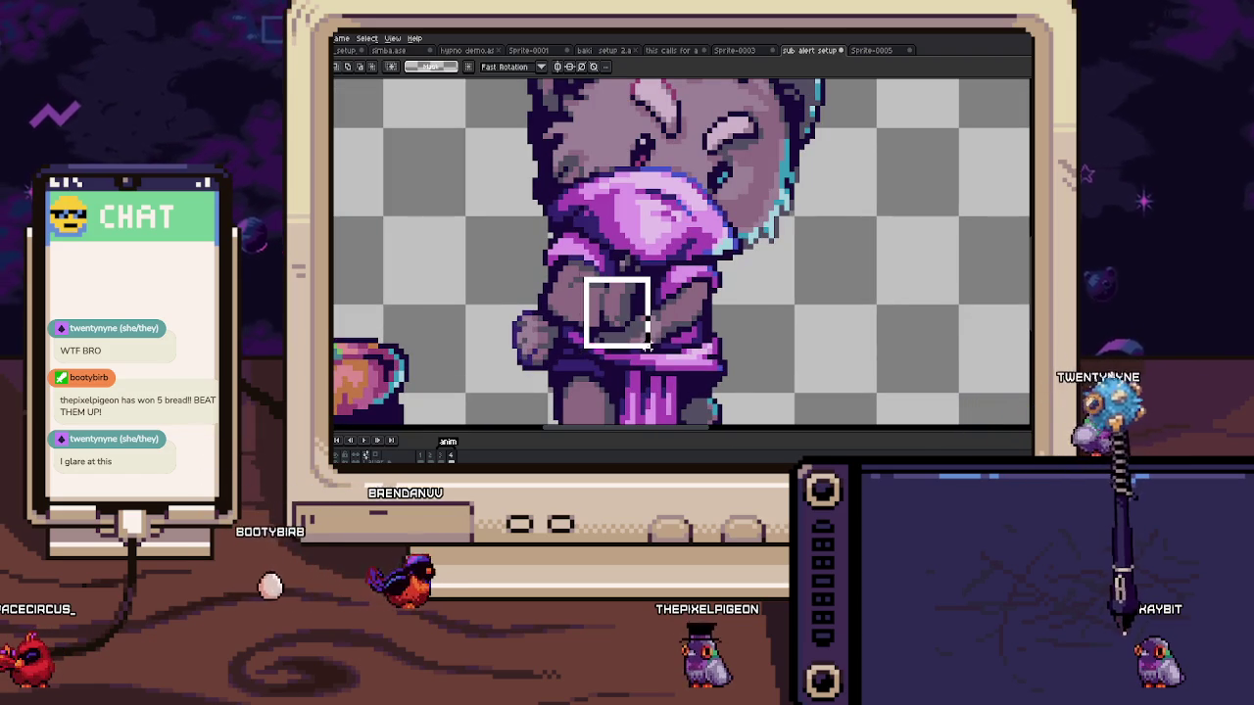
{"action": "scroll", "coordinate": [648, 345], "scroll_direction": "up", "scroll_amount": 2}
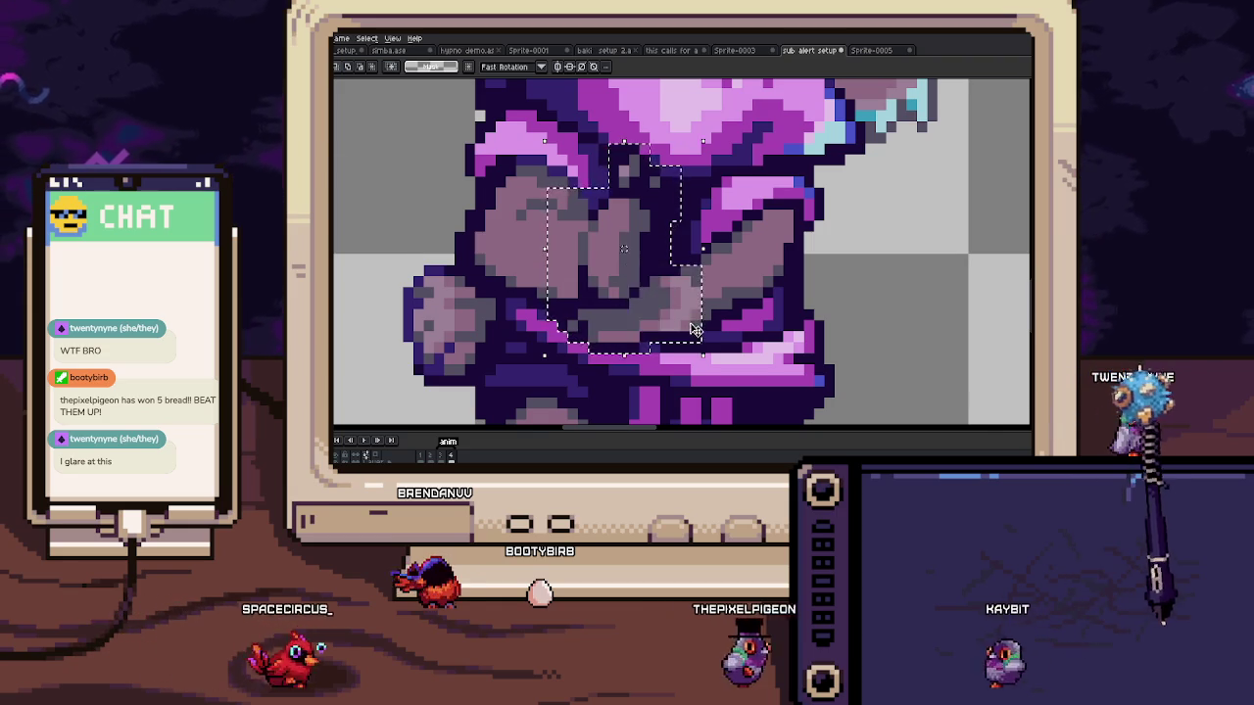
{"action": "scroll", "coordinate": [688, 318], "scroll_direction": "down", "scroll_amount": 4}
{"action": "left_click_drag", "start_coordinate": [684, 316], "coordinate": [682, 312]}
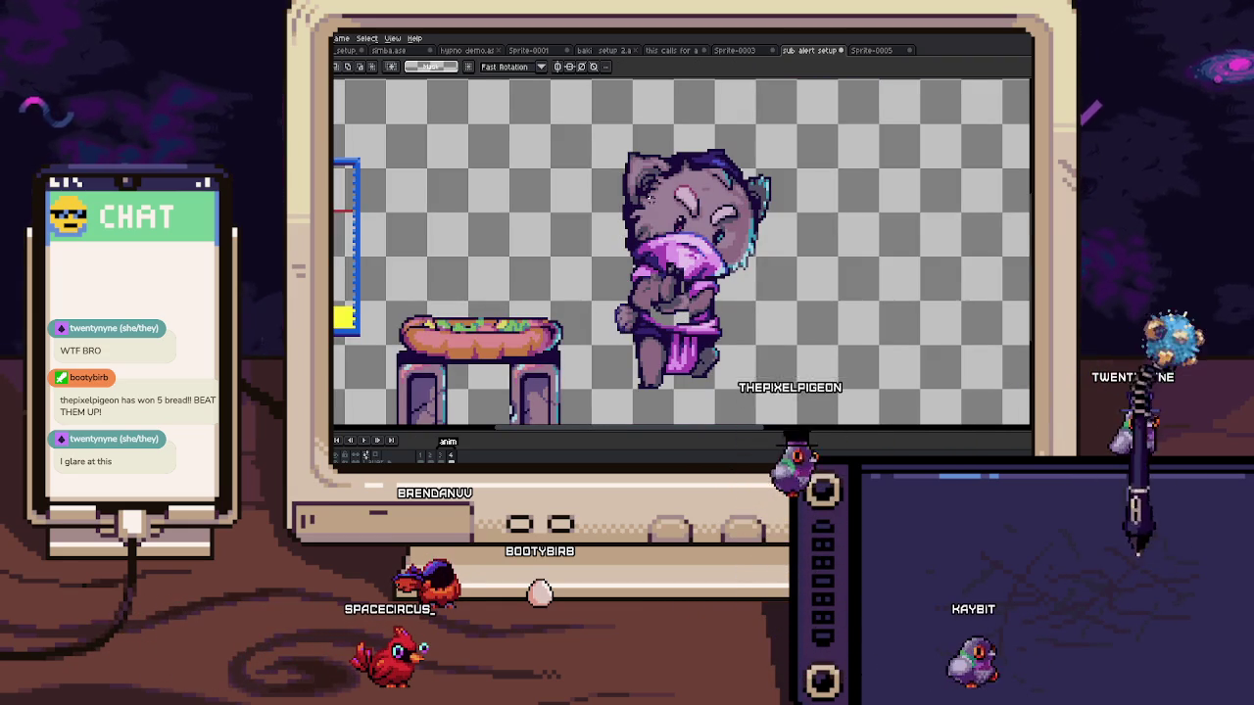
Step: Zoom in and draw dark pixels along the cyan edge of the cat's cheek
{"action": "scroll", "coordinate": [732, 196], "scroll_direction": "up", "scroll_amount": 1}
{"action": "scroll", "coordinate": [733, 196], "scroll_direction": "up", "scroll_amount": 1}
{"action": "scroll", "coordinate": [732, 196], "scroll_direction": "up", "scroll_amount": 1}
{"action": "scroll", "coordinate": [732, 196], "scroll_direction": "up", "scroll_amount": 1}
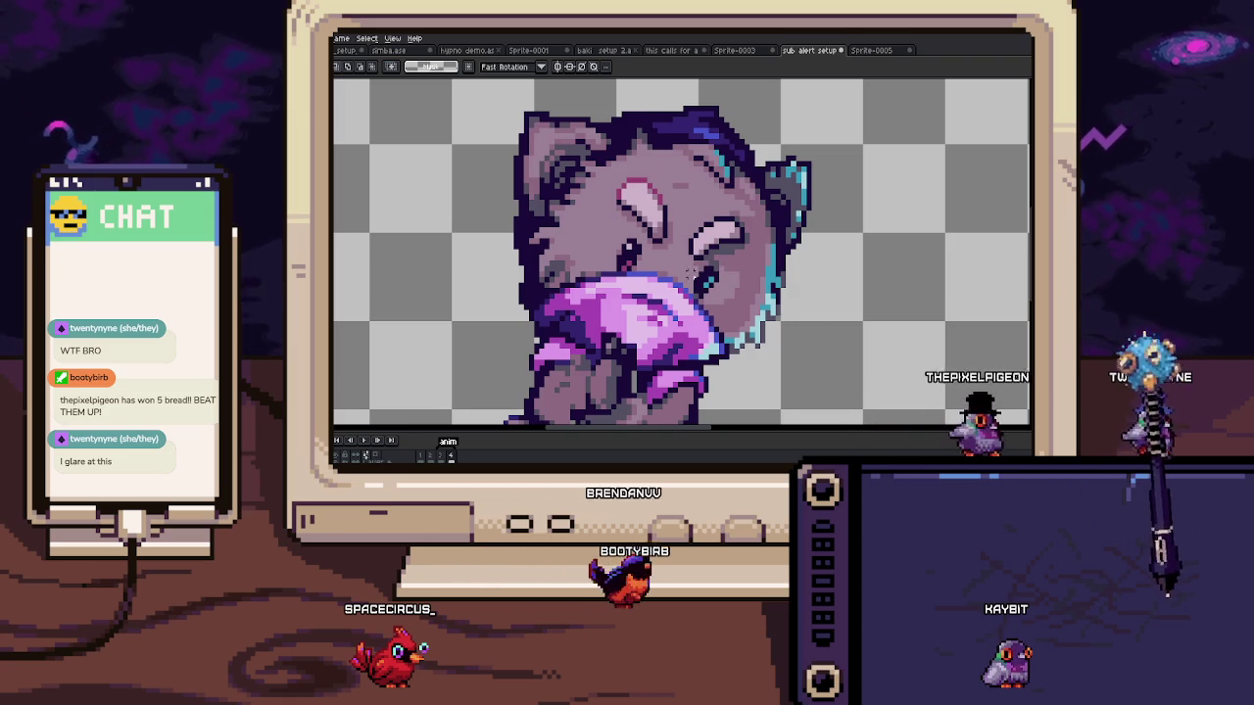
{"action": "key", "text": "b"}
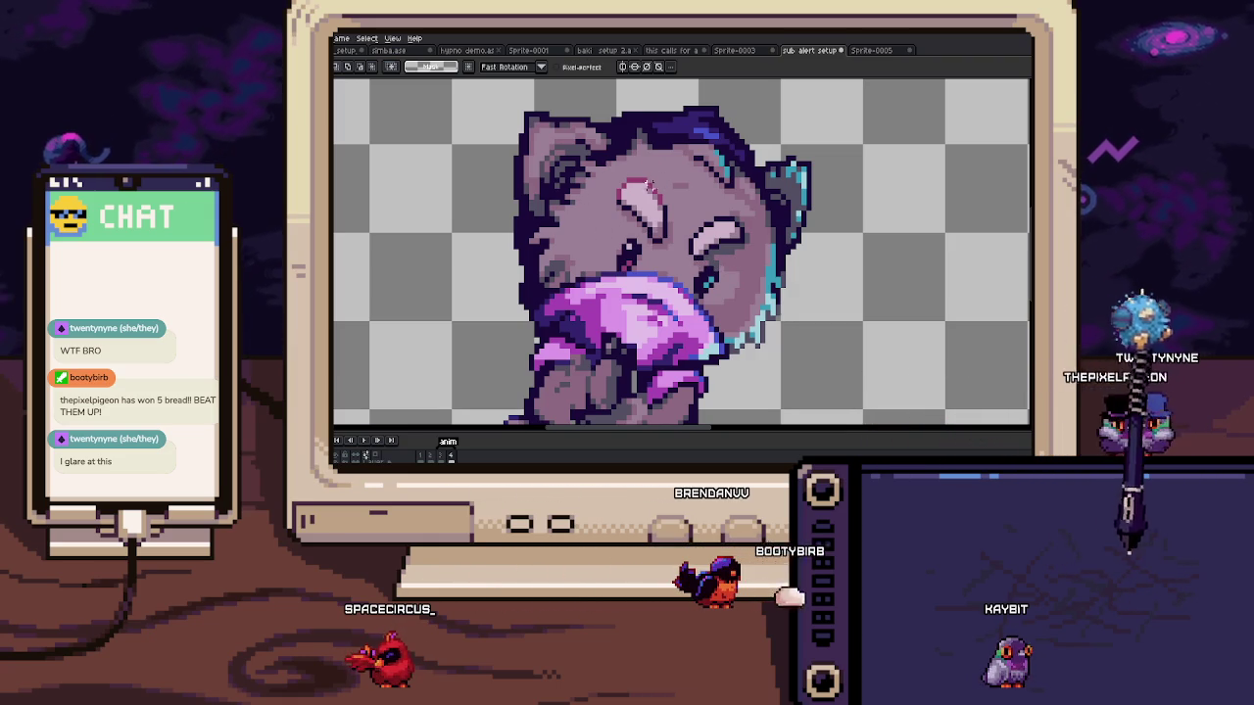
{"action": "mouse_move", "coordinate": [581, 108]}
{"action": "left_mouse_down"}
{"action": "mouse_move", "coordinate": [511, 175]}
{"action": "mouse_move", "coordinate": [529, 211]}
{"action": "left_mouse_up"}
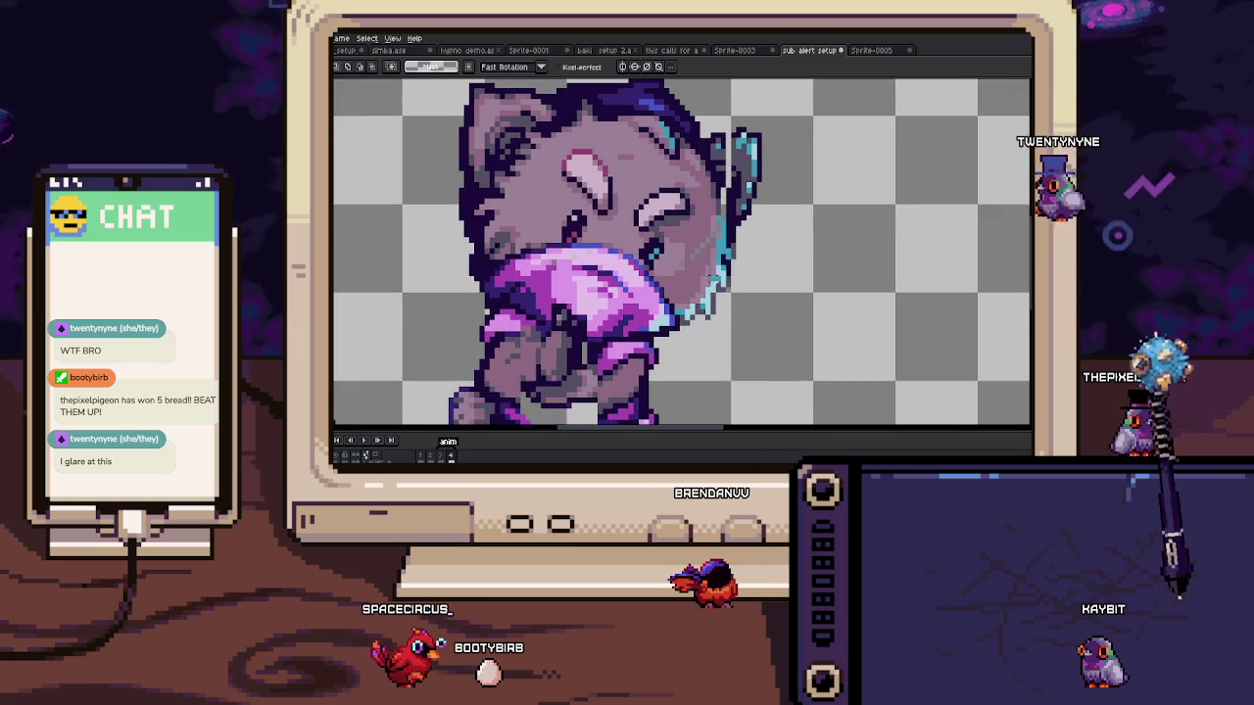
{"action": "scroll", "coordinate": [699, 270], "scroll_direction": "up", "scroll_amount": 3}
{"action": "left_click", "coordinate": [675, 296]}
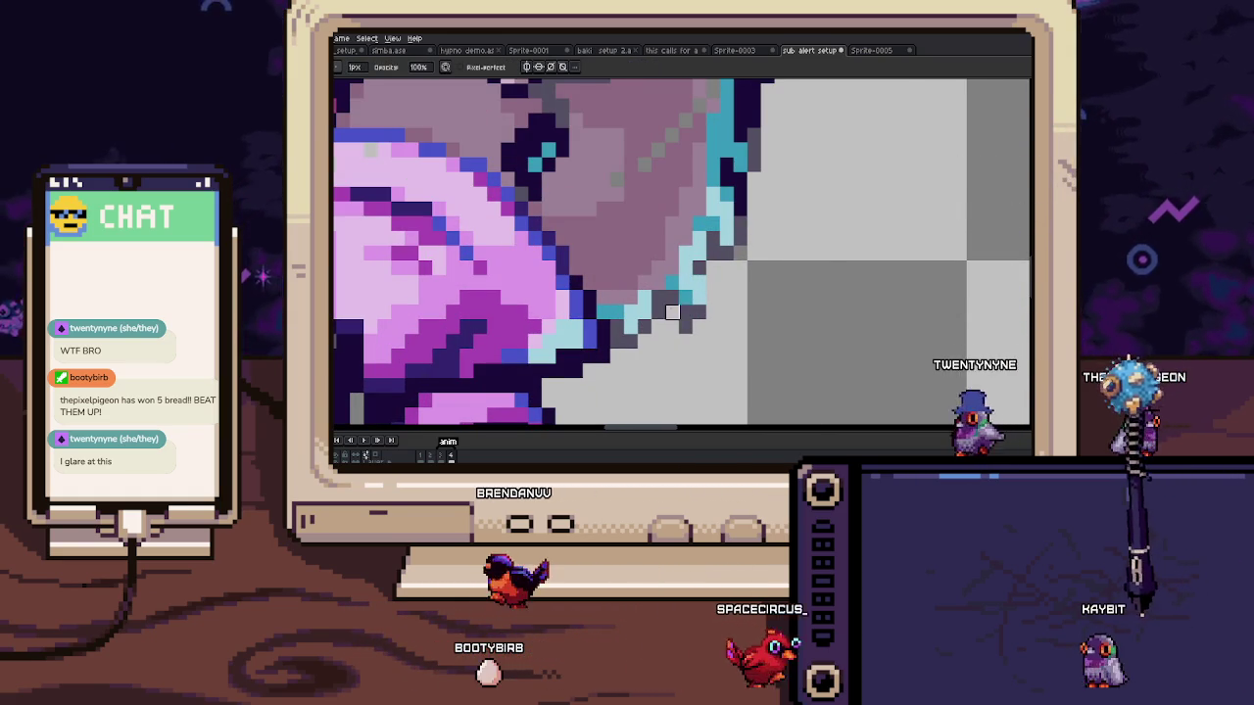
{"action": "left_click_drag", "start_coordinate": [695, 310], "coordinate": [709, 293]}
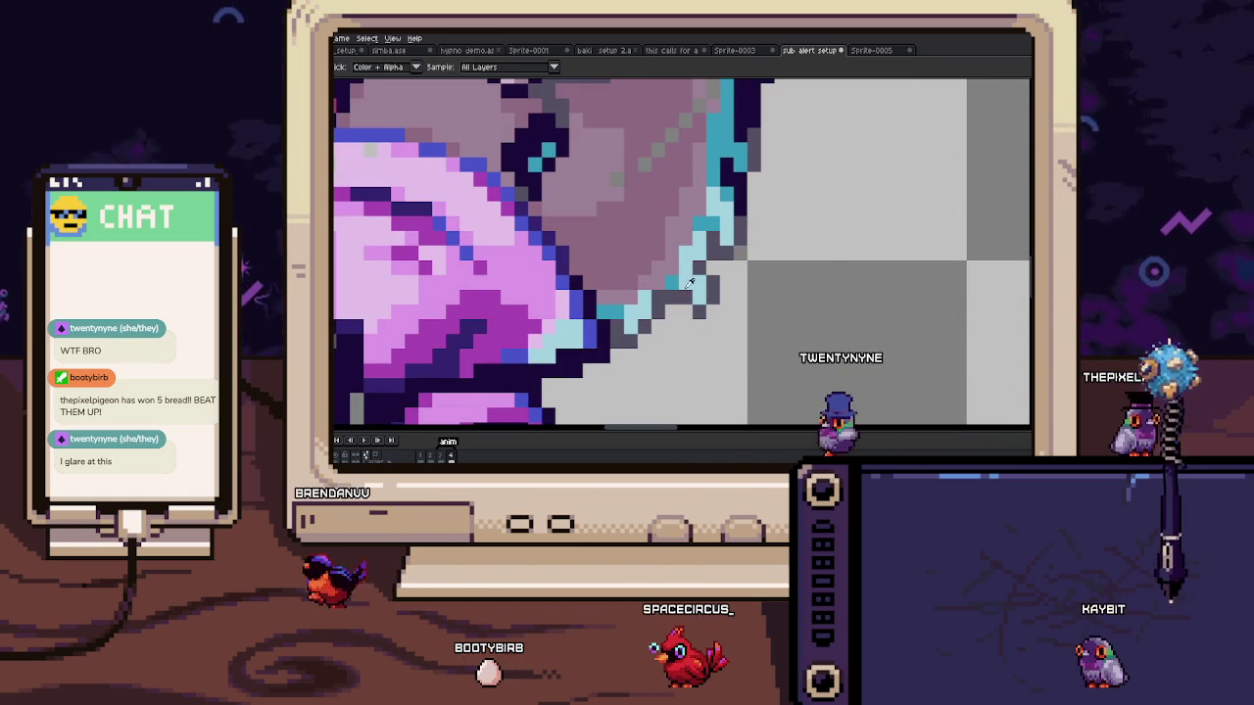
Step: Sample the teal colour and extend the teal edge upward along the cheek
{"action": "scroll", "coordinate": [712, 269], "scroll_direction": "down", "scroll_amount": 3}
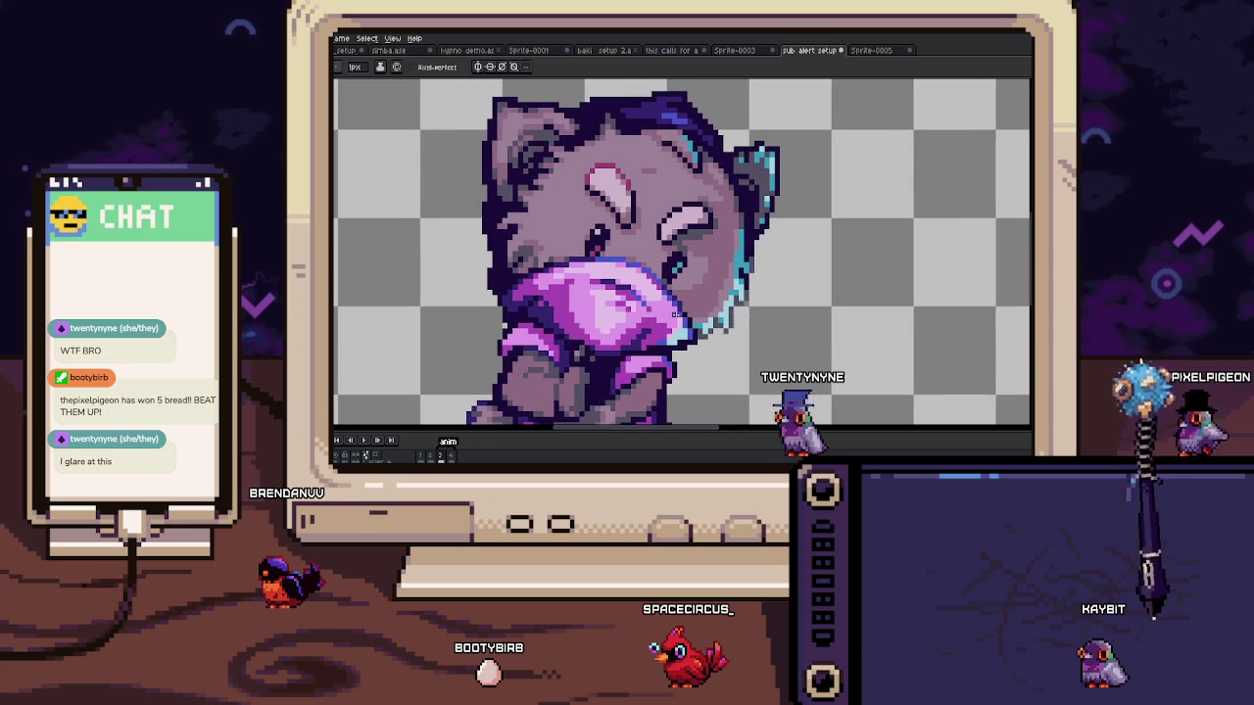
{"action": "scroll", "coordinate": [539, 264], "scroll_direction": "up", "scroll_amount": 2}
{"action": "scroll", "coordinate": [539, 264], "scroll_direction": "up", "scroll_amount": 1}
{"action": "key", "text": "i"}
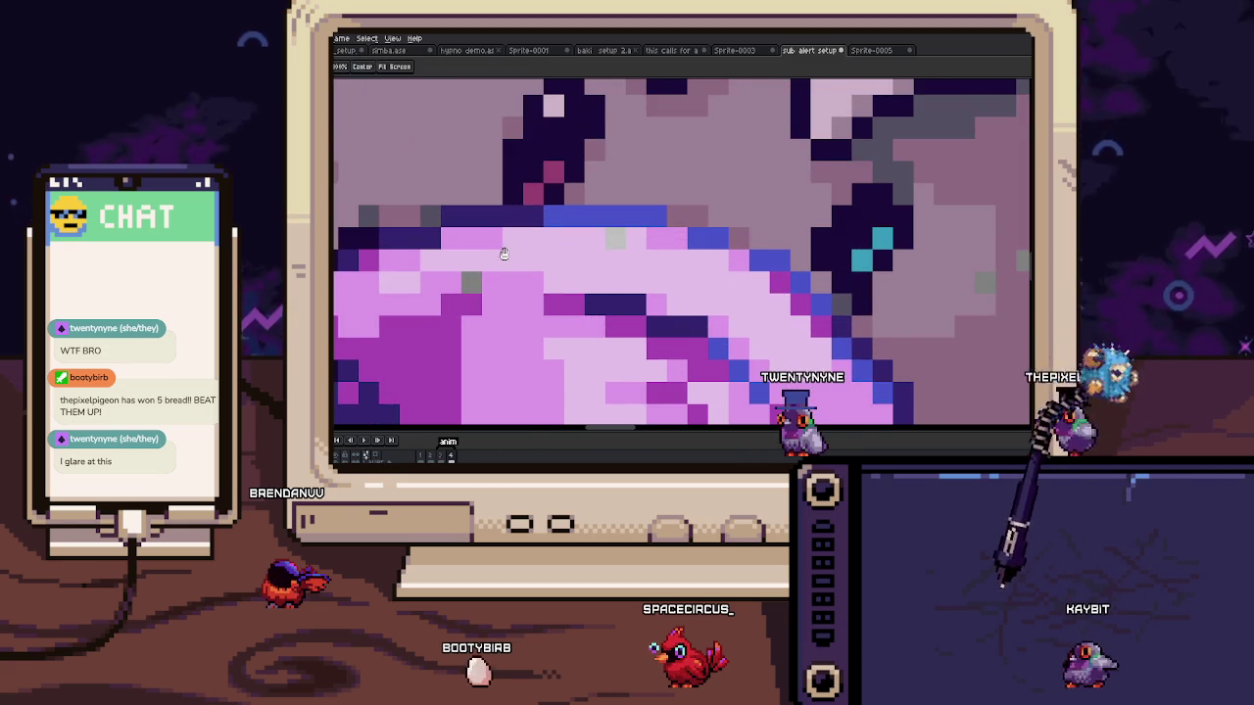
{"action": "scroll", "coordinate": [548, 270], "scroll_direction": "up", "scroll_amount": 1}
{"action": "key", "text": "b"}
{"action": "scroll", "coordinate": [577, 265], "scroll_direction": "down", "scroll_amount": 1}
{"action": "left_click_drag", "start_coordinate": [645, 258], "coordinate": [657, 311]}
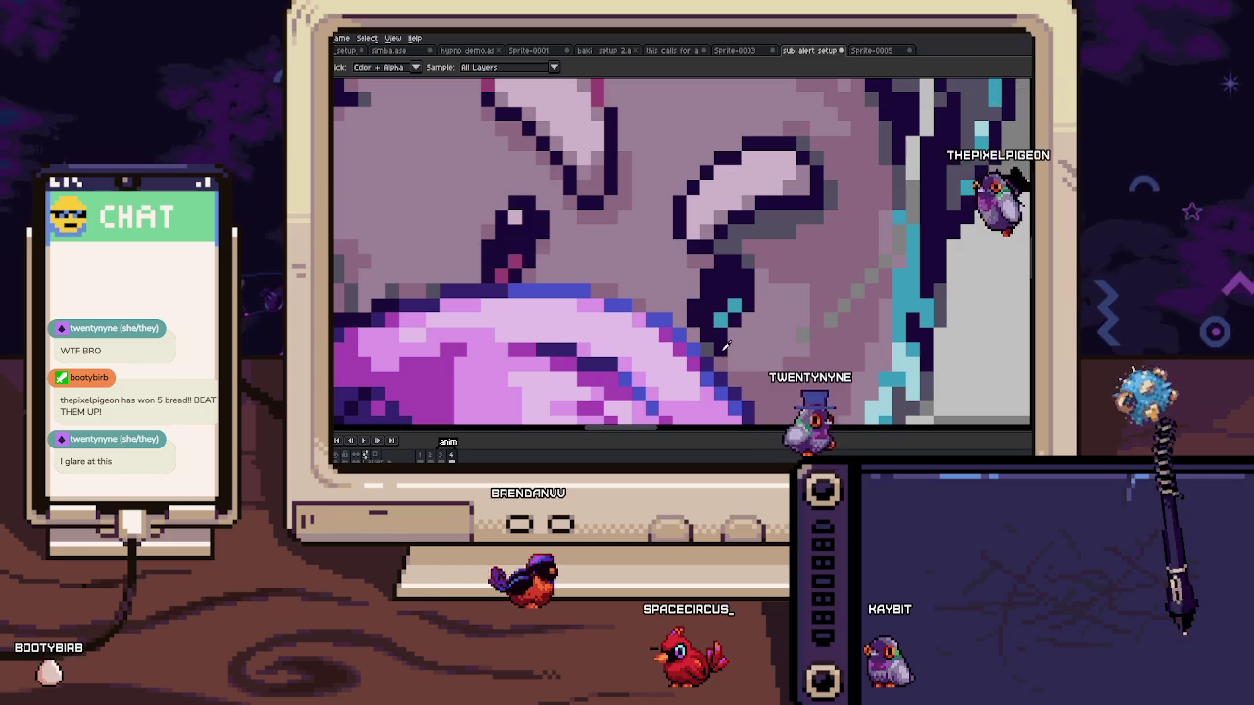
{"action": "key", "text": "b"}
{"action": "left_click_drag", "start_coordinate": [734, 307], "coordinate": [734, 285]}
Step: Shift the dark outline block beside the cat's mouth
{"action": "left_click_drag", "start_coordinate": [501, 223], "coordinate": [604, 282]}
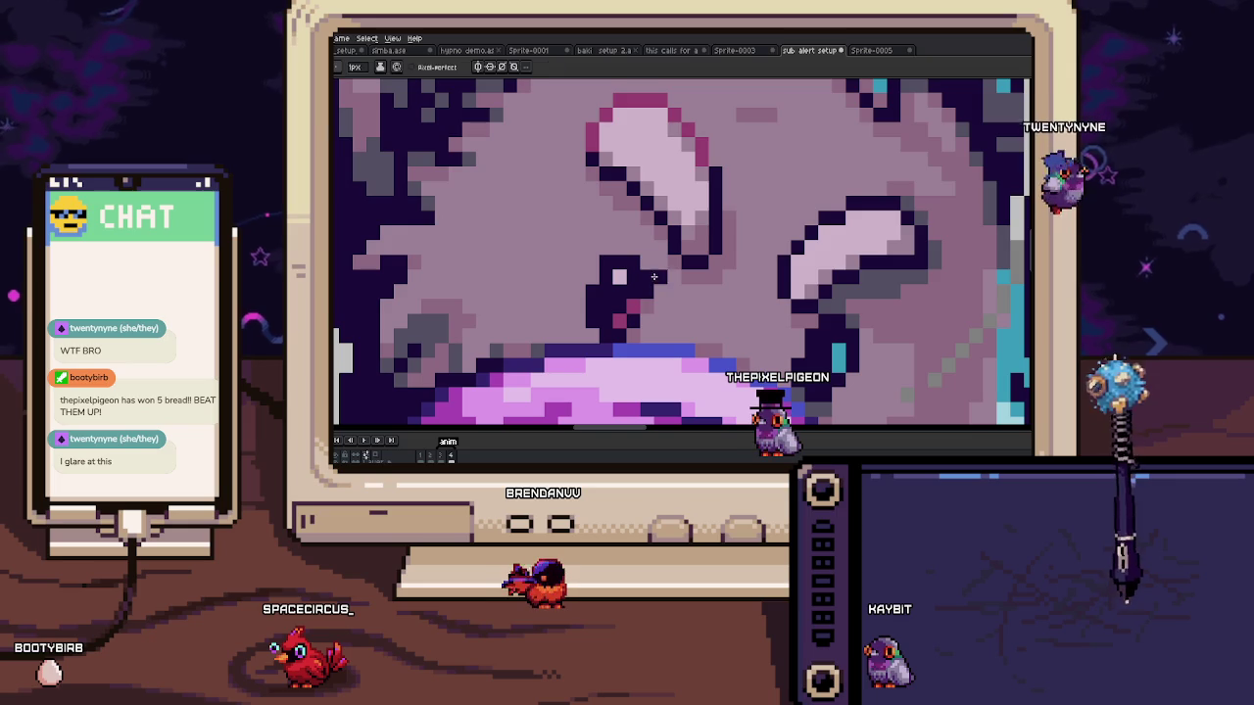
{"action": "scroll", "coordinate": [645, 307], "scroll_direction": "down", "scroll_amount": 1}
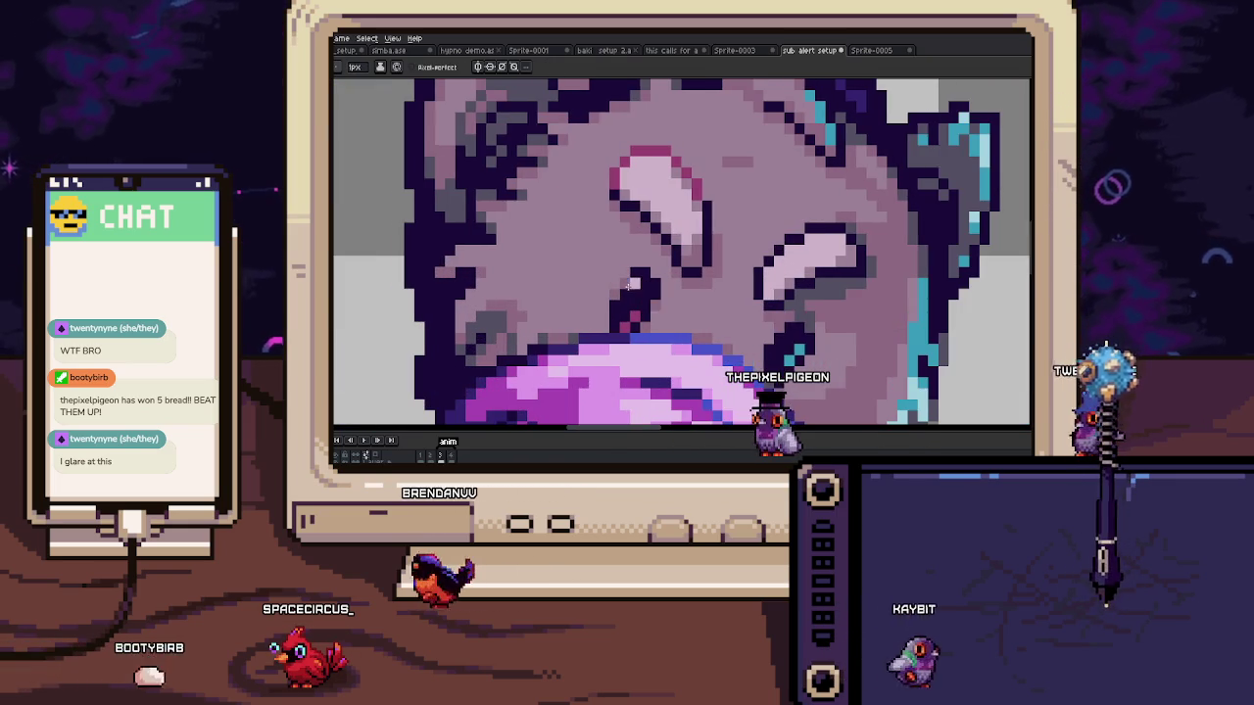
{"action": "scroll", "coordinate": [603, 290], "scroll_direction": "up", "scroll_amount": 2}
{"action": "left_click_drag", "start_coordinate": [621, 208], "coordinate": [714, 231]}
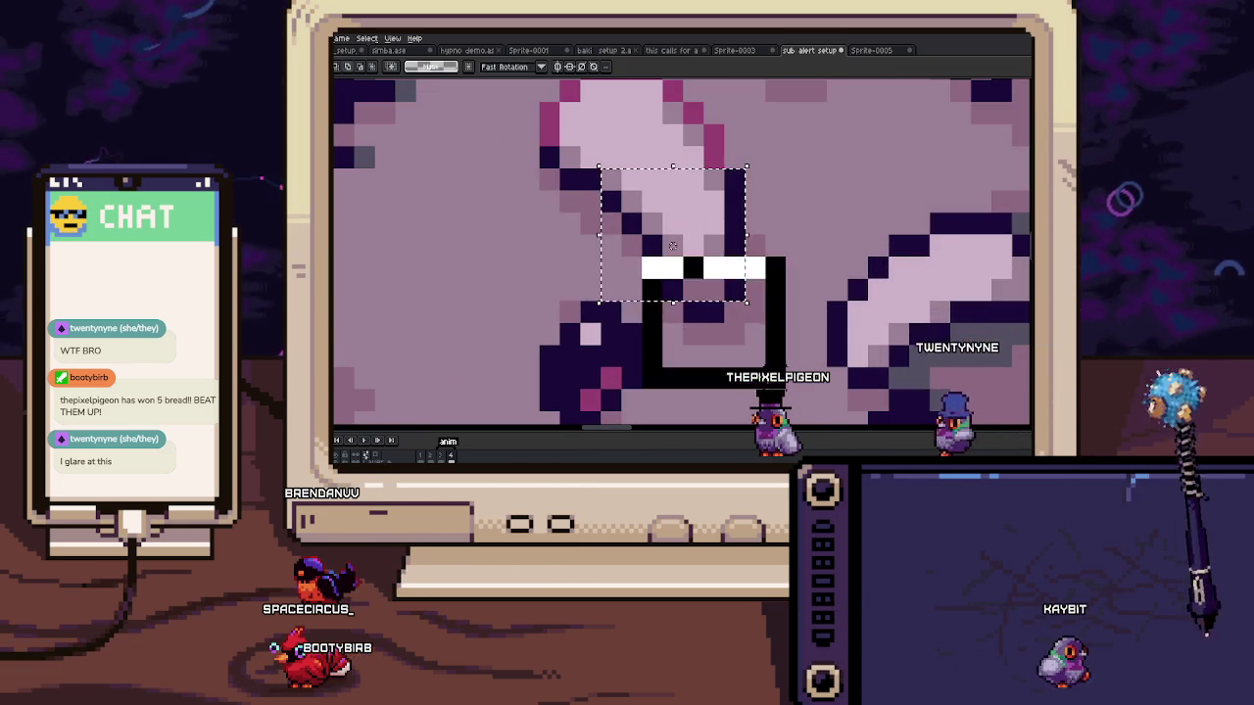
Step: Select the pink mouth pixels in two overlapping rectangles
{"action": "key", "text": "b"}
{"action": "scroll", "coordinate": [648, 262], "scroll_direction": "up", "scroll_amount": 2}
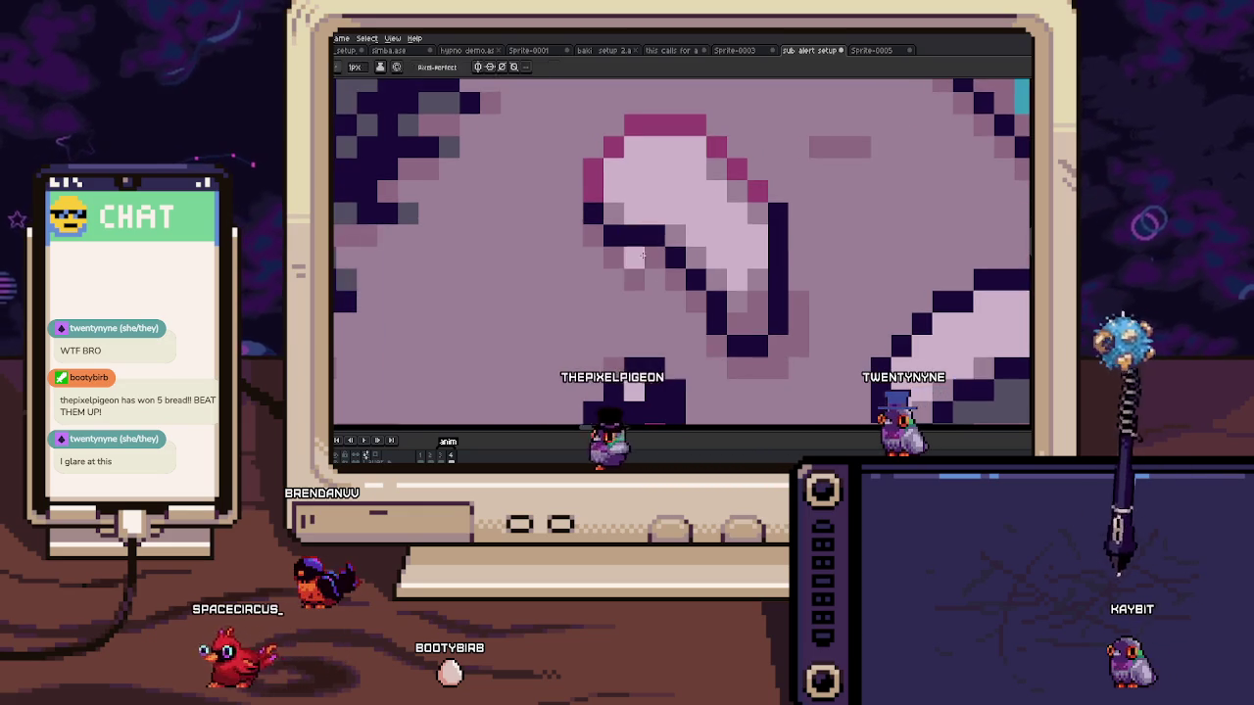
{"action": "scroll", "coordinate": [719, 196], "scroll_direction": "down", "scroll_amount": 4}
{"action": "scroll", "coordinate": [632, 276], "scroll_direction": "up", "scroll_amount": 1}
{"action": "scroll", "coordinate": [617, 265], "scroll_direction": "up", "scroll_amount": 2}
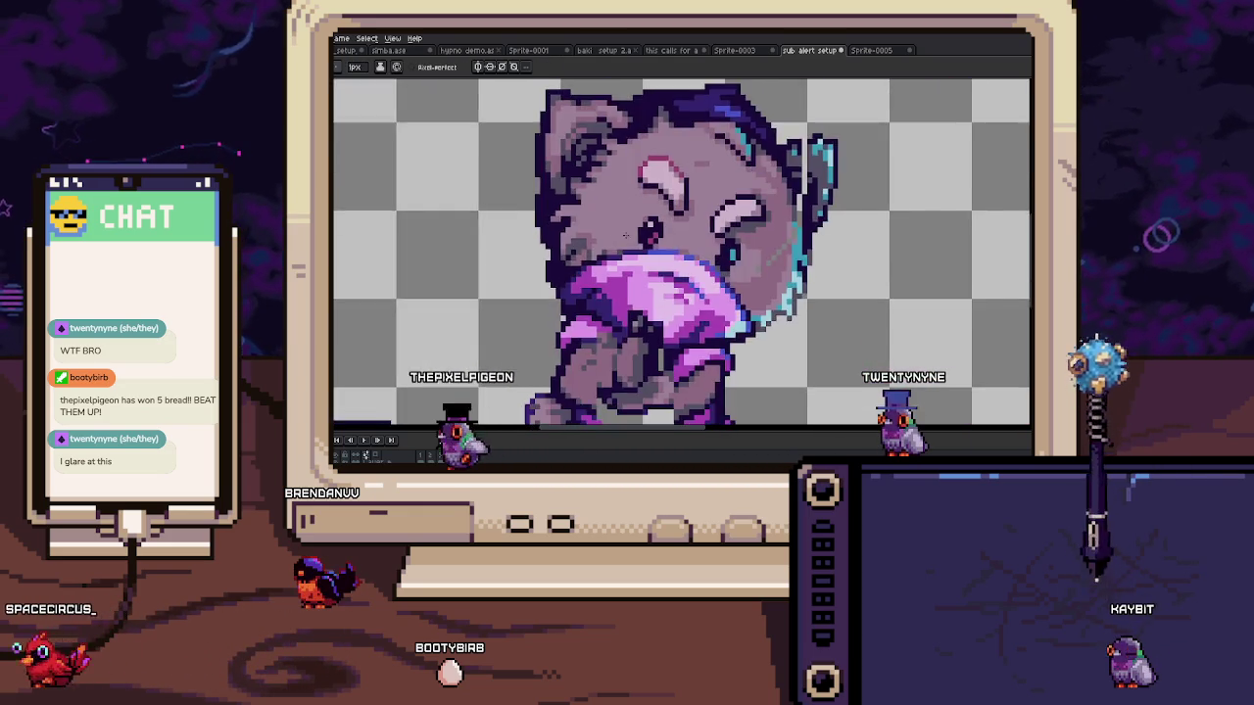
{"action": "key", "text": "v"}
{"action": "scroll", "coordinate": [598, 256], "scroll_direction": "up", "scroll_amount": 2}
{"action": "left_click_drag", "start_coordinate": [544, 257], "coordinate": [748, 354]}
{"action": "left_click_drag", "start_coordinate": [690, 278], "coordinate": [791, 377], "text": "shift"}
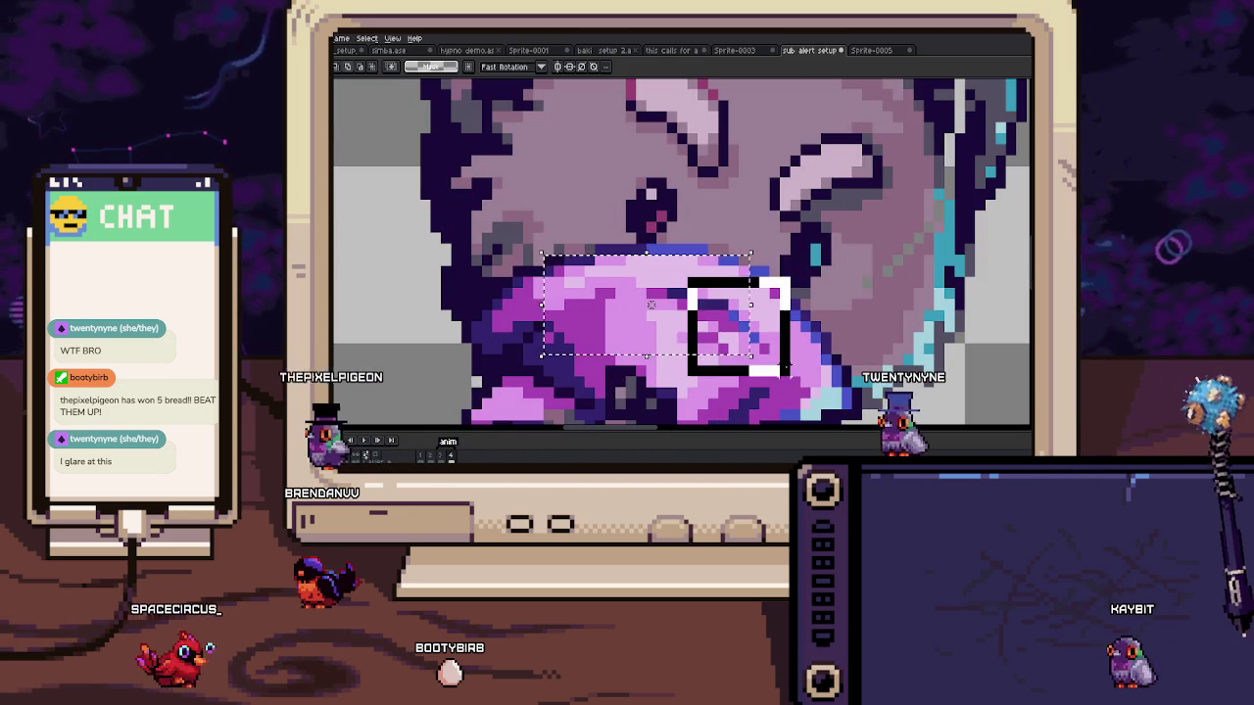
Step: Sample the outline colour and repaint pixels where the pink hood meets the cheek
{"action": "scroll", "coordinate": [734, 293], "scroll_direction": "down", "scroll_amount": 3}
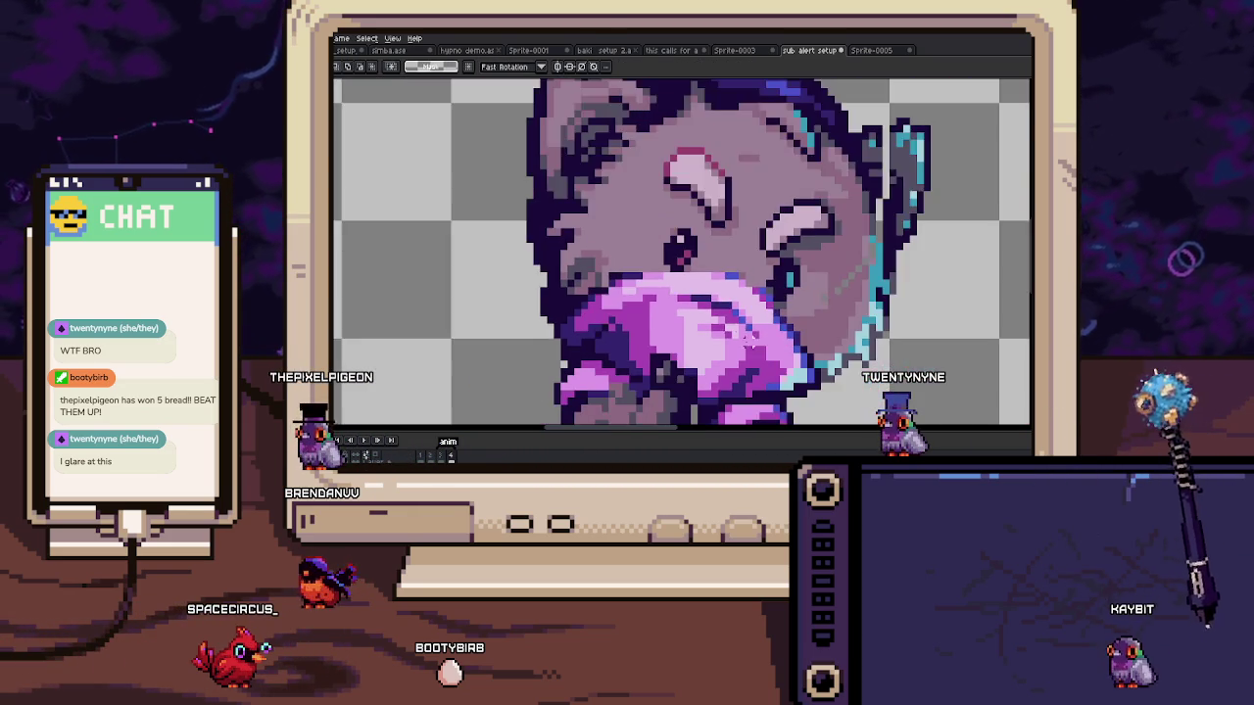
{"action": "scroll", "coordinate": [695, 251], "scroll_direction": "up", "scroll_amount": 4}
{"action": "key", "text": "i"}
{"action": "scroll", "coordinate": [725, 269], "scroll_direction": "right", "scroll_amount": 3}
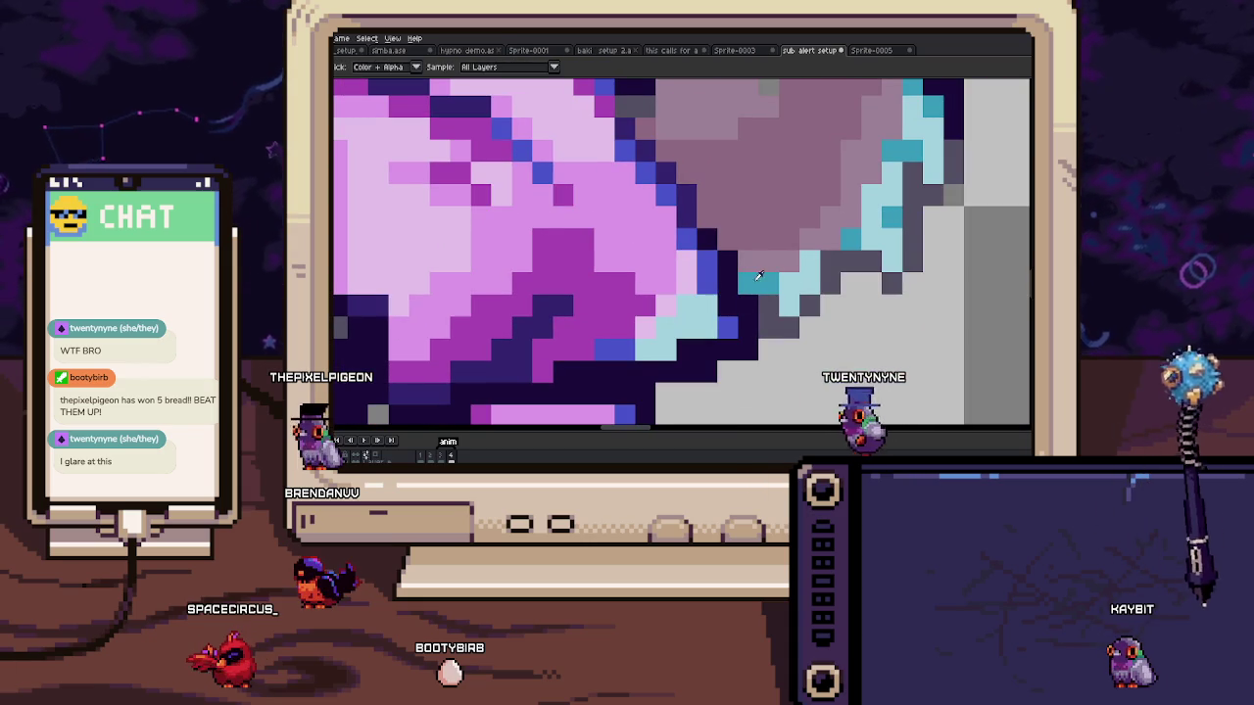
{"action": "key", "text": "b"}
{"action": "scroll", "coordinate": [744, 294], "scroll_direction": "up", "scroll_amount": 1}
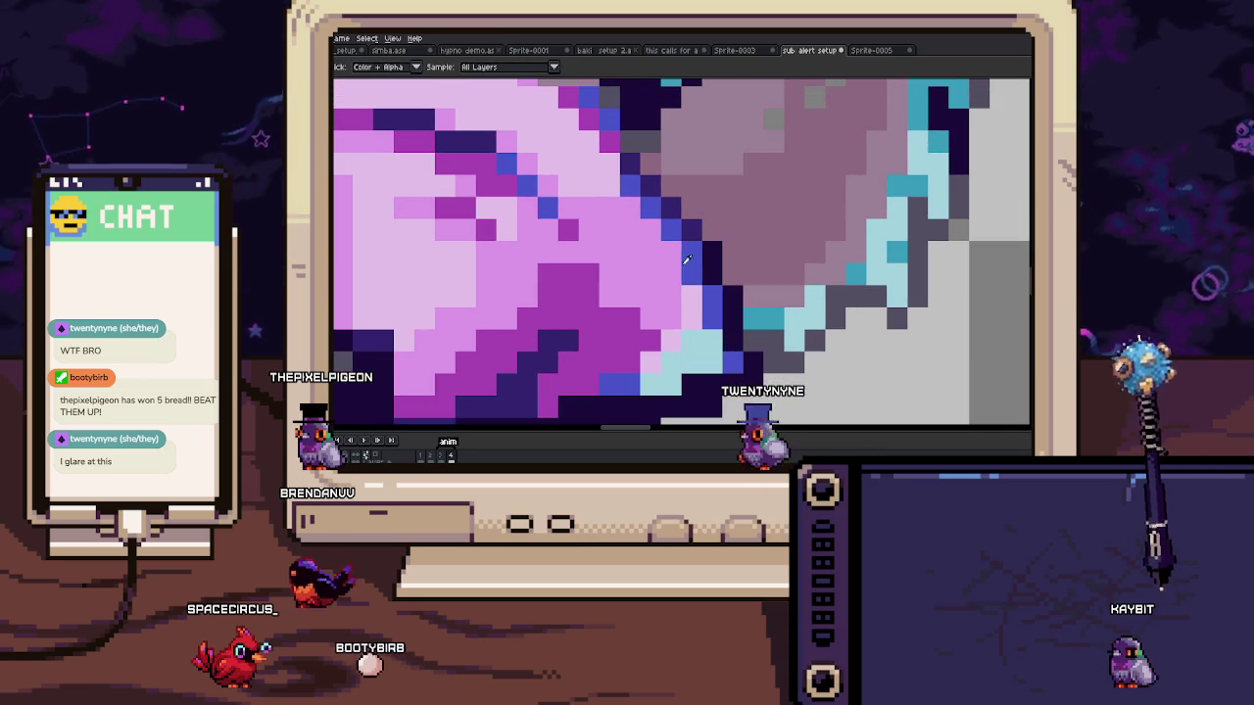
{"action": "scroll", "coordinate": [656, 225], "scroll_direction": "up", "scroll_amount": 2}
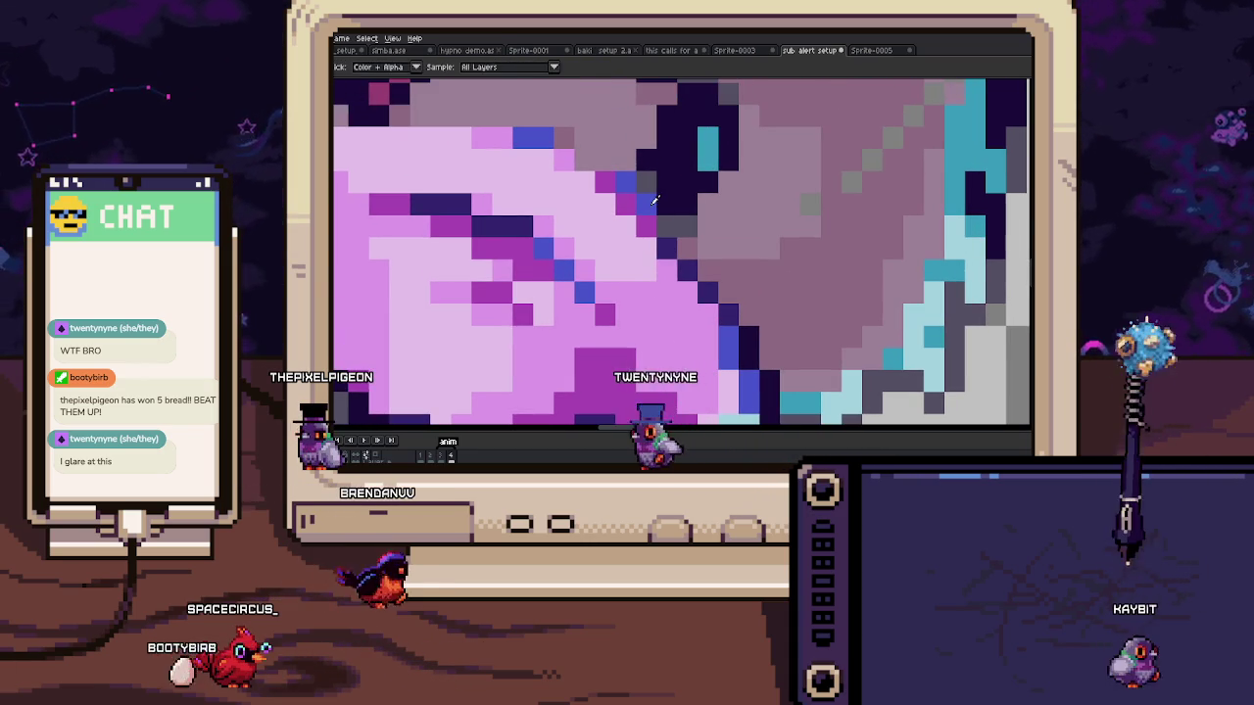
{"action": "scroll", "coordinate": [686, 270], "scroll_direction": "left", "scroll_amount": 2}
Step: Zoom out and back in to check the cleaner dark blue cheek outline
{"action": "scroll", "coordinate": [680, 275], "scroll_direction": "down", "scroll_amount": 1}
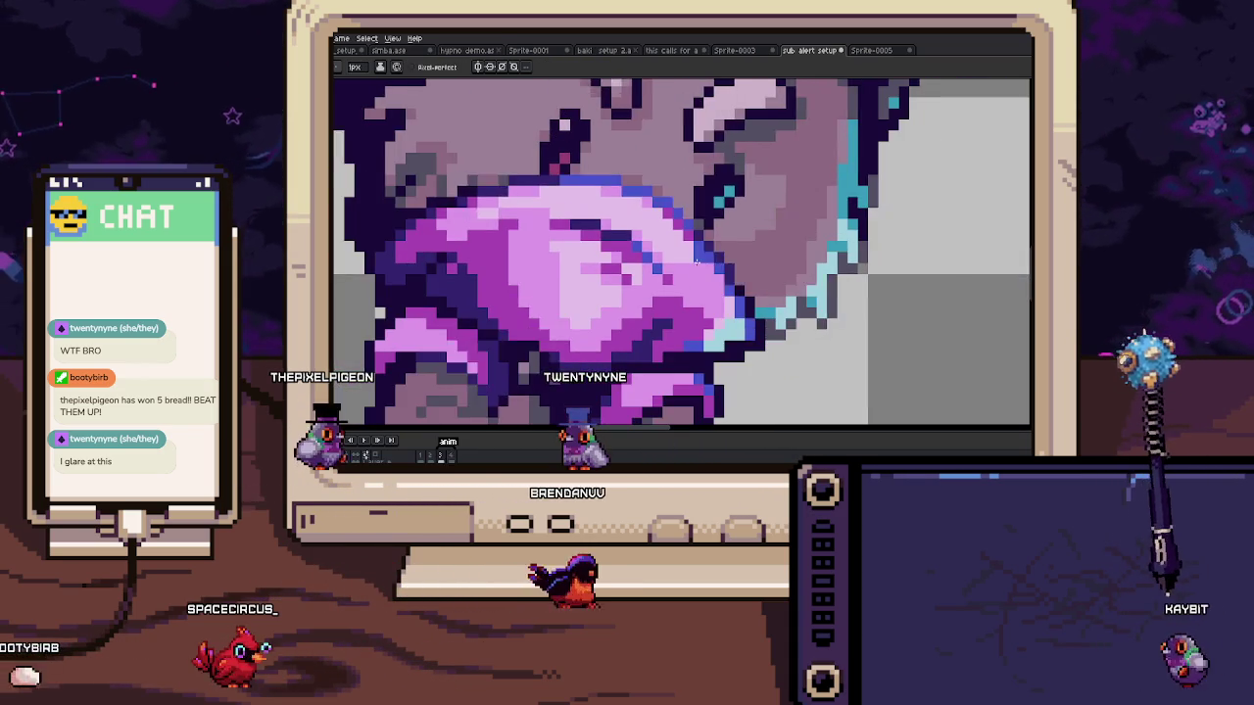
{"action": "scroll", "coordinate": [675, 278], "scroll_direction": "up", "scroll_amount": 1}
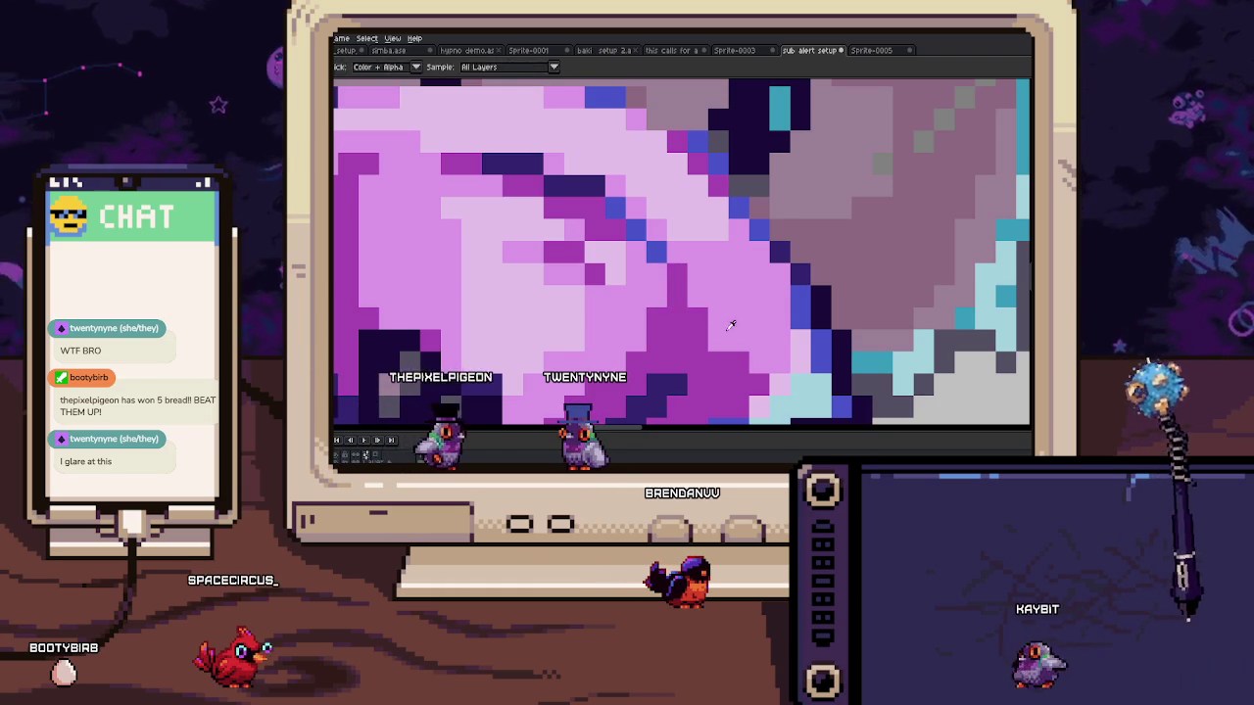
{"action": "scroll", "coordinate": [735, 313], "scroll_direction": "down", "scroll_amount": 1}
{"action": "scroll", "coordinate": [742, 296], "scroll_direction": "down", "scroll_amount": 1}
{"action": "scroll", "coordinate": [742, 296], "scroll_direction": "down", "scroll_amount": 1}
{"action": "scroll", "coordinate": [724, 294], "scroll_direction": "down", "scroll_amount": 1}
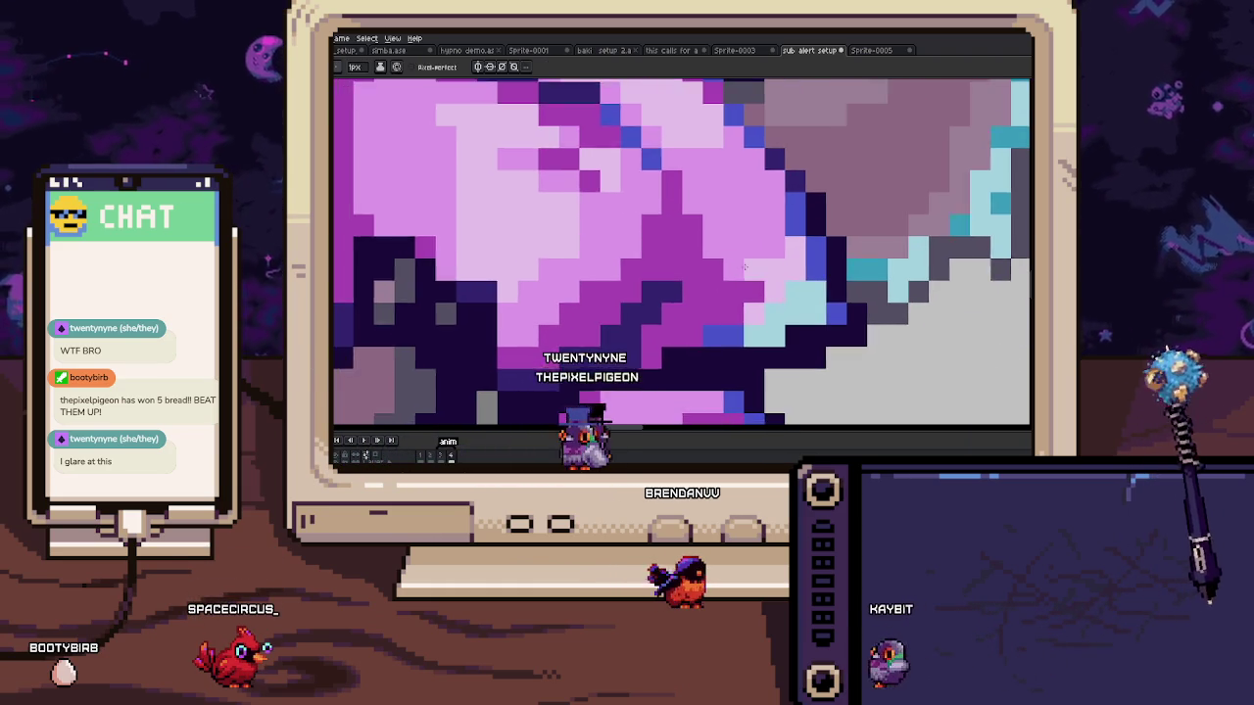
{"action": "scroll", "coordinate": [695, 293], "scroll_direction": "down", "scroll_amount": 1}
{"action": "scroll", "coordinate": [667, 292], "scroll_direction": "down", "scroll_amount": 1}
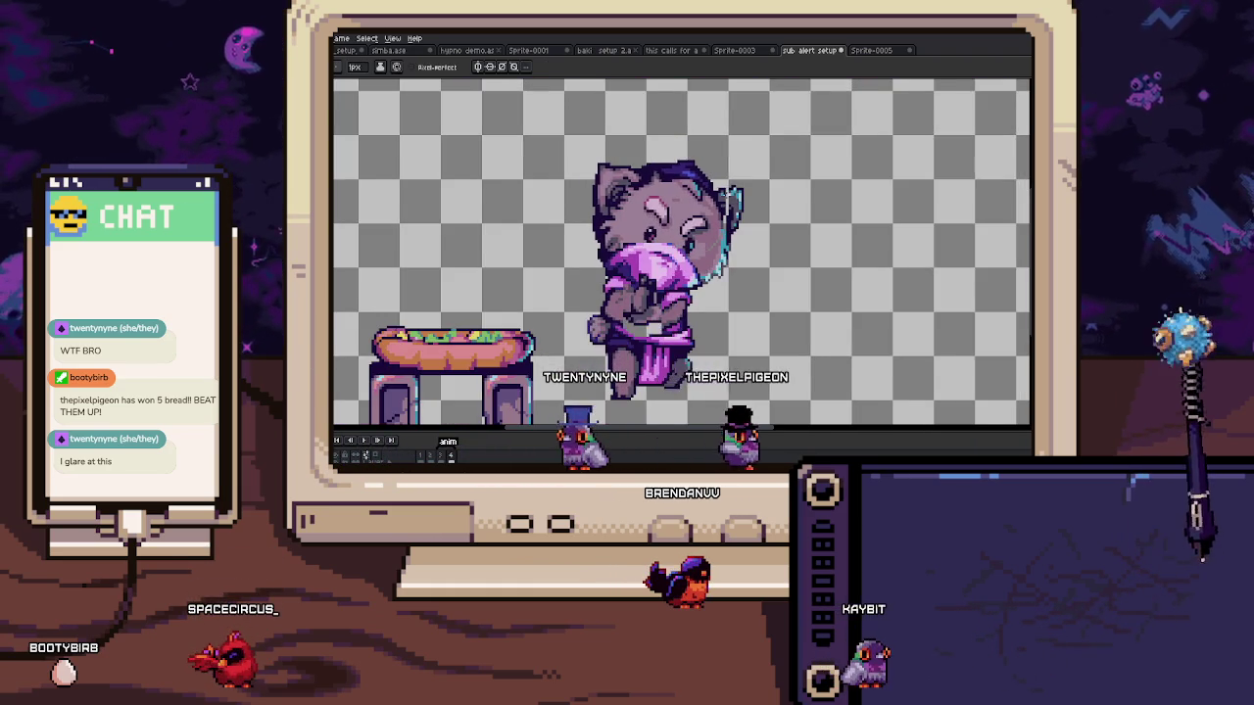
{"action": "scroll", "coordinate": [676, 205], "scroll_direction": "up", "scroll_amount": 1}
{"action": "scroll", "coordinate": [572, 155], "scroll_direction": "up", "scroll_amount": 3}
Step: Select small pixel blocks on the cat's head above its eye, then deselect
{"action": "left_click_drag", "start_coordinate": [620, 194], "coordinate": [710, 224]}
{"action": "key", "text": "i"}
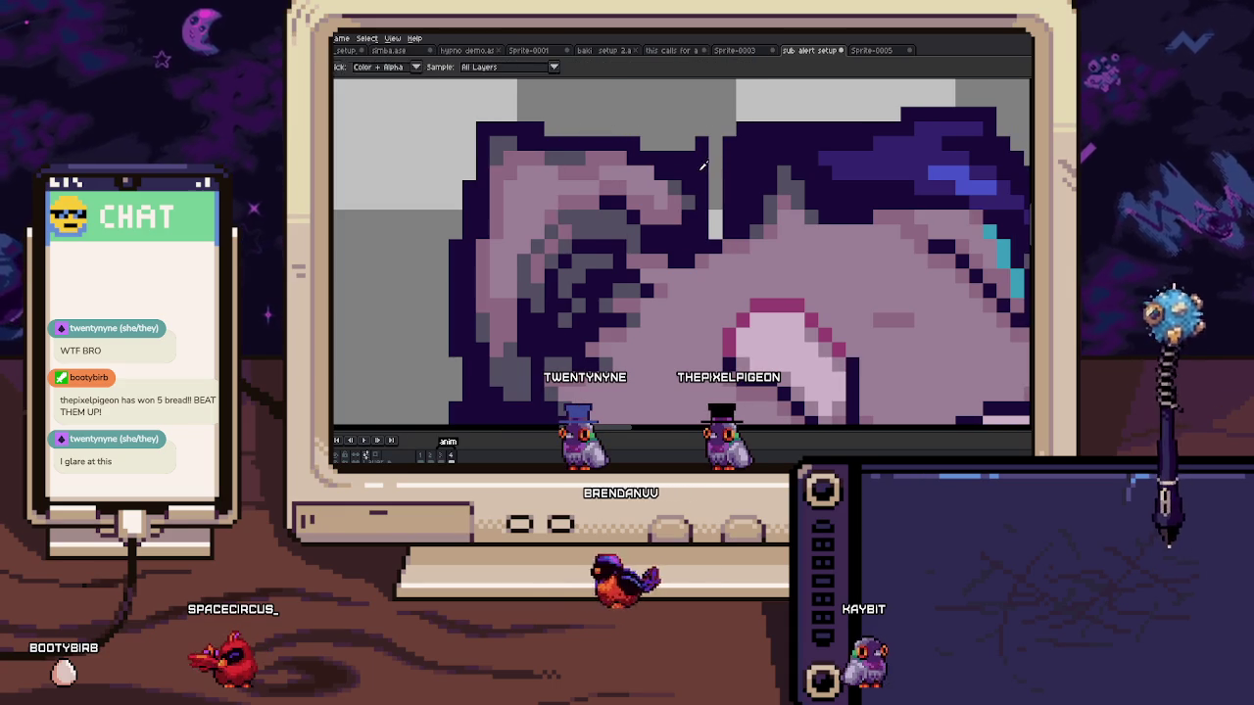
{"action": "key", "text": "m"}
{"action": "left_click_drag", "start_coordinate": [560, 151], "coordinate": [687, 242]}
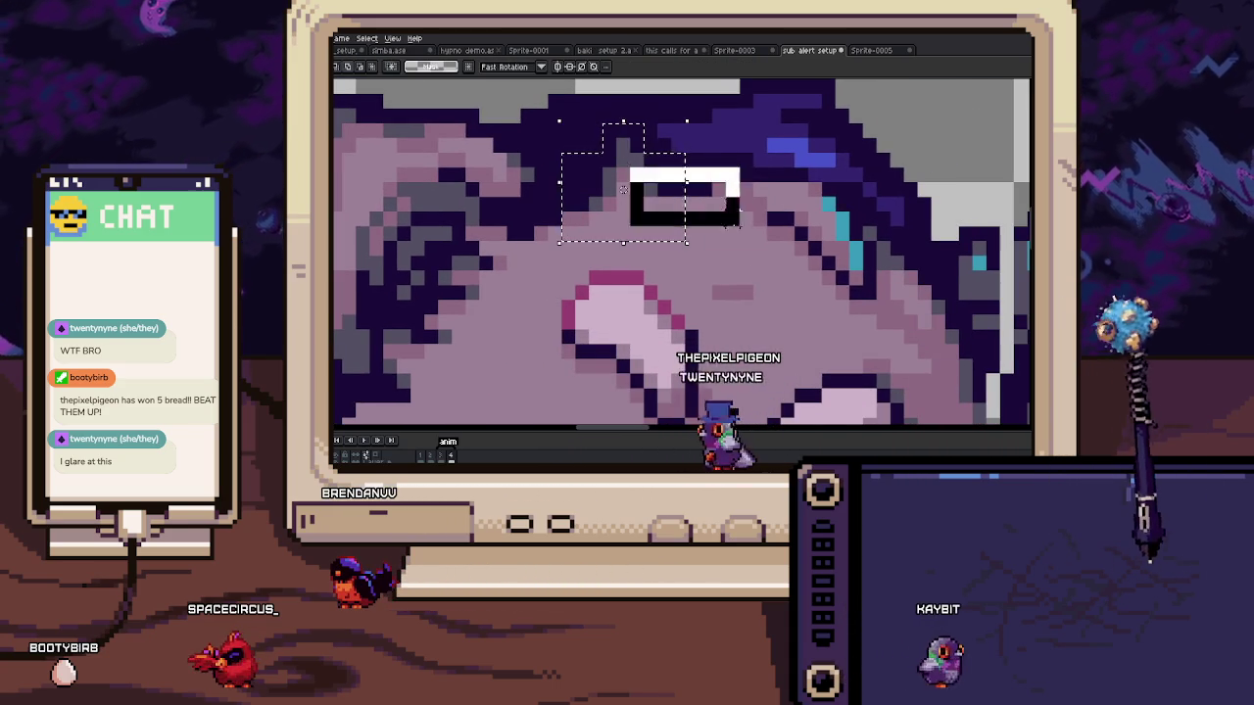
{"action": "scroll", "coordinate": [624, 190], "scroll_direction": "up", "scroll_amount": 2}
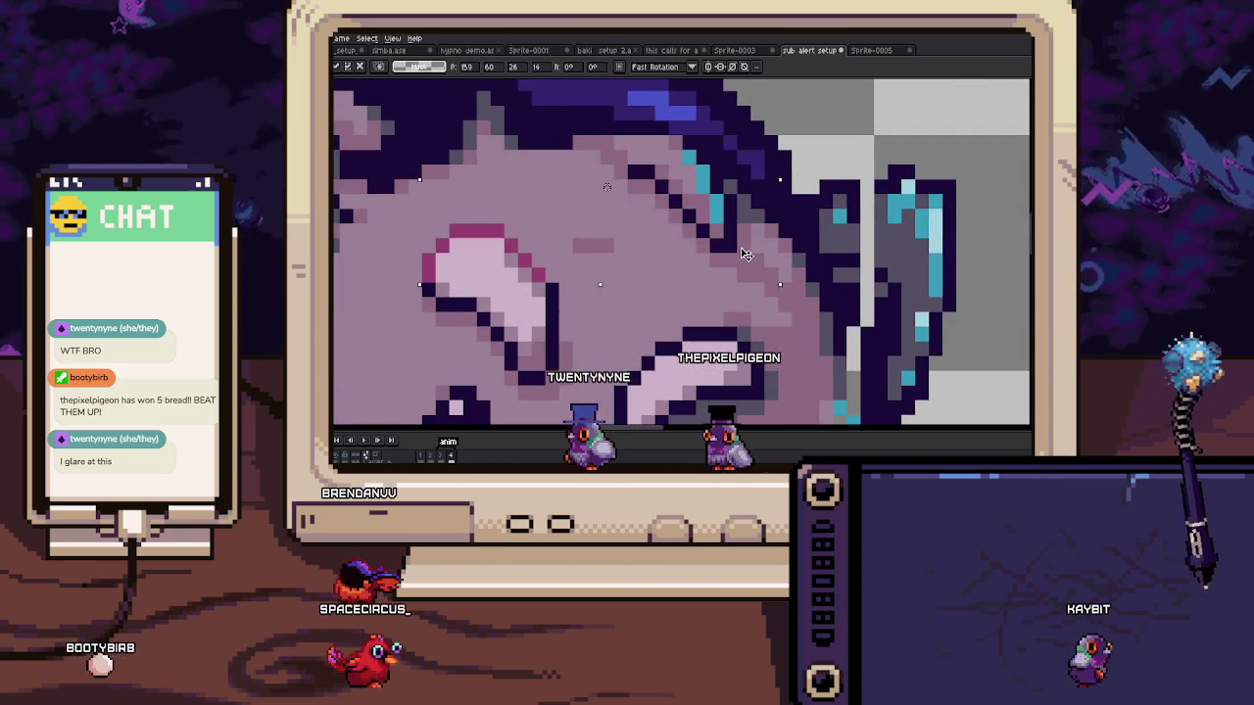
{"action": "key", "text": "ctrl+d"}
{"action": "key", "text": "b"}
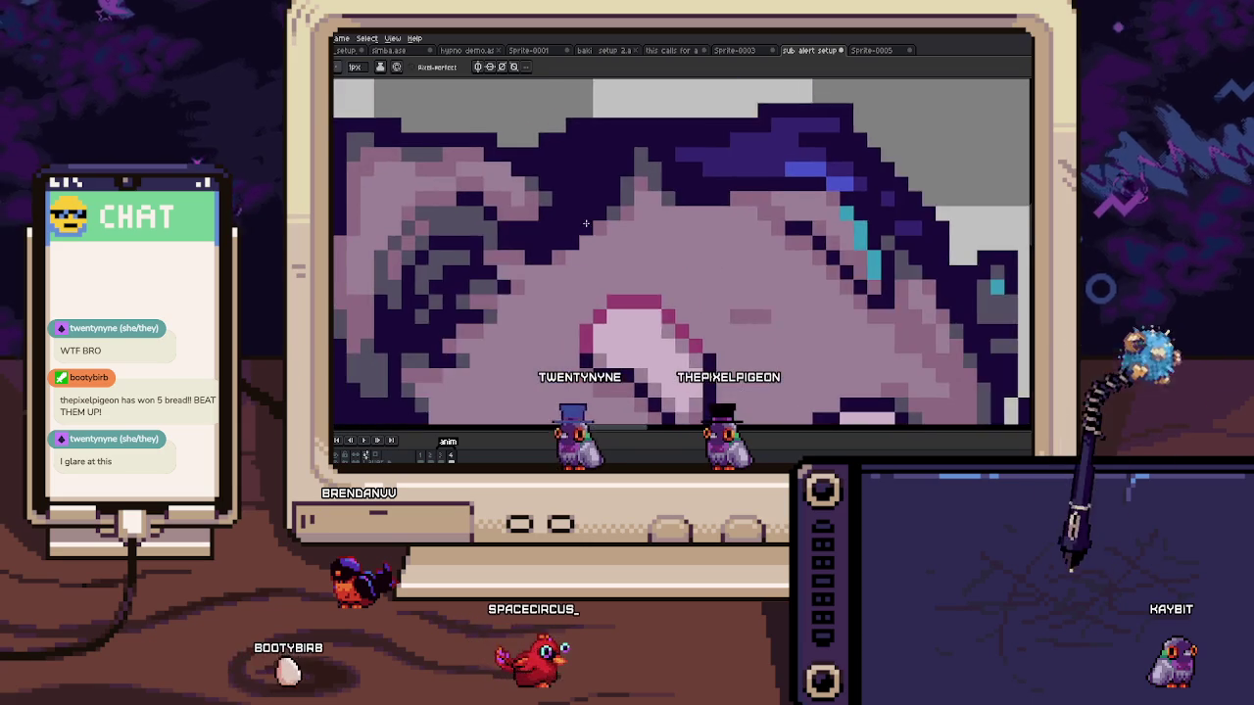
Step: Zoom into the pink muzzle where the dark face outline meets the robe
{"action": "scroll", "coordinate": [586, 222], "scroll_direction": "up", "scroll_amount": 1}
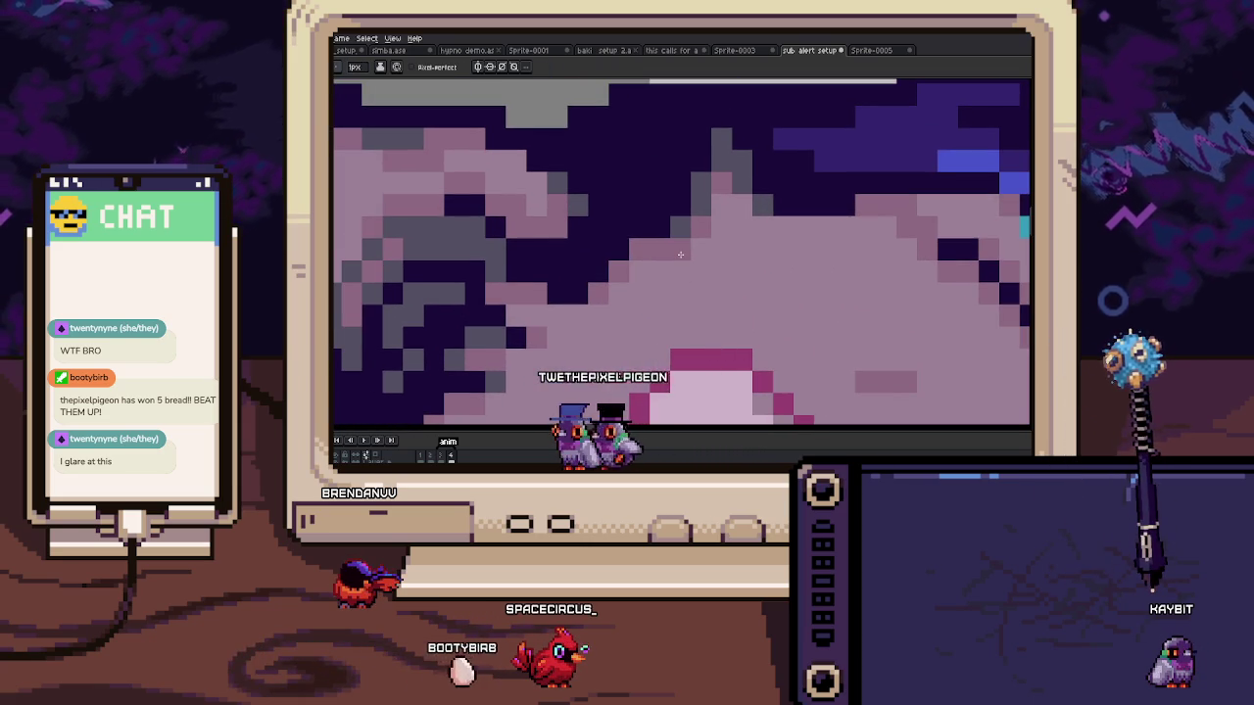
{"action": "scroll", "coordinate": [680, 255], "scroll_direction": "down", "scroll_amount": 2}
{"action": "scroll", "coordinate": [646, 253], "scroll_direction": "down", "scroll_amount": 1}
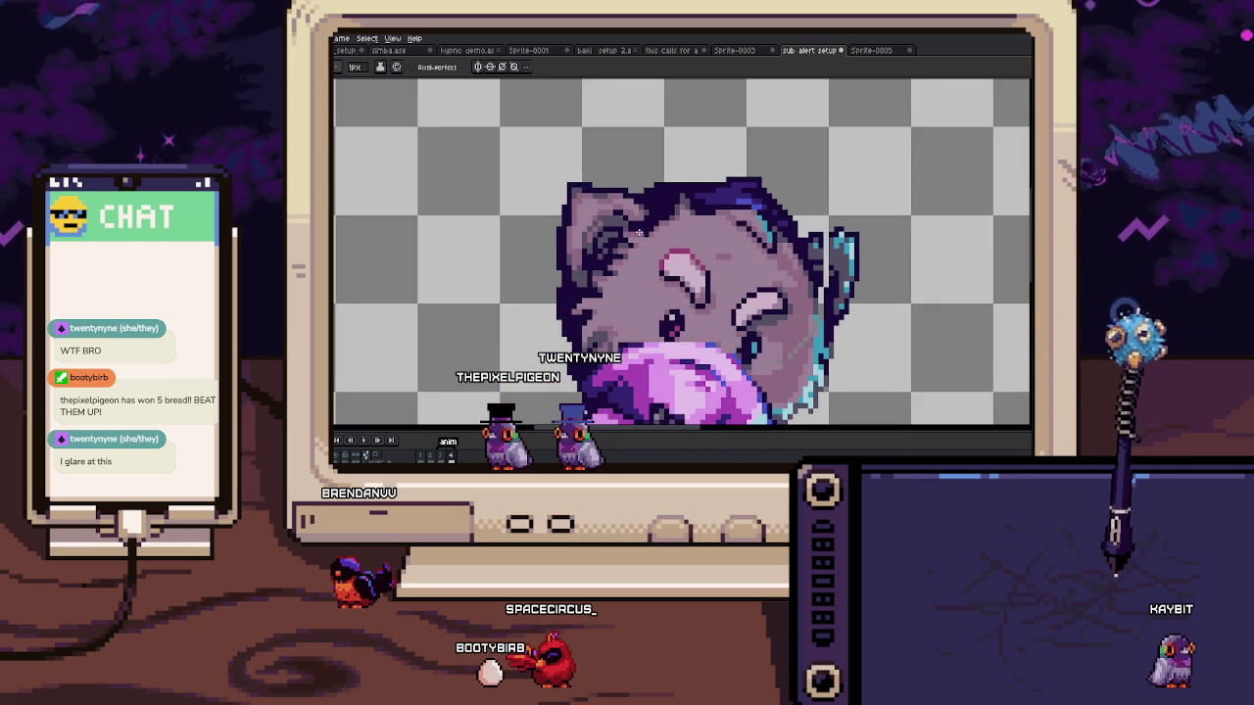
{"action": "scroll", "coordinate": [607, 257], "scroll_direction": "up", "scroll_amount": 1}
{"action": "scroll", "coordinate": [597, 260], "scroll_direction": "up", "scroll_amount": 1}
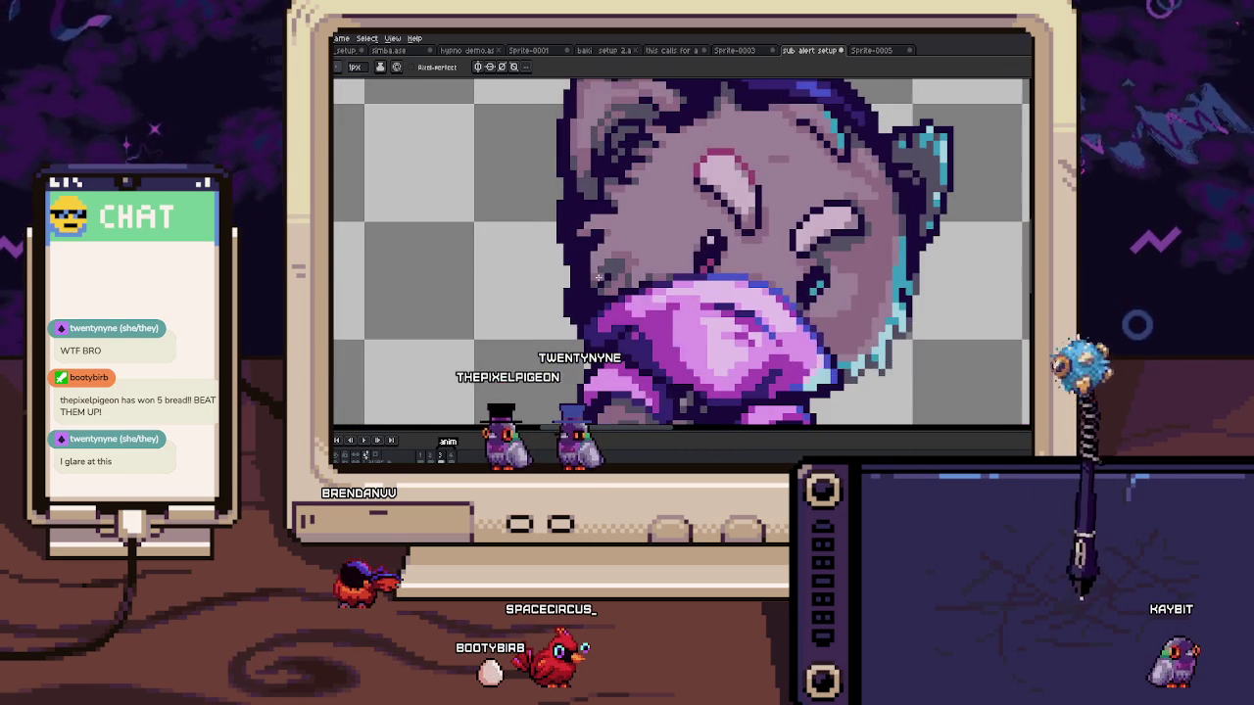
{"action": "scroll", "coordinate": [587, 266], "scroll_direction": "up", "scroll_amount": 1}
{"action": "scroll", "coordinate": [587, 267], "scroll_direction": "up", "scroll_amount": 1}
{"action": "scroll", "coordinate": [561, 255], "scroll_direction": "up", "scroll_amount": 2}
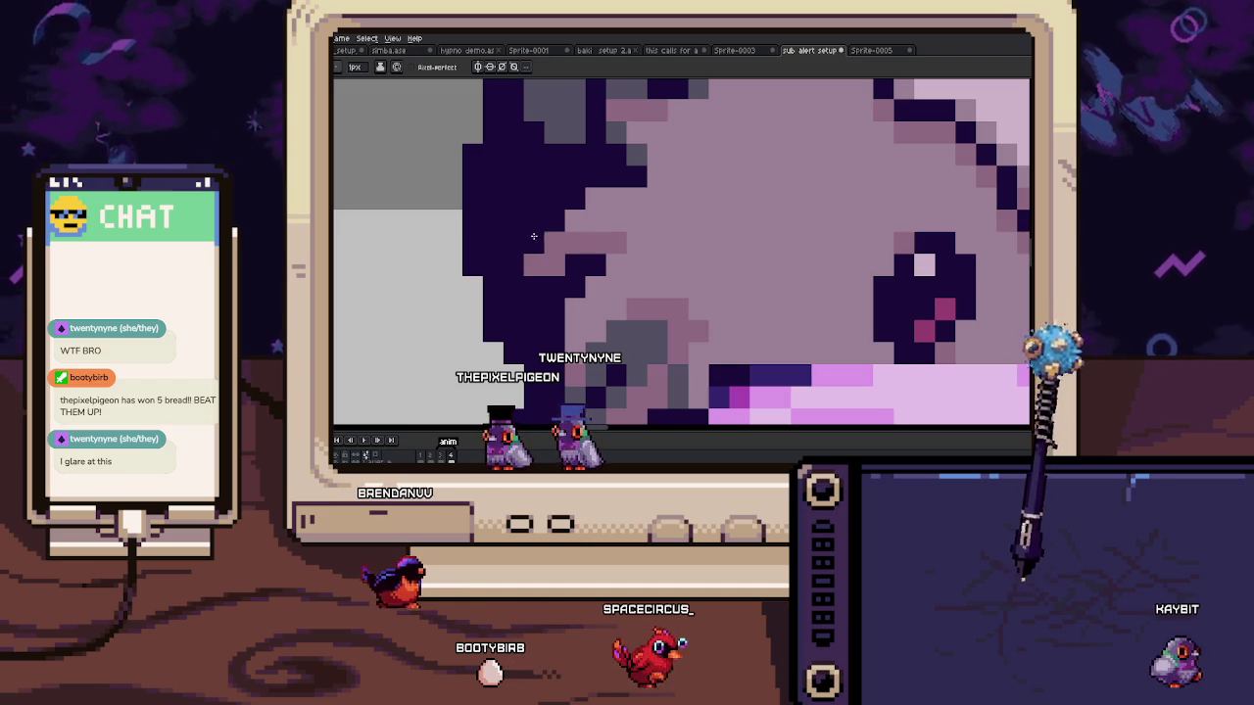
{"action": "mouse_move", "coordinate": [517, 366]}
{"action": "left_mouse_down"}
{"action": "mouse_move", "coordinate": [512, 245]}
{"action": "mouse_move", "coordinate": [542, 235]}
{"action": "left_mouse_up"}
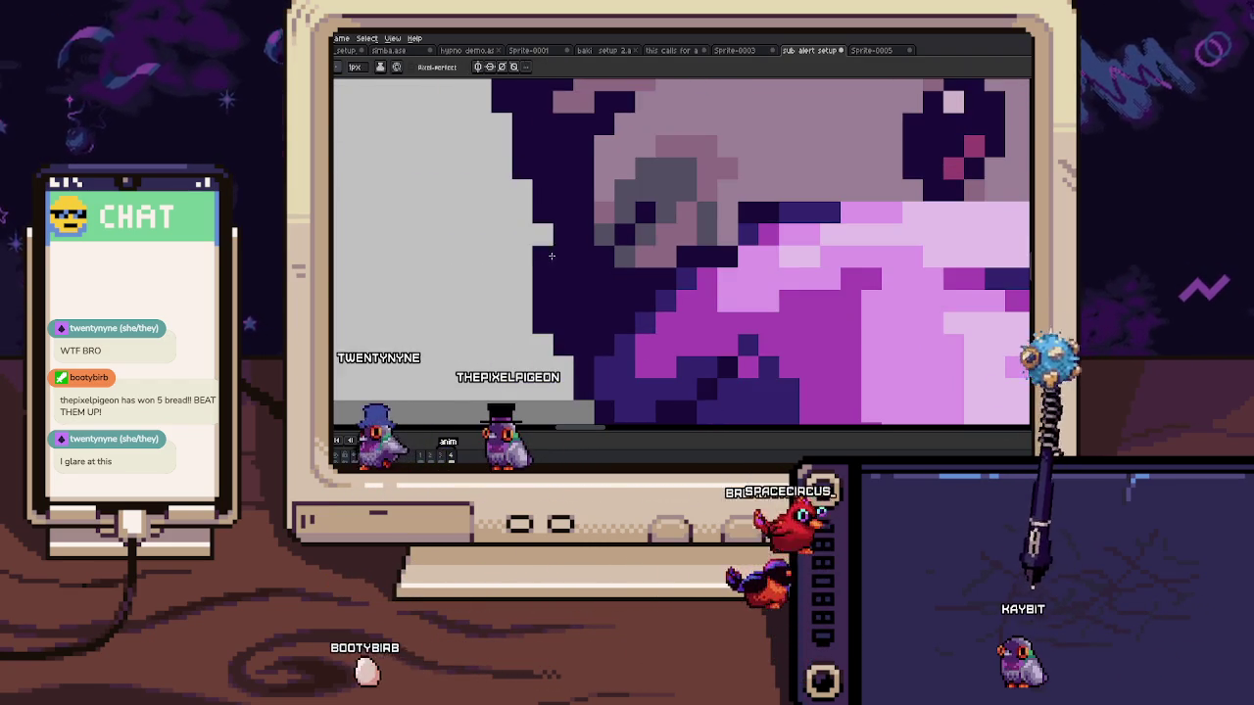
{"action": "scroll", "coordinate": [543, 235], "scroll_direction": "down", "scroll_amount": 1}
{"action": "scroll", "coordinate": [607, 299], "scroll_direction": "down", "scroll_amount": 3}
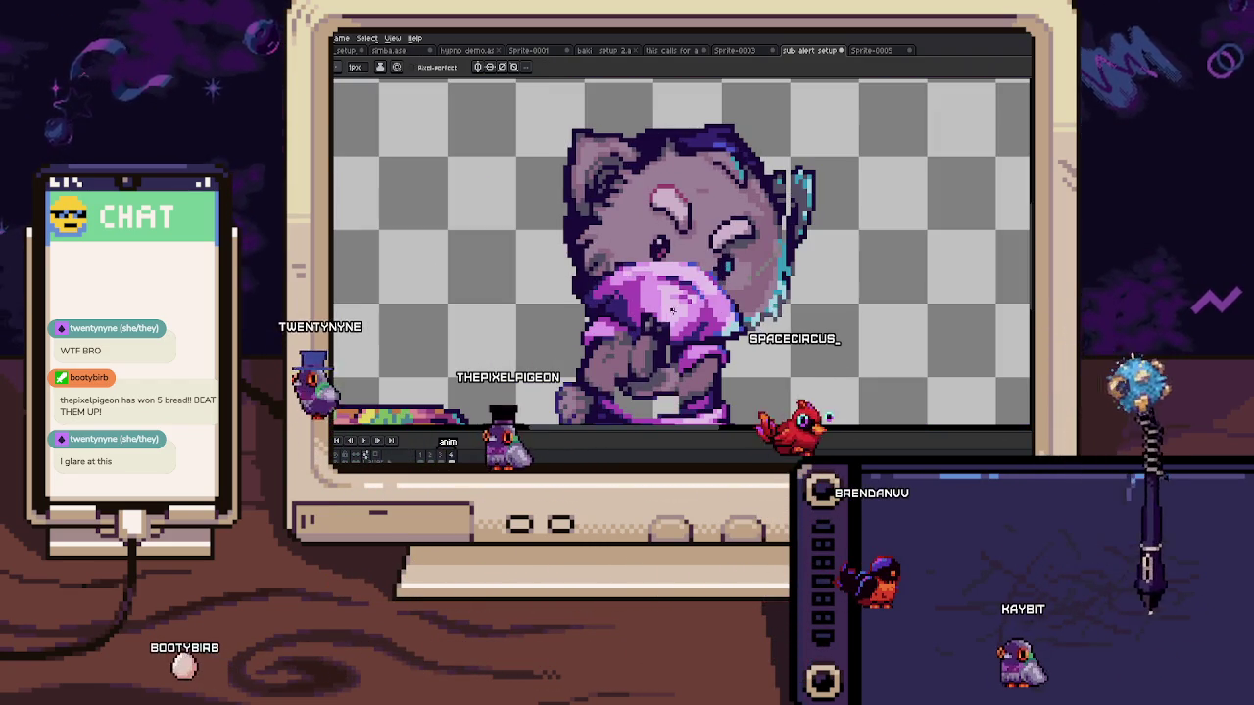
{"action": "scroll", "coordinate": [607, 299], "scroll_direction": "up", "scroll_amount": 5}
Step: Sample colours and repaint stray pixels along the muzzle outline, panning the close-up
{"action": "key", "text": "i"}
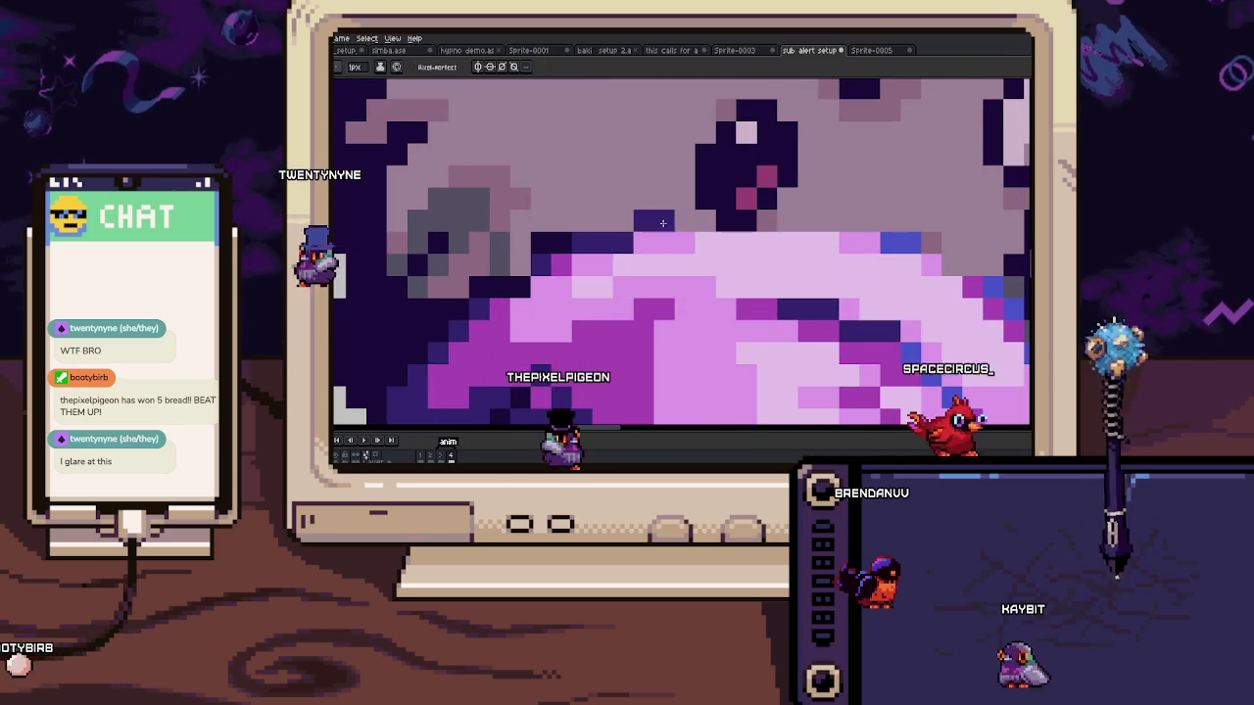
{"action": "left_click_drag", "start_coordinate": [867, 237], "coordinate": [692, 205]}
{"action": "key", "text": "b"}
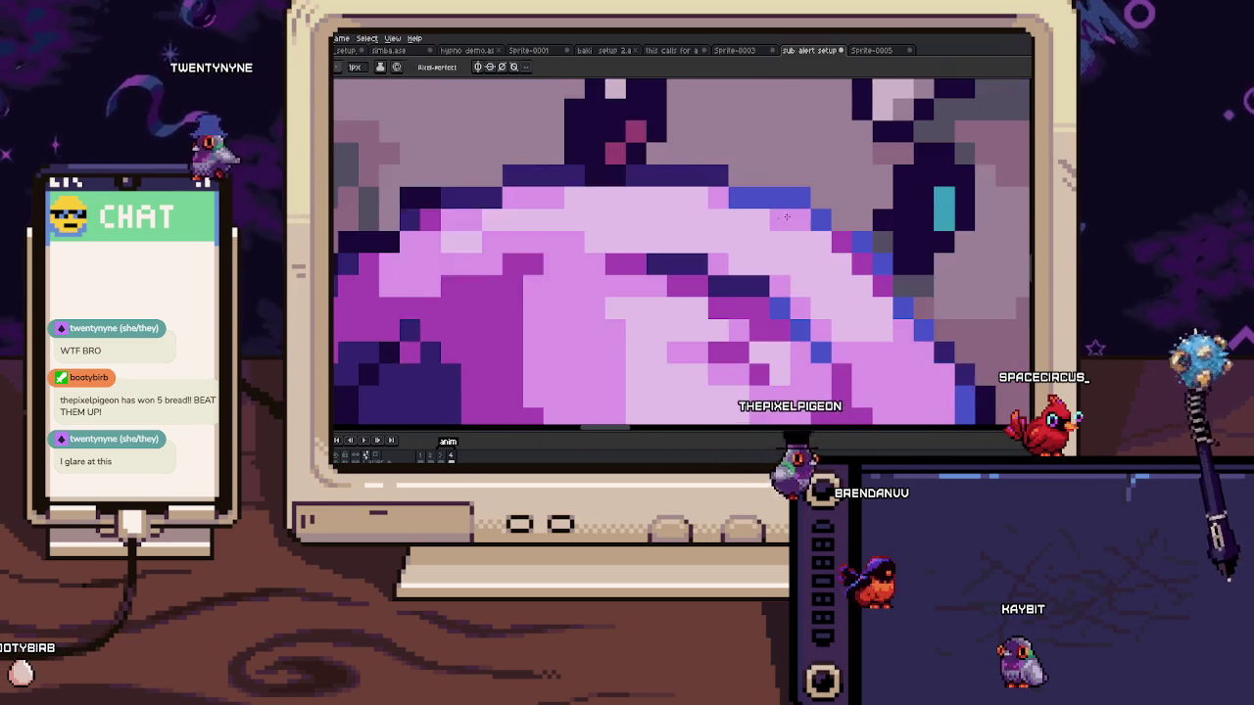
{"action": "key", "text": "b"}
{"action": "left_click_drag", "start_coordinate": [615, 202], "coordinate": [817, 223]}
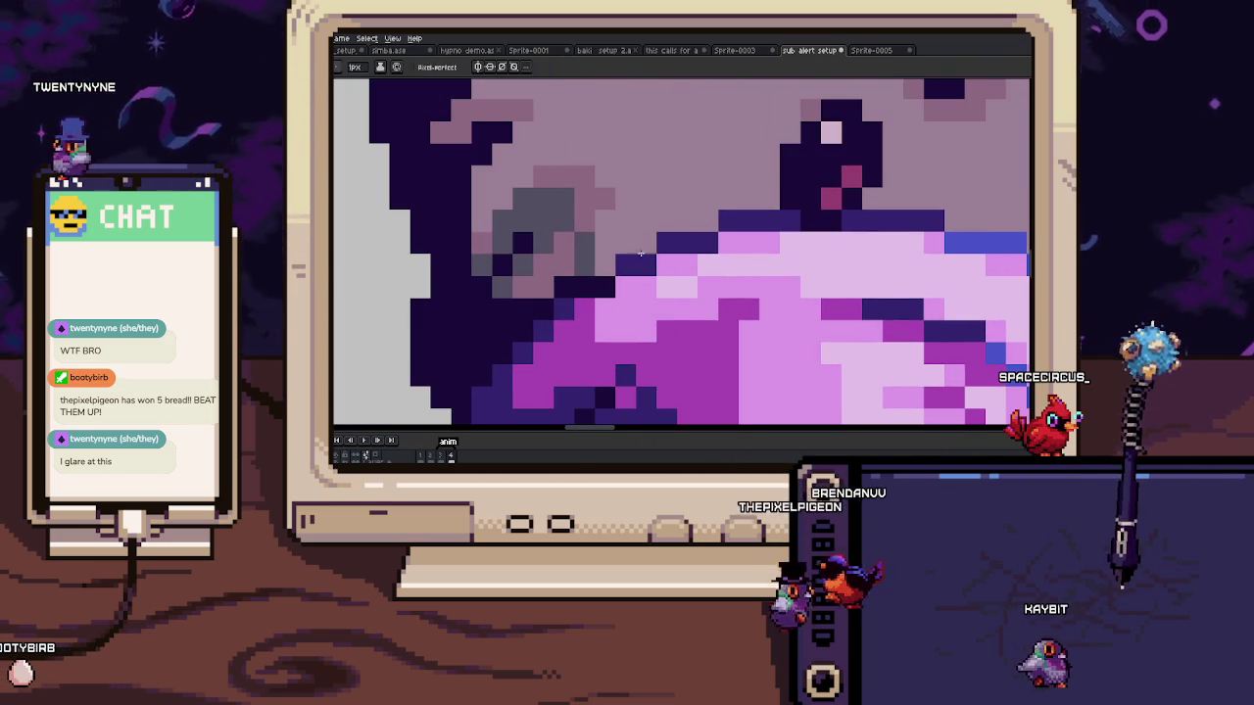
{"action": "left_click_drag", "start_coordinate": [620, 239], "coordinate": [634, 248]}
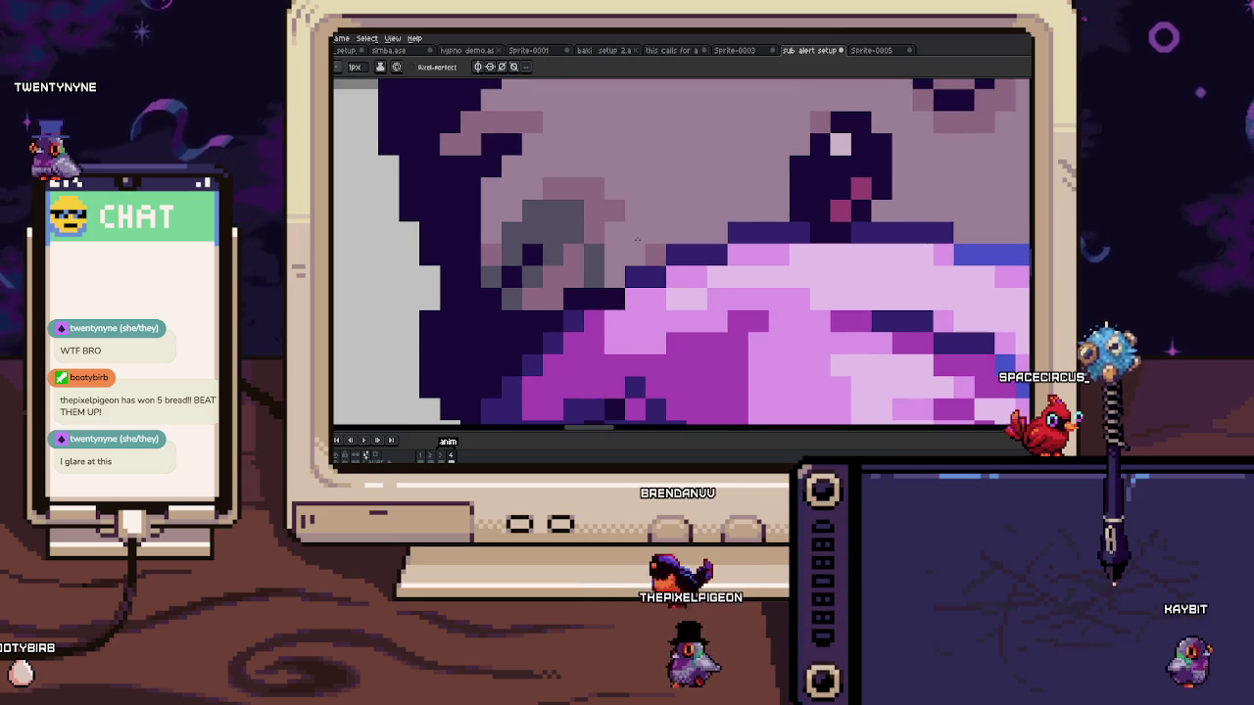
{"action": "scroll", "coordinate": [637, 239], "scroll_direction": "down", "scroll_amount": 2}
{"action": "scroll", "coordinate": [637, 239], "scroll_direction": "down", "scroll_amount": 1}
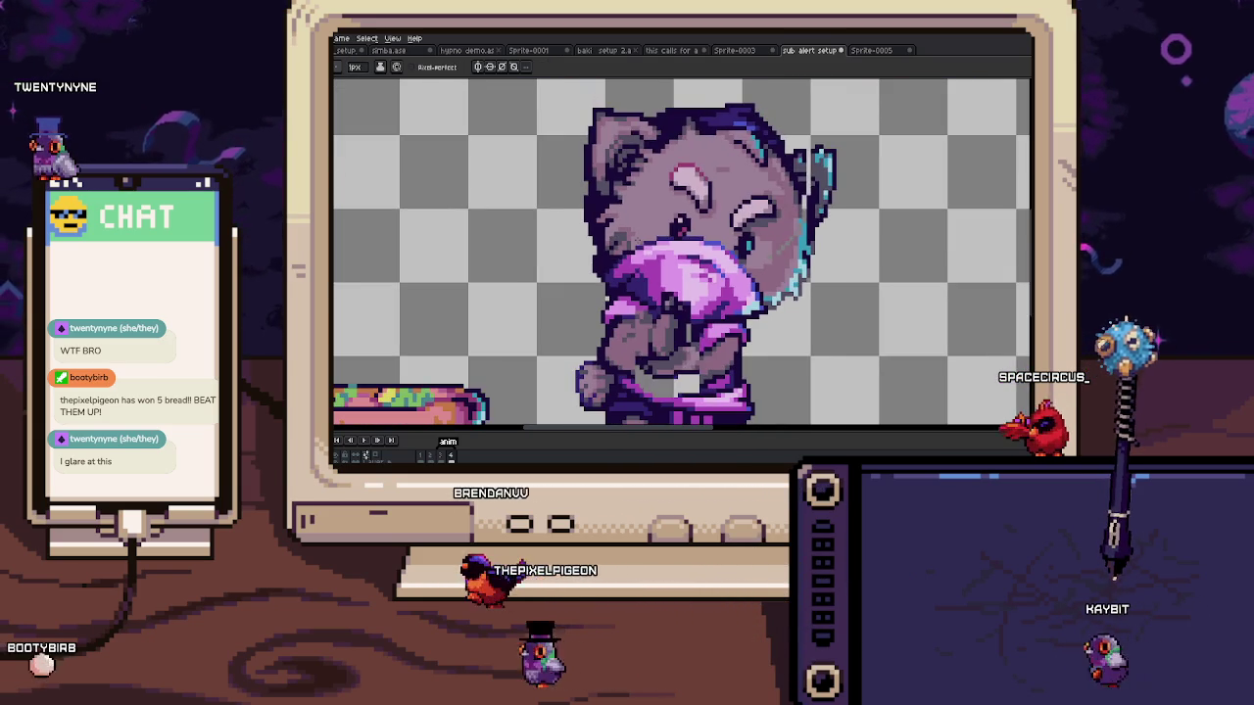
{"action": "scroll", "coordinate": [683, 242], "scroll_direction": "up", "scroll_amount": 2}
{"action": "scroll", "coordinate": [682, 242], "scroll_direction": "up", "scroll_amount": 2}
Step: Sample another sprite colour and zoom out to check the teal highlights by the paw
{"action": "key", "text": "i"}
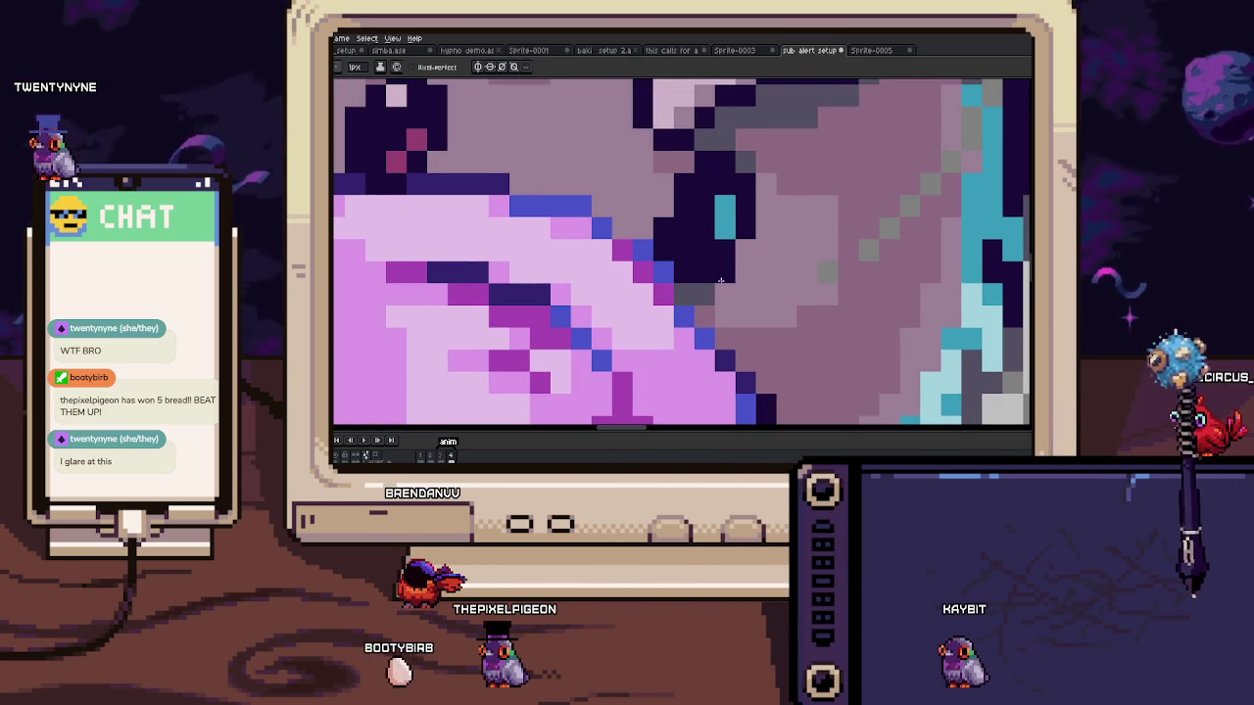
{"action": "scroll", "coordinate": [719, 273], "scroll_direction": "down", "scroll_amount": 1}
{"action": "scroll", "coordinate": [725, 265], "scroll_direction": "down", "scroll_amount": 1}
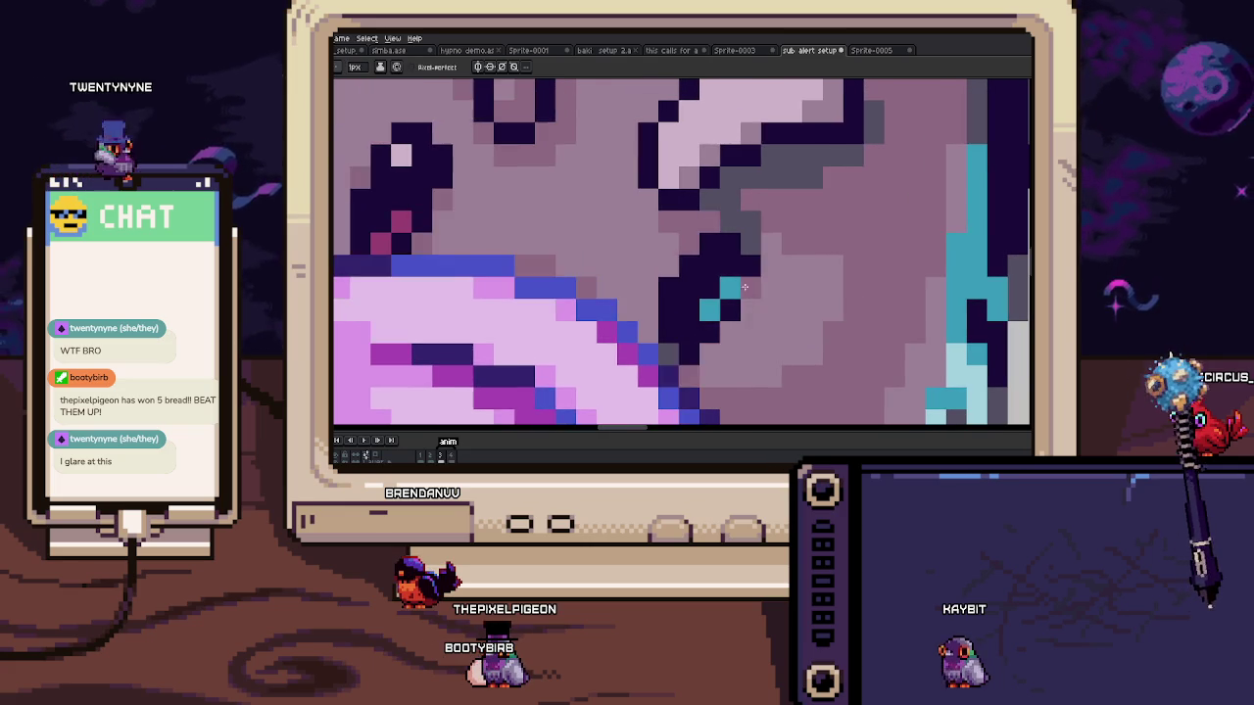
{"action": "scroll", "coordinate": [734, 254], "scroll_direction": "down", "scroll_amount": 1}
{"action": "scroll", "coordinate": [749, 240], "scroll_direction": "down", "scroll_amount": 1}
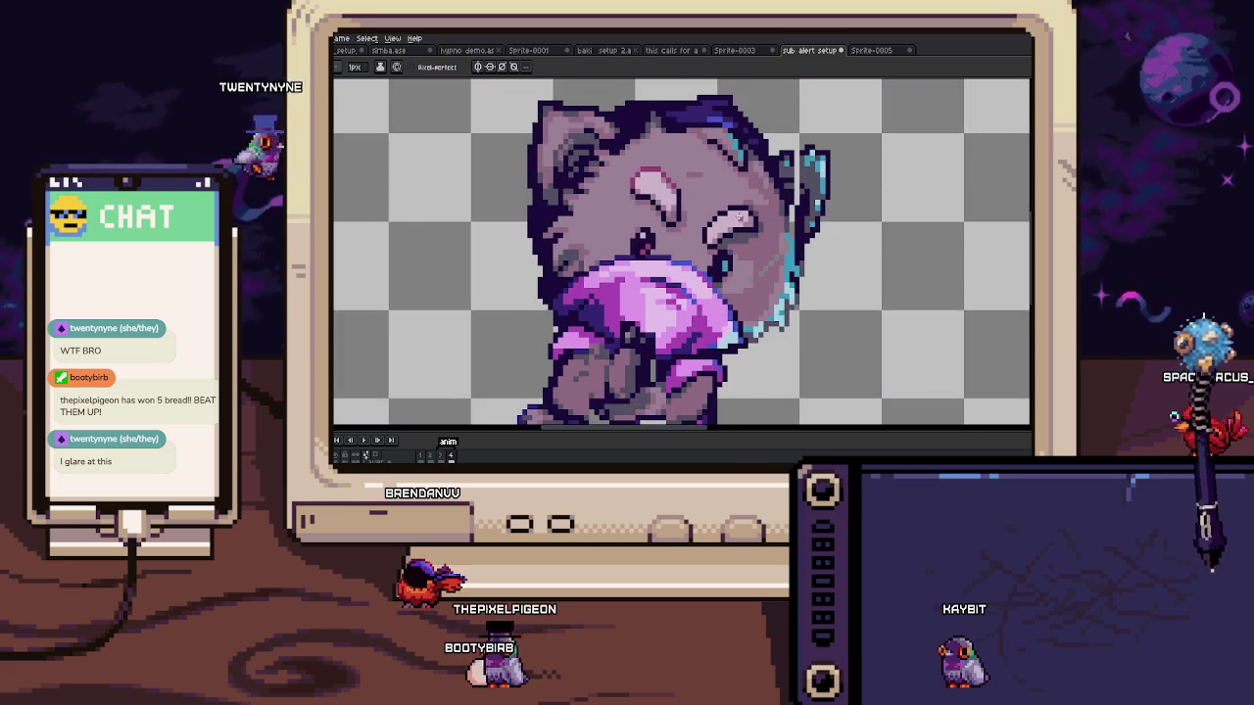
Step: Marquee-select a block of pixels around the cat's eye and zoom in
{"action": "key", "text": "m"}
{"action": "scroll", "coordinate": [757, 240], "scroll_direction": "up", "scroll_amount": 2}
{"action": "left_click_drag", "start_coordinate": [666, 193], "coordinate": [759, 261]}
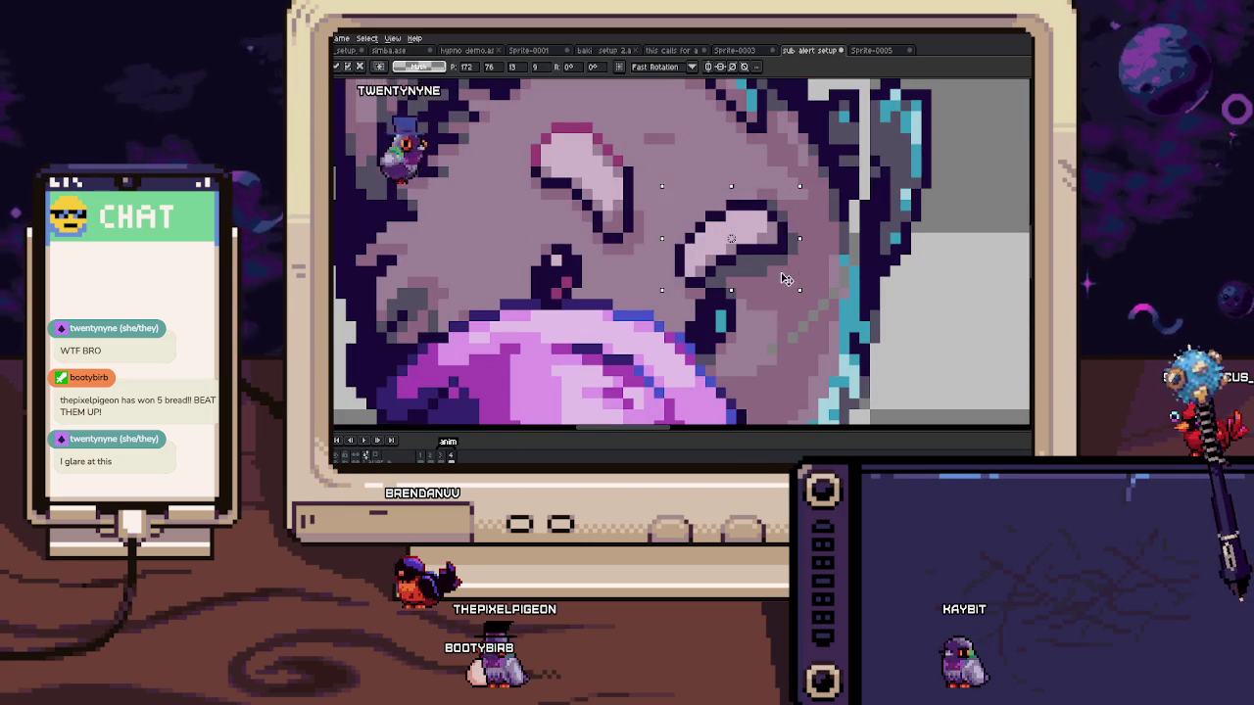
{"action": "key", "text": "b"}
{"action": "scroll", "coordinate": [712, 276], "scroll_direction": "up", "scroll_amount": 2}
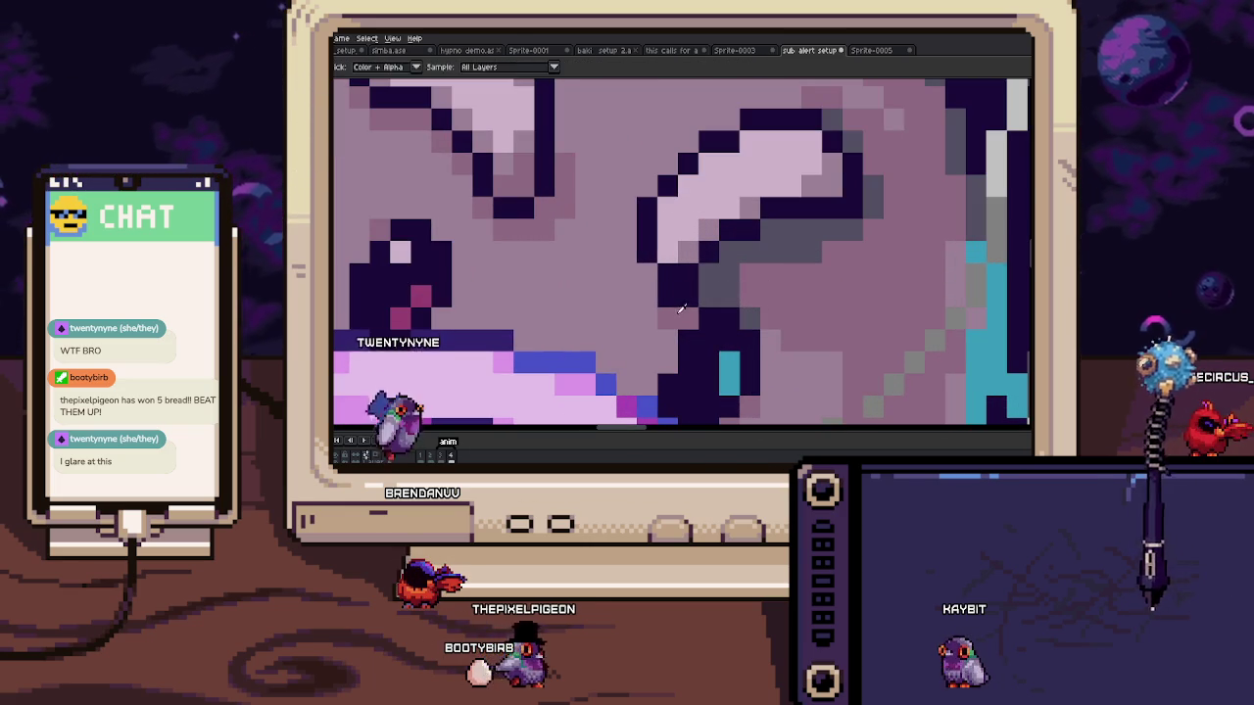
{"action": "scroll", "coordinate": [744, 279], "scroll_direction": "down", "scroll_amount": 3}
{"action": "scroll", "coordinate": [760, 285], "scroll_direction": "up", "scroll_amount": 1}
{"action": "scroll", "coordinate": [760, 285], "scroll_direction": "down", "scroll_amount": 1}
{"action": "scroll", "coordinate": [769, 274], "scroll_direction": "up", "scroll_amount": 1}
{"action": "scroll", "coordinate": [778, 263], "scroll_direction": "up", "scroll_amount": 2}
Step: Sample a colour and repaint the pixels around the cat's eye
{"action": "key", "text": "i"}
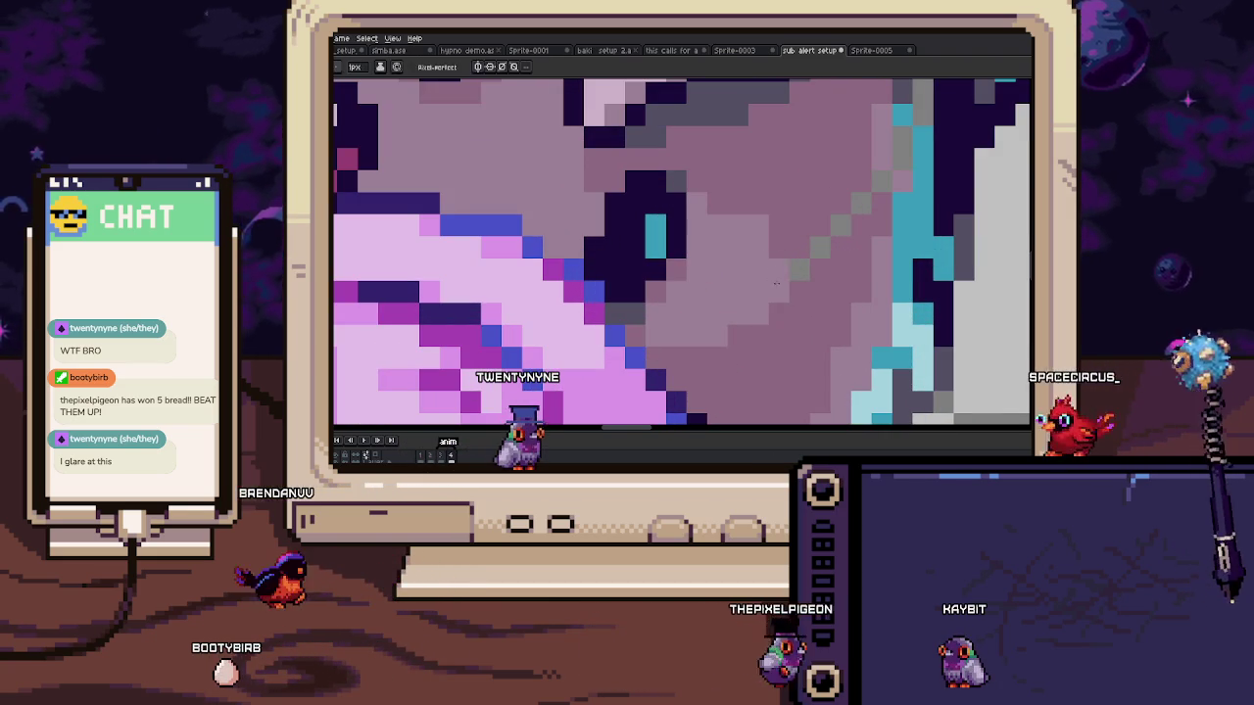
{"action": "key", "text": "b"}
{"action": "scroll", "coordinate": [803, 250], "scroll_direction": "up", "scroll_amount": 2}
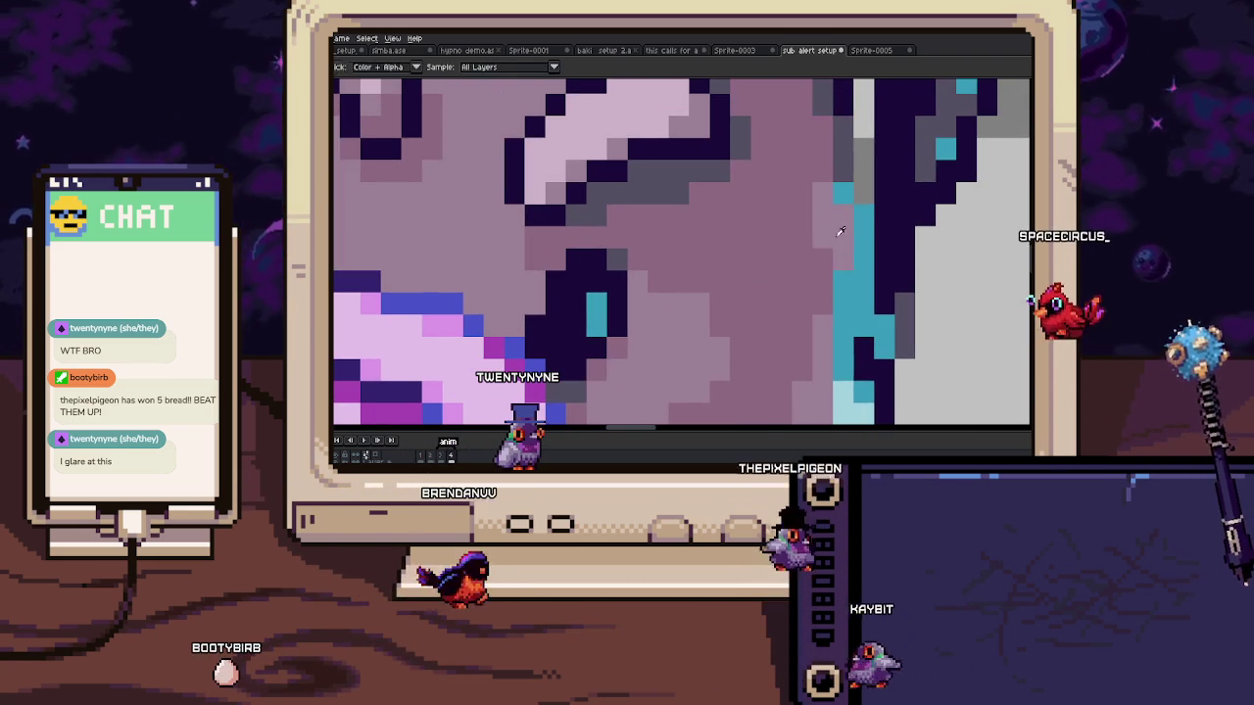
{"action": "scroll", "coordinate": [819, 240], "scroll_direction": "down", "scroll_amount": 1}
{"action": "scroll", "coordinate": [801, 234], "scroll_direction": "up", "scroll_amount": 1}
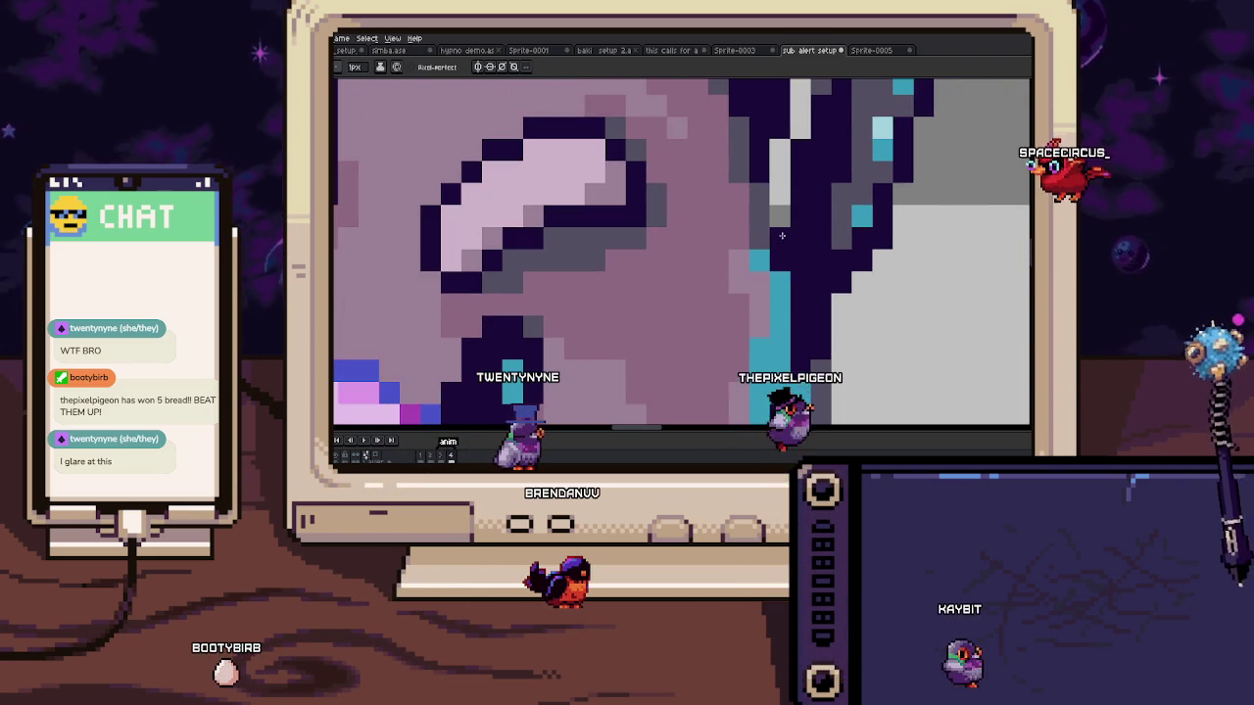
{"action": "left_click_drag", "start_coordinate": [783, 164], "coordinate": [810, 238]}
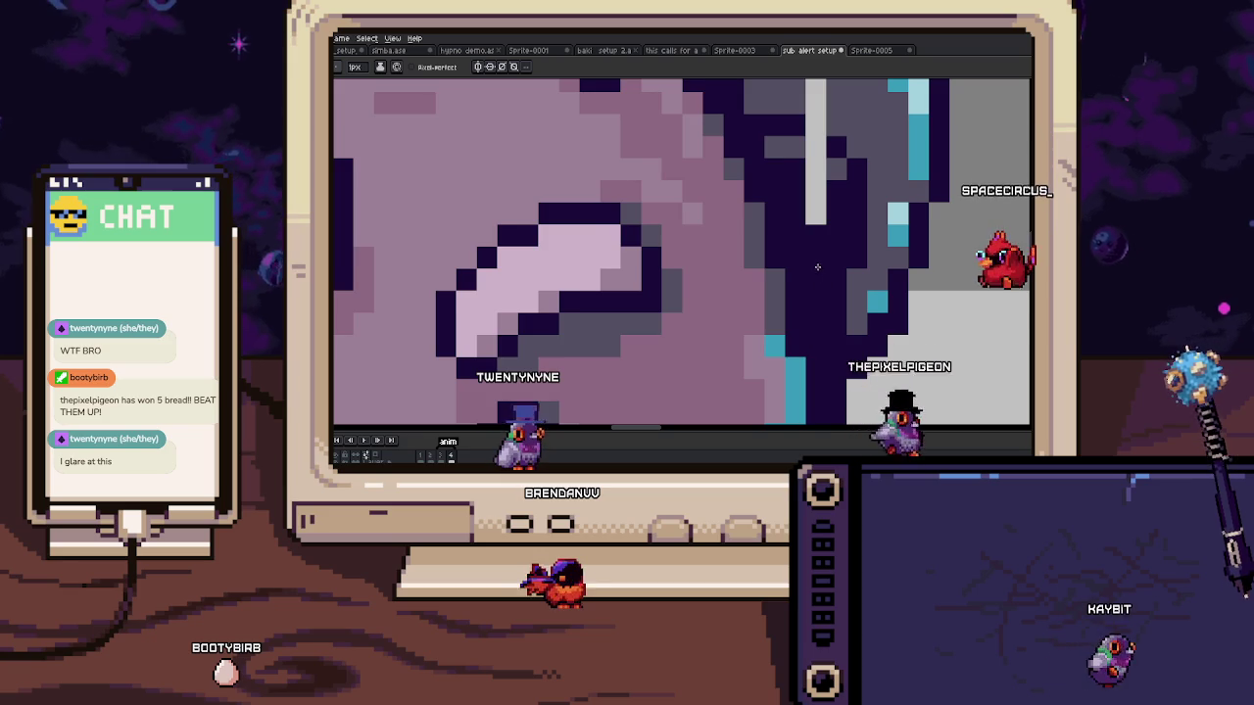
{"action": "scroll", "coordinate": [819, 242], "scroll_direction": "up", "scroll_amount": 2}
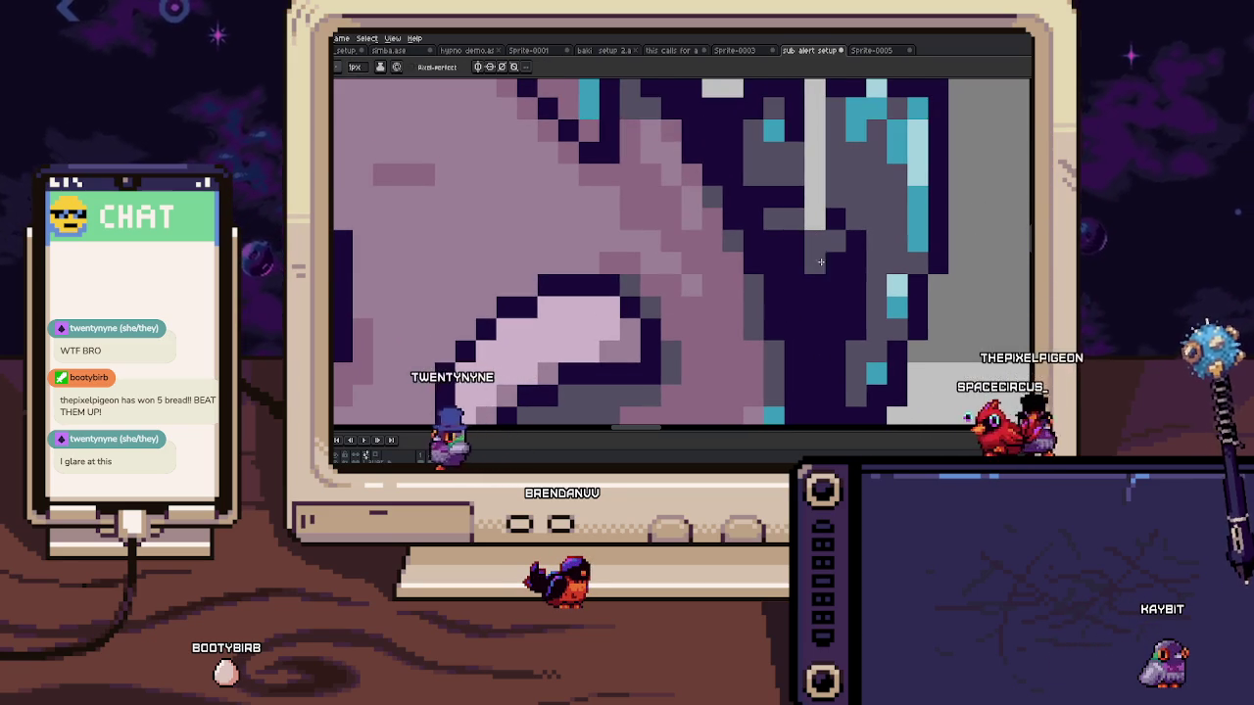
Step: Sample the cyan colour and select the cyan-edged strip on the head's right side
{"action": "key", "text": "alt"}
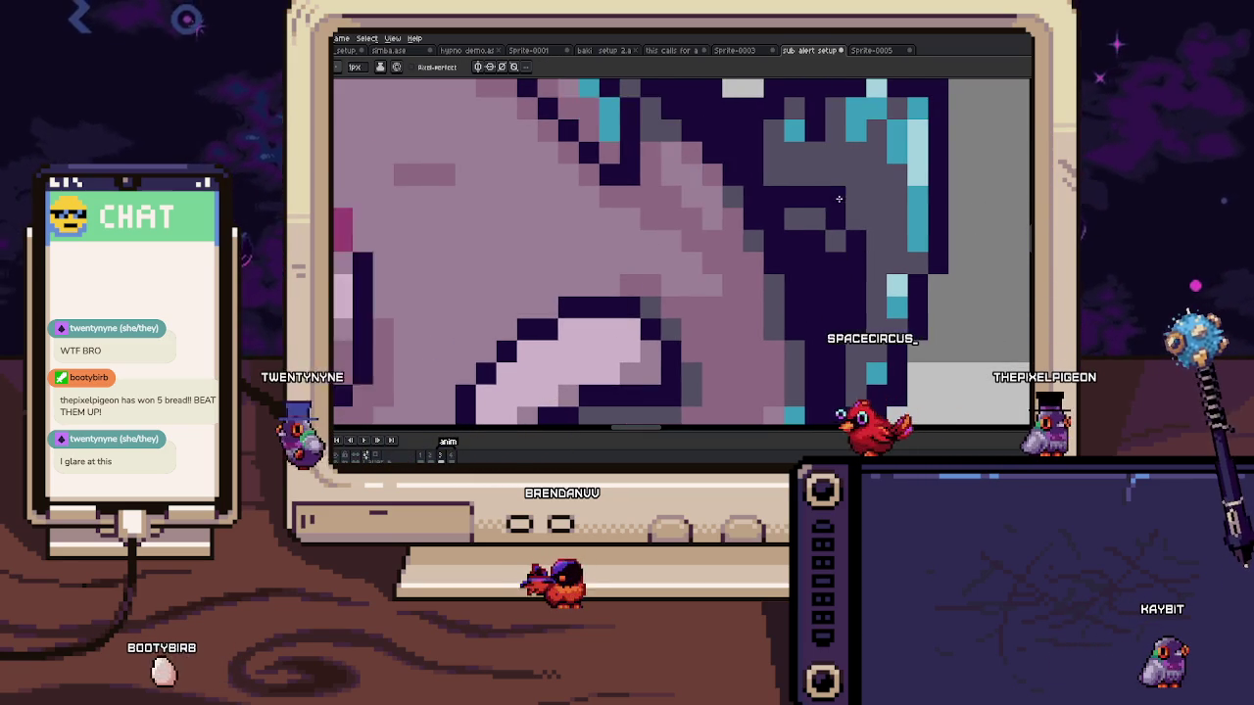
{"action": "scroll", "coordinate": [819, 235], "scroll_direction": "up", "scroll_amount": 2}
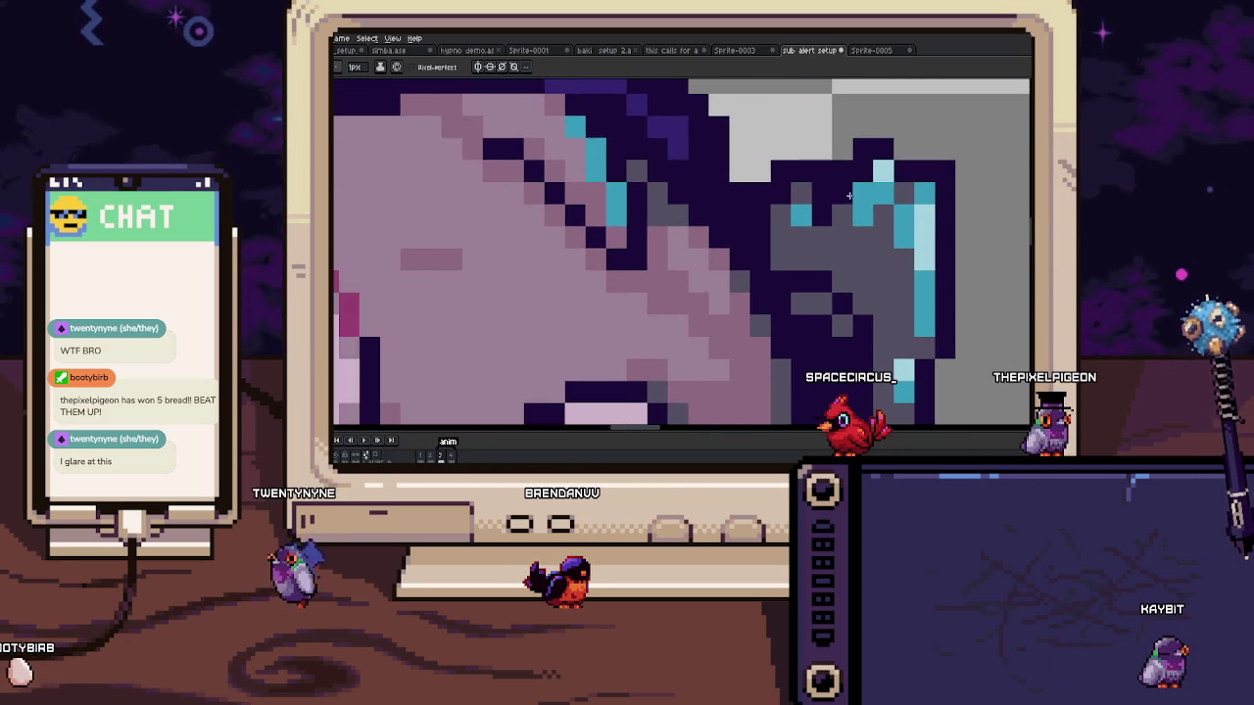
{"action": "scroll", "coordinate": [833, 216], "scroll_direction": "down", "scroll_amount": 3}
{"action": "scroll", "coordinate": [840, 243], "scroll_direction": "up", "scroll_amount": 2}
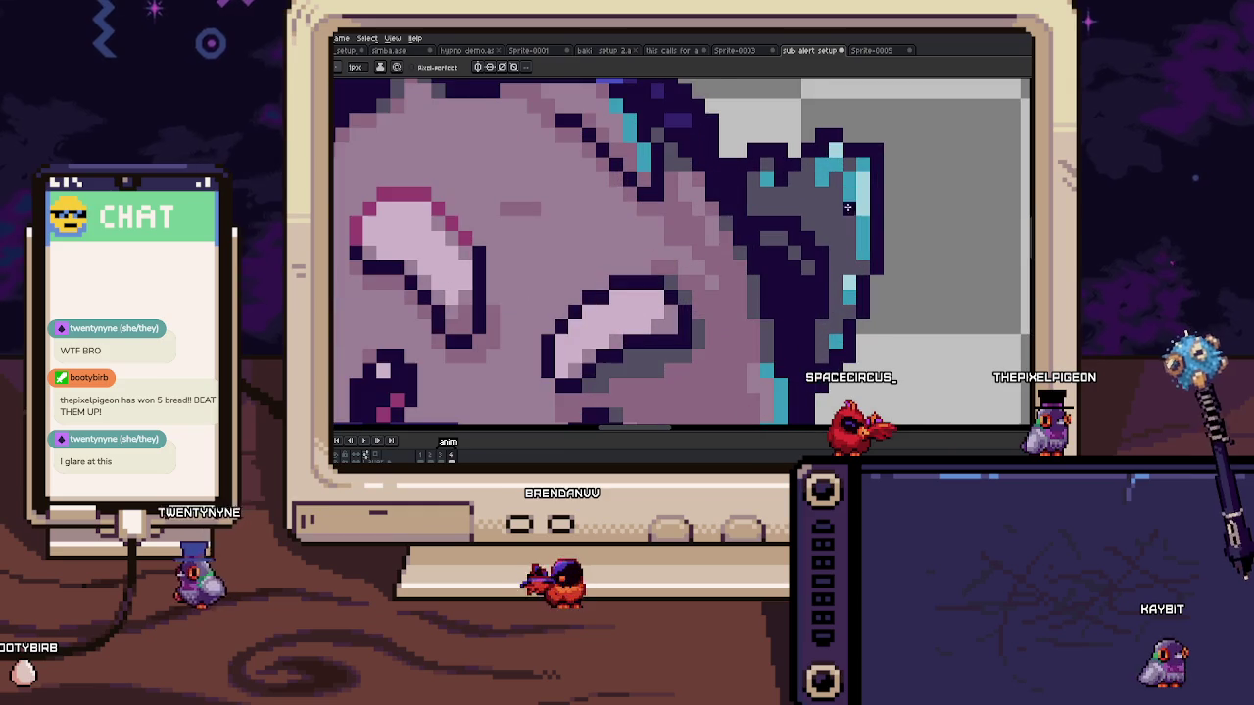
{"action": "left_click_drag", "start_coordinate": [884, 311], "coordinate": [898, 319]}
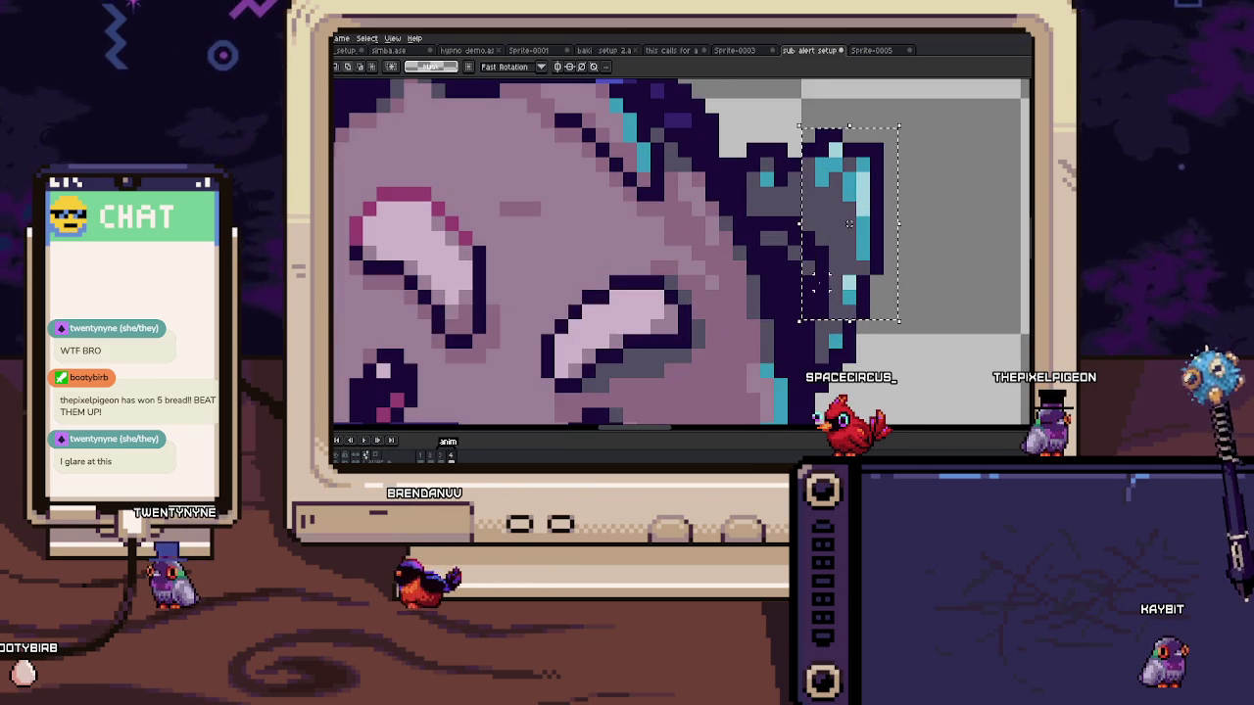
Step: Move the cyan-edged strip one pixel left, commit it, and compare with the next frame
{"action": "key", "text": "Left"}
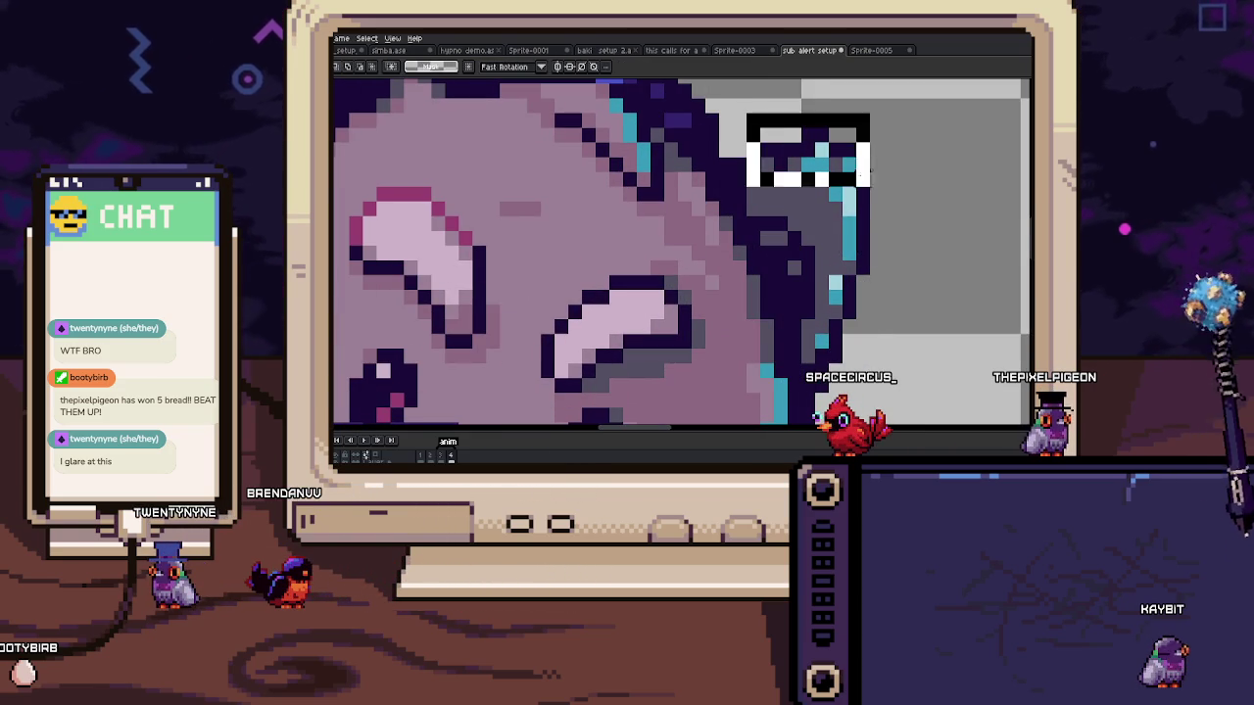
{"action": "key", "text": "Return"}
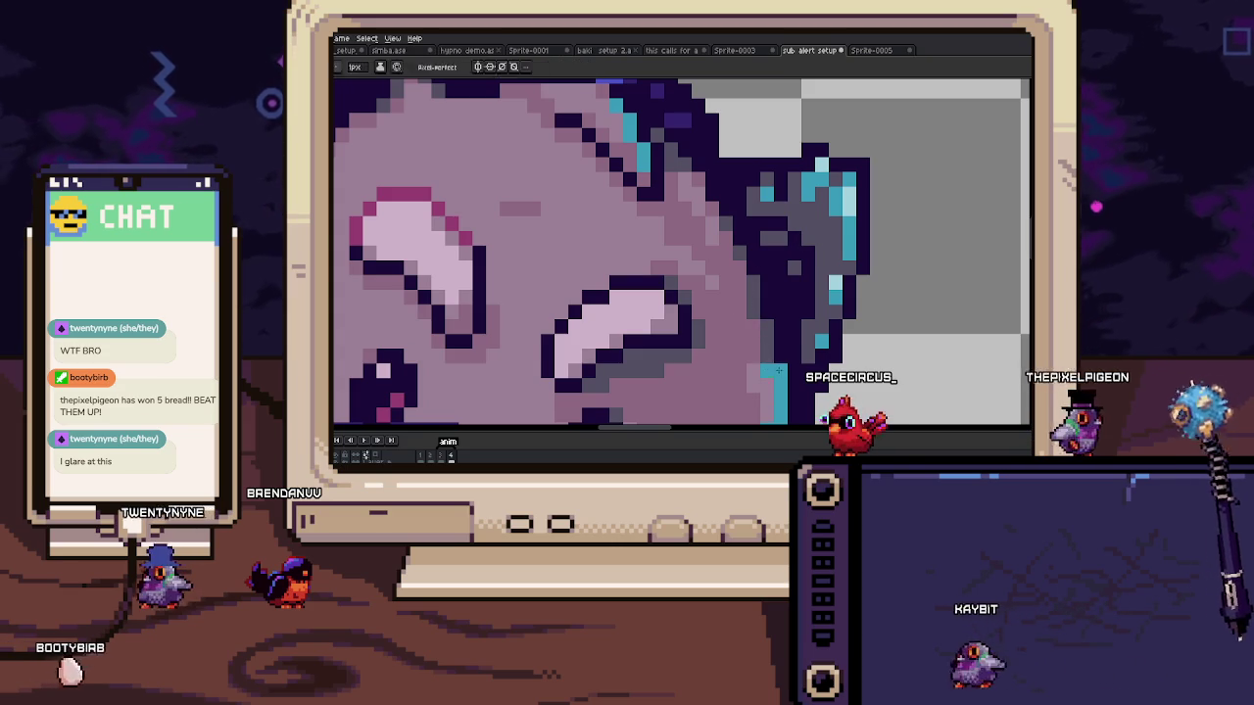
{"action": "key", "text": "Right"}
{"action": "key", "text": "Left"}
Step: Step forward through the following animation frames to review them
{"action": "key", "text": "Right"}
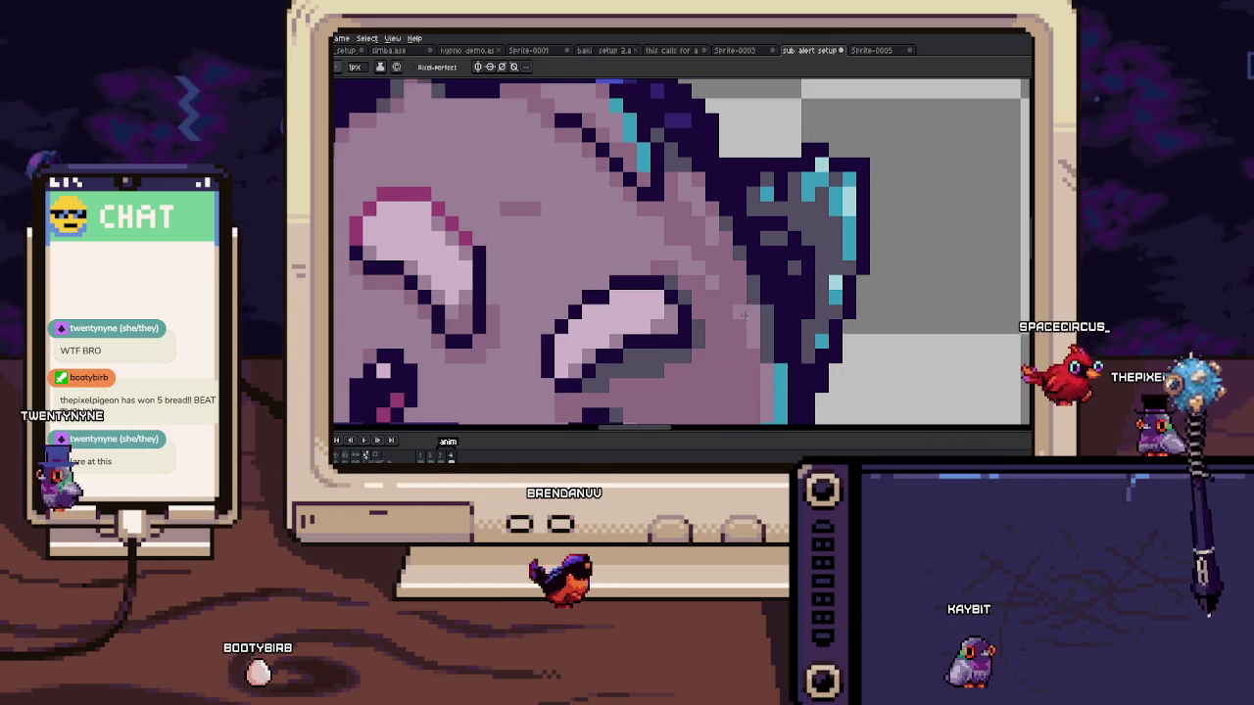
{"action": "scroll", "coordinate": [745, 316], "scroll_direction": "down", "scroll_amount": 4}
{"action": "key", "text": "Right"}
{"action": "scroll", "coordinate": [664, 329], "scroll_direction": "up", "scroll_amount": 2}
{"action": "scroll", "coordinate": [664, 329], "scroll_direction": "up", "scroll_amount": 3}
{"action": "key", "text": "Right"}
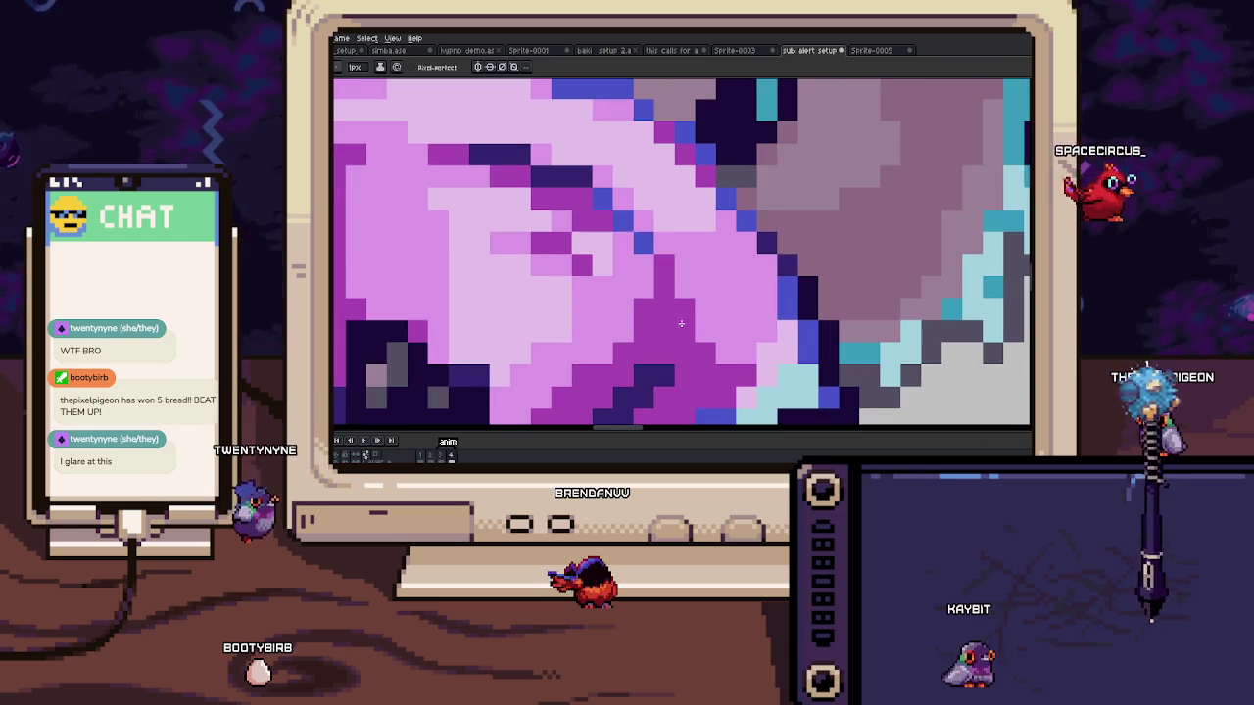
Step: On the next frame, pan across the cat's robe to its face and zoom toward the cheek
{"action": "left_click_drag", "start_coordinate": [623, 351], "coordinate": [660, 318]}
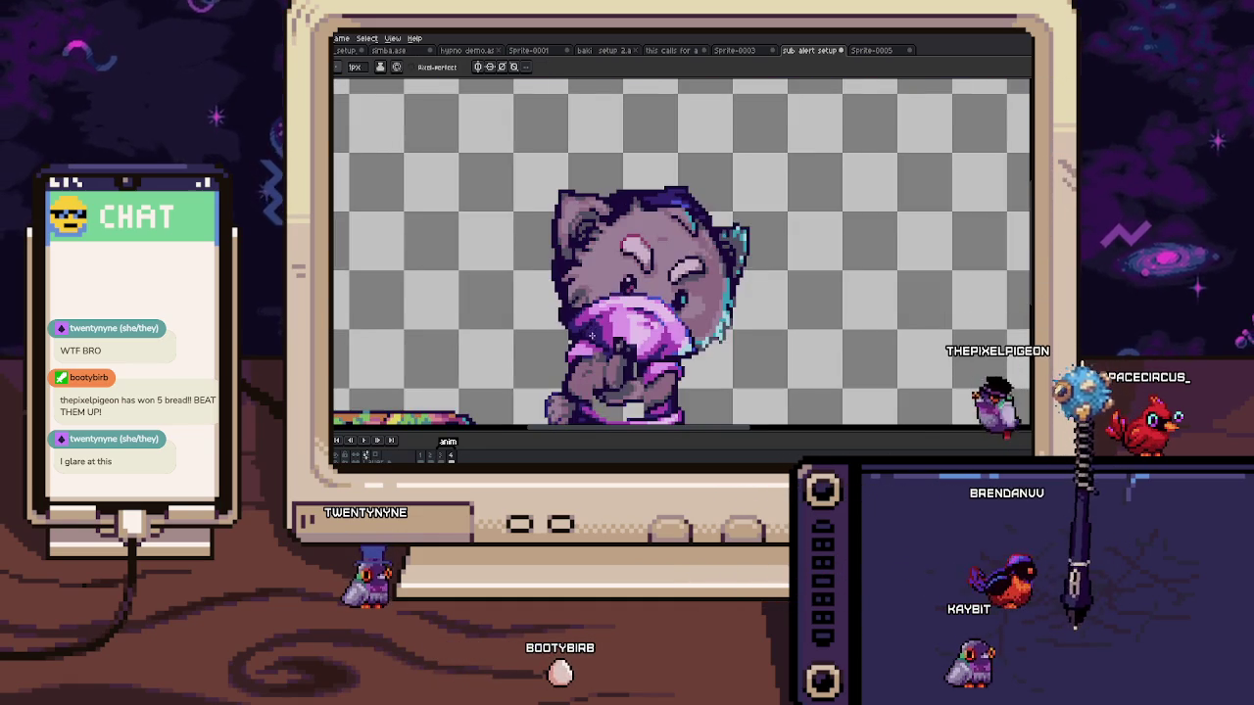
{"action": "left_click_drag", "start_coordinate": [564, 317], "coordinate": [590, 350]}
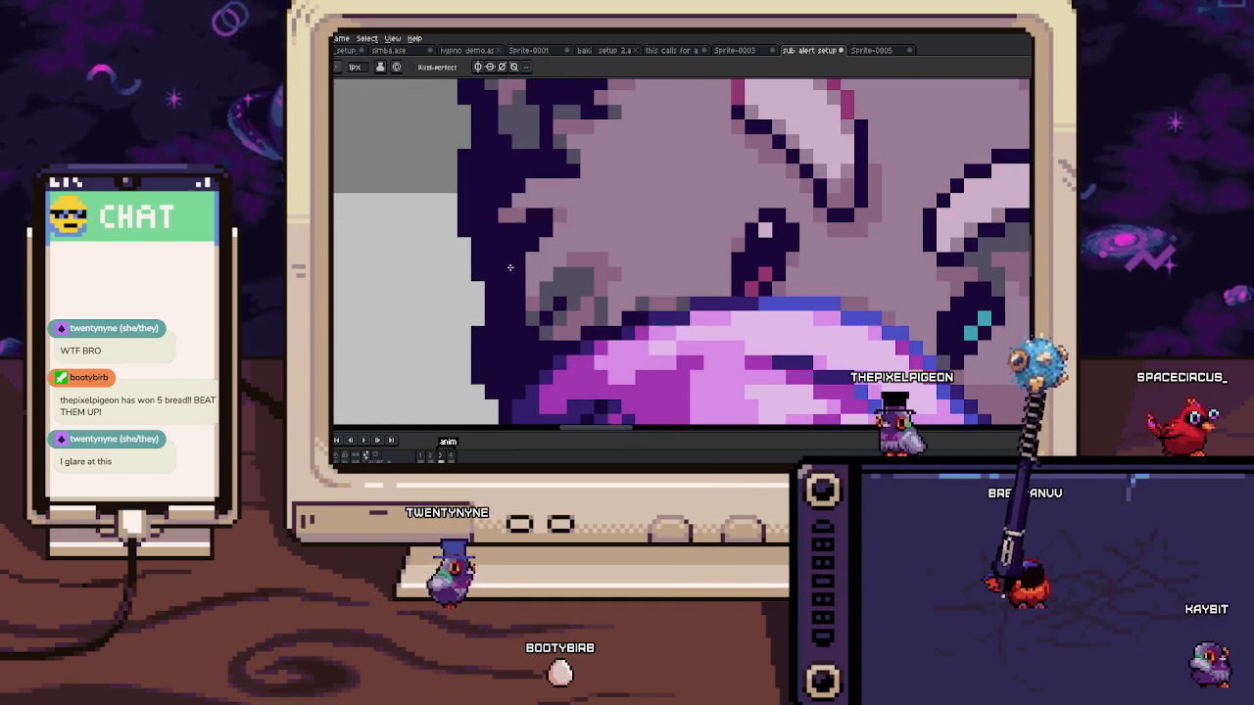
{"action": "key", "text": "i"}
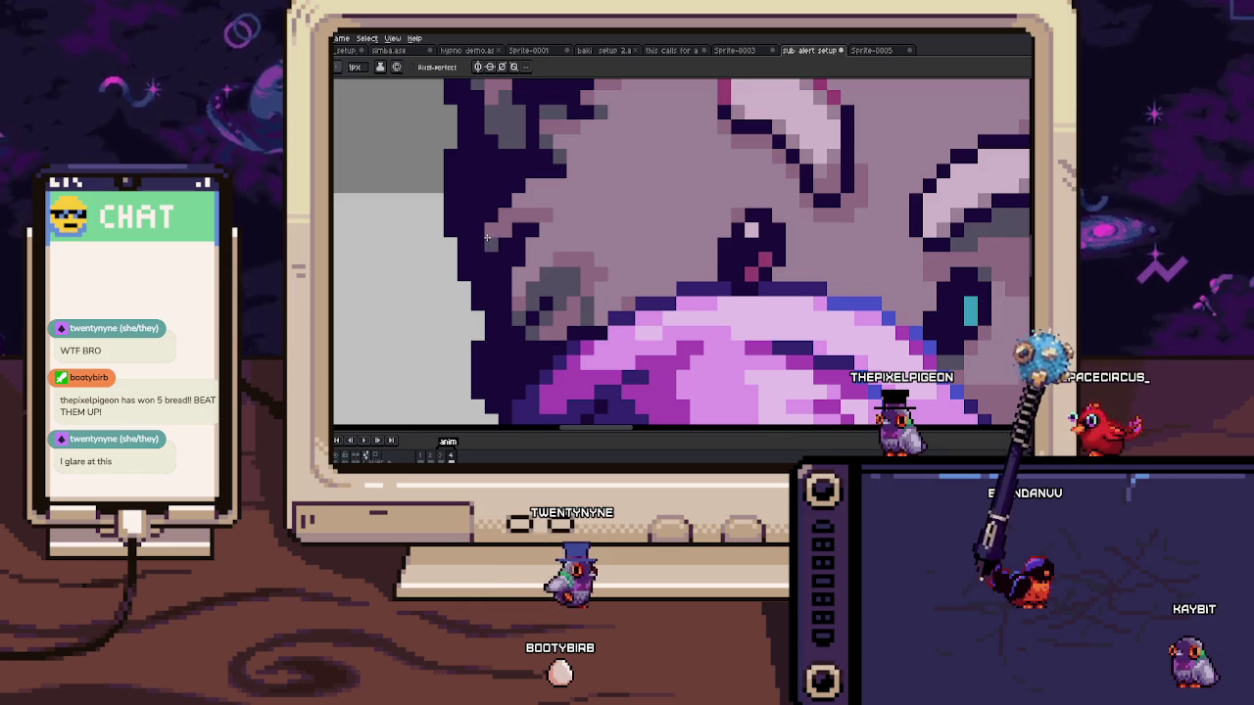
{"action": "scroll", "coordinate": [487, 237], "scroll_direction": "down", "scroll_amount": 3}
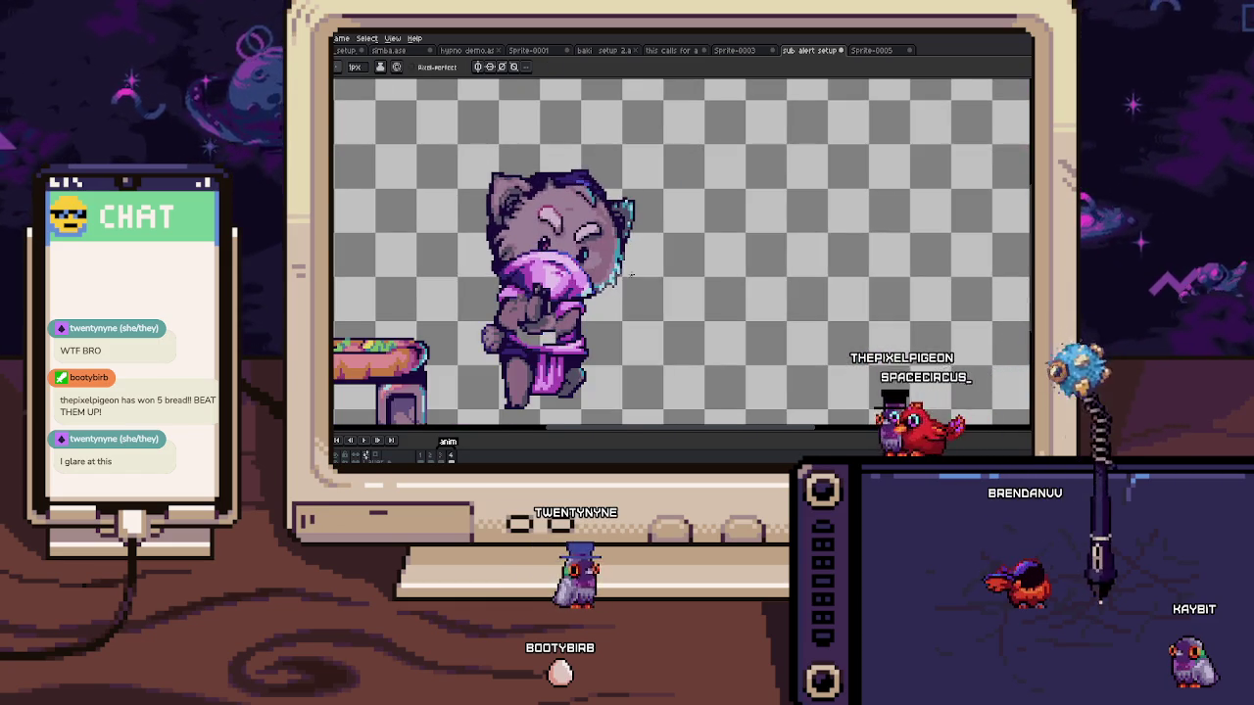
{"action": "scroll", "coordinate": [624, 279], "scroll_direction": "up", "scroll_amount": 2}
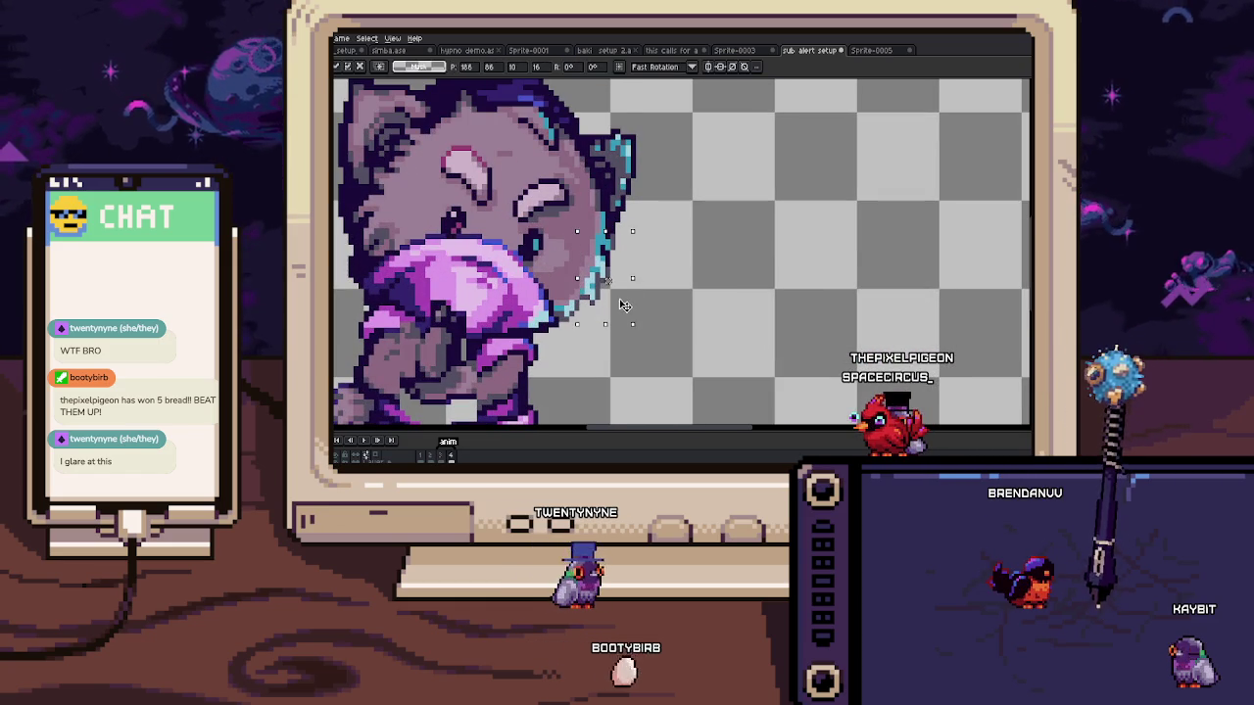
Step: Zoom in on the cat's cheek and repaint its dark eye and cheek outline pixels
{"action": "scroll", "coordinate": [597, 300], "scroll_direction": "up", "scroll_amount": 2}
{"action": "scroll", "coordinate": [565, 294], "scroll_direction": "up", "scroll_amount": 2}
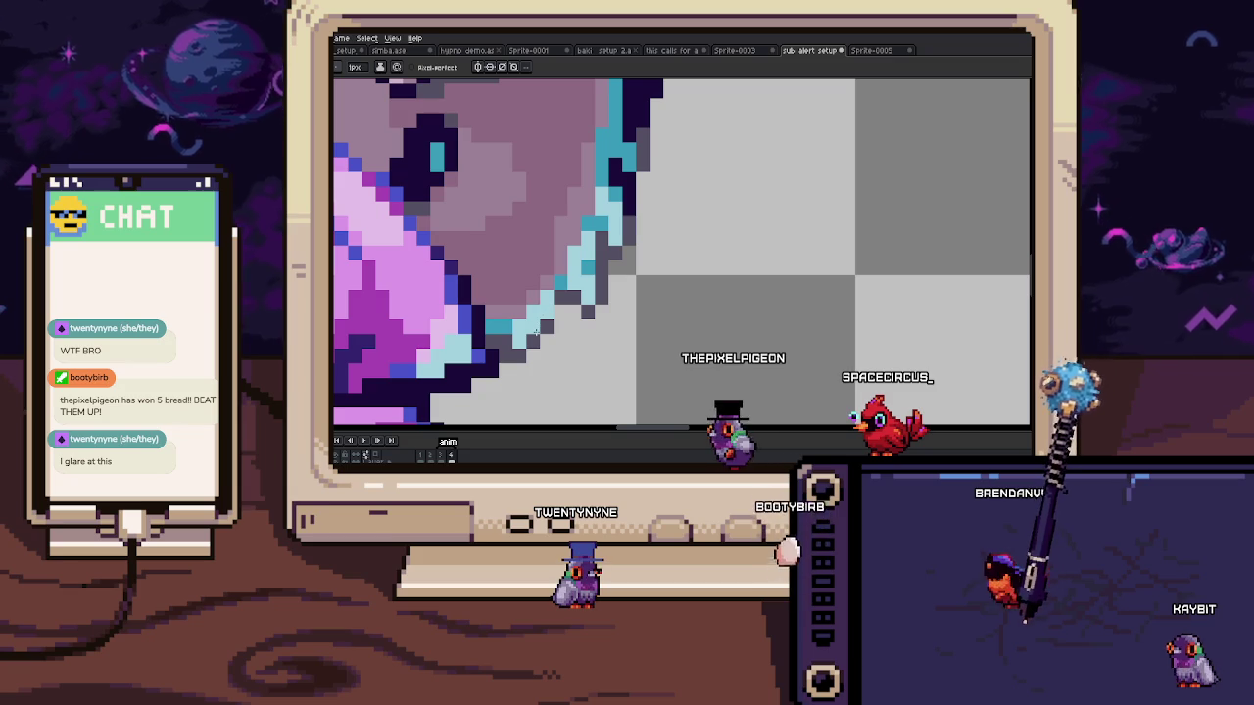
{"action": "key", "text": "b"}
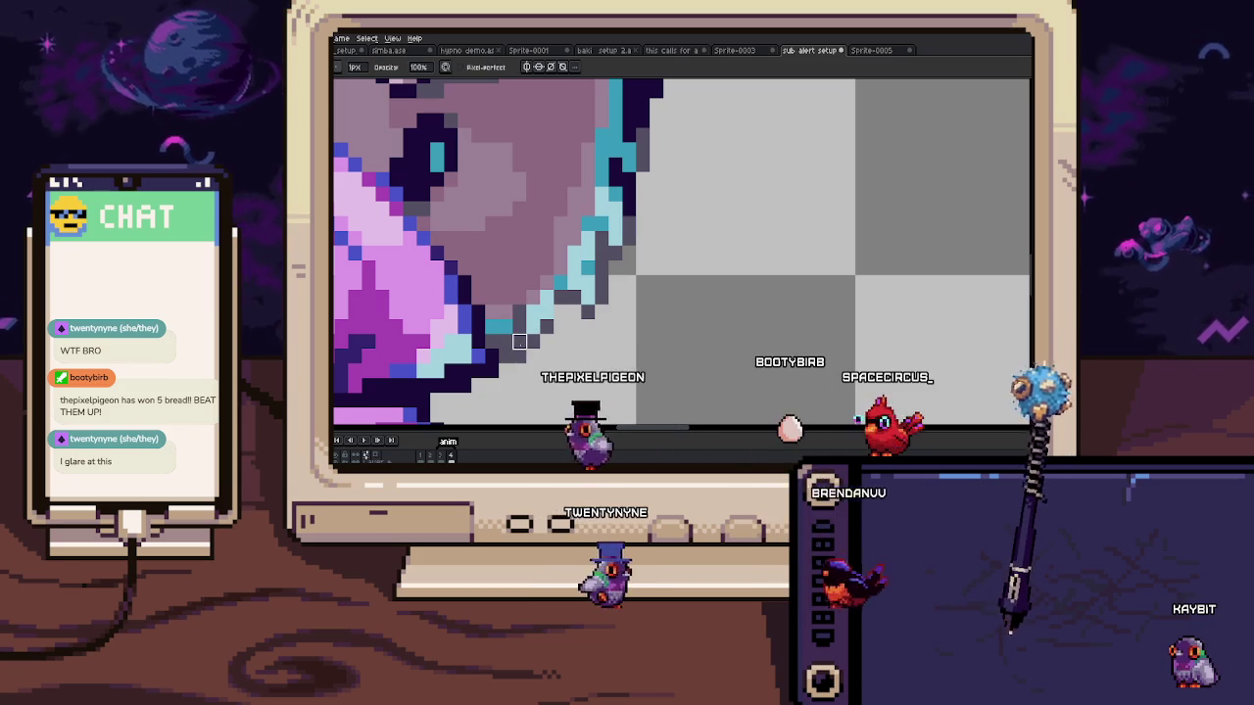
{"action": "scroll", "coordinate": [506, 356], "scroll_direction": "down", "scroll_amount": 5}
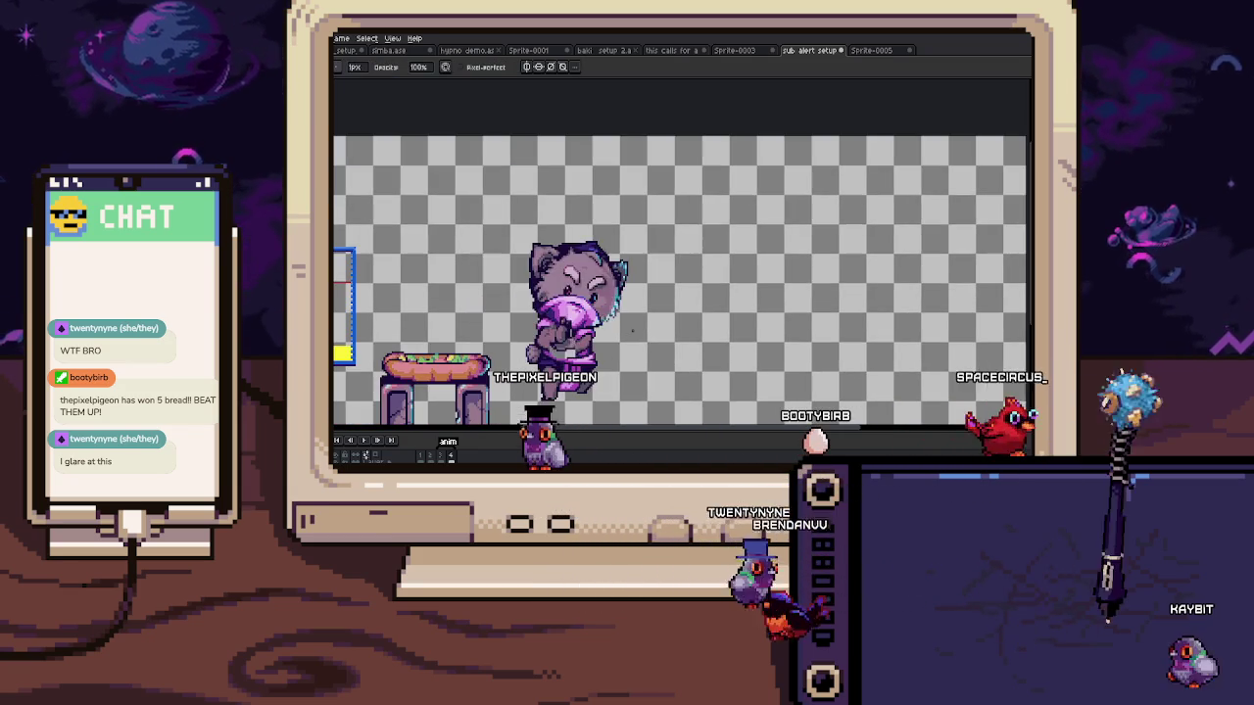
{"action": "scroll", "coordinate": [588, 306], "scroll_direction": "up", "scroll_amount": 2}
{"action": "scroll", "coordinate": [587, 306], "scroll_direction": "up", "scroll_amount": 2}
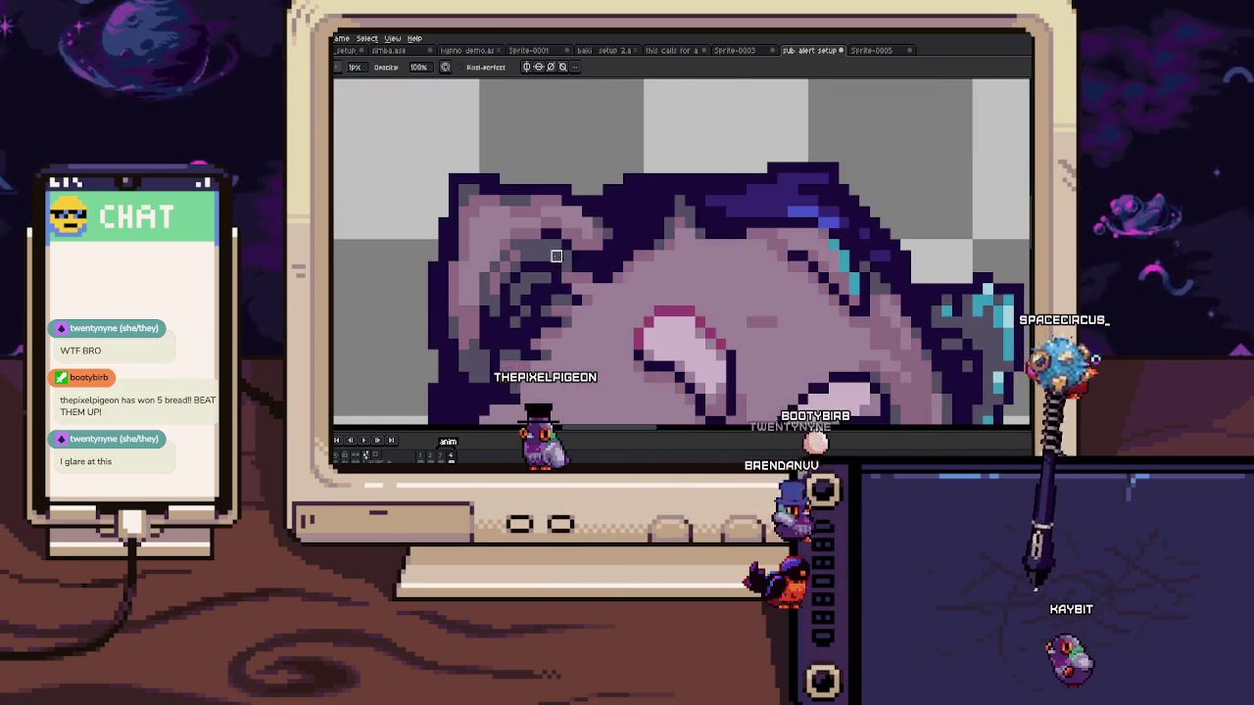
{"action": "key", "text": "m"}
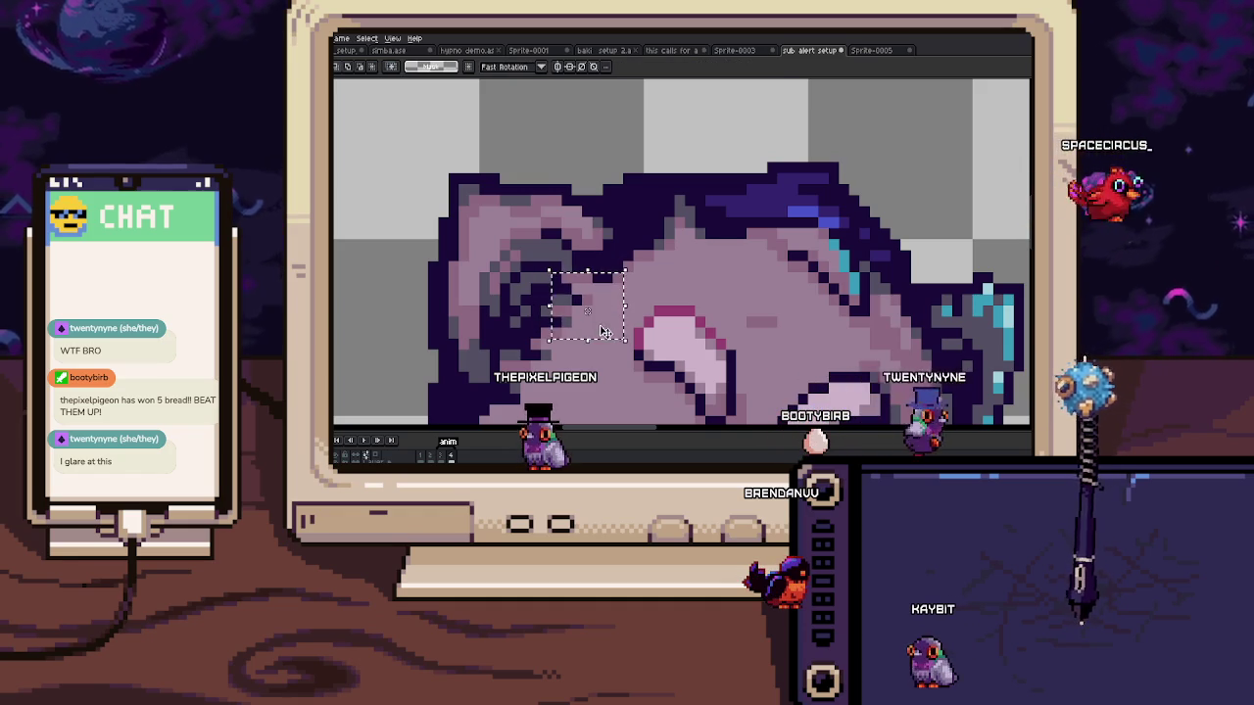
{"action": "scroll", "coordinate": [541, 313], "scroll_direction": "up", "scroll_amount": 1}
{"action": "key", "text": "i"}
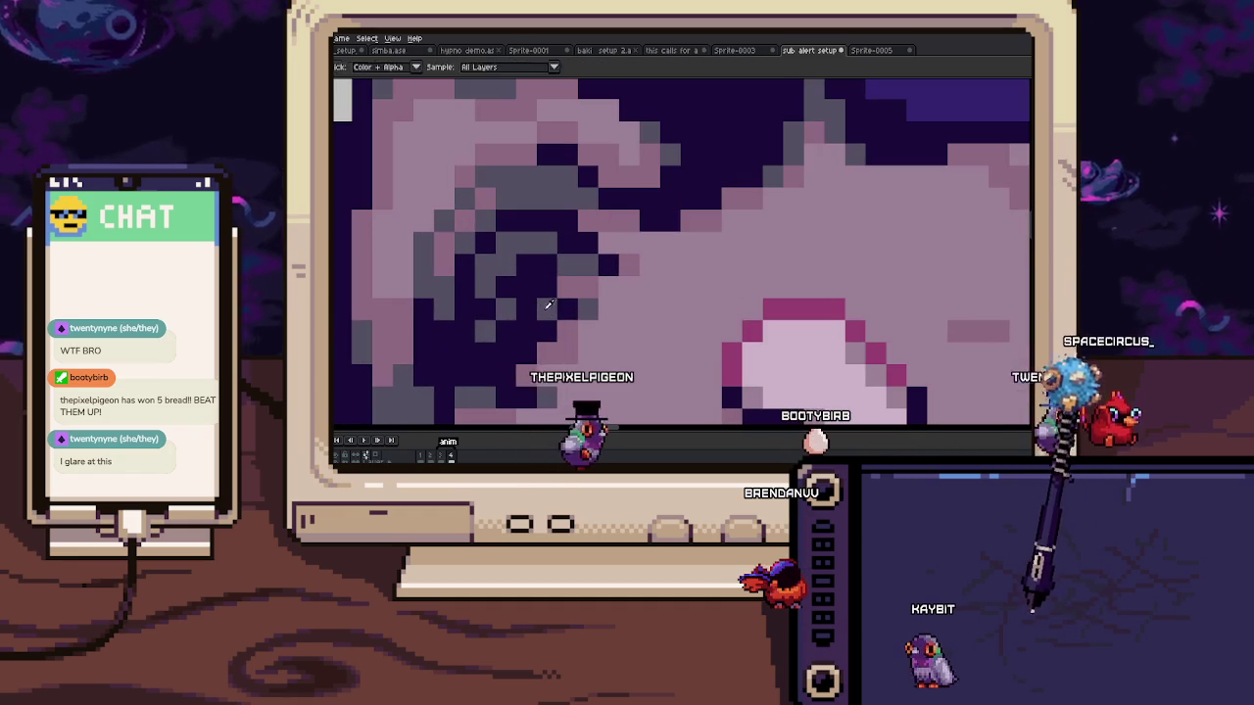
{"action": "scroll", "coordinate": [530, 306], "scroll_direction": "down", "scroll_amount": 5}
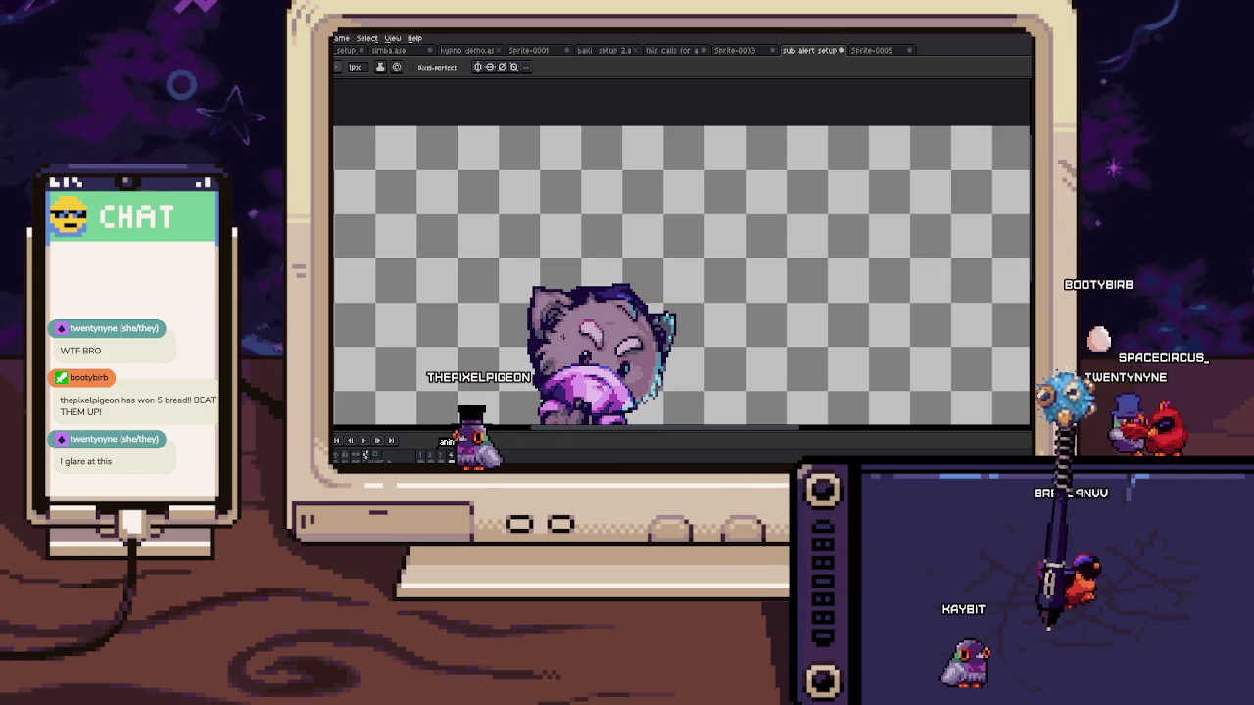
Step: Eyedrop a pink from the robe and repaint the robe pixels beside the cat's paws
{"action": "scroll", "coordinate": [565, 324], "scroll_direction": "up", "scroll_amount": 4}
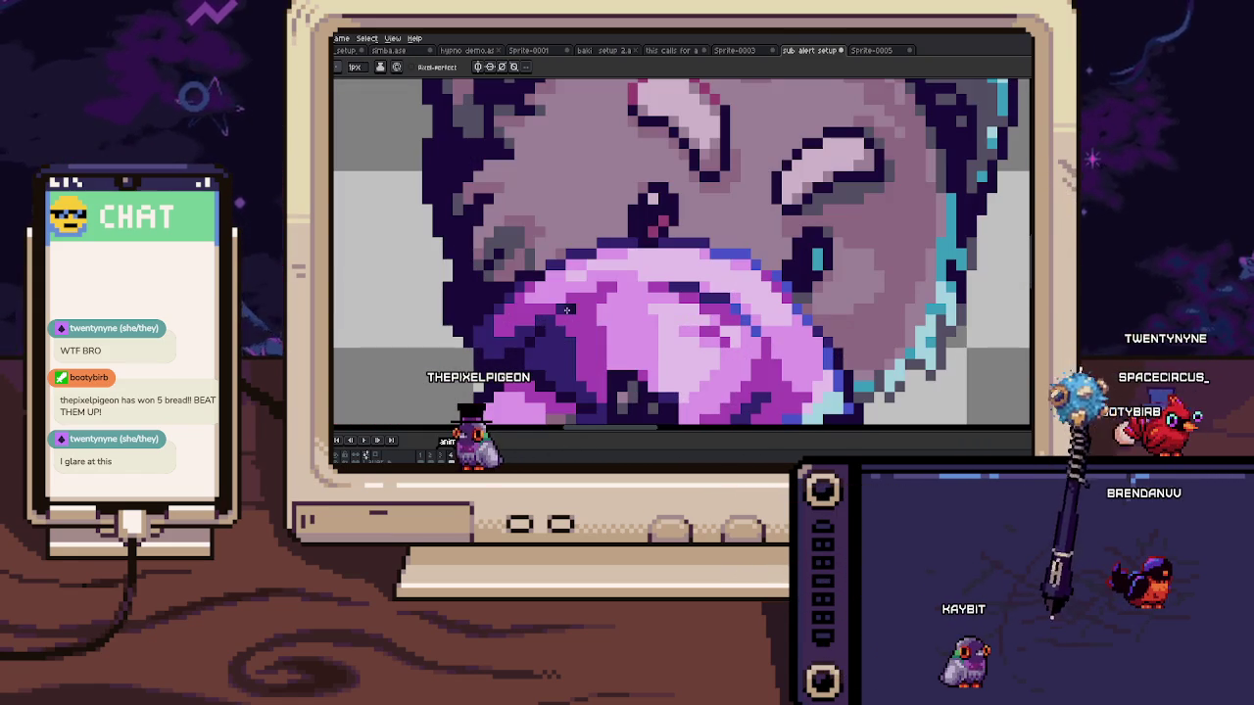
{"action": "key", "text": "i"}
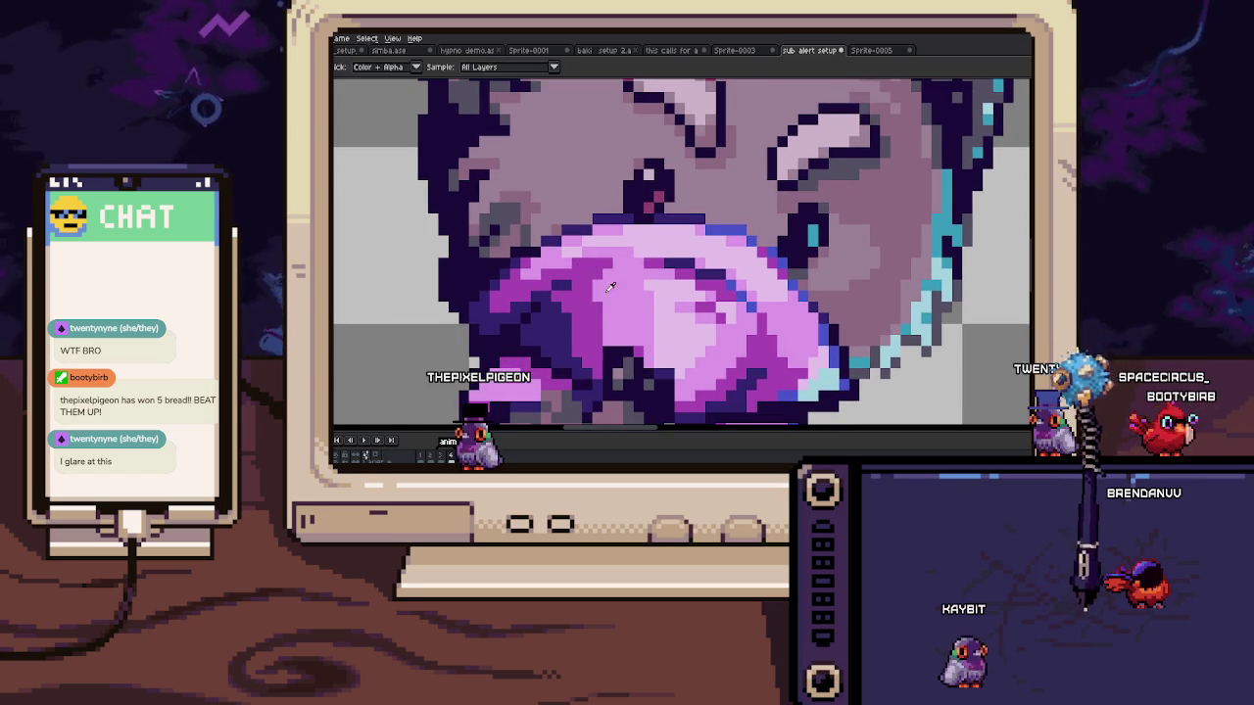
{"action": "scroll", "coordinate": [606, 338], "scroll_direction": "down", "scroll_amount": 1}
{"action": "scroll", "coordinate": [607, 333], "scroll_direction": "down", "scroll_amount": 1}
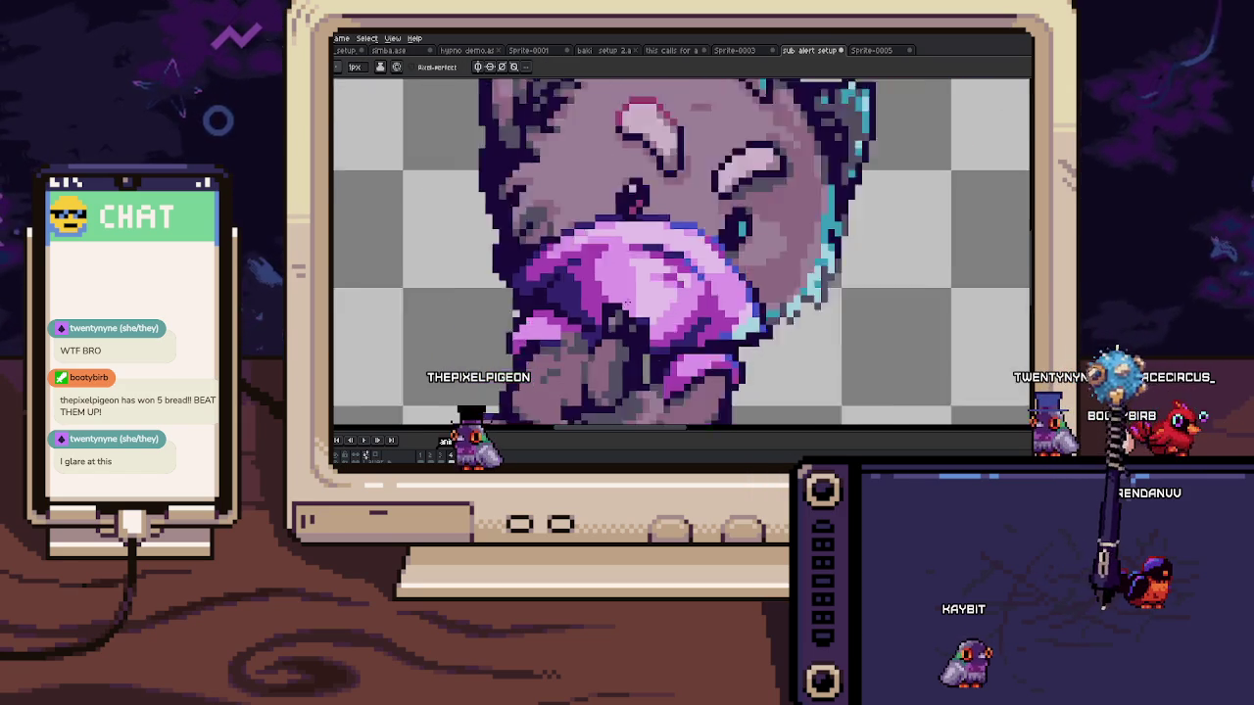
{"action": "scroll", "coordinate": [607, 328], "scroll_direction": "down", "scroll_amount": 1}
{"action": "scroll", "coordinate": [611, 312], "scroll_direction": "up", "scroll_amount": 4}
{"action": "scroll", "coordinate": [611, 312], "scroll_direction": "up", "scroll_amount": 2}
{"action": "key", "text": "alt"}
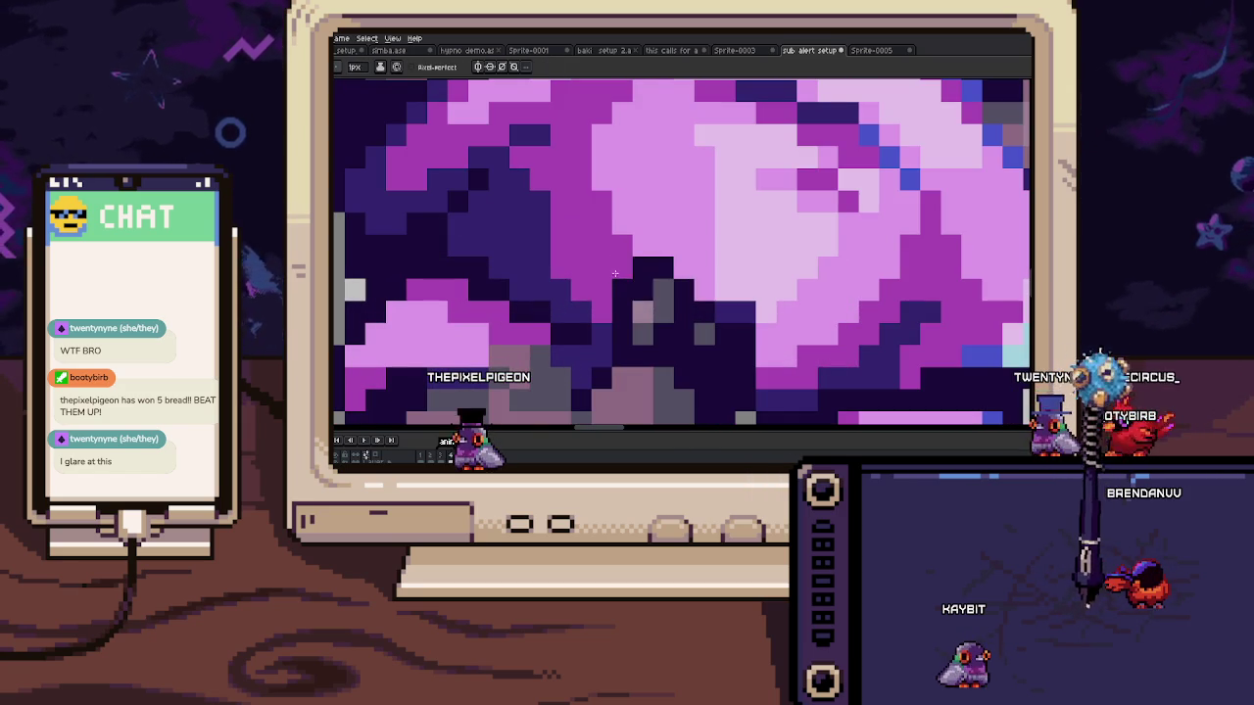
{"action": "scroll", "coordinate": [639, 269], "scroll_direction": "down", "scroll_amount": 3}
{"action": "scroll", "coordinate": [644, 311], "scroll_direction": "up", "scroll_amount": 1}
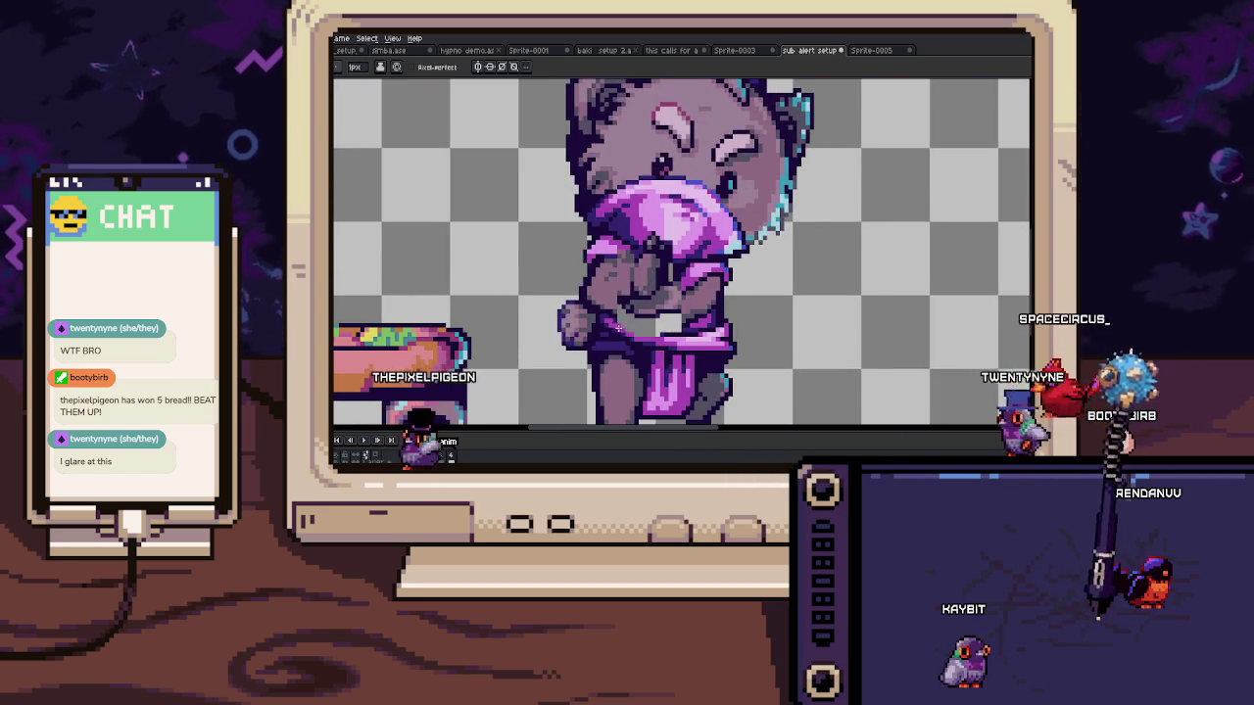
{"action": "scroll", "coordinate": [644, 312], "scroll_direction": "up", "scroll_amount": 3}
{"action": "scroll", "coordinate": [676, 264], "scroll_direction": "up", "scroll_amount": 1}
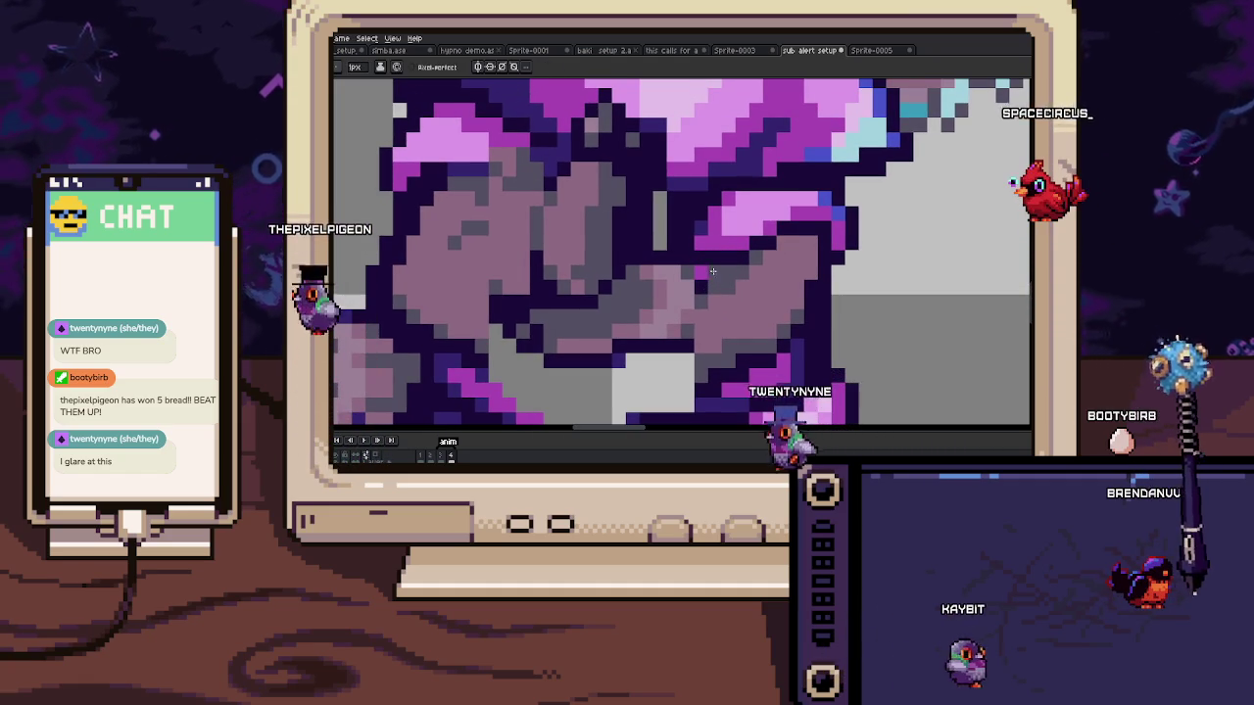
{"action": "scroll", "coordinate": [691, 301], "scroll_direction": "down", "scroll_amount": 2}
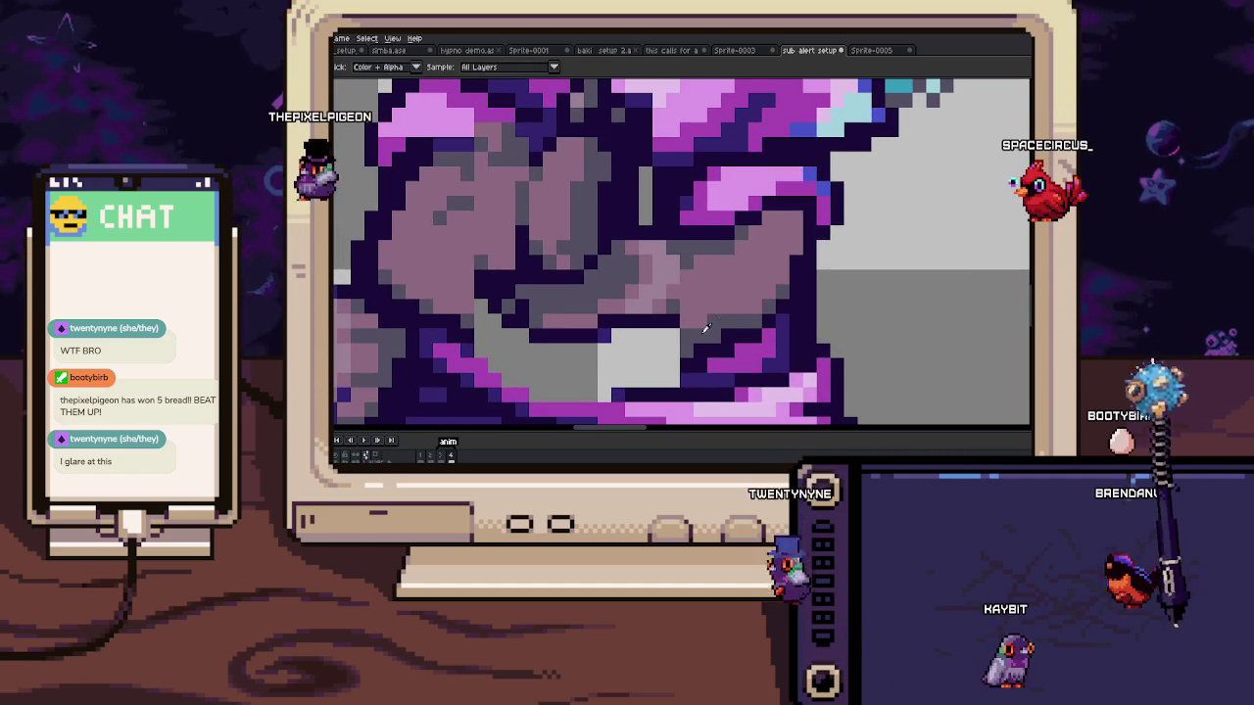
{"action": "scroll", "coordinate": [685, 303], "scroll_direction": "up", "scroll_amount": 5}
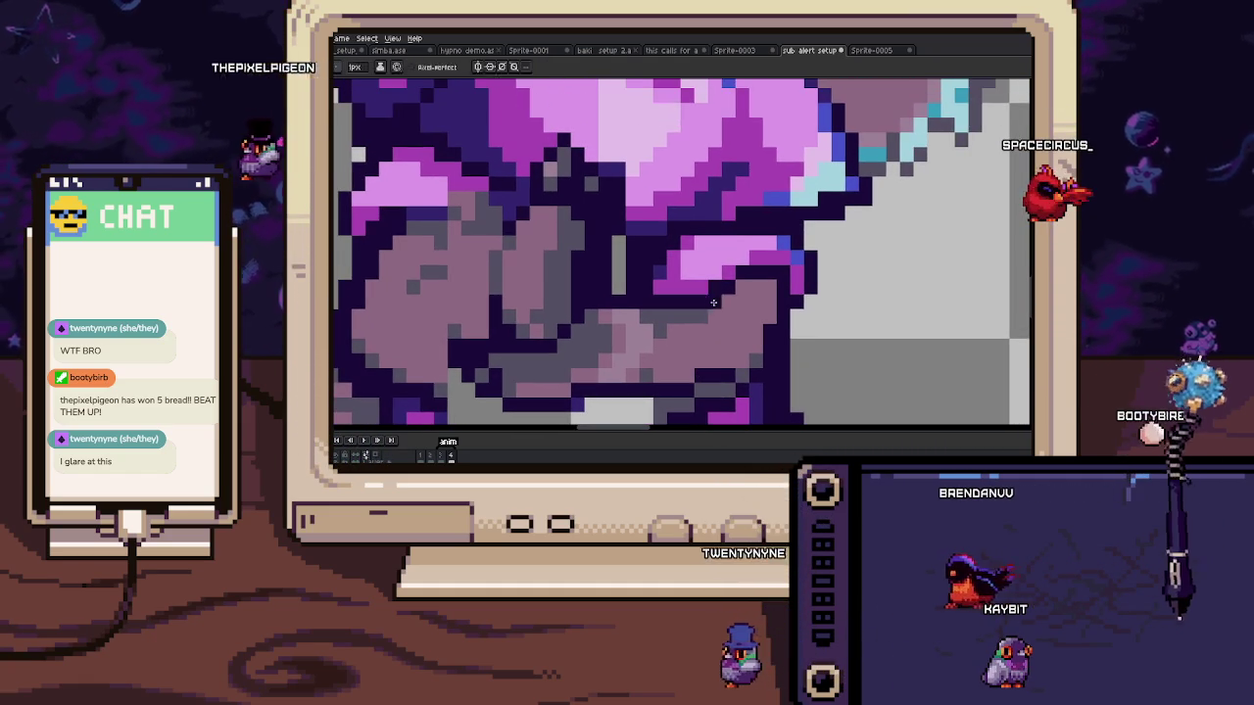
{"action": "key", "text": "alt"}
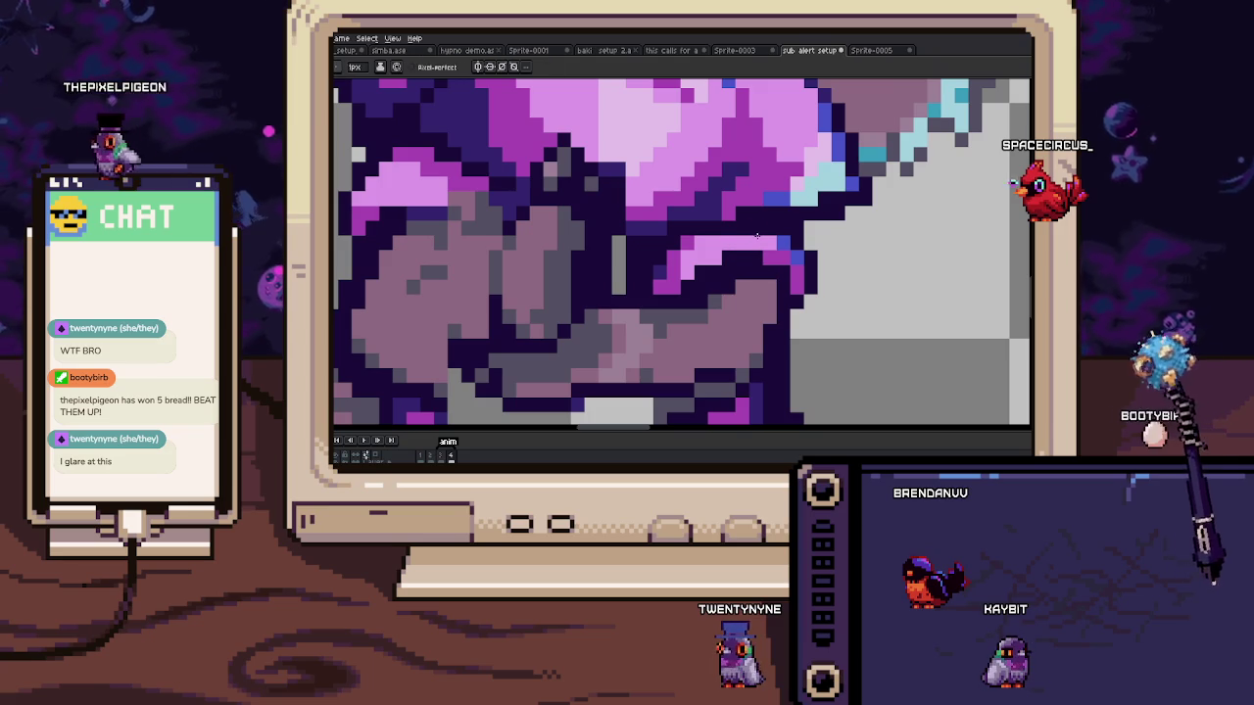
{"action": "mouse_move", "coordinate": [720, 230]}
{"action": "left_mouse_down"}
{"action": "mouse_move", "coordinate": [713, 256]}
{"action": "mouse_move", "coordinate": [786, 231]}
{"action": "left_mouse_up"}
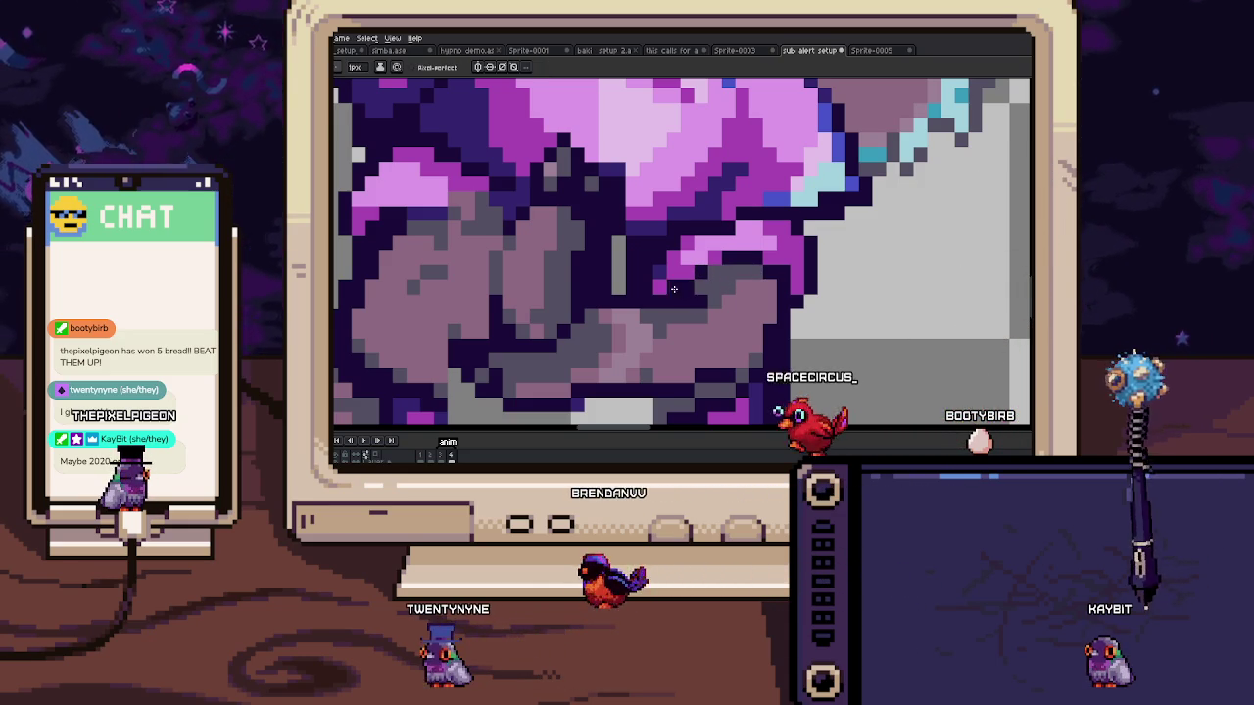
{"action": "scroll", "coordinate": [672, 290], "scroll_direction": "down", "scroll_amount": 4}
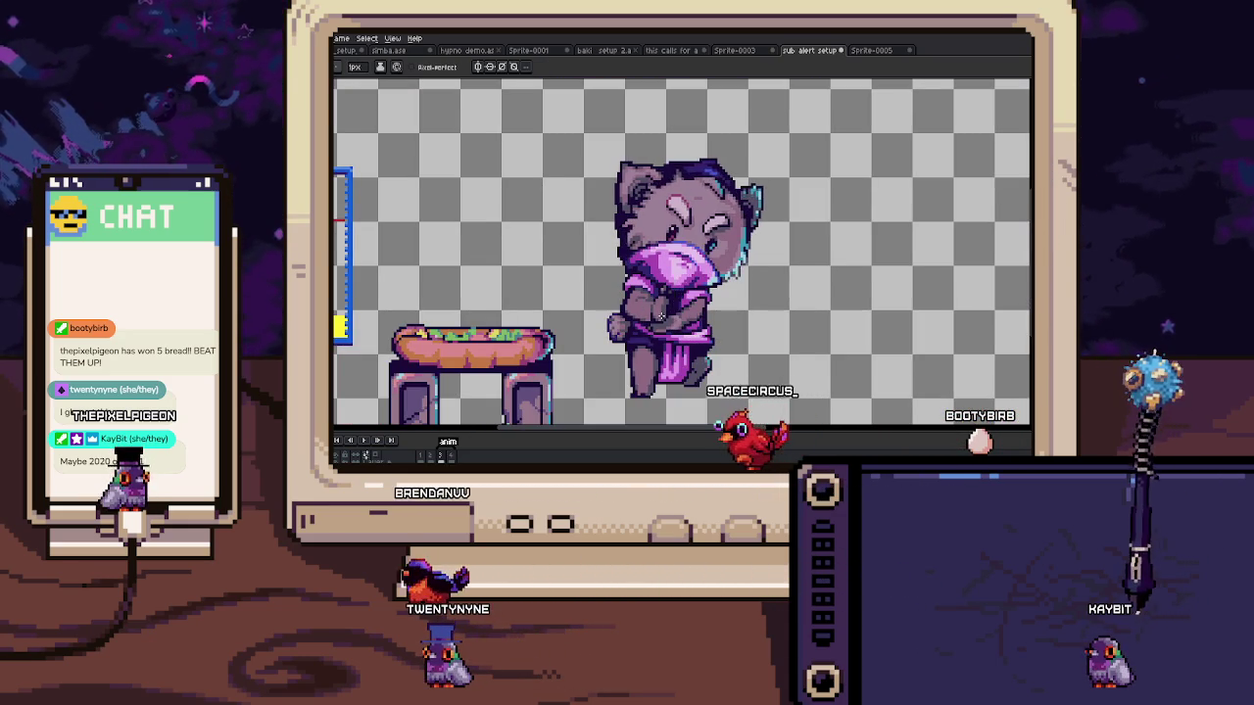
Step: Shift the selected paw patch up-left and commit the move
{"action": "scroll", "coordinate": [618, 296], "scroll_direction": "up", "scroll_amount": 4}
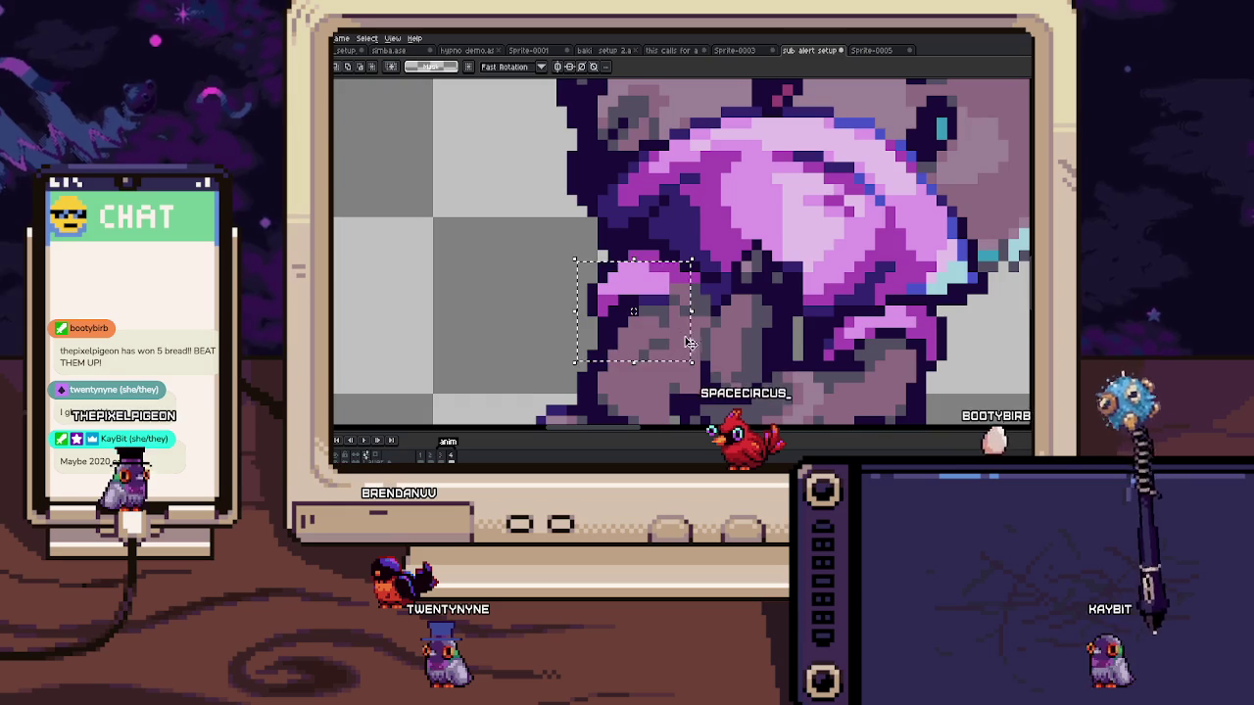
{"action": "left_click_drag", "start_coordinate": [672, 326], "coordinate": [658, 322]}
{"action": "key", "text": "Return"}
{"action": "scroll", "coordinate": [582, 259], "scroll_direction": "up", "scroll_amount": 1}
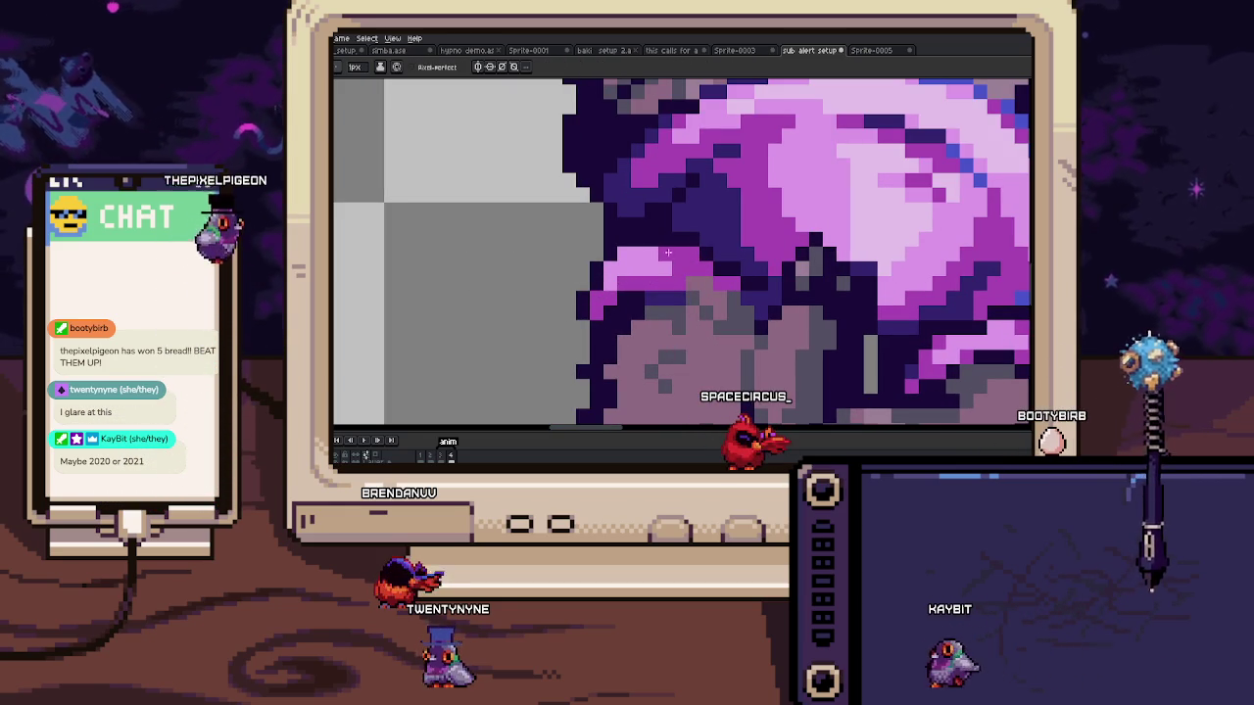
{"action": "scroll", "coordinate": [643, 251], "scroll_direction": "down", "scroll_amount": 2}
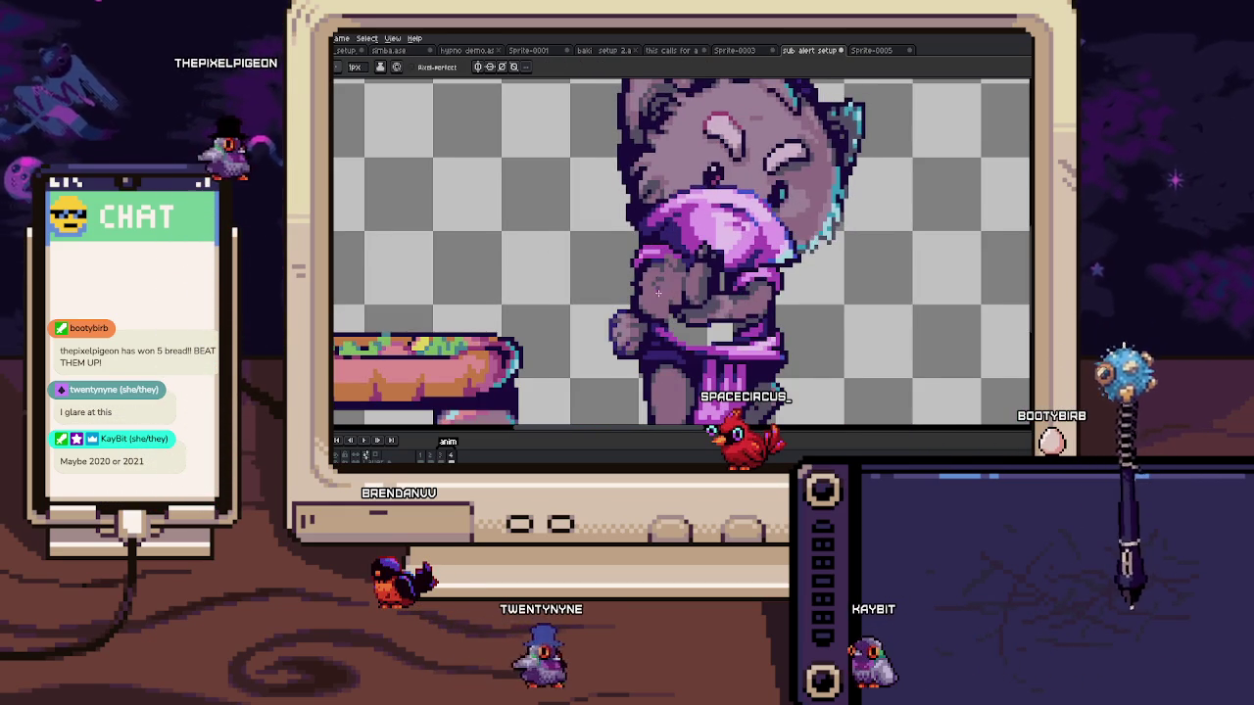
{"action": "scroll", "coordinate": [637, 235], "scroll_direction": "up", "scroll_amount": 1}
{"action": "scroll", "coordinate": [627, 218], "scroll_direction": "up", "scroll_amount": 2}
Step: Sample robe colours and paint the dark robe pixels magenta
{"action": "mouse_move", "coordinate": [710, 356]}
{"action": "left_mouse_down"}
{"action": "mouse_move", "coordinate": [700, 289]}
{"action": "mouse_move", "coordinate": [712, 234]}
{"action": "left_mouse_up"}
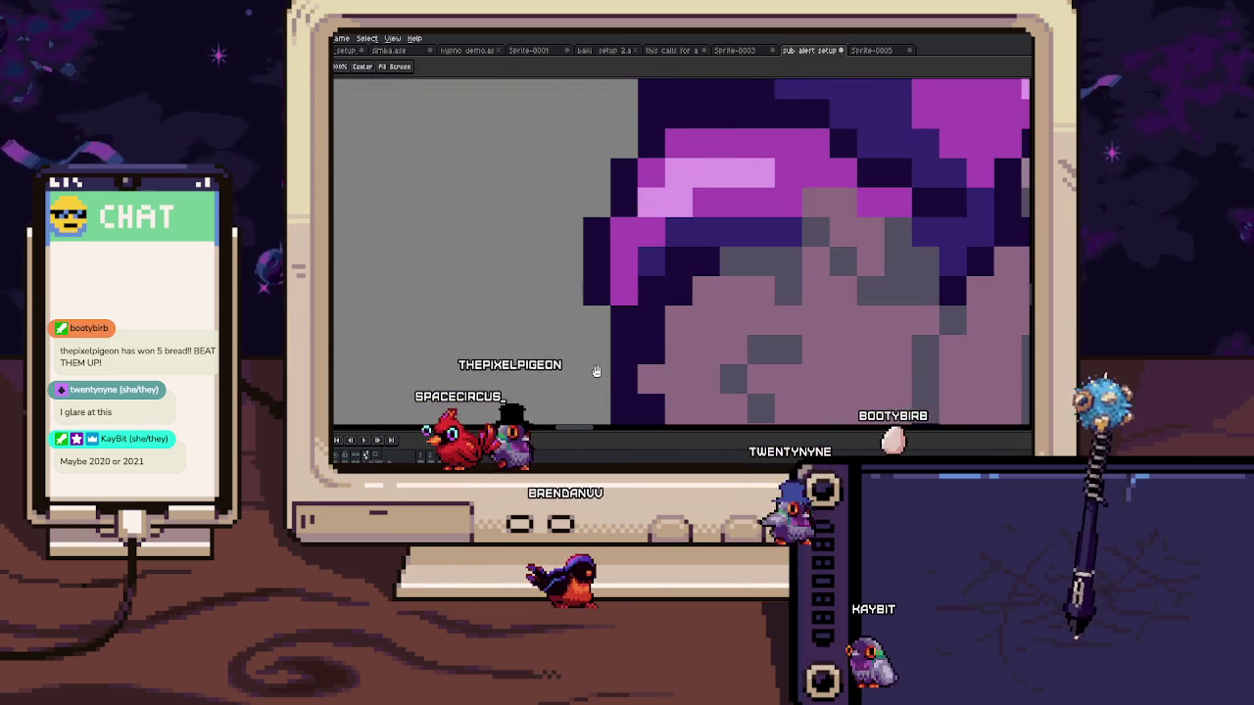
{"action": "left_click_drag", "start_coordinate": [604, 333], "coordinate": [657, 270]}
{"action": "scroll", "coordinate": [657, 270], "scroll_direction": "down", "scroll_amount": 3}
{"action": "scroll", "coordinate": [657, 270], "scroll_direction": "down", "scroll_amount": 2}
{"action": "scroll", "coordinate": [711, 323], "scroll_direction": "up", "scroll_amount": 3}
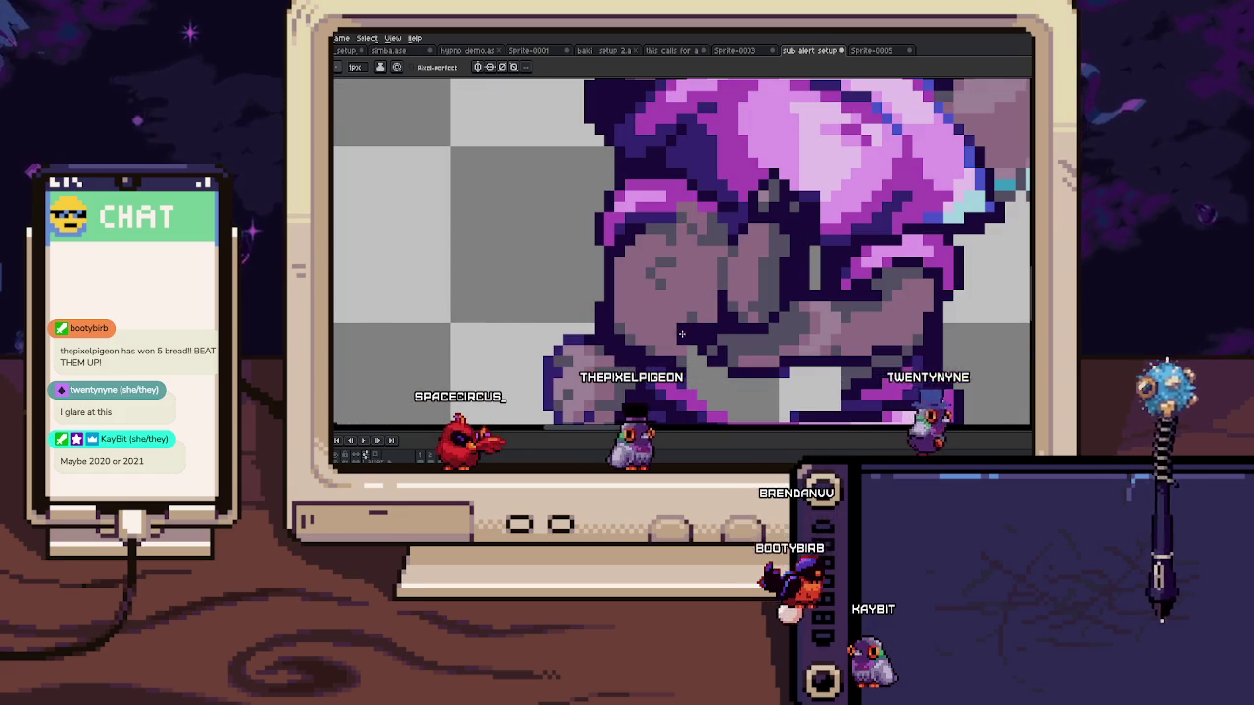
{"action": "scroll", "coordinate": [631, 347], "scroll_direction": "up", "scroll_amount": 1}
{"action": "key", "text": "i"}
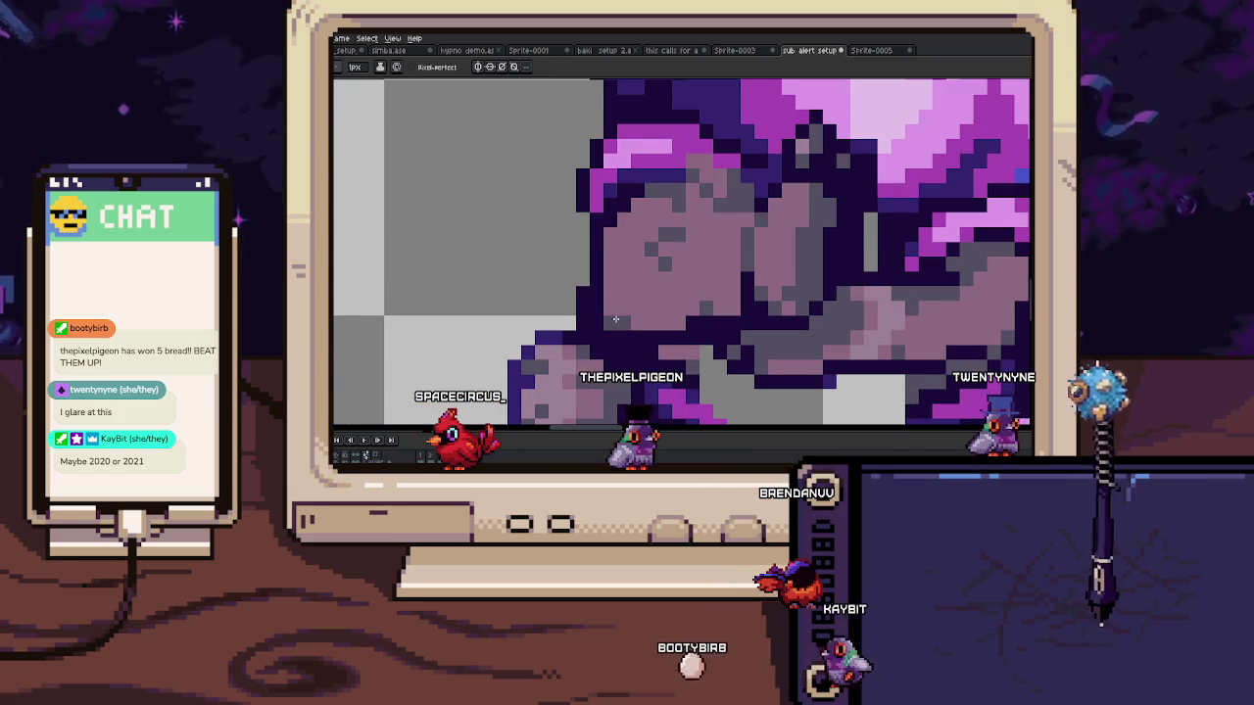
{"action": "scroll", "coordinate": [624, 341], "scroll_direction": "down", "scroll_amount": 3}
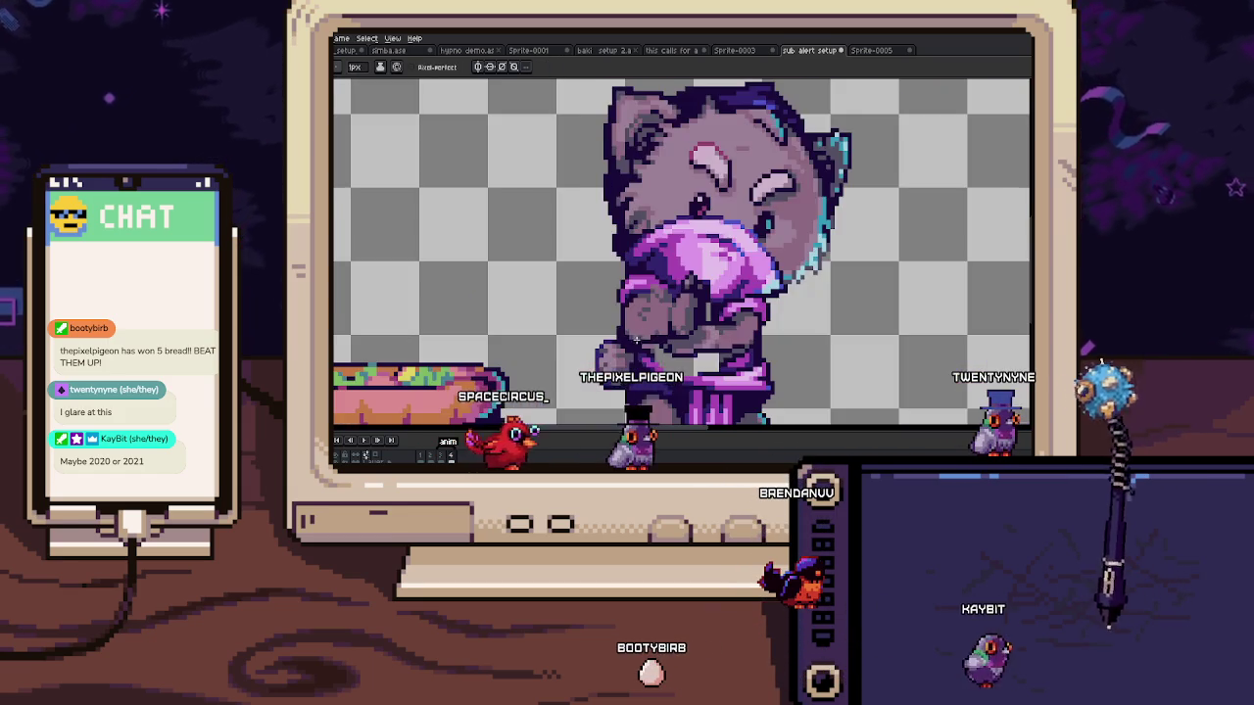
{"action": "scroll", "coordinate": [685, 314], "scroll_direction": "up", "scroll_amount": 3}
{"action": "key", "text": "b"}
{"action": "scroll", "coordinate": [698, 311], "scroll_direction": "up", "scroll_amount": 2}
{"action": "key", "text": "i"}
{"action": "key", "text": "b"}
{"action": "left_click_drag", "start_coordinate": [784, 317], "coordinate": [827, 284]}
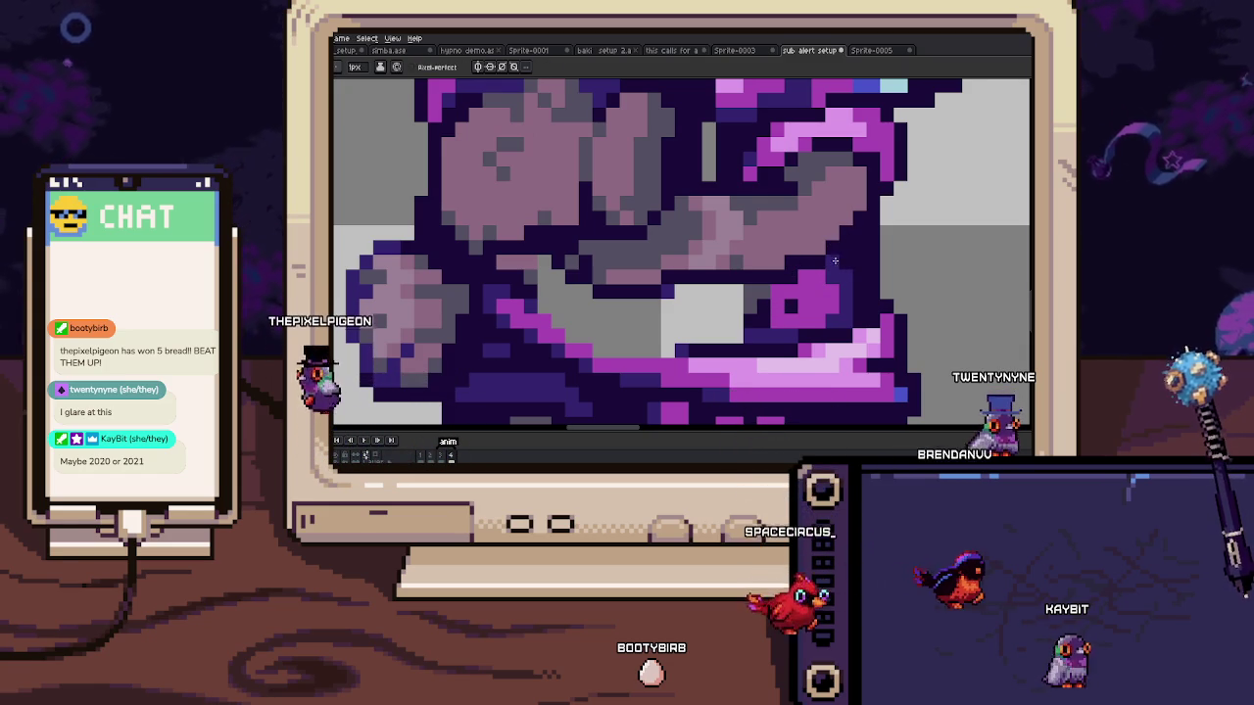
Step: Pan across the robe and sample another robe colour for further touch-ups
{"action": "mouse_move", "coordinate": [750, 281]}
{"action": "left_mouse_down"}
{"action": "mouse_move", "coordinate": [737, 294]}
{"action": "mouse_move", "coordinate": [779, 306]}
{"action": "left_mouse_up"}
{"action": "key", "text": "i"}
{"action": "key", "text": "b"}
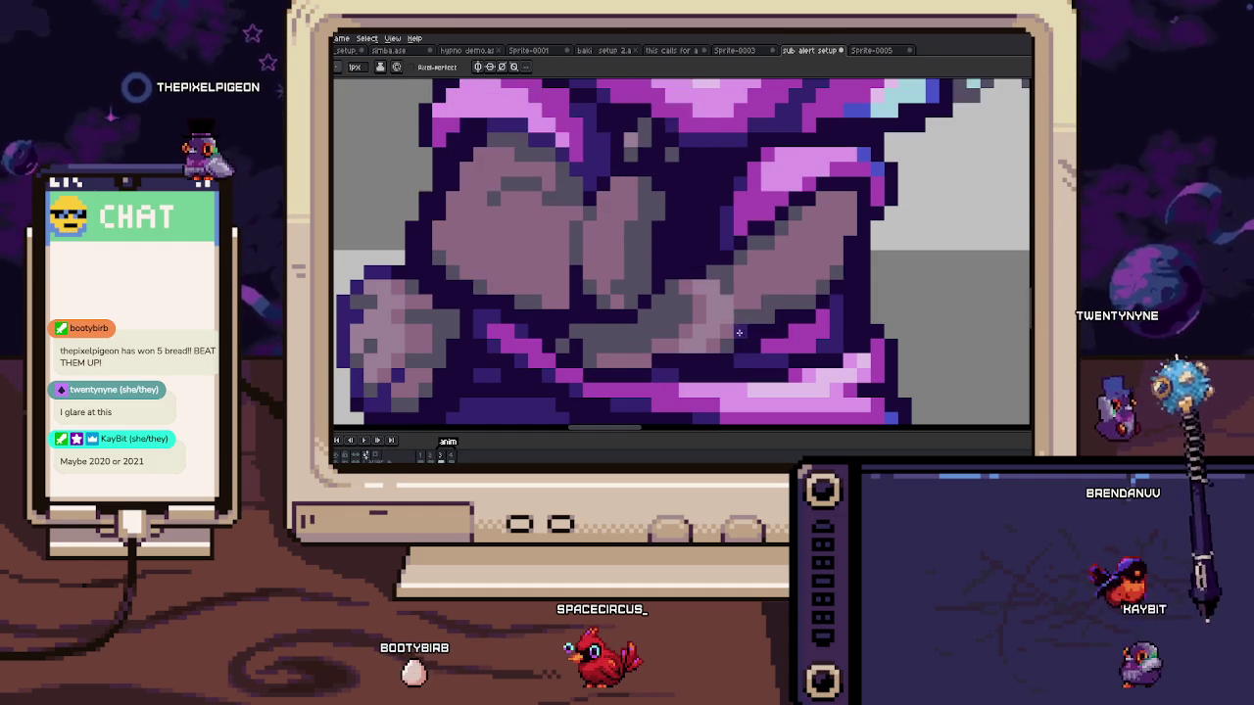
{"action": "scroll", "coordinate": [698, 157], "scroll_direction": "down", "scroll_amount": 3}
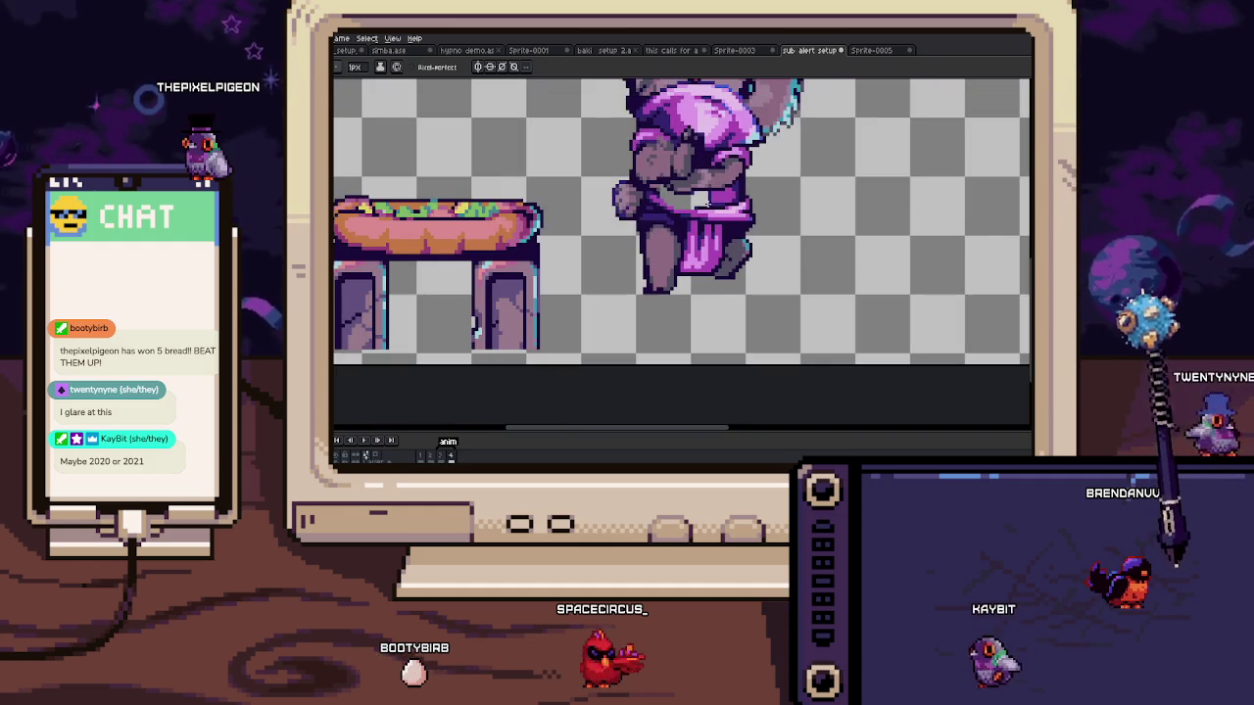
{"action": "scroll", "coordinate": [702, 214], "scroll_direction": "up", "scroll_amount": 2}
{"action": "scroll", "coordinate": [701, 214], "scroll_direction": "up", "scroll_amount": 1}
{"action": "scroll", "coordinate": [701, 214], "scroll_direction": "up", "scroll_amount": 1}
{"action": "key", "text": "i"}
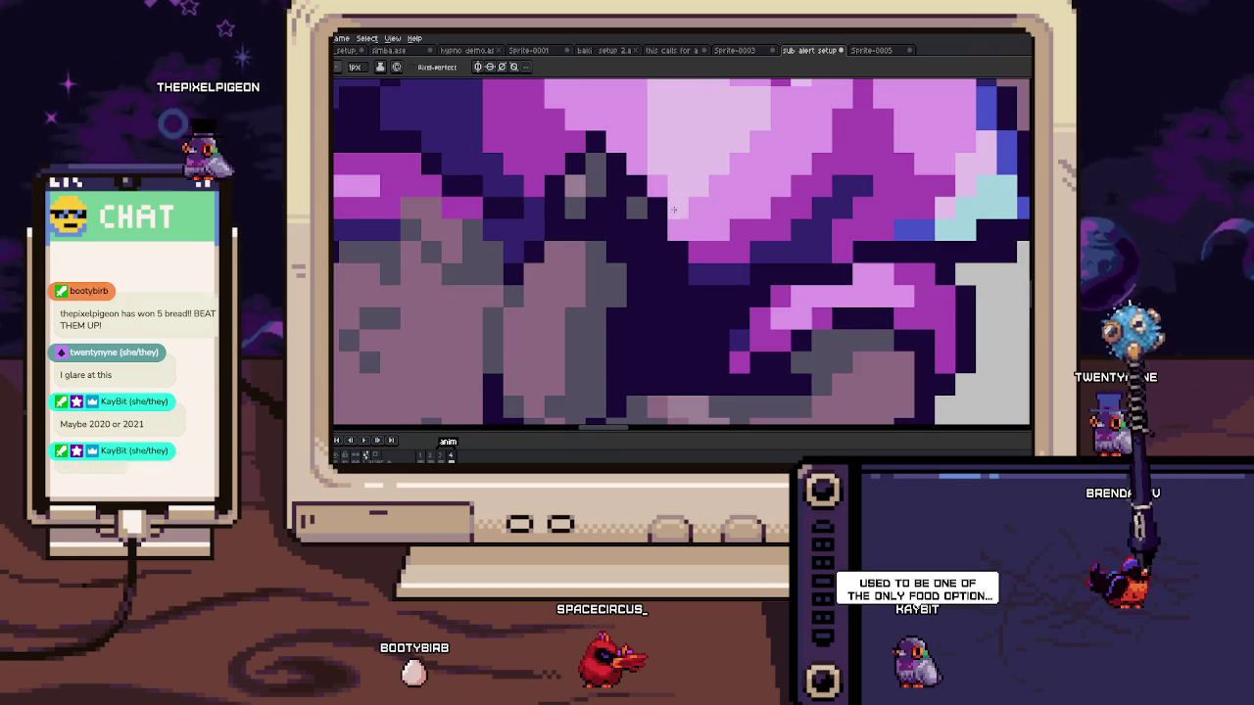
{"action": "key", "text": "i"}
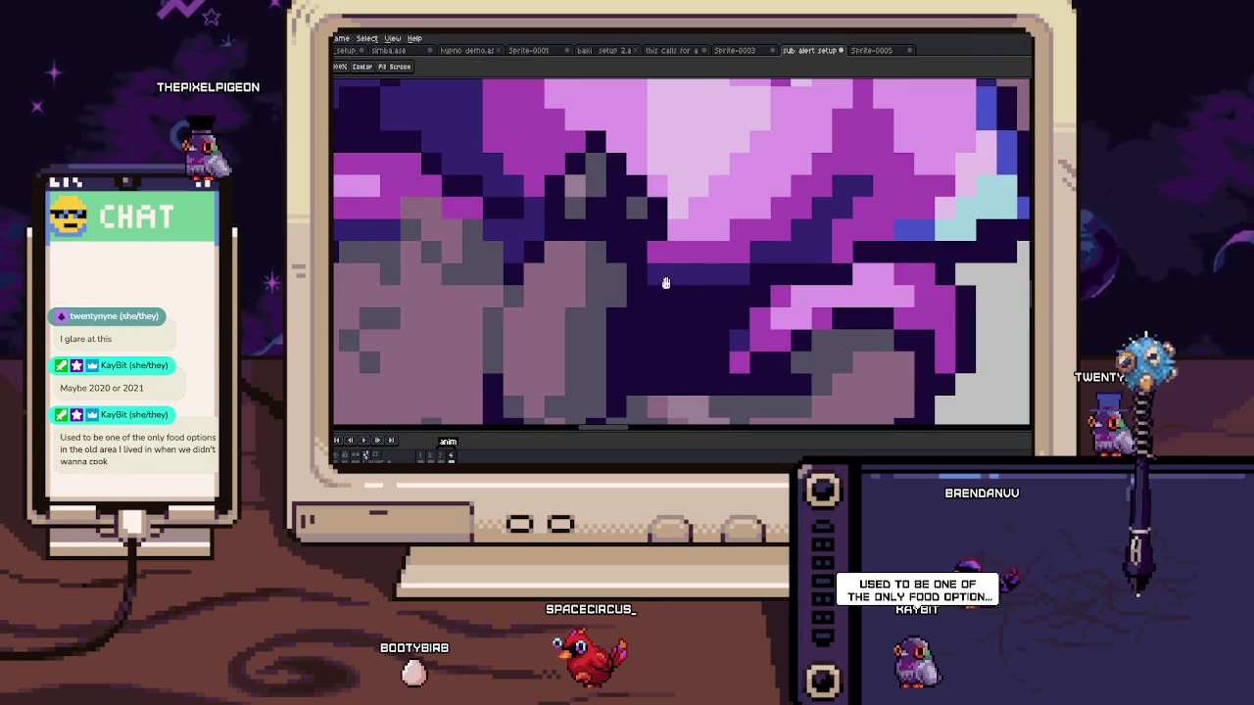
{"action": "scroll", "coordinate": [663, 281], "scroll_direction": "down", "scroll_amount": 2}
{"action": "scroll", "coordinate": [663, 280], "scroll_direction": "down", "scroll_amount": 1}
{"action": "scroll", "coordinate": [693, 284], "scroll_direction": "up", "scroll_amount": 3}
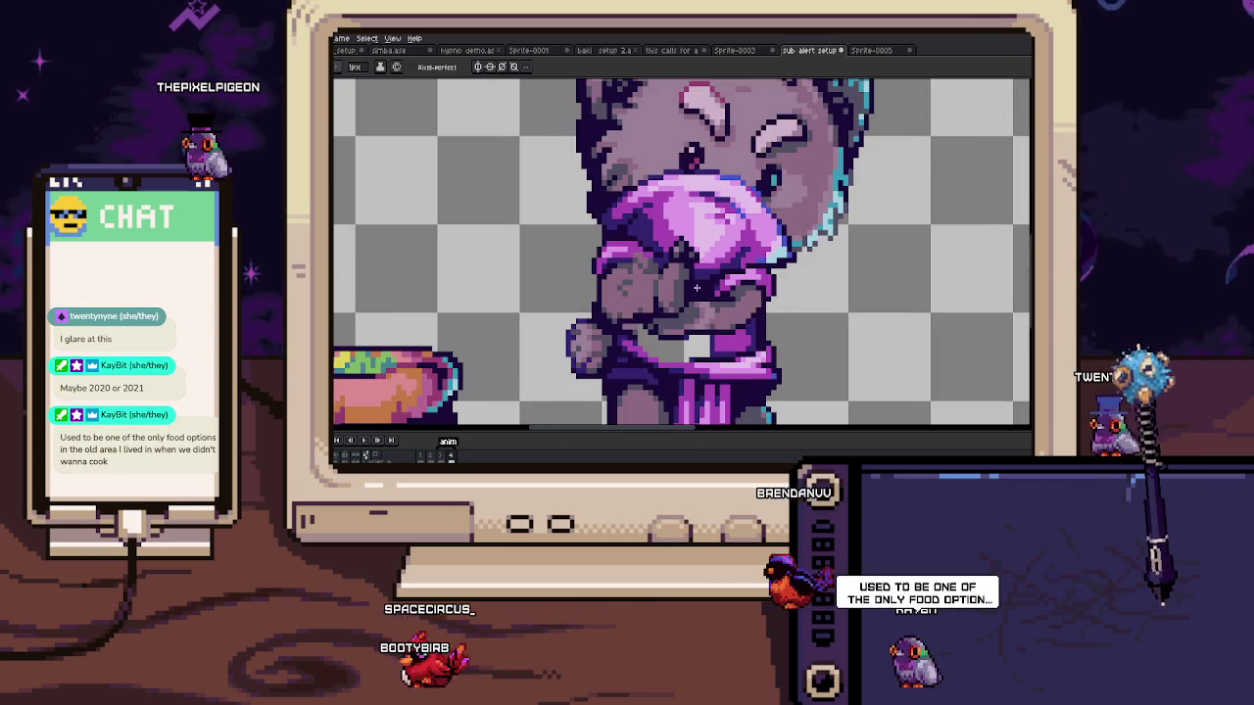
{"action": "scroll", "coordinate": [693, 284], "scroll_direction": "up", "scroll_amount": 1}
{"action": "scroll", "coordinate": [669, 251], "scroll_direction": "up", "scroll_amount": 2}
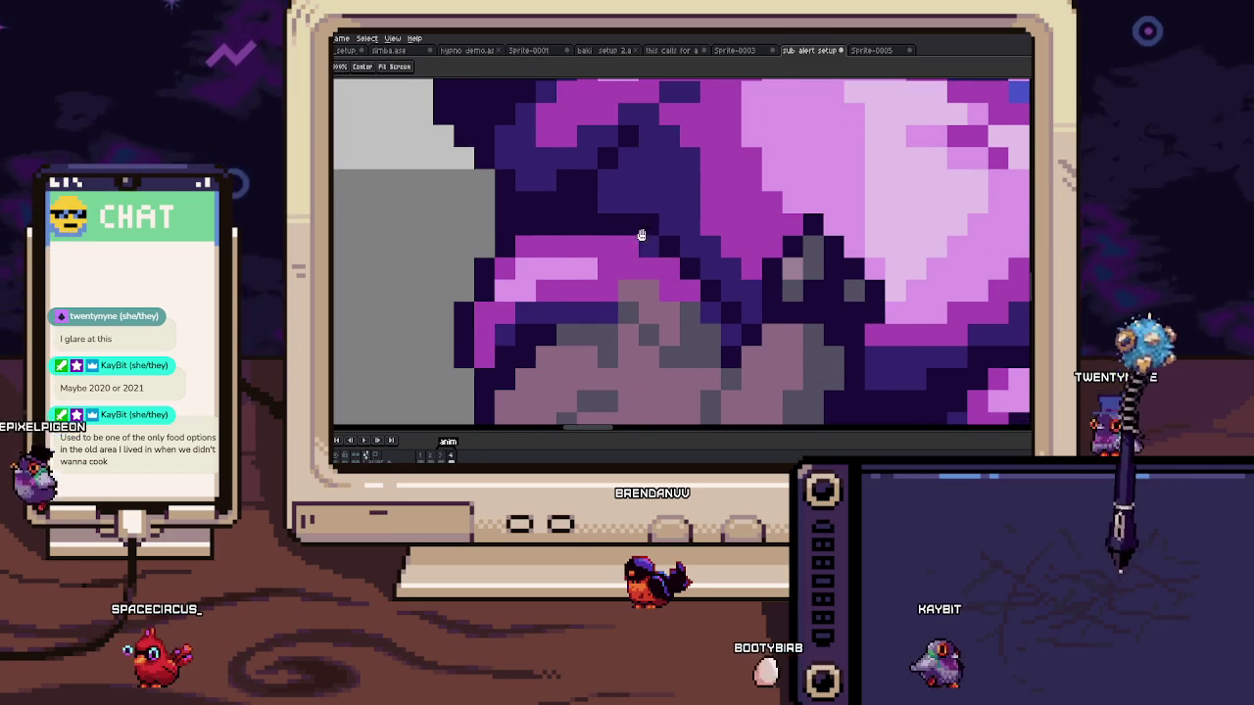
{"action": "left_click_drag", "start_coordinate": [641, 228], "coordinate": [634, 251]}
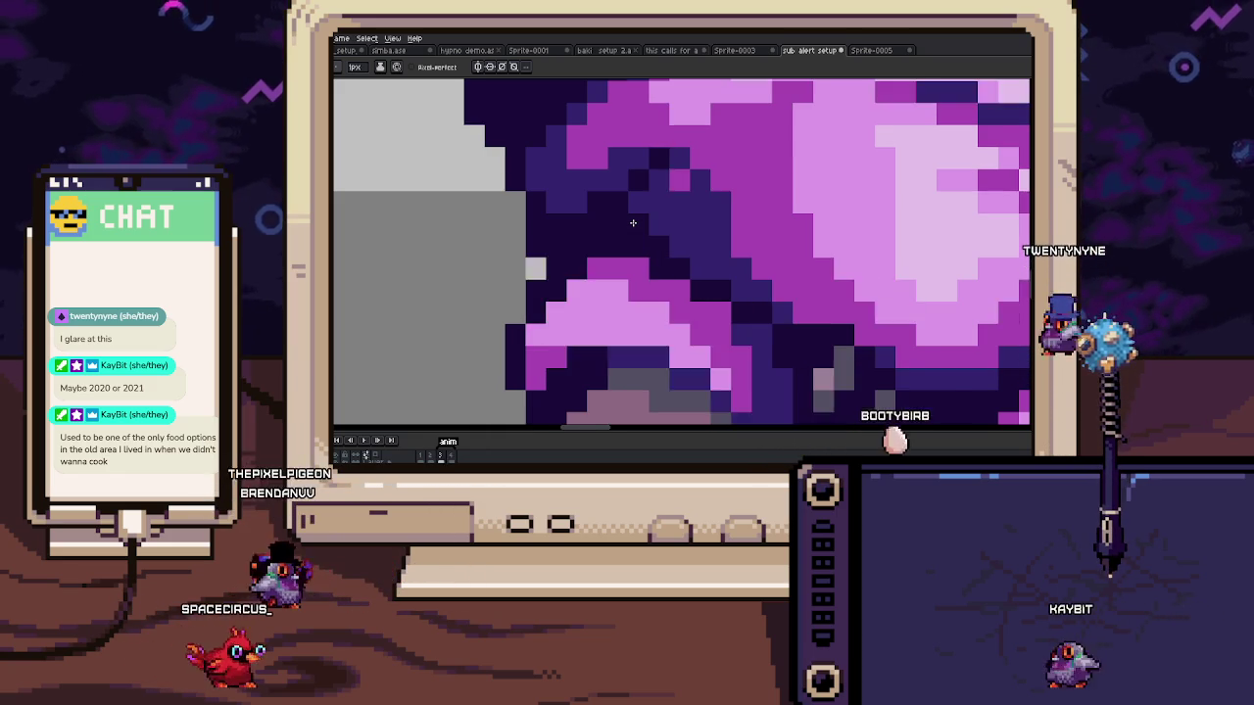
{"action": "scroll", "coordinate": [633, 222], "scroll_direction": "down", "scroll_amount": 3}
{"action": "scroll", "coordinate": [633, 223], "scroll_direction": "down", "scroll_amount": 2}
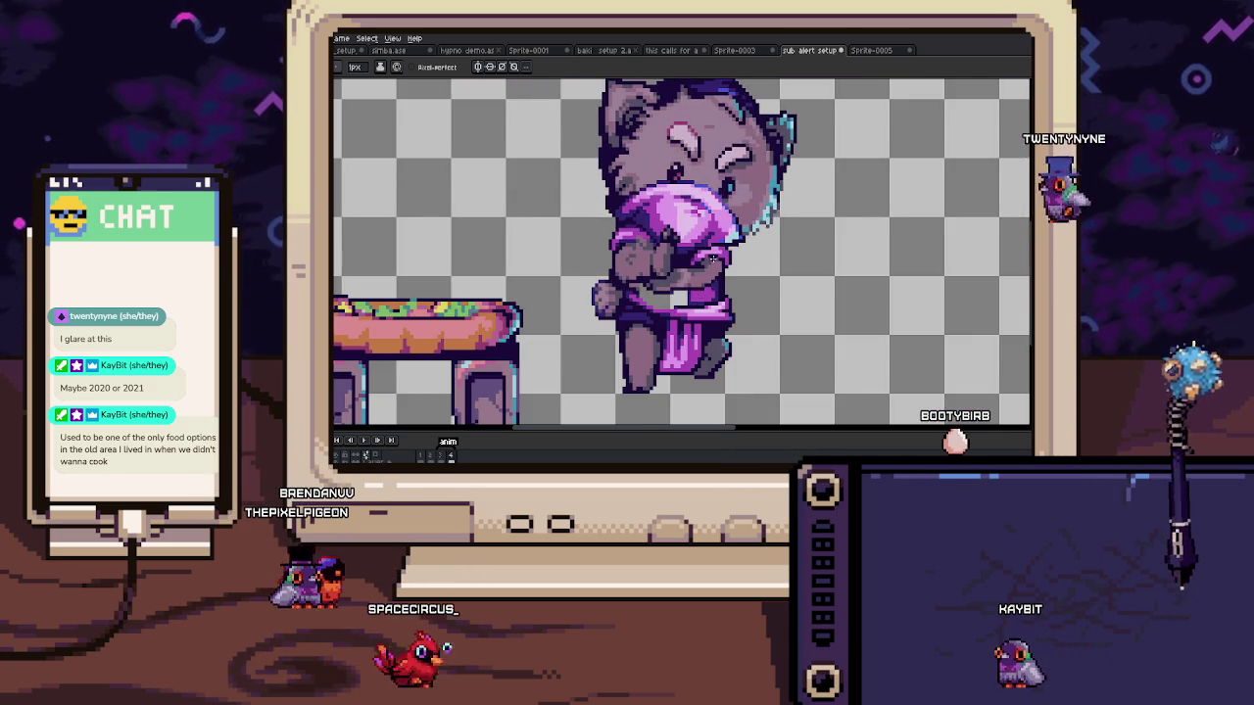
{"action": "scroll", "coordinate": [664, 270], "scroll_direction": "up", "scroll_amount": 1}
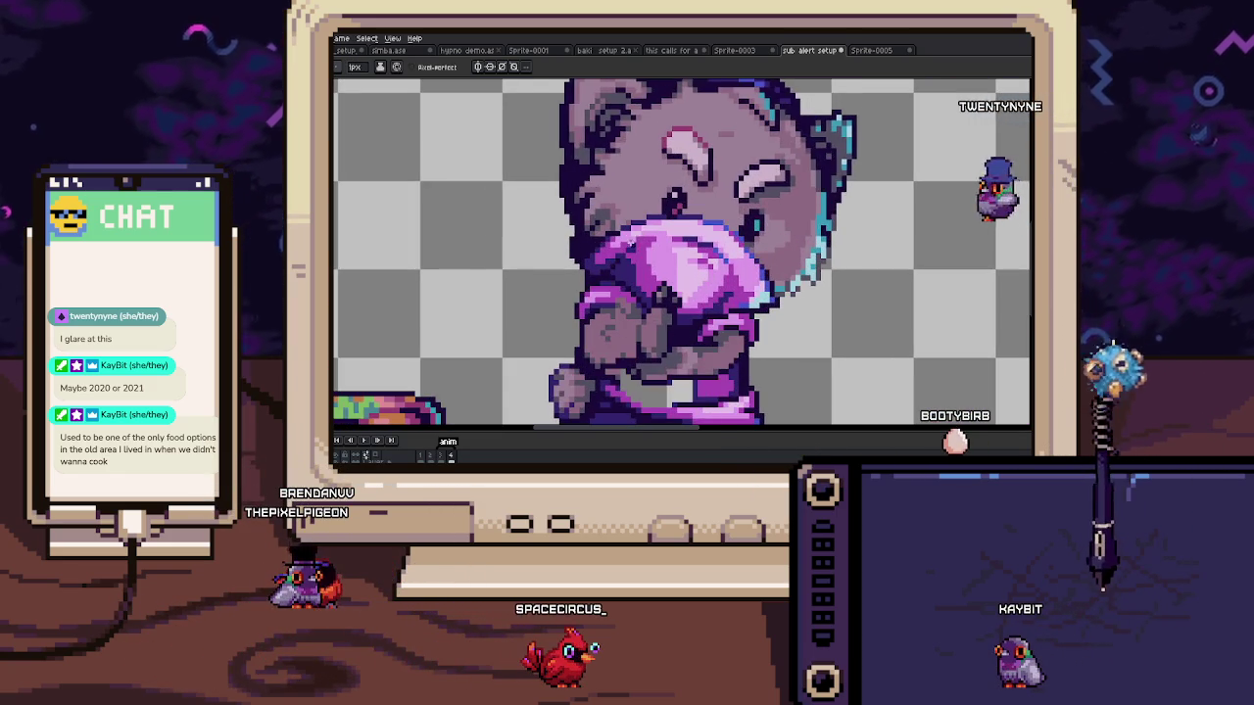
{"action": "scroll", "coordinate": [666, 259], "scroll_direction": "up", "scroll_amount": 3}
{"action": "scroll", "coordinate": [667, 251], "scroll_direction": "up", "scroll_amount": 2}
{"action": "key", "text": "i"}
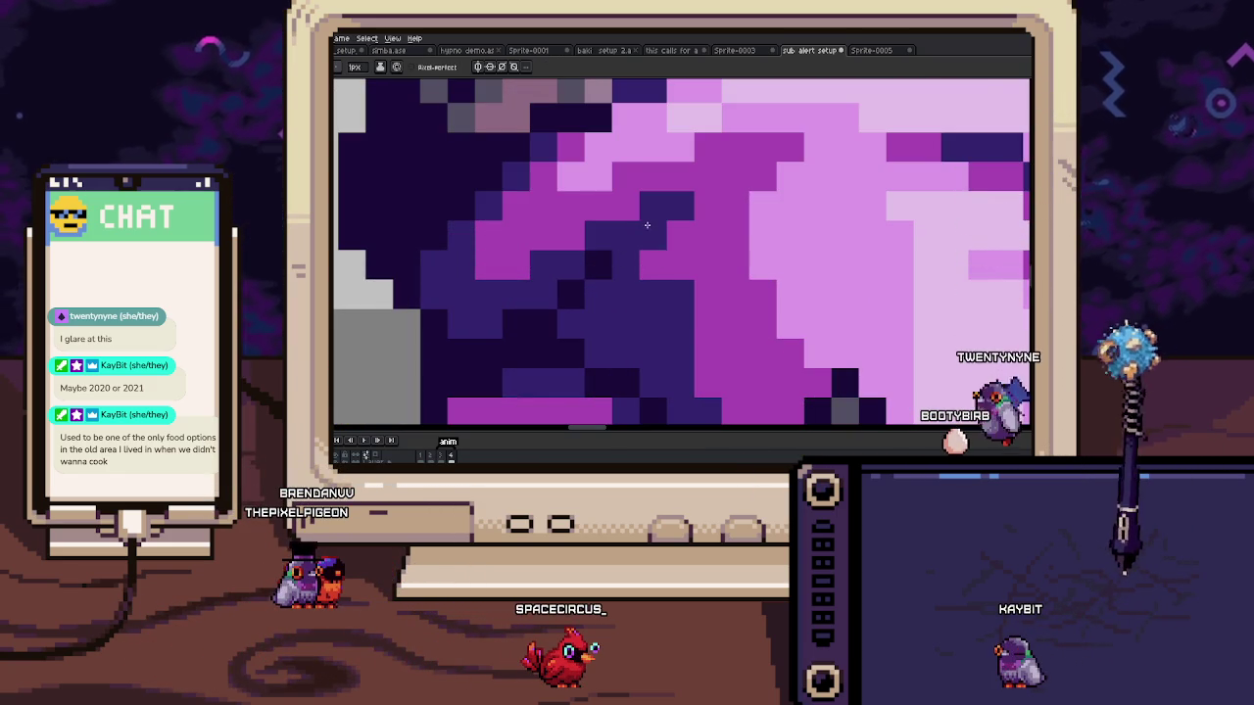
{"action": "scroll", "coordinate": [647, 227], "scroll_direction": "down", "scroll_amount": 5}
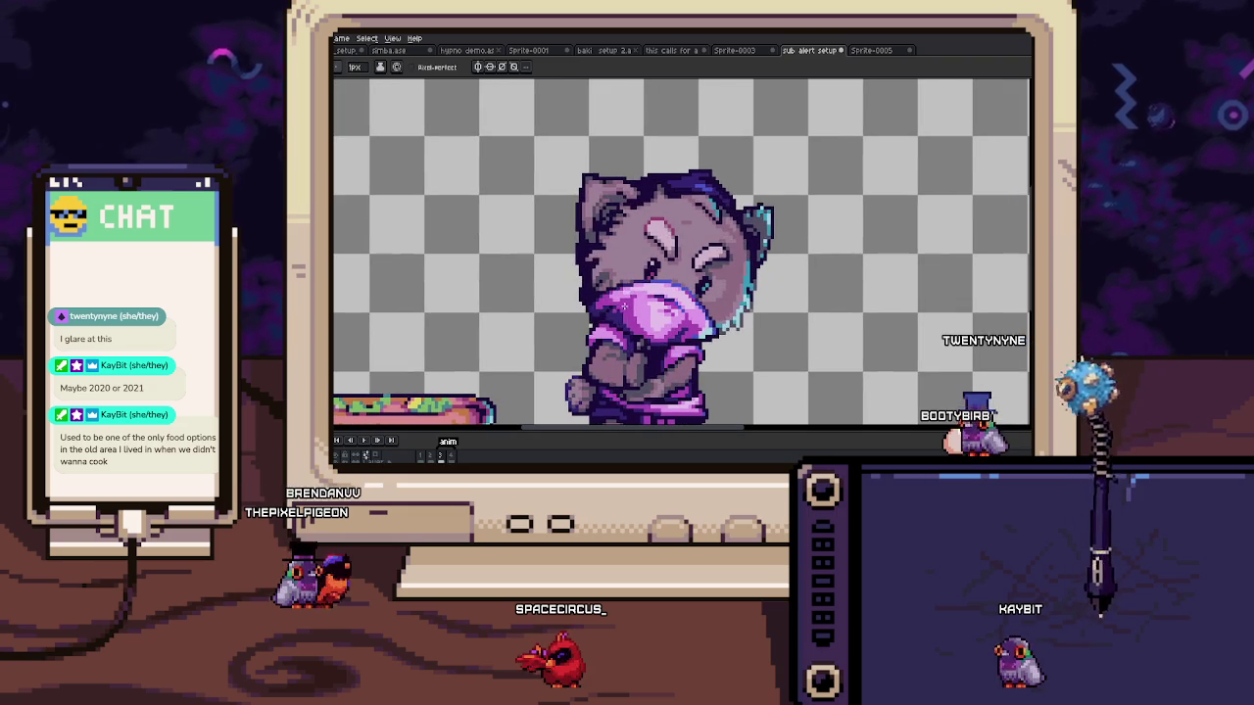
{"action": "scroll", "coordinate": [701, 186], "scroll_direction": "up", "scroll_amount": 1}
{"action": "scroll", "coordinate": [707, 189], "scroll_direction": "up", "scroll_amount": 3}
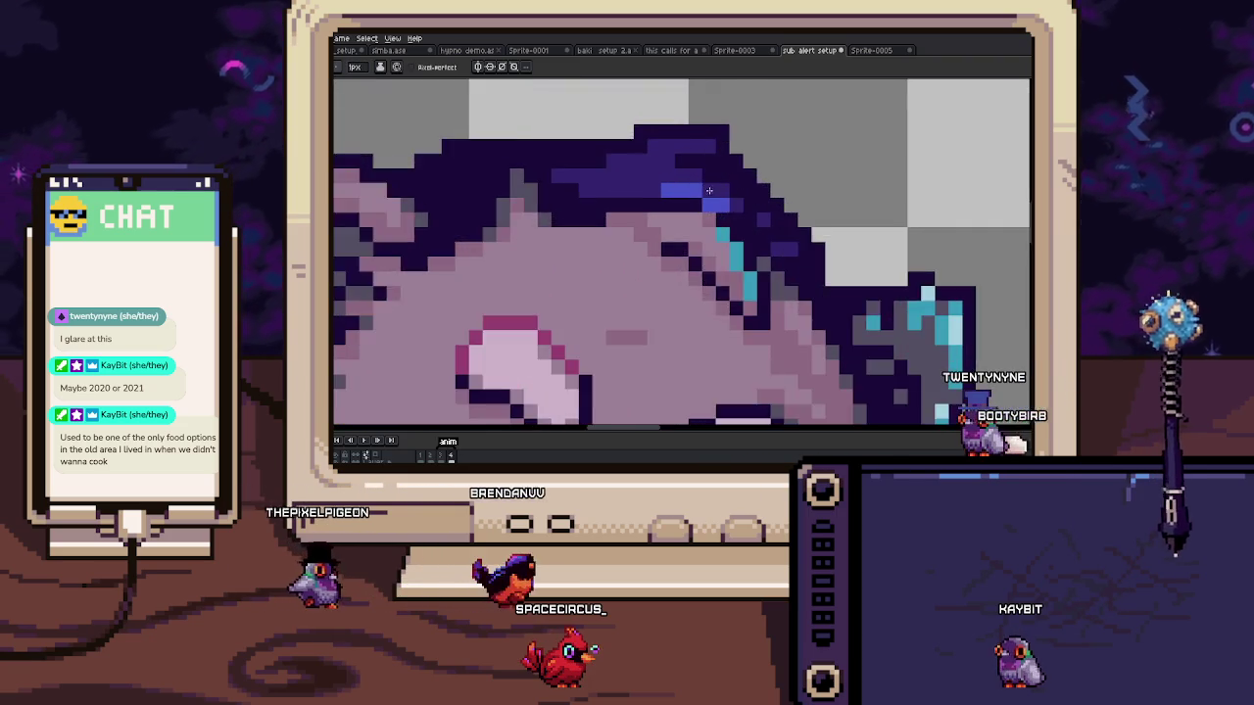
{"action": "scroll", "coordinate": [707, 190], "scroll_direction": "up", "scroll_amount": 1}
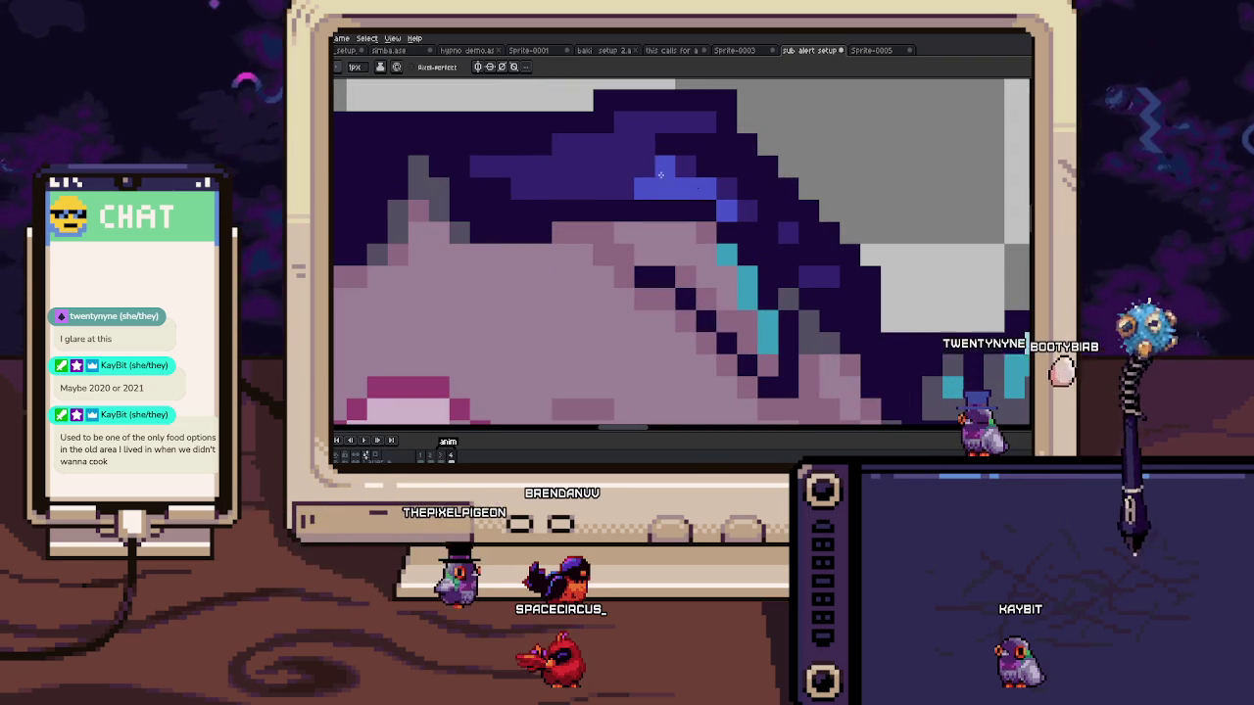
{"action": "scroll", "coordinate": [597, 173], "scroll_direction": "down", "scroll_amount": 5}
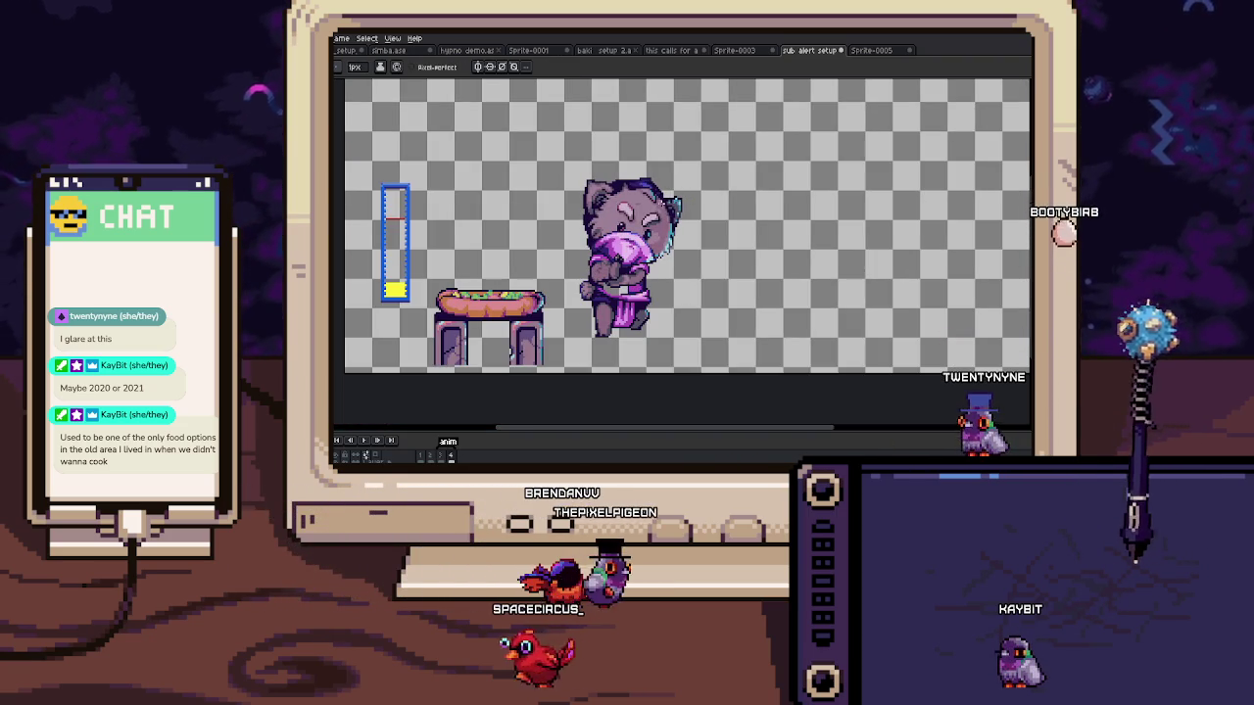
{"action": "scroll", "coordinate": [588, 196], "scroll_direction": "up", "scroll_amount": 2}
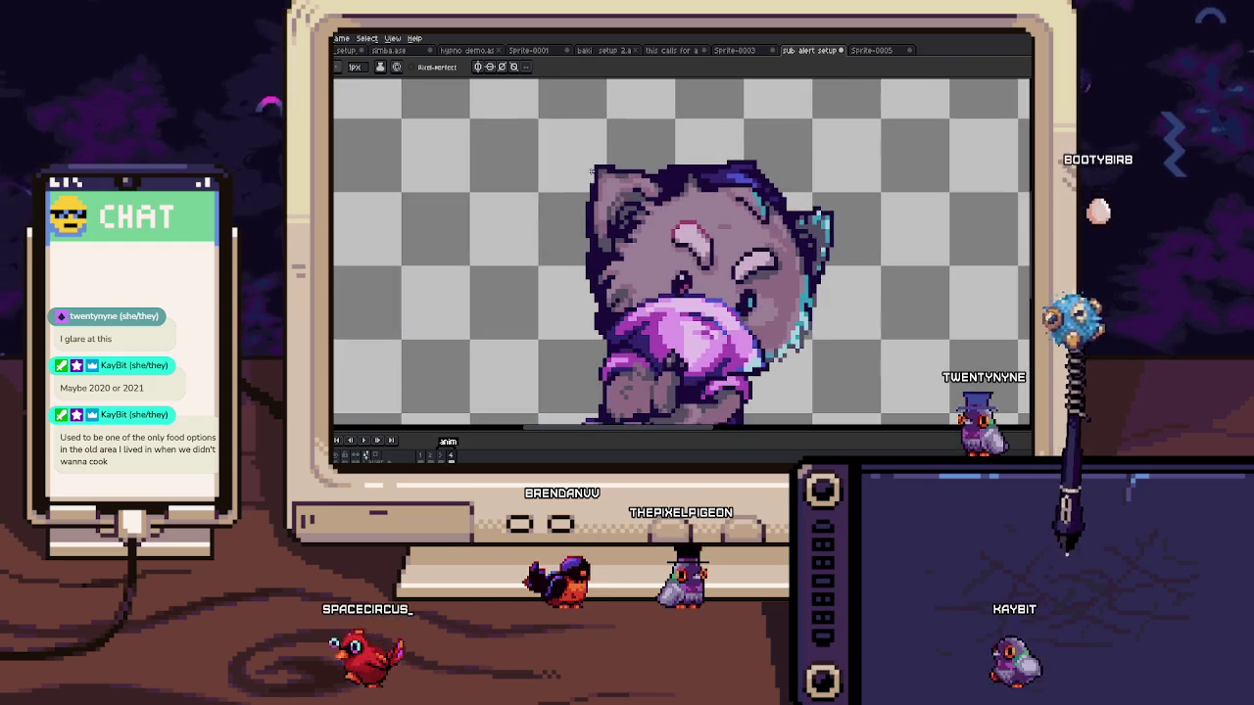
{"action": "scroll", "coordinate": [609, 194], "scroll_direction": "up", "scroll_amount": 2}
{"action": "scroll", "coordinate": [609, 194], "scroll_direction": "down", "scroll_amount": 2}
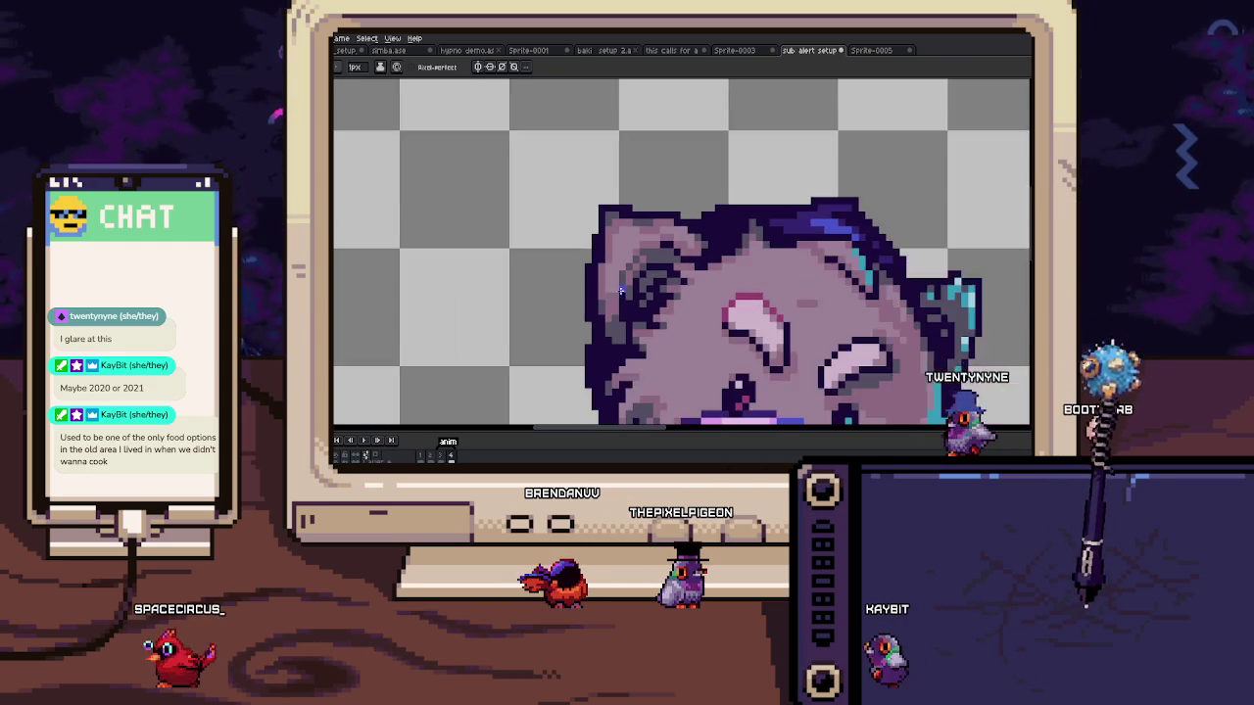
{"action": "scroll", "coordinate": [730, 196], "scroll_direction": "up", "scroll_amount": 1}
{"action": "scroll", "coordinate": [621, 280], "scroll_direction": "left", "scroll_amount": 3}
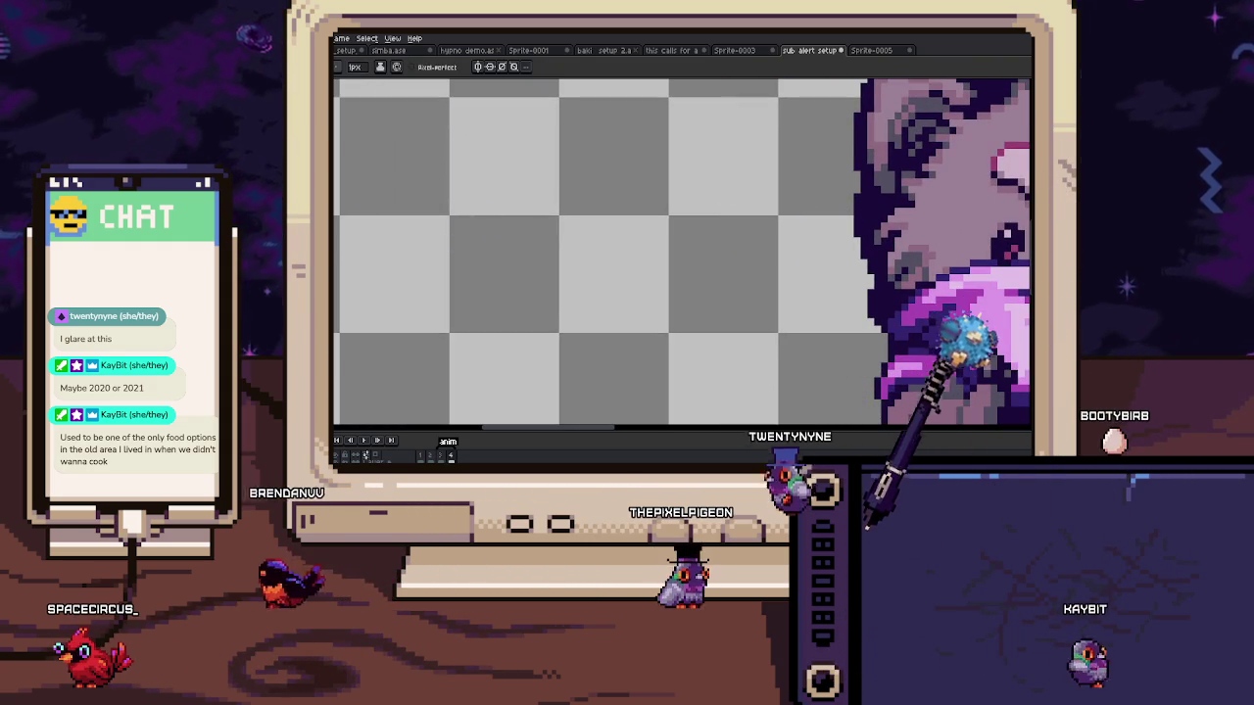
{"action": "scroll", "coordinate": [563, 186], "scroll_direction": "down", "scroll_amount": 2}
{"action": "scroll", "coordinate": [557, 180], "scroll_direction": "up", "scroll_amount": 1}
{"action": "scroll", "coordinate": [571, 189], "scroll_direction": "up", "scroll_amount": 1}
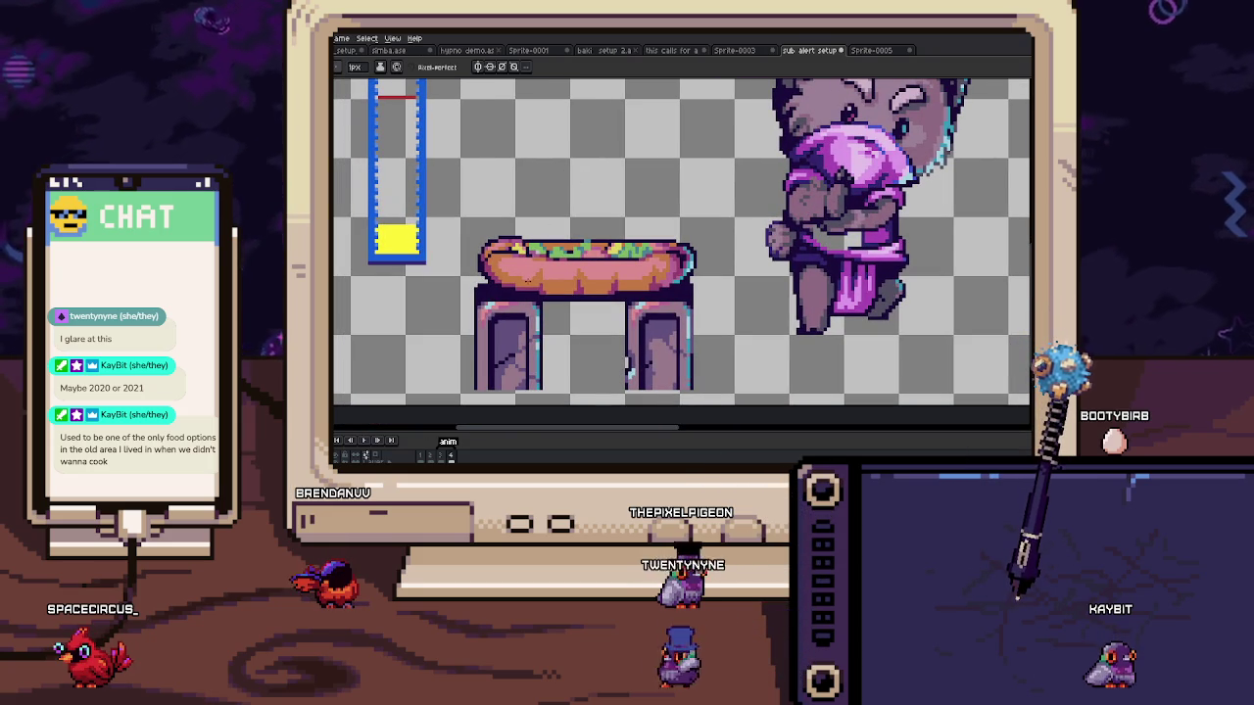
{"action": "scroll", "coordinate": [528, 282], "scroll_direction": "up", "scroll_amount": 1}
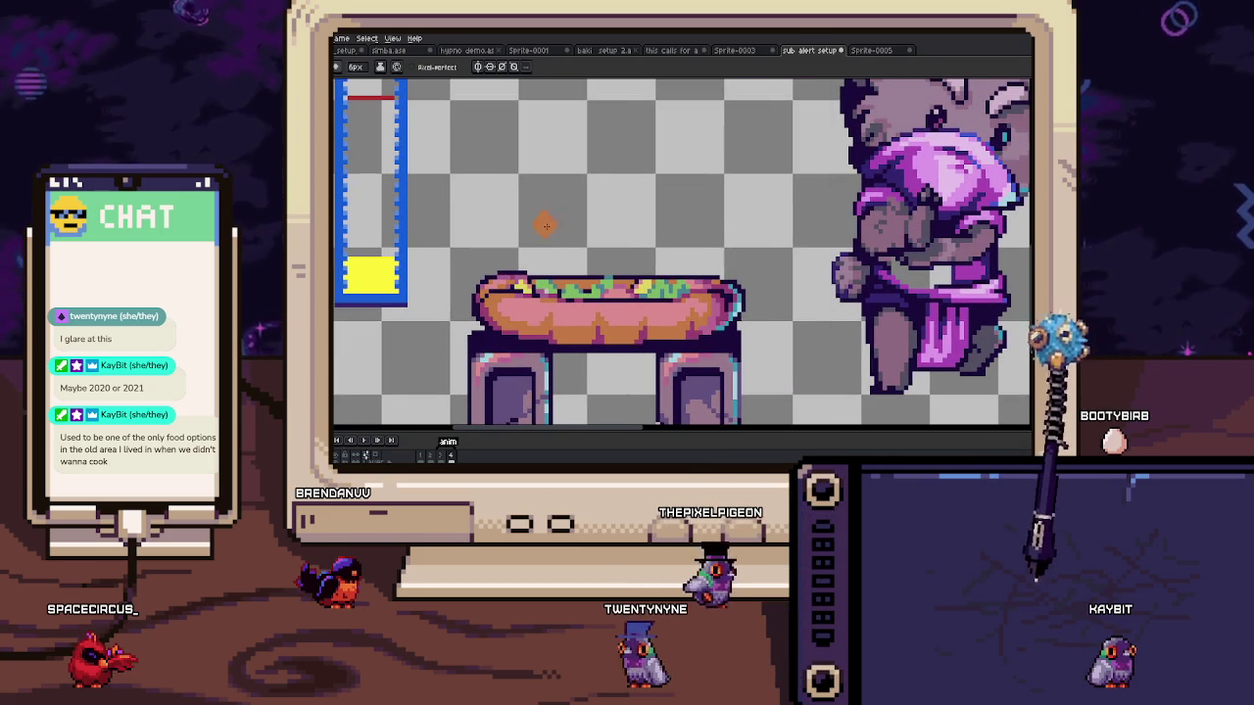
{"action": "scroll", "coordinate": [546, 188], "scroll_direction": "up", "scroll_amount": 1}
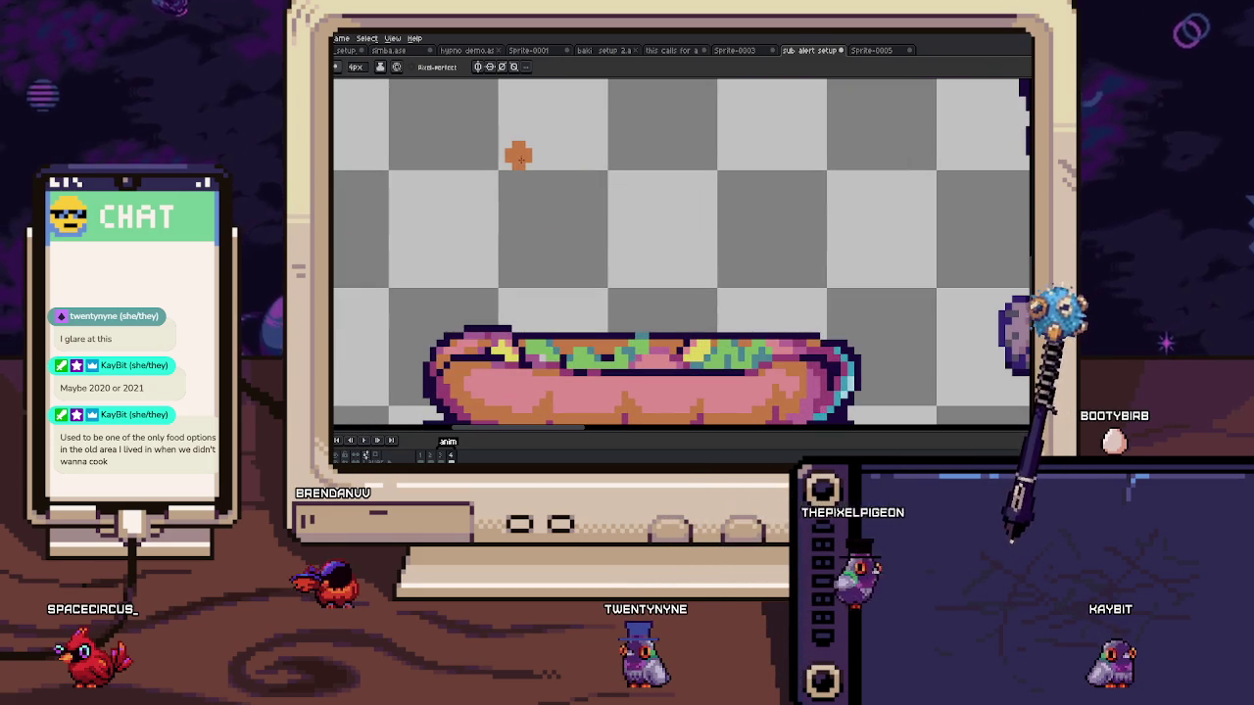
Step: Extend the orange bun band along the top and add a green line beneath it
{"action": "left_click_drag", "start_coordinate": [722, 157], "coordinate": [729, 159]}
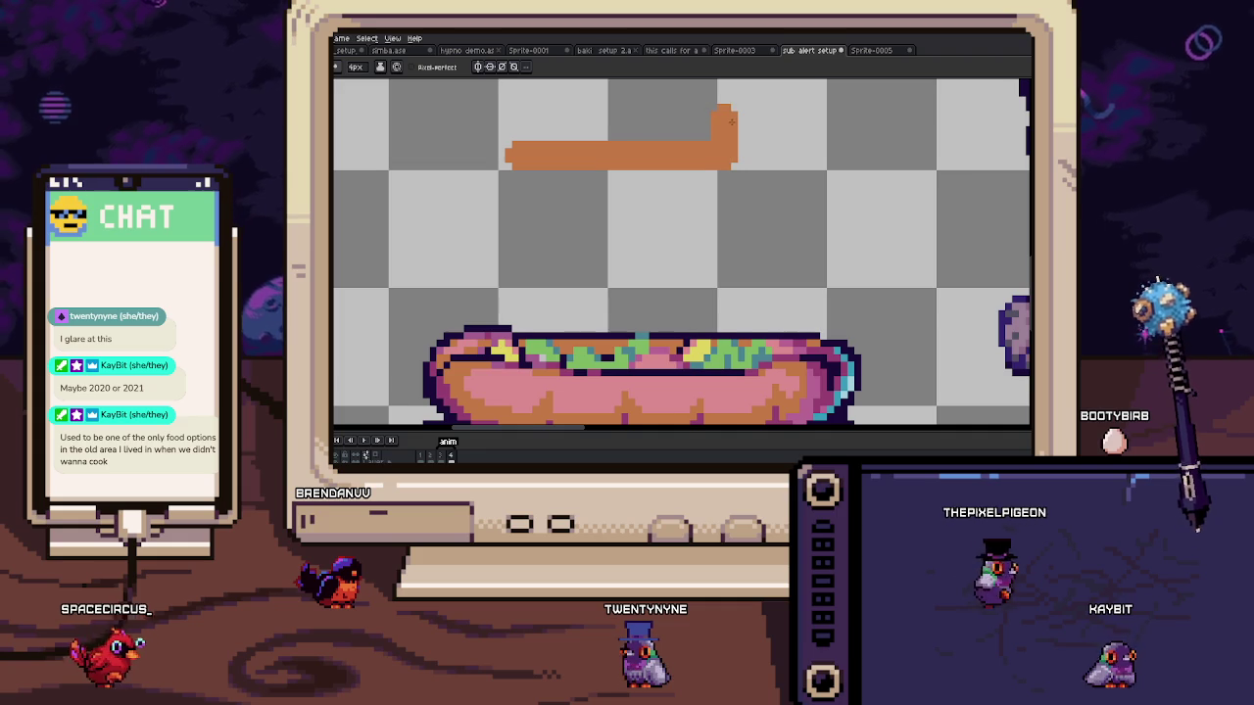
{"action": "left_click_drag", "start_coordinate": [730, 115], "coordinate": [513, 112]}
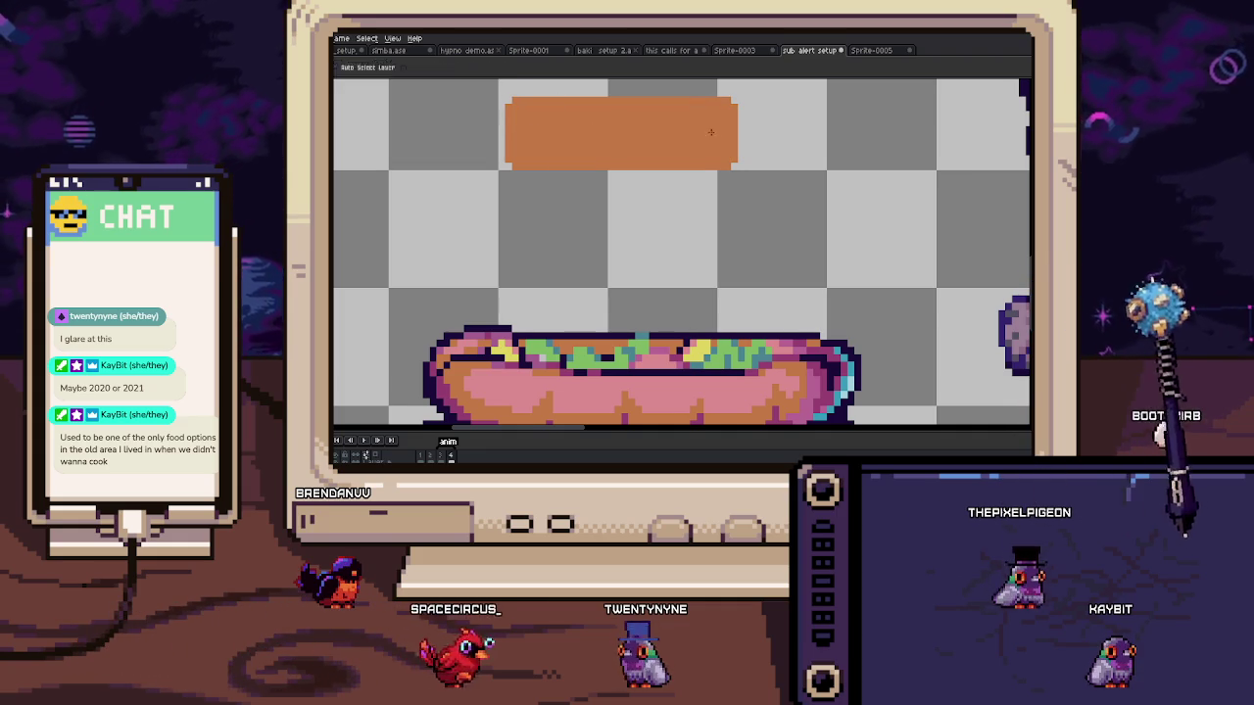
{"action": "scroll", "coordinate": [519, 164], "scroll_direction": "up", "scroll_amount": 2}
{"action": "scroll", "coordinate": [515, 164], "scroll_direction": "down", "scroll_amount": 2}
{"action": "left_click", "coordinate": [662, 164], "text": "shift"}
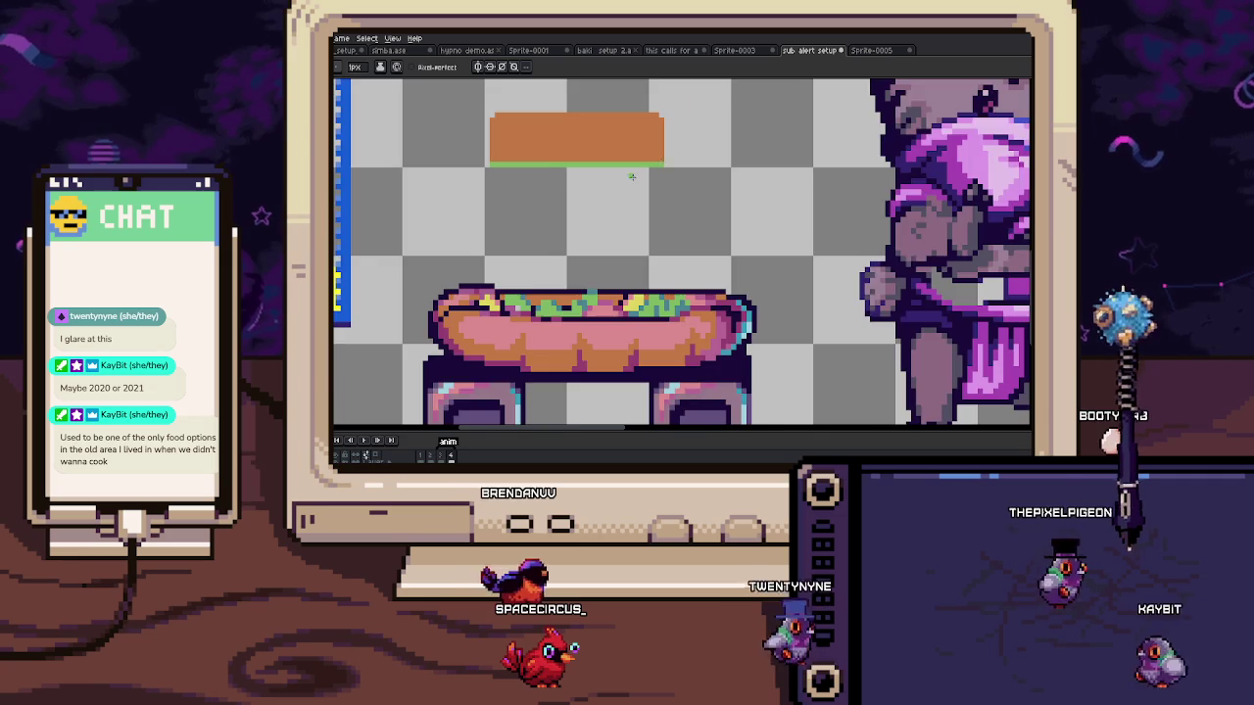
{"action": "scroll", "coordinate": [546, 210], "scroll_direction": "up", "scroll_amount": 3}
{"action": "scroll", "coordinate": [546, 210], "scroll_direction": "down", "scroll_amount": 2}
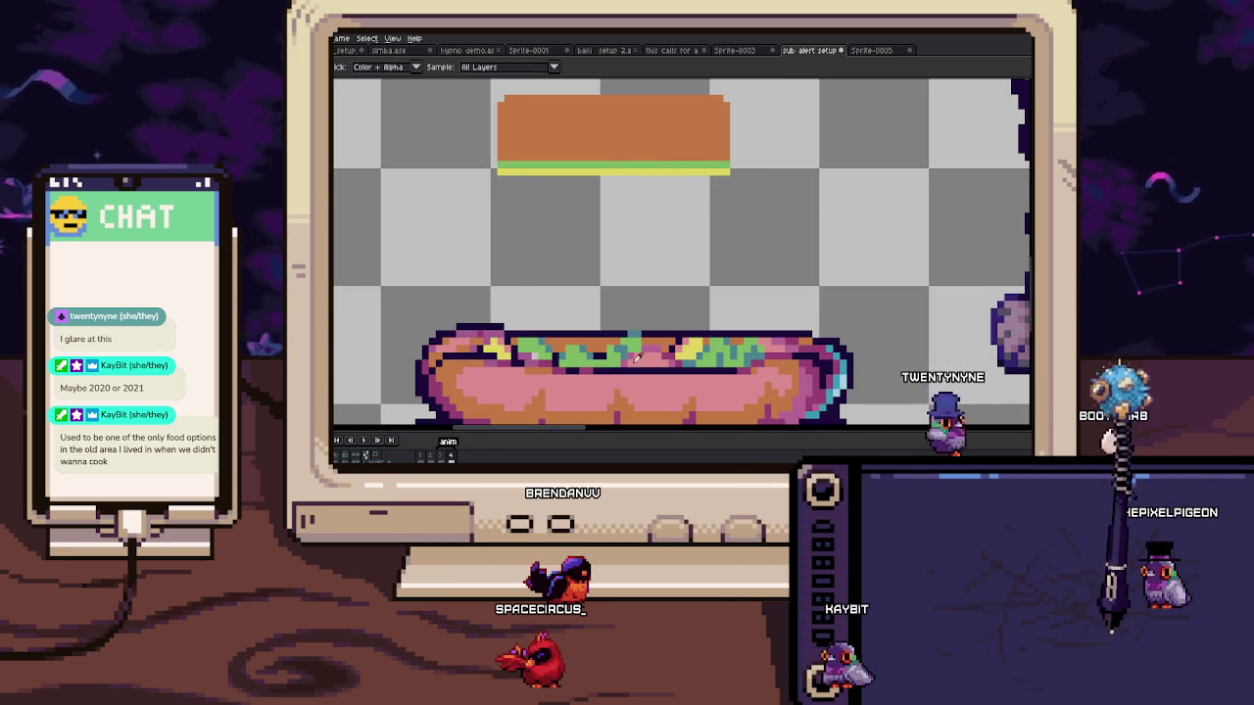
{"action": "key", "text": "b"}
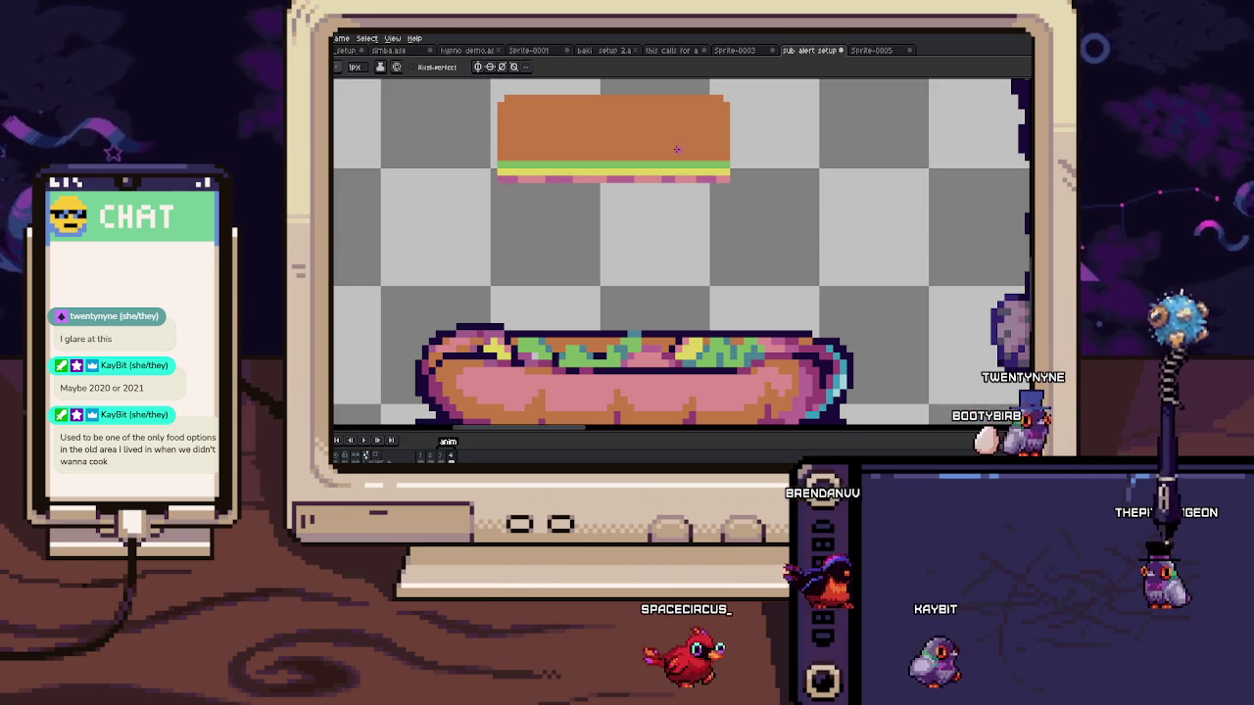
Step: Marquee-select a bun piece and move it down as the bottom bun
{"action": "key", "text": "m"}
{"action": "mouse_move", "coordinate": [485, 88]}
{"action": "left_mouse_down"}
{"action": "mouse_move", "coordinate": [749, 162]}
{"action": "mouse_move", "coordinate": [714, 176]}
{"action": "mouse_move", "coordinate": [713, 240]}
{"action": "mouse_move", "coordinate": [715, 208]}
{"action": "left_mouse_up"}
{"action": "key", "text": "Return"}
Step: Select the burger's filling strip and stretch it into a taller band
{"action": "scroll", "coordinate": [637, 221], "scroll_direction": "down", "scroll_amount": 1}
{"action": "scroll", "coordinate": [615, 235], "scroll_direction": "down", "scroll_amount": 1}
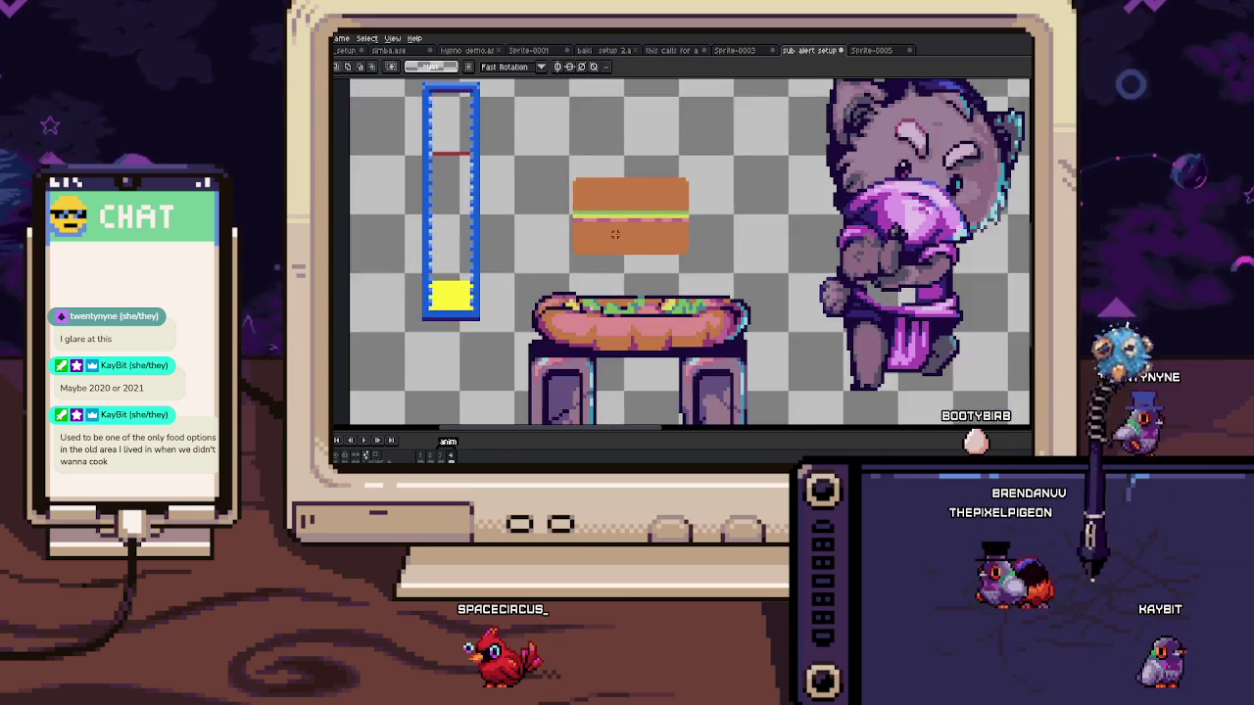
{"action": "scroll", "coordinate": [615, 235], "scroll_direction": "up", "scroll_amount": 1}
{"action": "scroll", "coordinate": [568, 254], "scroll_direction": "up", "scroll_amount": 1}
{"action": "scroll", "coordinate": [499, 313], "scroll_direction": "up", "scroll_amount": 1}
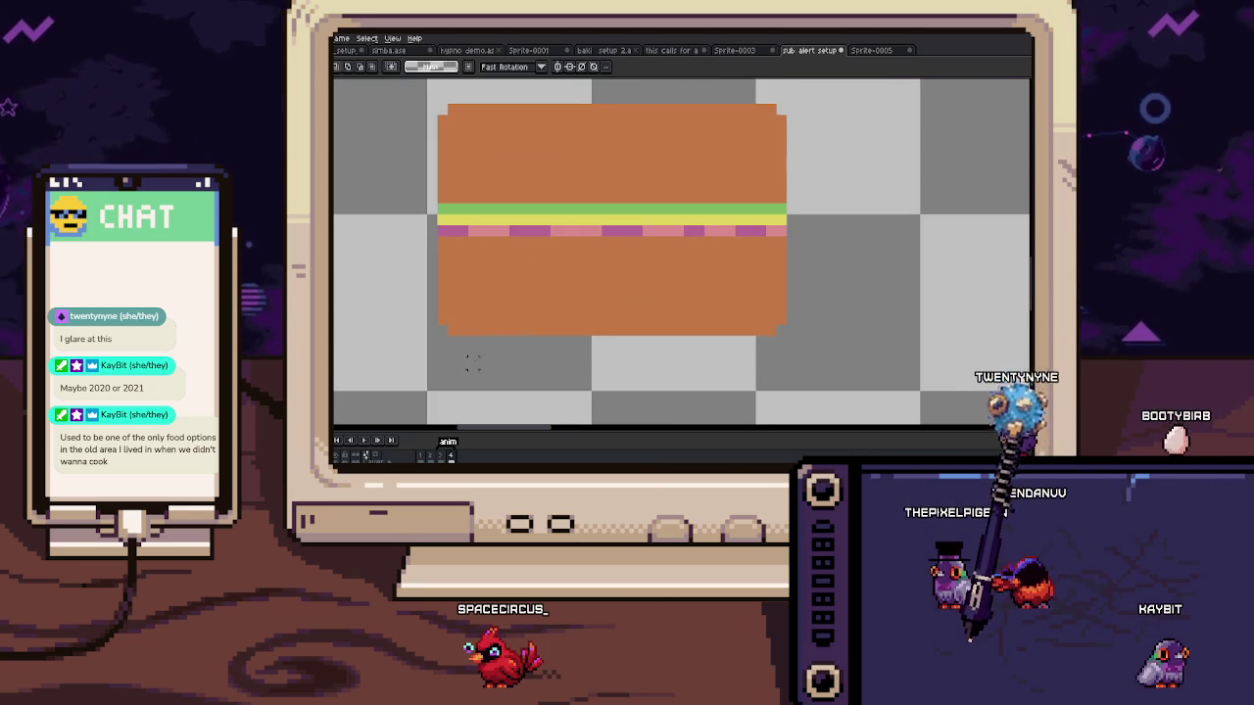
{"action": "scroll", "coordinate": [473, 350], "scroll_direction": "down", "scroll_amount": 1}
{"action": "scroll", "coordinate": [476, 323], "scroll_direction": "down", "scroll_amount": 1}
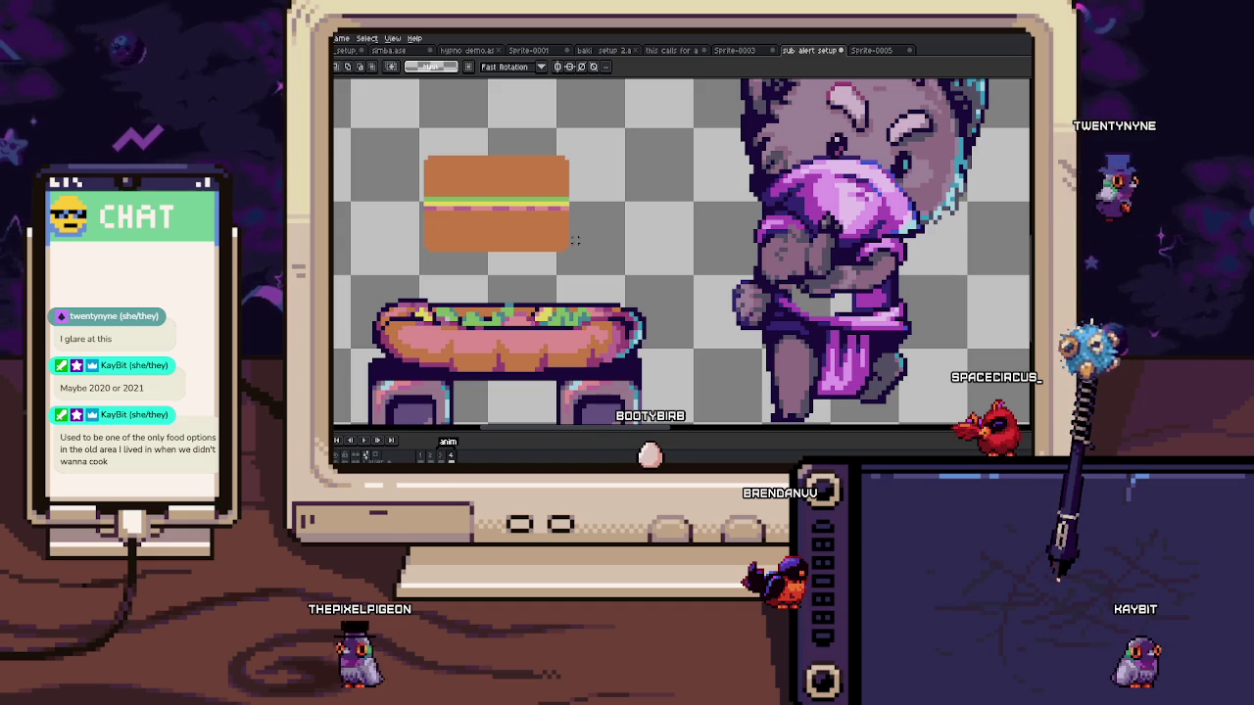
{"action": "mouse_move", "coordinate": [458, 175]}
{"action": "left_mouse_down"}
{"action": "mouse_move", "coordinate": [529, 194]}
{"action": "mouse_move", "coordinate": [667, 187]}
{"action": "left_mouse_up"}
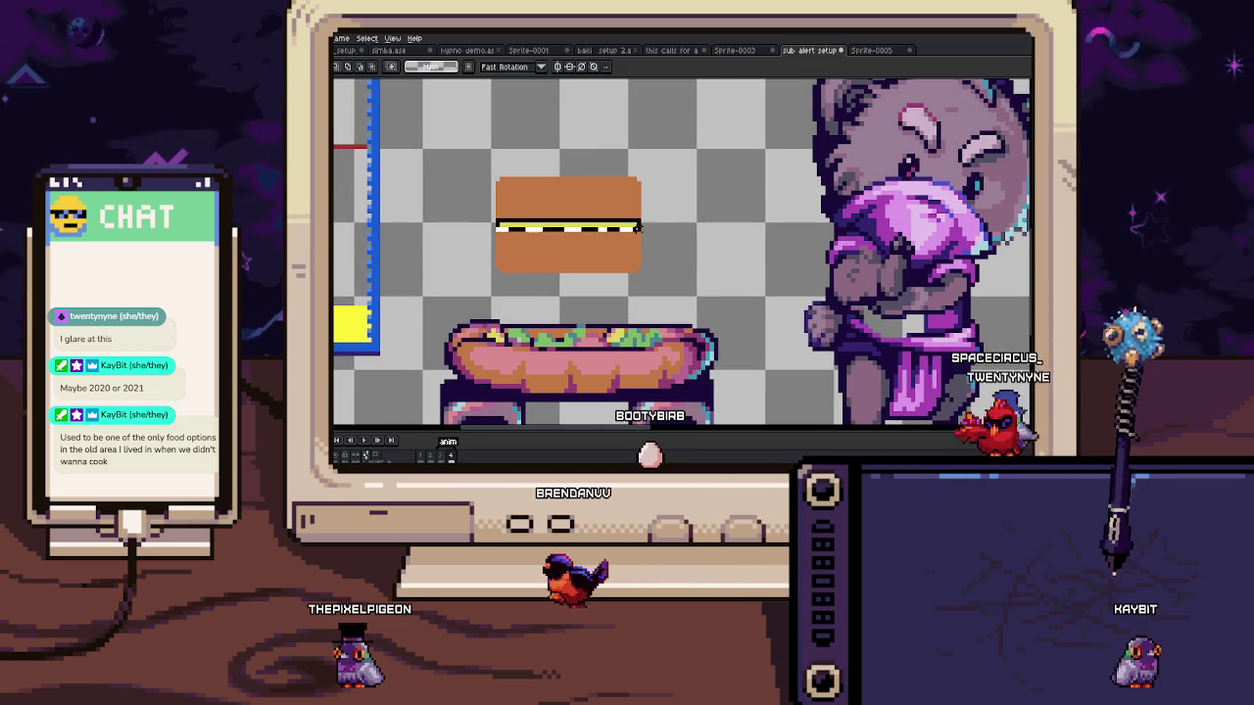
{"action": "mouse_move", "coordinate": [568, 217]}
{"action": "left_mouse_down"}
{"action": "mouse_move", "coordinate": [568, 194]}
{"action": "mouse_move", "coordinate": [581, 256]}
{"action": "left_mouse_up"}
{"action": "key", "text": "ctrl+d"}
Step: Move the burger's pink strip up slightly and commit it
{"action": "left_click_drag", "start_coordinate": [705, 219], "coordinate": [632, 235]}
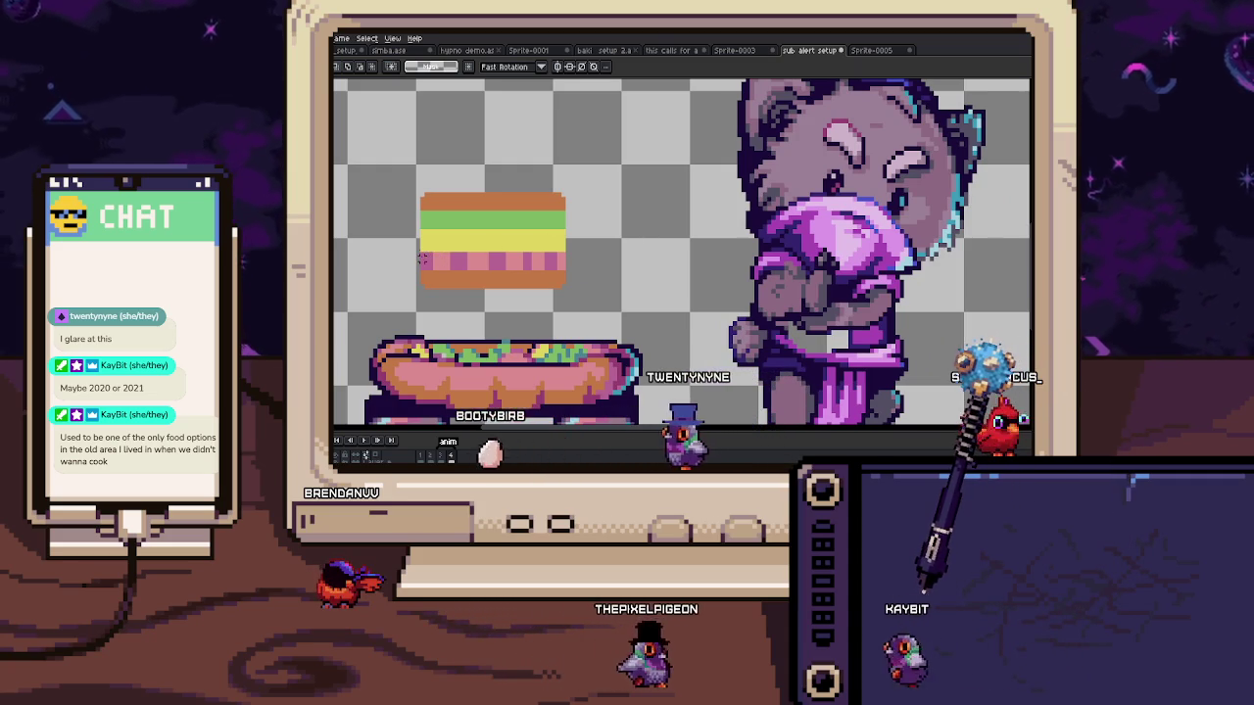
{"action": "left_click_drag", "start_coordinate": [419, 251], "coordinate": [571, 272]}
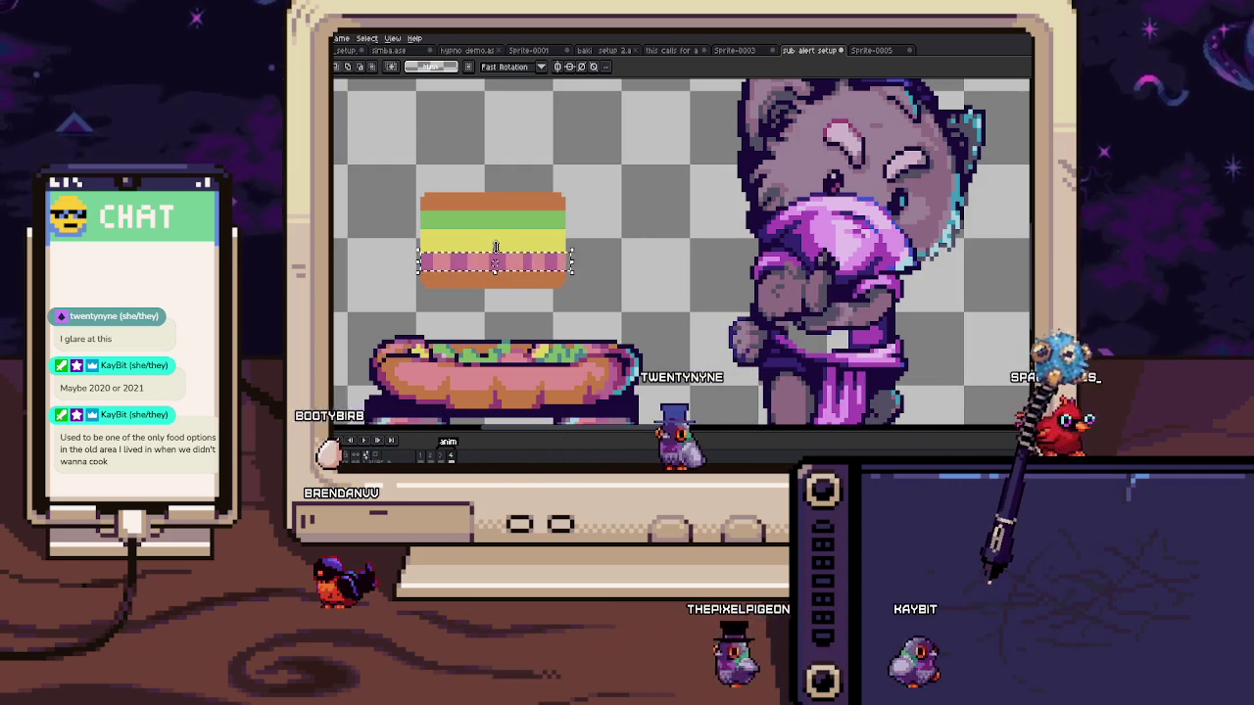
{"action": "left_click_drag", "start_coordinate": [496, 246], "coordinate": [499, 248]}
{"action": "key", "text": "Return"}
Step: Select the whole trial burger and delete it from the canvas
{"action": "scroll", "coordinate": [495, 254], "scroll_direction": "down", "scroll_amount": 1}
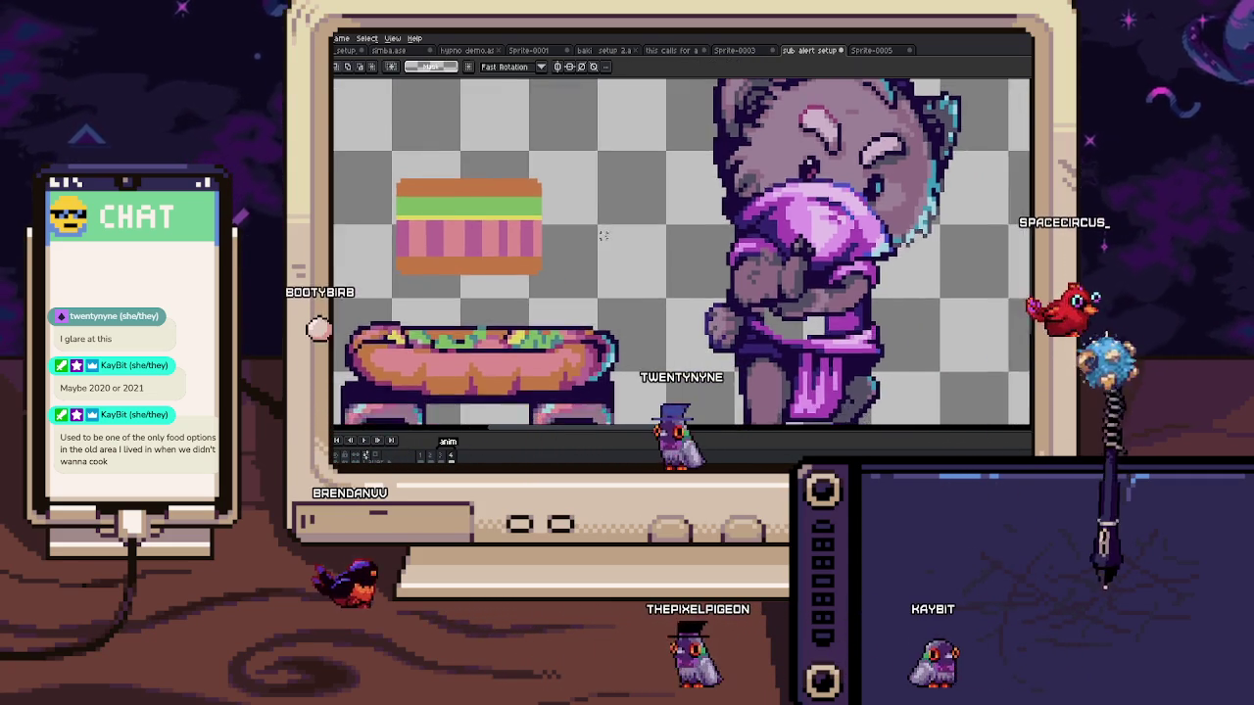
{"action": "scroll", "coordinate": [495, 254], "scroll_direction": "down", "scroll_amount": 1}
{"action": "scroll", "coordinate": [529, 294], "scroll_direction": "up", "scroll_amount": 1}
{"action": "scroll", "coordinate": [537, 312], "scroll_direction": "up", "scroll_amount": 2}
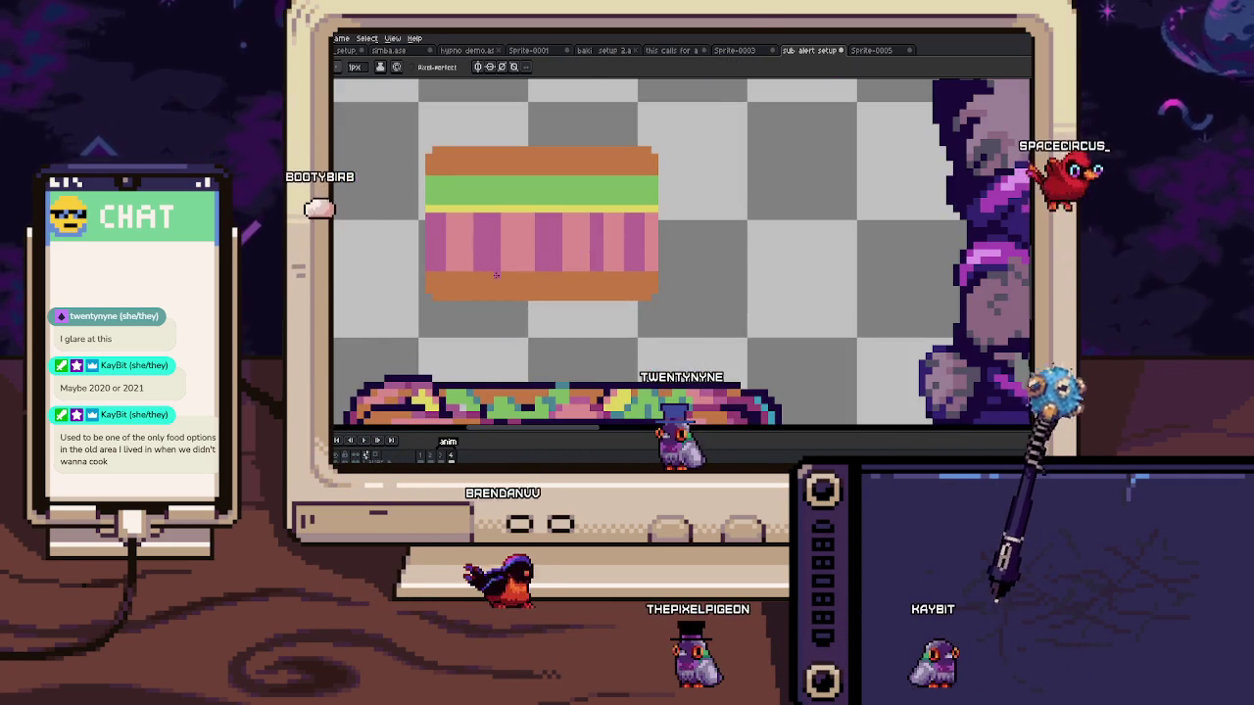
{"action": "scroll", "coordinate": [495, 285], "scroll_direction": "down", "scroll_amount": 1}
{"action": "left_click_drag", "start_coordinate": [435, 184], "coordinate": [601, 303]}
{"action": "scroll", "coordinate": [497, 256], "scroll_direction": "down", "scroll_amount": 1}
{"action": "key", "text": "Delete"}
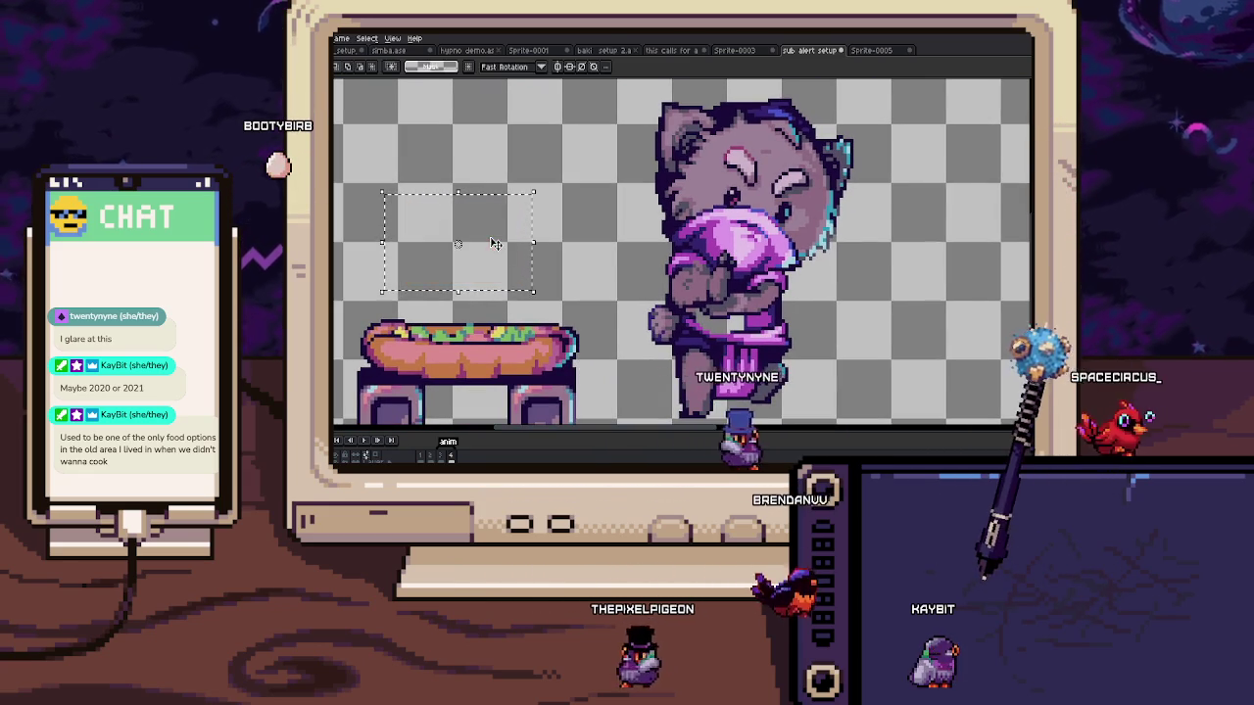
Step: Select the outer edge of the cat's ear and shift it one pixel left
{"action": "scroll", "coordinate": [485, 225], "scroll_direction": "right", "scroll_amount": 2}
{"action": "scroll", "coordinate": [466, 177], "scroll_direction": "right", "scroll_amount": 2}
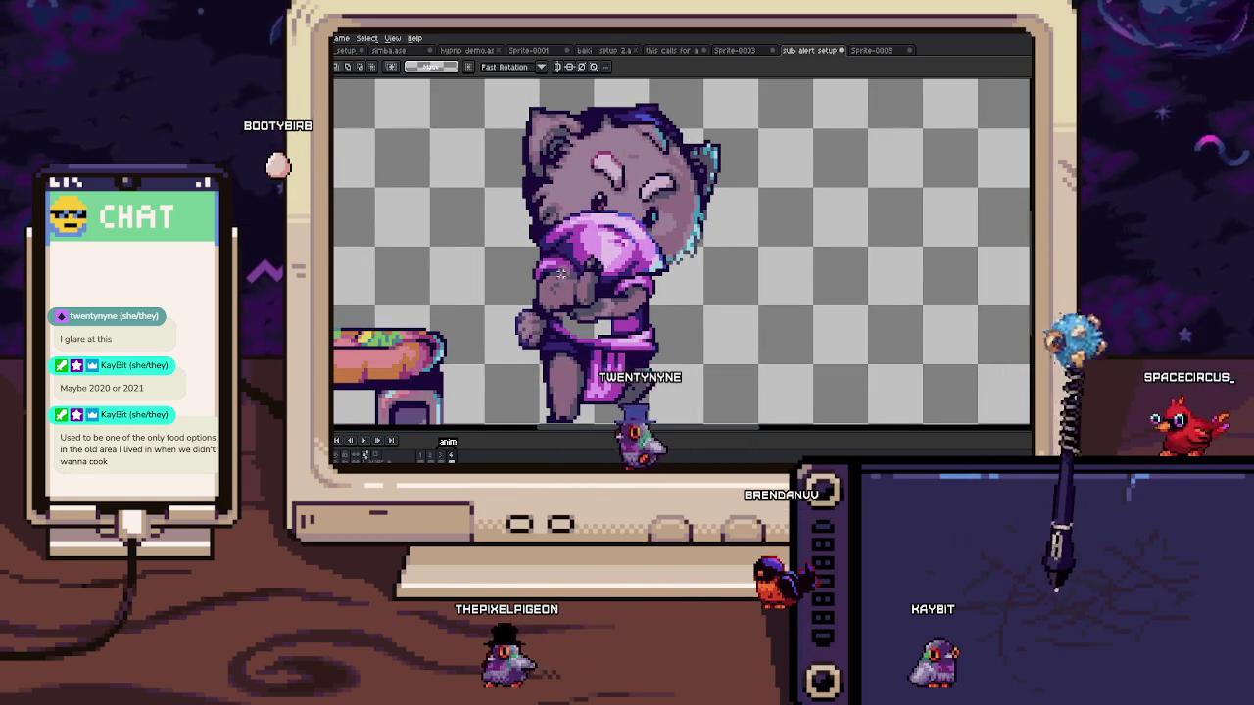
{"action": "scroll", "coordinate": [686, 204], "scroll_direction": "up", "scroll_amount": 1}
{"action": "scroll", "coordinate": [685, 204], "scroll_direction": "up", "scroll_amount": 2}
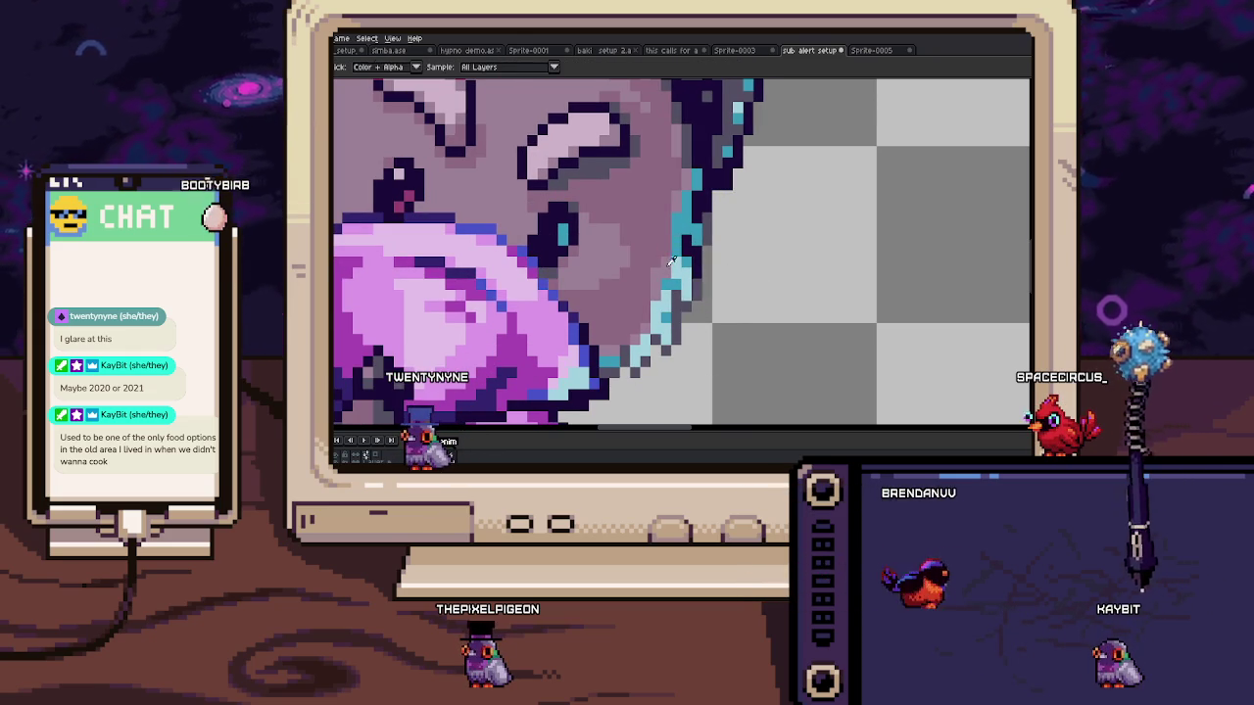
{"action": "left_click_drag", "start_coordinate": [673, 210], "coordinate": [677, 244]}
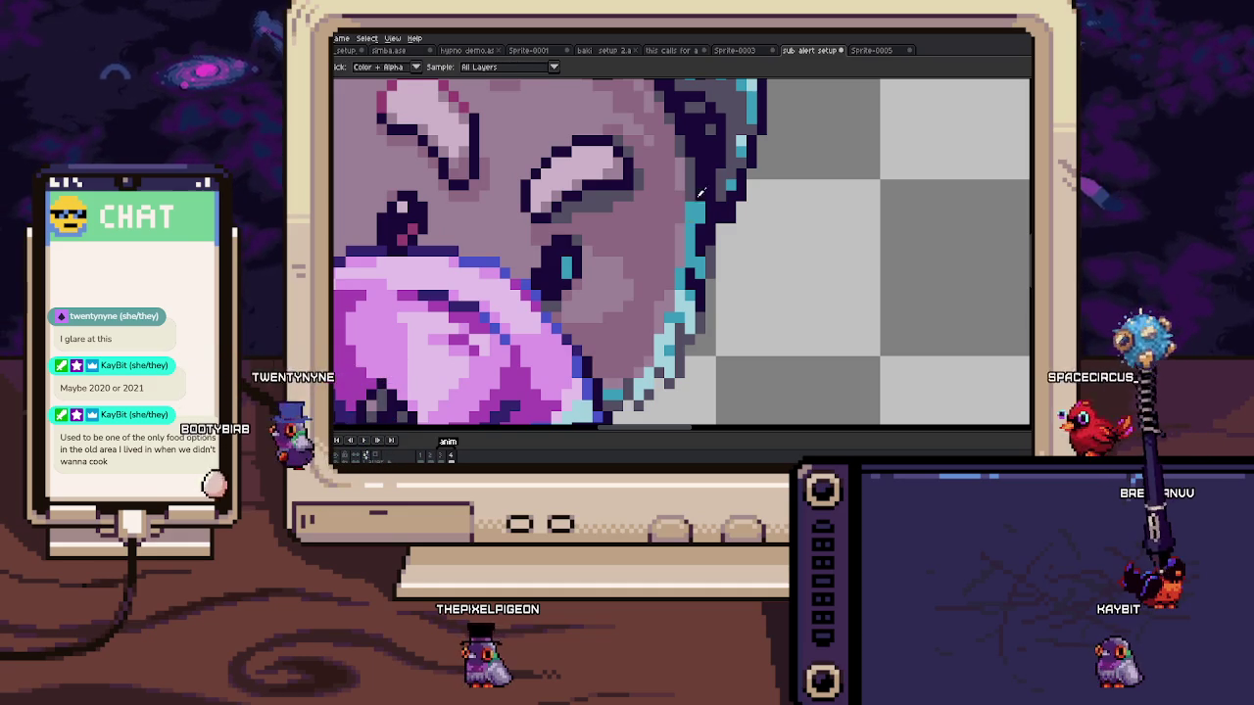
{"action": "scroll", "coordinate": [700, 219], "scroll_direction": "down", "scroll_amount": 2}
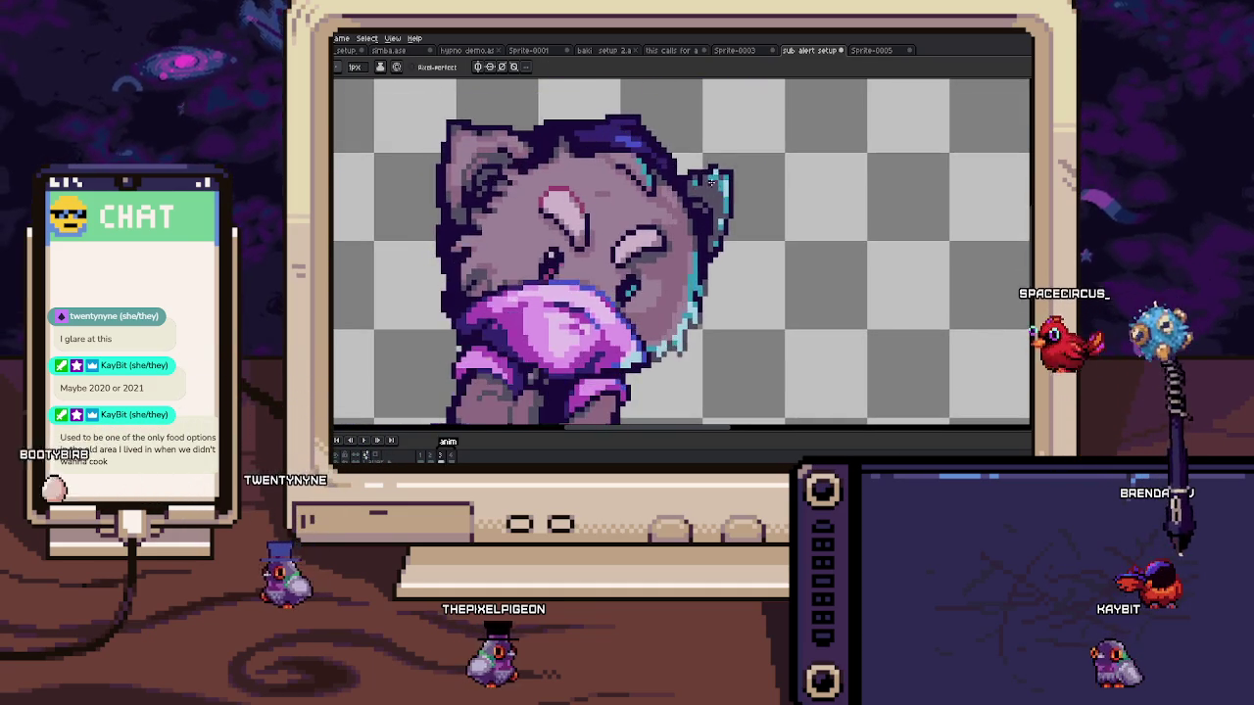
{"action": "scroll", "coordinate": [710, 159], "scroll_direction": "up", "scroll_amount": 2}
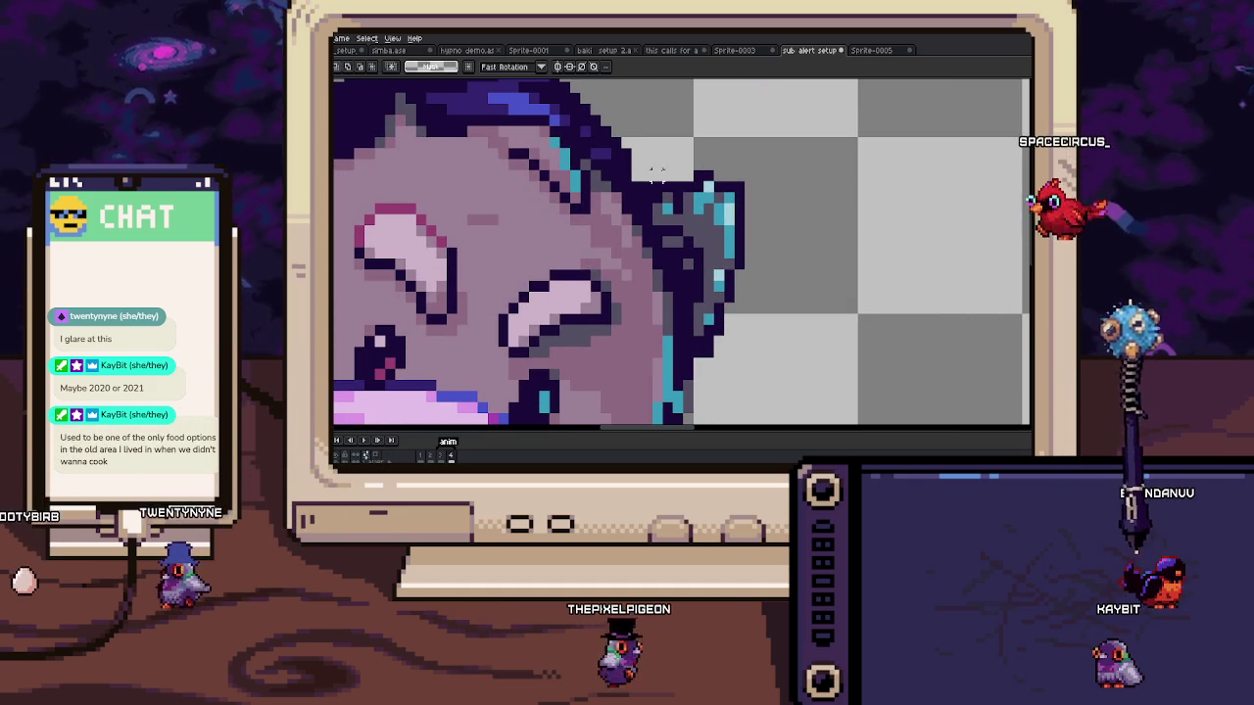
{"action": "key", "text": "m"}
{"action": "left_click_drag", "start_coordinate": [650, 158], "coordinate": [756, 359]}
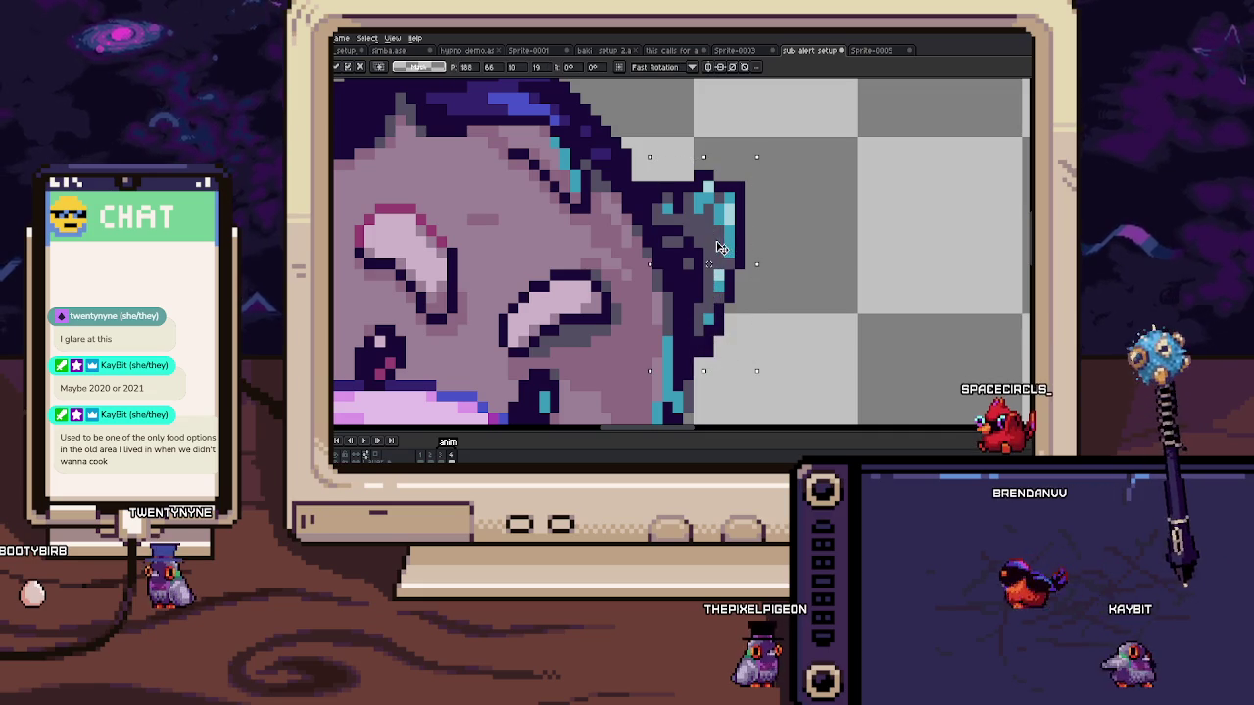
{"action": "left_click_drag", "start_coordinate": [728, 274], "coordinate": [716, 274]}
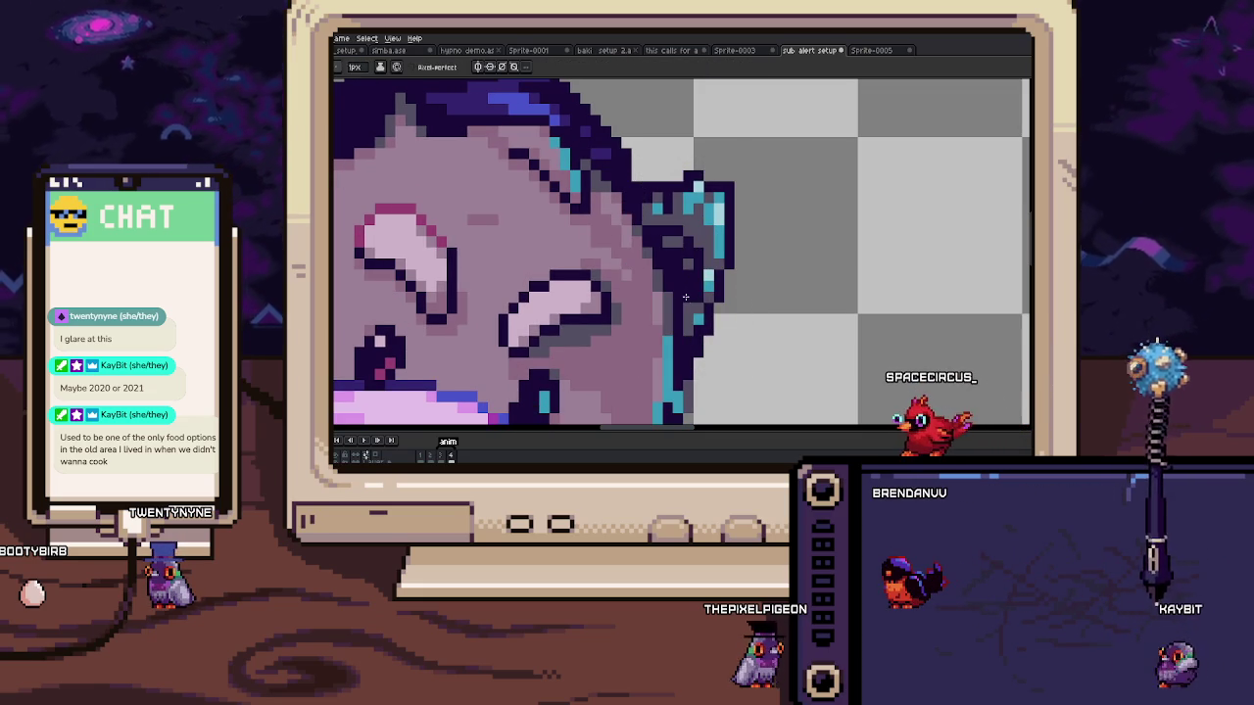
{"action": "key", "text": "b"}
Step: Pan and zoom to centre the cat's head and ear in view
{"action": "scroll", "coordinate": [698, 284], "scroll_direction": "down", "scroll_amount": 1}
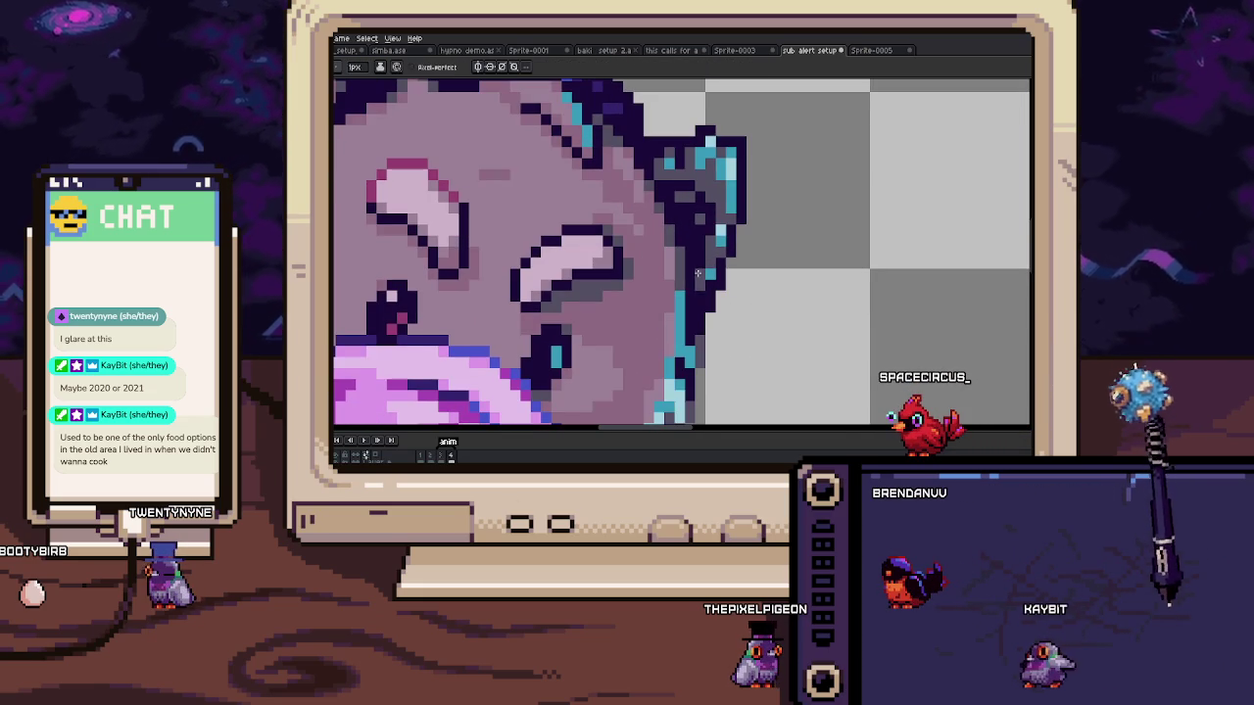
{"action": "scroll", "coordinate": [698, 292], "scroll_direction": "down", "scroll_amount": 4}
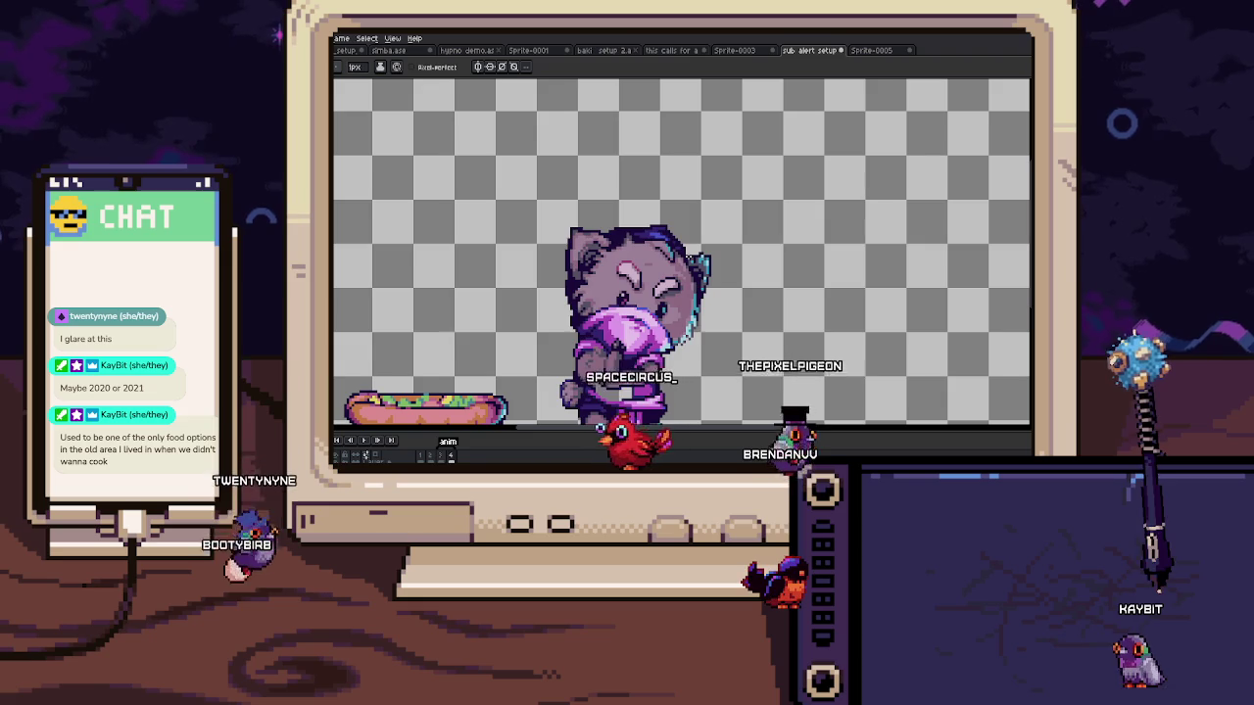
{"action": "left_click_drag", "start_coordinate": [685, 294], "coordinate": [677, 264]}
{"action": "scroll", "coordinate": [667, 203], "scroll_direction": "up", "scroll_amount": 4}
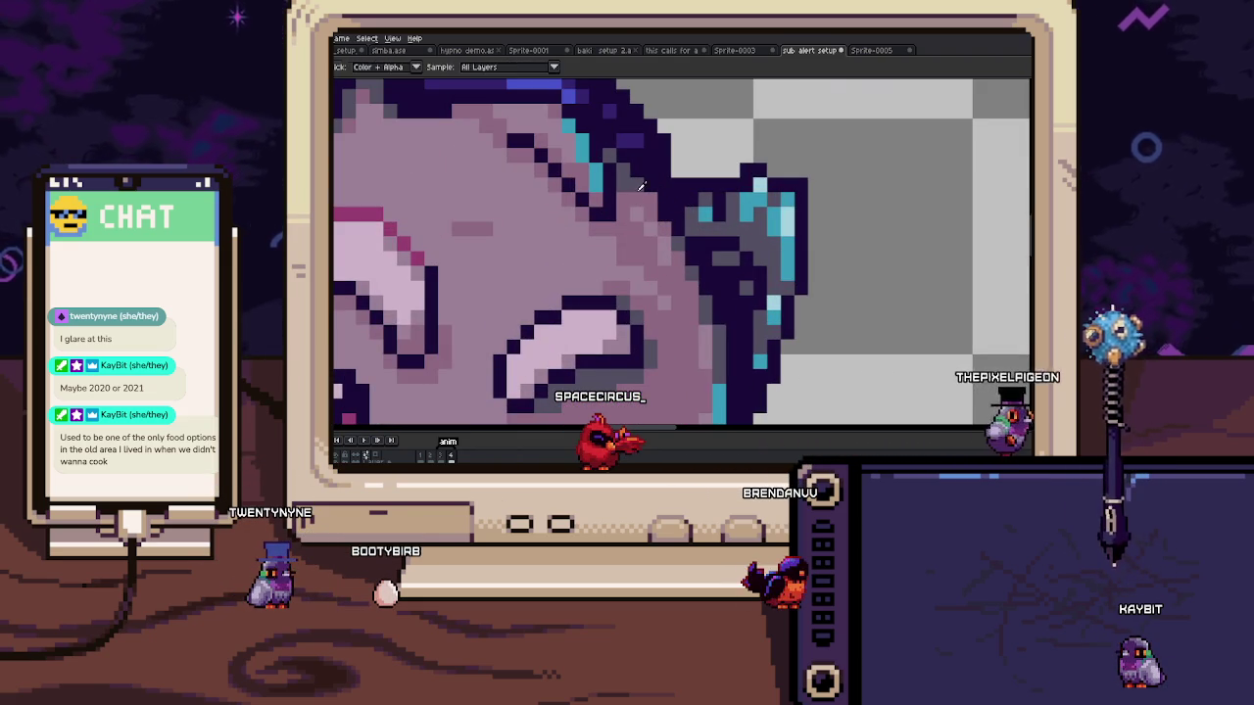
{"action": "mouse_move", "coordinate": [660, 213]}
{"action": "left_mouse_down"}
{"action": "mouse_move", "coordinate": [676, 210]}
{"action": "mouse_move", "coordinate": [682, 233]}
{"action": "left_mouse_up"}
{"action": "scroll", "coordinate": [667, 257], "scroll_direction": "down", "scroll_amount": 4}
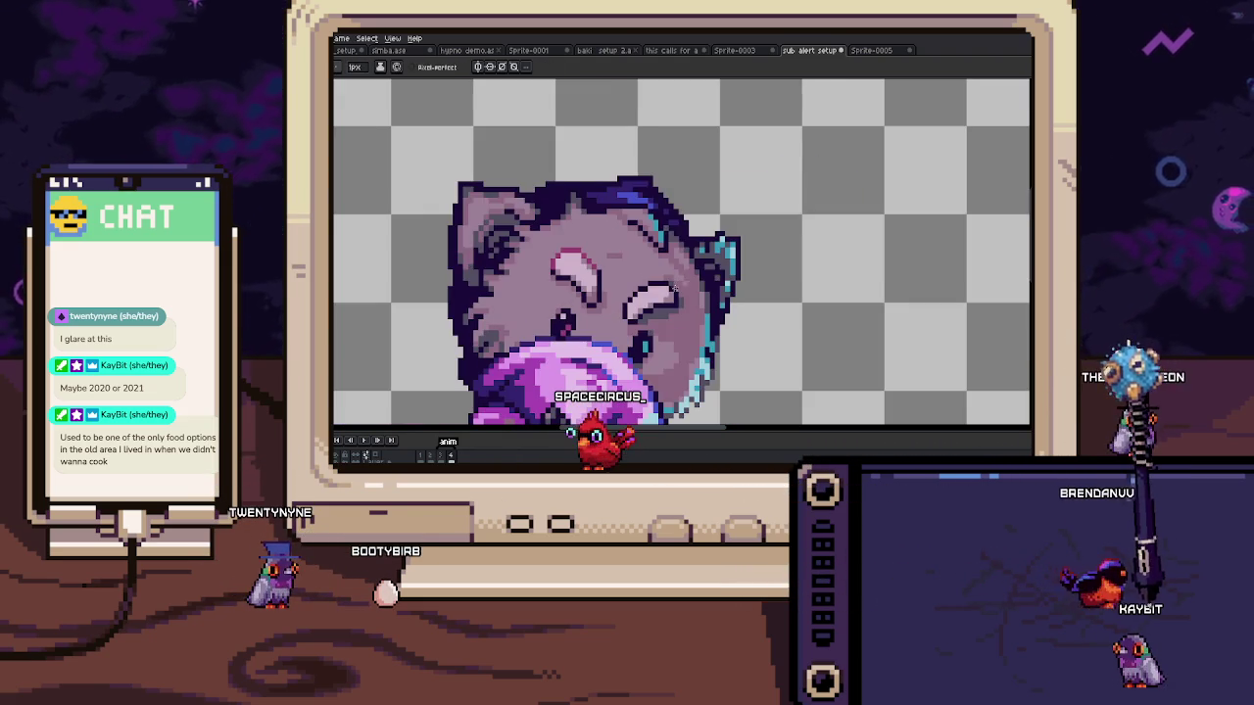
{"action": "scroll", "coordinate": [670, 263], "scroll_direction": "up", "scroll_amount": 3}
{"action": "scroll", "coordinate": [673, 221], "scroll_direction": "down", "scroll_amount": 4}
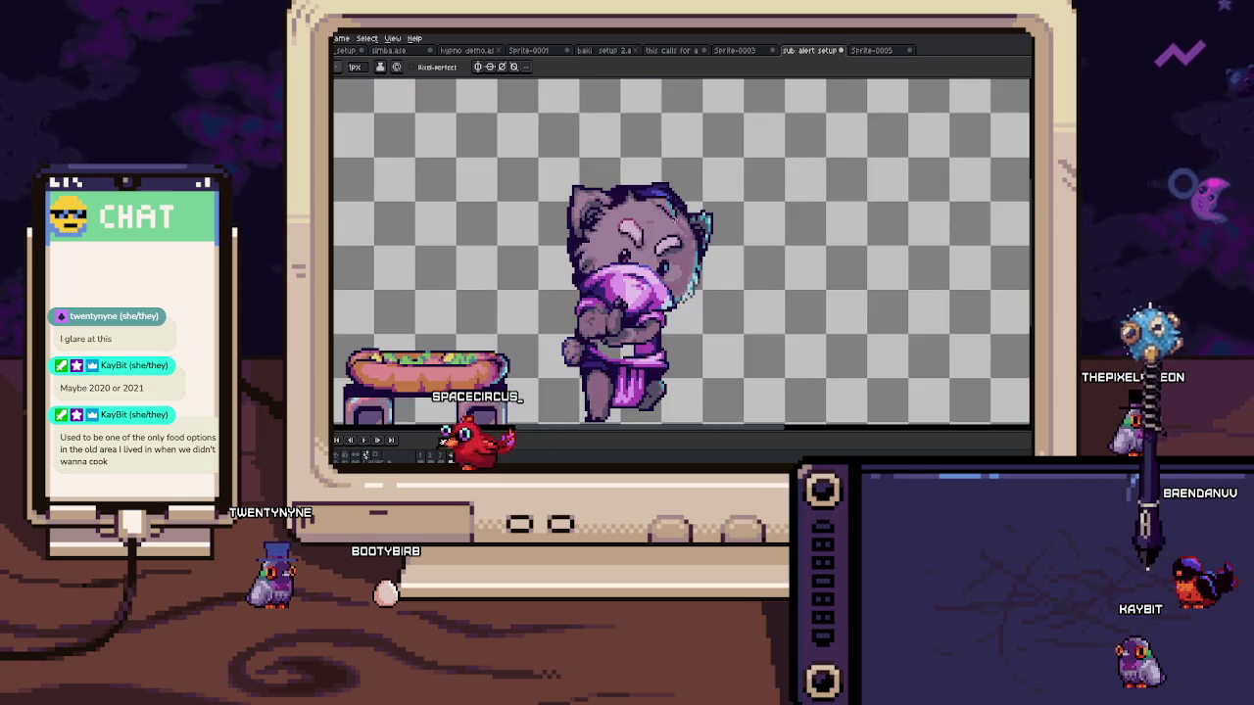
{"action": "left_click_drag", "start_coordinate": [666, 254], "coordinate": [679, 223]}
{"action": "scroll", "coordinate": [607, 253], "scroll_direction": "up", "scroll_amount": 3}
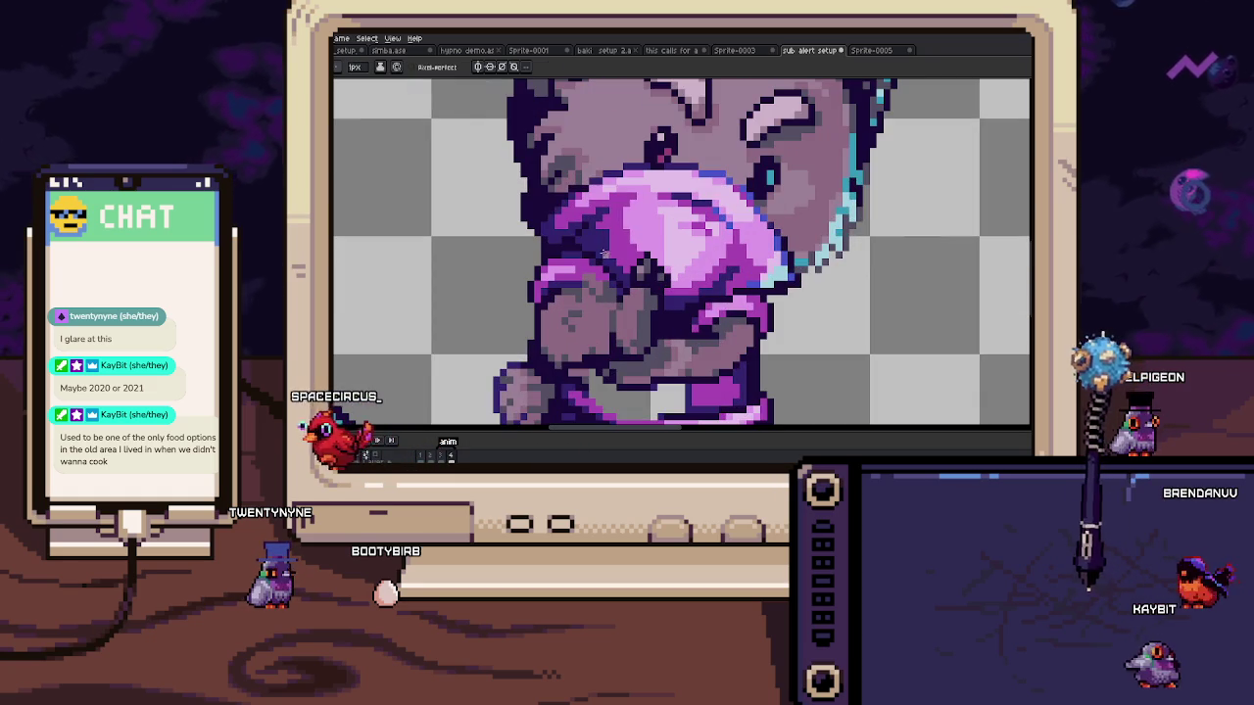
{"action": "scroll", "coordinate": [623, 267], "scroll_direction": "down", "scroll_amount": 3}
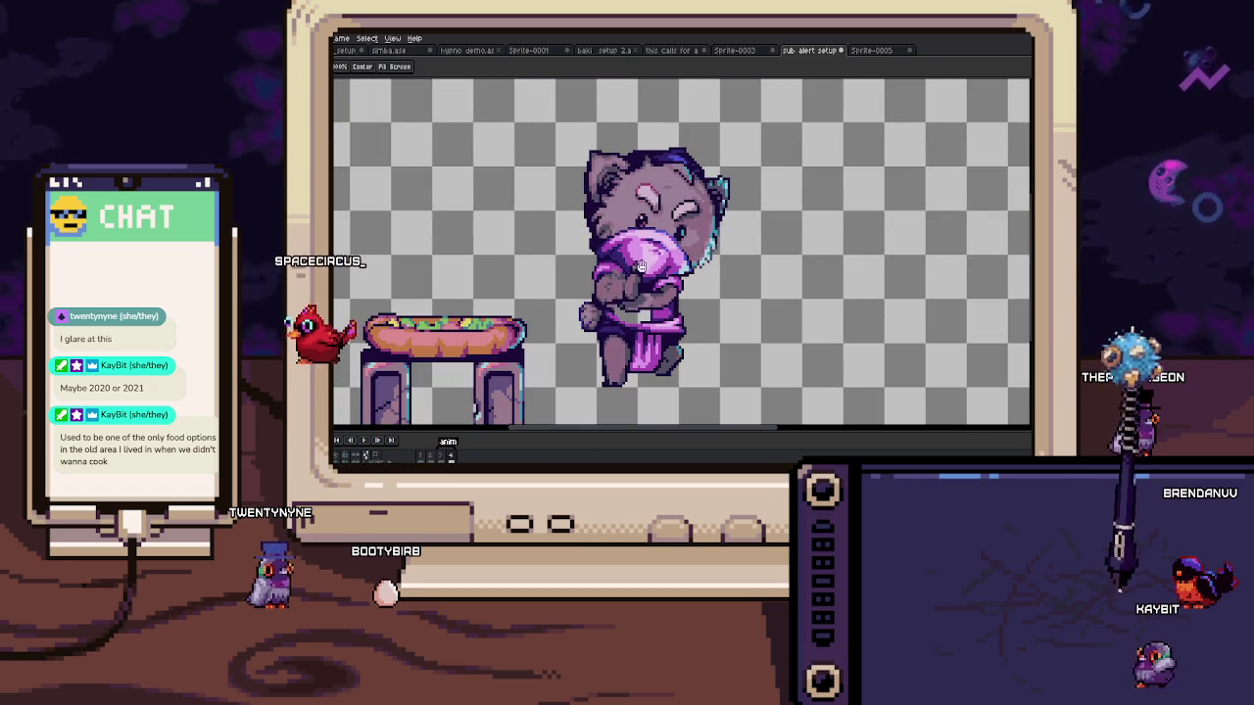
Step: On frame 3, fill the cat's eye with a darker colour and deselect
{"action": "key", "text": "Left"}
{"action": "scroll", "coordinate": [646, 233], "scroll_direction": "up", "scroll_amount": 4}
{"action": "key", "text": "m"}
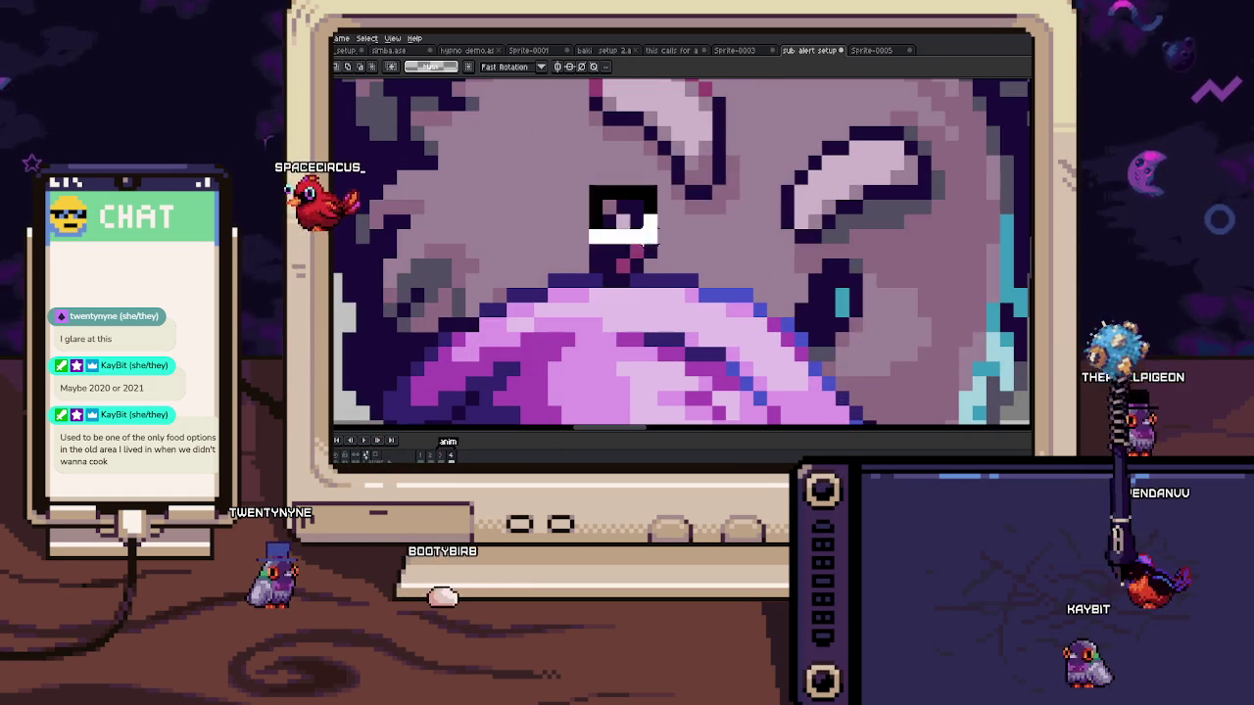
{"action": "key", "text": "ctrl+d"}
{"action": "key", "text": "b"}
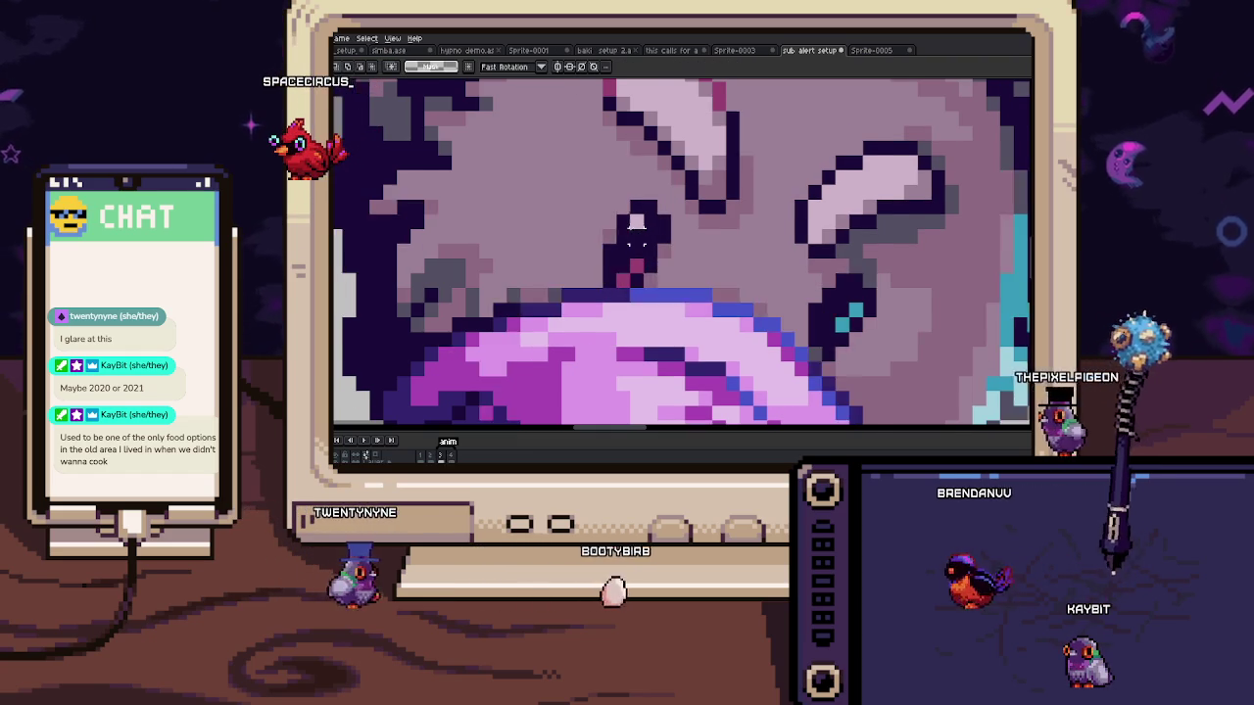
{"action": "key", "text": "i"}
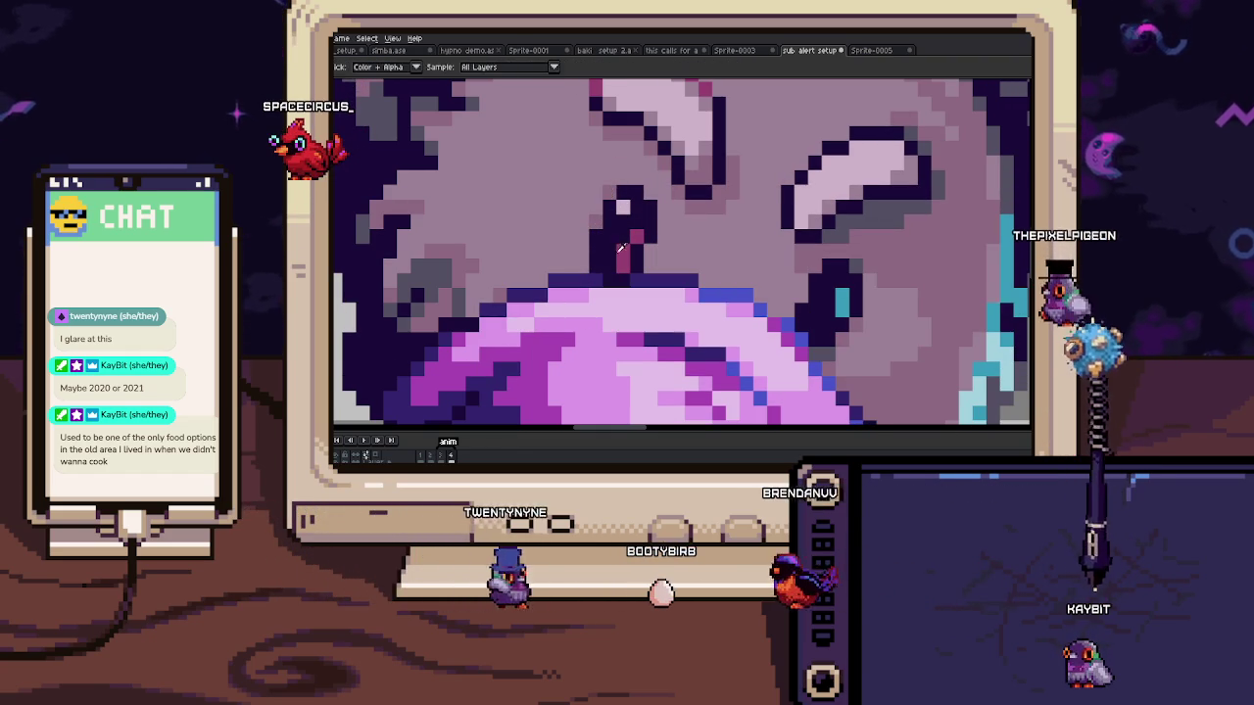
{"action": "scroll", "coordinate": [624, 231], "scroll_direction": "down", "scroll_amount": 4}
{"action": "key", "text": "b"}
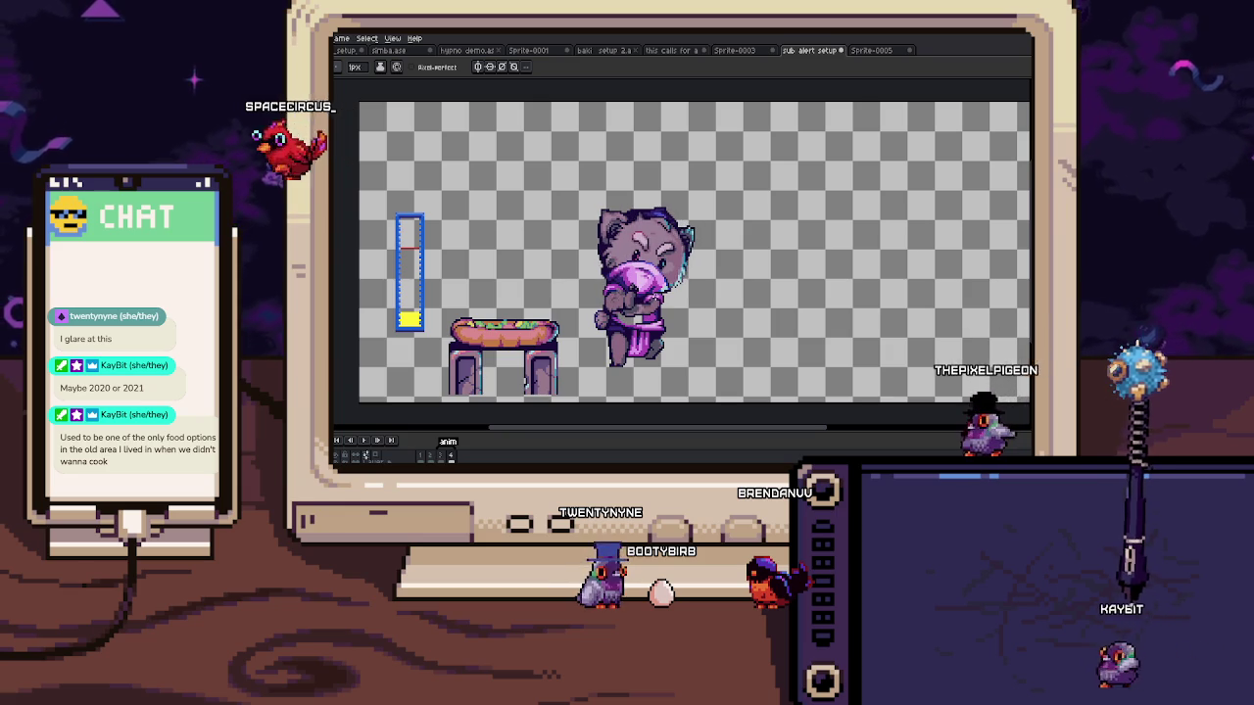
Step: Zoom in and paint the stray grey pixels on the cat's body dark purple
{"action": "scroll", "coordinate": [658, 293], "scroll_direction": "up", "scroll_amount": 1}
{"action": "scroll", "coordinate": [658, 293], "scroll_direction": "up", "scroll_amount": 1}
{"action": "scroll", "coordinate": [658, 293], "scroll_direction": "up", "scroll_amount": 2}
{"action": "scroll", "coordinate": [658, 293], "scroll_direction": "up", "scroll_amount": 2}
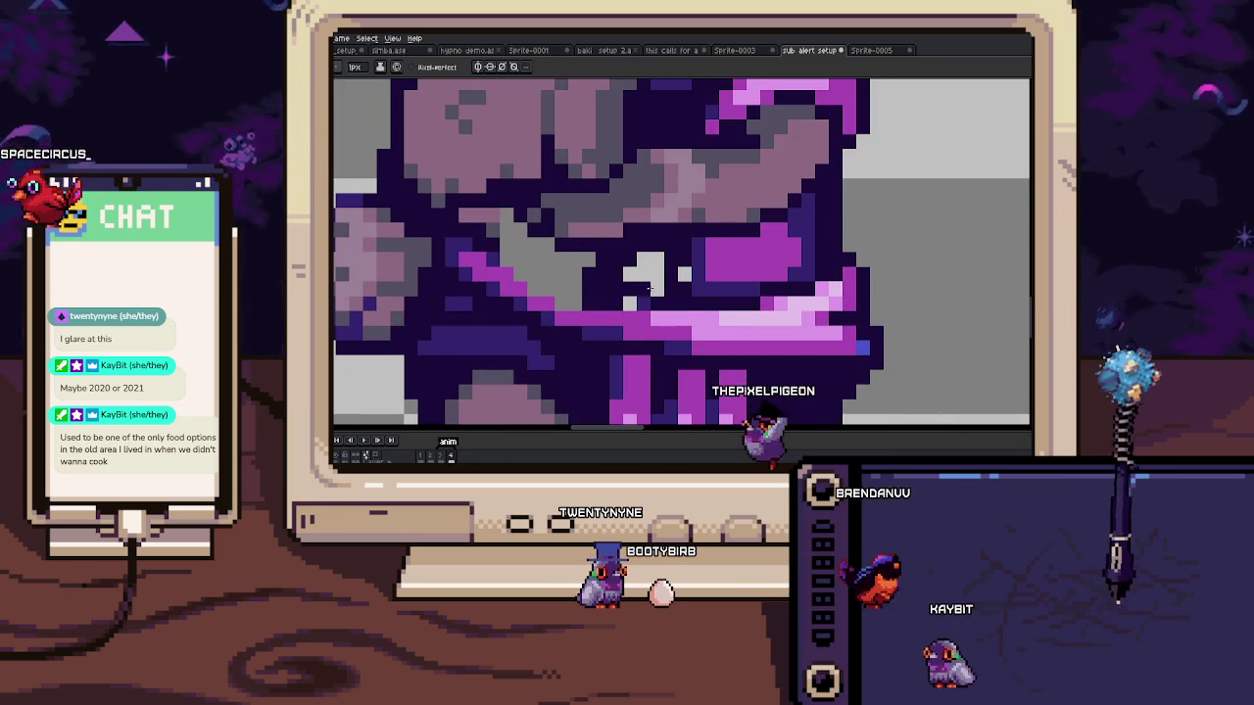
{"action": "scroll", "coordinate": [627, 271], "scroll_direction": "down", "scroll_amount": 1}
{"action": "key", "text": "i"}
{"action": "key", "text": "b"}
{"action": "left_click_drag", "start_coordinate": [651, 245], "coordinate": [604, 245]}
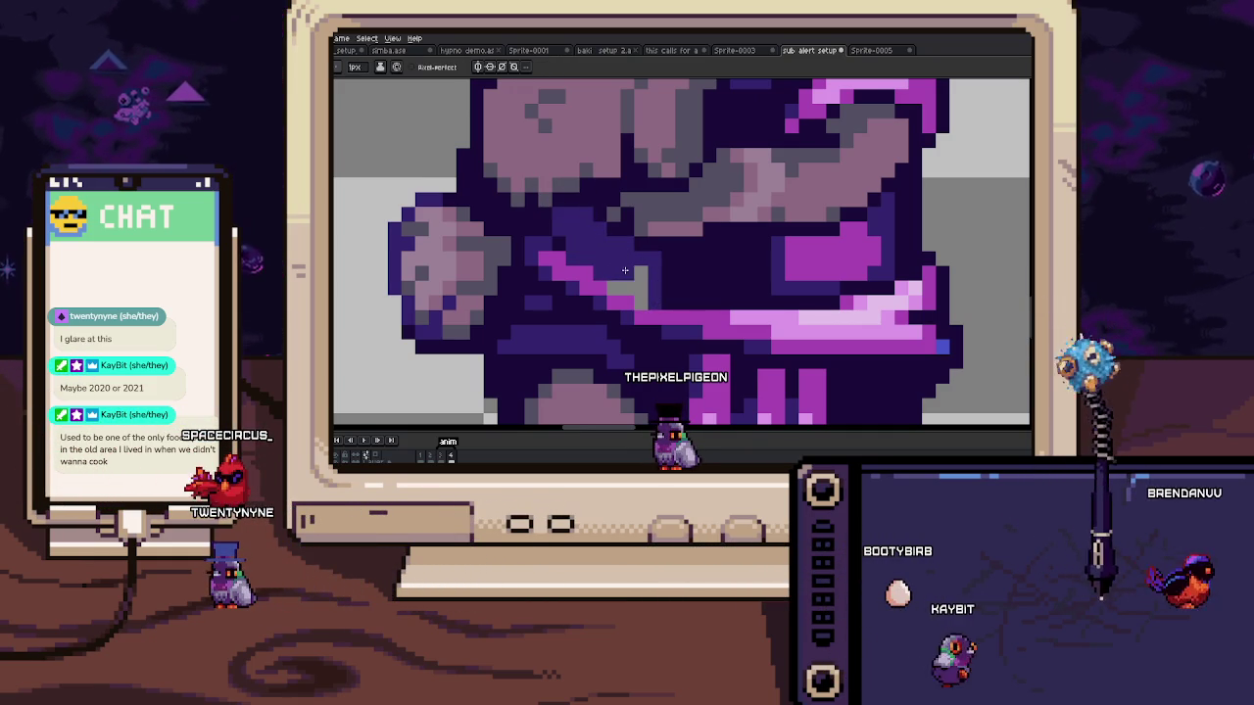
{"action": "scroll", "coordinate": [625, 270], "scroll_direction": "up", "scroll_amount": 3}
{"action": "scroll", "coordinate": [689, 351], "scroll_direction": "down", "scroll_amount": 2}
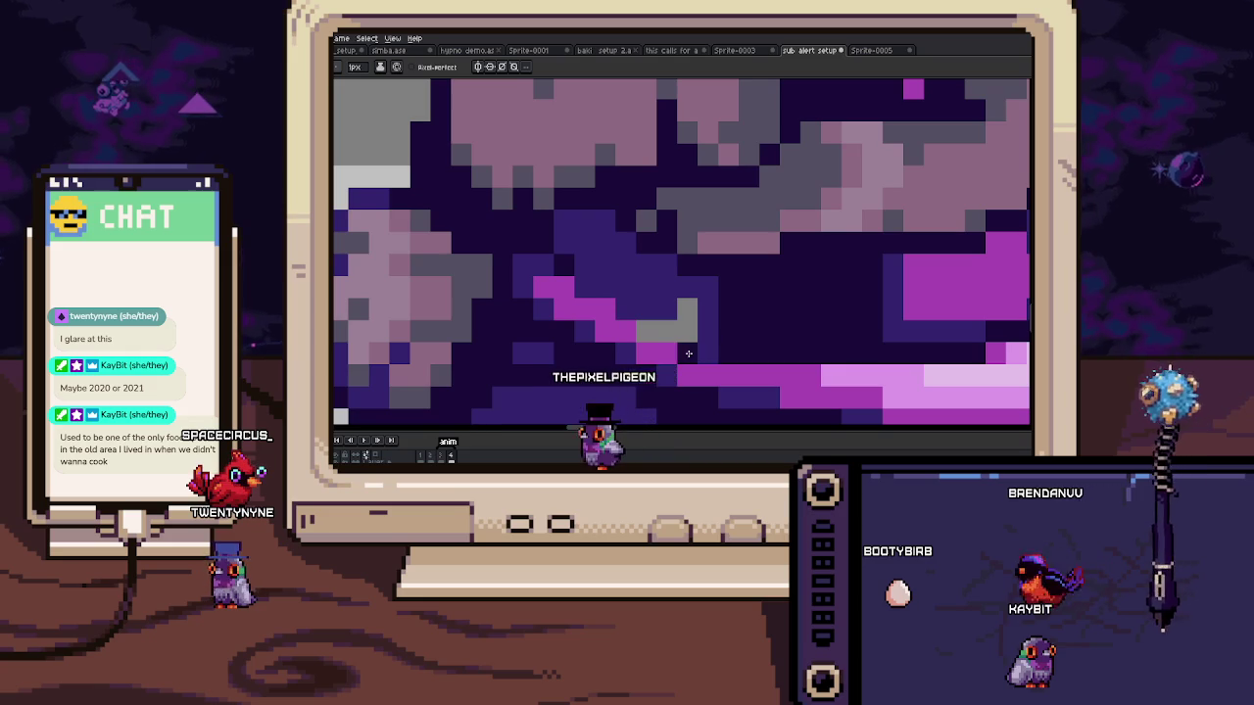
{"action": "mouse_move", "coordinate": [689, 352]}
{"action": "left_mouse_down"}
{"action": "mouse_move", "coordinate": [640, 323]}
{"action": "mouse_move", "coordinate": [697, 312]}
{"action": "left_mouse_up"}
Step: Select the cat's head and body area
{"action": "scroll", "coordinate": [696, 313], "scroll_direction": "down", "scroll_amount": 3}
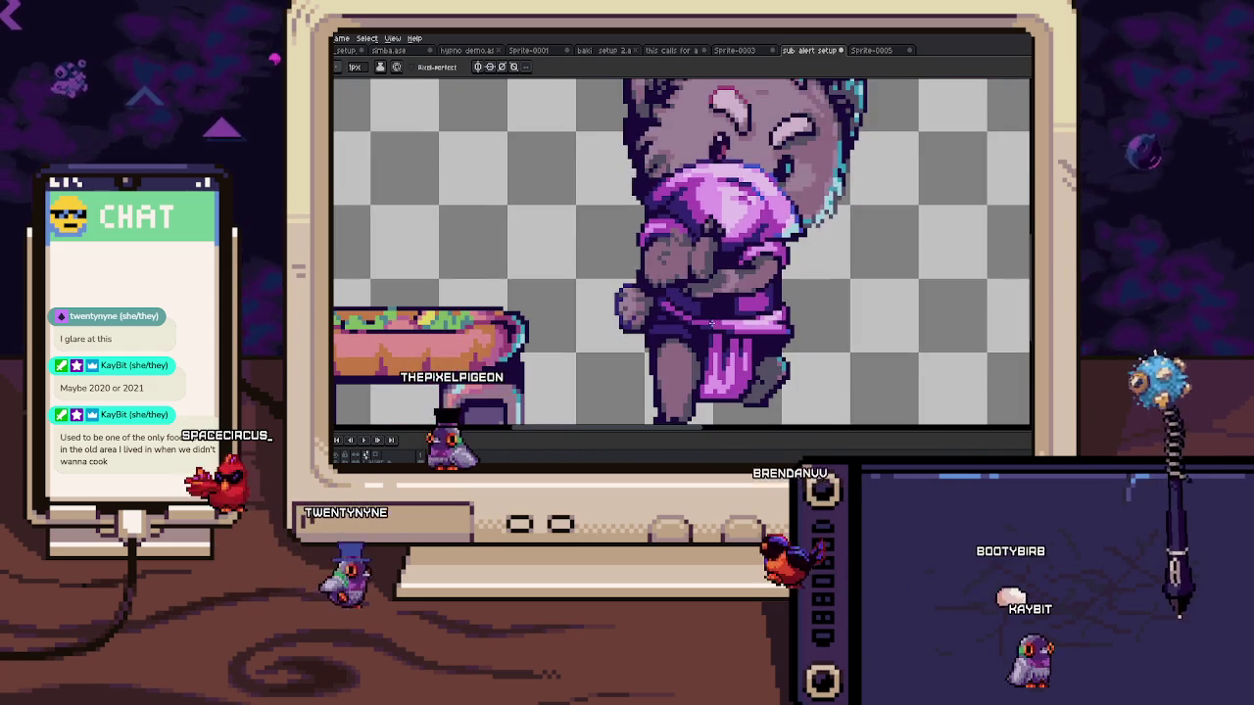
{"action": "scroll", "coordinate": [695, 254], "scroll_direction": "up", "scroll_amount": 1}
{"action": "scroll", "coordinate": [696, 253], "scroll_direction": "up", "scroll_amount": 1}
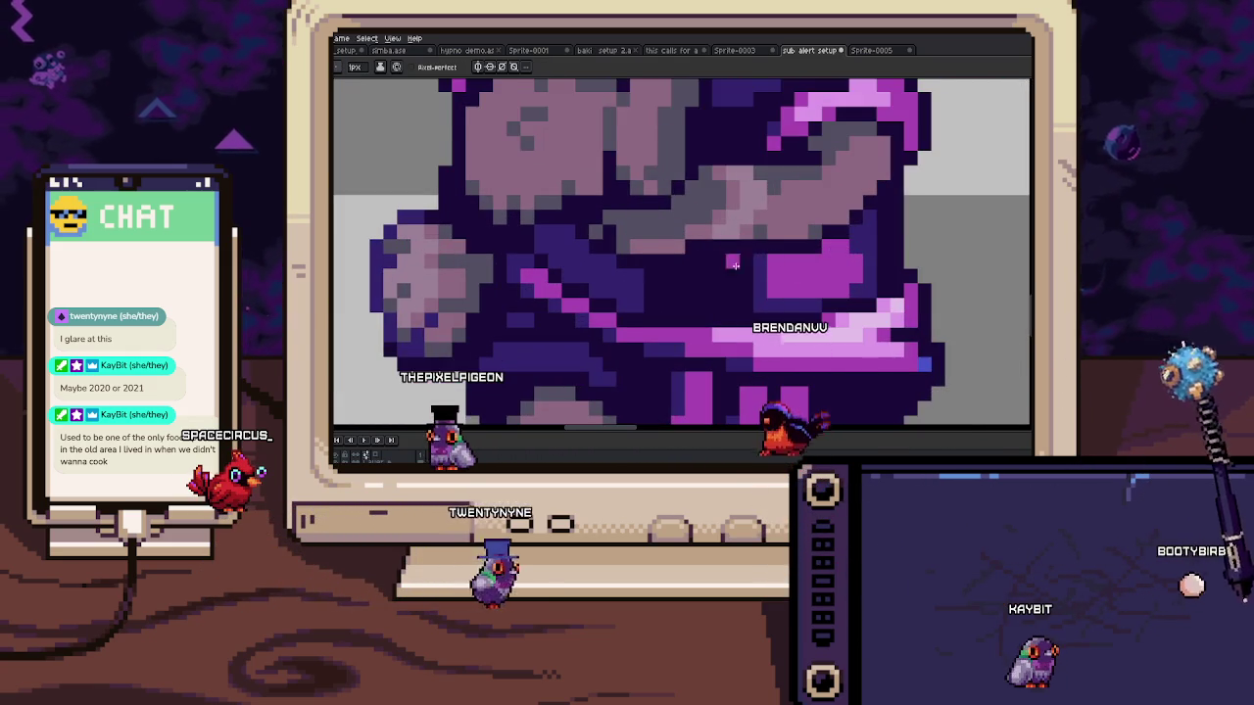
{"action": "scroll", "coordinate": [695, 254], "scroll_direction": "up", "scroll_amount": 1}
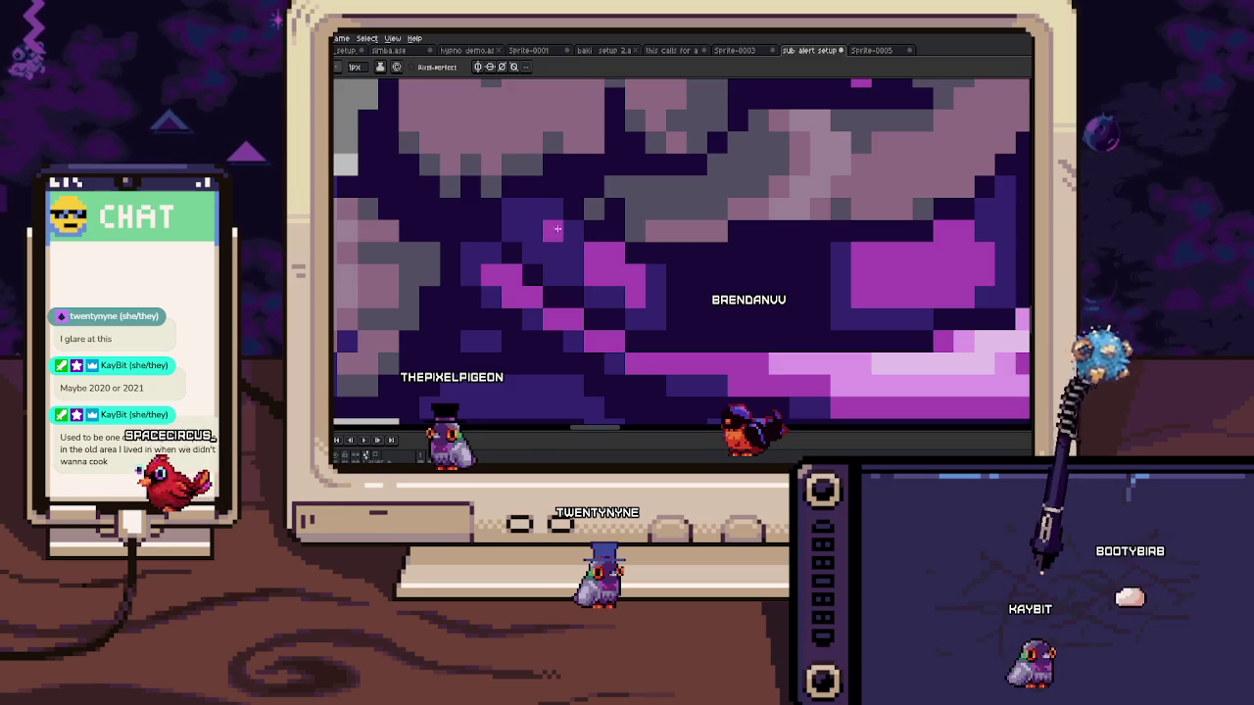
{"action": "scroll", "coordinate": [595, 270], "scroll_direction": "down", "scroll_amount": 1}
{"action": "scroll", "coordinate": [578, 279], "scroll_direction": "down", "scroll_amount": 2}
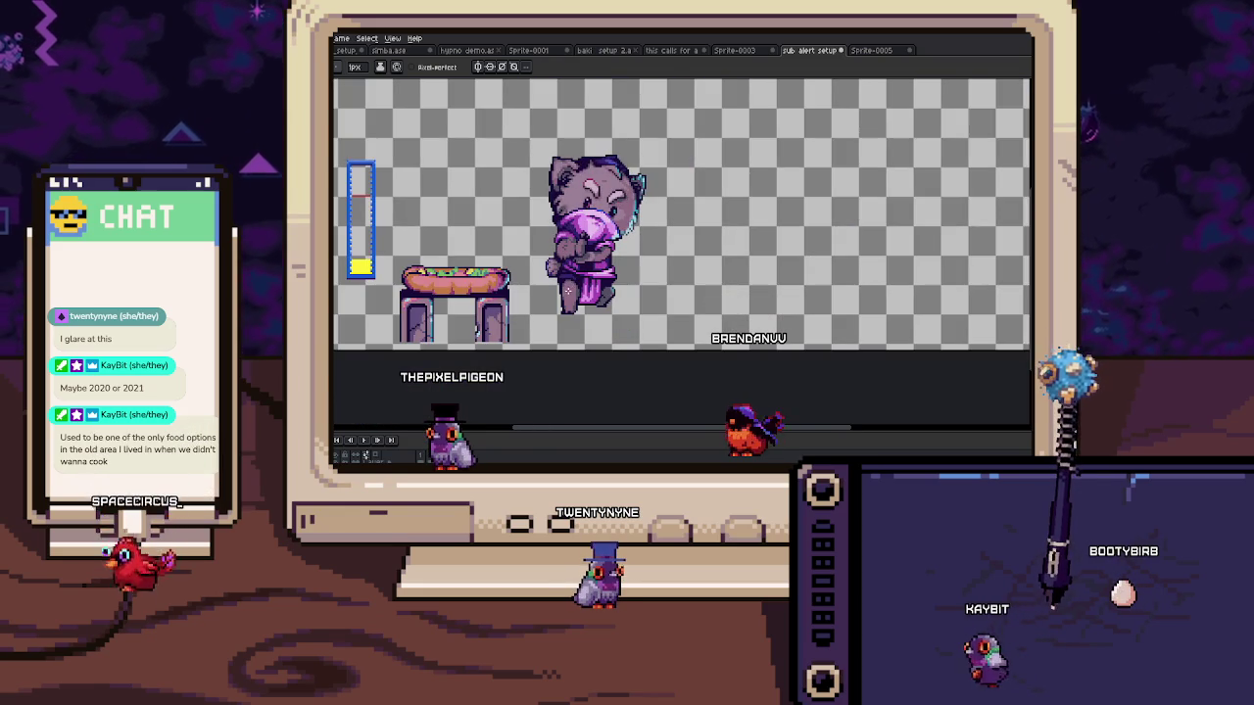
{"action": "scroll", "coordinate": [548, 166], "scroll_direction": "up", "scroll_amount": 2}
{"action": "mouse_move", "coordinate": [502, 129]}
{"action": "left_mouse_down"}
{"action": "mouse_move", "coordinate": [741, 280]}
{"action": "mouse_move", "coordinate": [722, 252]}
{"action": "left_mouse_up"}
Step: Alt-sample dark purple and paint over the pink pixels along the paw outline
{"action": "scroll", "coordinate": [742, 280], "scroll_direction": "up", "scroll_amount": 1}
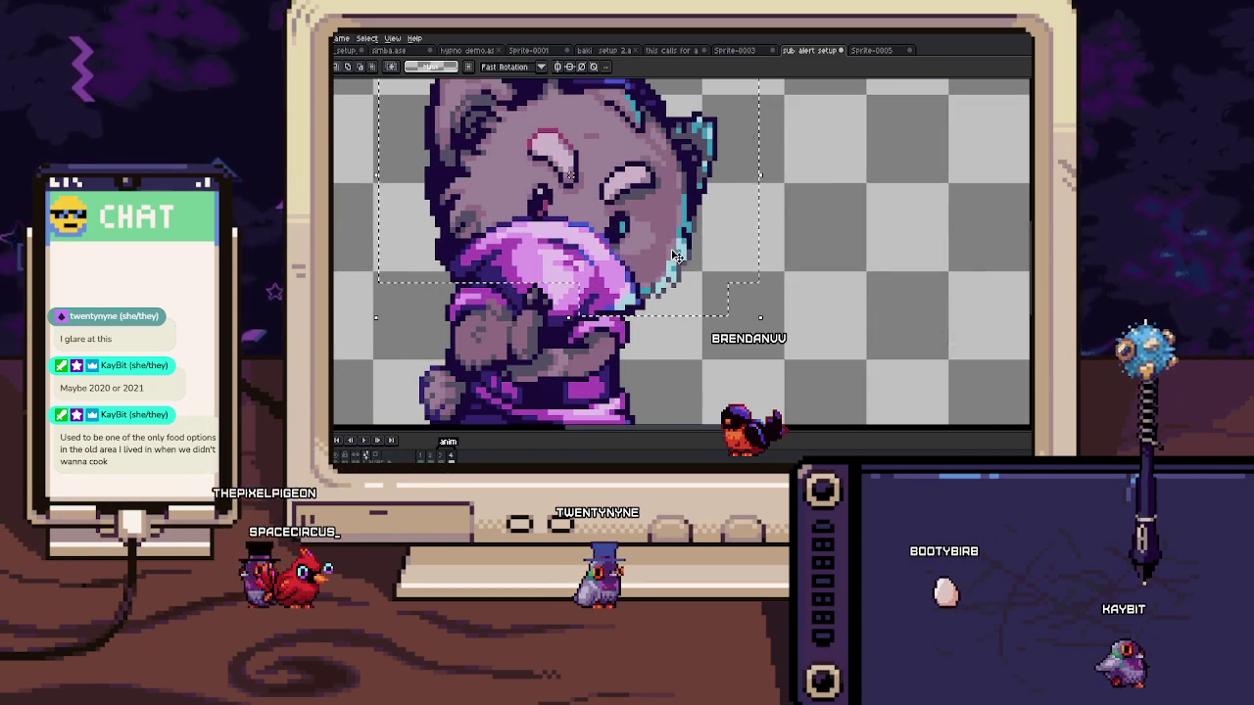
{"action": "scroll", "coordinate": [673, 254], "scroll_direction": "down", "scroll_amount": 2}
{"action": "scroll", "coordinate": [671, 253], "scroll_direction": "down", "scroll_amount": 1}
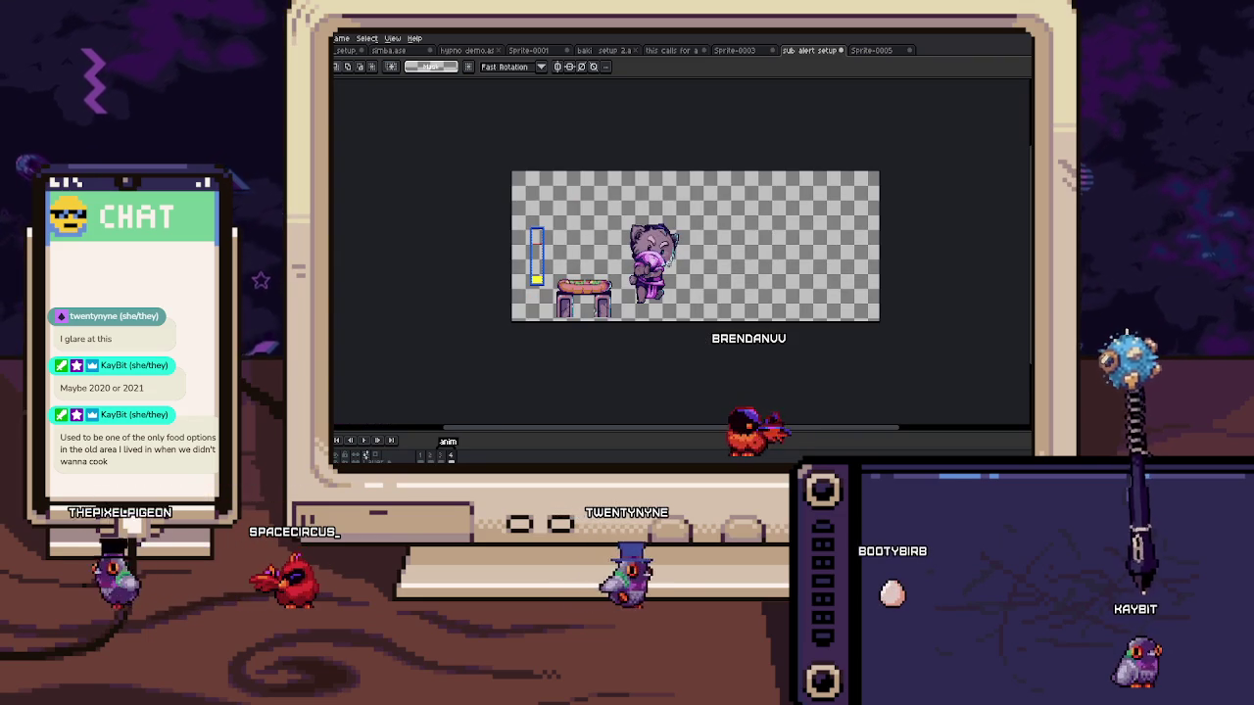
{"action": "scroll", "coordinate": [641, 256], "scroll_direction": "up", "scroll_amount": 2}
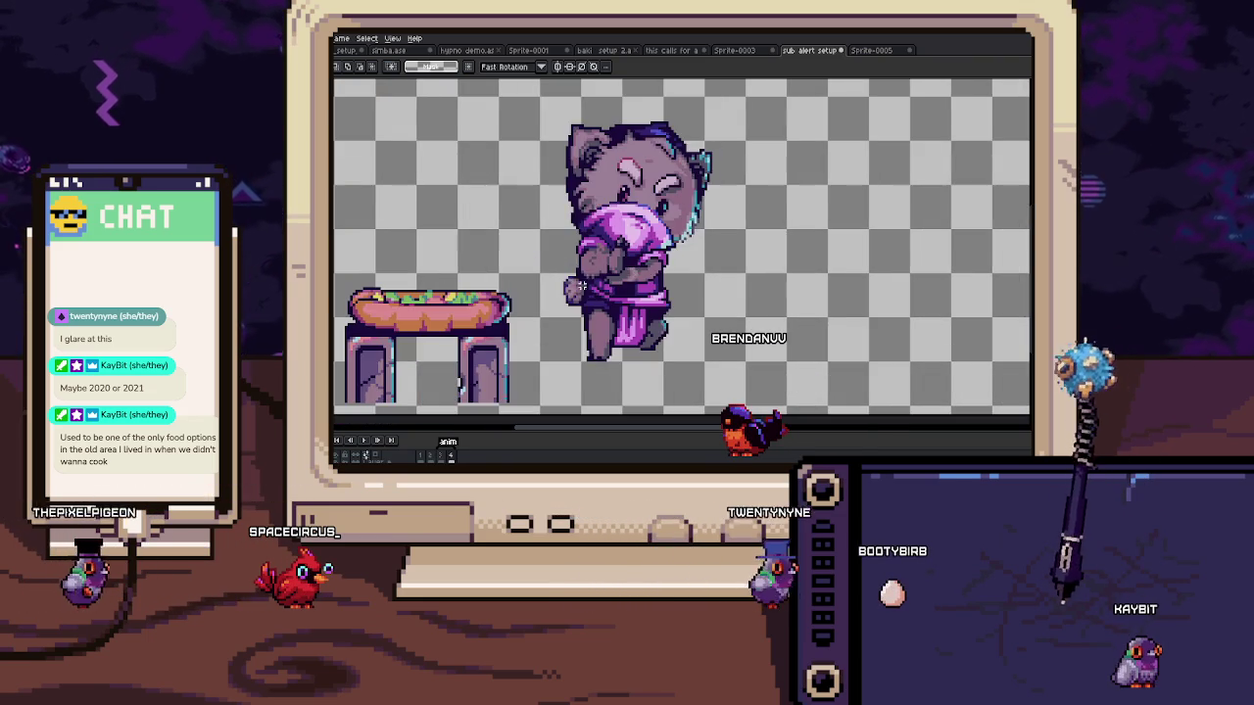
{"action": "scroll", "coordinate": [620, 254], "scroll_direction": "up", "scroll_amount": 2}
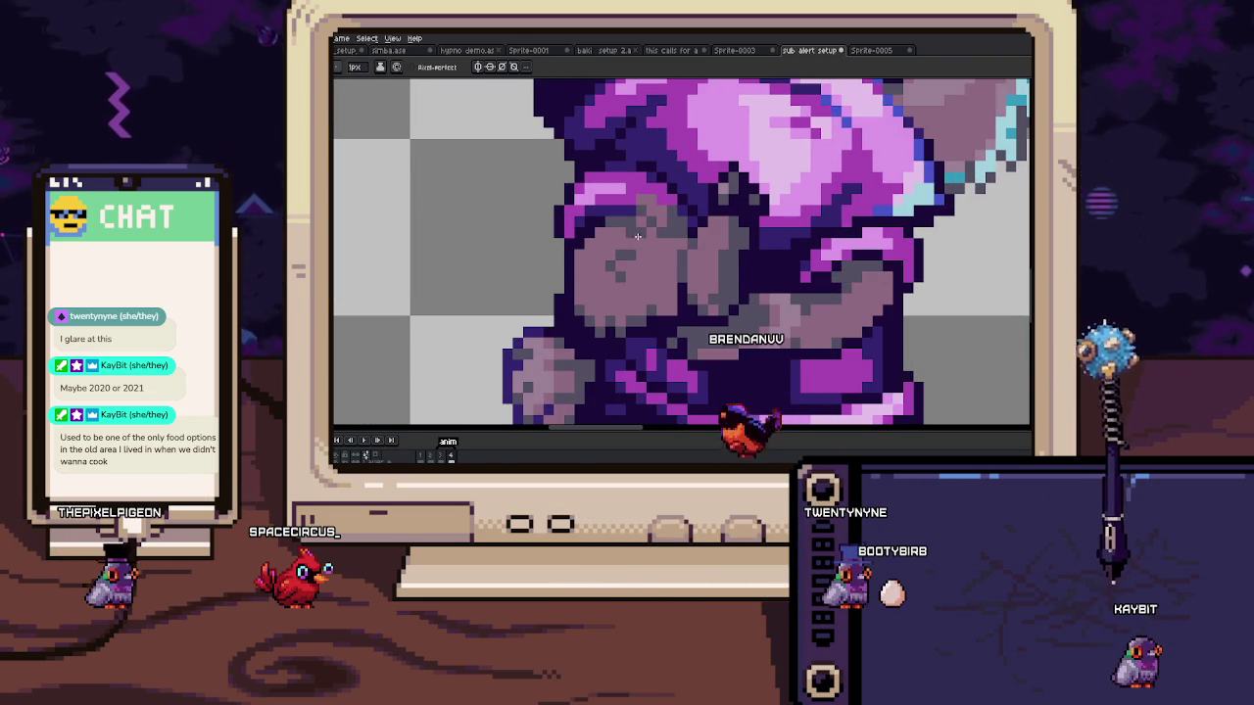
{"action": "scroll", "coordinate": [642, 209], "scroll_direction": "up", "scroll_amount": 1}
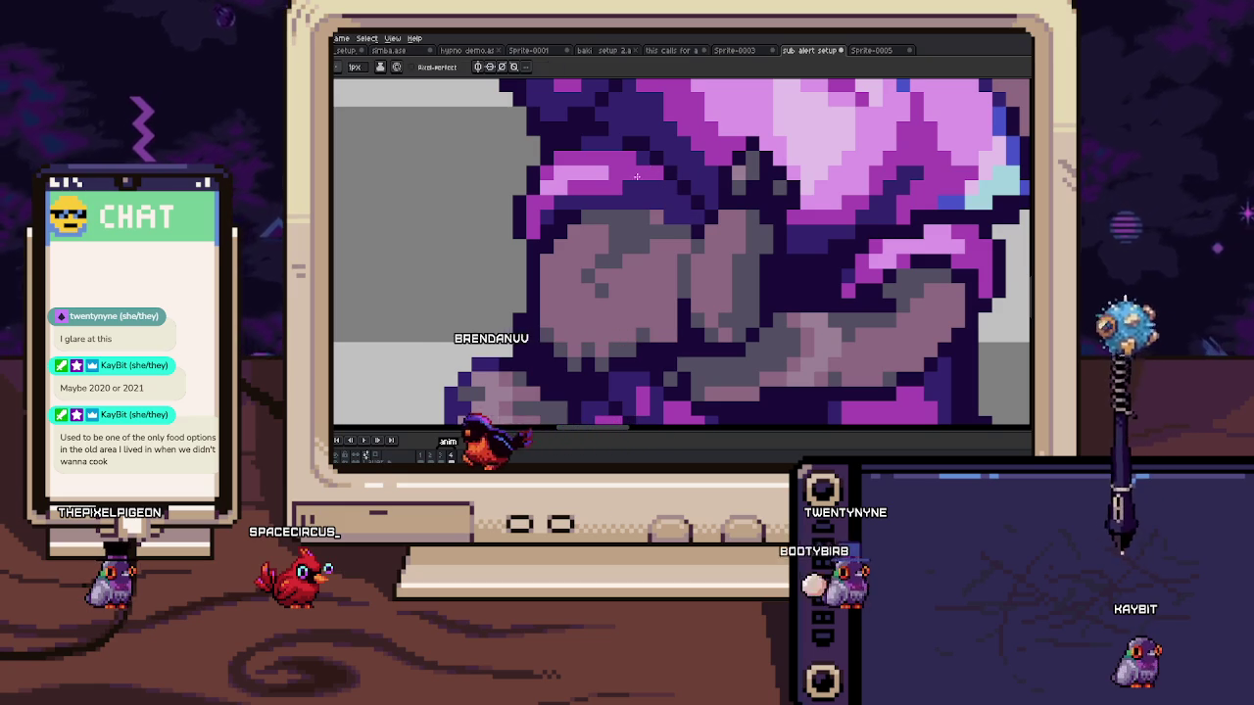
{"action": "scroll", "coordinate": [646, 168], "scroll_direction": "down", "scroll_amount": 3}
{"action": "scroll", "coordinate": [647, 186], "scroll_direction": "down", "scroll_amount": 2}
{"action": "scroll", "coordinate": [653, 232], "scroll_direction": "up", "scroll_amount": 1}
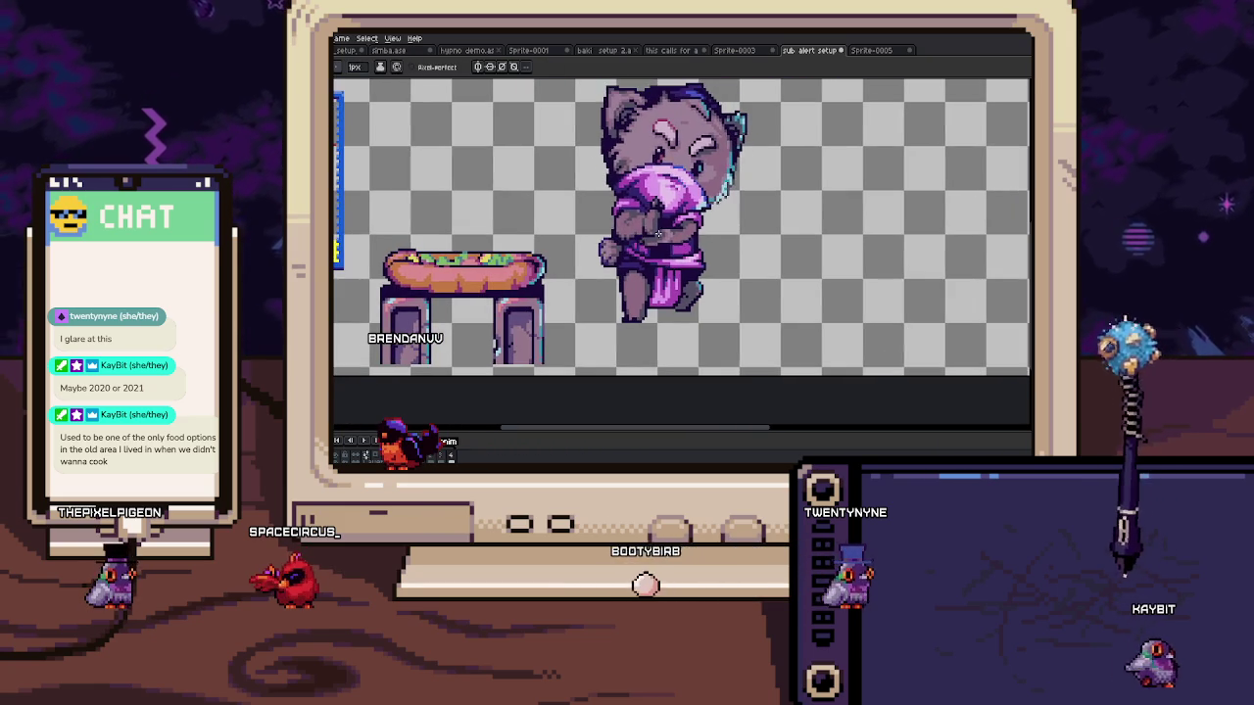
{"action": "scroll", "coordinate": [685, 210], "scroll_direction": "up", "scroll_amount": 4}
{"action": "key", "text": "alt"}
{"action": "left_click_drag", "start_coordinate": [667, 217], "coordinate": [641, 218]}
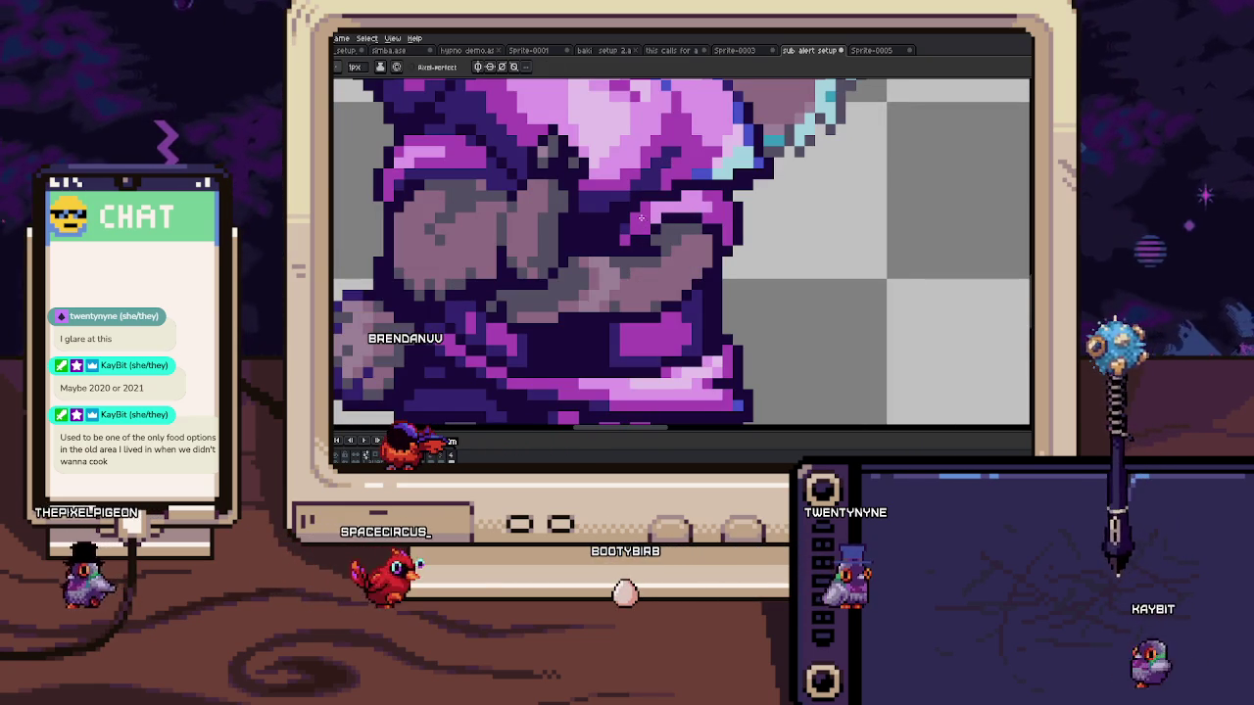
{"action": "key", "text": "alt"}
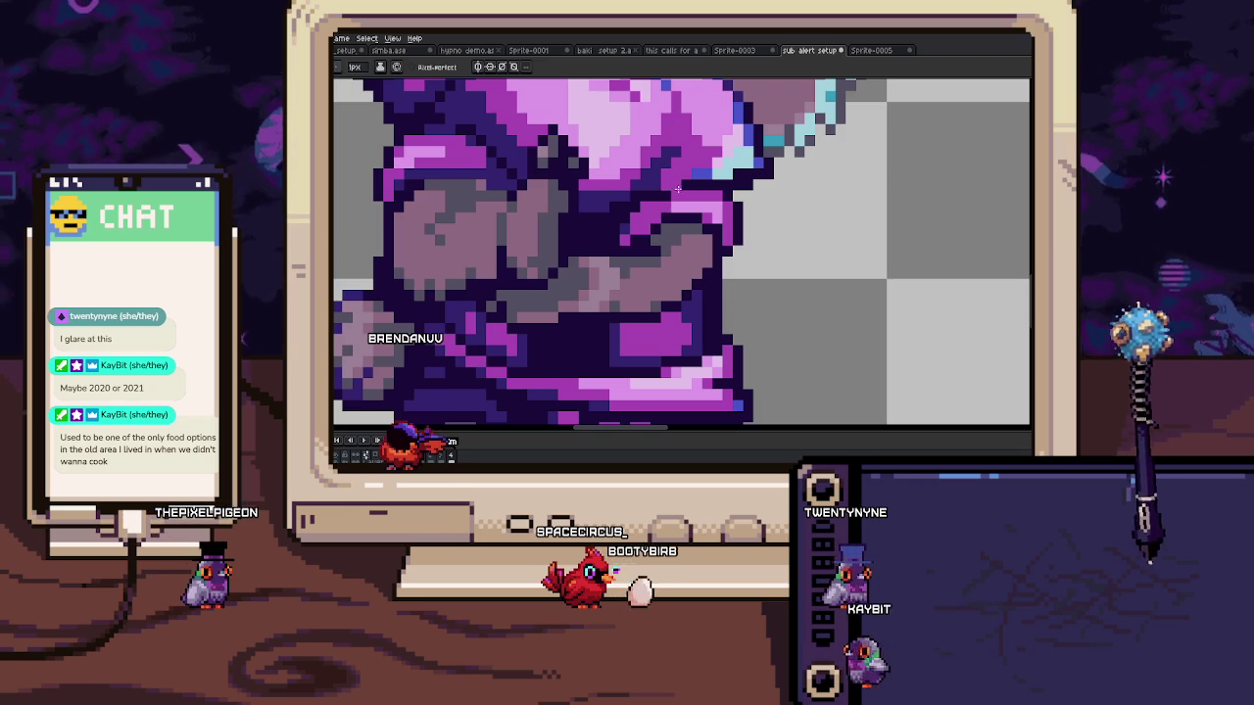
Step: Select the hair and ear pixels on the cat's head
{"action": "scroll", "coordinate": [649, 183], "scroll_direction": "up", "scroll_amount": 1}
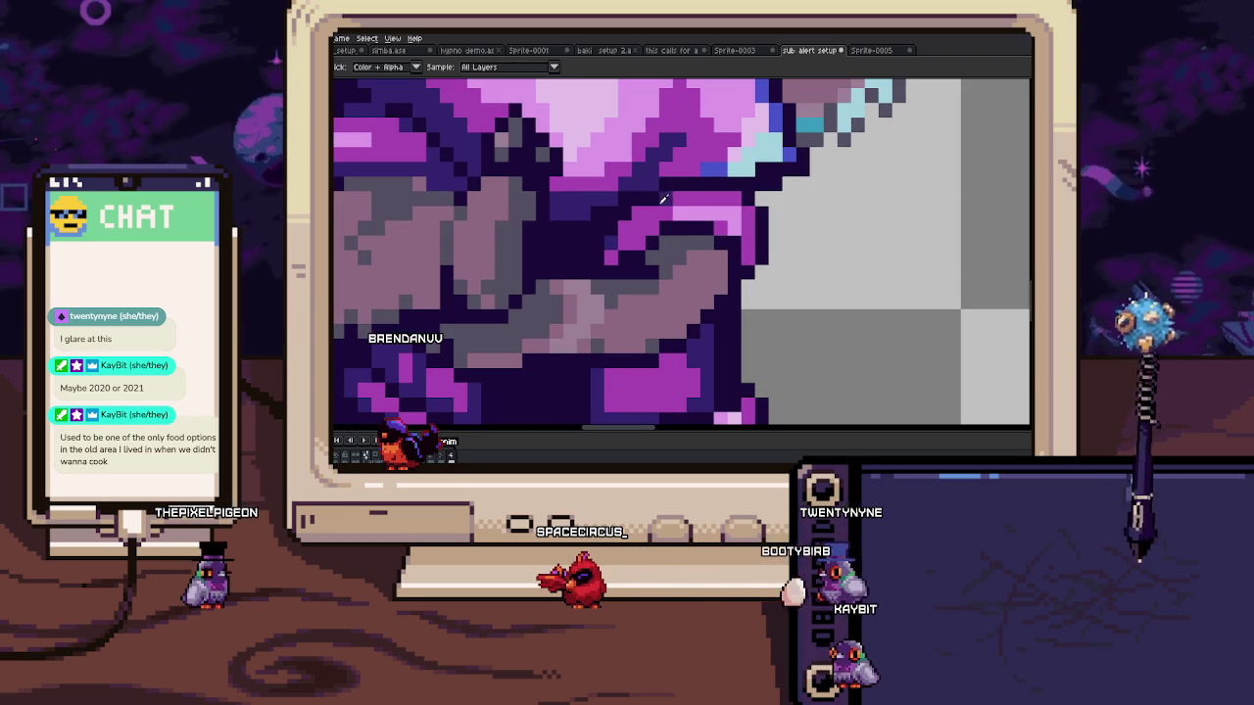
{"action": "scroll", "coordinate": [642, 243], "scroll_direction": "down", "scroll_amount": 3}
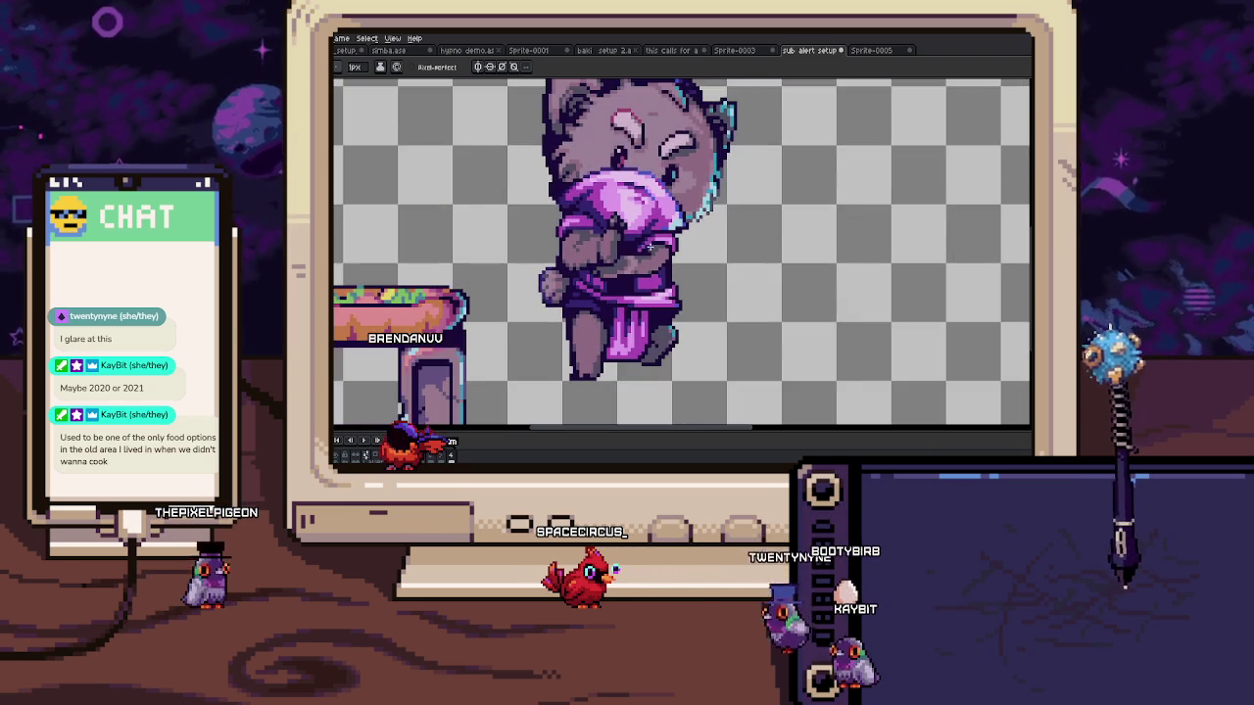
{"action": "scroll", "coordinate": [686, 221], "scroll_direction": "up", "scroll_amount": 1}
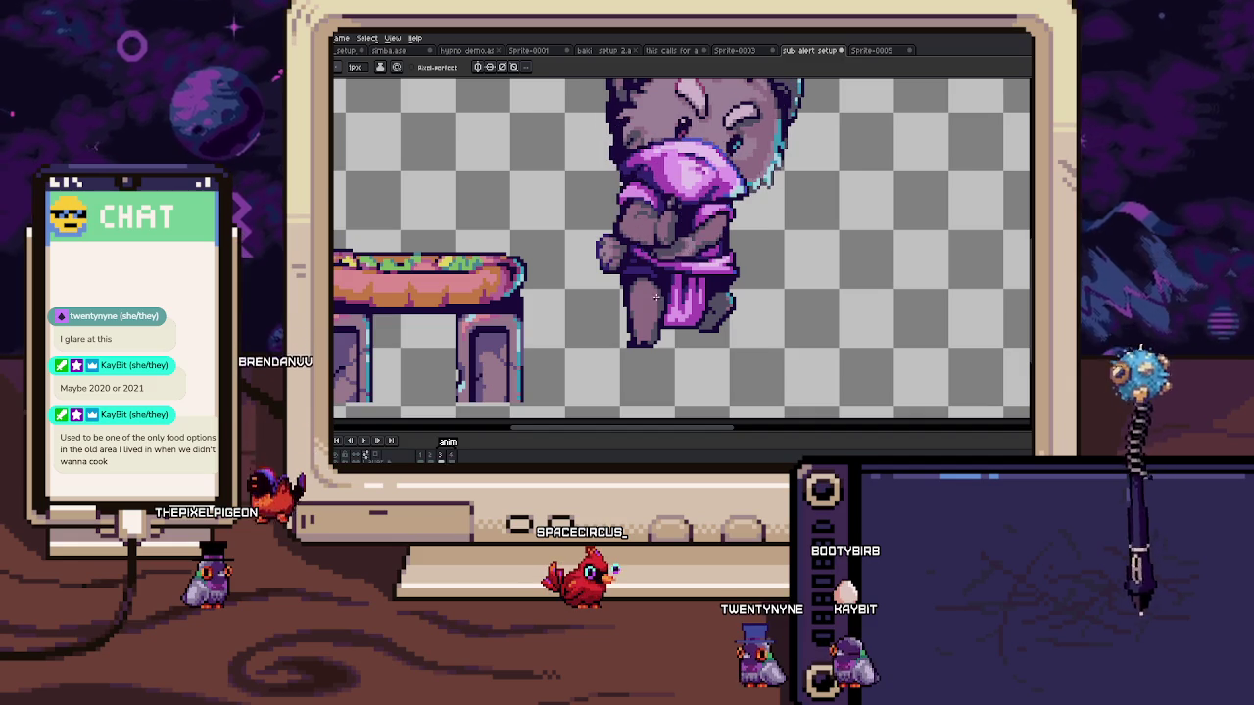
{"action": "scroll", "coordinate": [686, 230], "scroll_direction": "down", "scroll_amount": 2}
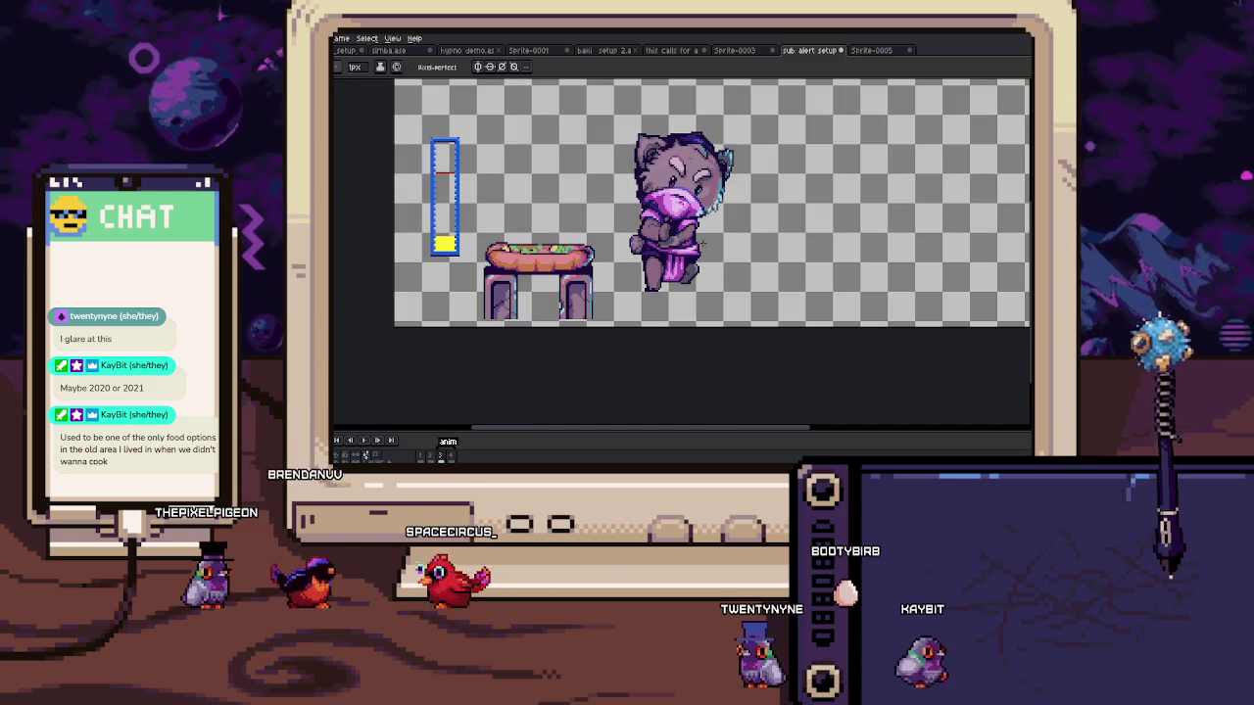
{"action": "scroll", "coordinate": [700, 196], "scroll_direction": "up", "scroll_amount": 2}
{"action": "scroll", "coordinate": [676, 147], "scroll_direction": "up", "scroll_amount": 2}
{"action": "mouse_move", "coordinate": [657, 131]}
{"action": "left_mouse_down"}
{"action": "mouse_move", "coordinate": [773, 245]}
{"action": "mouse_move", "coordinate": [733, 233]}
{"action": "left_mouse_up"}
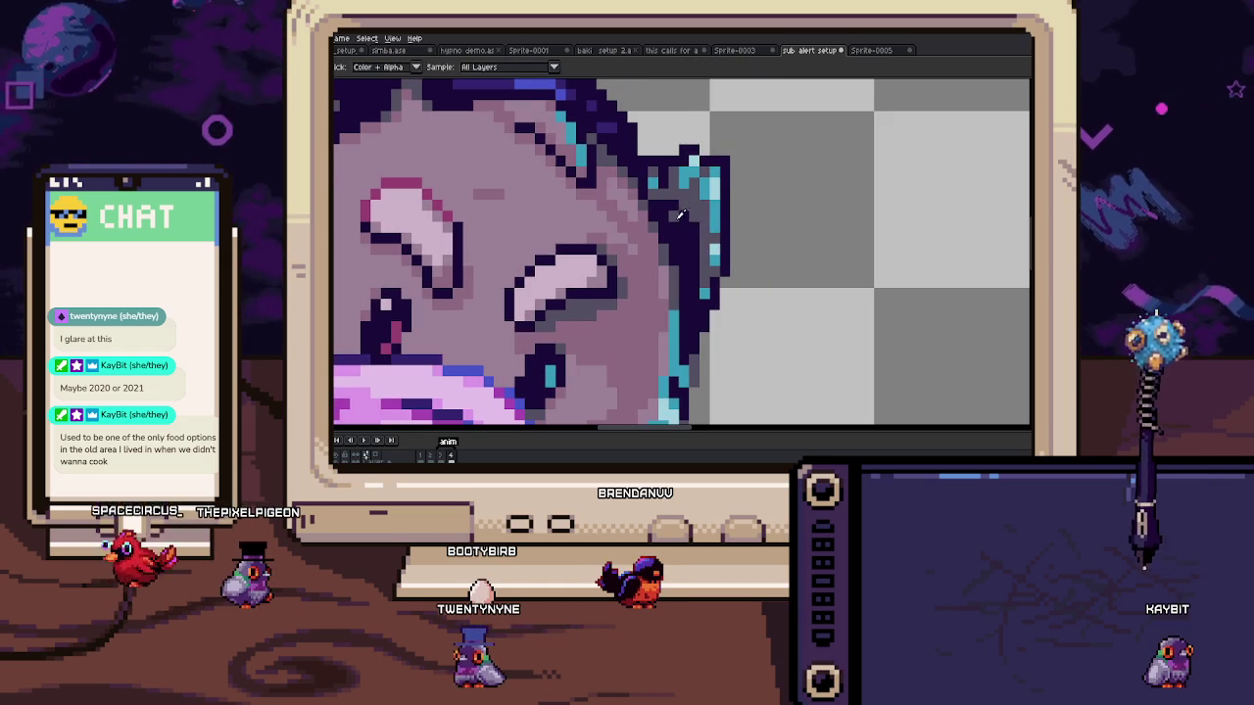
Step: Marquee-select the left ear and drag it down about 7 px
{"action": "scroll", "coordinate": [693, 249], "scroll_direction": "down", "scroll_amount": 2}
{"action": "scroll", "coordinate": [698, 265], "scroll_direction": "down", "scroll_amount": 2}
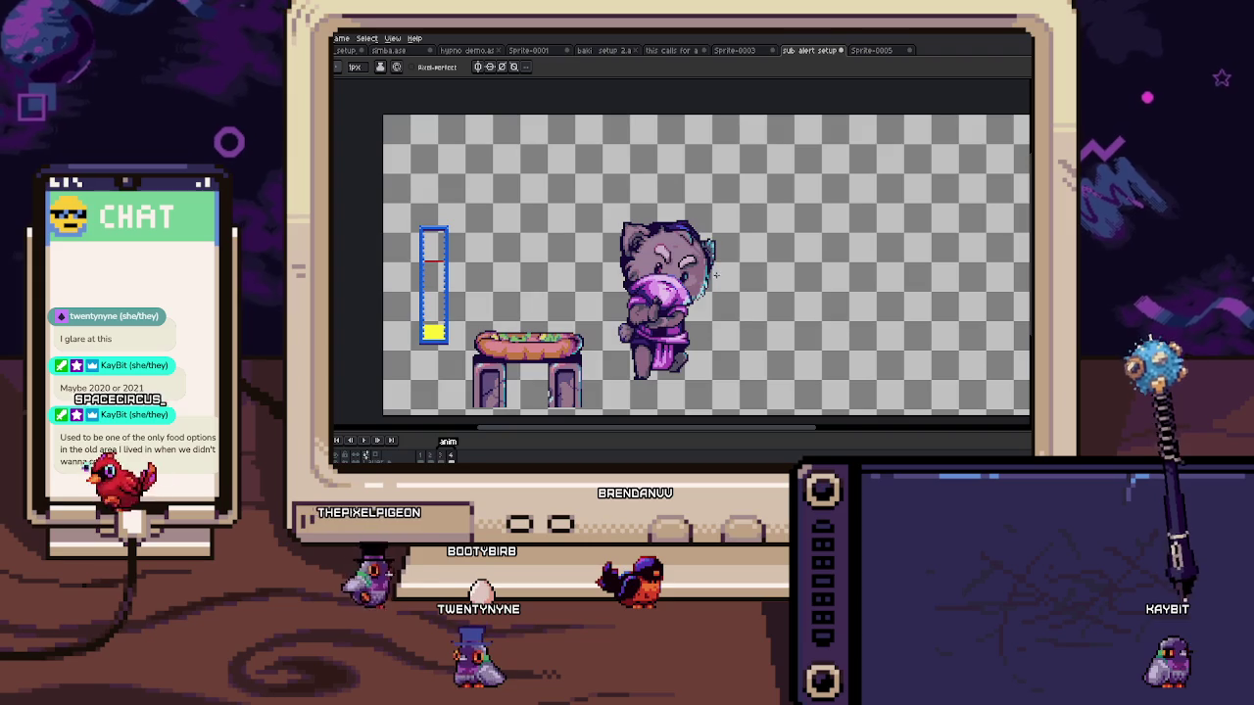
{"action": "scroll", "coordinate": [638, 235], "scroll_direction": "up", "scroll_amount": 2}
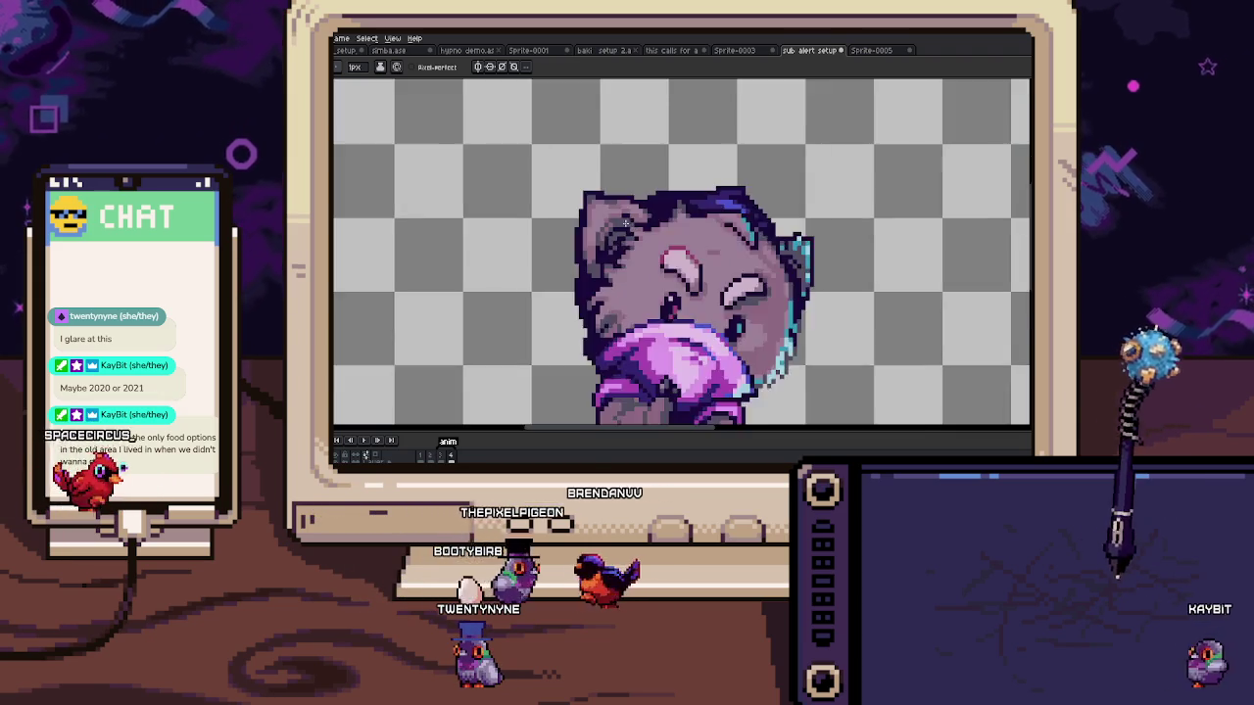
{"action": "scroll", "coordinate": [637, 235], "scroll_direction": "up", "scroll_amount": 2}
{"action": "key", "text": "m"}
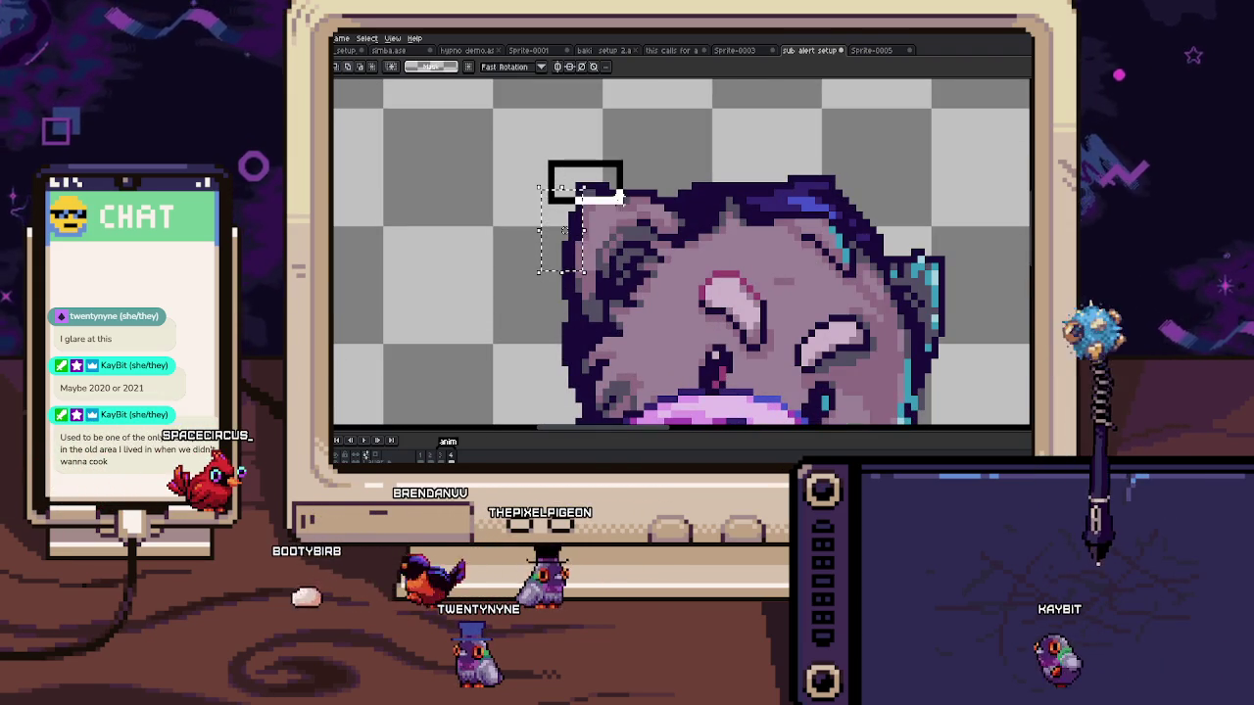
{"action": "left_click_drag", "start_coordinate": [538, 158], "coordinate": [659, 272]}
{"action": "left_click_drag", "start_coordinate": [646, 204], "coordinate": [647, 211]}
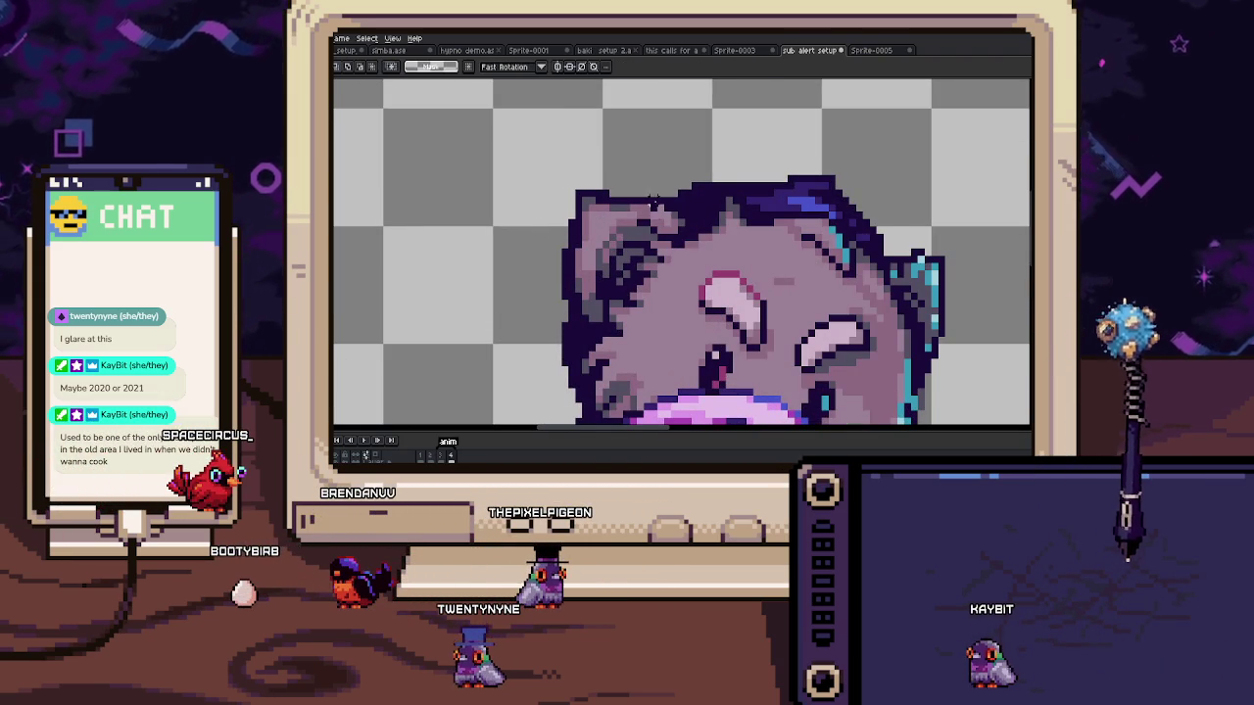
{"action": "scroll", "coordinate": [655, 202], "scroll_direction": "down", "scroll_amount": 3}
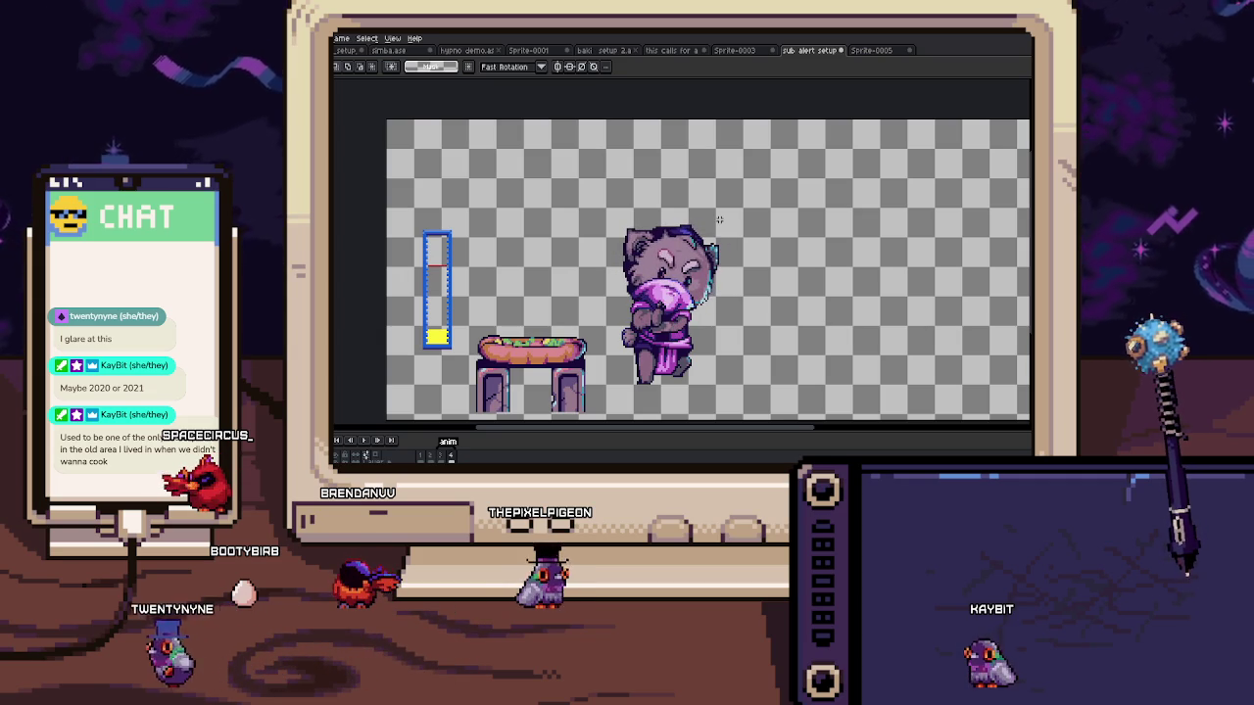
{"action": "scroll", "coordinate": [719, 219], "scroll_direction": "up", "scroll_amount": 1}
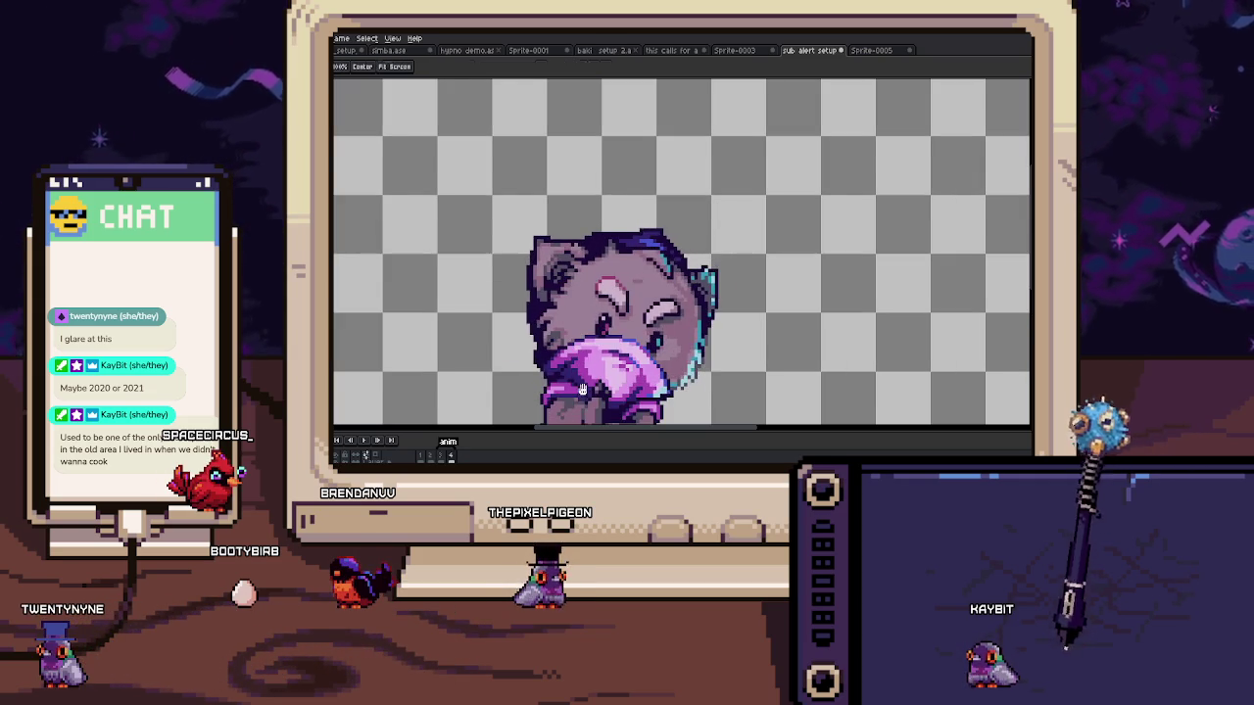
Step: Select a strip across the cat's waist, adjust it over the robe, then deselect
{"action": "scroll", "coordinate": [584, 389], "scroll_direction": "up", "scroll_amount": 1}
{"action": "scroll", "coordinate": [618, 254], "scroll_direction": "up", "scroll_amount": 3}
{"action": "key", "text": "b"}
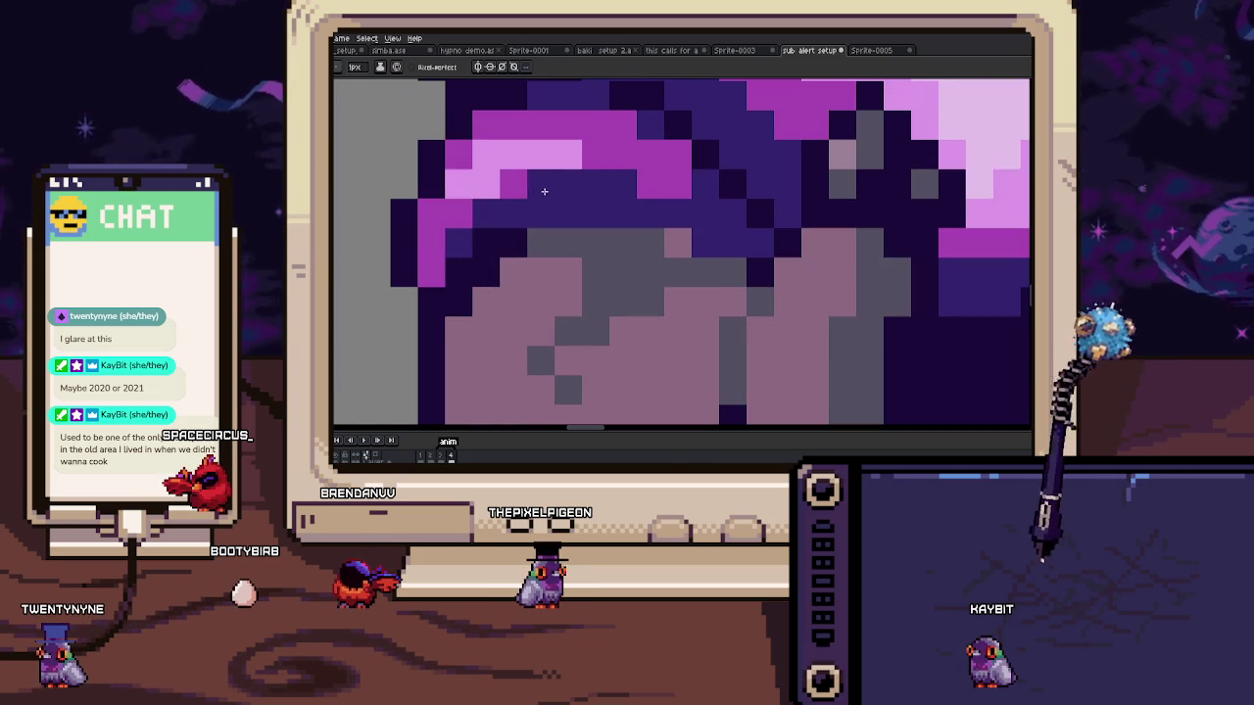
{"action": "scroll", "coordinate": [516, 245], "scroll_direction": "down", "scroll_amount": 4}
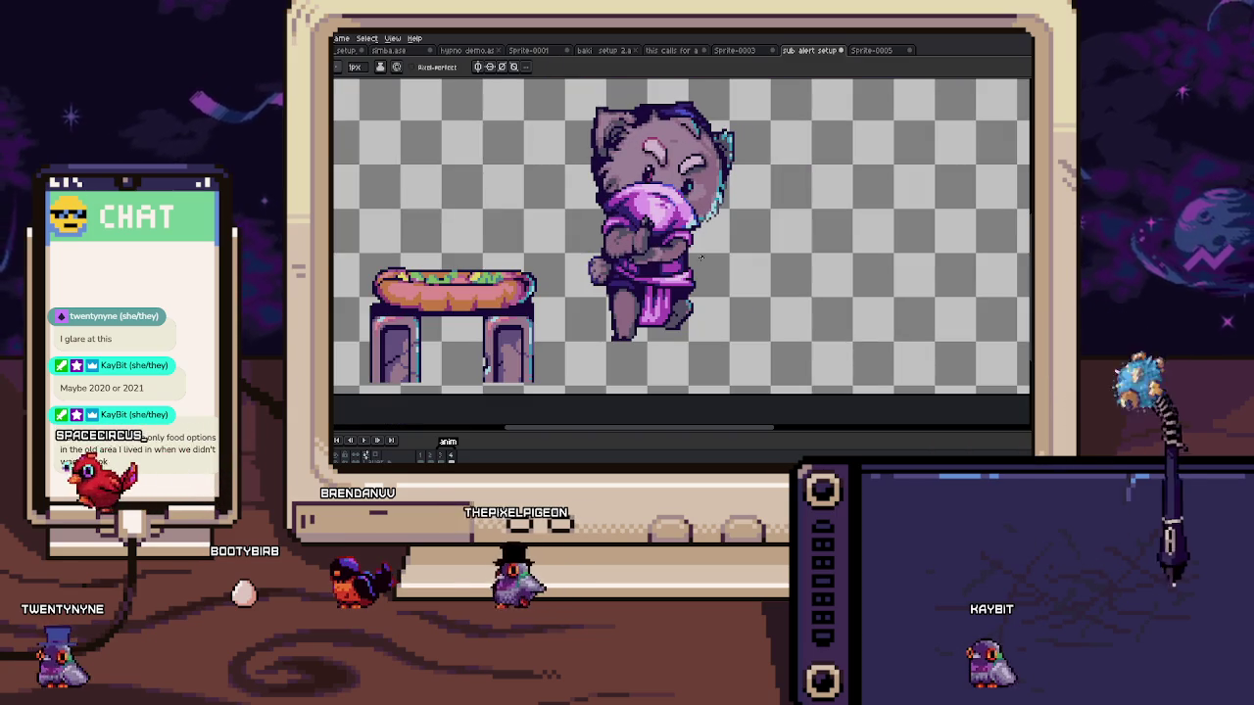
{"action": "key", "text": "m"}
{"action": "scroll", "coordinate": [529, 313], "scroll_direction": "up", "scroll_amount": 1}
{"action": "scroll", "coordinate": [553, 292], "scroll_direction": "up", "scroll_amount": 1}
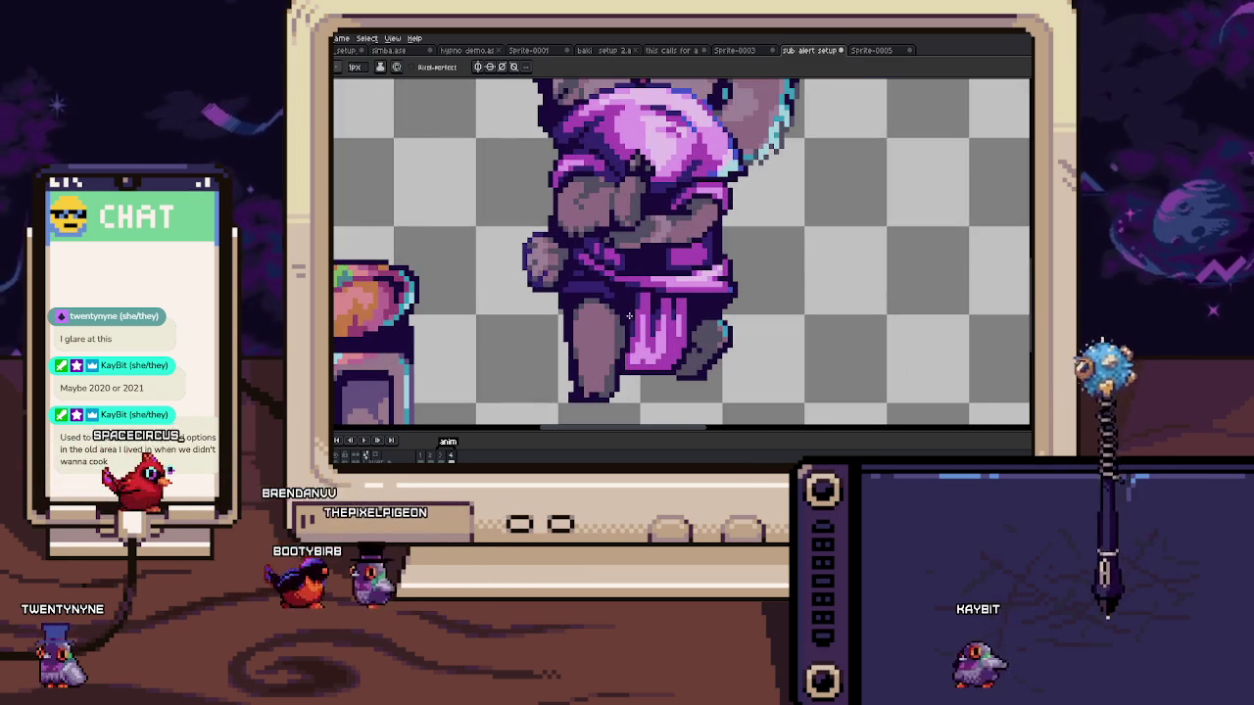
{"action": "scroll", "coordinate": [553, 292], "scroll_direction": "up", "scroll_amount": 1}
{"action": "scroll", "coordinate": [553, 292], "scroll_direction": "up", "scroll_amount": 1}
{"action": "left_click_drag", "start_coordinate": [550, 240], "coordinate": [695, 267]}
{"action": "left_click_drag", "start_coordinate": [653, 217], "coordinate": [727, 263]}
{"action": "key", "text": "ctrl+d"}
Step: Recolour two grey pixels and the grey bar's left end dark purple
{"action": "key", "text": "b"}
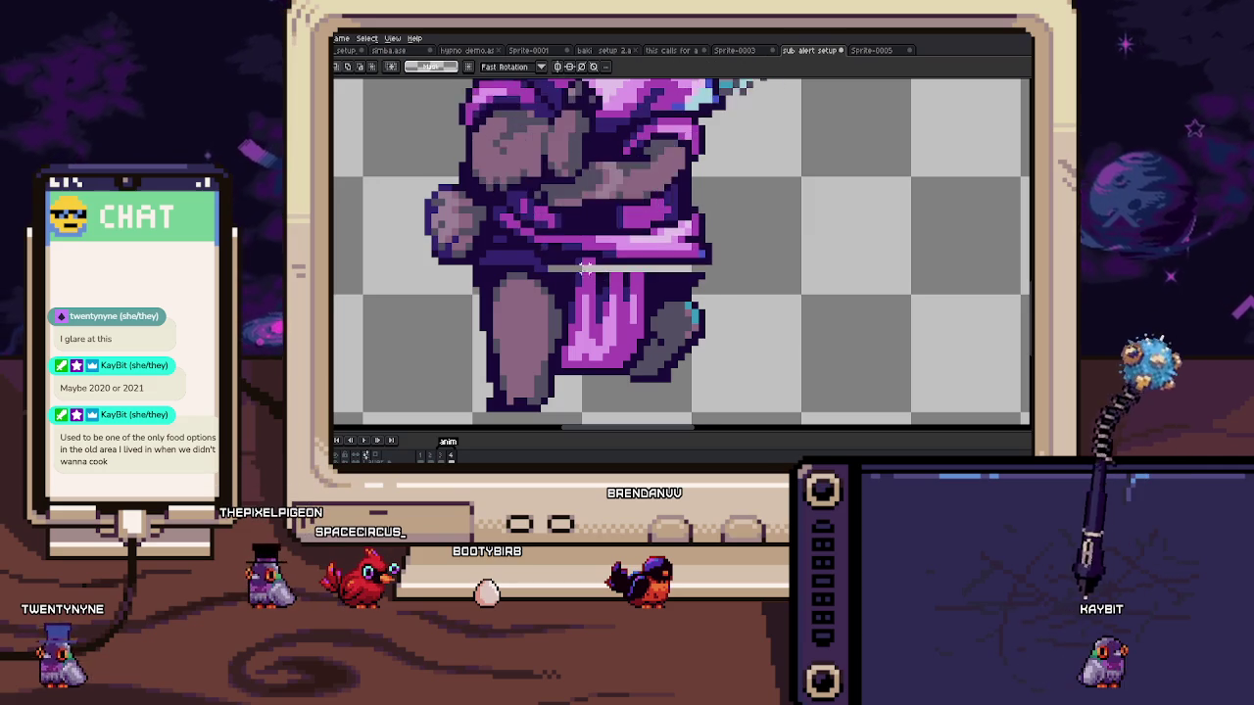
{"action": "scroll", "coordinate": [568, 236], "scroll_direction": "up", "scroll_amount": 2}
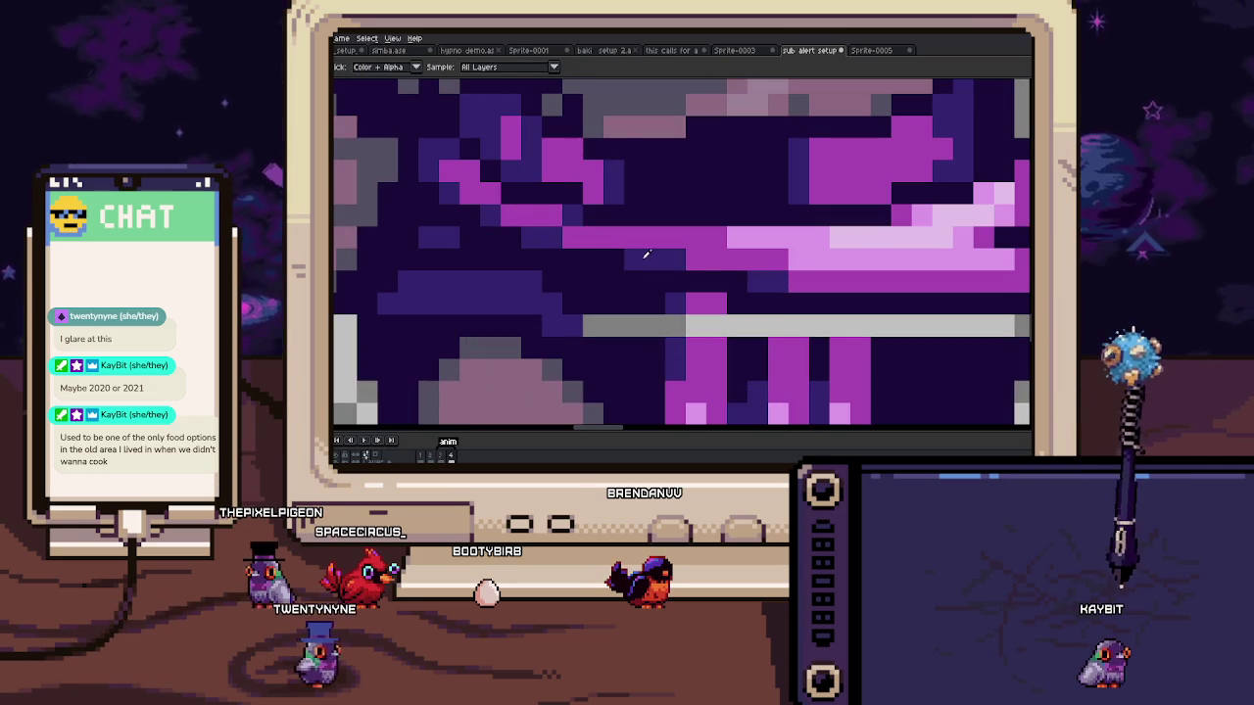
{"action": "key", "text": "ctrl+z"}
{"action": "key", "text": "ctrl+y"}
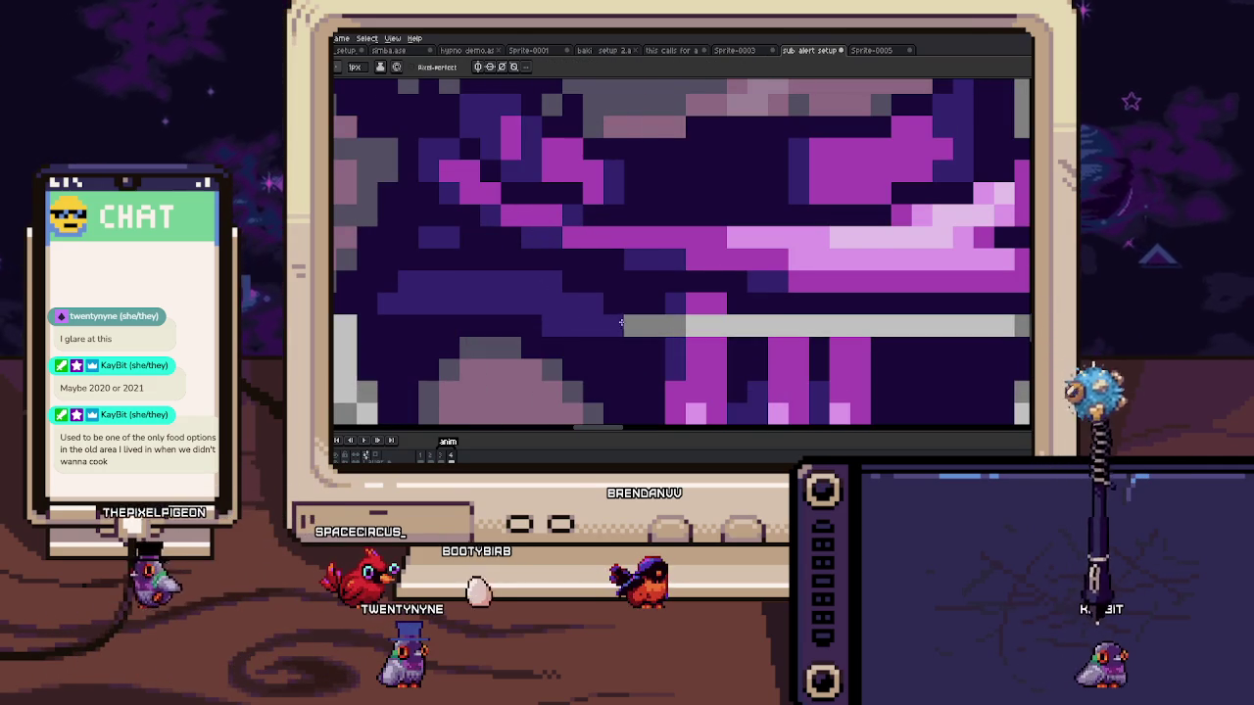
{"action": "left_click_drag", "start_coordinate": [631, 325], "coordinate": [652, 318]}
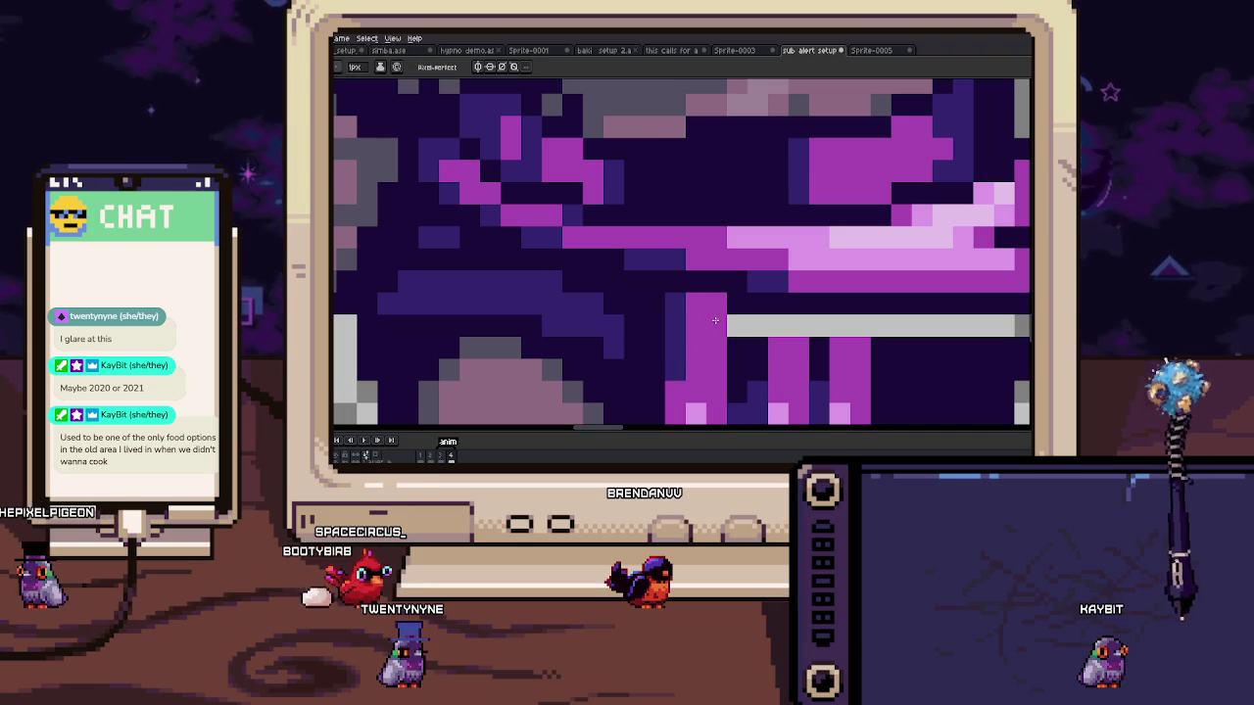
{"action": "scroll", "coordinate": [716, 322], "scroll_direction": "down", "scroll_amount": 2}
{"action": "key", "text": "alt"}
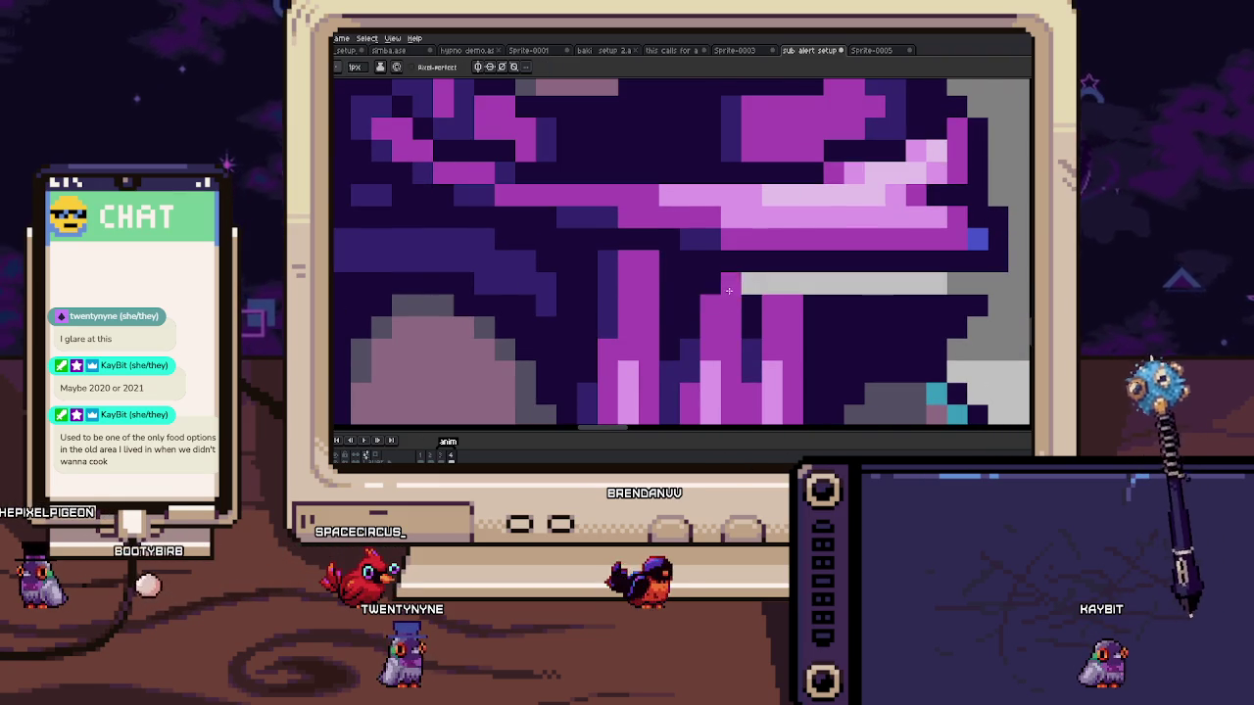
{"action": "mouse_move", "coordinate": [750, 286]}
{"action": "left_mouse_down"}
{"action": "mouse_move", "coordinate": [793, 283]}
{"action": "mouse_move", "coordinate": [684, 257]}
{"action": "mouse_move", "coordinate": [782, 262]}
{"action": "left_mouse_up"}
{"action": "left_click", "coordinate": [812, 284]}
{"action": "left_click", "coordinate": [854, 284]}
Step: Paint a few magenta pixels on the robe across the chest
{"action": "scroll", "coordinate": [806, 259], "scroll_direction": "down", "scroll_amount": 5}
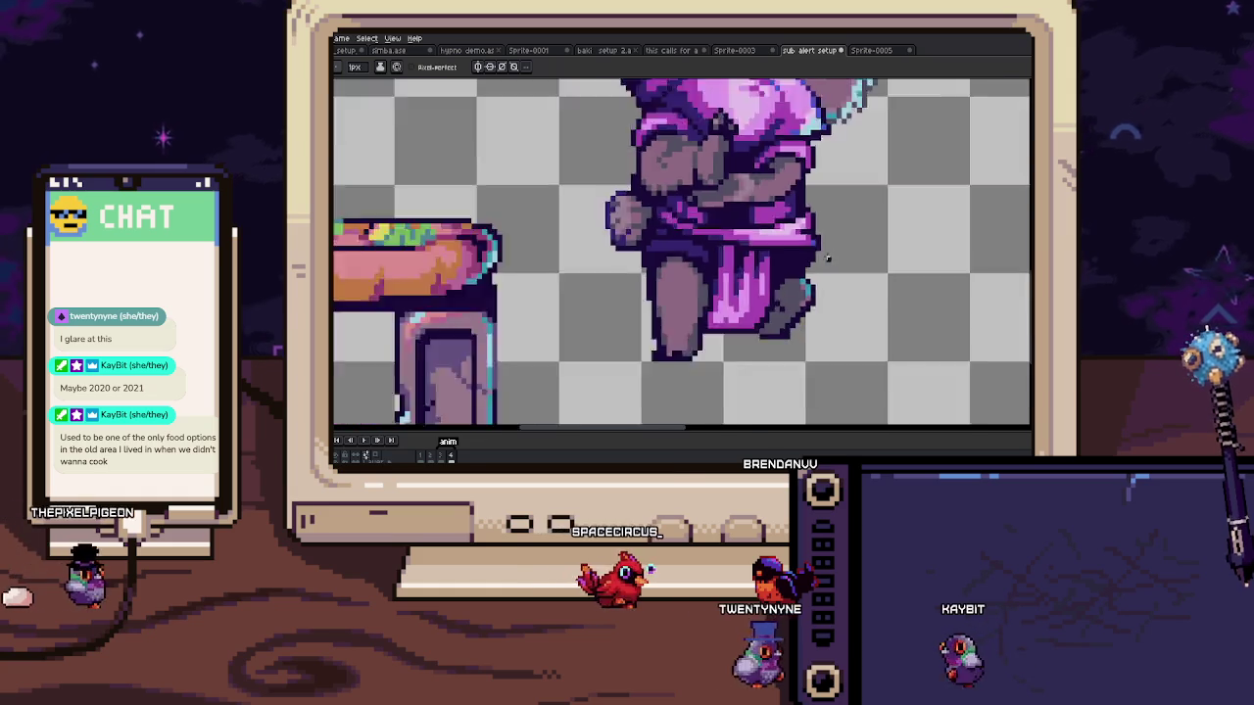
{"action": "scroll", "coordinate": [806, 260], "scroll_direction": "up", "scroll_amount": 4}
{"action": "scroll", "coordinate": [798, 260], "scroll_direction": "down", "scroll_amount": 4}
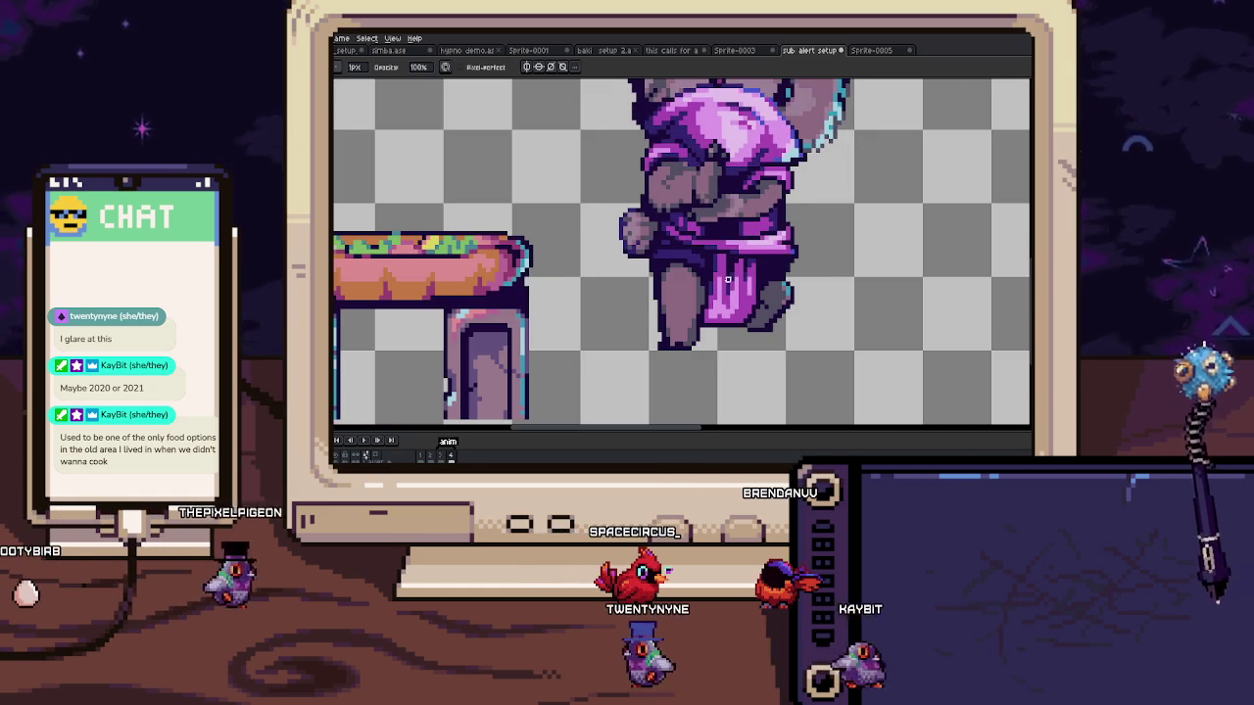
{"action": "scroll", "coordinate": [684, 309], "scroll_direction": "up", "scroll_amount": 1}
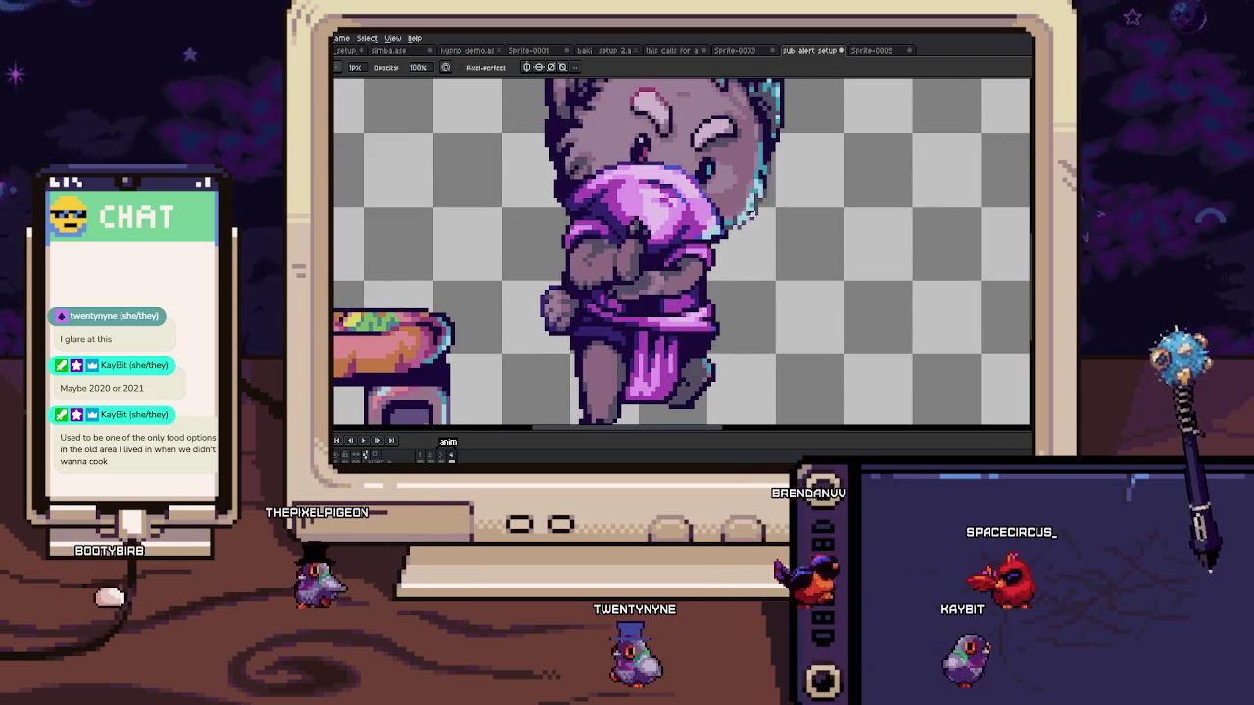
{"action": "scroll", "coordinate": [779, 294], "scroll_direction": "up", "scroll_amount": 4}
{"action": "scroll", "coordinate": [779, 372], "scroll_direction": "down", "scroll_amount": 2}
{"action": "scroll", "coordinate": [778, 372], "scroll_direction": "down", "scroll_amount": 2}
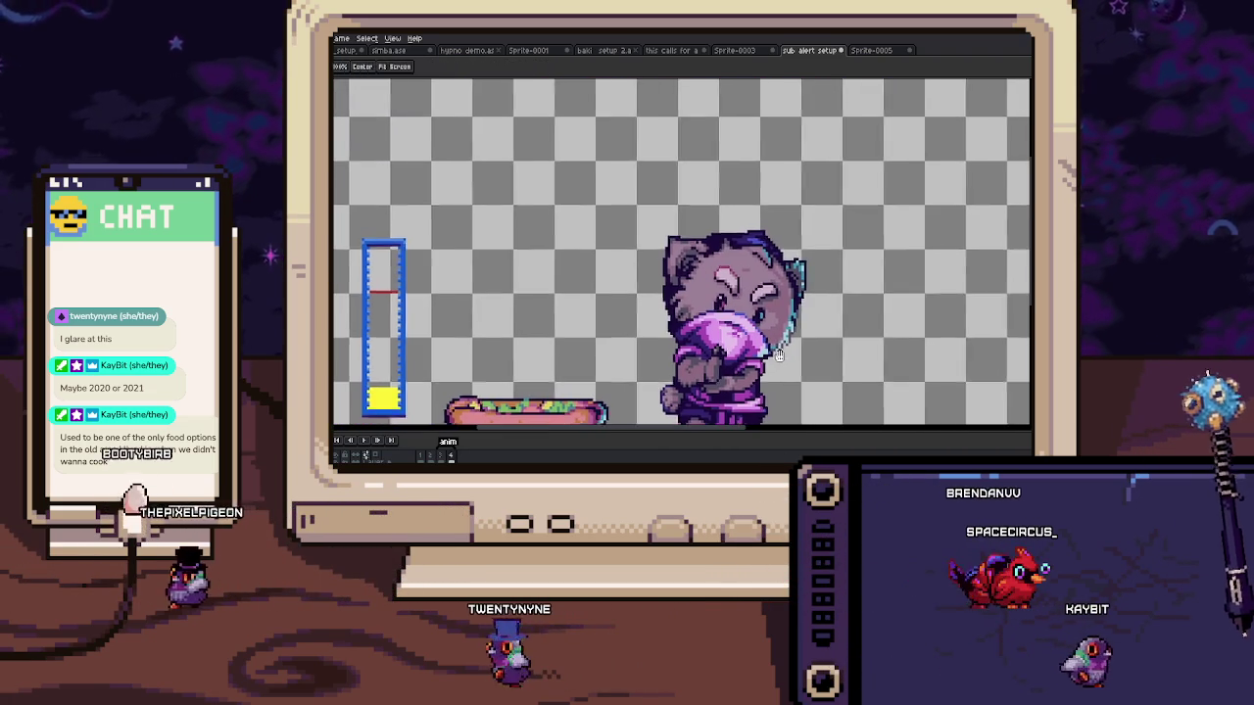
{"action": "scroll", "coordinate": [691, 212], "scroll_direction": "up", "scroll_amount": 3}
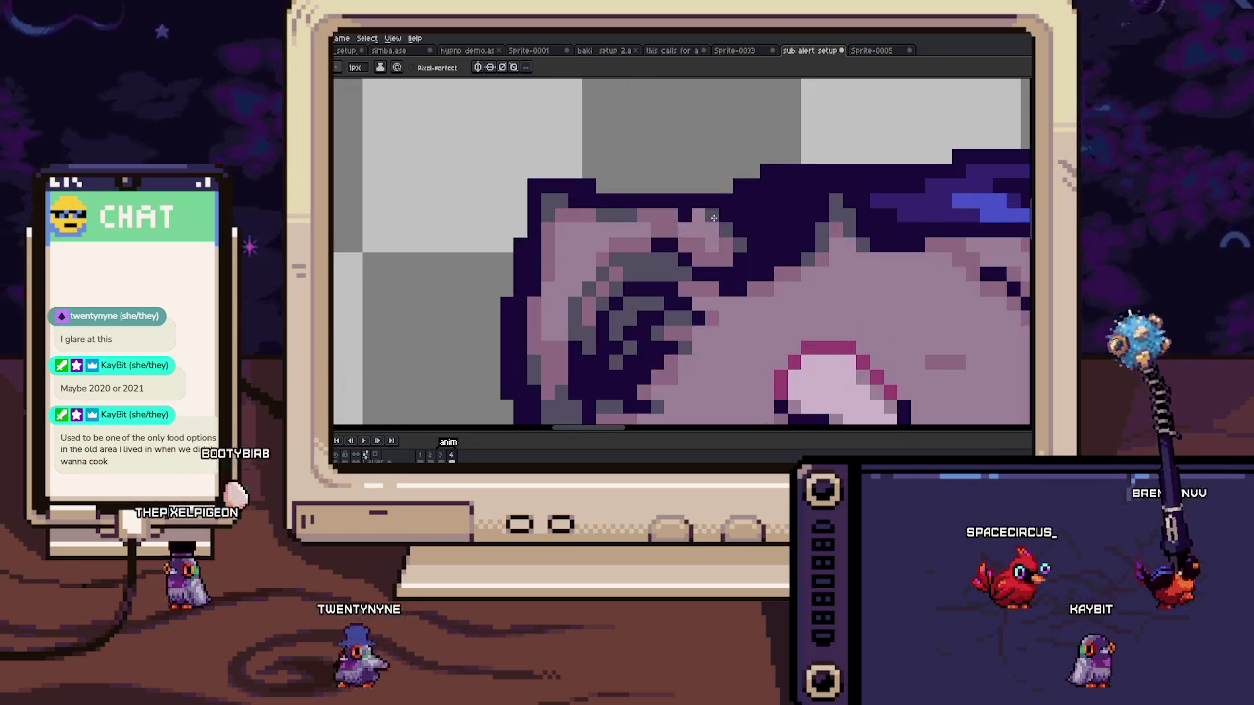
{"action": "scroll", "coordinate": [703, 203], "scroll_direction": "down", "scroll_amount": 1}
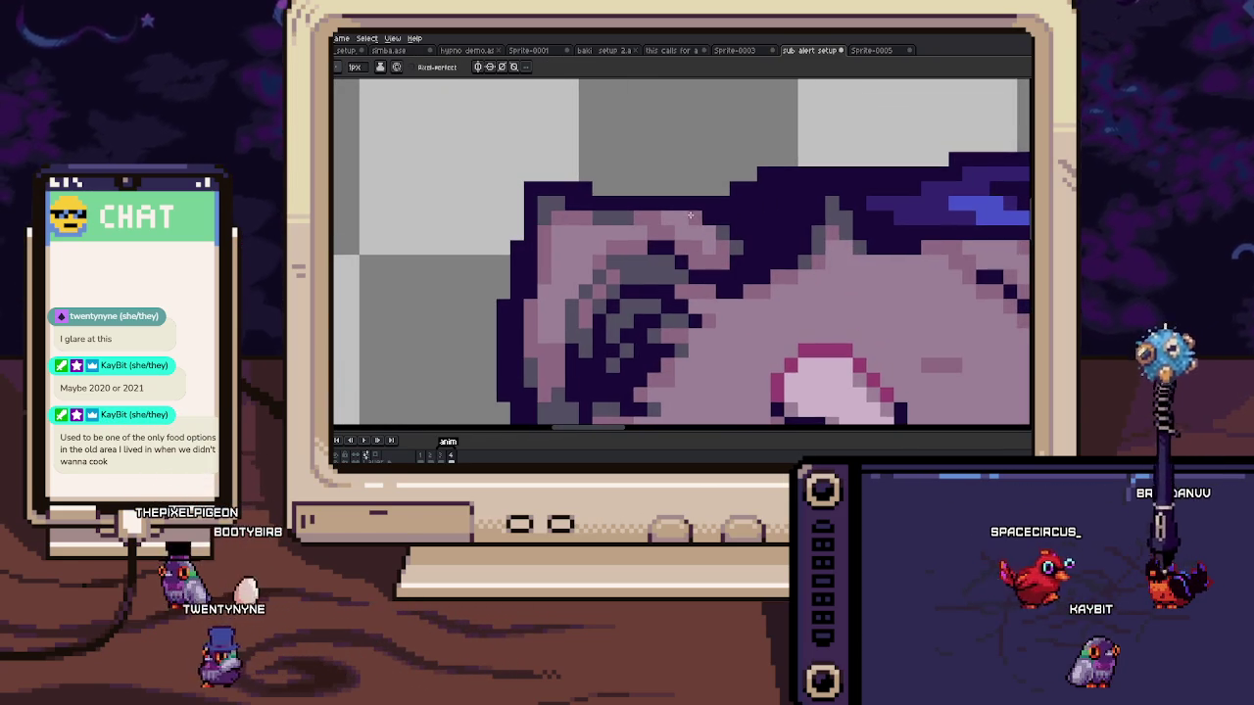
{"action": "scroll", "coordinate": [703, 203], "scroll_direction": "down", "scroll_amount": 3}
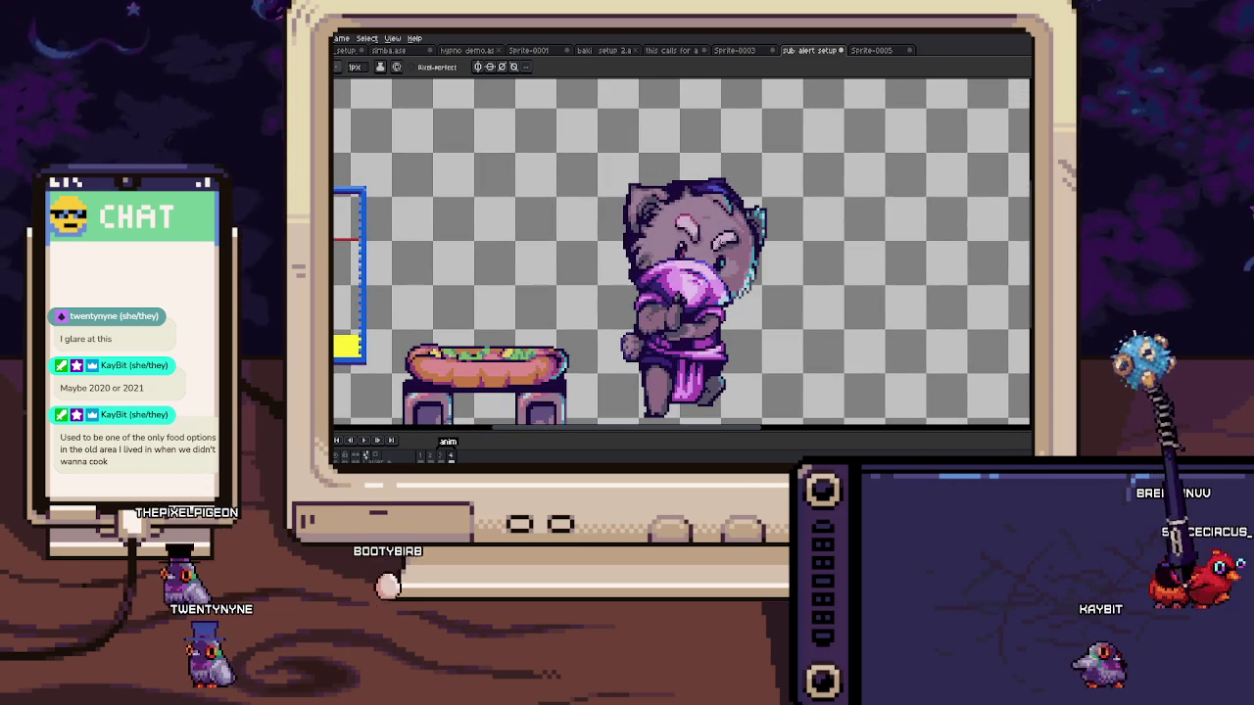
{"action": "scroll", "coordinate": [678, 281], "scroll_direction": "up", "scroll_amount": 3}
{"action": "scroll", "coordinate": [678, 281], "scroll_direction": "up", "scroll_amount": 1}
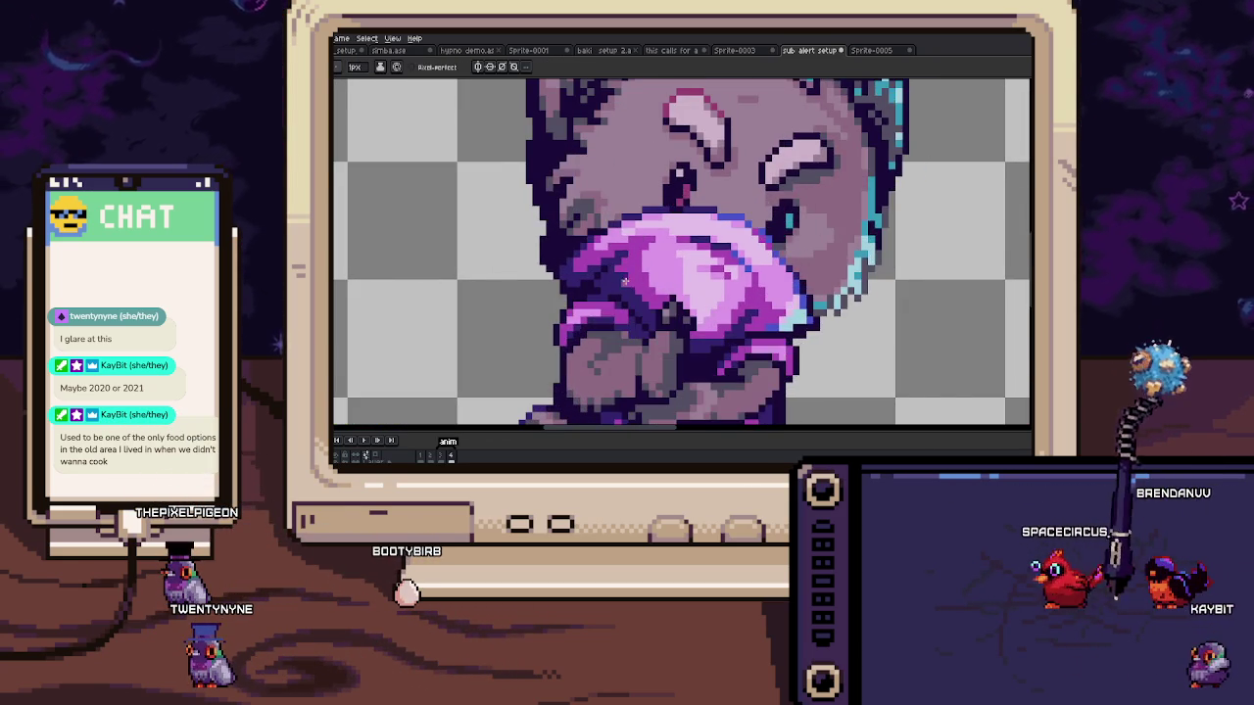
{"action": "scroll", "coordinate": [641, 279], "scroll_direction": "up", "scroll_amount": 2}
{"action": "left_click", "coordinate": [537, 269]}
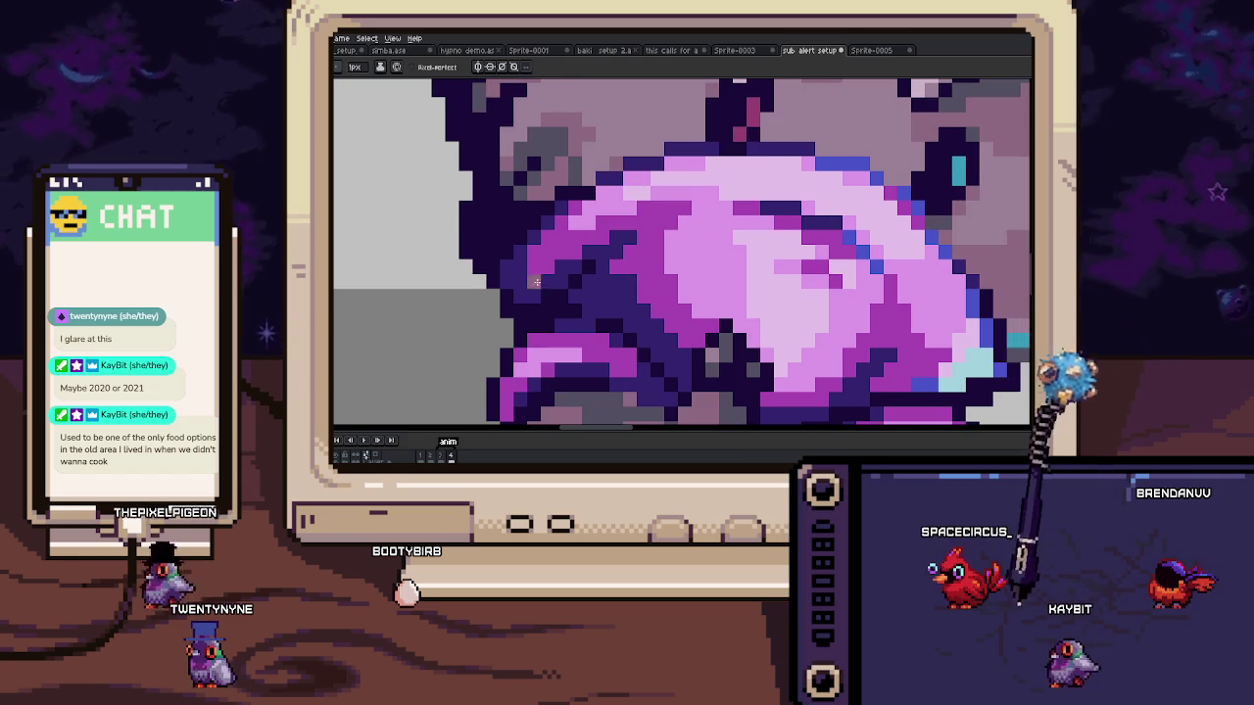
Step: Sample the robe colour from the sprite with the eyedropper
{"action": "scroll", "coordinate": [538, 270], "scroll_direction": "down", "scroll_amount": 4}
{"action": "scroll", "coordinate": [538, 269], "scroll_direction": "down", "scroll_amount": 1}
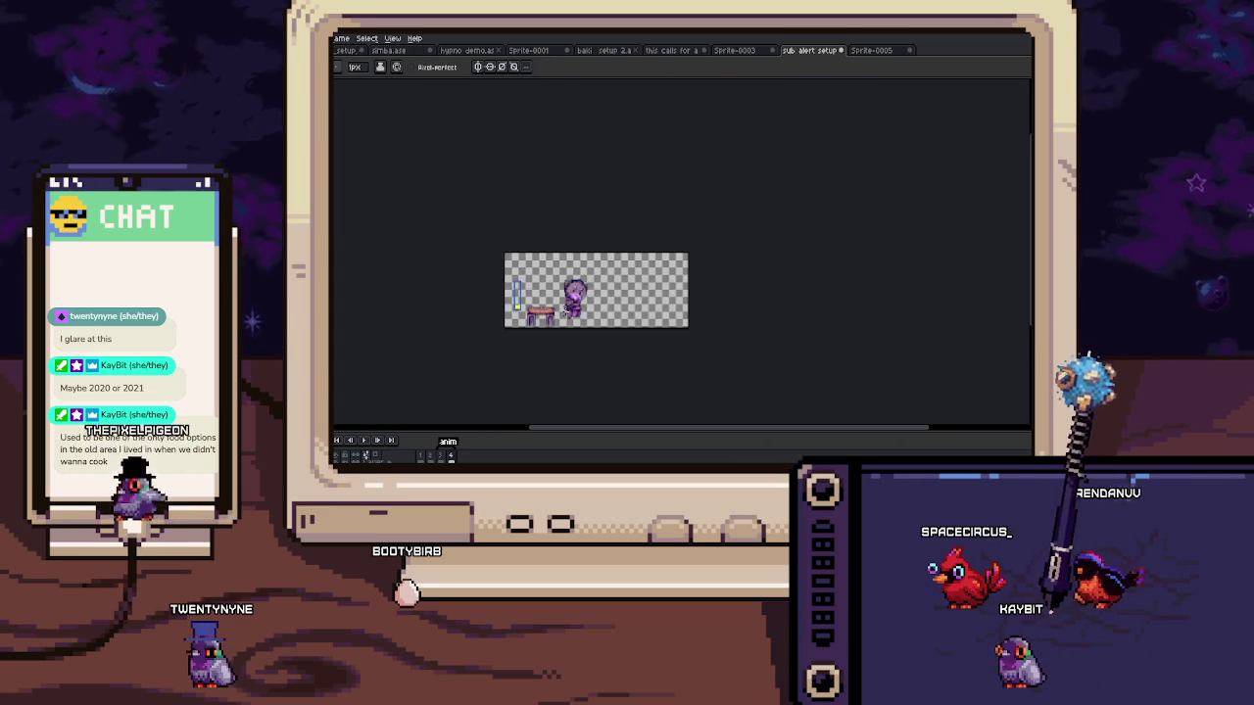
{"action": "scroll", "coordinate": [538, 270], "scroll_direction": "up", "scroll_amount": 1}
{"action": "scroll", "coordinate": [614, 270], "scroll_direction": "up", "scroll_amount": 1}
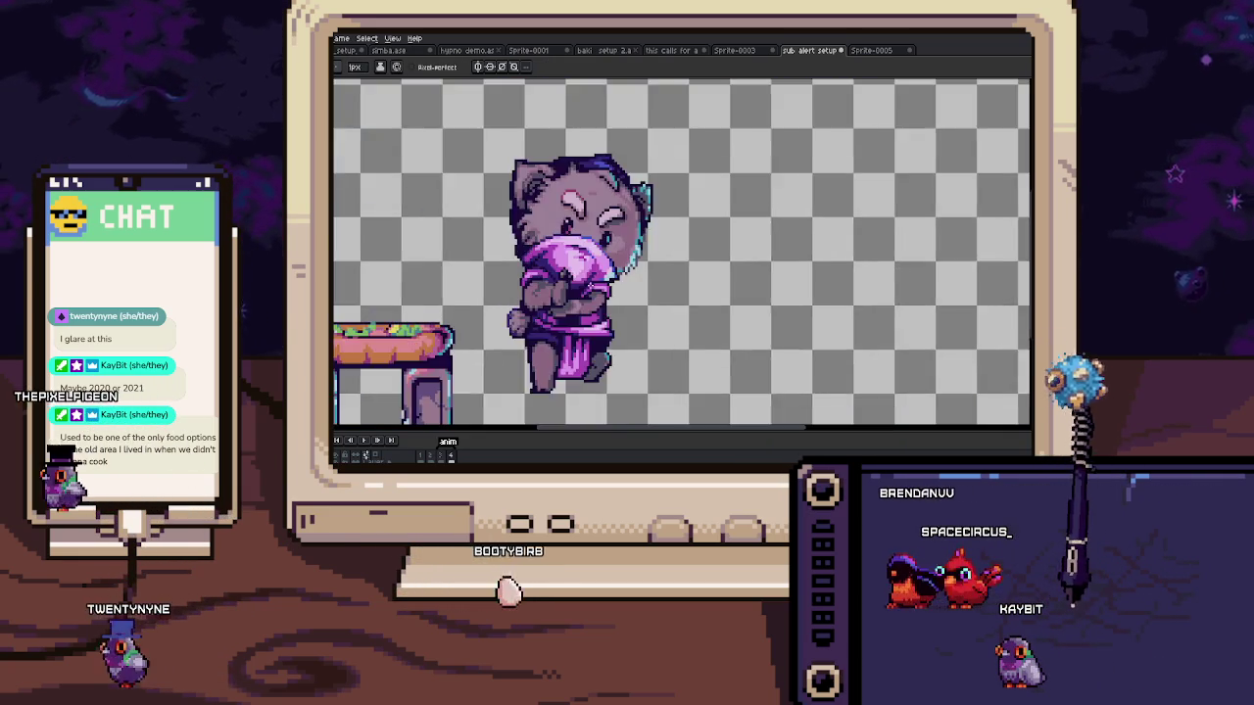
{"action": "scroll", "coordinate": [613, 270], "scroll_direction": "up", "scroll_amount": 3}
{"action": "scroll", "coordinate": [613, 270], "scroll_direction": "up", "scroll_amount": 1}
{"action": "key", "text": "i"}
{"action": "left_click", "coordinate": [613, 270], "text": "alt"}
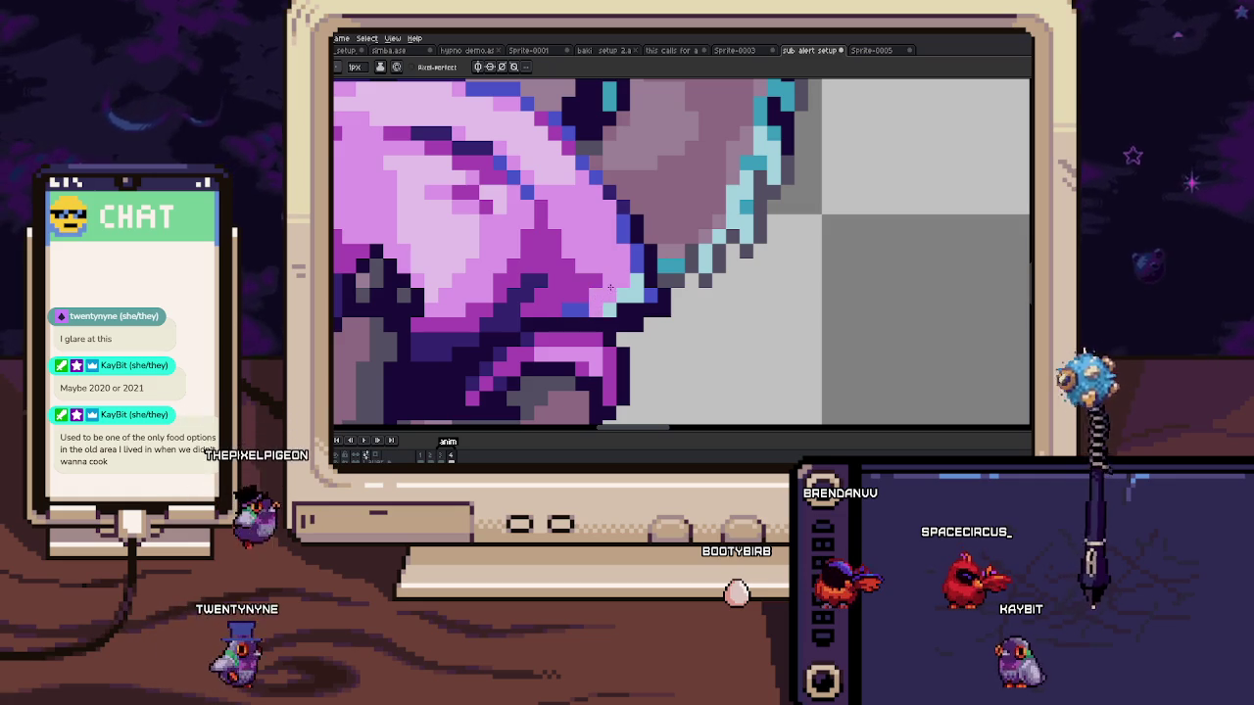
{"action": "key", "text": "alt"}
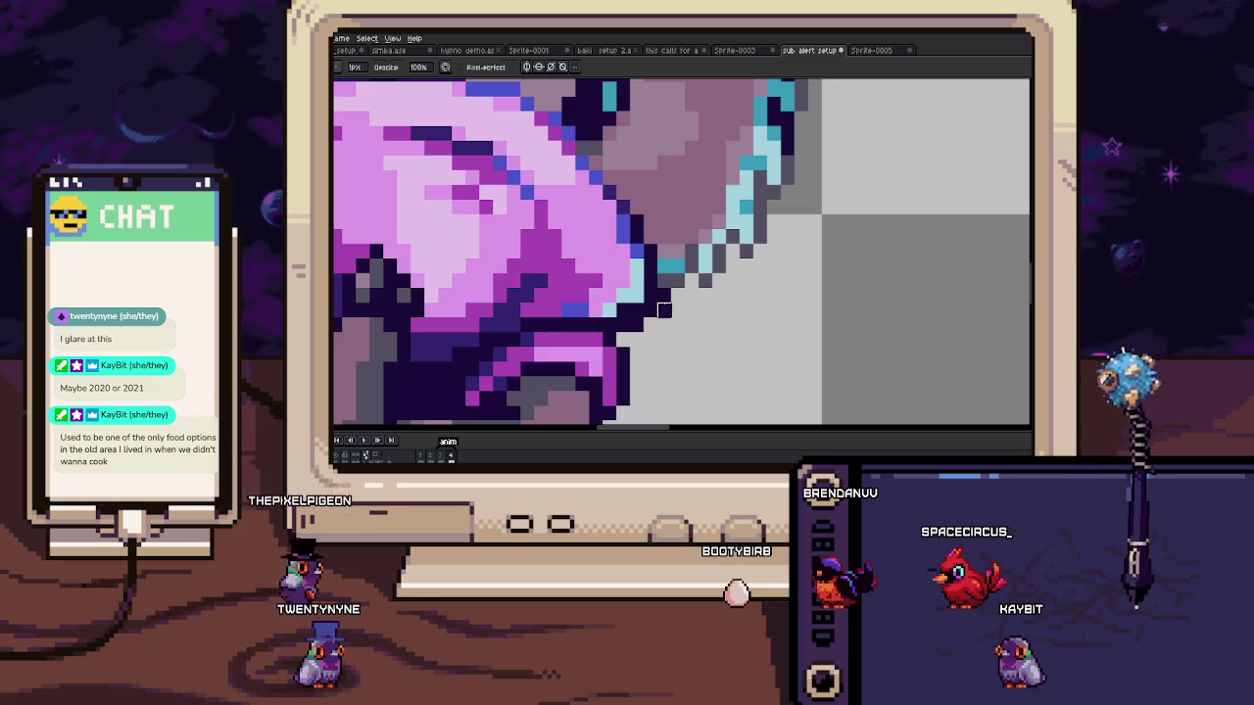
{"action": "scroll", "coordinate": [637, 325], "scroll_direction": "down", "scroll_amount": 5}
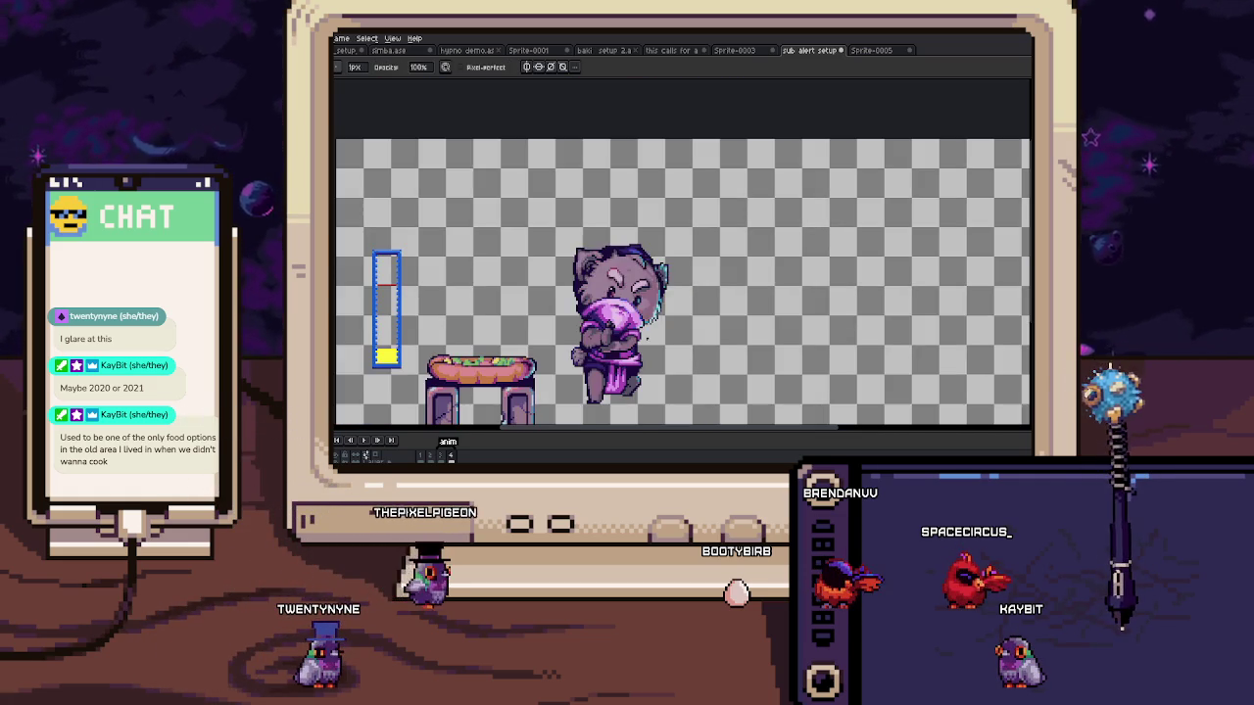
Step: Nudge the view up slightly and play the sprite's animation
{"action": "left_click_drag", "start_coordinate": [637, 325], "coordinate": [648, 300]}
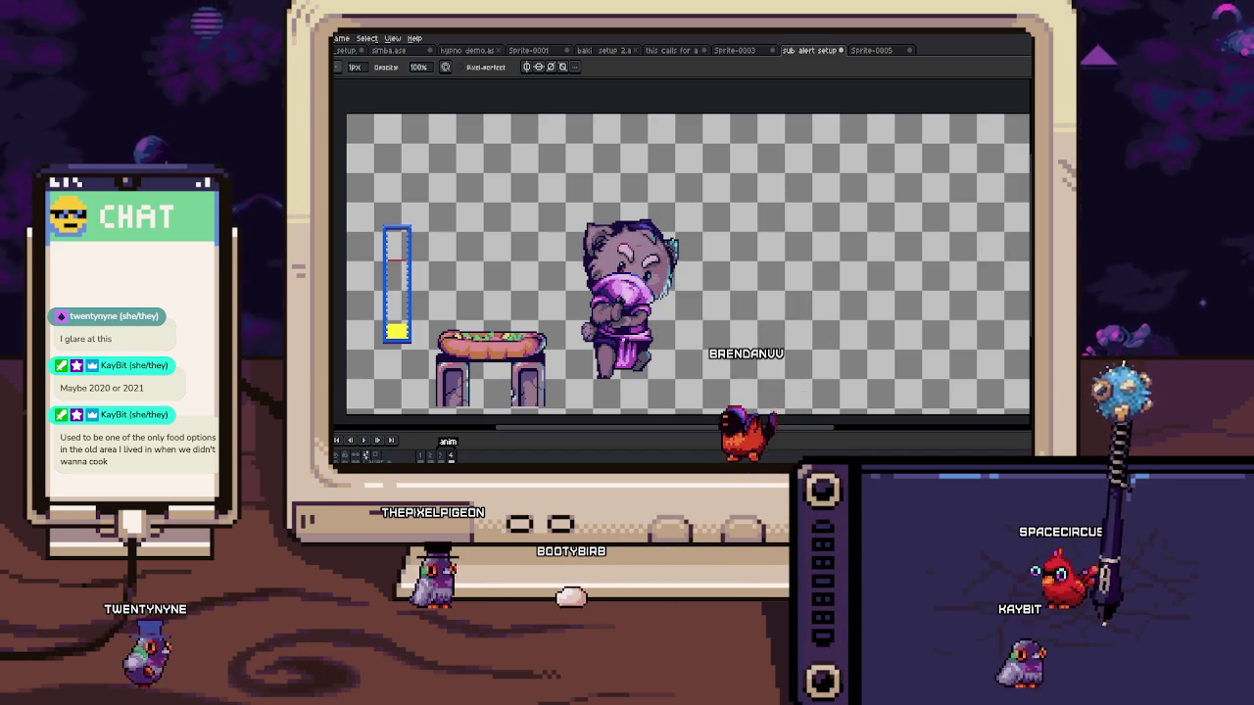
{"action": "scroll", "coordinate": [592, 323], "scroll_direction": "up", "scroll_amount": 1}
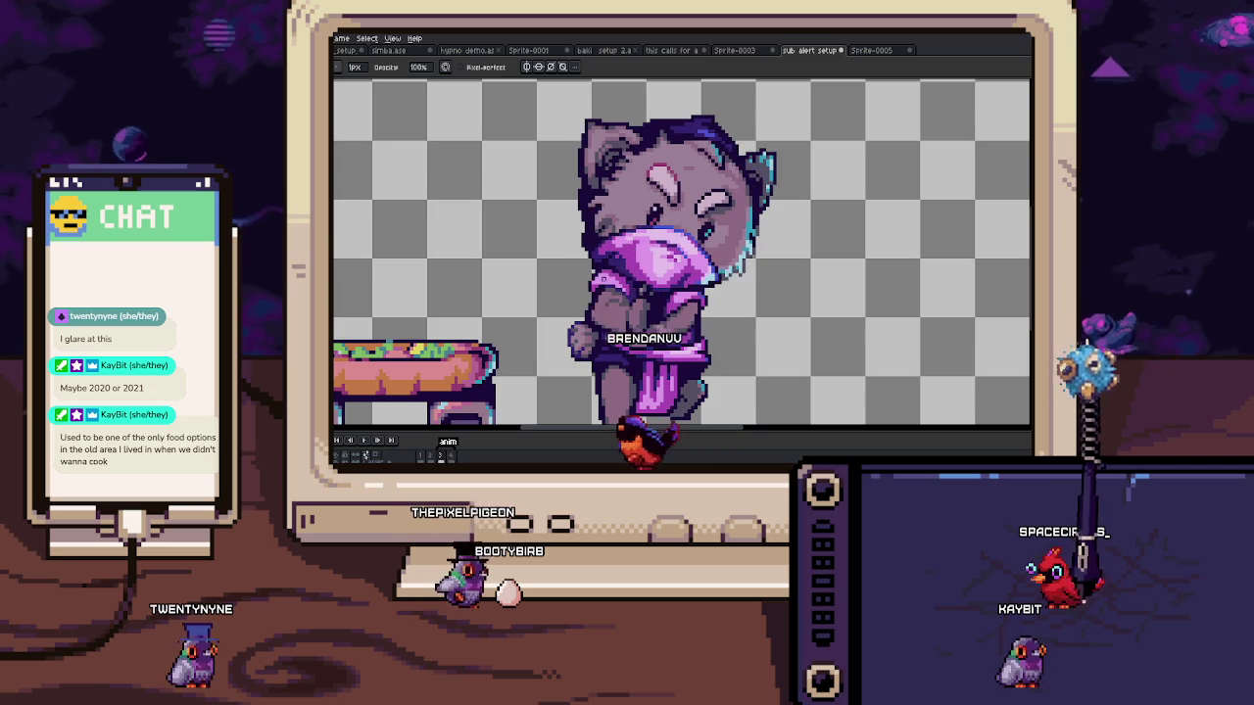
{"action": "scroll", "coordinate": [638, 300], "scroll_direction": "down", "scroll_amount": 1}
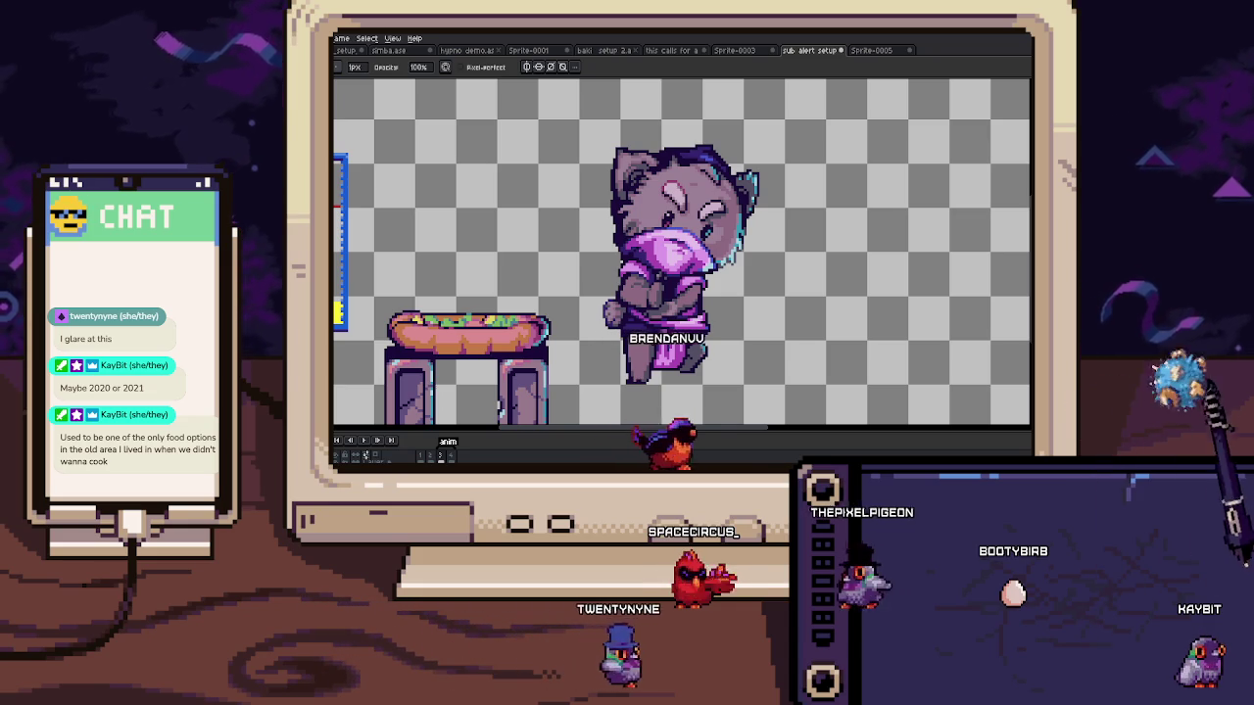
{"action": "key", "text": "Return"}
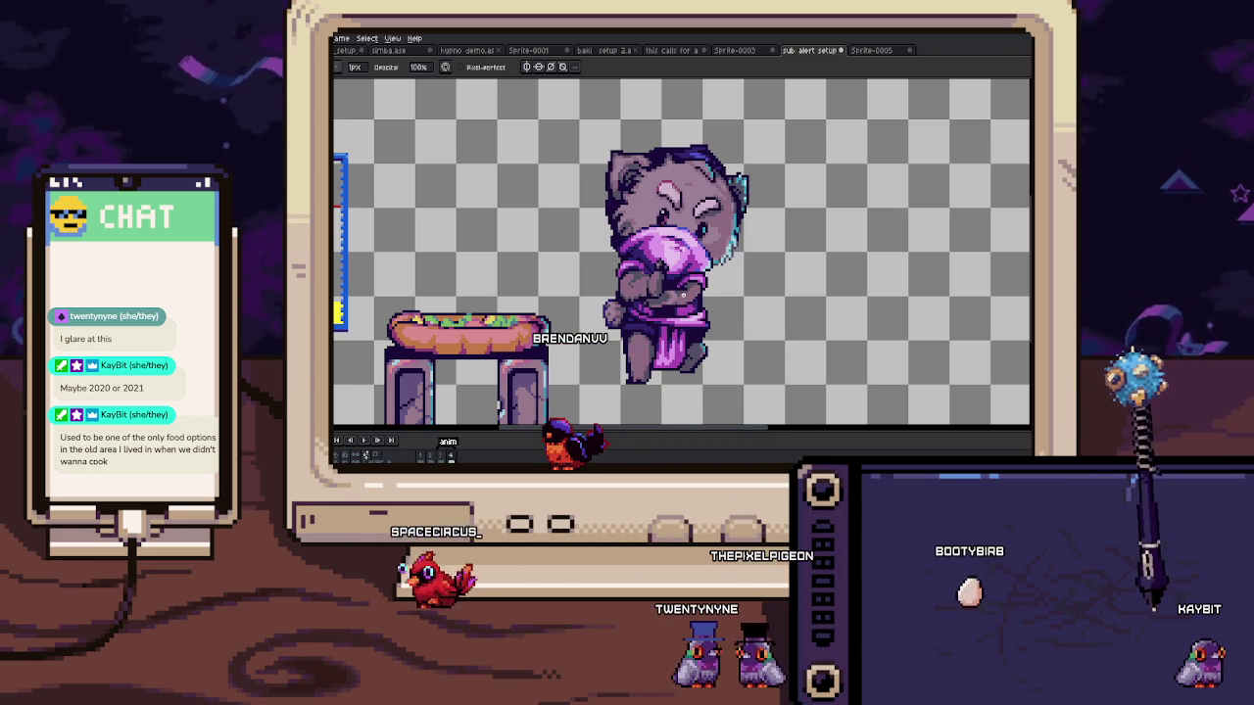
Step: Pan right to the empty canvas and draw three dark loop doodles beside the cat
{"action": "left_click_drag", "start_coordinate": [682, 294], "coordinate": [658, 304]}
{"action": "scroll", "coordinate": [658, 303], "scroll_direction": "right", "scroll_amount": 3}
{"action": "scroll", "coordinate": [672, 294], "scroll_direction": "right", "scroll_amount": 3}
{"action": "scroll", "coordinate": [674, 288], "scroll_direction": "right", "scroll_amount": 2}
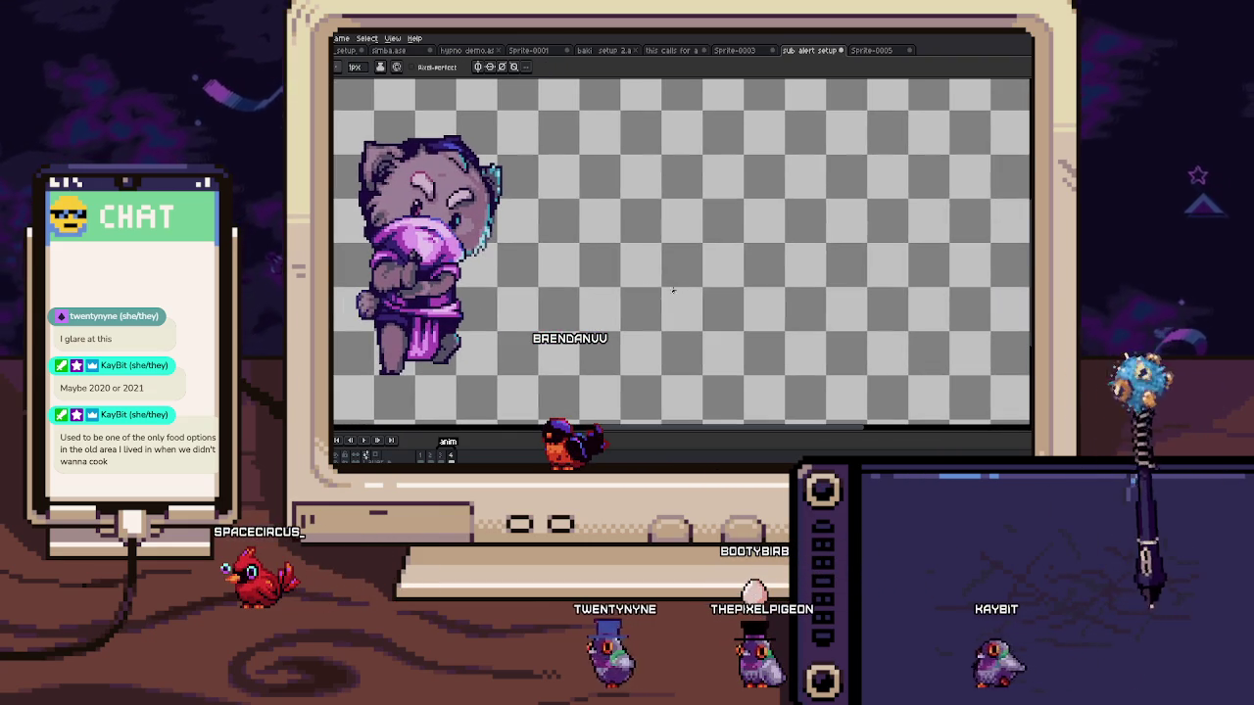
{"action": "mouse_move", "coordinate": [716, 288]}
{"action": "left_mouse_down"}
{"action": "mouse_move", "coordinate": [689, 293]}
{"action": "mouse_move", "coordinate": [657, 274]}
{"action": "mouse_move", "coordinate": [591, 282]}
{"action": "mouse_move", "coordinate": [610, 262]}
{"action": "mouse_move", "coordinate": [560, 255]}
{"action": "mouse_move", "coordinate": [570, 263]}
{"action": "left_mouse_up"}
{"action": "scroll", "coordinate": [571, 296], "scroll_direction": "right", "scroll_amount": 1}
{"action": "left_click_drag", "start_coordinate": [560, 220], "coordinate": [570, 229]}
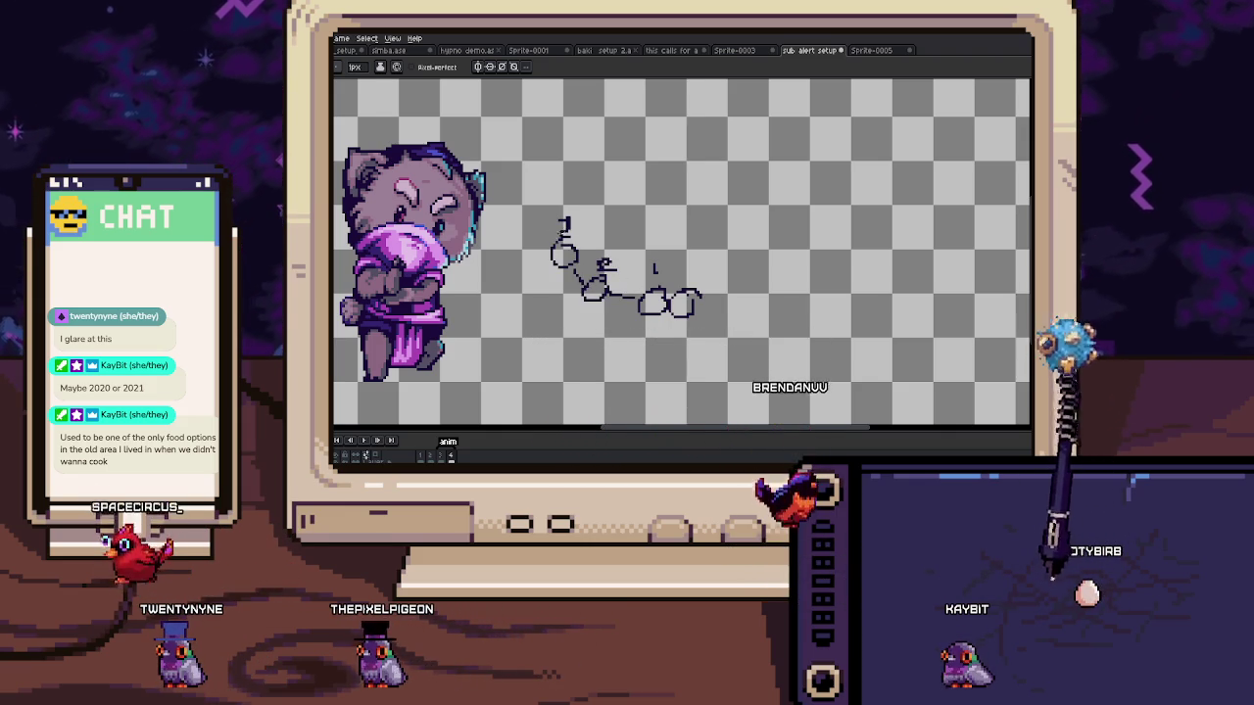
Step: Add more doodle strokes beside the loops: a 2, a dash, a g, a c and a tick
{"action": "left_click_drag", "start_coordinate": [628, 291], "coordinate": [662, 291]}
{"action": "scroll", "coordinate": [662, 291], "scroll_direction": "up", "scroll_amount": 2}
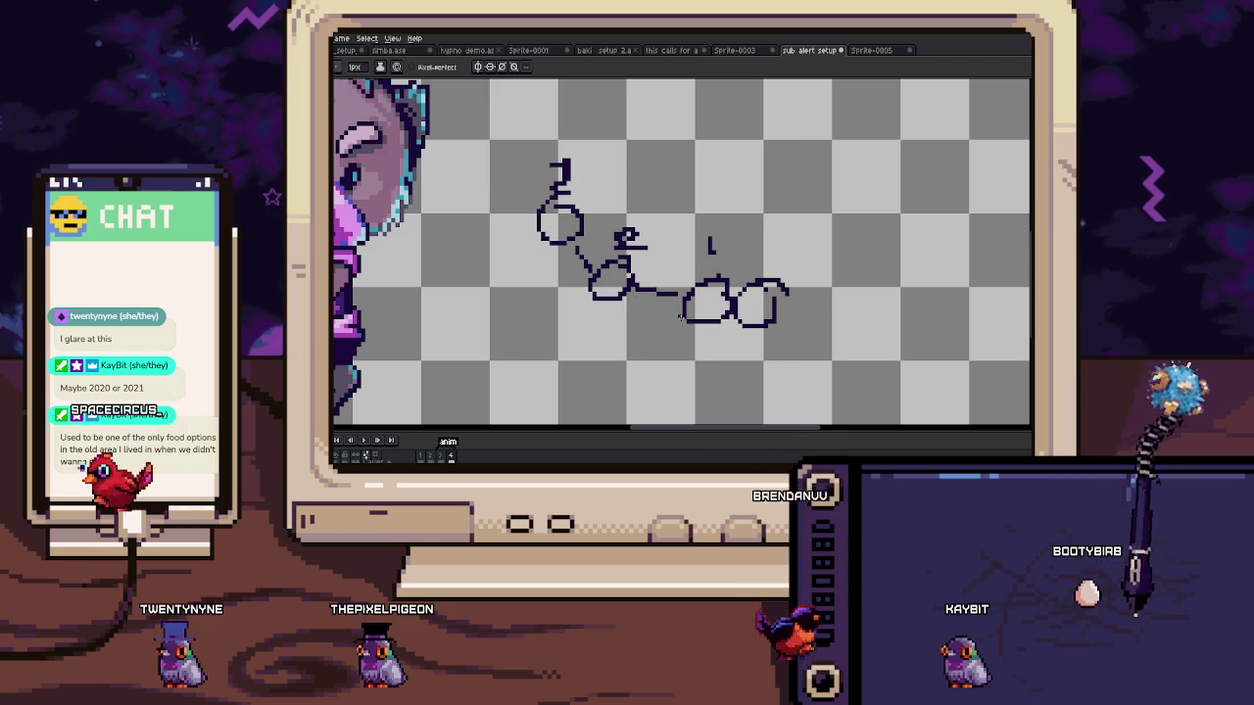
{"action": "left_click_drag", "start_coordinate": [803, 296], "coordinate": [830, 293]}
{"action": "mouse_move", "coordinate": [875, 257]}
{"action": "left_mouse_down"}
{"action": "mouse_move", "coordinate": [866, 286]}
{"action": "mouse_move", "coordinate": [876, 265]}
{"action": "left_mouse_up"}
{"action": "left_click_drag", "start_coordinate": [918, 180], "coordinate": [917, 204]}
{"action": "left_click_drag", "start_coordinate": [879, 250], "coordinate": [892, 219]}
{"action": "scroll", "coordinate": [796, 255], "scroll_direction": "down", "scroll_amount": 3}
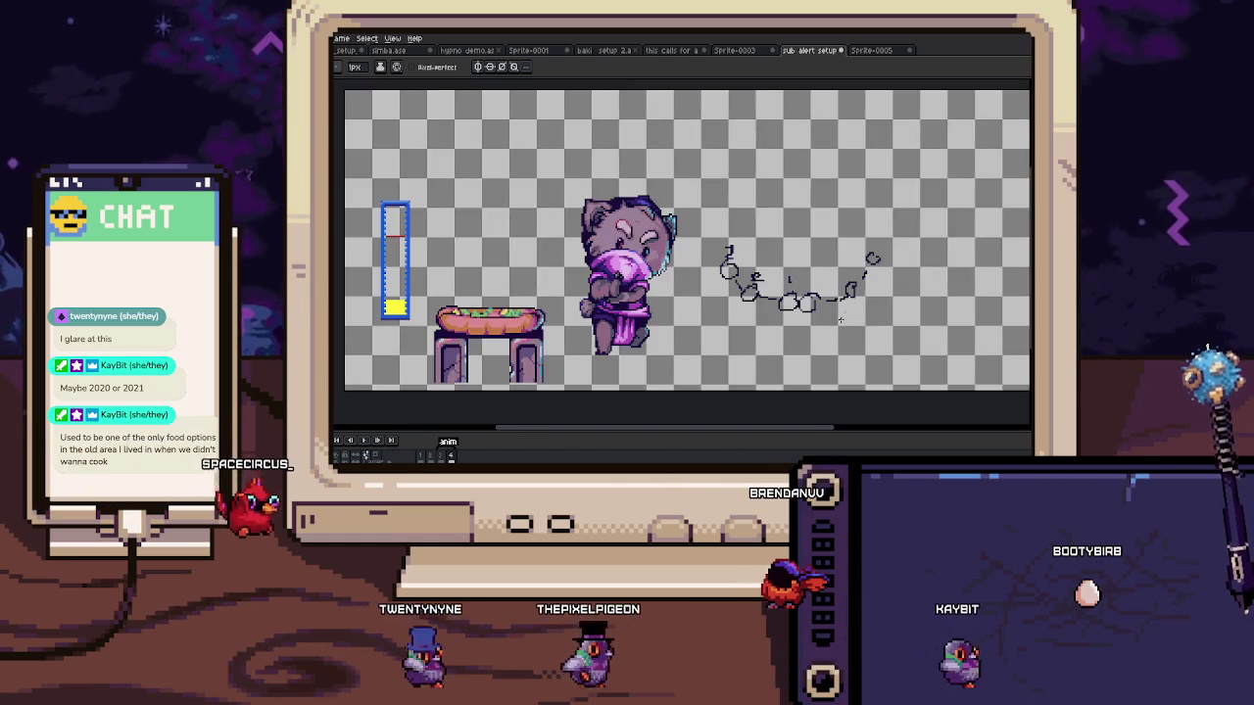
Step: Marquee-select and delete the doodles, then pan the view back onto the cat
{"action": "key", "text": "m"}
{"action": "left_click_drag", "start_coordinate": [671, 218], "coordinate": [844, 294]}
{"action": "key", "text": "Delete"}
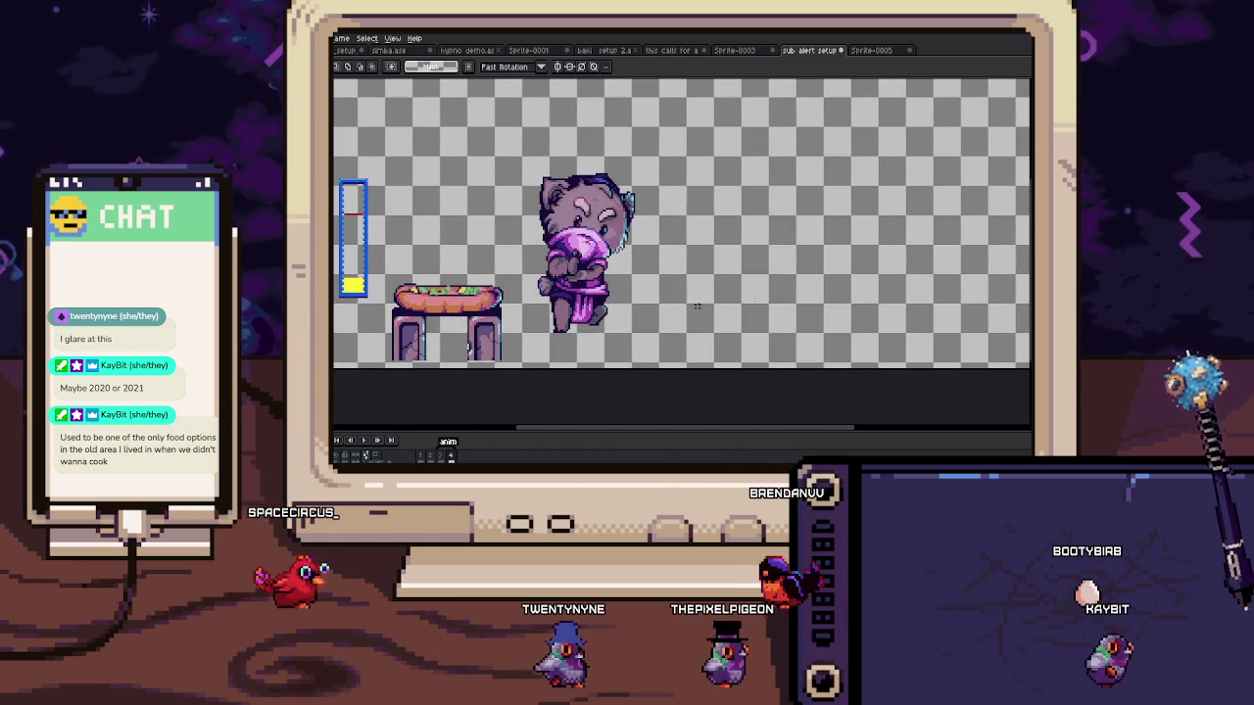
{"action": "left_click_drag", "start_coordinate": [599, 292], "coordinate": [651, 315]}
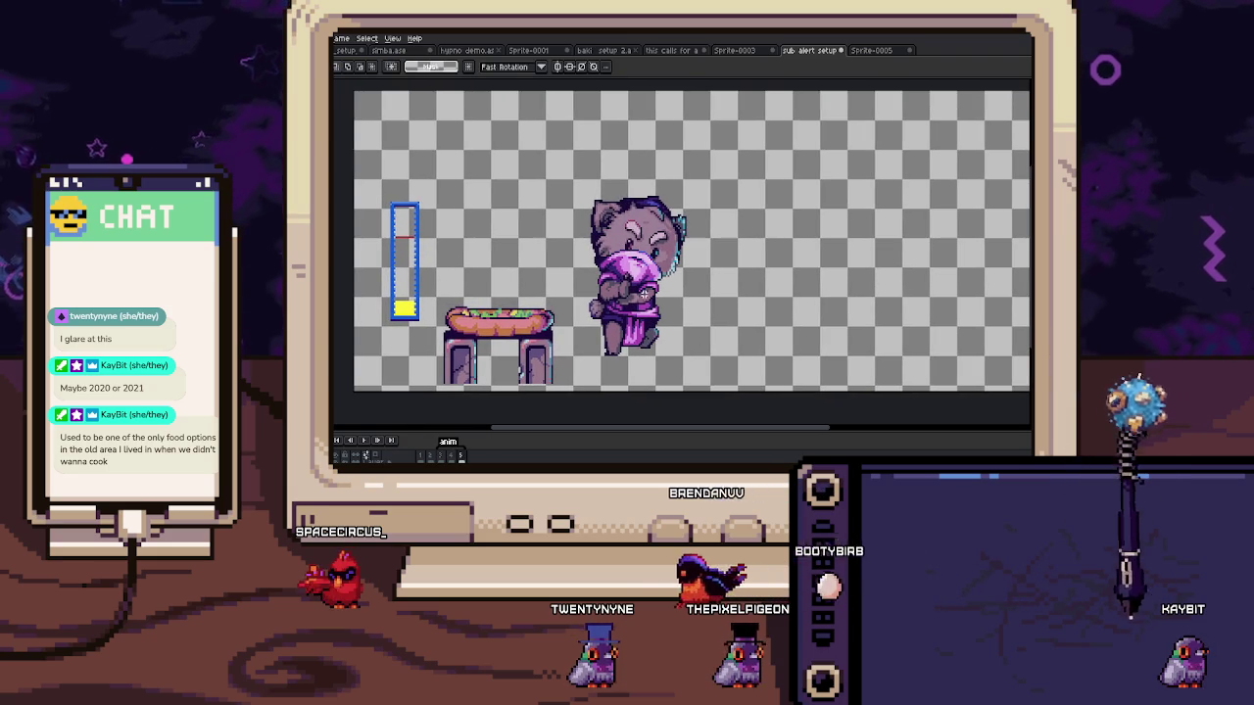
{"action": "scroll", "coordinate": [652, 302], "scroll_direction": "up", "scroll_amount": 1}
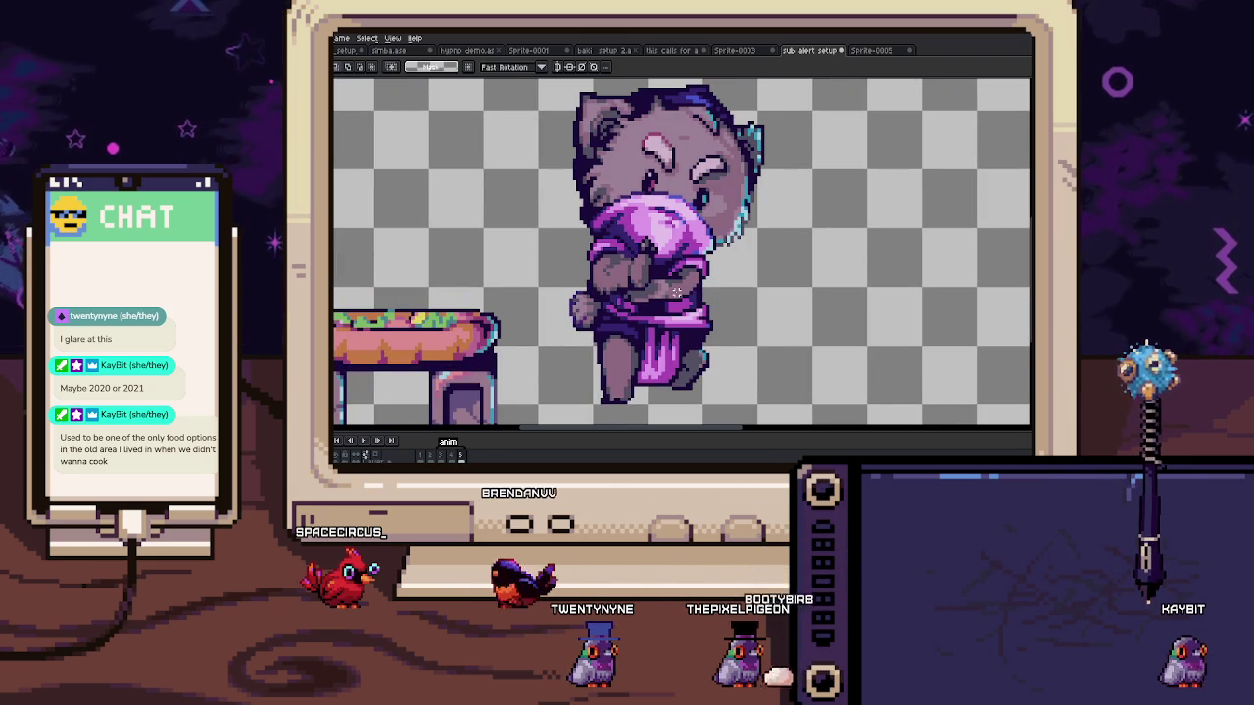
{"action": "left_click_drag", "start_coordinate": [676, 292], "coordinate": [655, 299]}
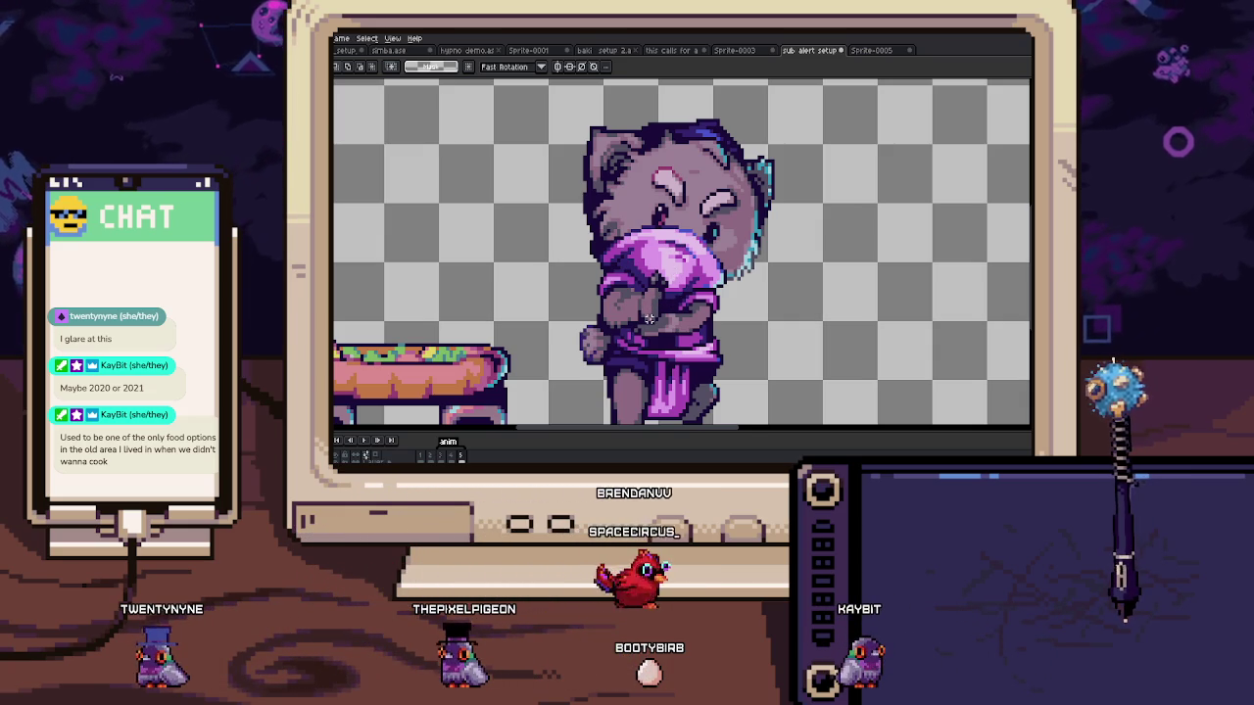
{"action": "scroll", "coordinate": [680, 185], "scroll_direction": "up", "scroll_amount": 1}
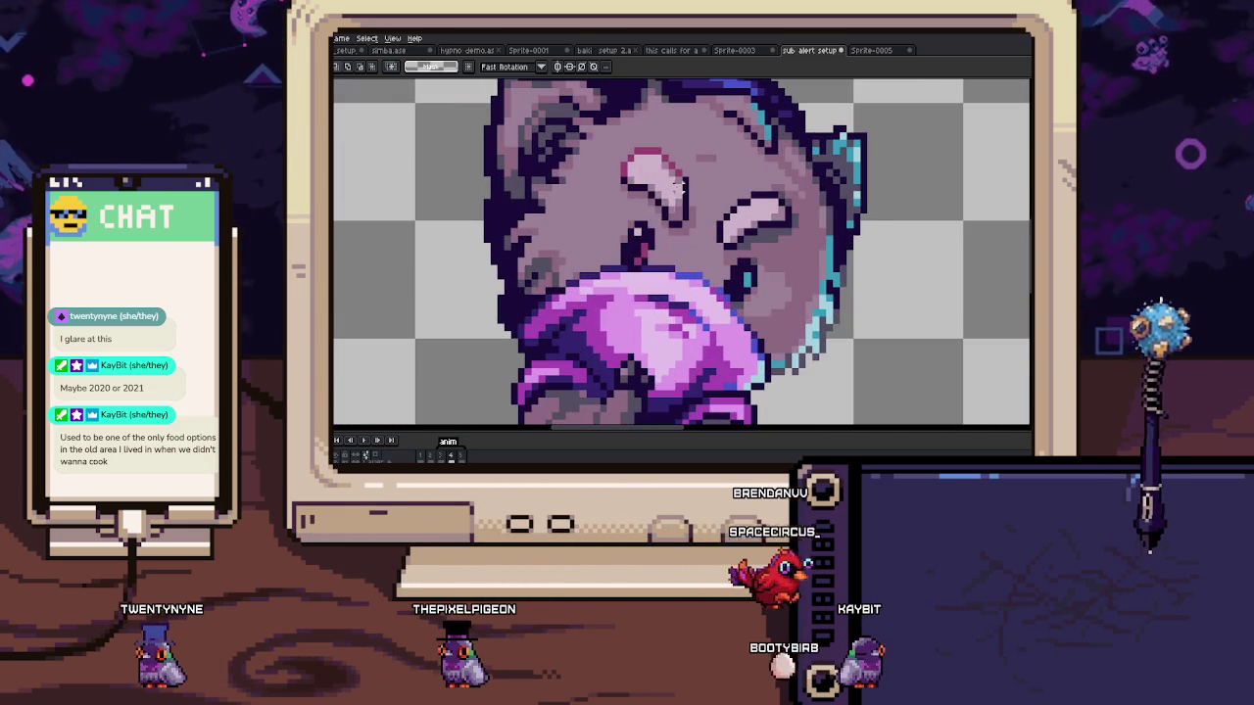
Step: Select the area around the cat's ear, deselect, and bring the whole head into view
{"action": "left_click_drag", "start_coordinate": [604, 137], "coordinate": [704, 245]}
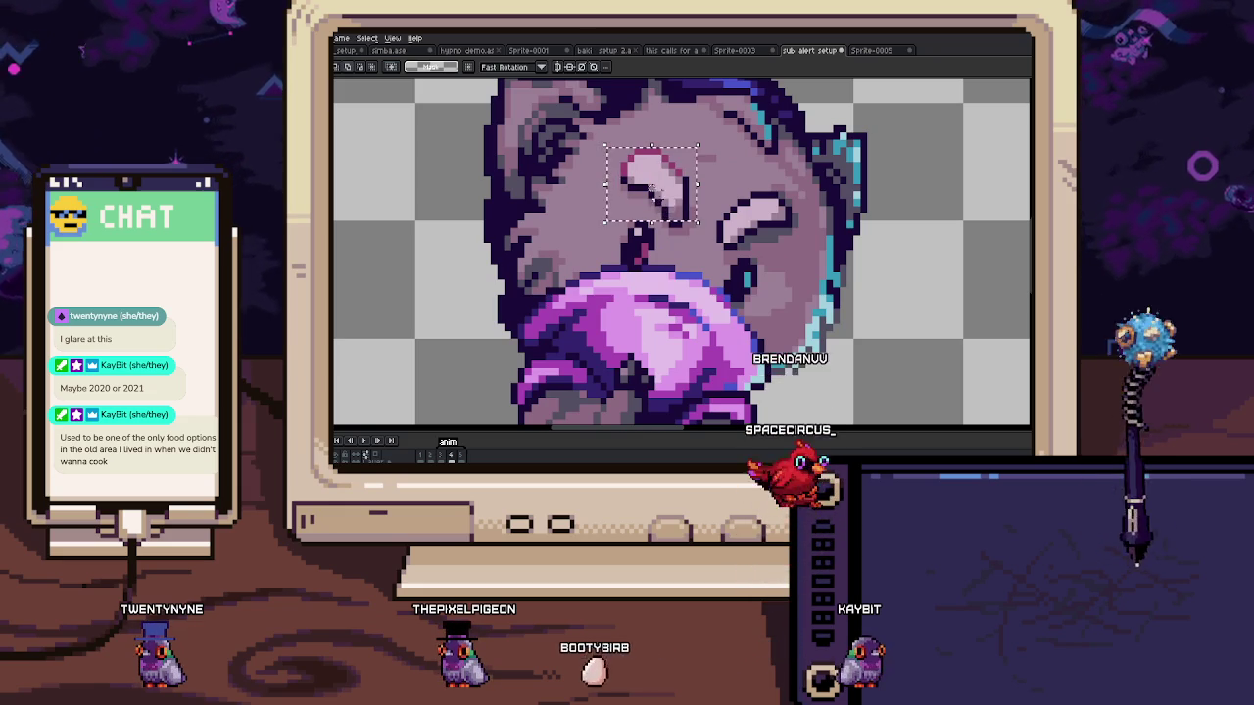
{"action": "key", "text": "ctrl+d"}
{"action": "key", "text": "b"}
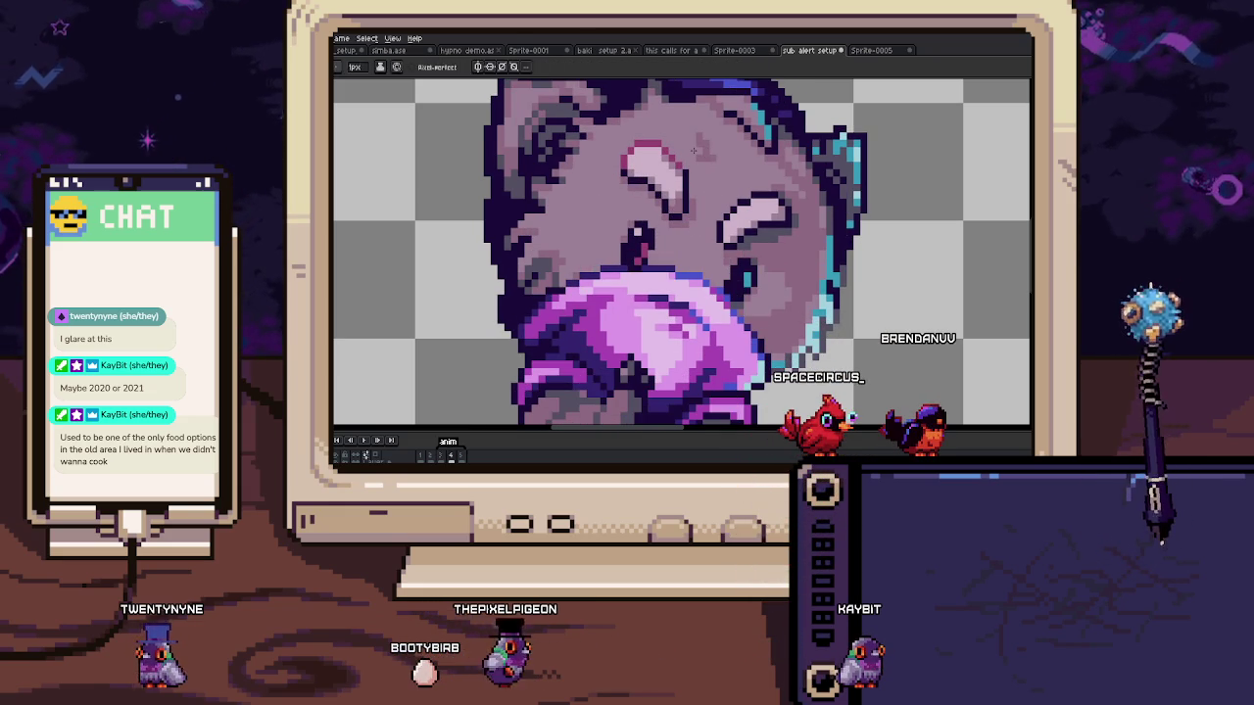
{"action": "scroll", "coordinate": [694, 151], "scroll_direction": "down", "scroll_amount": 2}
{"action": "scroll", "coordinate": [637, 196], "scroll_direction": "up", "scroll_amount": 1}
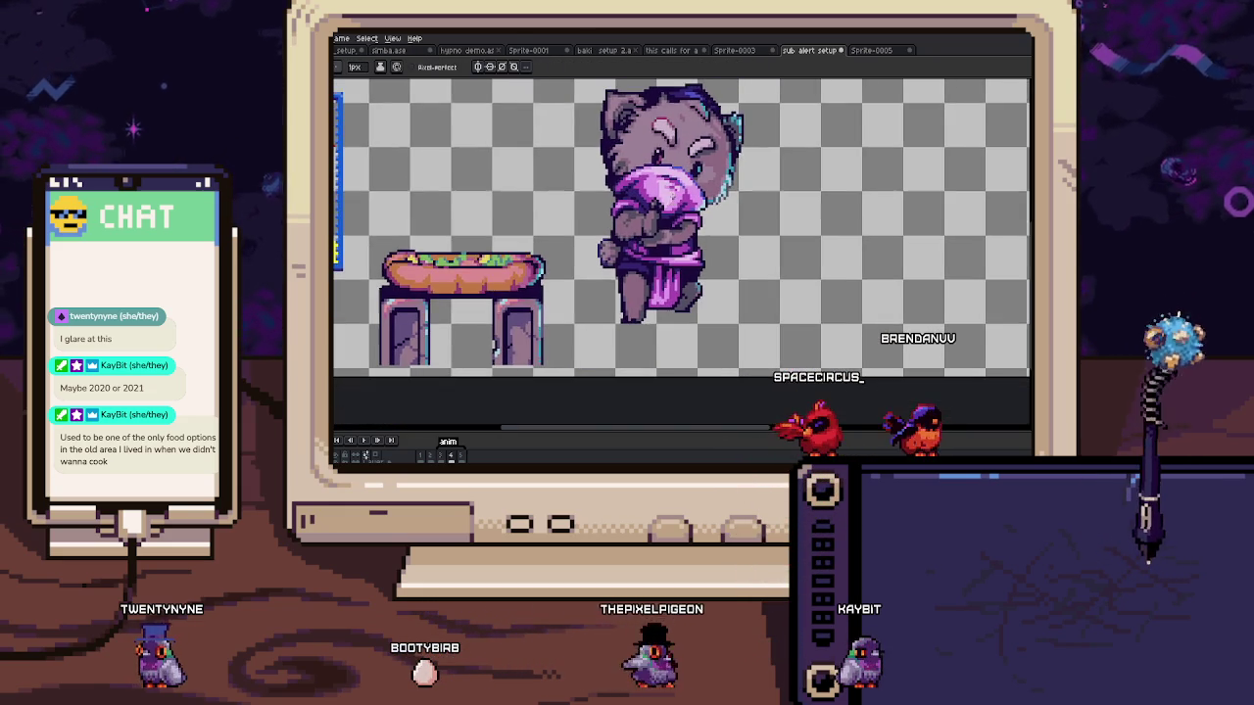
{"action": "scroll", "coordinate": [697, 203], "scroll_direction": "up", "scroll_amount": 1}
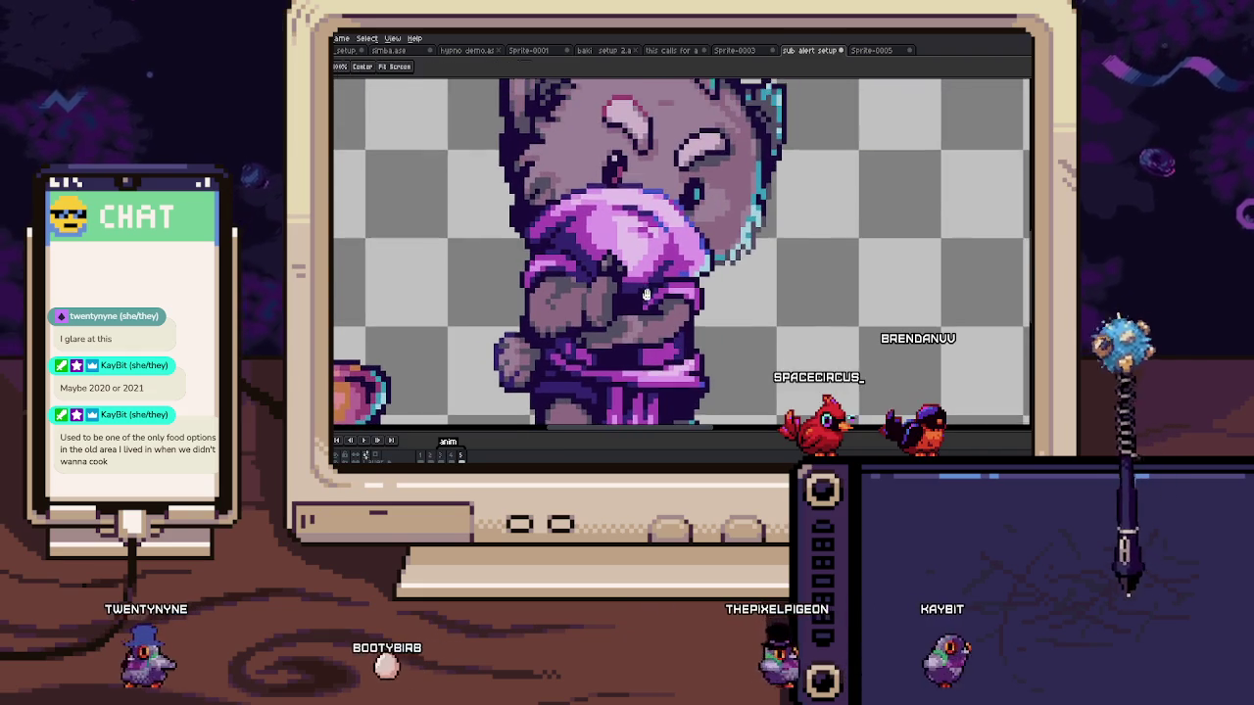
{"action": "left_click_drag", "start_coordinate": [676, 157], "coordinate": [646, 221]}
{"action": "scroll", "coordinate": [645, 221], "scroll_direction": "up", "scroll_amount": 2}
Step: Undo the stray eye highlight and pupil marks, then switch to the Magic Wand
{"action": "key", "text": "v"}
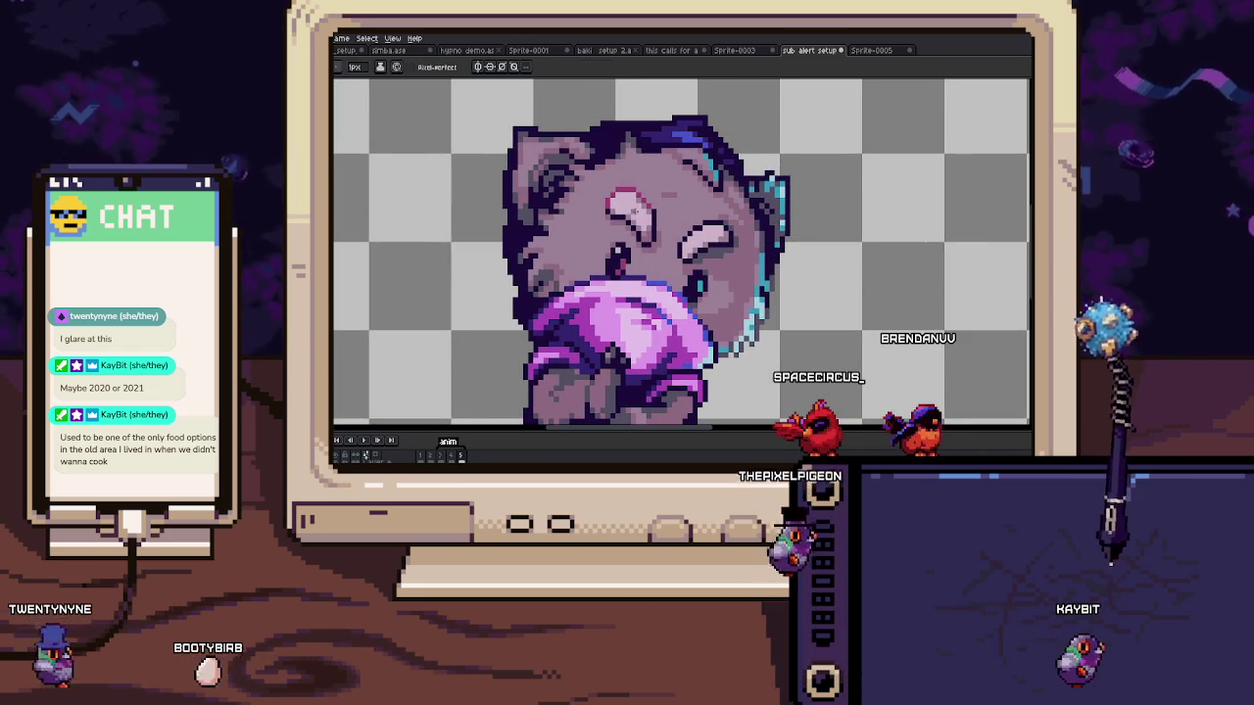
{"action": "key", "text": "b"}
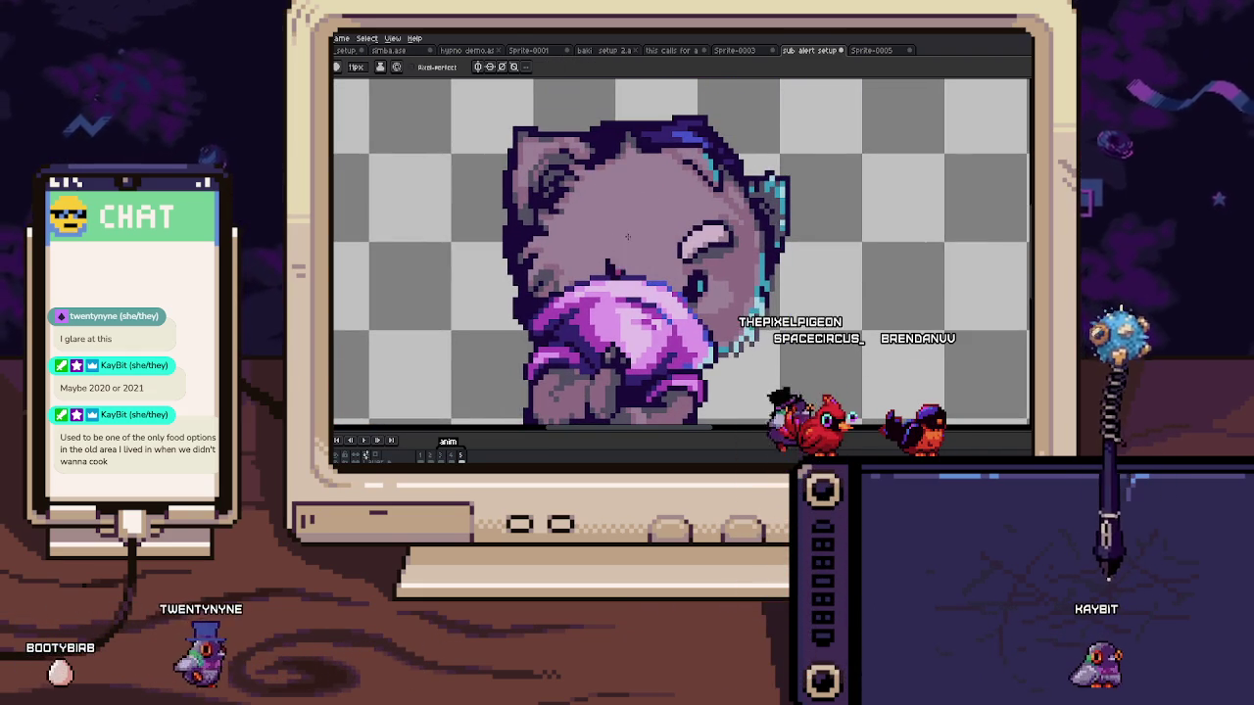
{"action": "key", "text": "ctrl+z"}
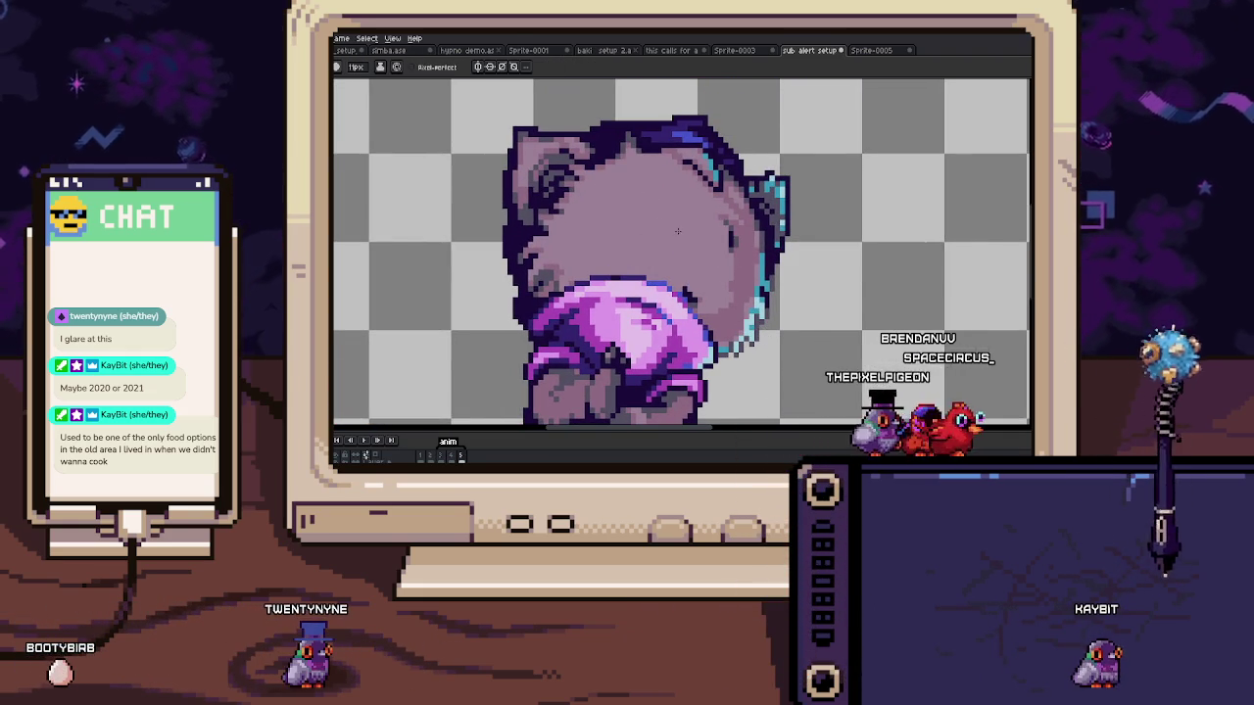
{"action": "scroll", "coordinate": [638, 241], "scroll_direction": "down", "scroll_amount": 1}
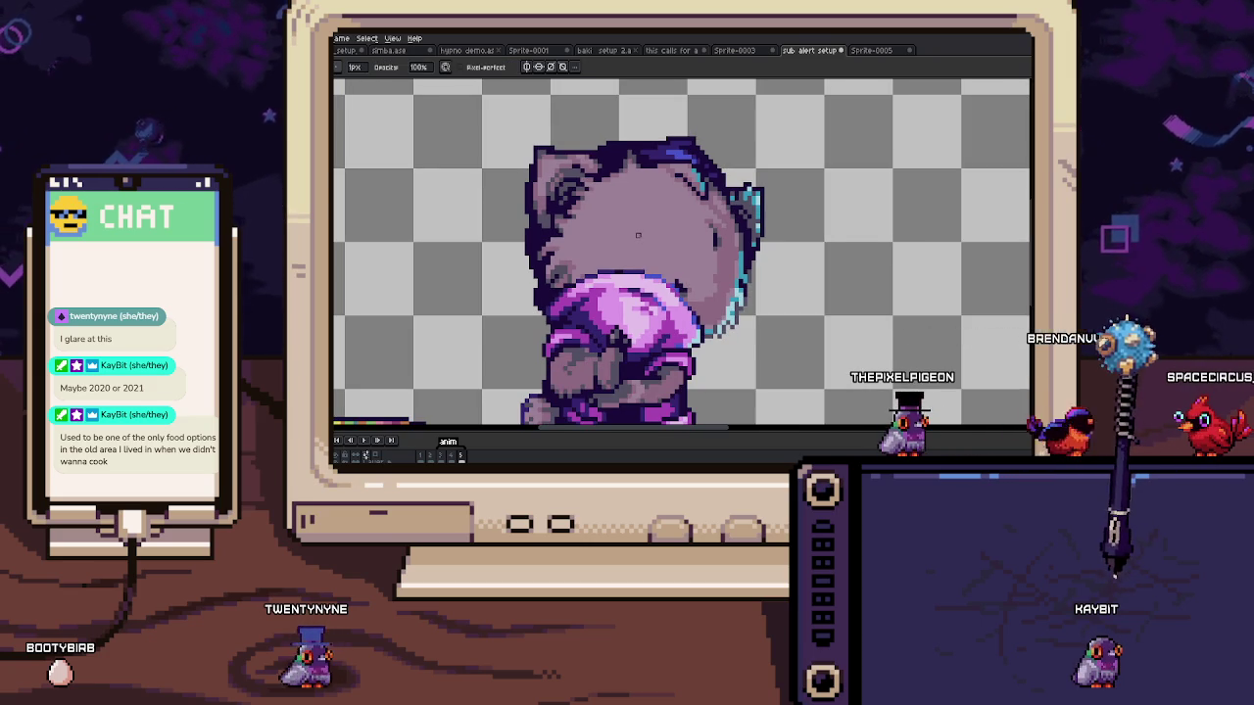
{"action": "key", "text": "w"}
{"action": "left_click_drag", "start_coordinate": [638, 244], "coordinate": [652, 190]}
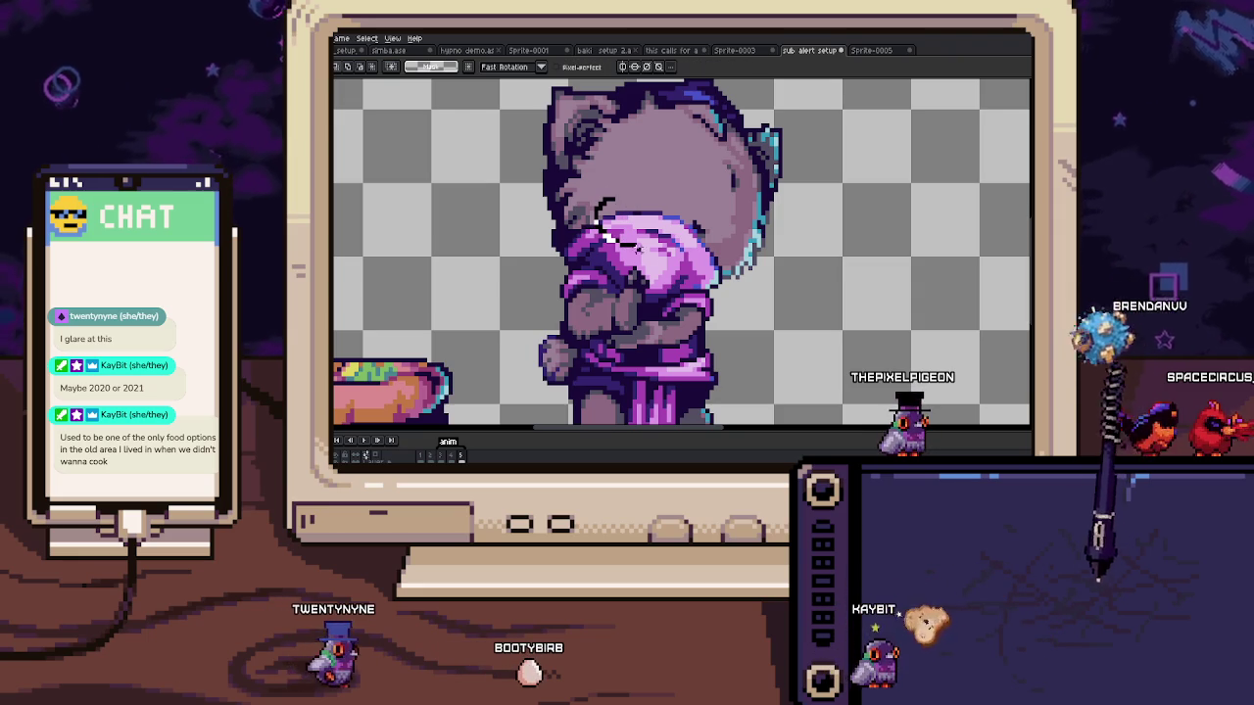
Step: Move the selected pink hood piece and repaint the outline along its top edge
{"action": "left_click_drag", "start_coordinate": [620, 196], "coordinate": [673, 226]}
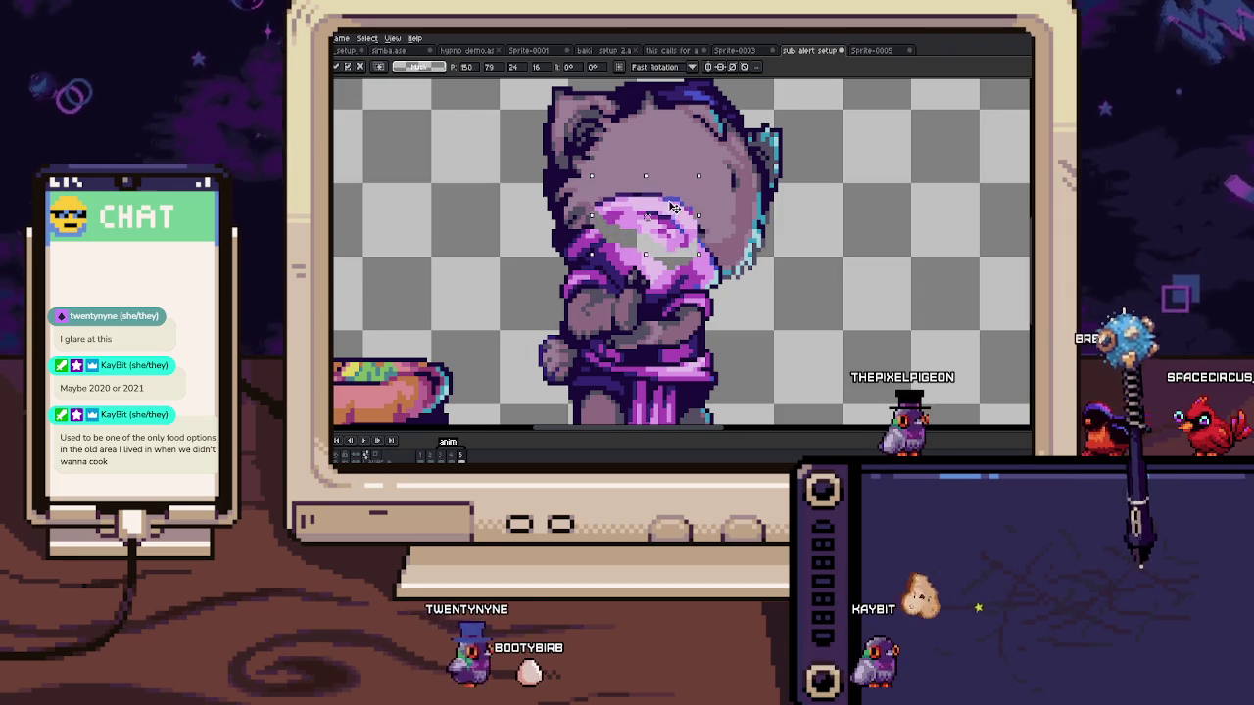
{"action": "scroll", "coordinate": [664, 212], "scroll_direction": "up", "scroll_amount": 4}
{"action": "key", "text": "i"}
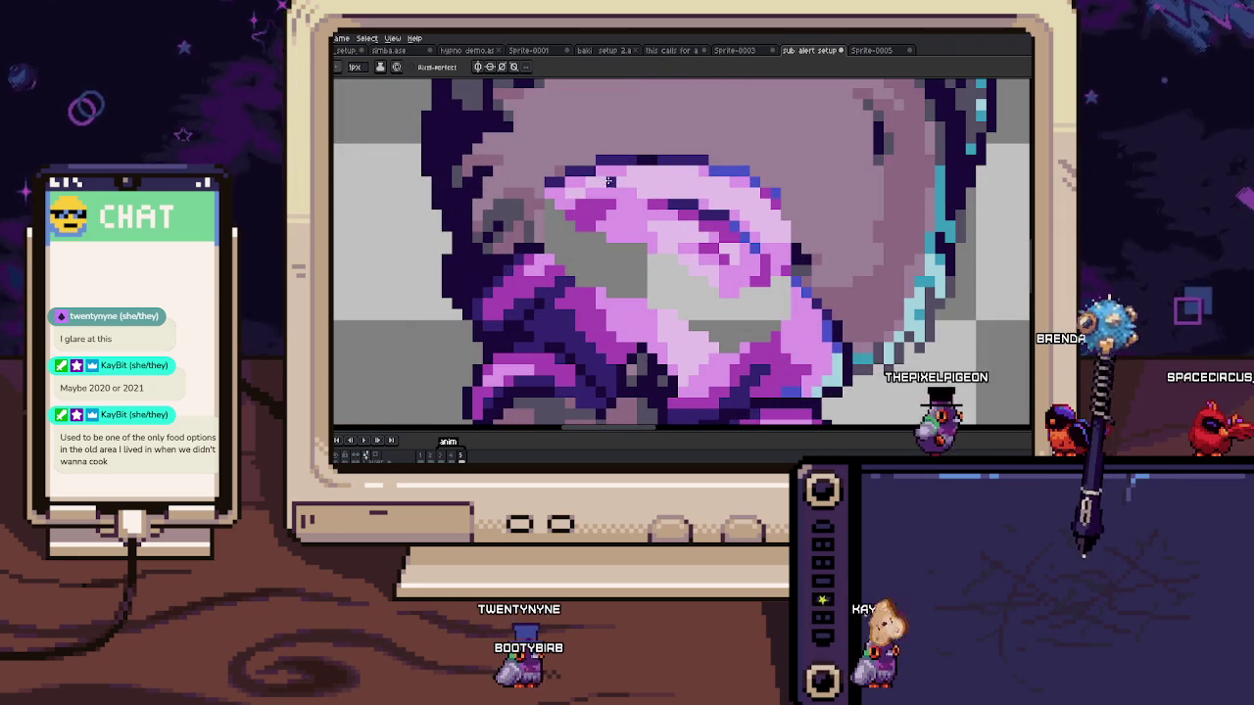
{"action": "left_click_drag", "start_coordinate": [551, 184], "coordinate": [612, 163]}
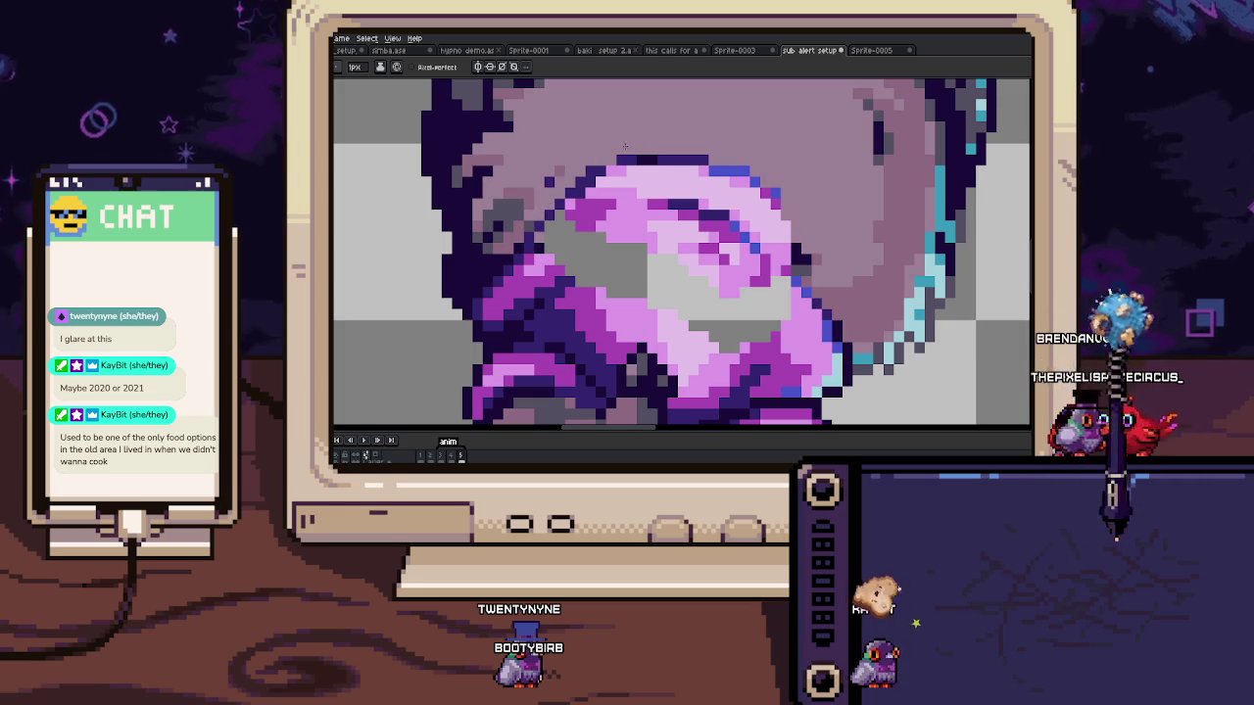
{"action": "scroll", "coordinate": [621, 142], "scroll_direction": "down", "scroll_amount": 1}
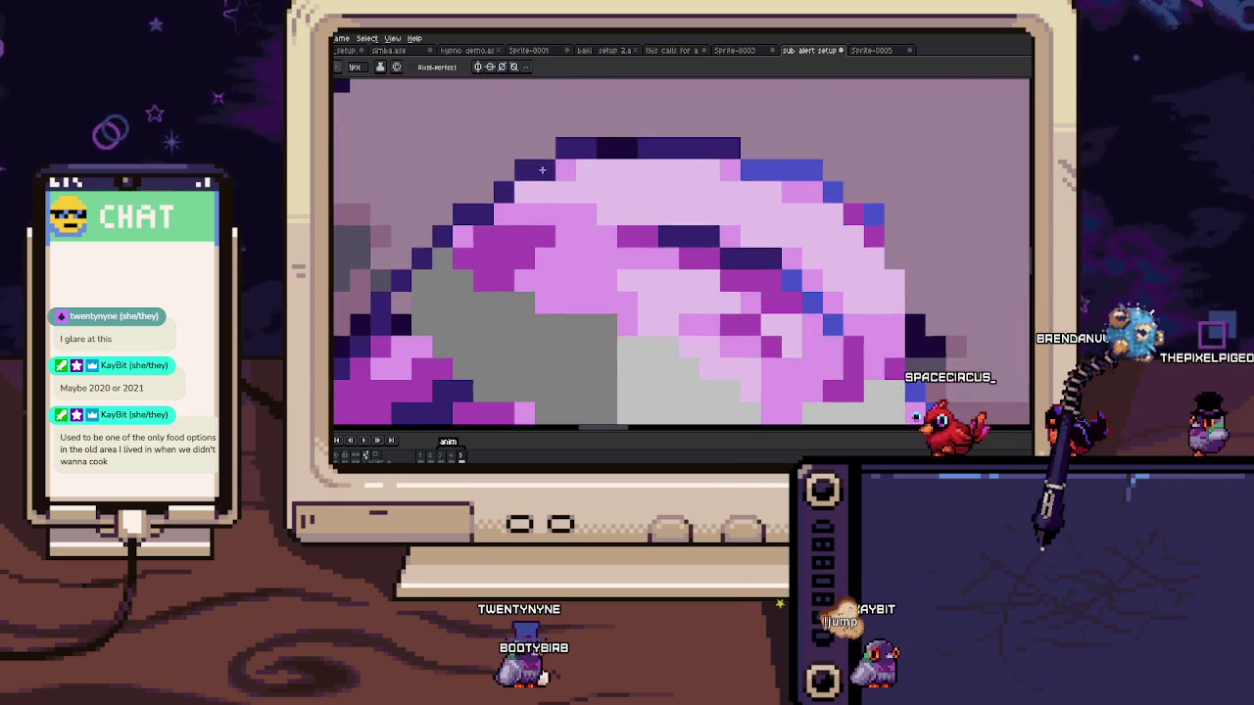
{"action": "scroll", "coordinate": [714, 196], "scroll_direction": "down", "scroll_amount": 1}
{"action": "scroll", "coordinate": [585, 180], "scroll_direction": "up", "scroll_amount": 1}
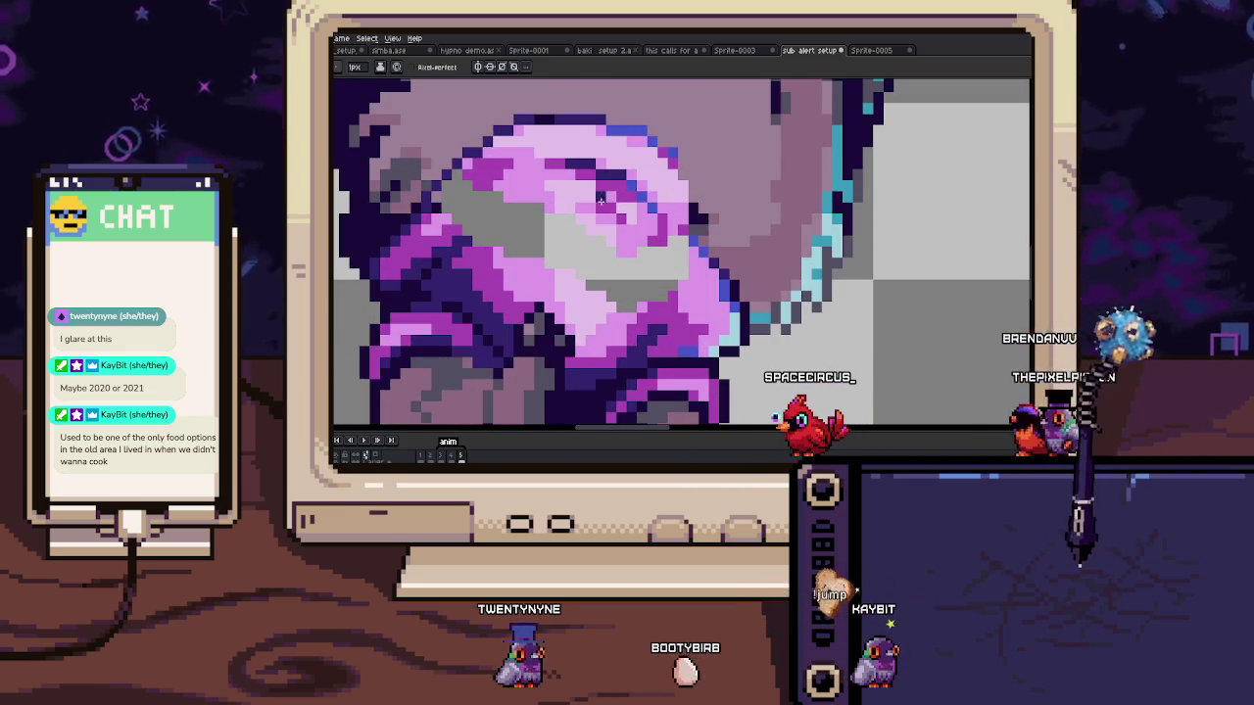
Step: On frame 5, paint blue pixels at the hood's top-right
{"action": "key", "text": "Right"}
{"action": "key", "text": "Left"}
{"action": "key", "text": "Right"}
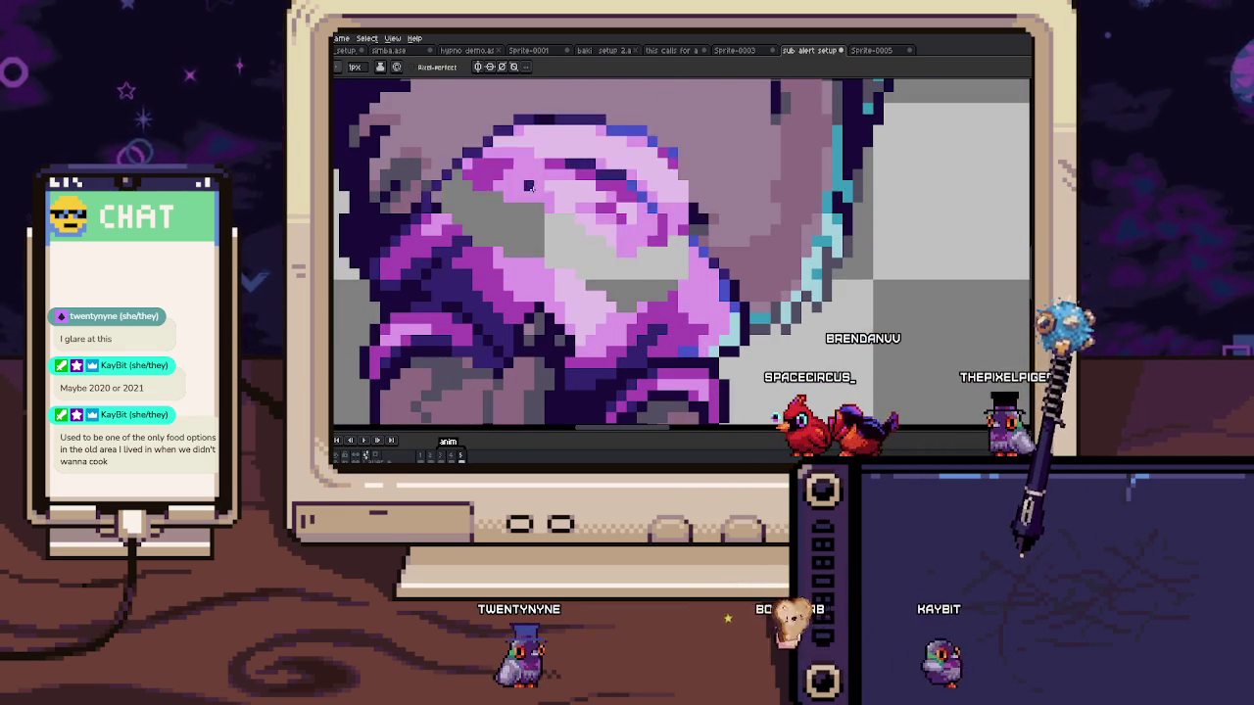
{"action": "left_click_drag", "start_coordinate": [660, 160], "coordinate": [723, 266]}
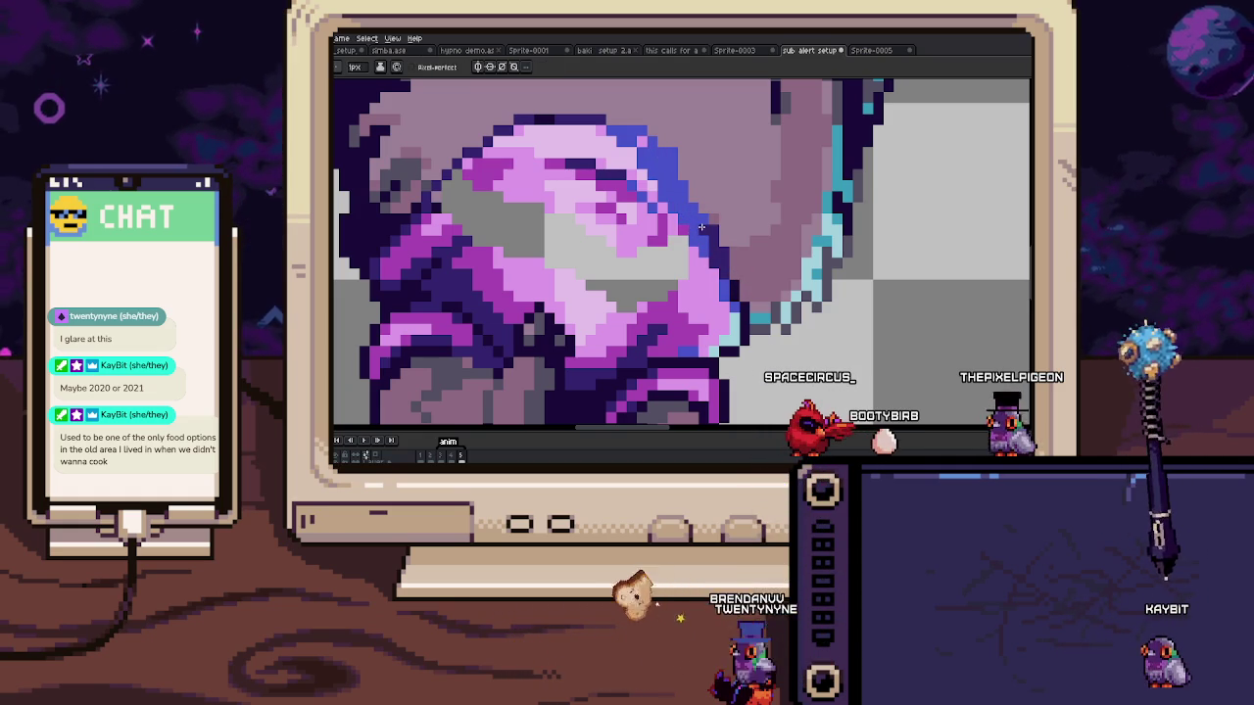
Step: Paint over the top outline of the head in flat grey-mauve
{"action": "scroll", "coordinate": [643, 127], "scroll_direction": "down", "scroll_amount": 1}
{"action": "scroll", "coordinate": [627, 147], "scroll_direction": "down", "scroll_amount": 1}
{"action": "scroll", "coordinate": [597, 186], "scroll_direction": "down", "scroll_amount": 1}
{"action": "scroll", "coordinate": [576, 207], "scroll_direction": "down", "scroll_amount": 1}
{"action": "scroll", "coordinate": [576, 206], "scroll_direction": "up", "scroll_amount": 2}
{"action": "mouse_move", "coordinate": [514, 208]}
{"action": "left_mouse_down"}
{"action": "mouse_move", "coordinate": [755, 140]}
{"action": "mouse_move", "coordinate": [812, 280]}
{"action": "left_mouse_up"}
Step: Compare with the previous frame, then select a rectangle across the hood's top
{"action": "scroll", "coordinate": [812, 280], "scroll_direction": "down", "scroll_amount": 1}
{"action": "scroll", "coordinate": [634, 169], "scroll_direction": "down", "scroll_amount": 1}
{"action": "key", "text": "period"}
{"action": "key", "text": "comma"}
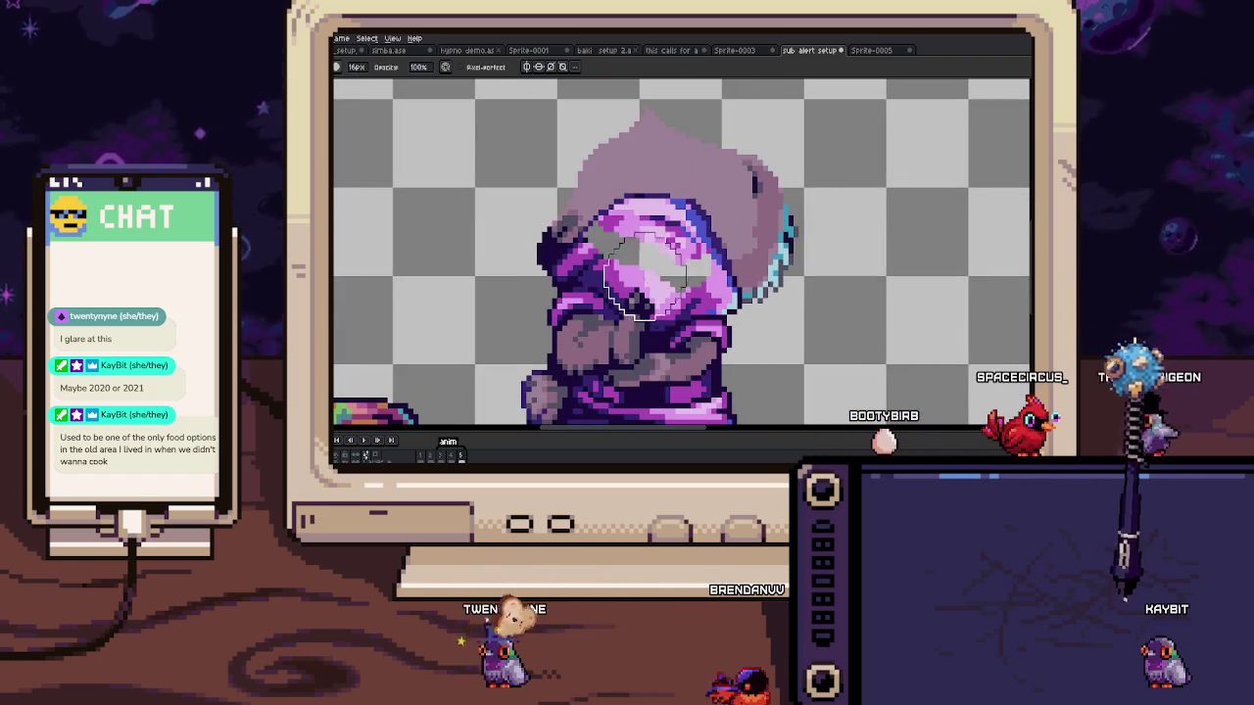
{"action": "scroll", "coordinate": [636, 235], "scroll_direction": "up", "scroll_amount": 1}
{"action": "key", "text": "m"}
{"action": "left_click_drag", "start_coordinate": [559, 163], "coordinate": [743, 257]}
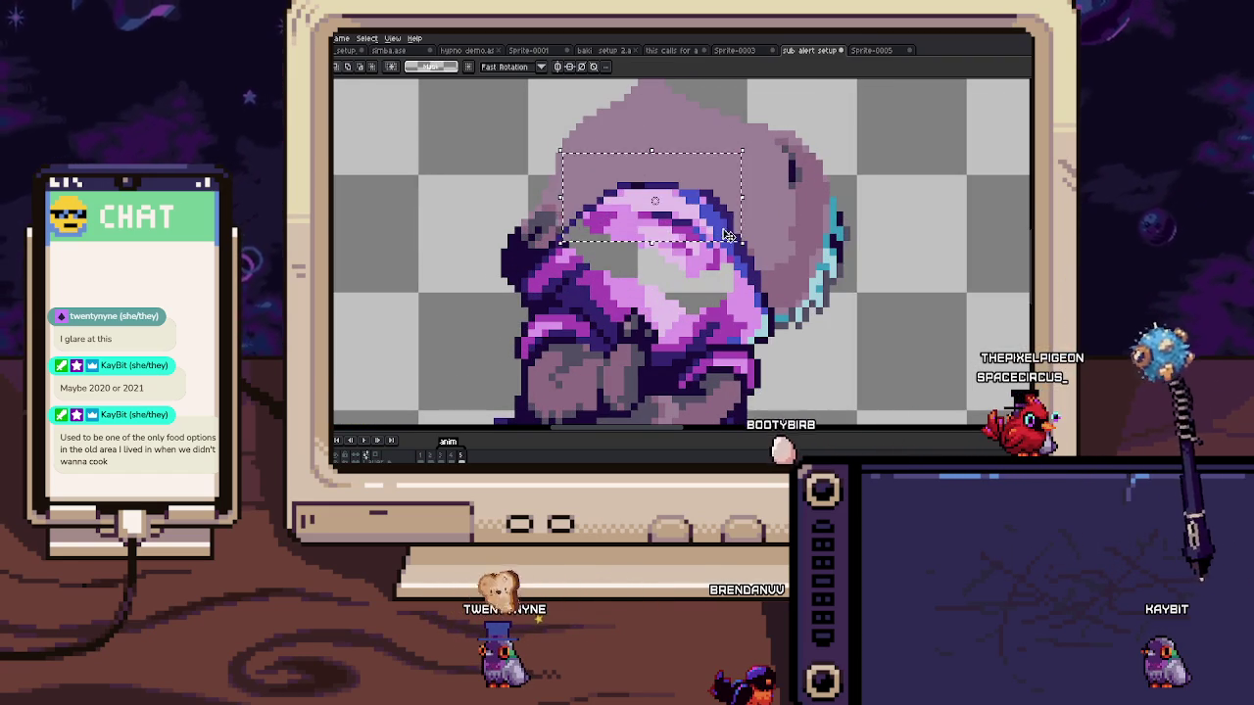
Step: Compare frames 4 and 5 and undo the upper pink stroke on frame 5
{"action": "key", "text": "comma"}
{"action": "key", "text": "period"}
{"action": "key", "text": "comma"}
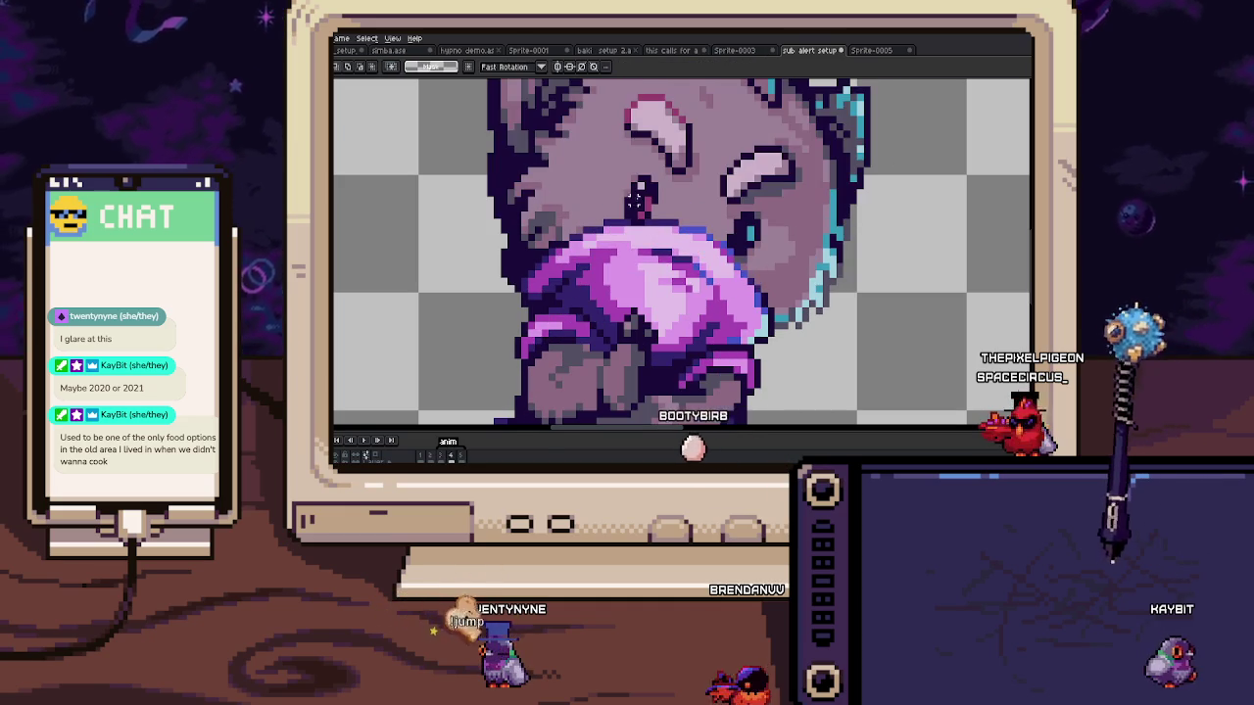
{"action": "key", "text": "period"}
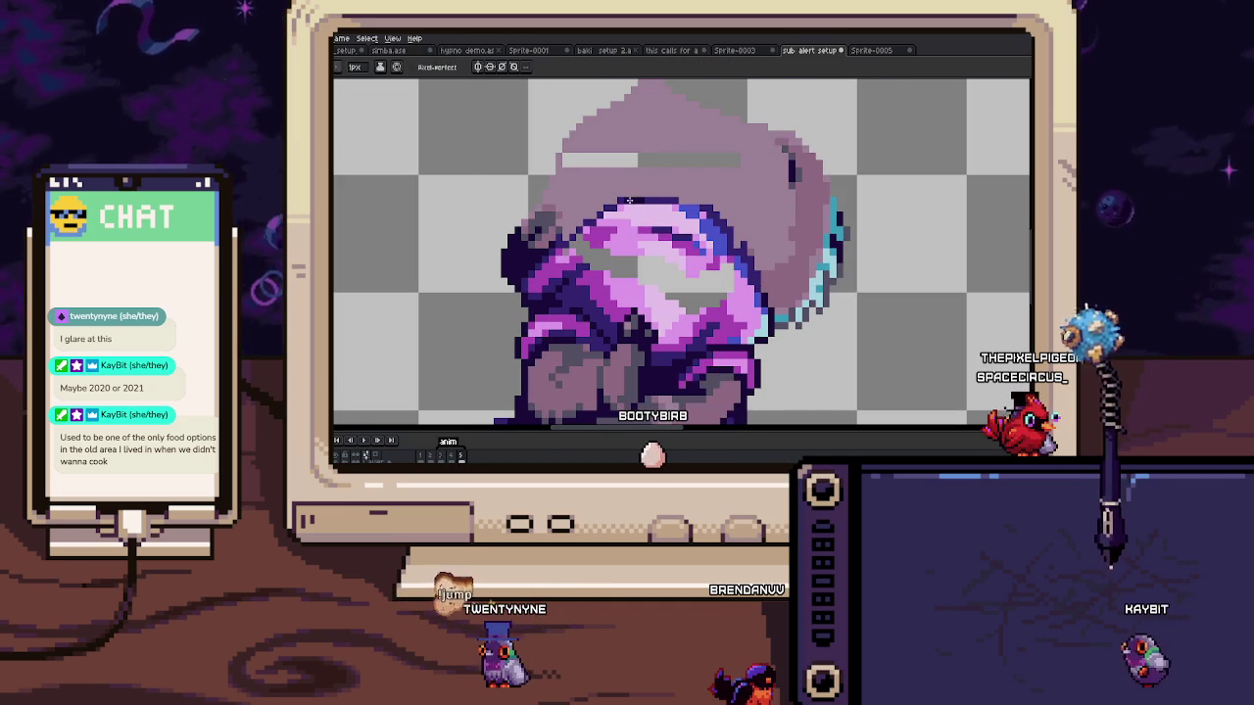
{"action": "key", "text": "ctrl+z"}
{"action": "key", "text": "comma"}
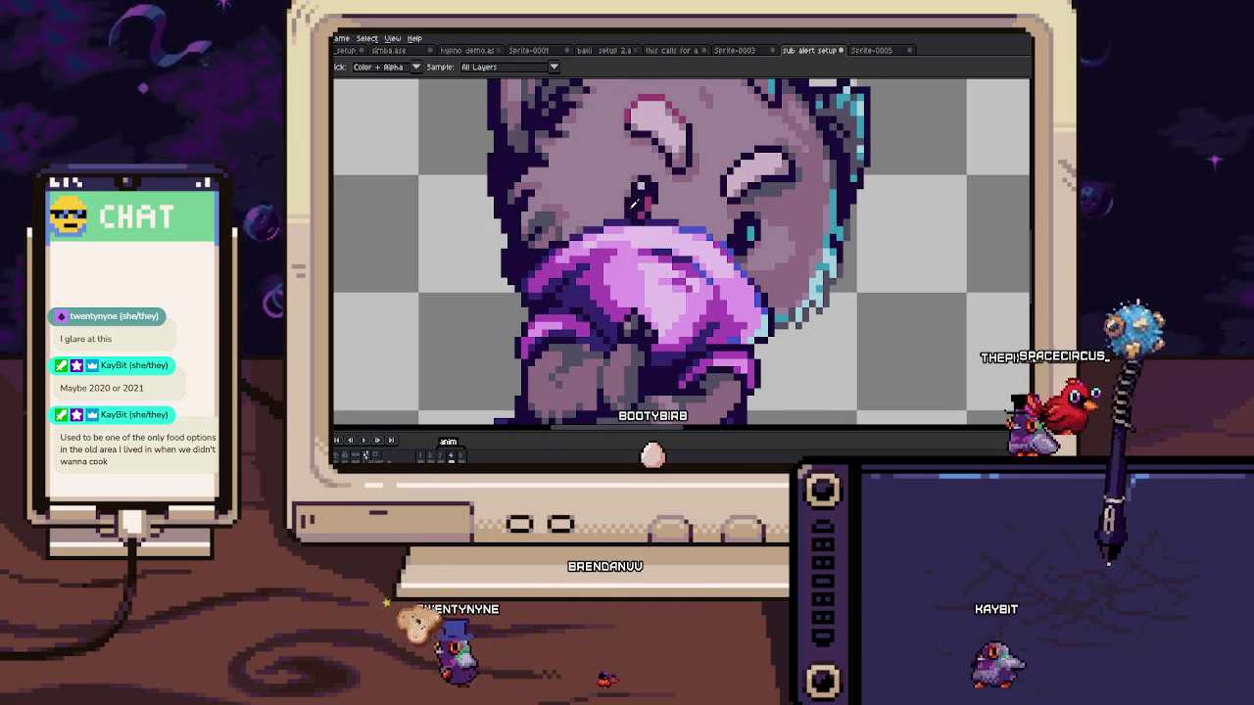
Step: Place dark dot eyes on the frame 5 face, flipping to frame 4 to check placement
{"action": "key", "text": "period"}
{"action": "key", "text": "comma"}
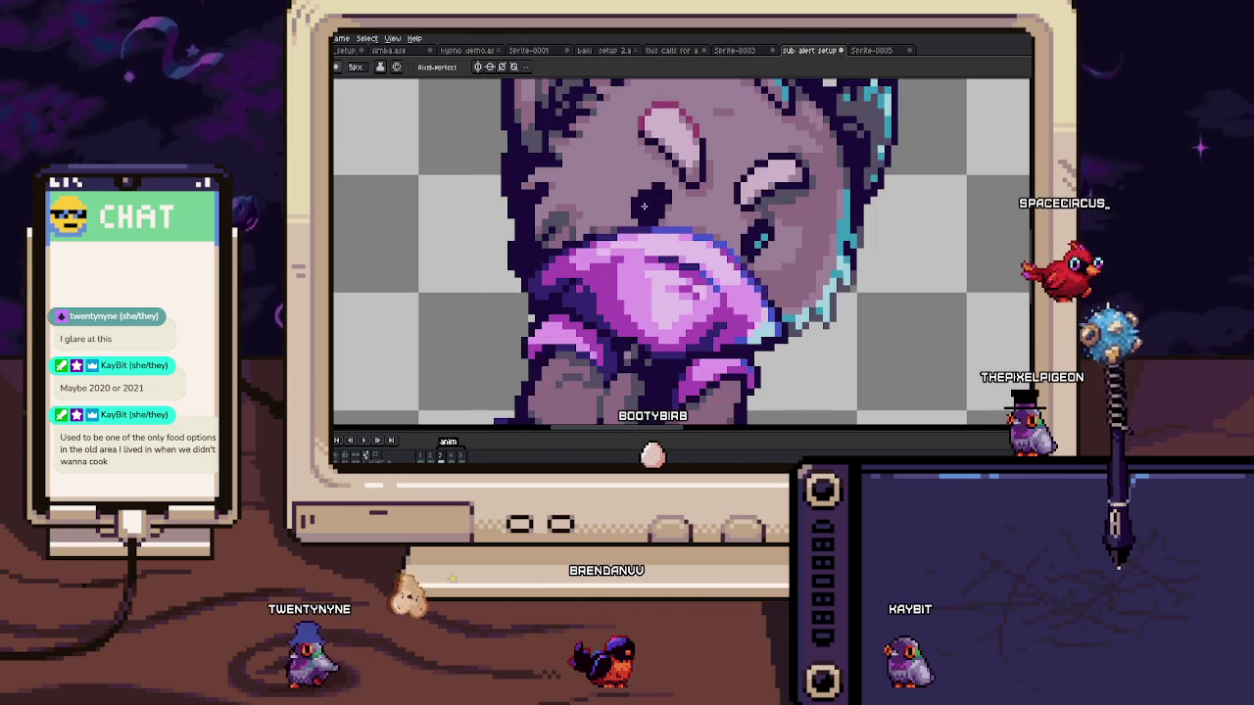
{"action": "key", "text": "period"}
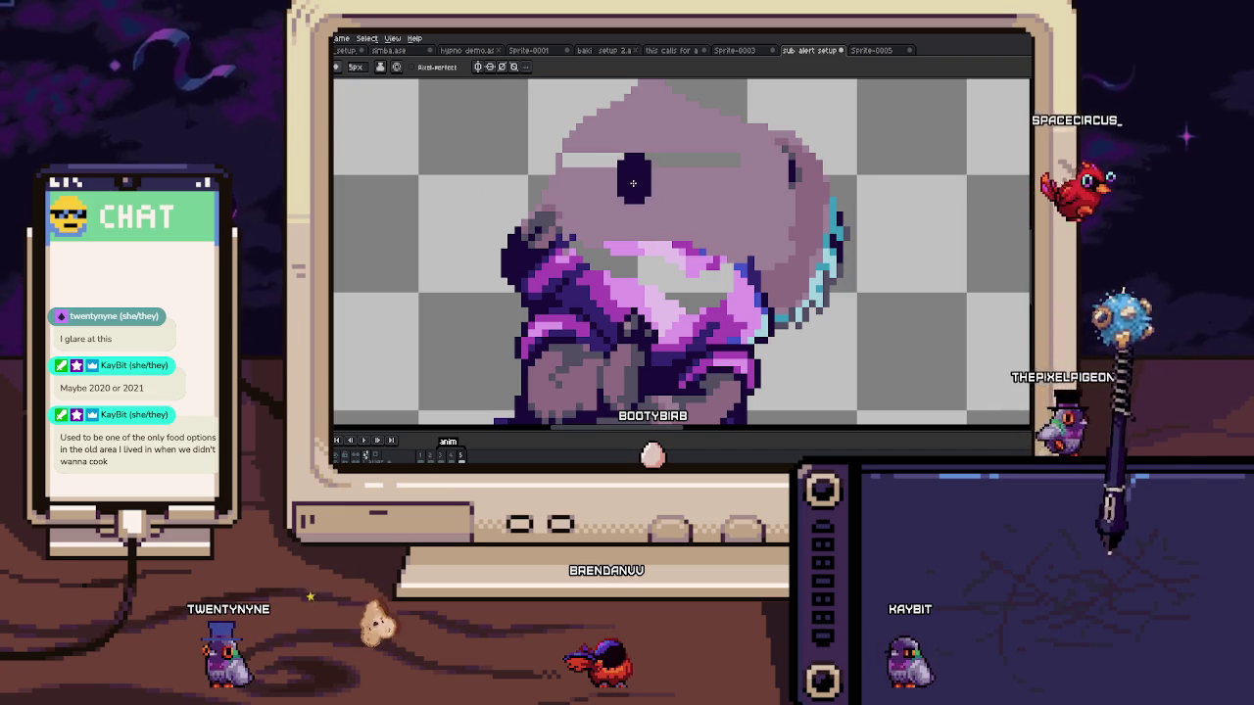
{"action": "left_click", "coordinate": [632, 184]}
{"action": "key", "text": "comma"}
{"action": "key", "text": "period"}
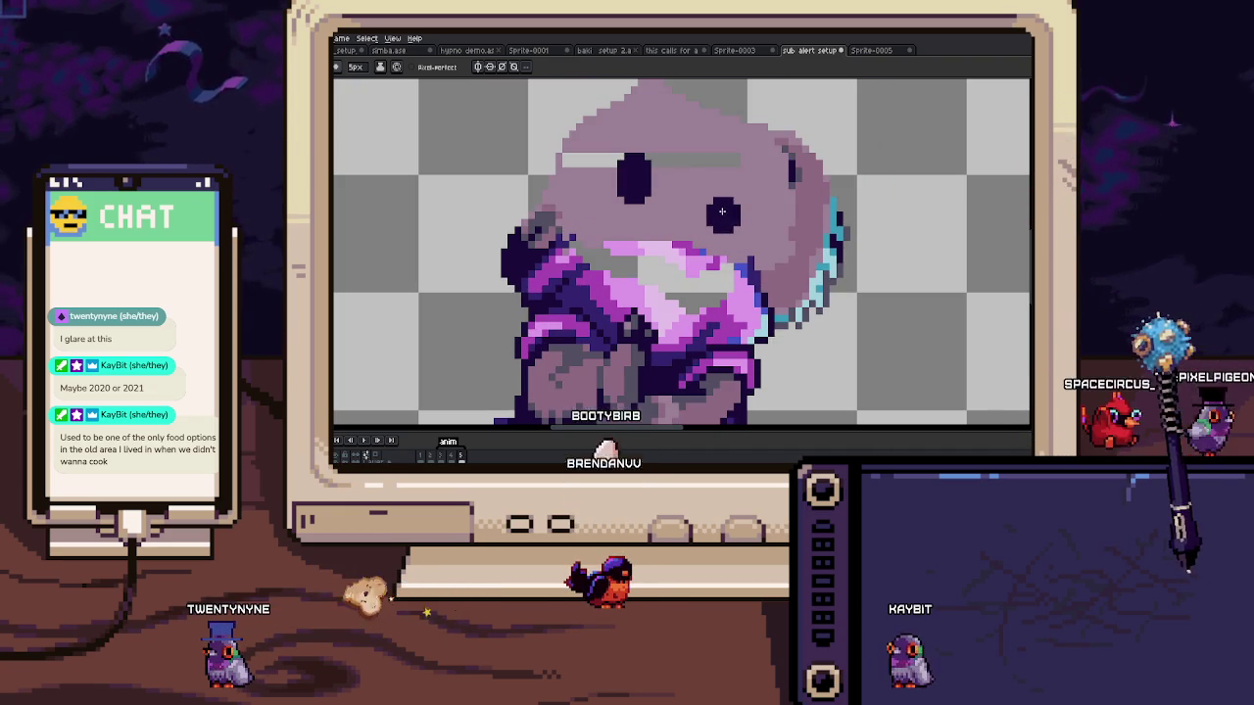
{"action": "key", "text": "period"}
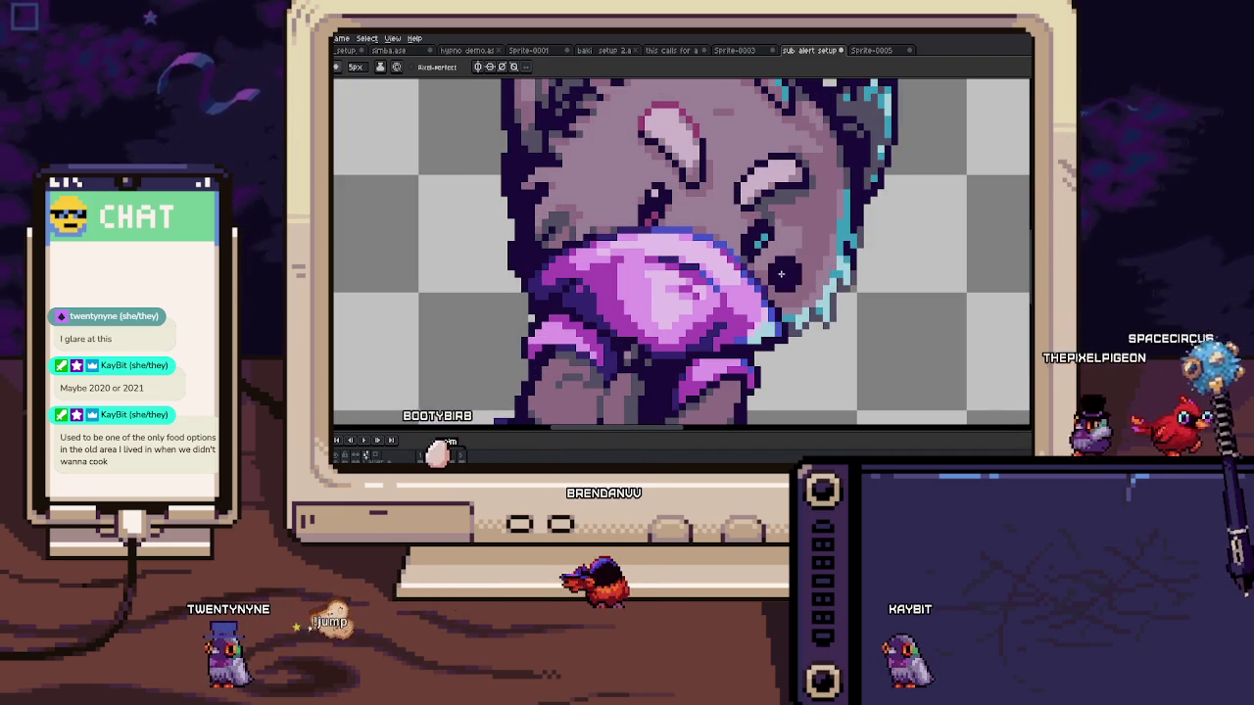
{"action": "key", "text": "comma"}
{"action": "scroll", "coordinate": [632, 225], "scroll_direction": "up", "scroll_amount": 1}
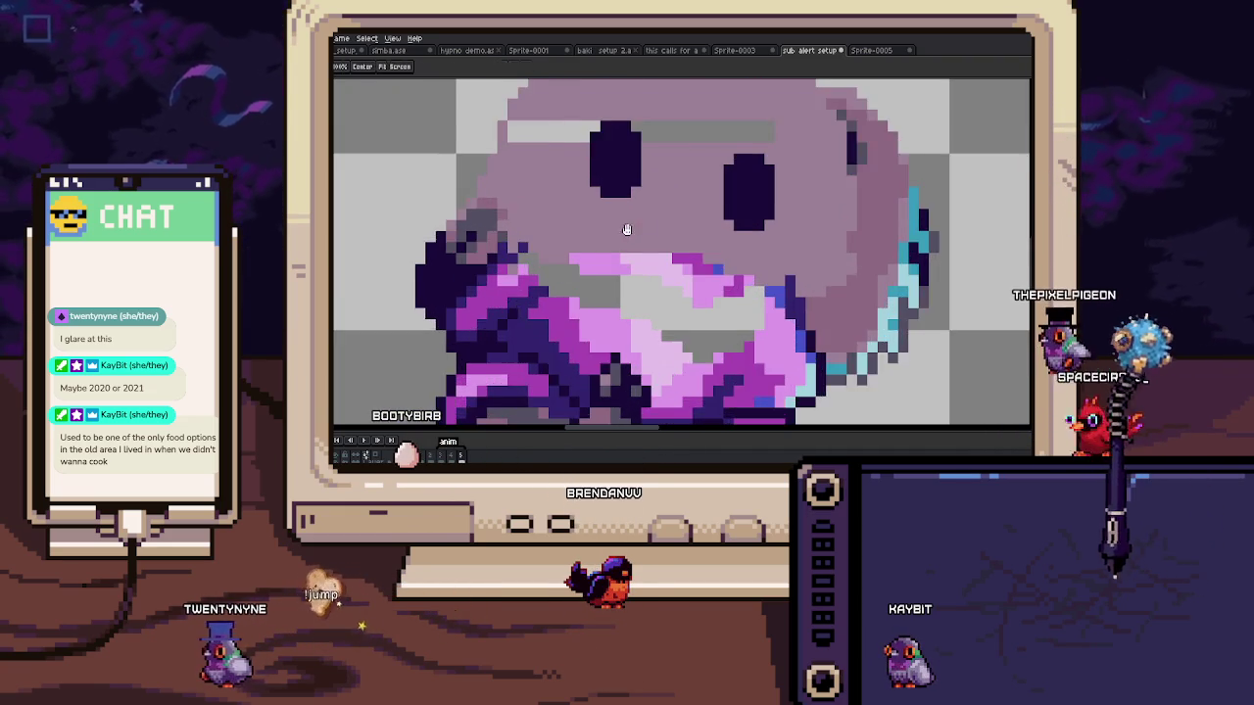
{"action": "scroll", "coordinate": [632, 225], "scroll_direction": "down", "scroll_amount": 2}
{"action": "key", "text": "period"}
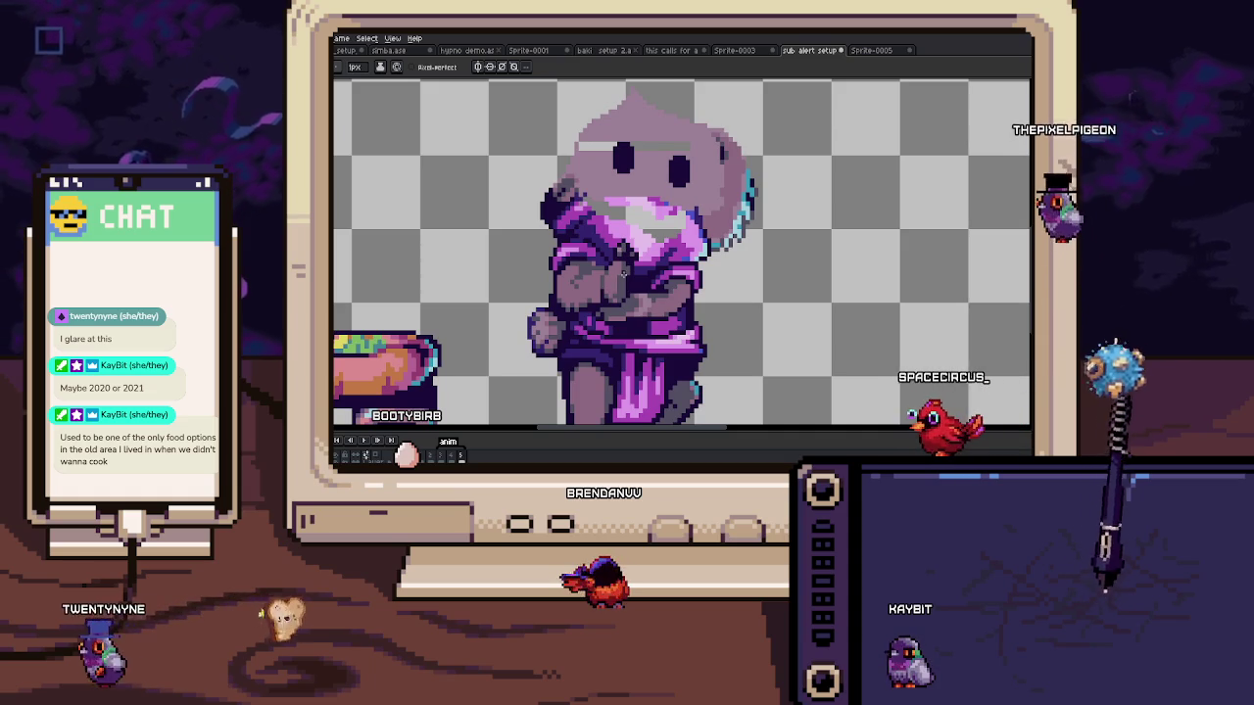
Step: Move a selected box over the torso and hands, commit it, and start animation playback
{"action": "key", "text": "m"}
{"action": "mouse_move", "coordinate": [597, 240]}
{"action": "left_mouse_down"}
{"action": "mouse_move", "coordinate": [641, 328]}
{"action": "mouse_move", "coordinate": [632, 299]}
{"action": "left_mouse_up"}
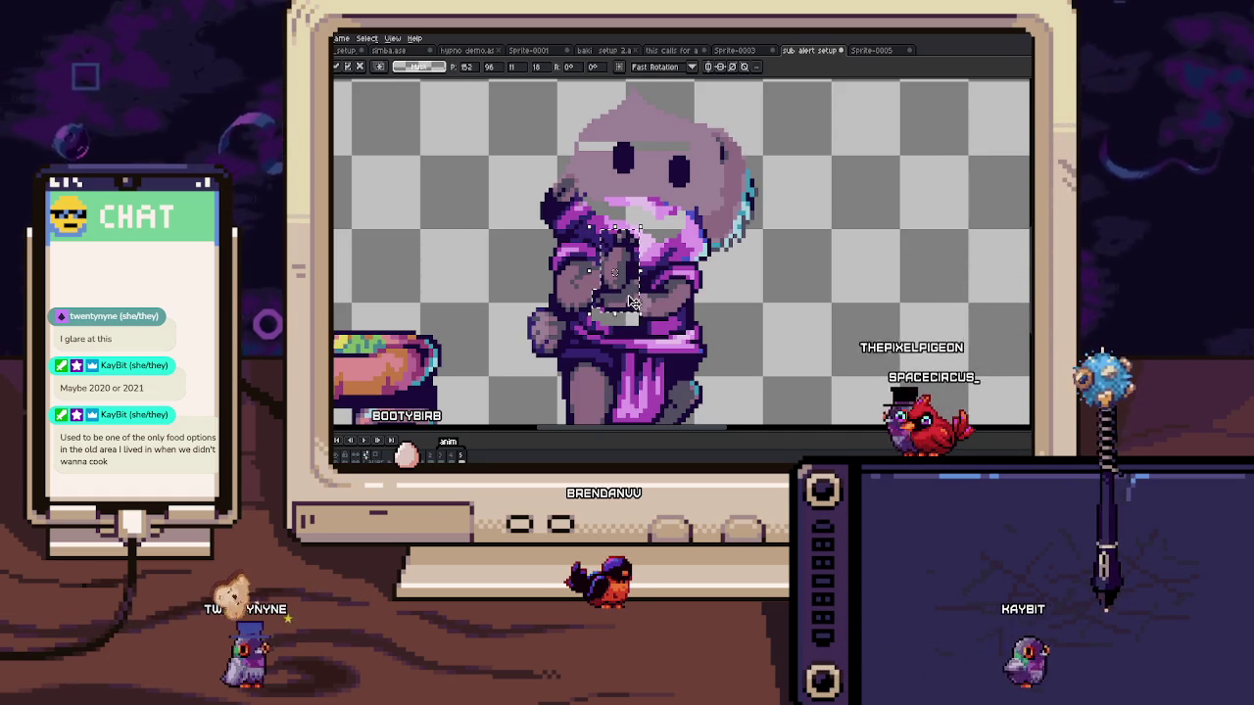
{"action": "key", "text": "b"}
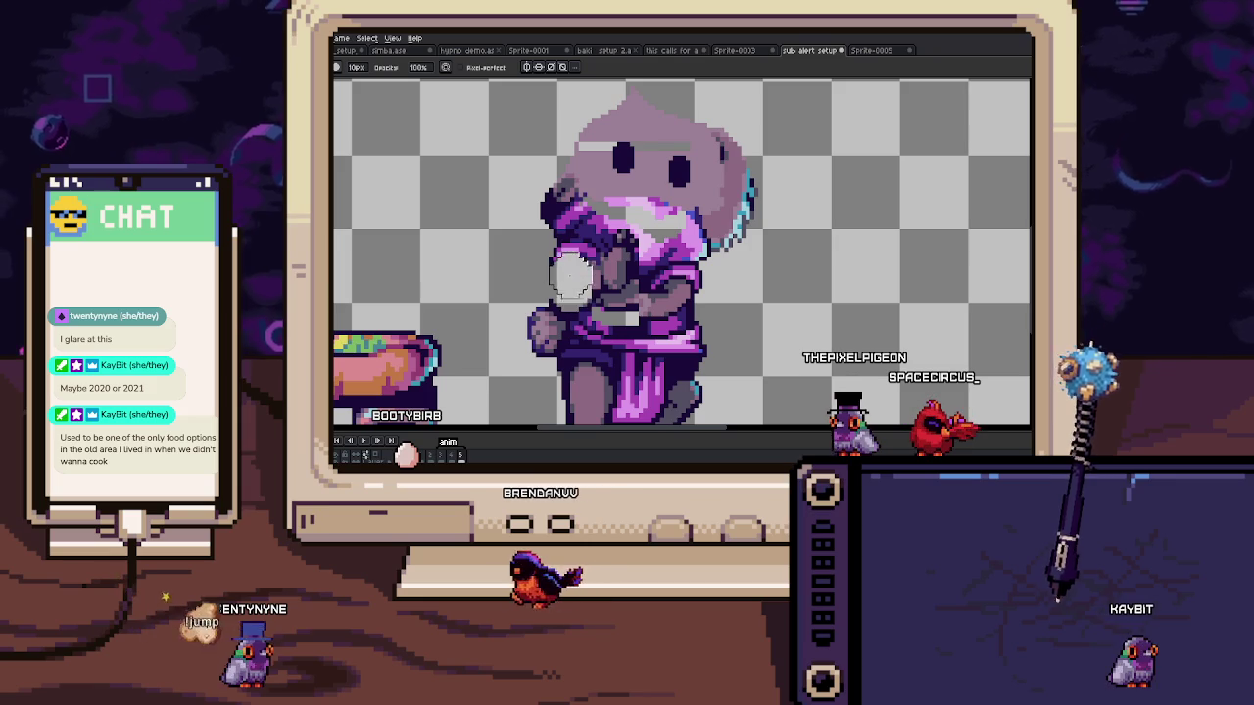
{"action": "scroll", "coordinate": [627, 284], "scroll_direction": "up", "scroll_amount": 2}
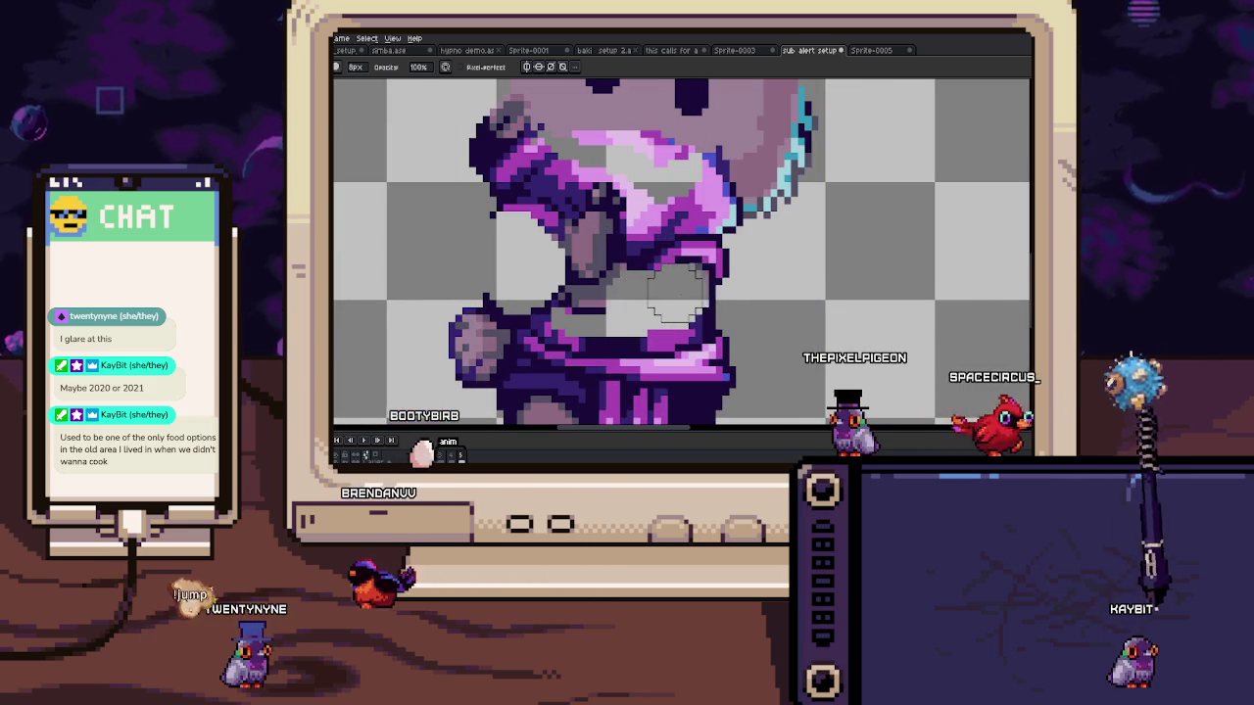
{"action": "scroll", "coordinate": [664, 291], "scroll_direction": "down", "scroll_amount": 2}
{"action": "key", "text": "b"}
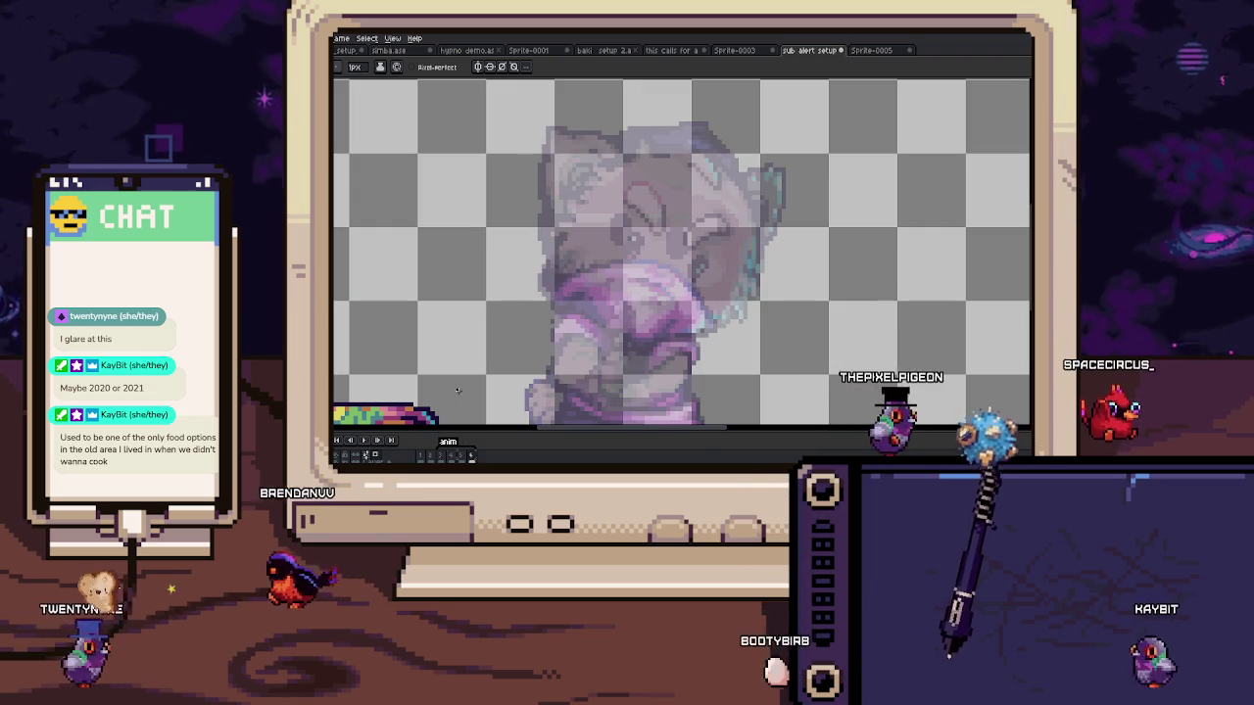
Step: Extend the dark outline across the head top and its top-left corner
{"action": "scroll", "coordinate": [587, 156], "scroll_direction": "up", "scroll_amount": 2}
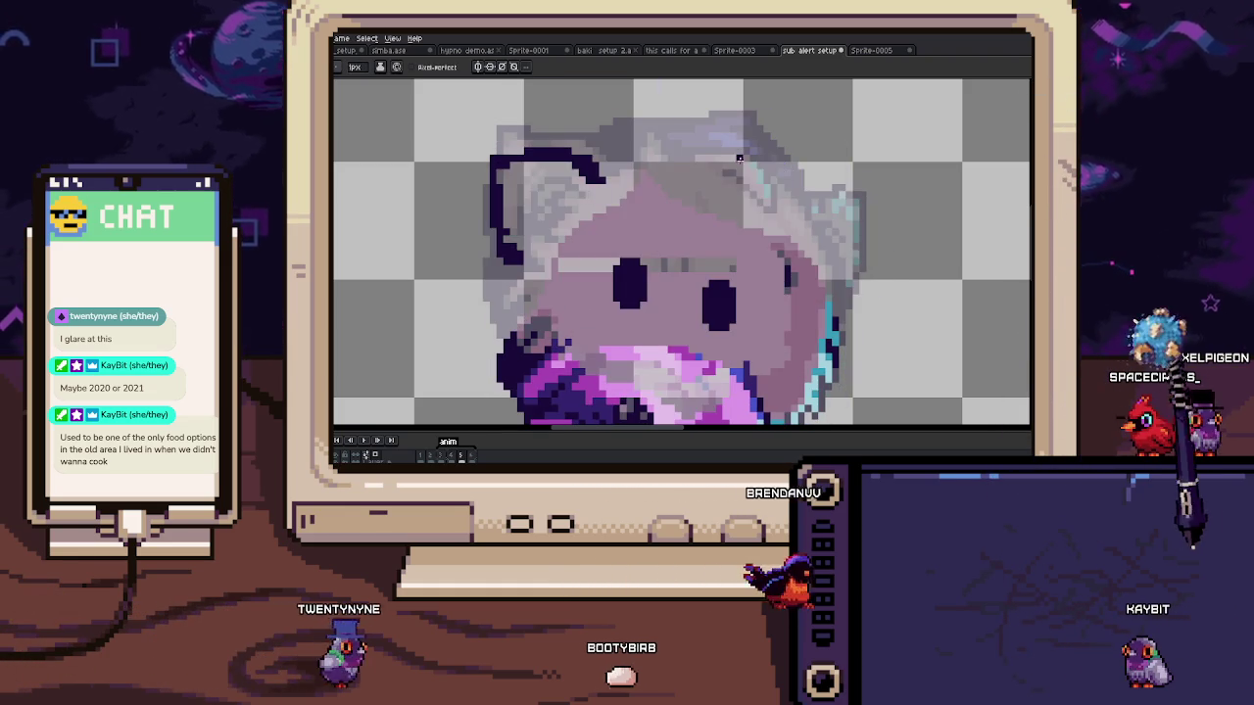
{"action": "left_click_drag", "start_coordinate": [698, 144], "coordinate": [768, 182]}
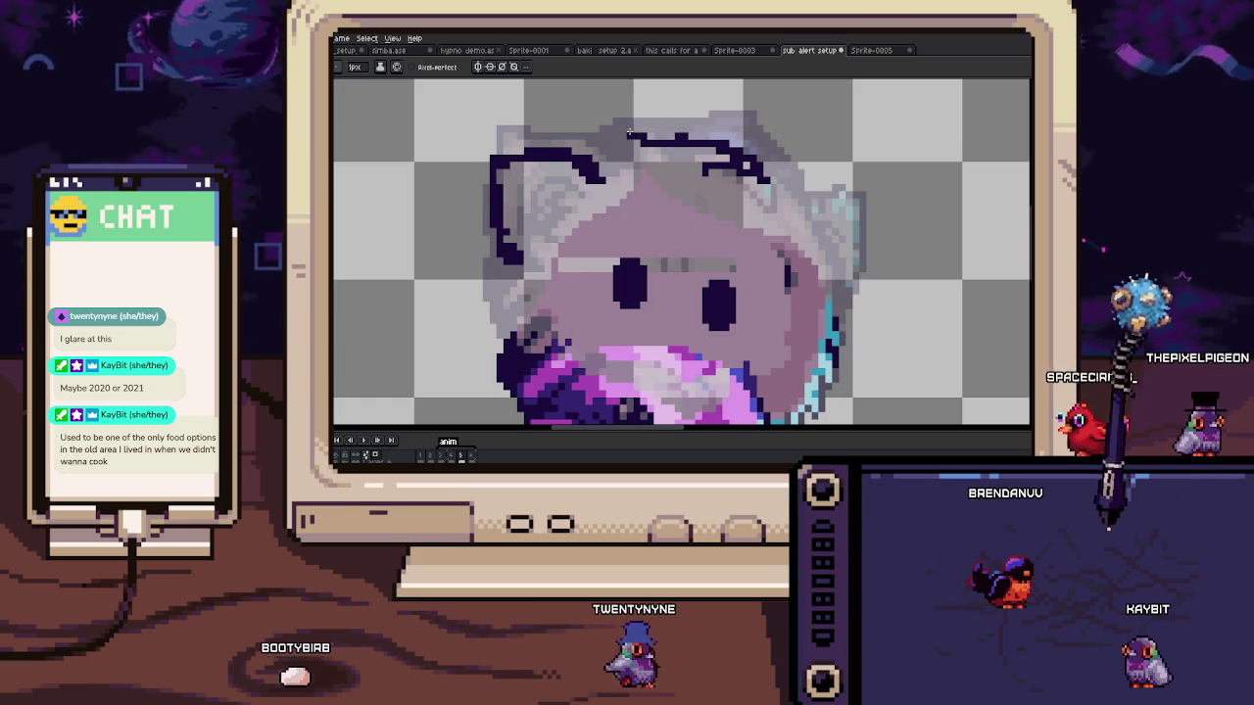
{"action": "left_click_drag", "start_coordinate": [600, 172], "coordinate": [615, 179]}
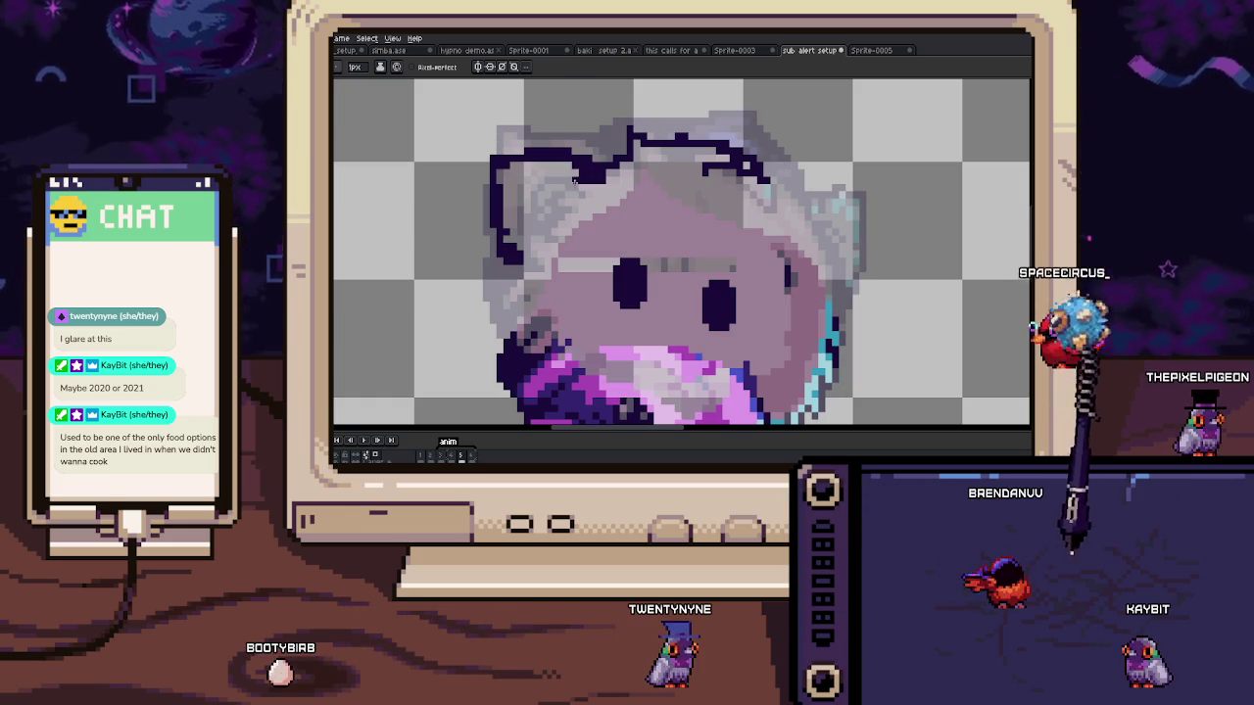
Step: Draw a dark line across the face under the eyes, then zoom out to the whole sprite
{"action": "scroll", "coordinate": [686, 255], "scroll_direction": "up", "scroll_amount": 2}
{"action": "scroll", "coordinate": [670, 314], "scroll_direction": "down", "scroll_amount": 2}
{"action": "scroll", "coordinate": [669, 315], "scroll_direction": "down", "scroll_amount": 2}
{"action": "left_click_drag", "start_coordinate": [584, 253], "coordinate": [619, 266]}
{"action": "key", "text": "i"}
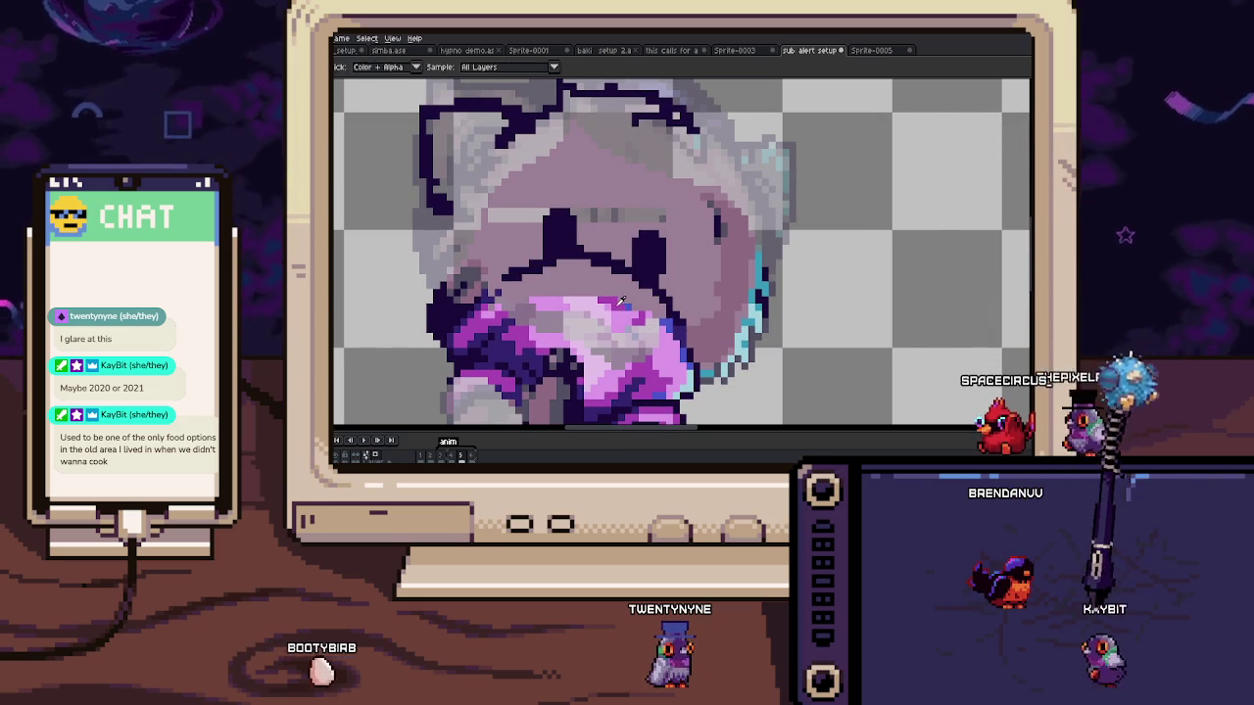
{"action": "key", "text": "space"}
{"action": "scroll", "coordinate": [626, 313], "scroll_direction": "down", "scroll_amount": 2}
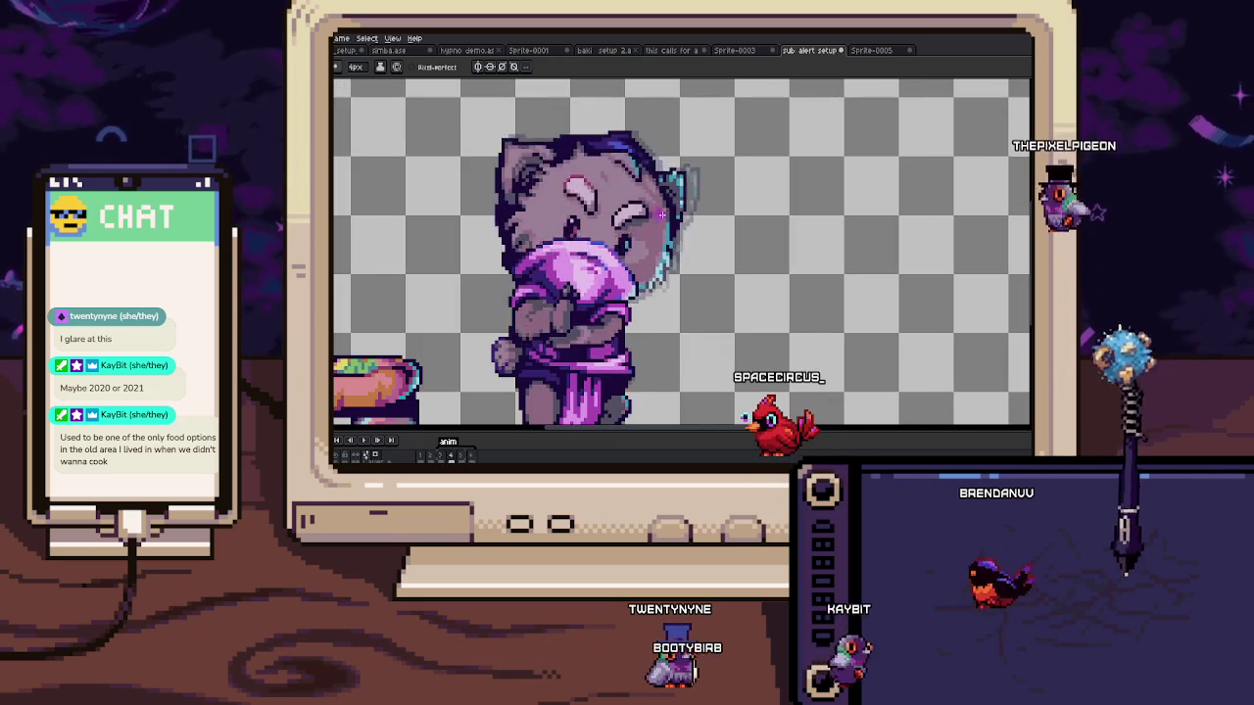
Step: Stop playback on frame 5 and move the cyan edge pixels beside the head
{"action": "scroll", "coordinate": [662, 162], "scroll_direction": "up", "scroll_amount": 5}
{"action": "key", "text": "Return"}
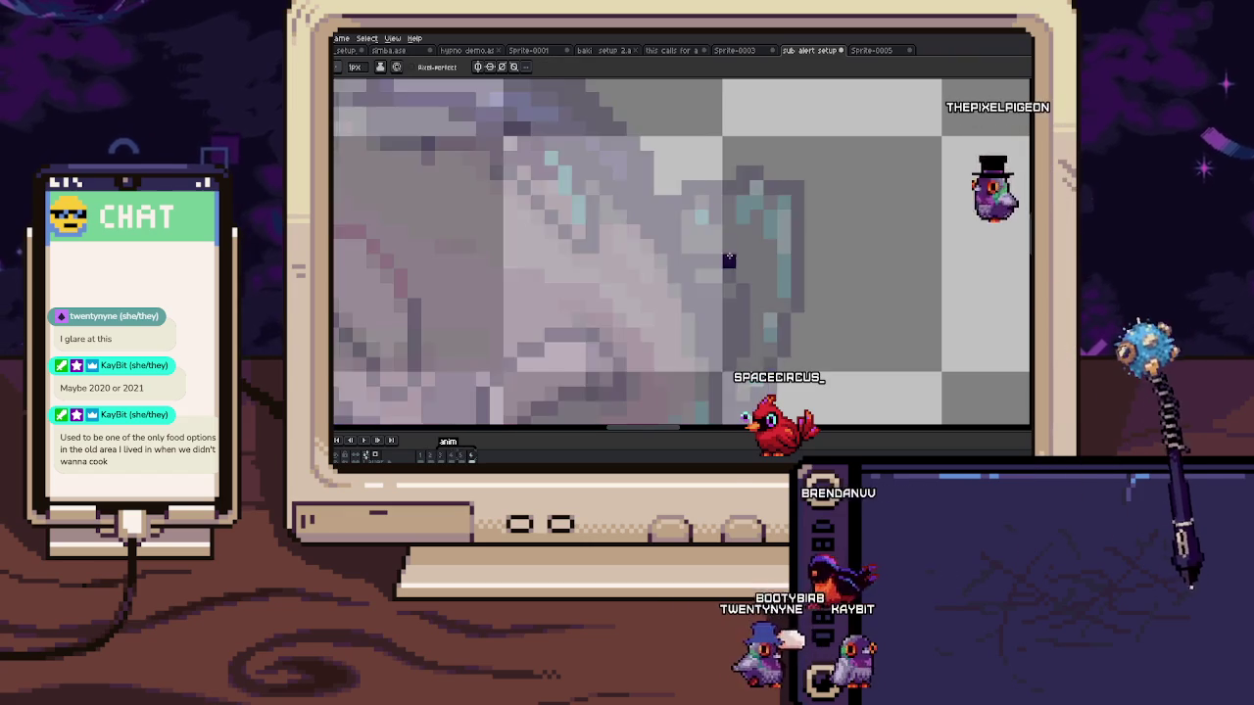
{"action": "key", "text": "Return"}
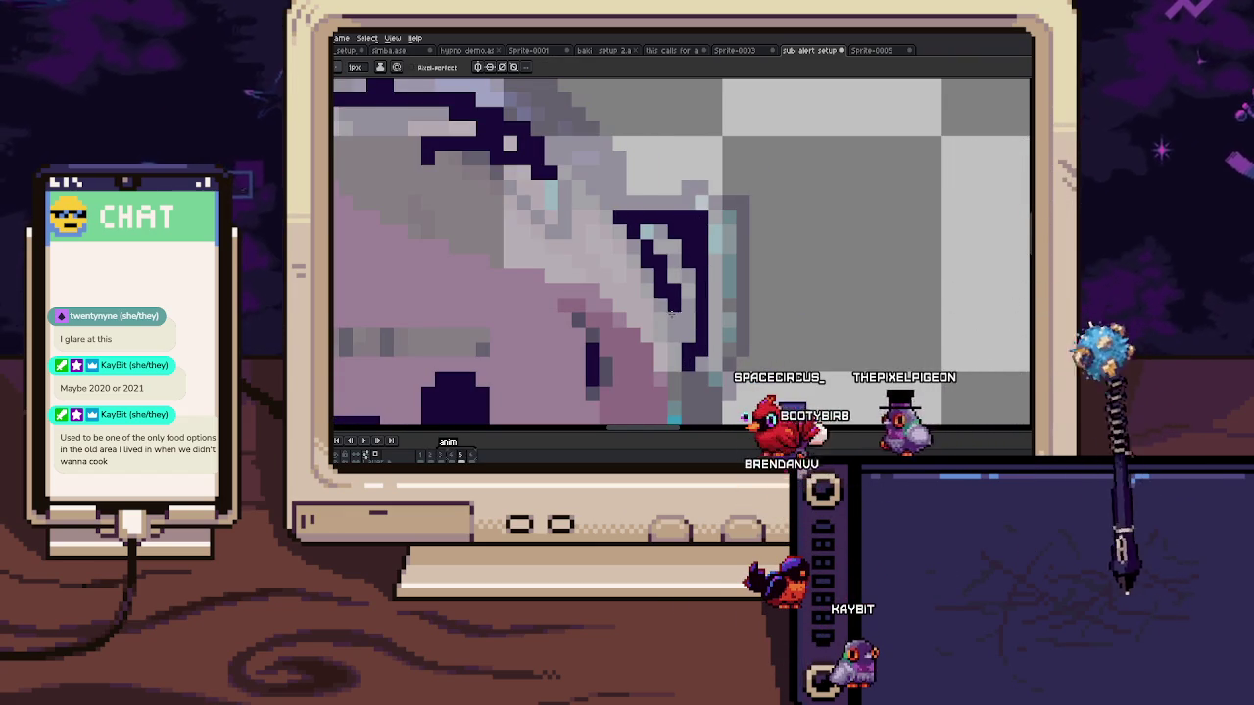
{"action": "left_click_drag", "start_coordinate": [657, 278], "coordinate": [676, 284]}
{"action": "scroll", "coordinate": [649, 276], "scroll_direction": "down", "scroll_amount": 2}
{"action": "scroll", "coordinate": [647, 275], "scroll_direction": "down", "scroll_amount": 2}
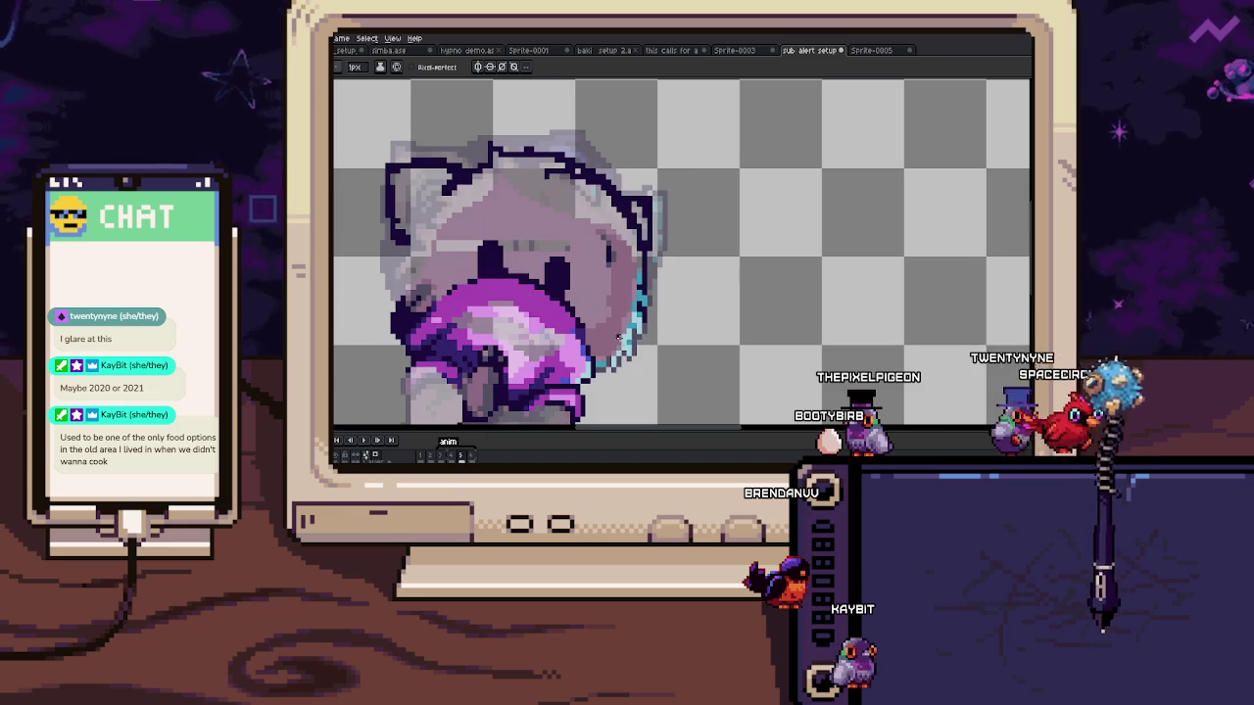
{"action": "left_click_drag", "start_coordinate": [622, 276], "coordinate": [654, 333]}
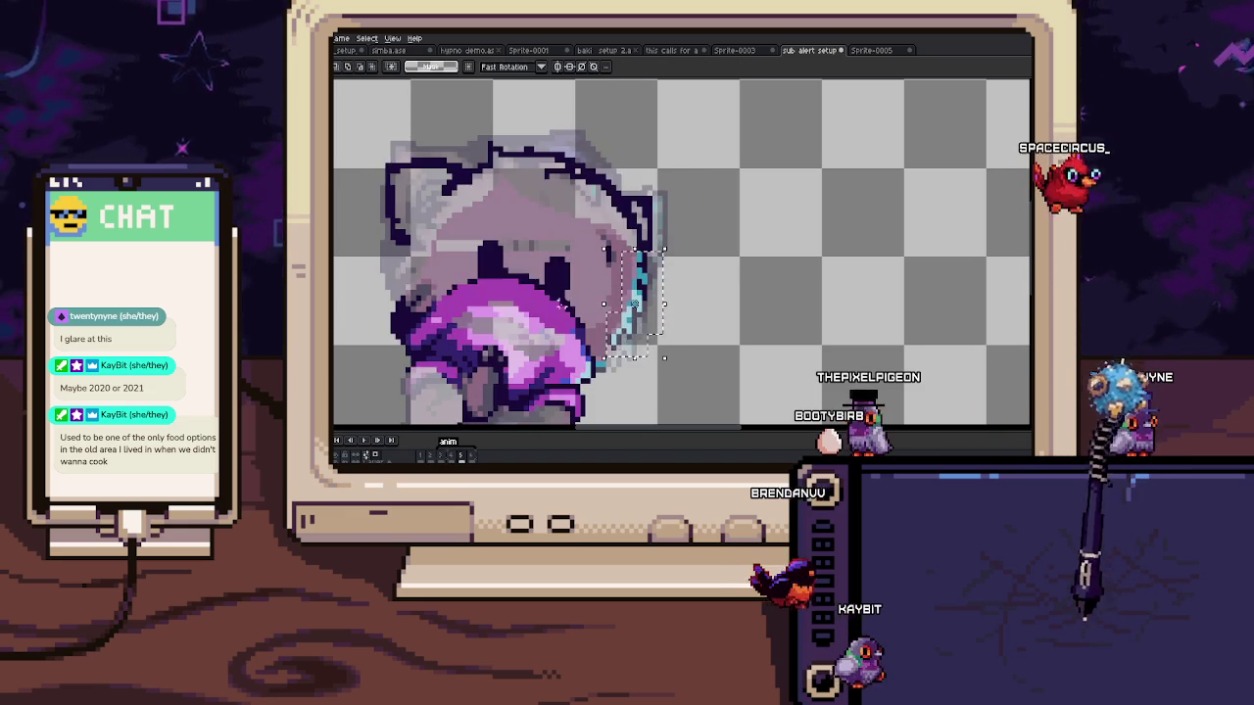
Step: Draw a dark purple diagonal outline on the head and replay the animation to check it
{"action": "scroll", "coordinate": [947, 342], "scroll_direction": "up", "scroll_amount": 2}
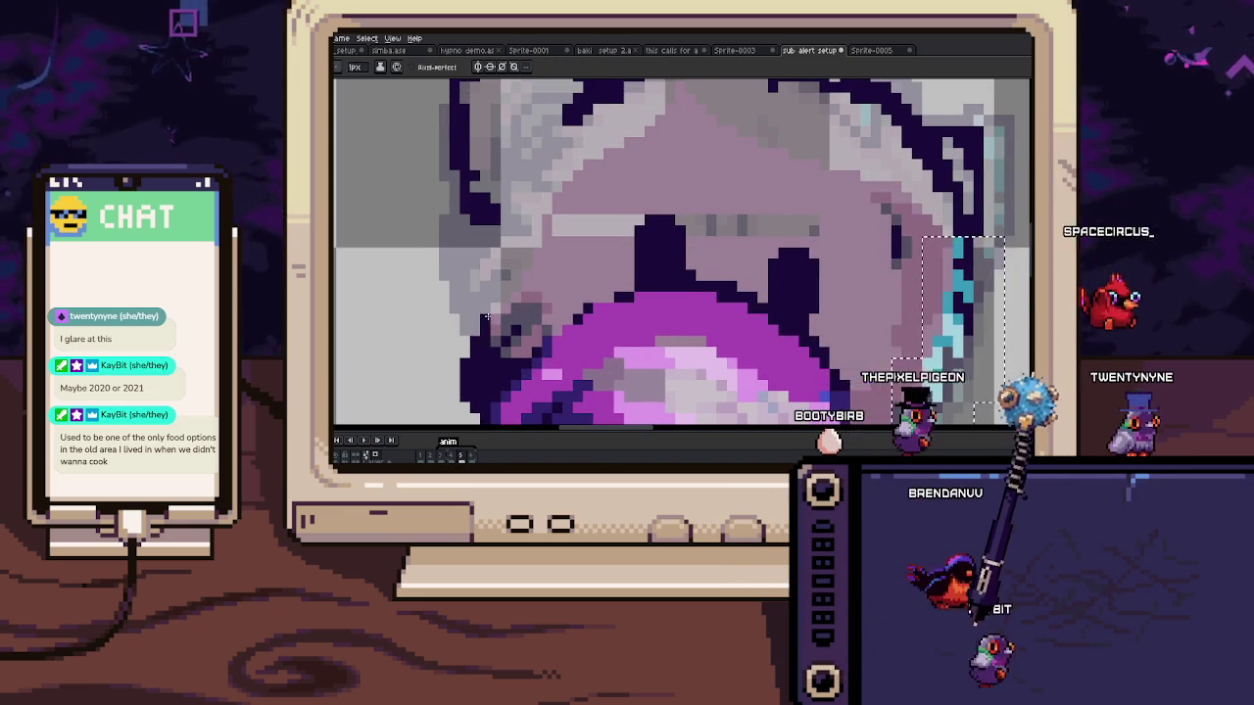
{"action": "key", "text": "b"}
{"action": "scroll", "coordinate": [511, 279], "scroll_direction": "up", "scroll_amount": 2}
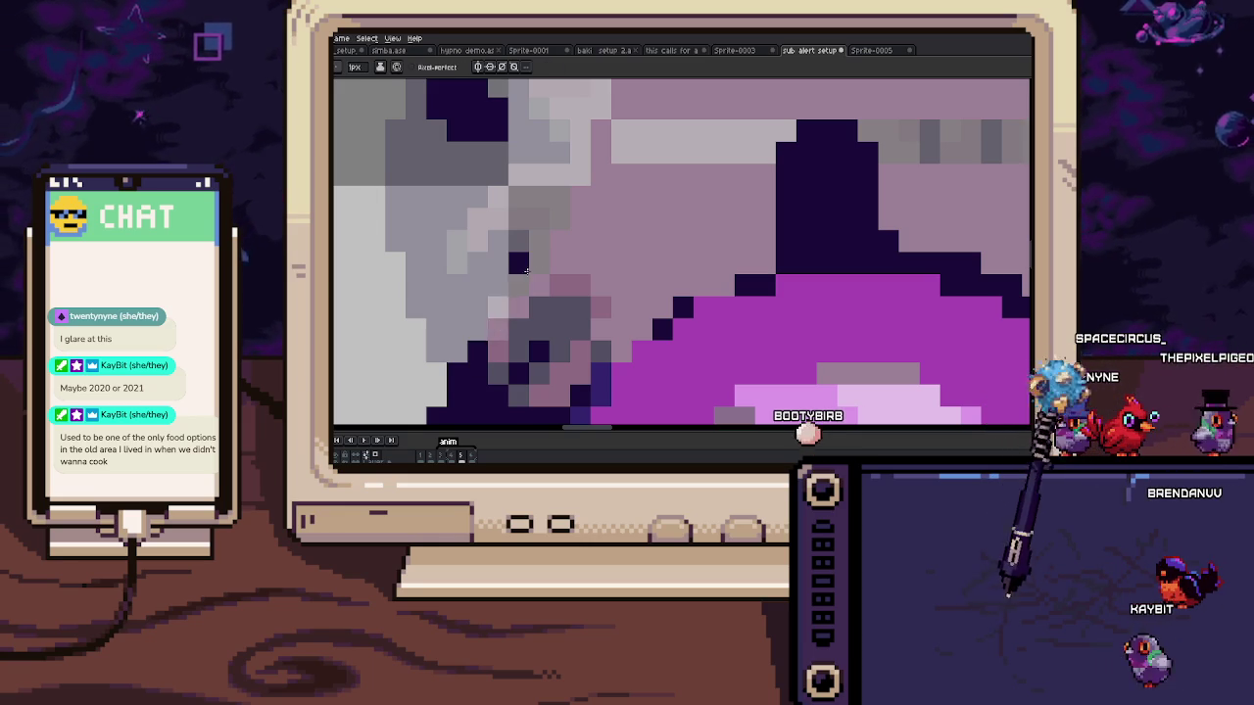
{"action": "left_click_drag", "start_coordinate": [476, 321], "coordinate": [476, 261]}
{"action": "left_click_drag", "start_coordinate": [516, 216], "coordinate": [511, 303]}
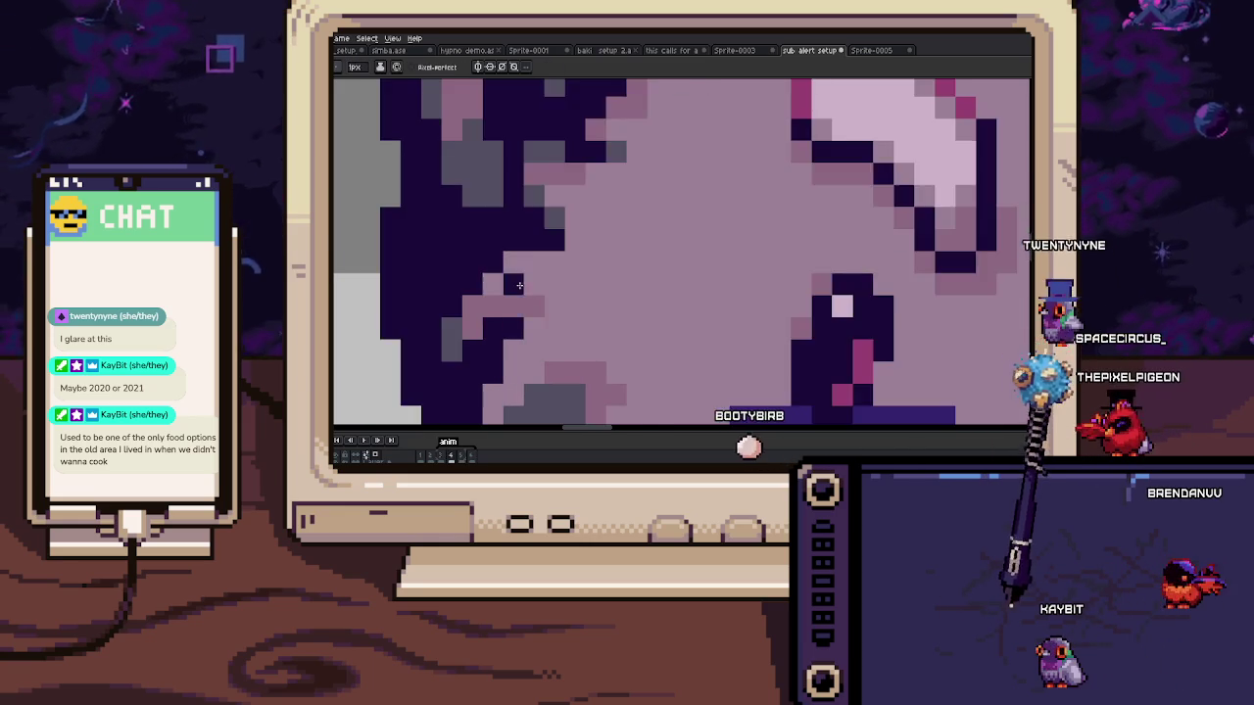
{"action": "key", "text": "Return"}
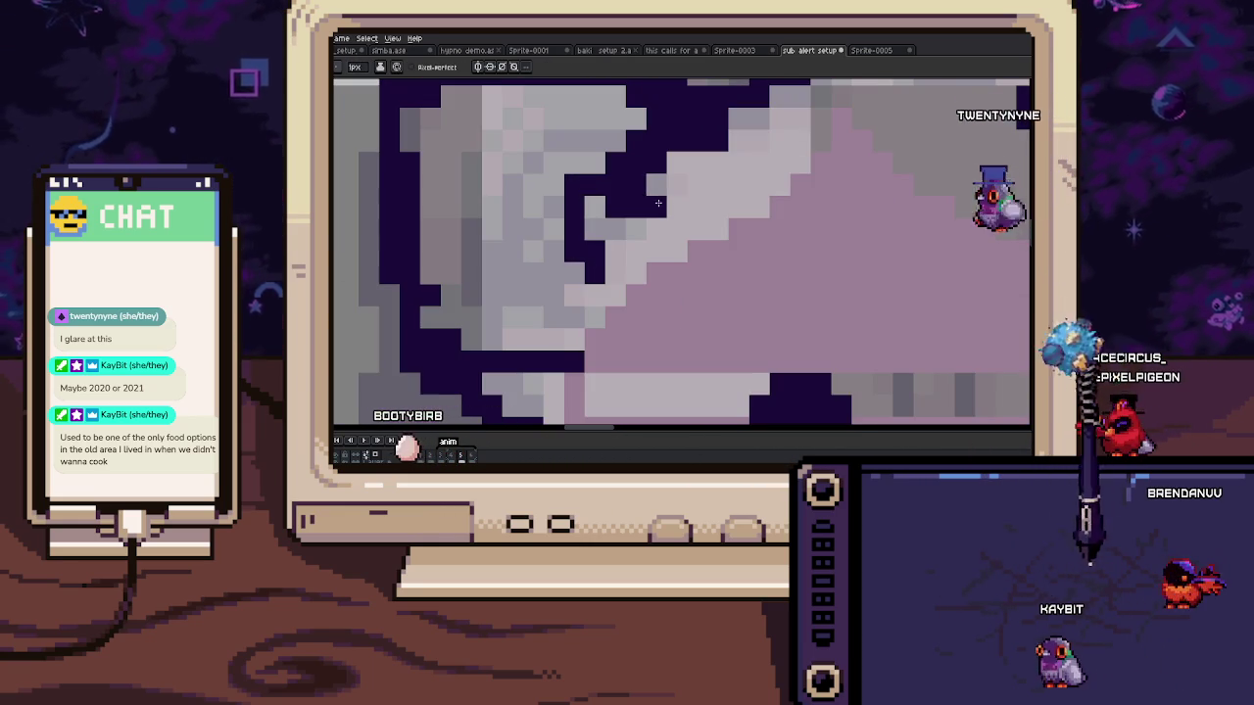
{"action": "scroll", "coordinate": [550, 281], "scroll_direction": "down", "scroll_amount": 3}
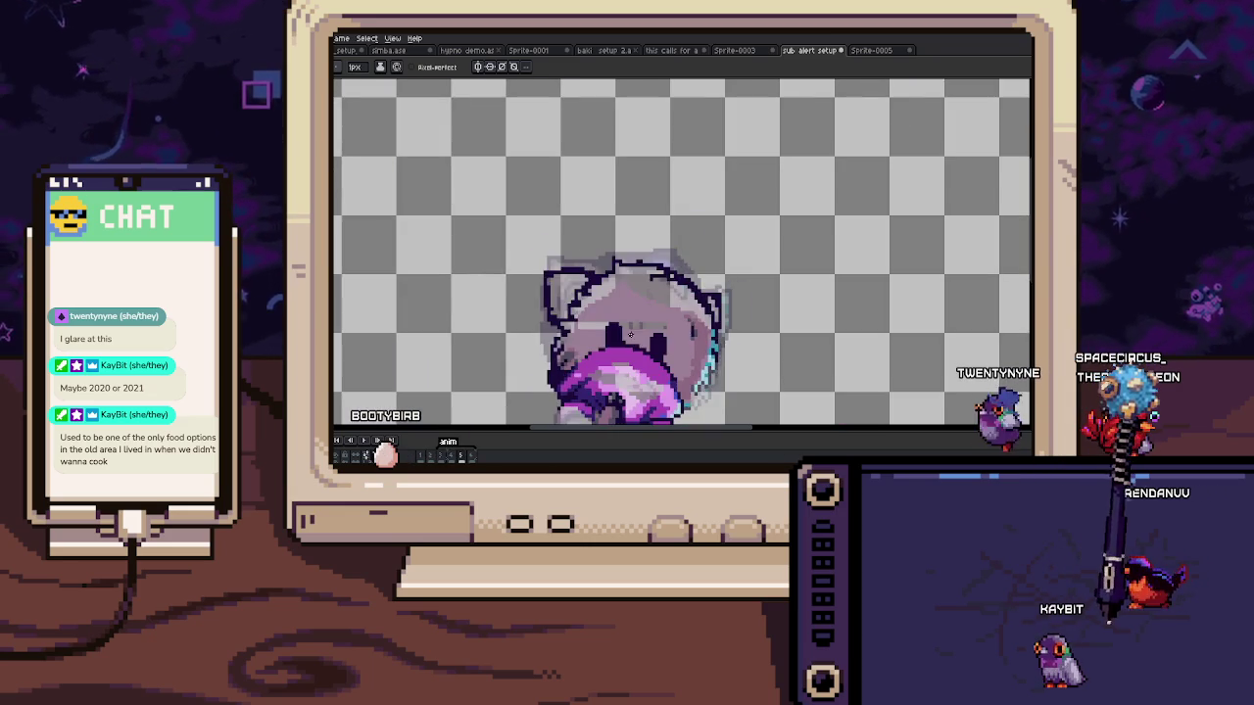
Step: Select the whole cat sprite, reposition it, and drop the selection
{"action": "key", "text": "b"}
{"action": "left_click_drag", "start_coordinate": [505, 154], "coordinate": [742, 297]}
{"action": "key", "text": "ctrl+d"}
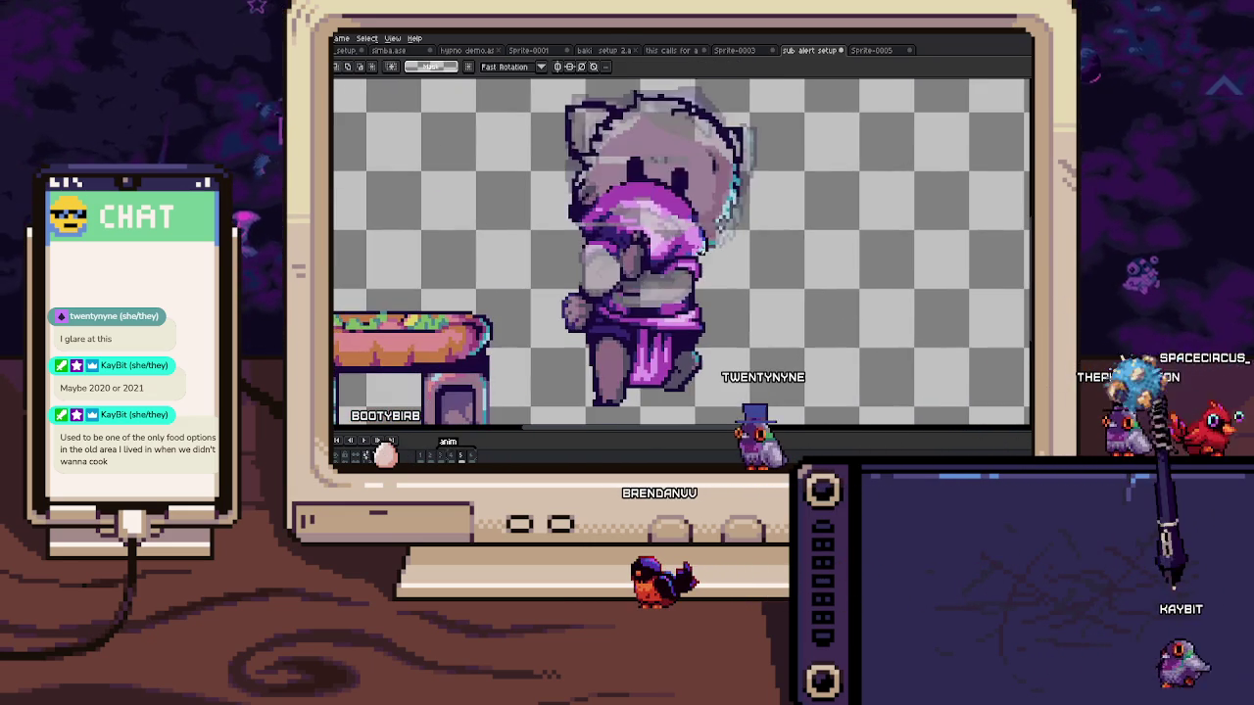
Step: Sample the sleeve pink and extend the pink band two pixels to the left
{"action": "scroll", "coordinate": [561, 253], "scroll_direction": "up", "scroll_amount": 3}
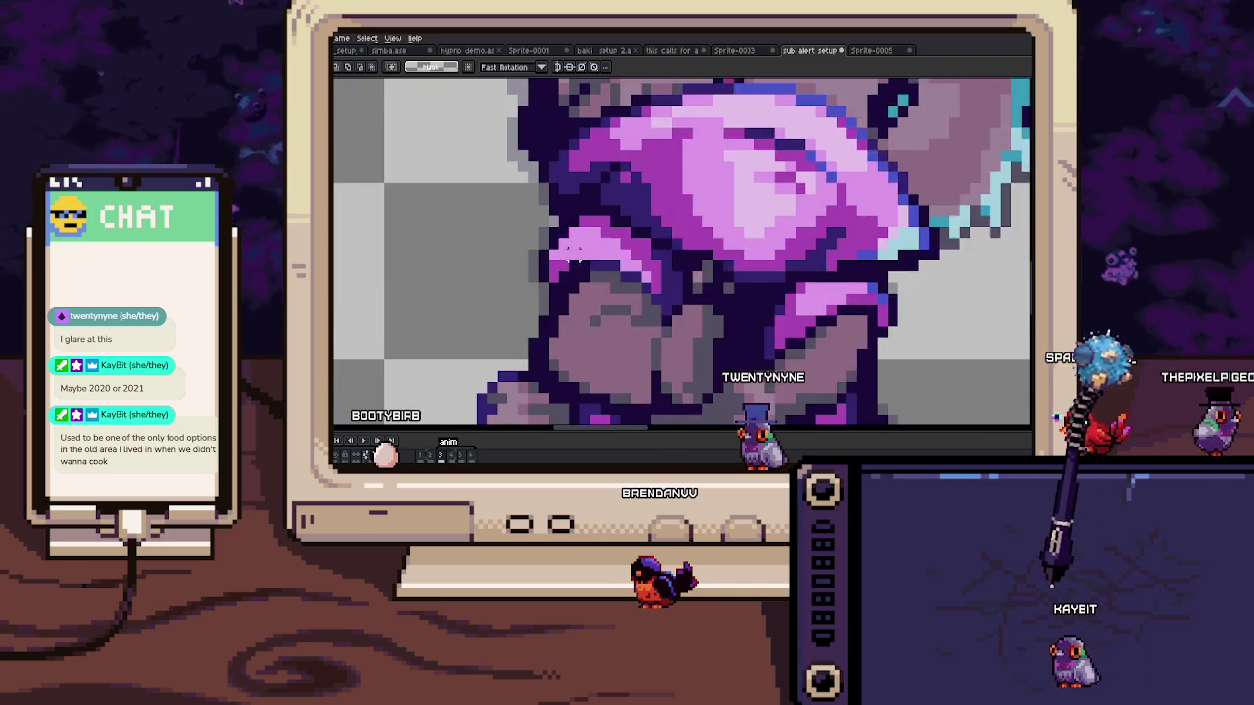
{"action": "key", "text": "b"}
{"action": "scroll", "coordinate": [566, 205], "scroll_direction": "up", "scroll_amount": 2}
{"action": "left_click", "coordinate": [591, 257], "text": "alt"}
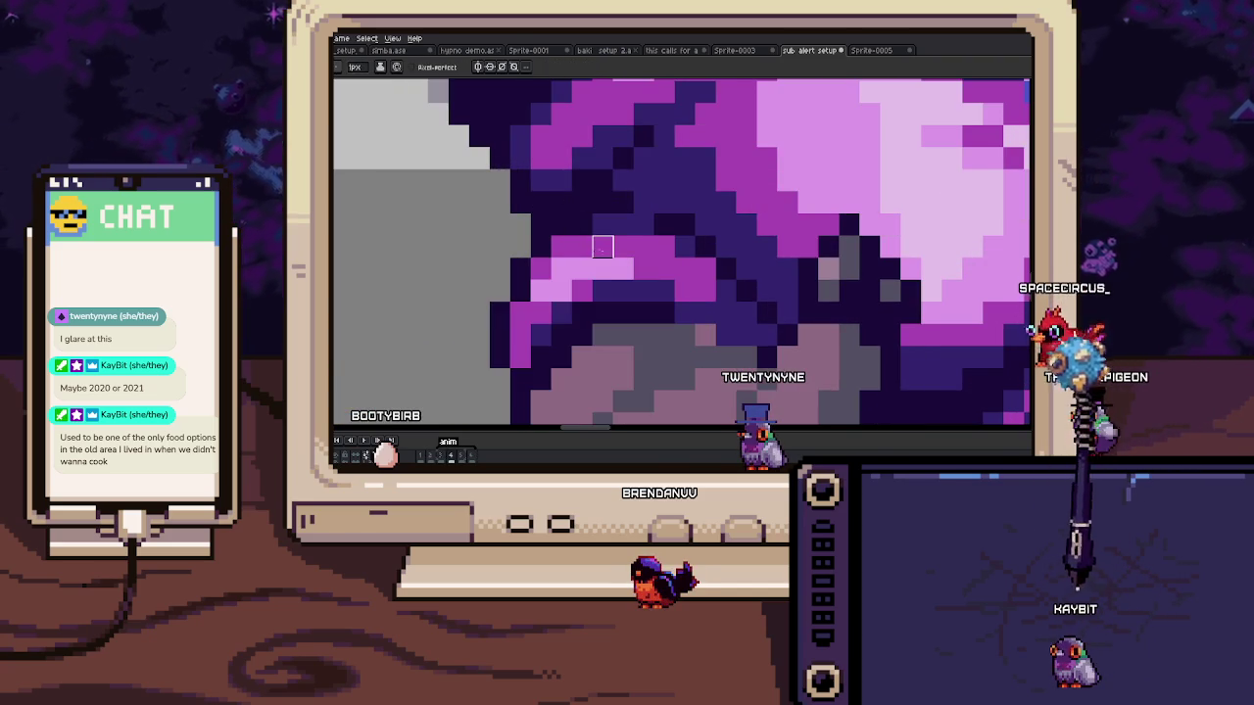
{"action": "left_click_drag", "start_coordinate": [456, 268], "coordinate": [538, 239]}
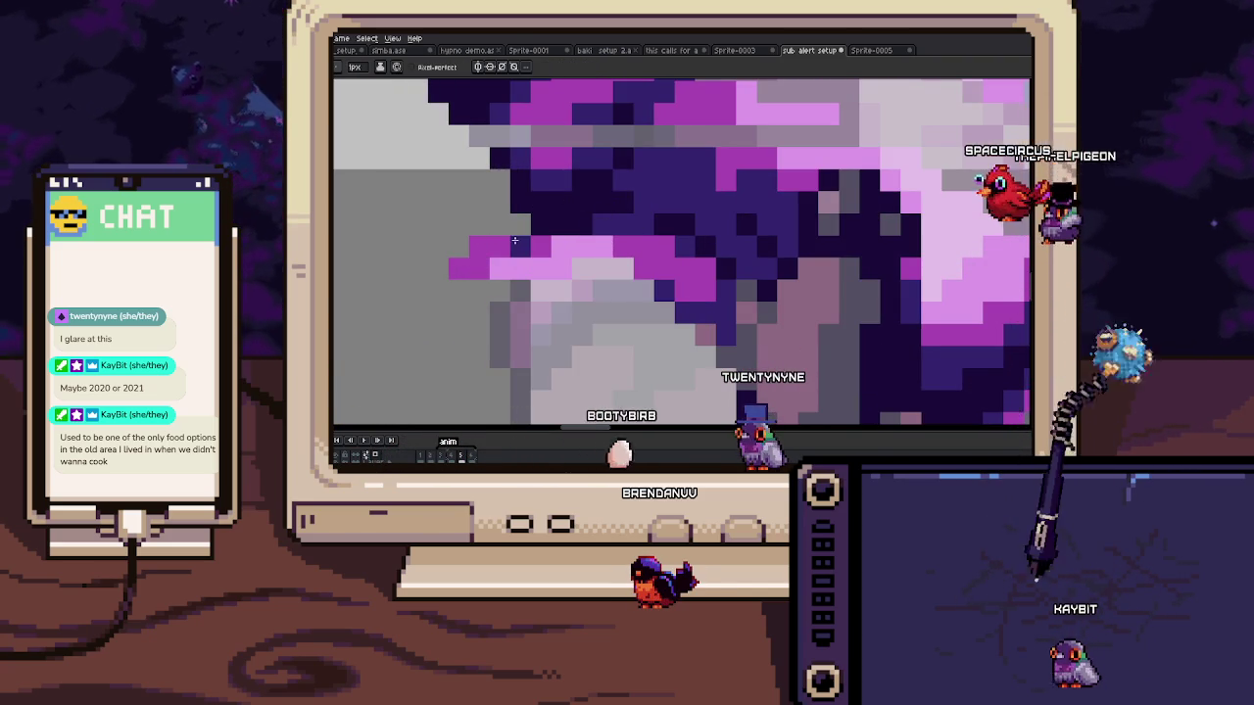
{"action": "scroll", "coordinate": [582, 226], "scroll_direction": "down", "scroll_amount": 5}
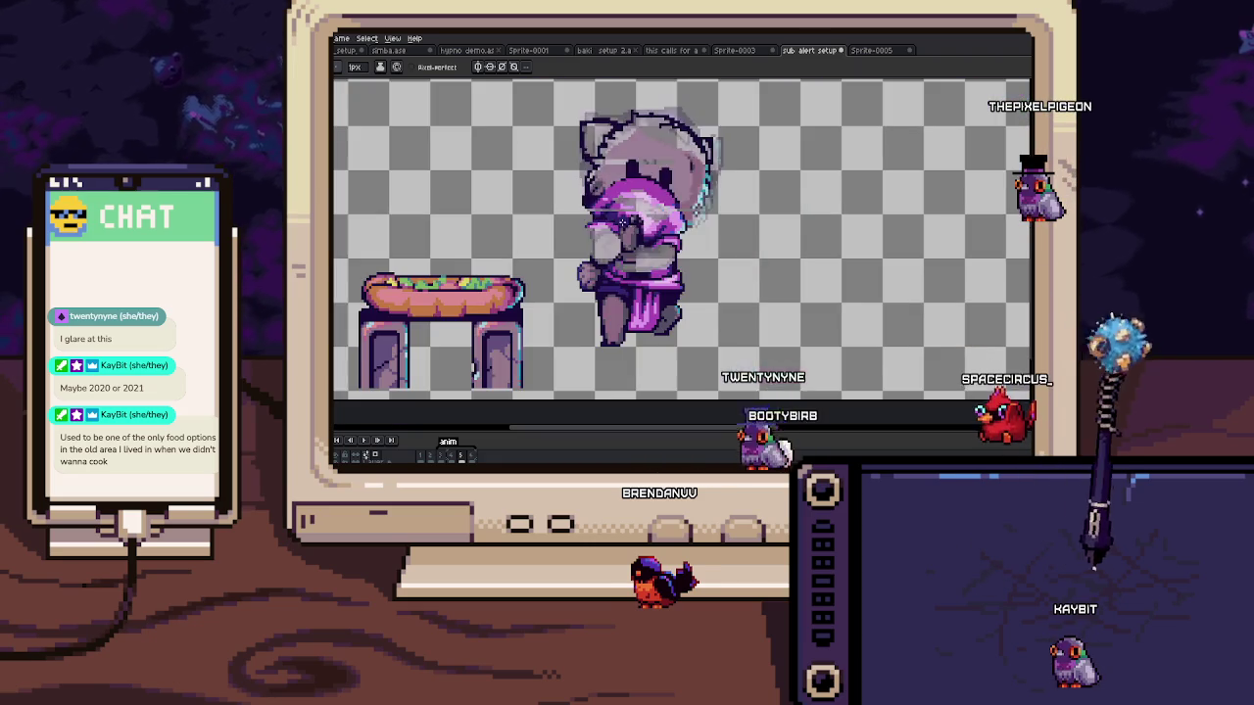
Step: Sample a colour from beside the paw, switching between eyedropper, pencil and a 4px brush
{"action": "scroll", "coordinate": [601, 222], "scroll_direction": "up", "scroll_amount": 5}
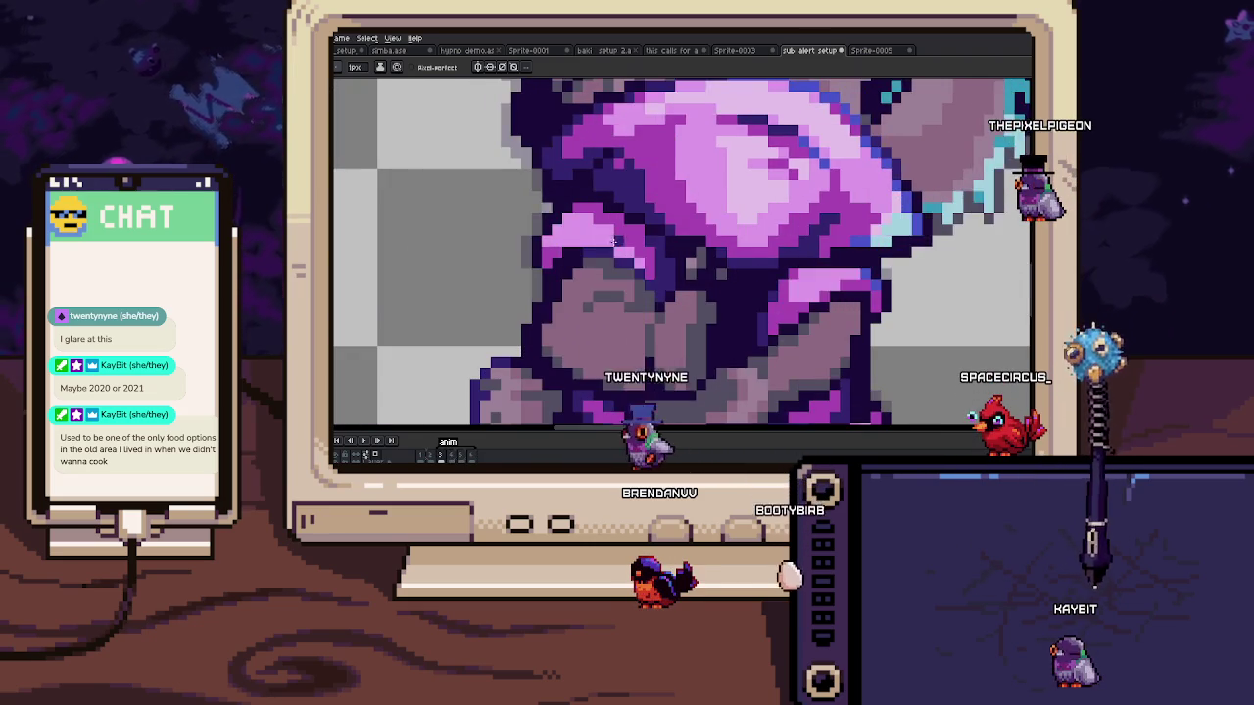
{"action": "scroll", "coordinate": [591, 284], "scroll_direction": "up", "scroll_amount": 1}
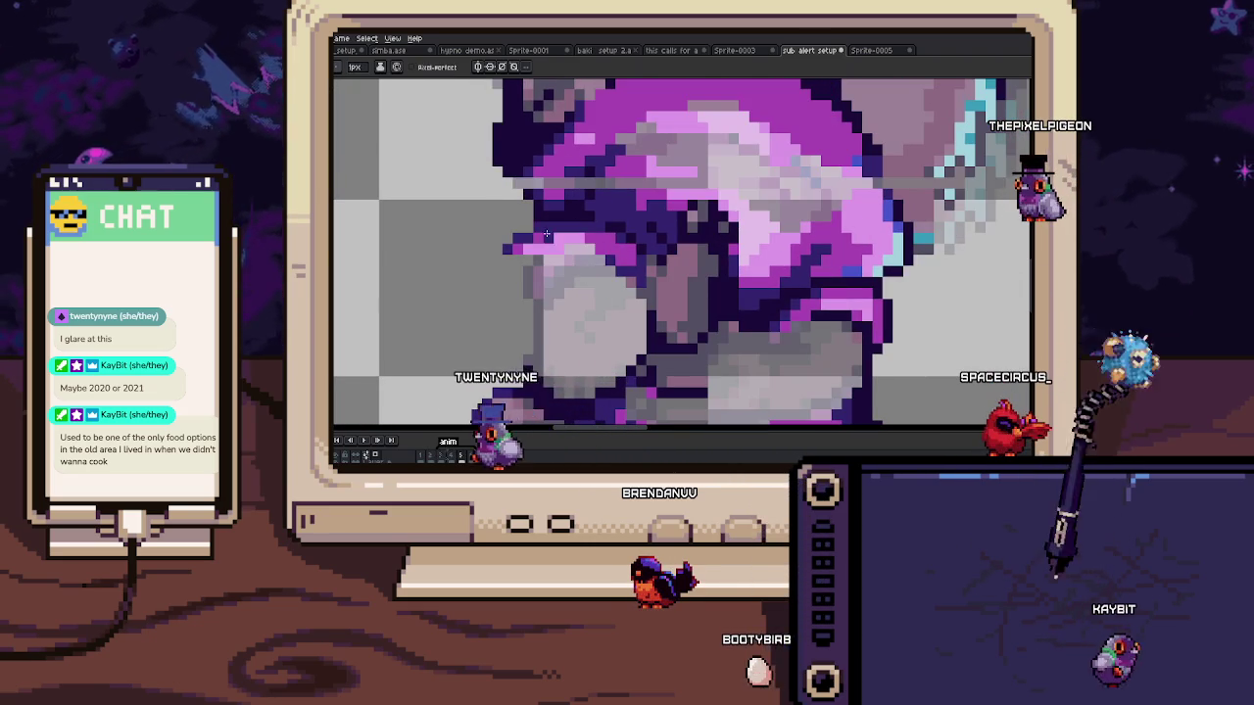
{"action": "scroll", "coordinate": [635, 256], "scroll_direction": "down", "scroll_amount": 3}
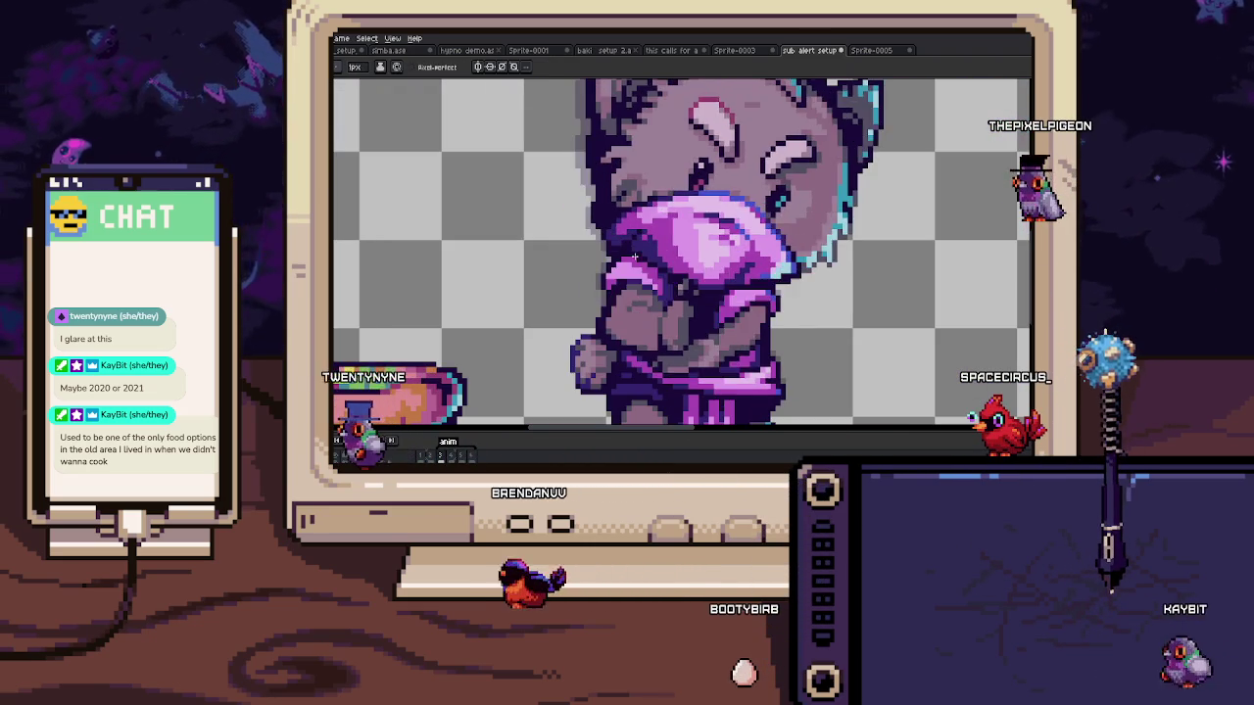
{"action": "scroll", "coordinate": [656, 288], "scroll_direction": "up", "scroll_amount": 3}
{"action": "key", "text": "i"}
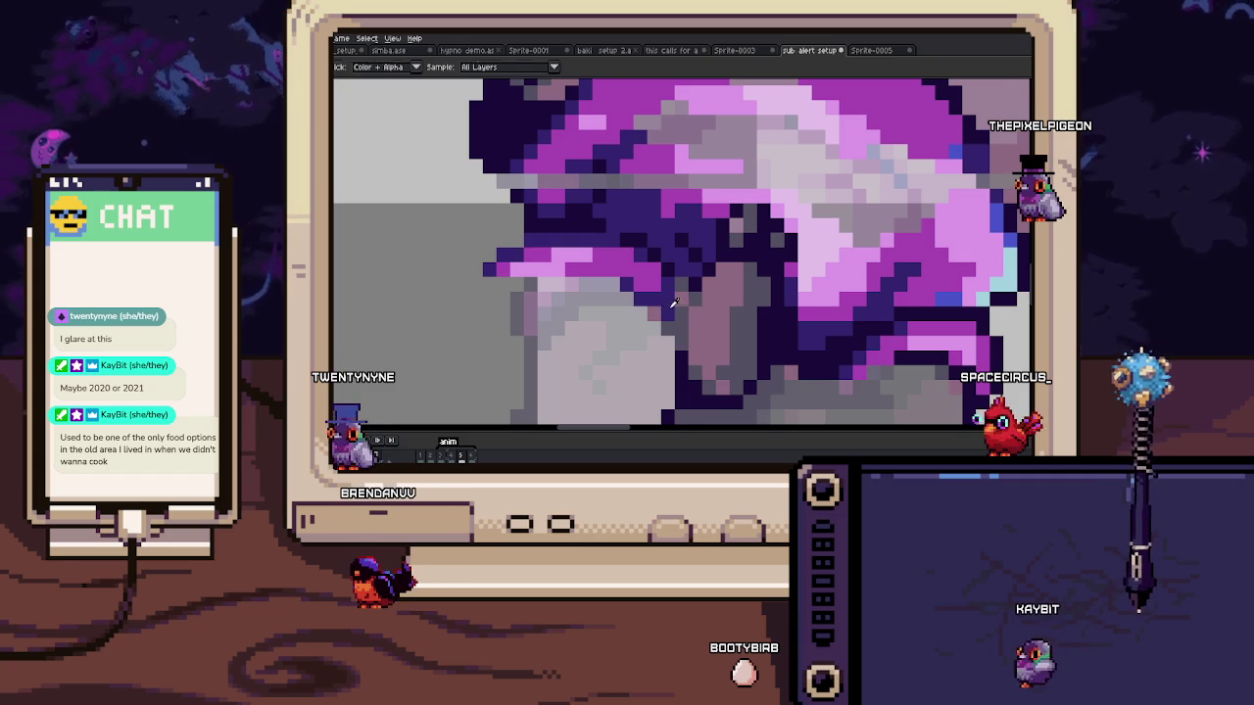
{"action": "key", "text": "b"}
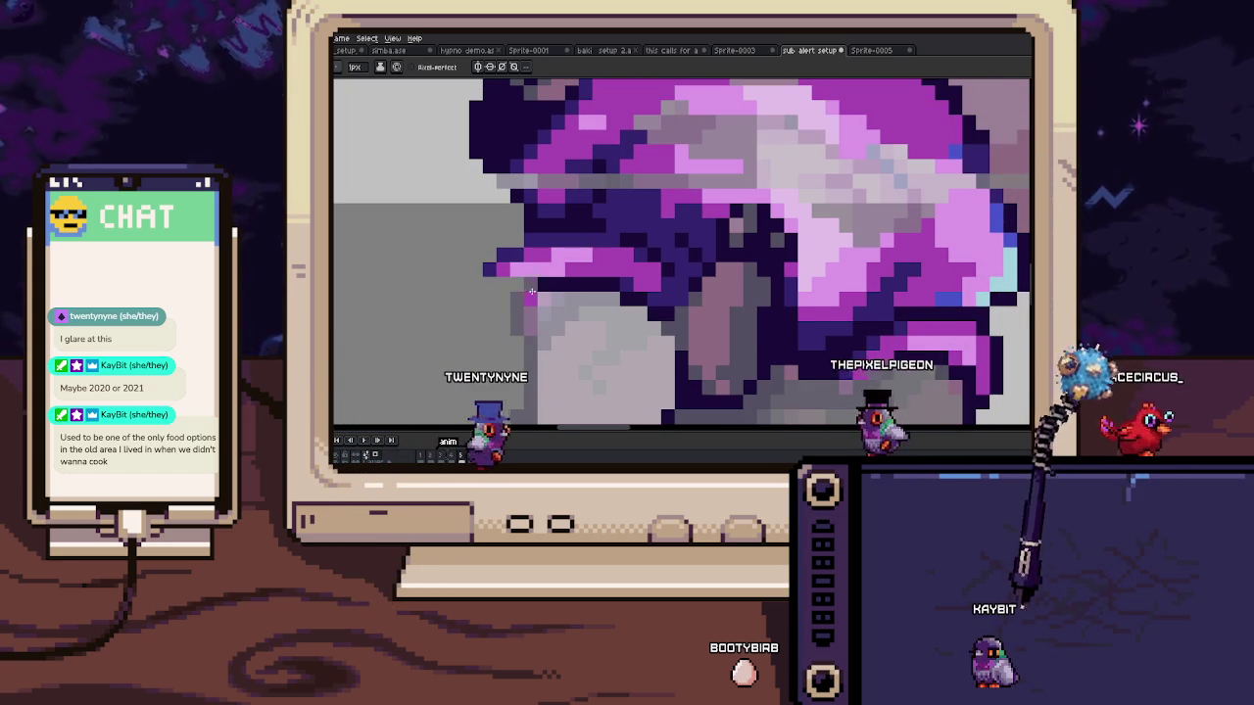
{"action": "key", "text": "e"}
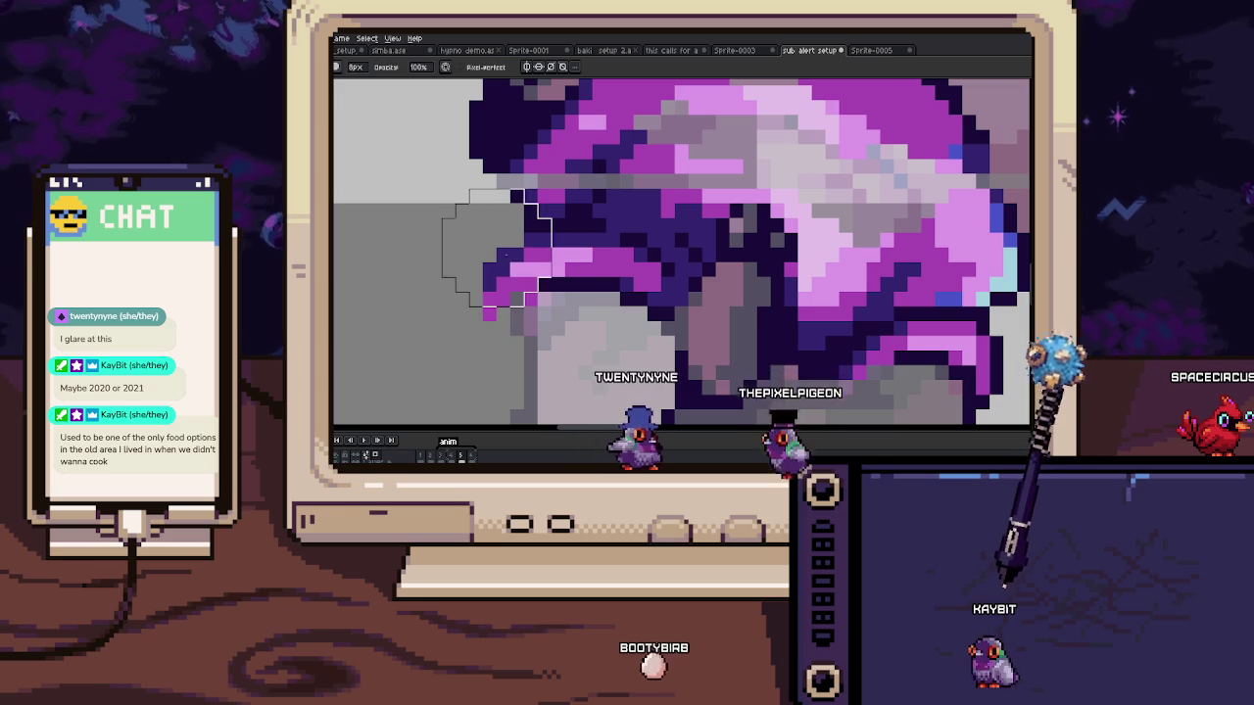
{"action": "key", "text": "i"}
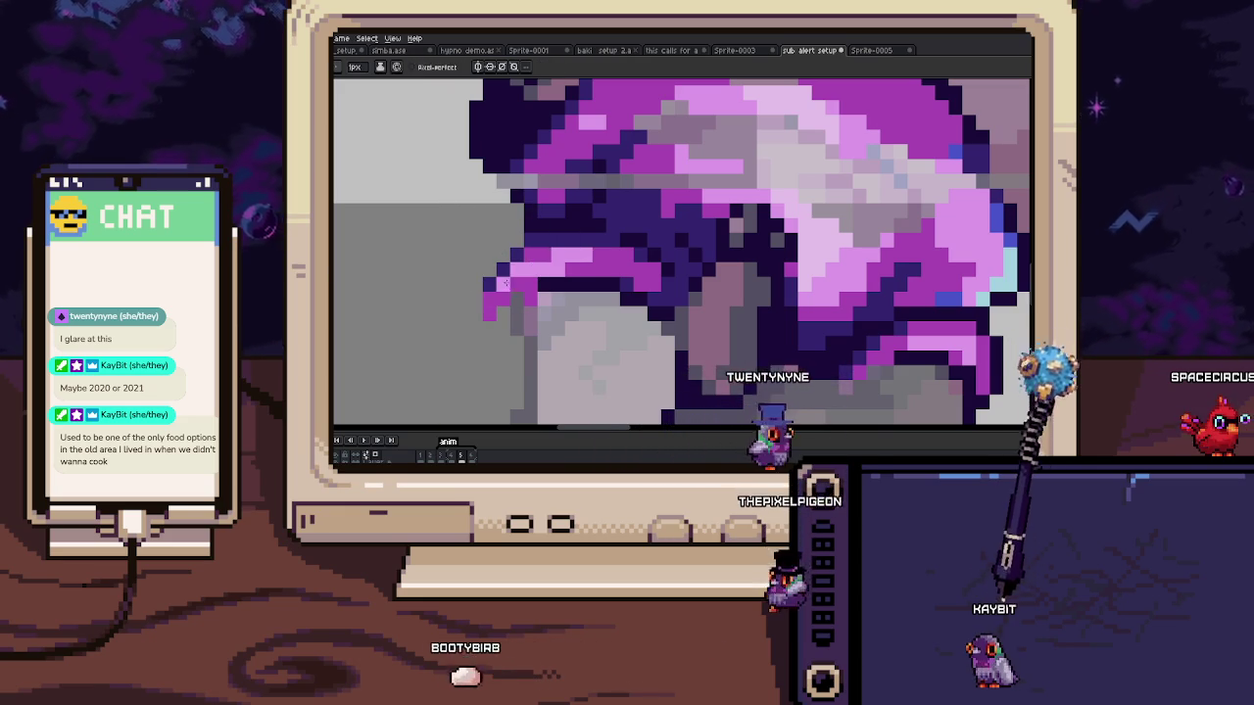
{"action": "left_click", "coordinate": [534, 283]}
{"action": "key", "text": "b"}
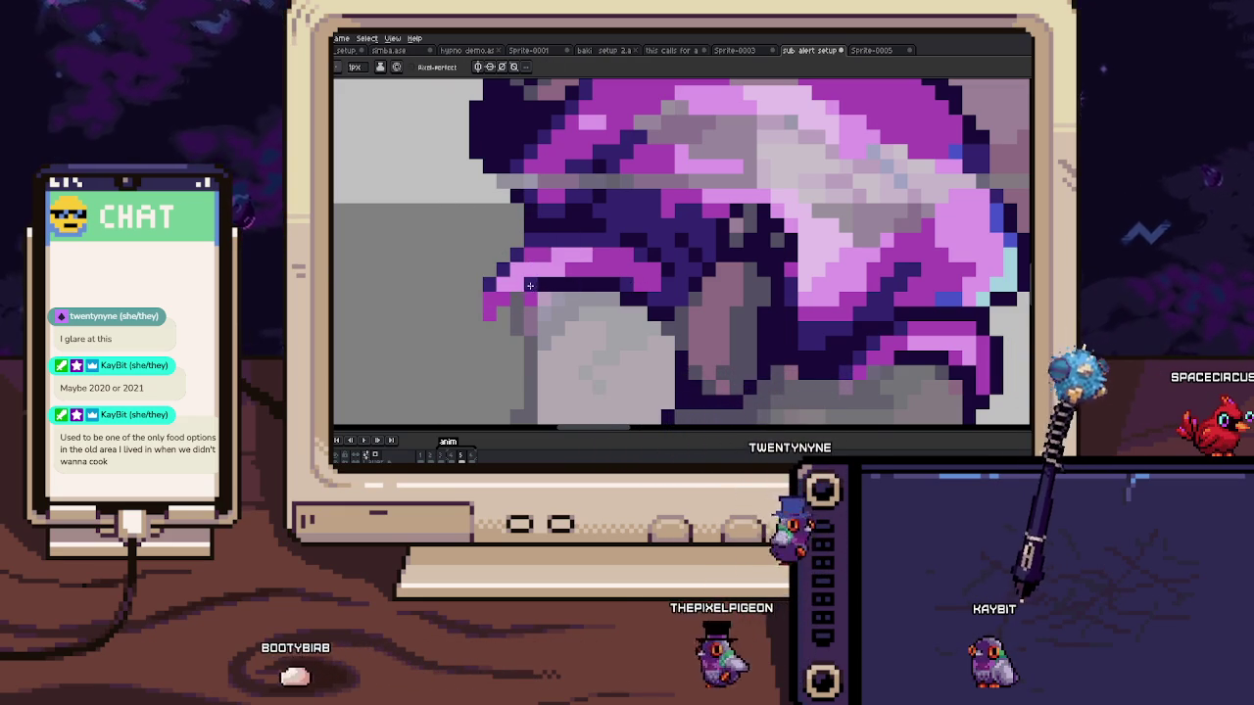
Step: Sample the paw grey, redraw the dark and light grey paw patches, and add a mauve highlight
{"action": "scroll", "coordinate": [527, 295], "scroll_direction": "up", "scroll_amount": 2}
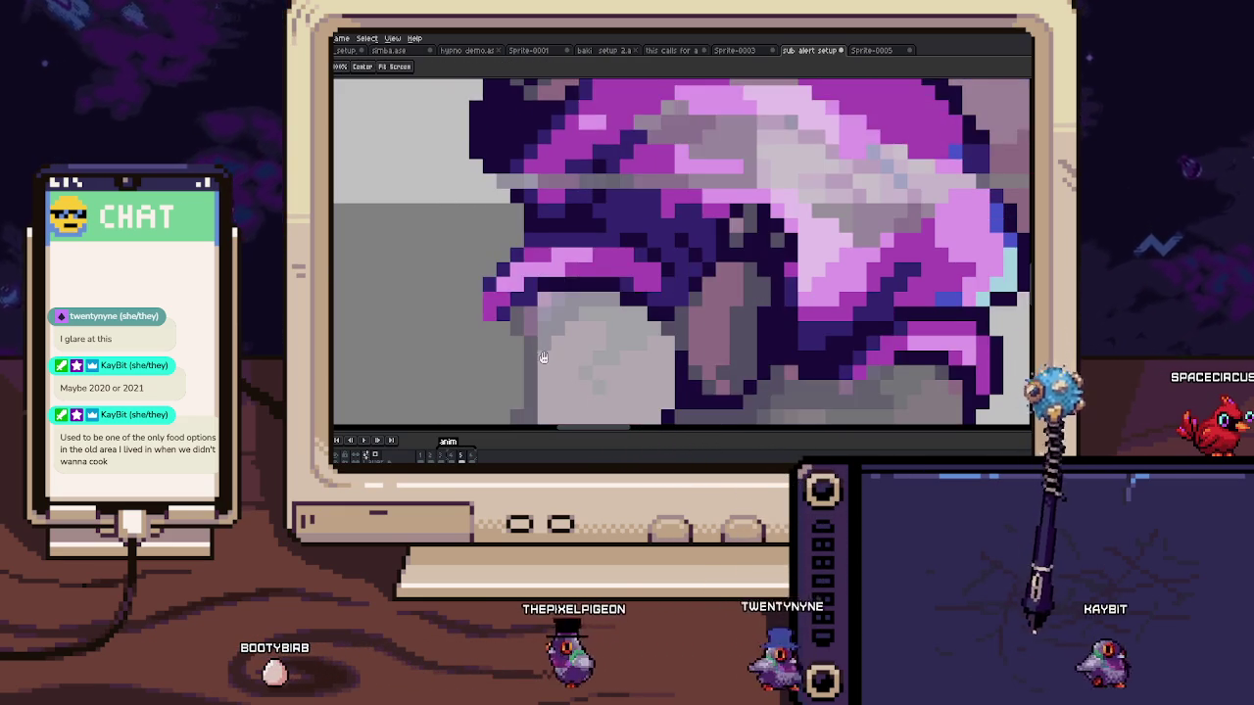
{"action": "scroll", "coordinate": [686, 289], "scroll_direction": "down", "scroll_amount": 2}
{"action": "key", "text": "i"}
{"action": "left_click", "coordinate": [733, 288]}
{"action": "key", "text": "b"}
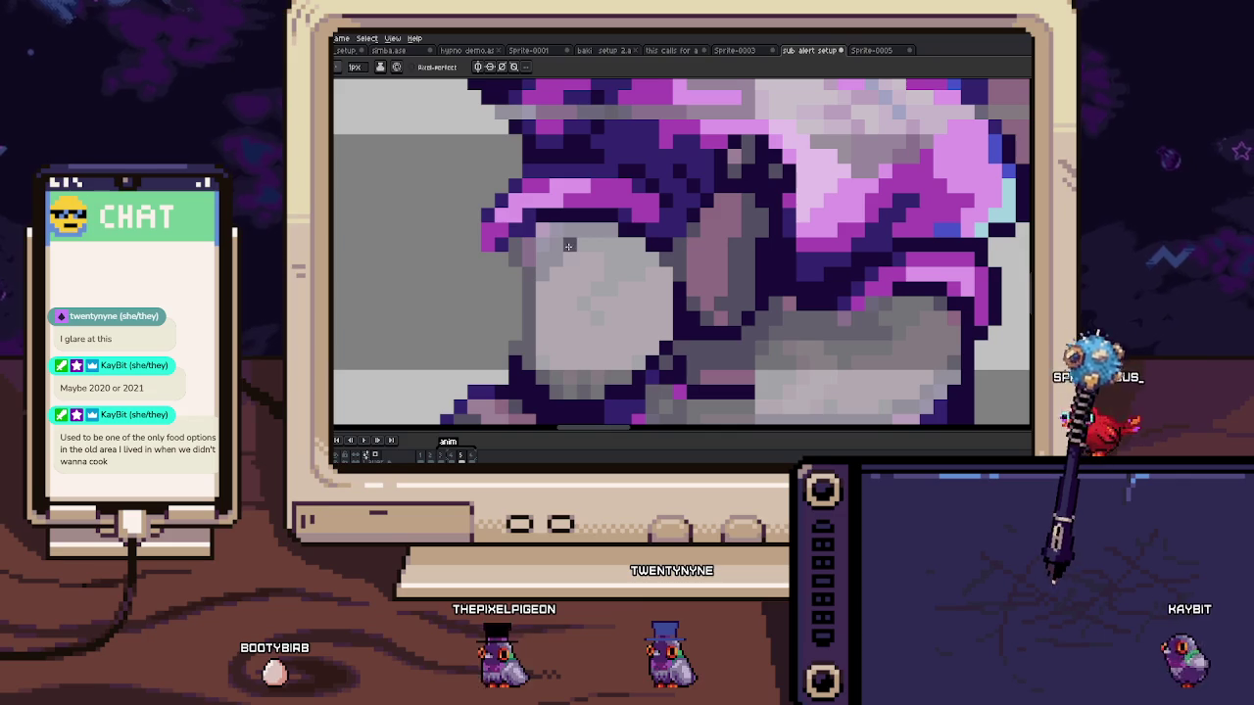
{"action": "left_click_drag", "start_coordinate": [542, 273], "coordinate": [558, 318]}
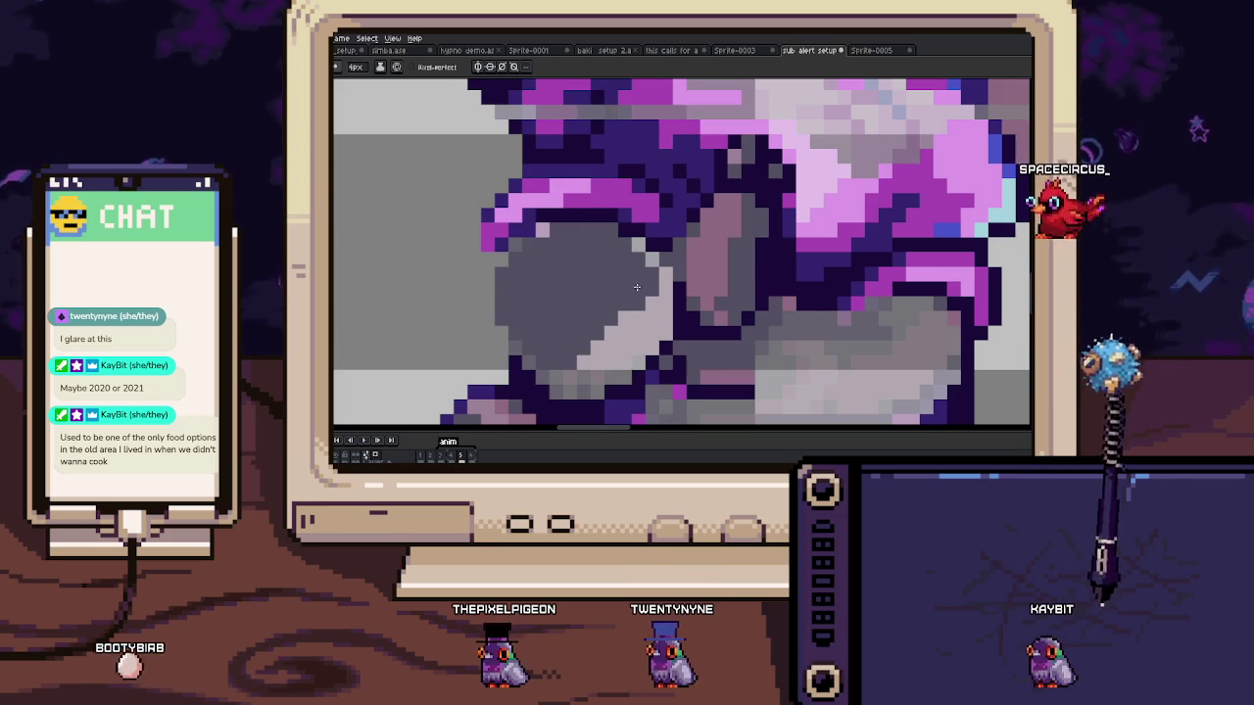
{"action": "left_click_drag", "start_coordinate": [654, 315], "coordinate": [586, 329]}
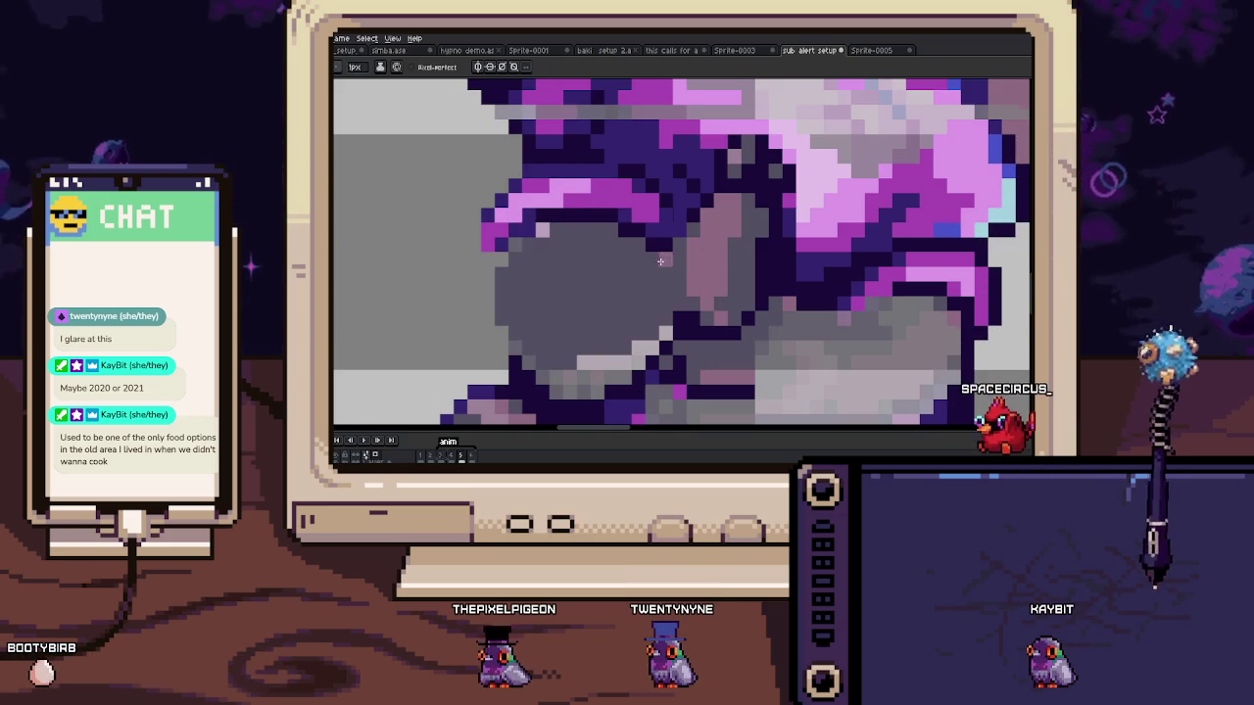
{"action": "left_click", "coordinate": [564, 247]}
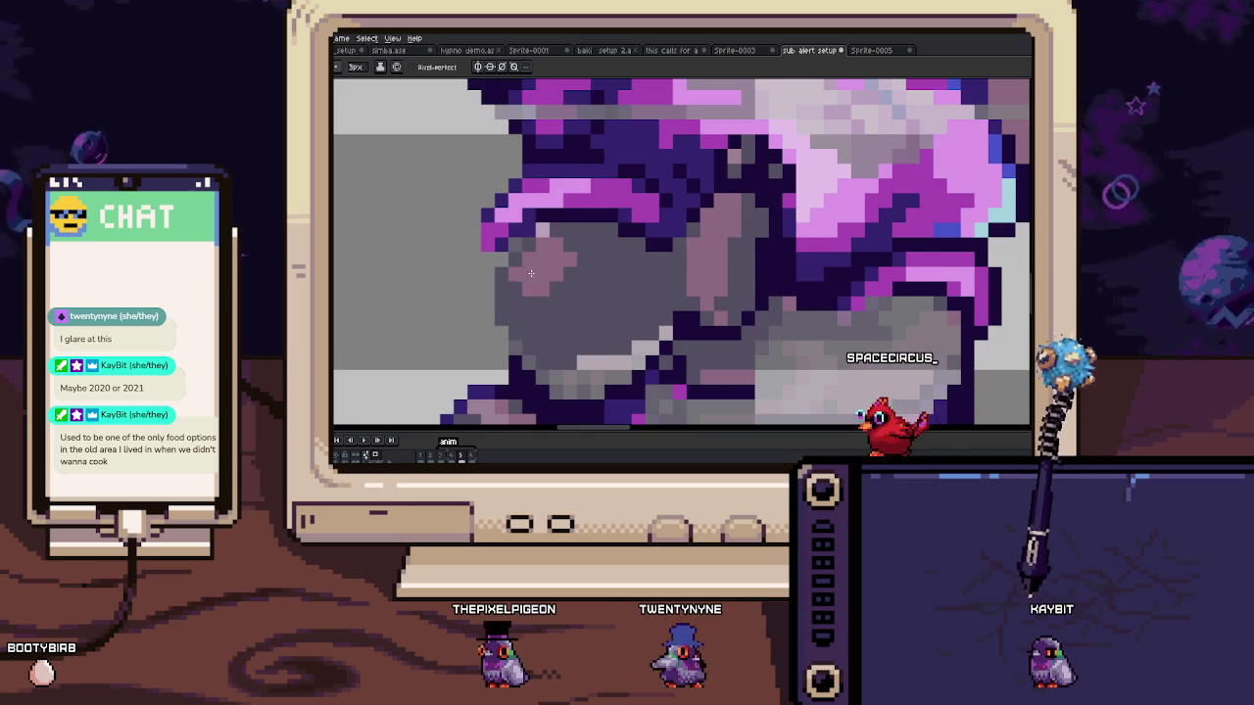
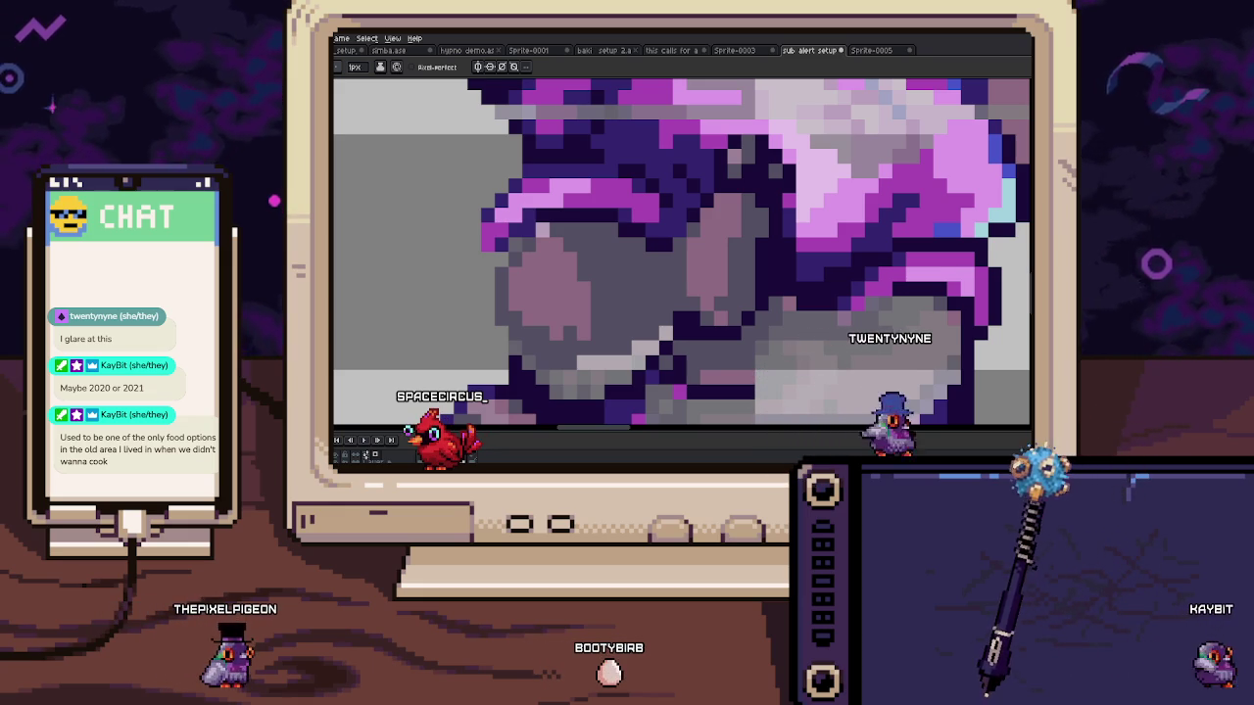
Step: Sample a dark colour and draw a pixel line across the cat's mouth where it bites the hot dog
{"action": "scroll", "coordinate": [593, 294], "scroll_direction": "down", "scroll_amount": 1}
{"action": "scroll", "coordinate": [593, 294], "scroll_direction": "down", "scroll_amount": 2}
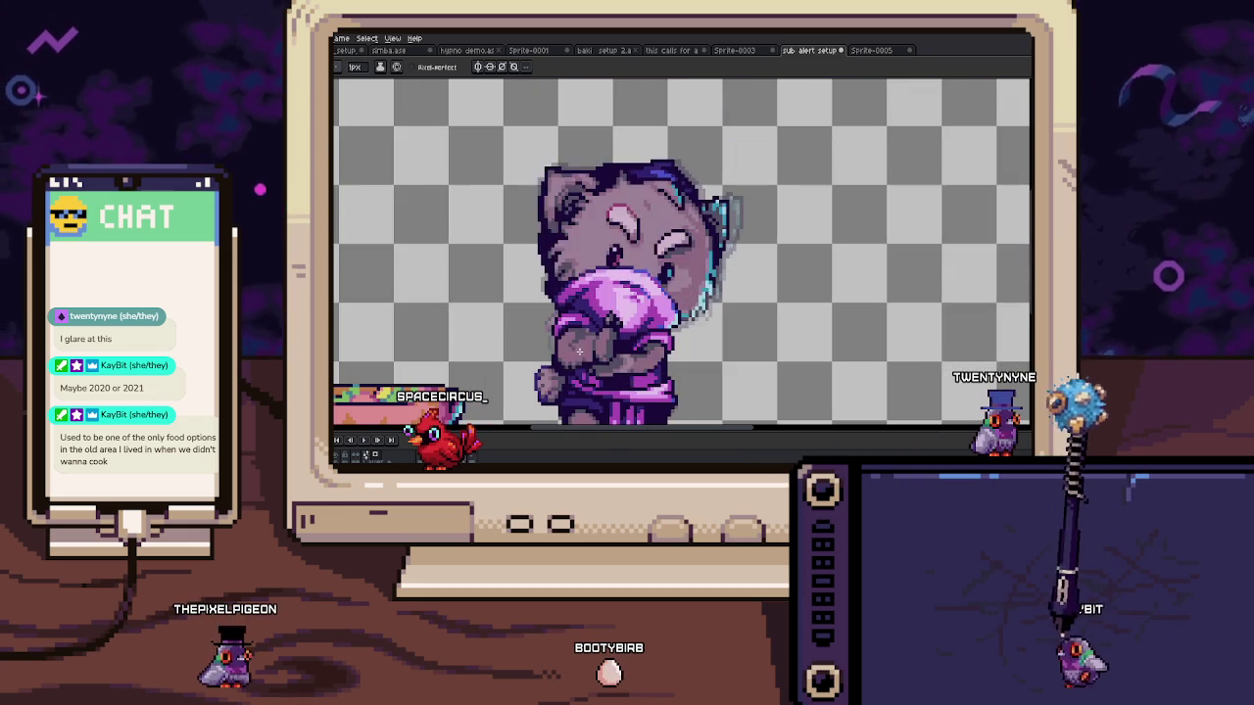
{"action": "scroll", "coordinate": [562, 357], "scroll_direction": "up", "scroll_amount": 1}
{"action": "scroll", "coordinate": [562, 358], "scroll_direction": "up", "scroll_amount": 1}
{"action": "scroll", "coordinate": [602, 317], "scroll_direction": "up", "scroll_amount": 2}
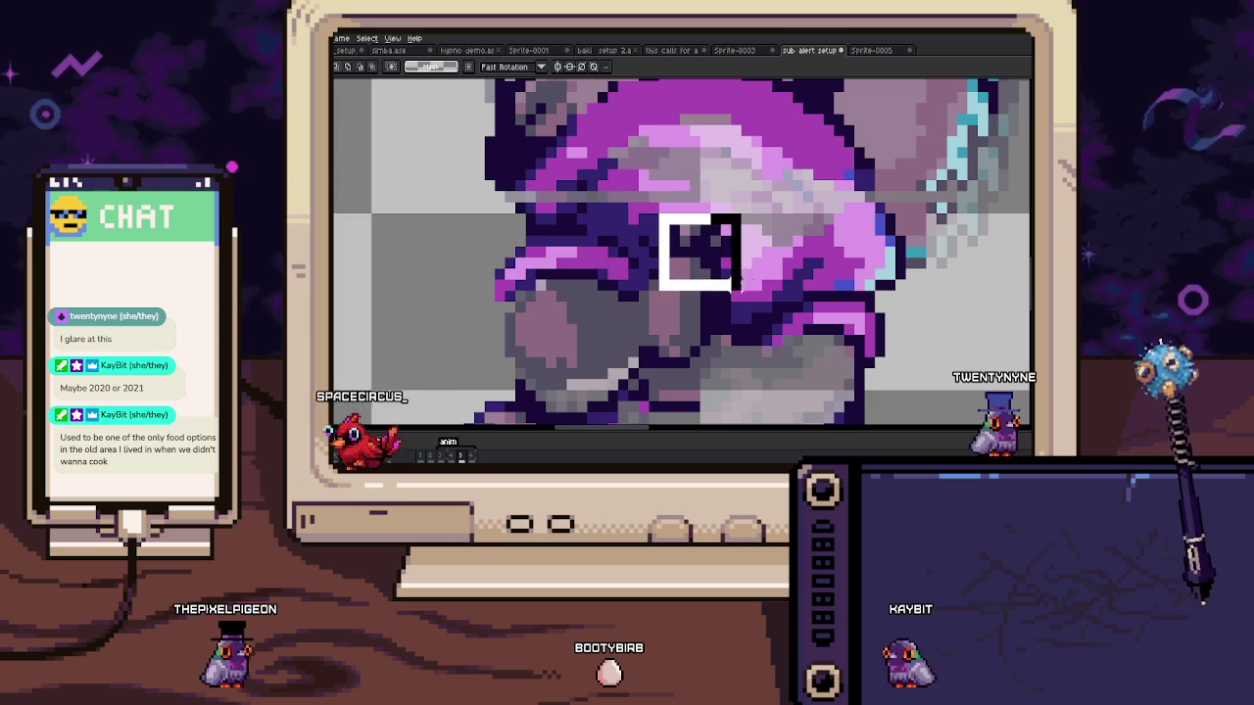
{"action": "scroll", "coordinate": [724, 277], "scroll_direction": "down", "scroll_amount": 1}
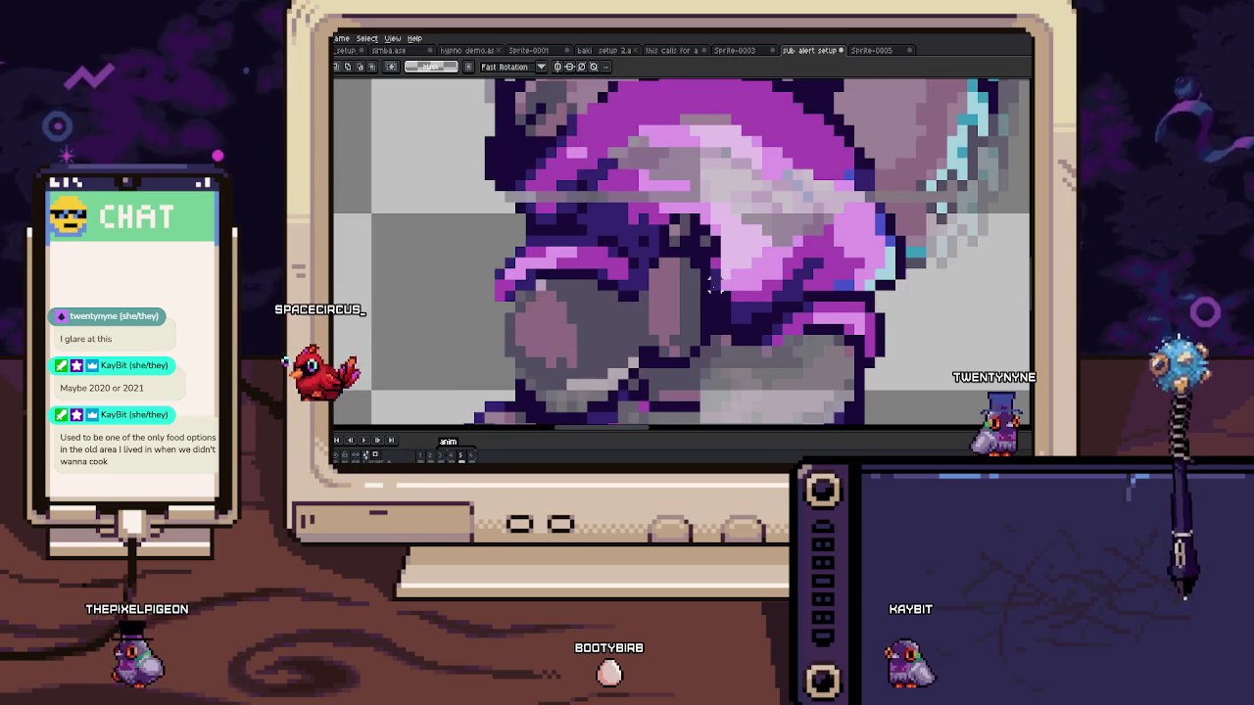
{"action": "scroll", "coordinate": [672, 265], "scroll_direction": "up", "scroll_amount": 1}
{"action": "key", "text": "i"}
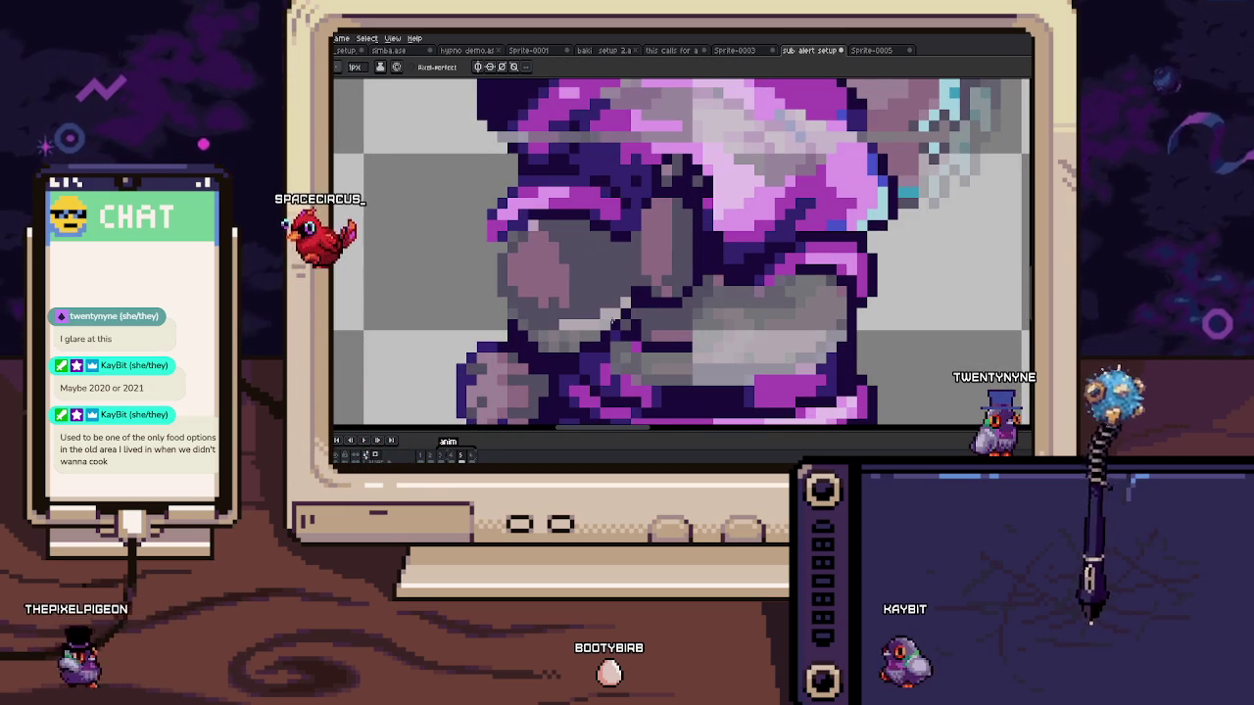
{"action": "key", "text": "b"}
{"action": "left_click_drag", "start_coordinate": [644, 342], "coordinate": [754, 338]}
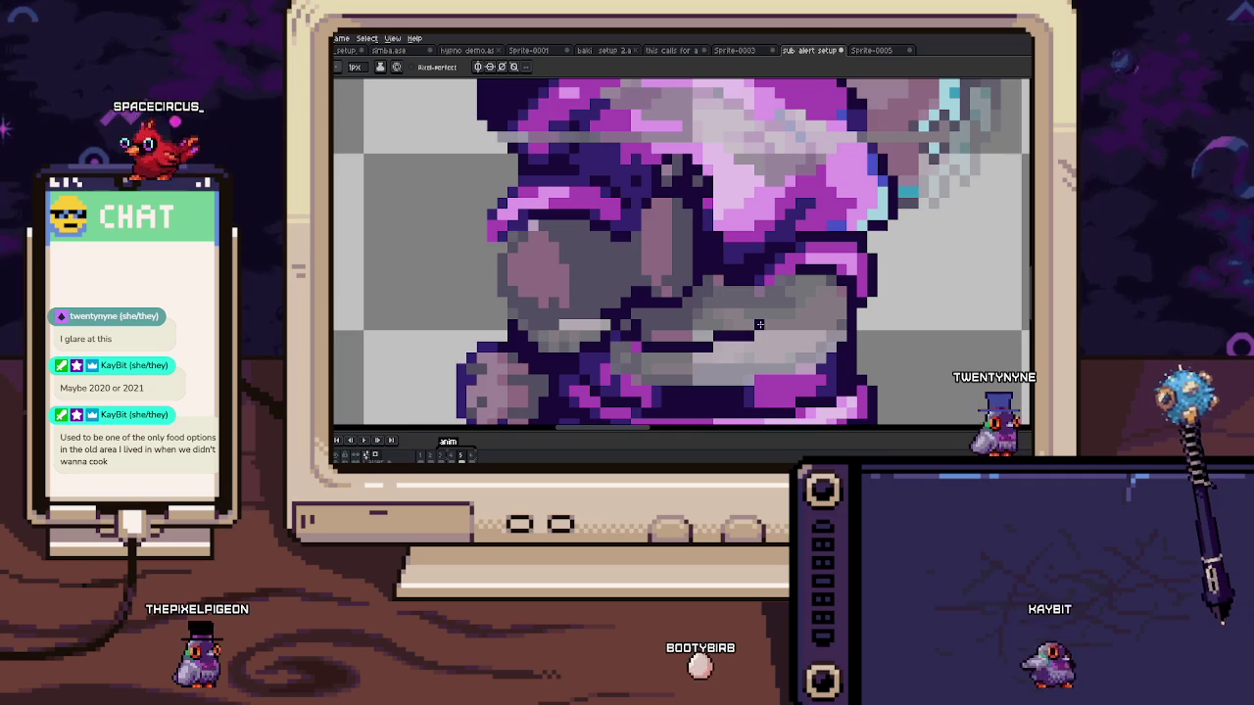
{"action": "key", "text": "v"}
{"action": "scroll", "coordinate": [871, 235], "scroll_direction": "down", "scroll_amount": 3}
{"action": "scroll", "coordinate": [862, 254], "scroll_direction": "down", "scroll_amount": 2}
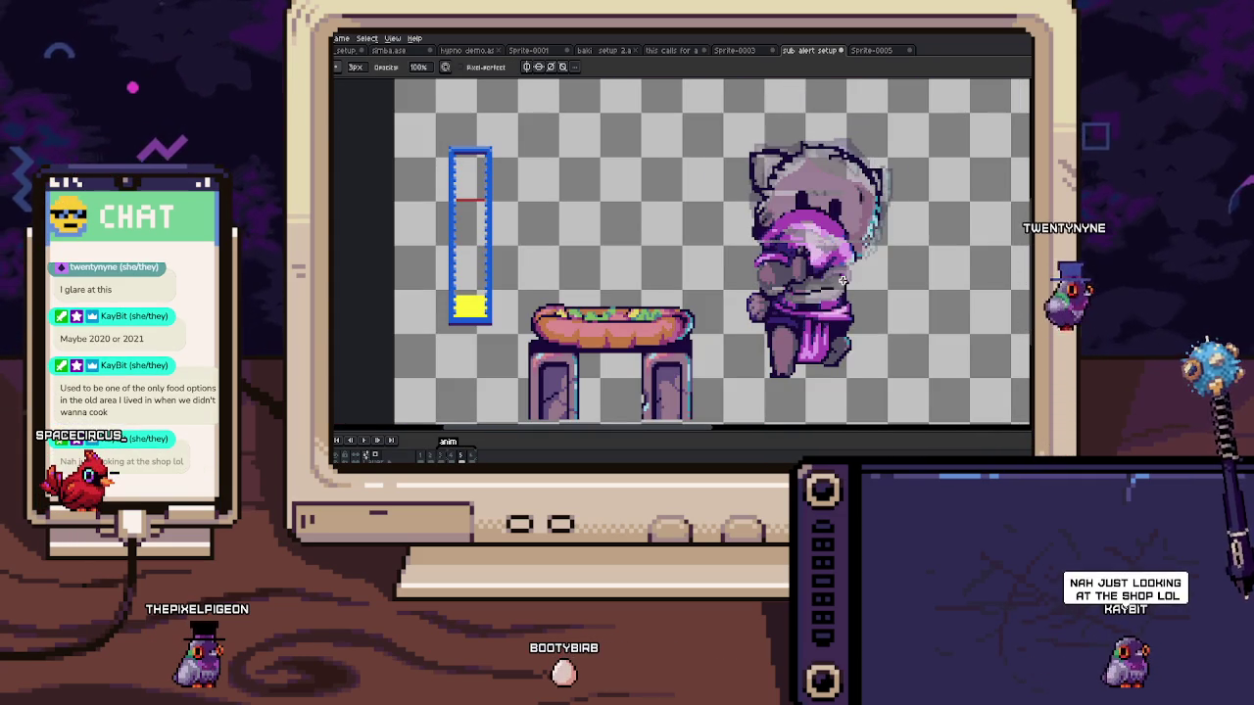
Step: Lasso-select the cat's head from the left ear around the top, then commit the selection
{"action": "scroll", "coordinate": [761, 240], "scroll_direction": "up", "scroll_amount": 2}
{"action": "key", "text": "q"}
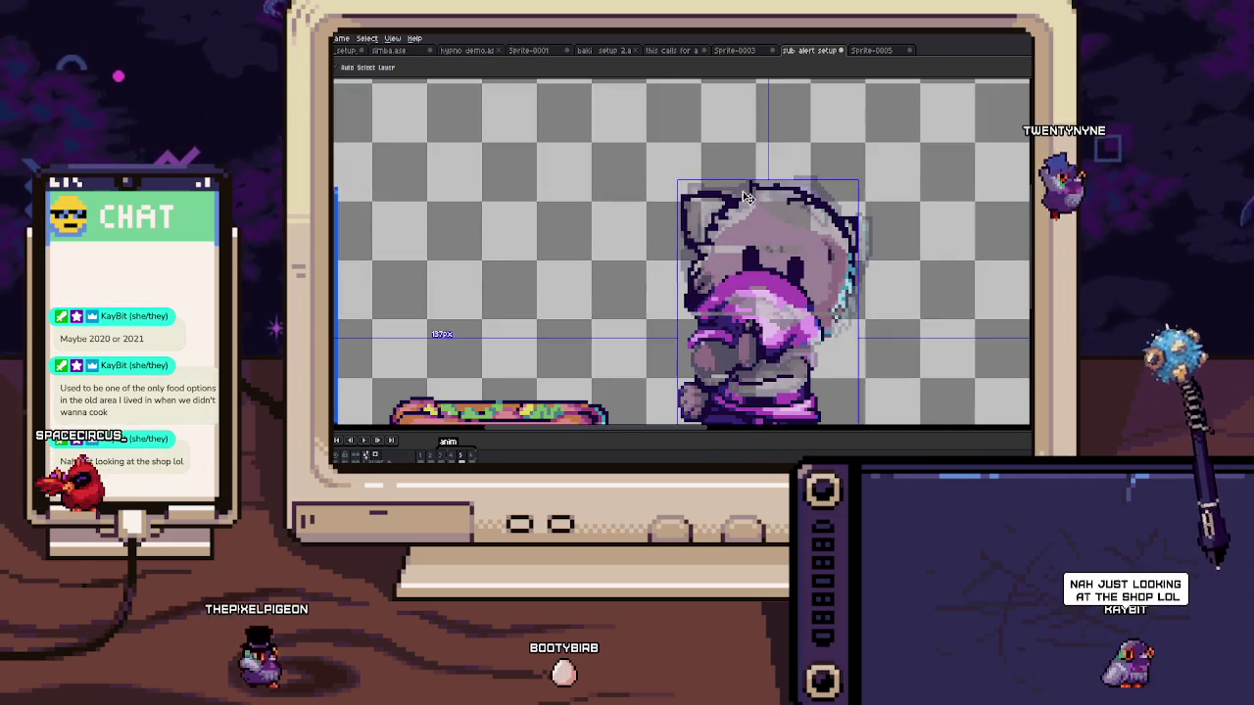
{"action": "left_click_drag", "start_coordinate": [690, 182], "coordinate": [705, 245]}
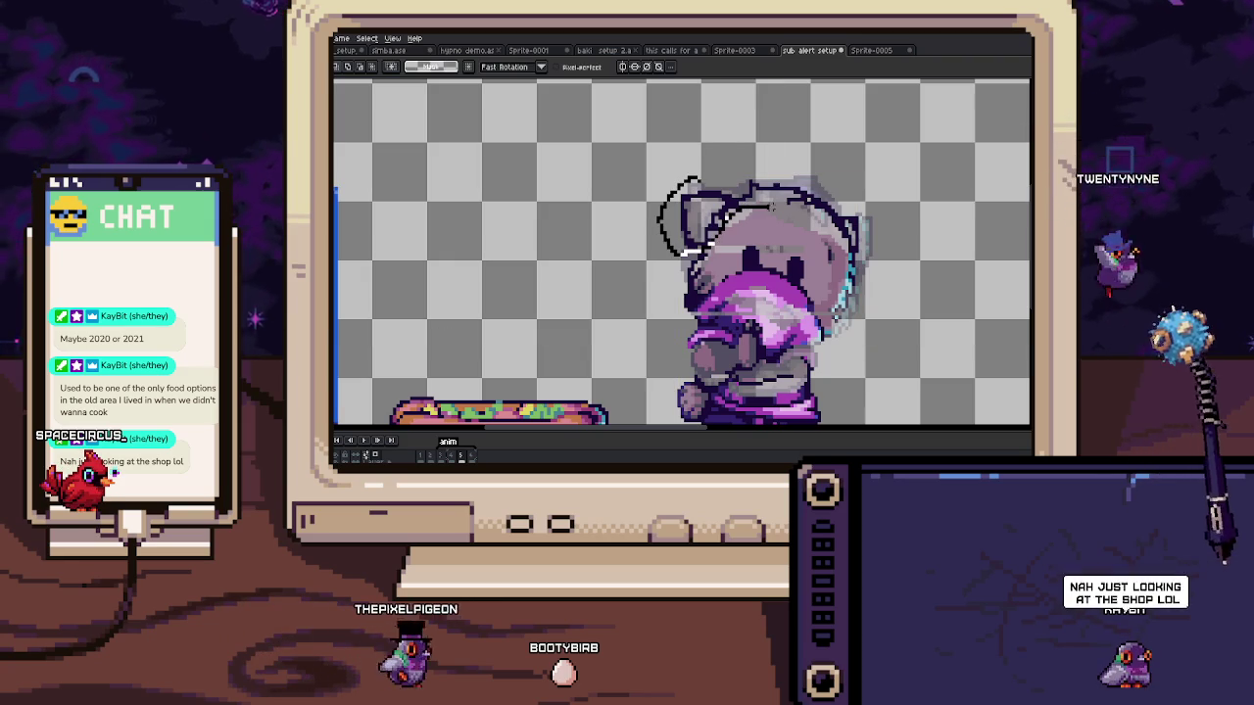
{"action": "left_click_drag", "start_coordinate": [736, 159], "coordinate": [744, 162]}
{"action": "scroll", "coordinate": [835, 208], "scroll_direction": "up", "scroll_amount": 1}
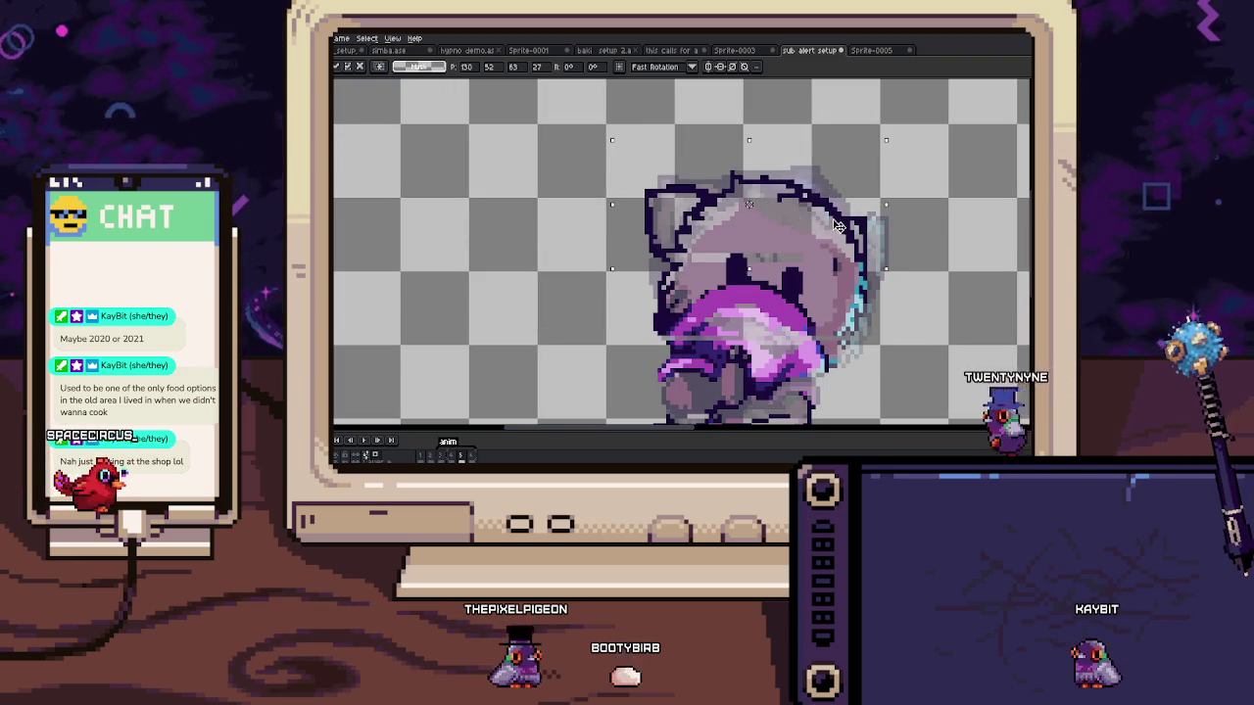
{"action": "key", "text": "b"}
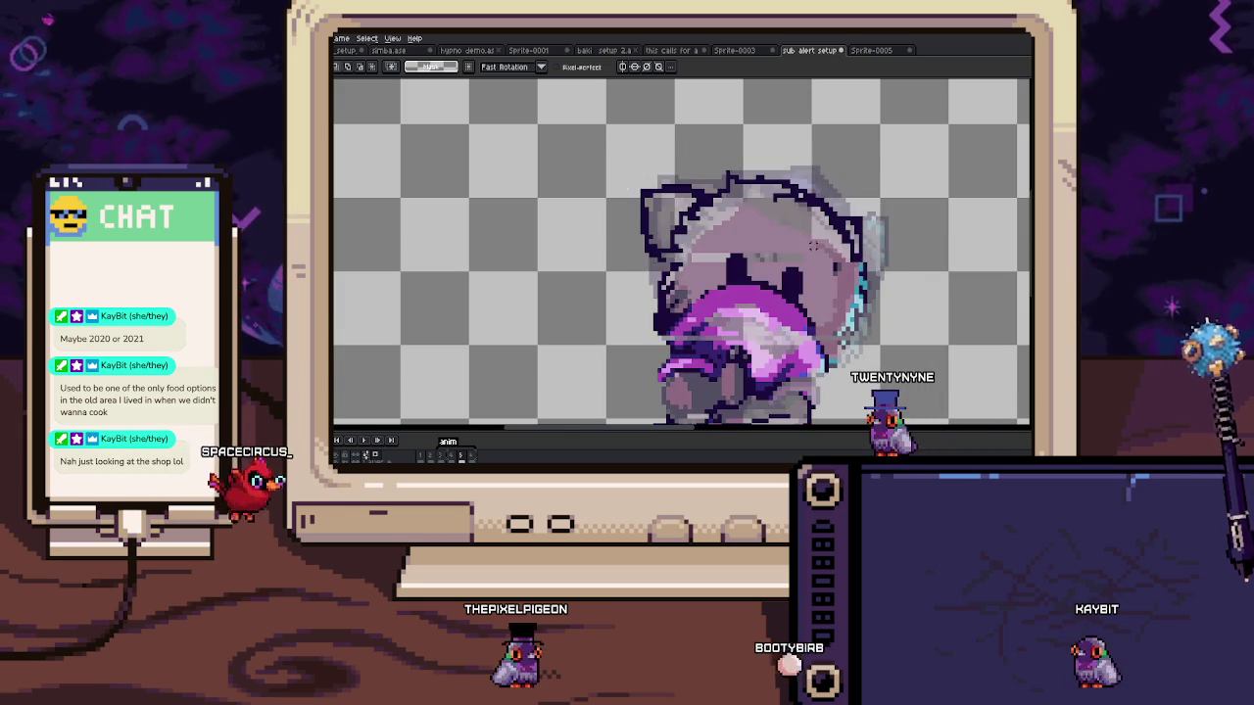
{"action": "scroll", "coordinate": [813, 245], "scroll_direction": "up", "scroll_amount": 2}
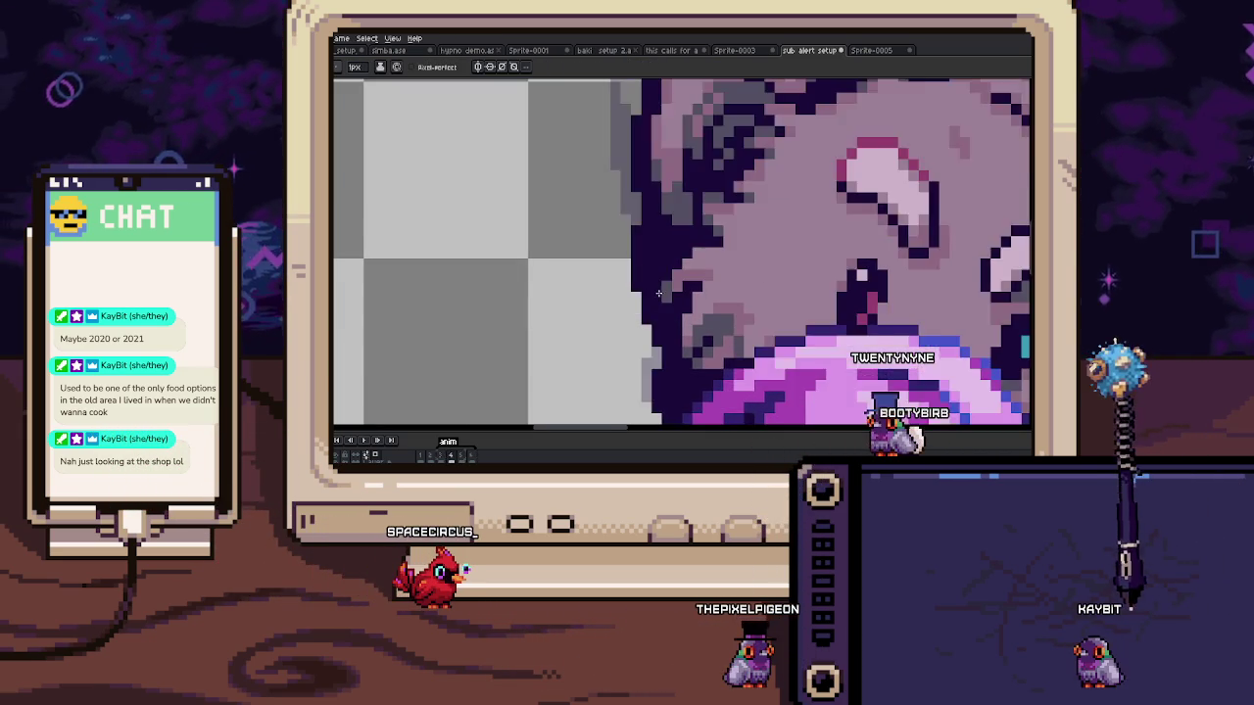
Step: Paint light pink over the top band of the cat's hoodie on frame 4
{"action": "scroll", "coordinate": [648, 339], "scroll_direction": "up", "scroll_amount": 1}
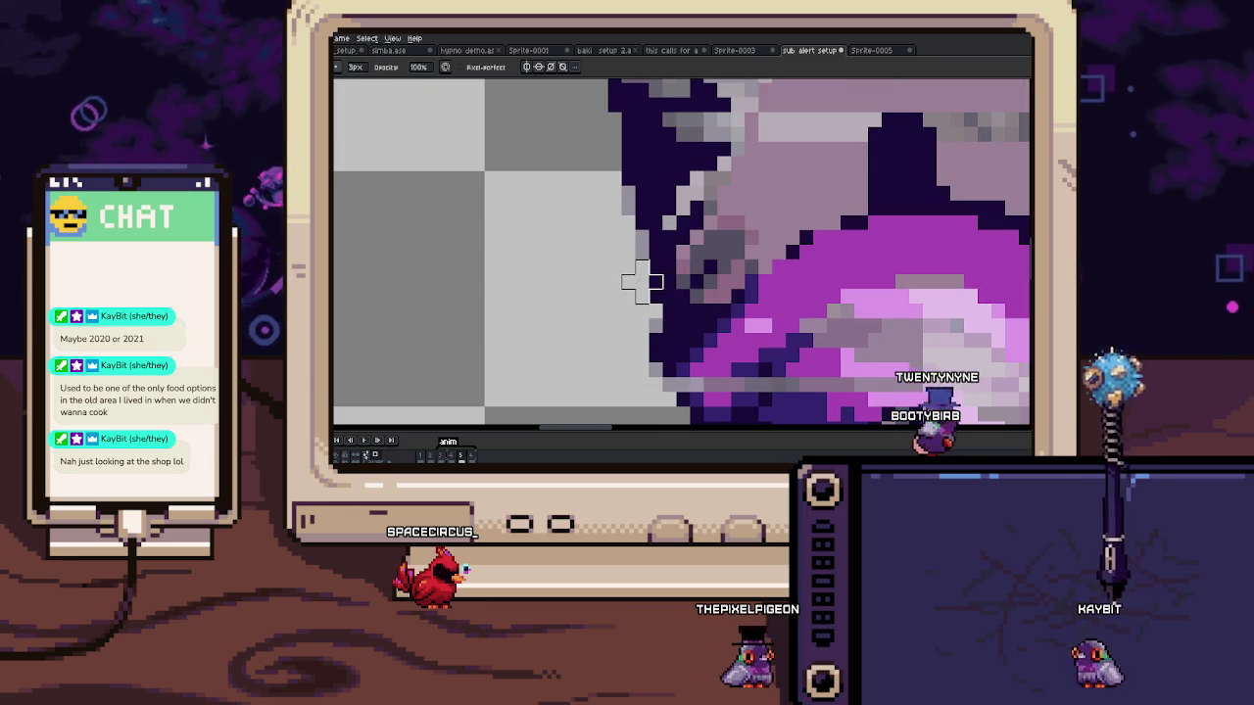
{"action": "scroll", "coordinate": [641, 282], "scroll_direction": "down", "scroll_amount": 2}
{"action": "scroll", "coordinate": [656, 294], "scroll_direction": "down", "scroll_amount": 2}
{"action": "scroll", "coordinate": [667, 309], "scroll_direction": "up", "scroll_amount": 2}
{"action": "scroll", "coordinate": [694, 273], "scroll_direction": "up", "scroll_amount": 1}
{"action": "scroll", "coordinate": [694, 272], "scroll_direction": "down", "scroll_amount": 1}
{"action": "scroll", "coordinate": [578, 293], "scroll_direction": "up", "scroll_amount": 2}
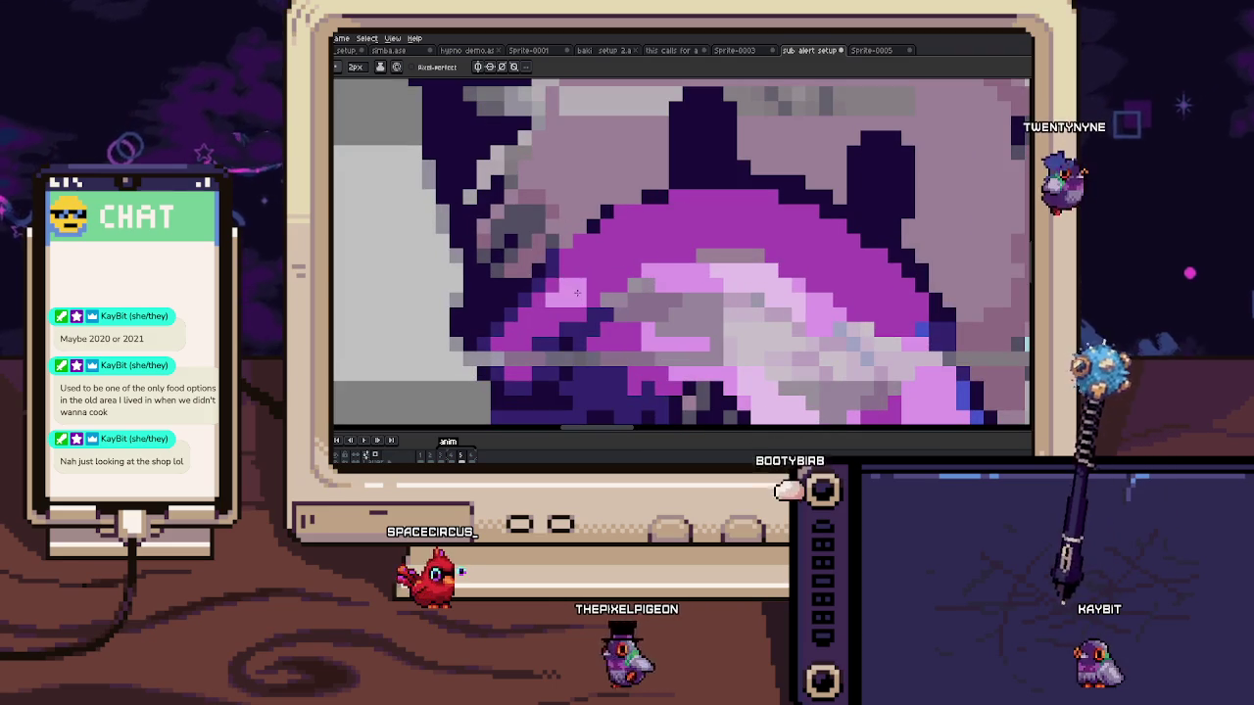
{"action": "left_click_drag", "start_coordinate": [602, 272], "coordinate": [744, 208]}
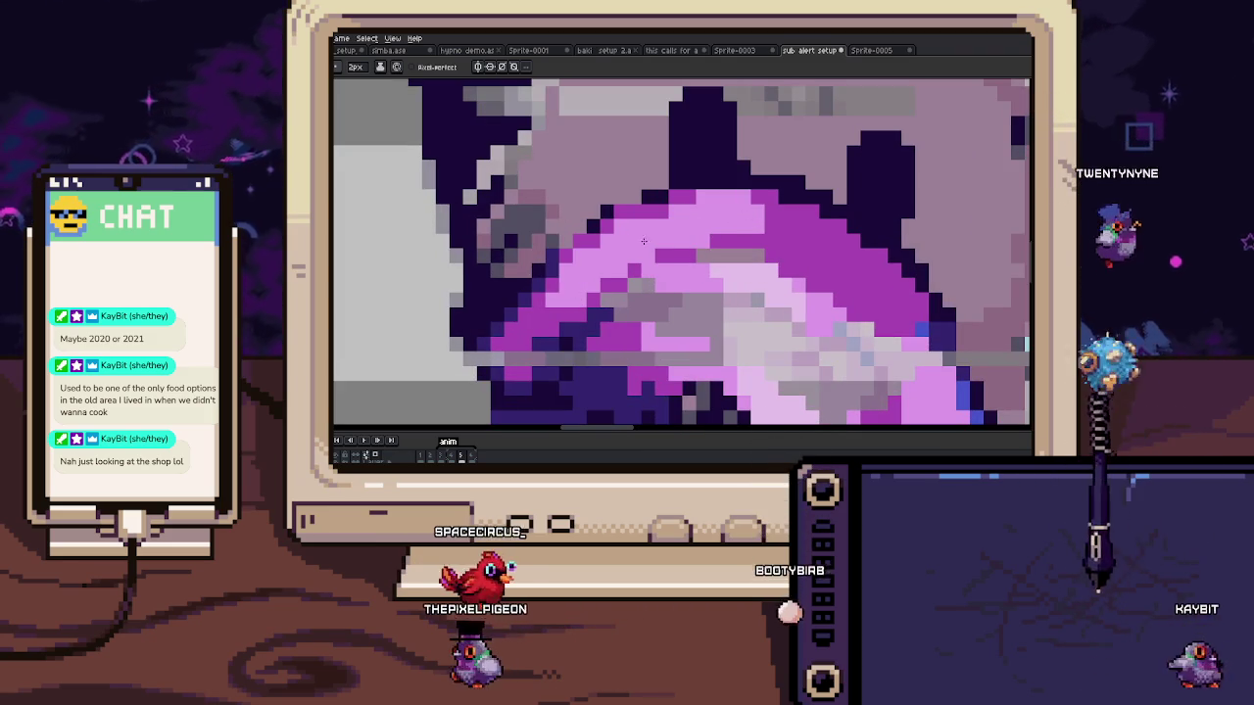
{"action": "scroll", "coordinate": [760, 231], "scroll_direction": "down", "scroll_amount": 1}
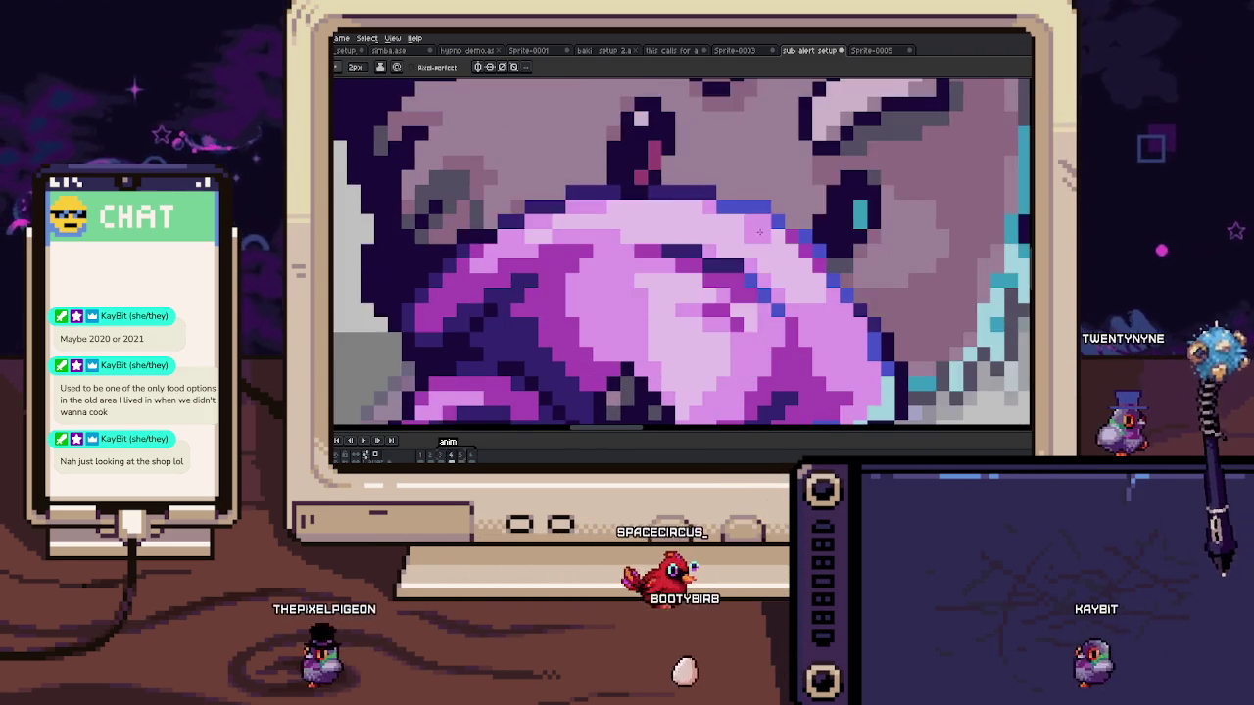
Step: On frame 5 with a 1 px brush, repaint the hoodie top pink, add a blue pixel, and darken the head outline
{"action": "key", "text": "period"}
{"action": "key", "text": "minus"}
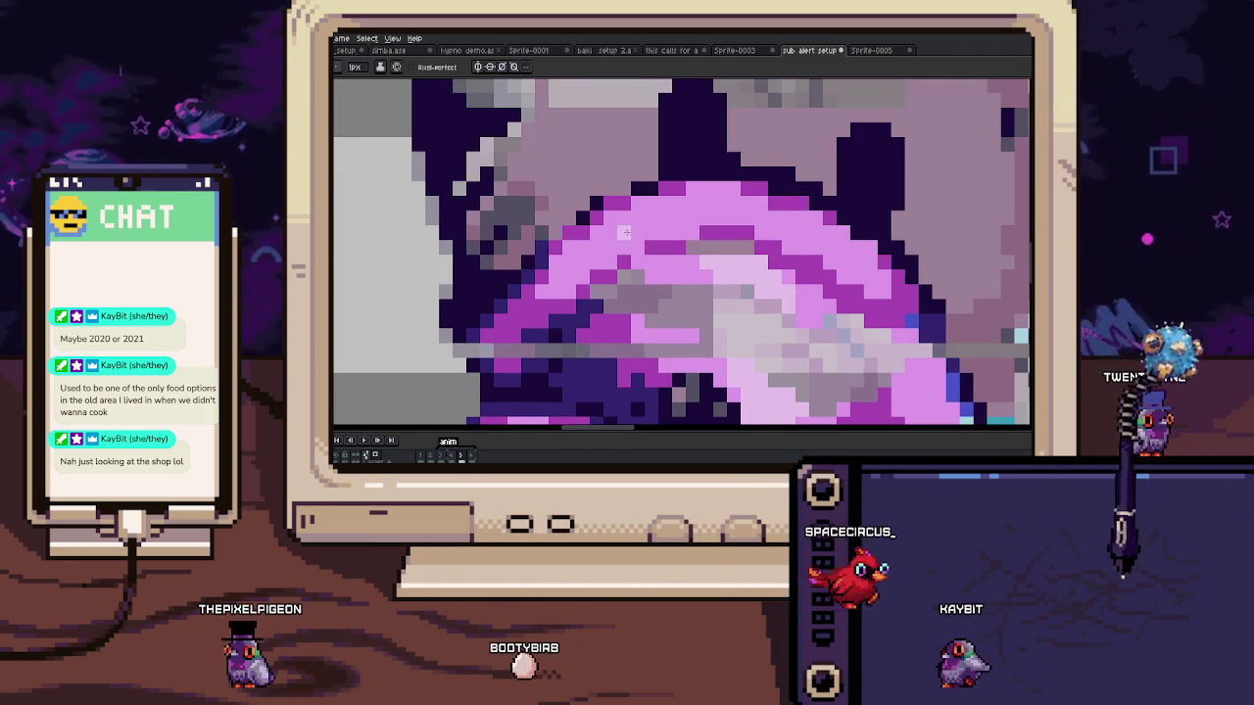
{"action": "left_click_drag", "start_coordinate": [637, 228], "coordinate": [750, 214]}
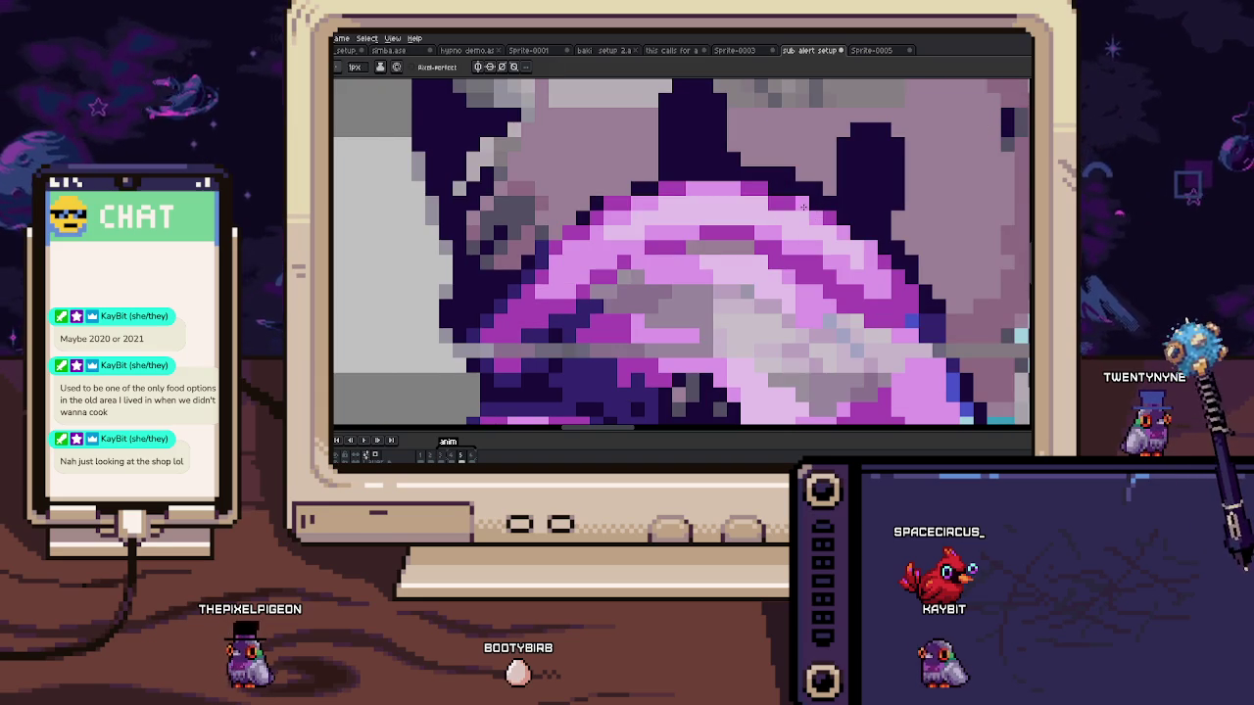
{"action": "left_click", "coordinate": [799, 202]}
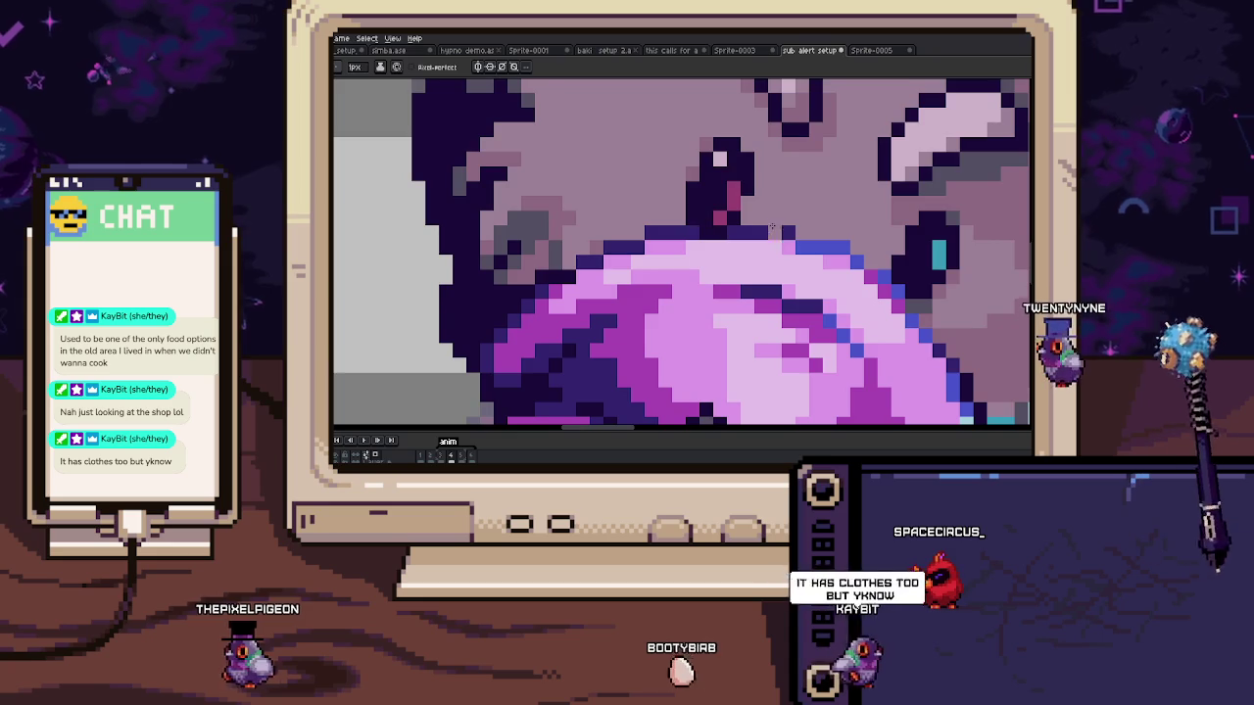
{"action": "mouse_move", "coordinate": [702, 174]}
{"action": "left_mouse_down"}
{"action": "mouse_move", "coordinate": [747, 175]}
{"action": "mouse_move", "coordinate": [645, 176]}
{"action": "left_mouse_up"}
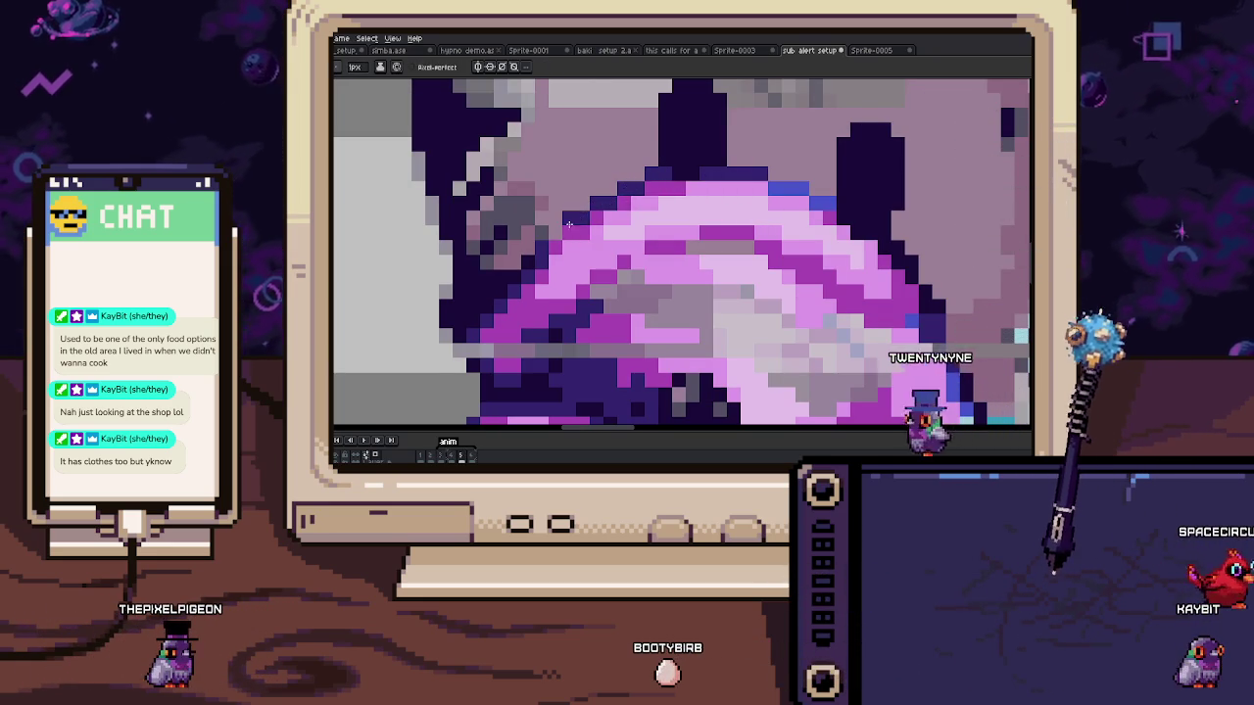
{"action": "scroll", "coordinate": [568, 225], "scroll_direction": "down", "scroll_amount": 5}
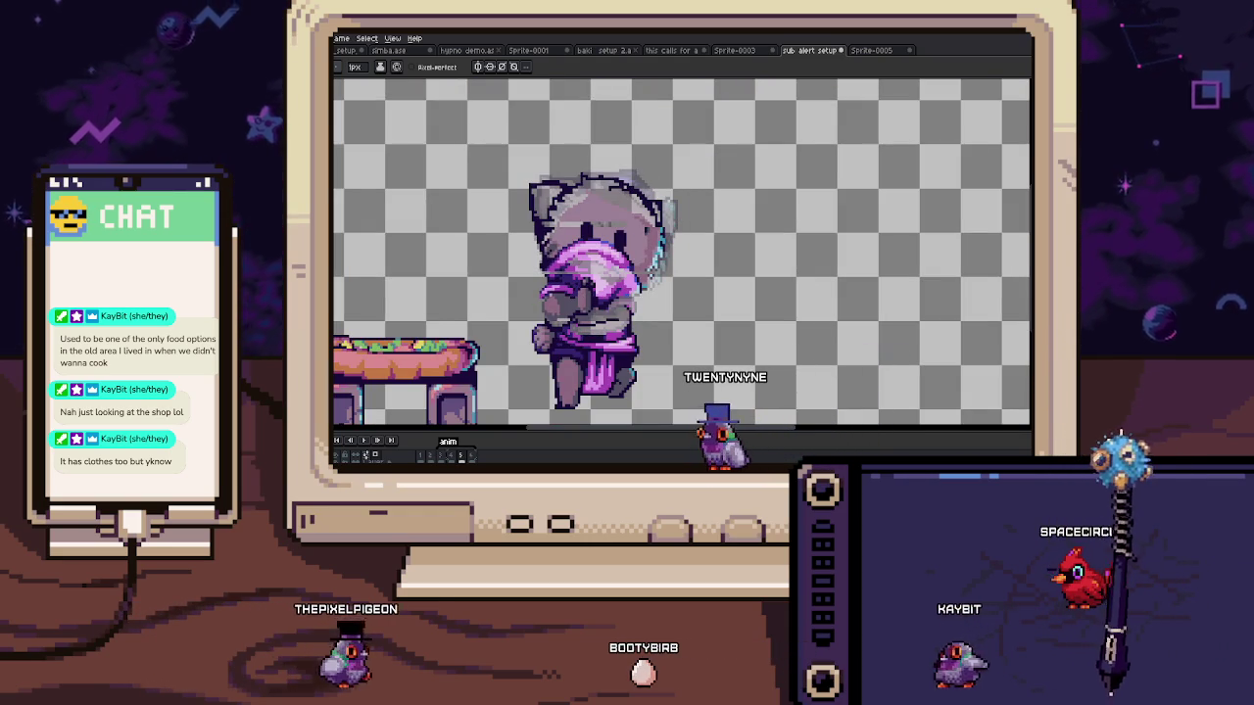
{"action": "scroll", "coordinate": [629, 152], "scroll_direction": "up", "scroll_amount": 3}
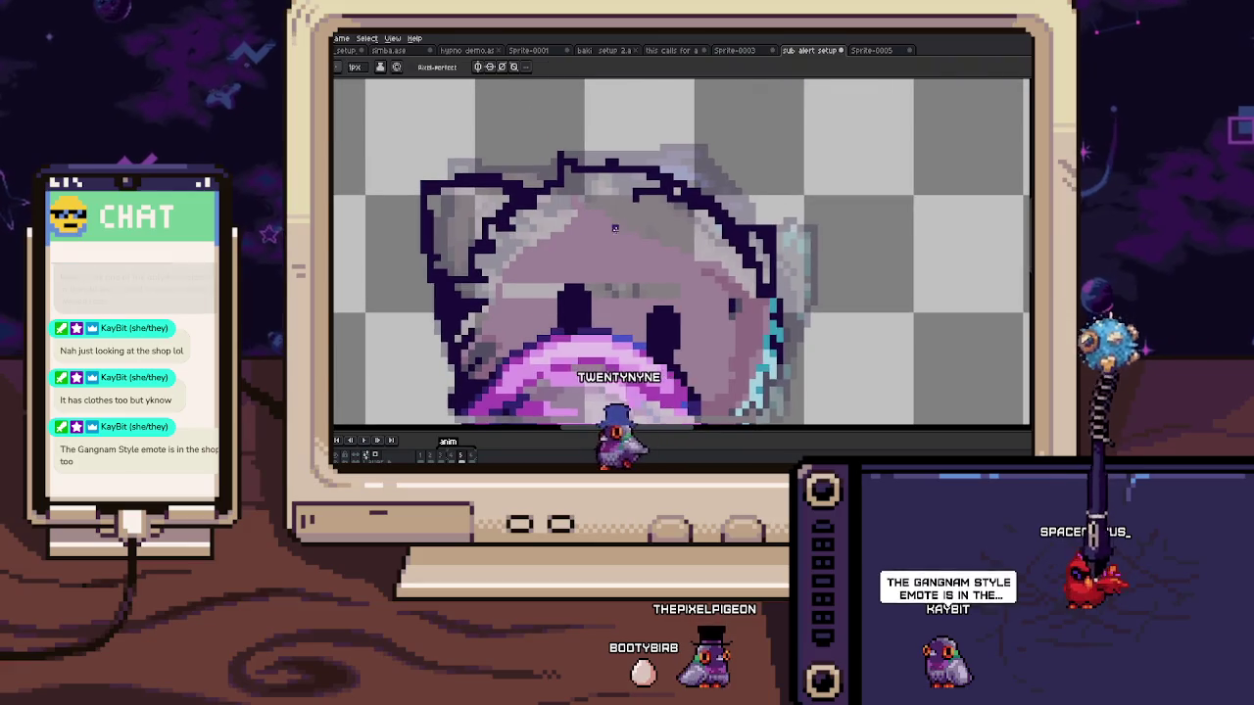
Step: Repaint the dark outline pixels on the head pinkish and add a pink pixel to the outline
{"action": "scroll", "coordinate": [628, 153], "scroll_direction": "up", "scroll_amount": 3}
{"action": "left_click_drag", "start_coordinate": [585, 161], "coordinate": [764, 207]}
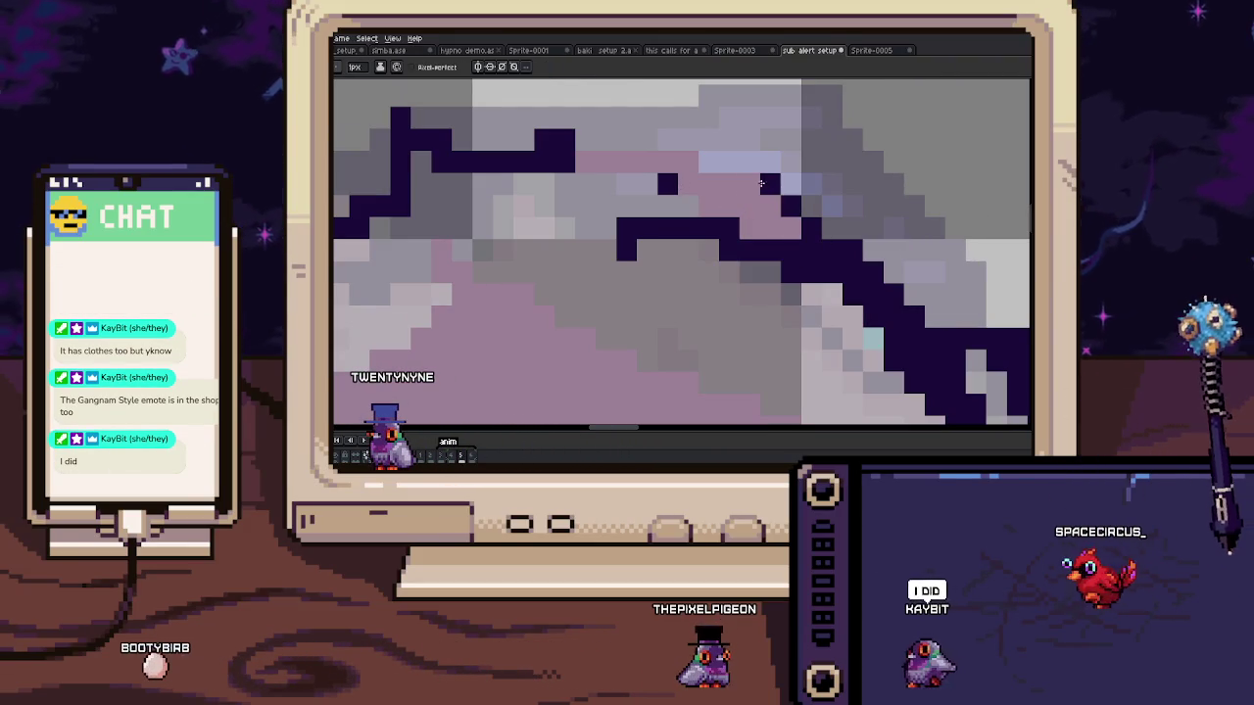
{"action": "mouse_move", "coordinate": [680, 149]}
{"action": "left_mouse_down"}
{"action": "mouse_move", "coordinate": [750, 176]}
{"action": "mouse_move", "coordinate": [648, 169]}
{"action": "mouse_move", "coordinate": [720, 256]}
{"action": "left_mouse_up"}
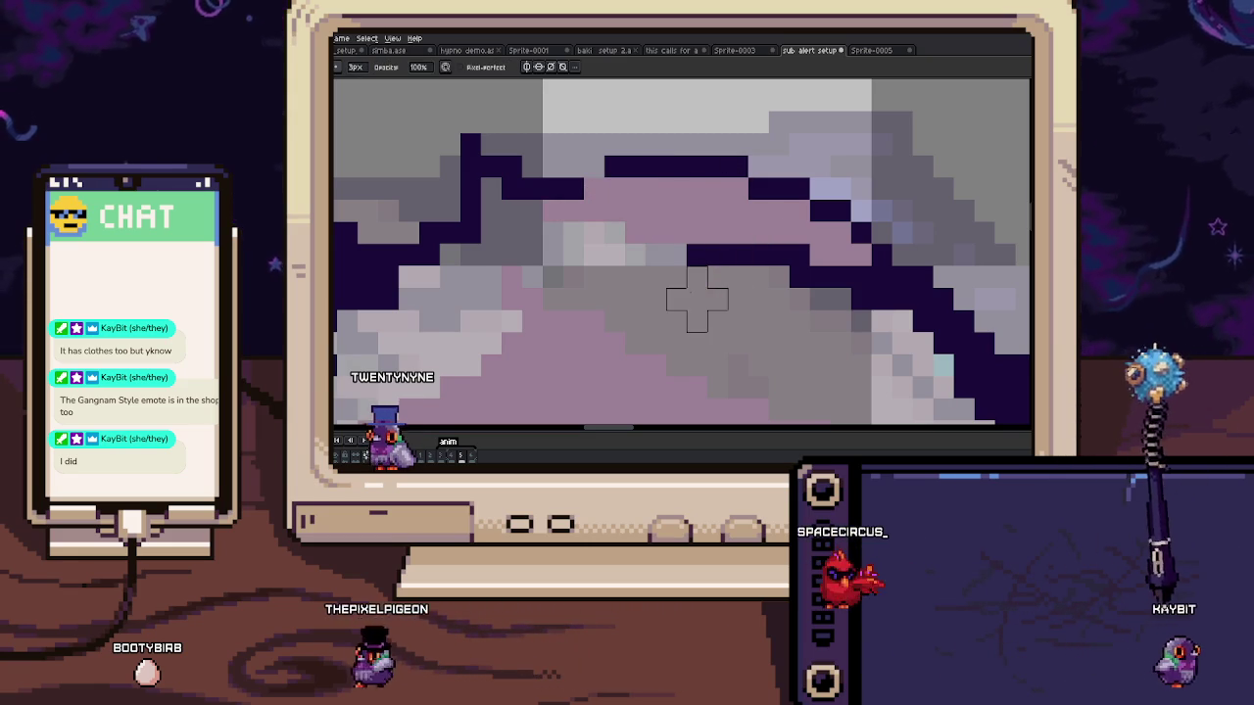
{"action": "scroll", "coordinate": [595, 166], "scroll_direction": "down", "scroll_amount": 2}
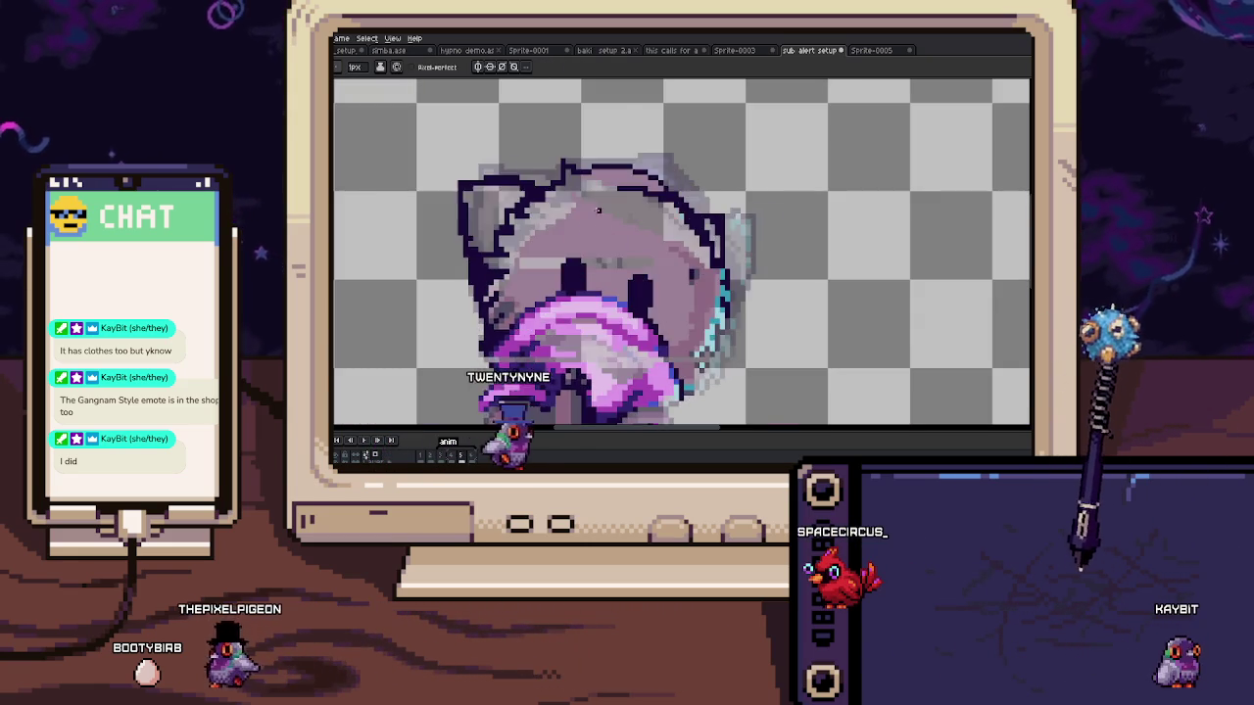
{"action": "scroll", "coordinate": [595, 167], "scroll_direction": "up", "scroll_amount": 2}
{"action": "scroll", "coordinate": [596, 174], "scroll_direction": "up", "scroll_amount": 1}
{"action": "scroll", "coordinate": [597, 181], "scroll_direction": "up", "scroll_amount": 1}
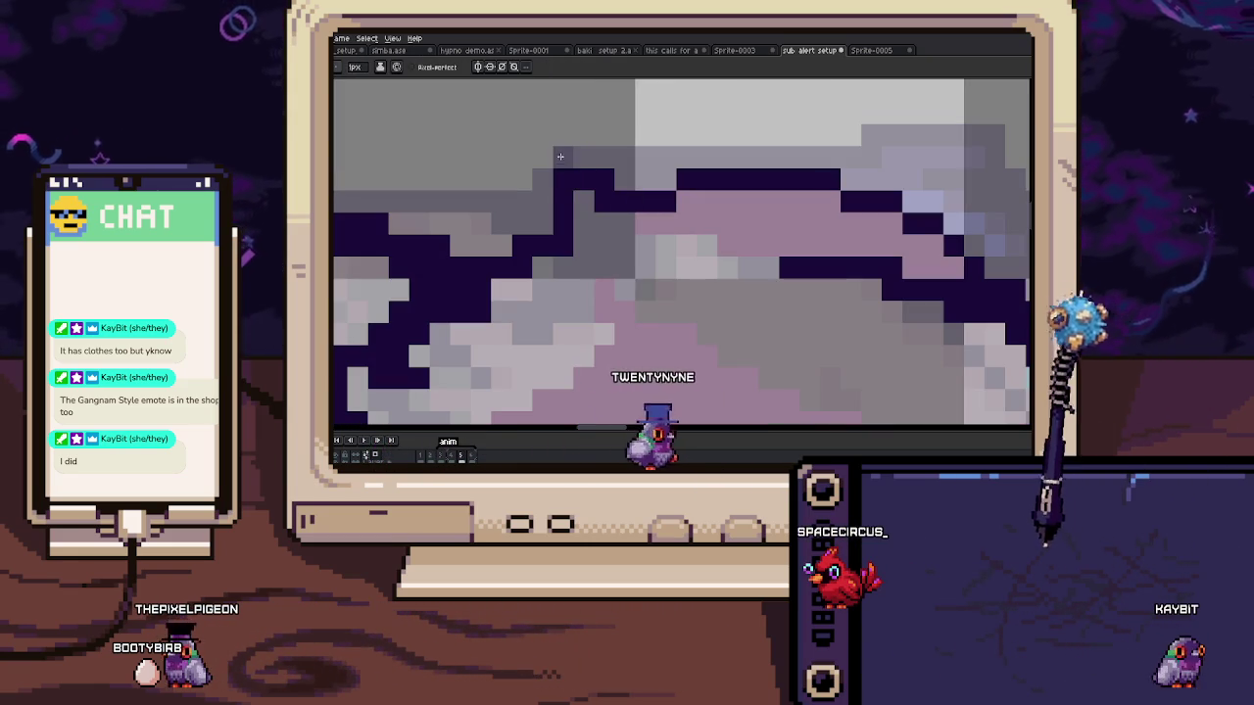
{"action": "left_click", "coordinate": [578, 207]}
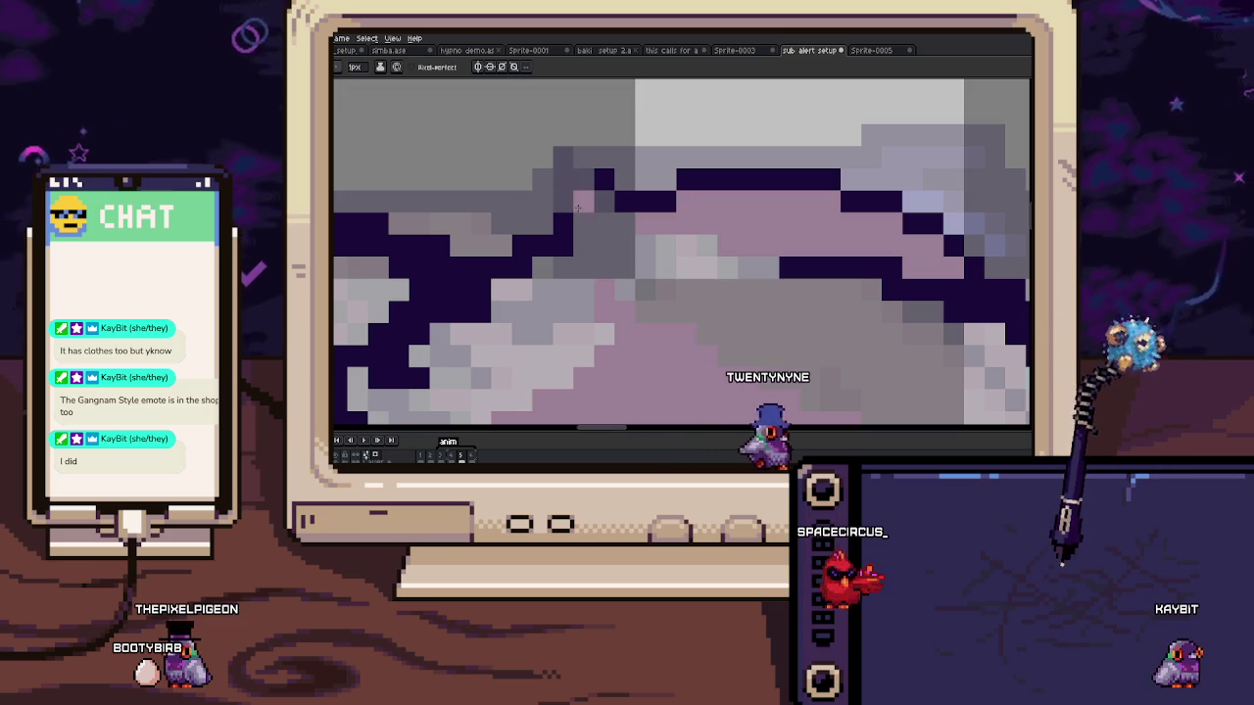
Step: Flip back and forth between frames 4 and 5 to compare the head edits
{"action": "key", "text": "Left"}
{"action": "key", "text": "Right"}
{"action": "key", "text": "Left"}
{"action": "key", "text": "Right"}
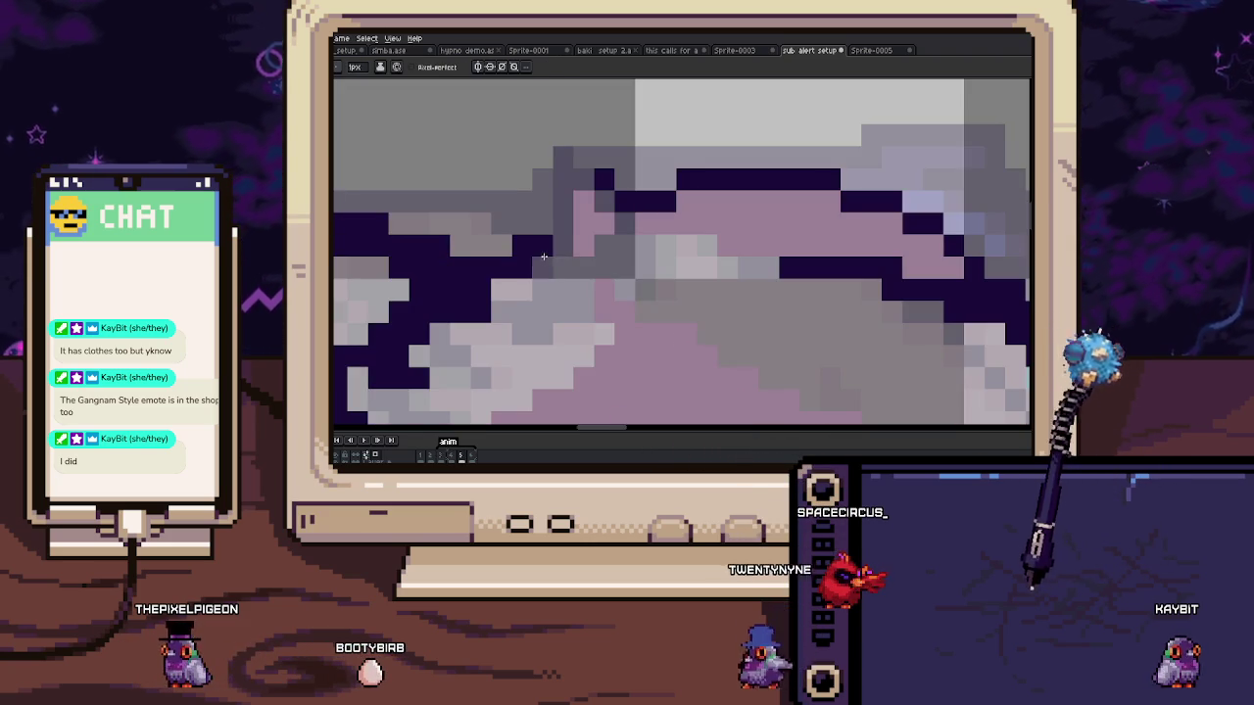
{"action": "key", "text": "Left"}
{"action": "key", "text": "Right"}
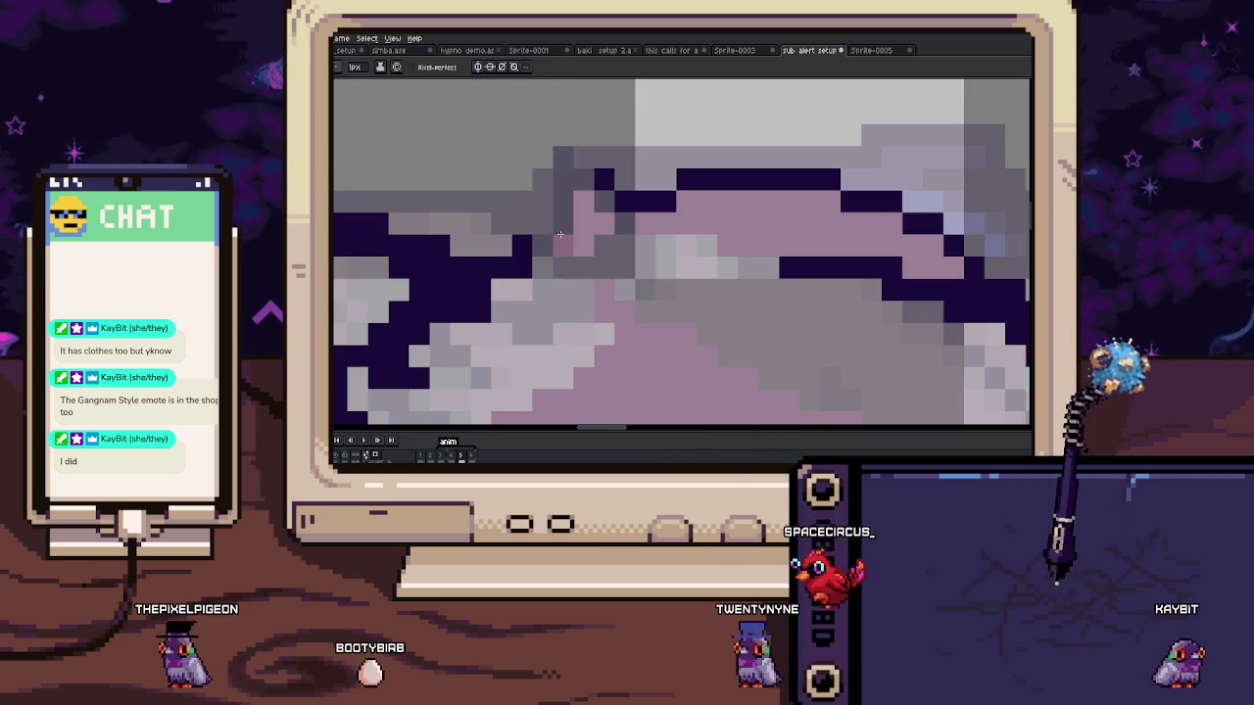
Step: Paint over the stray dark pixels beside the cat's eye
{"action": "scroll", "coordinate": [578, 200], "scroll_direction": "down", "scroll_amount": 3}
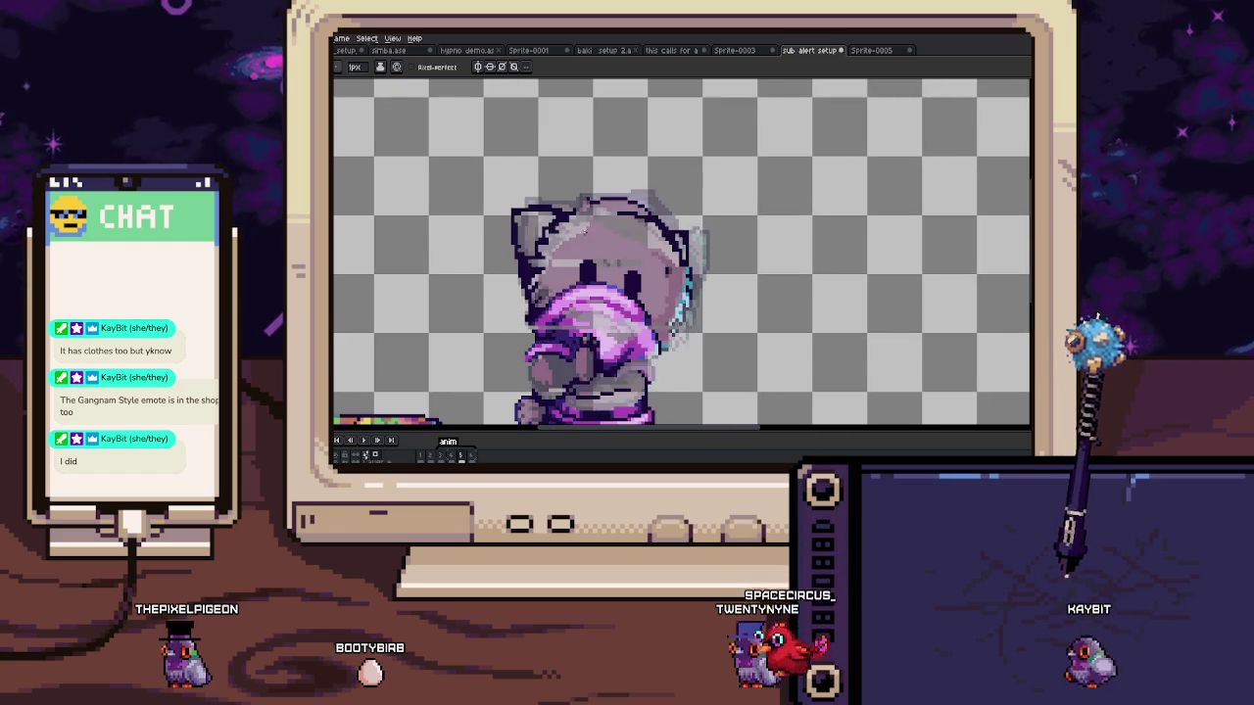
{"action": "scroll", "coordinate": [598, 287], "scroll_direction": "up", "scroll_amount": 1}
{"action": "scroll", "coordinate": [598, 287], "scroll_direction": "up", "scroll_amount": 1}
{"action": "scroll", "coordinate": [599, 287], "scroll_direction": "up", "scroll_amount": 1}
{"action": "scroll", "coordinate": [595, 284], "scroll_direction": "up", "scroll_amount": 1}
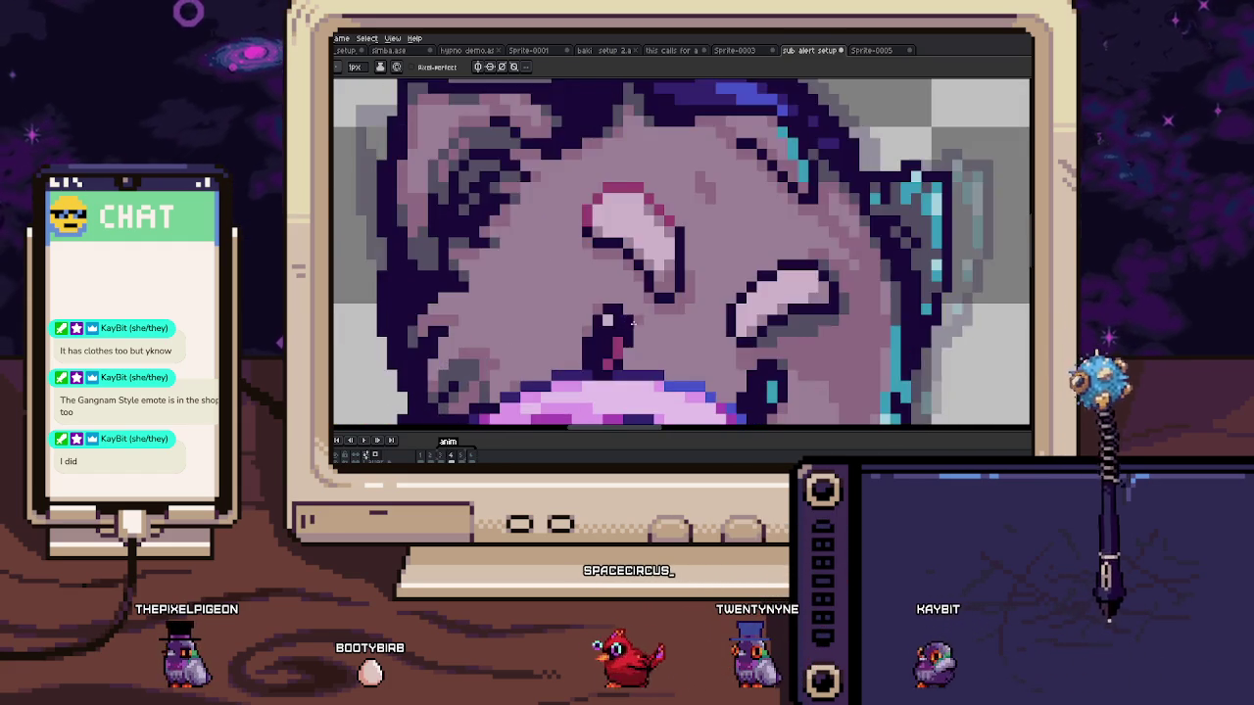
{"action": "scroll", "coordinate": [588, 278], "scroll_direction": "up", "scroll_amount": 1}
{"action": "scroll", "coordinate": [581, 272], "scroll_direction": "up", "scroll_amount": 1}
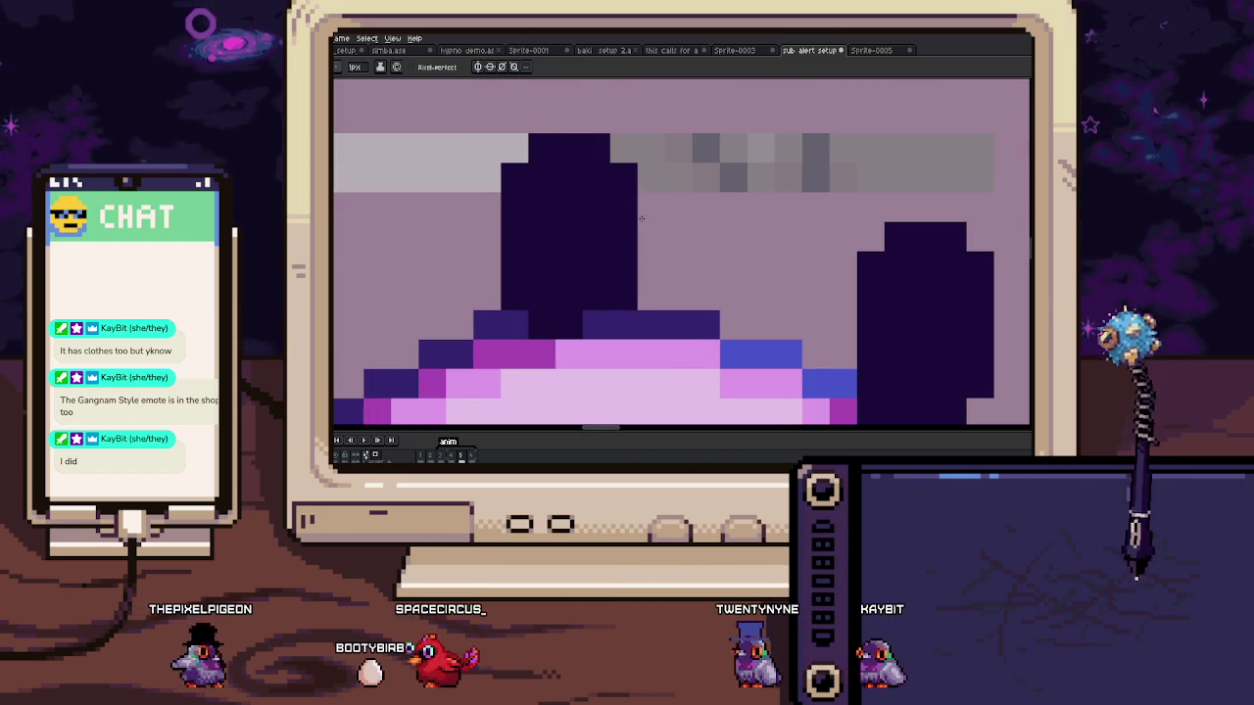
{"action": "left_click_drag", "start_coordinate": [623, 181], "coordinate": [628, 266]}
{"action": "scroll", "coordinate": [604, 142], "scroll_direction": "down", "scroll_amount": 4}
{"action": "key", "text": "w"}
{"action": "key", "text": "b"}
{"action": "scroll", "coordinate": [632, 186], "scroll_direction": "up", "scroll_amount": 1}
{"action": "scroll", "coordinate": [607, 193], "scroll_direction": "up", "scroll_amount": 1}
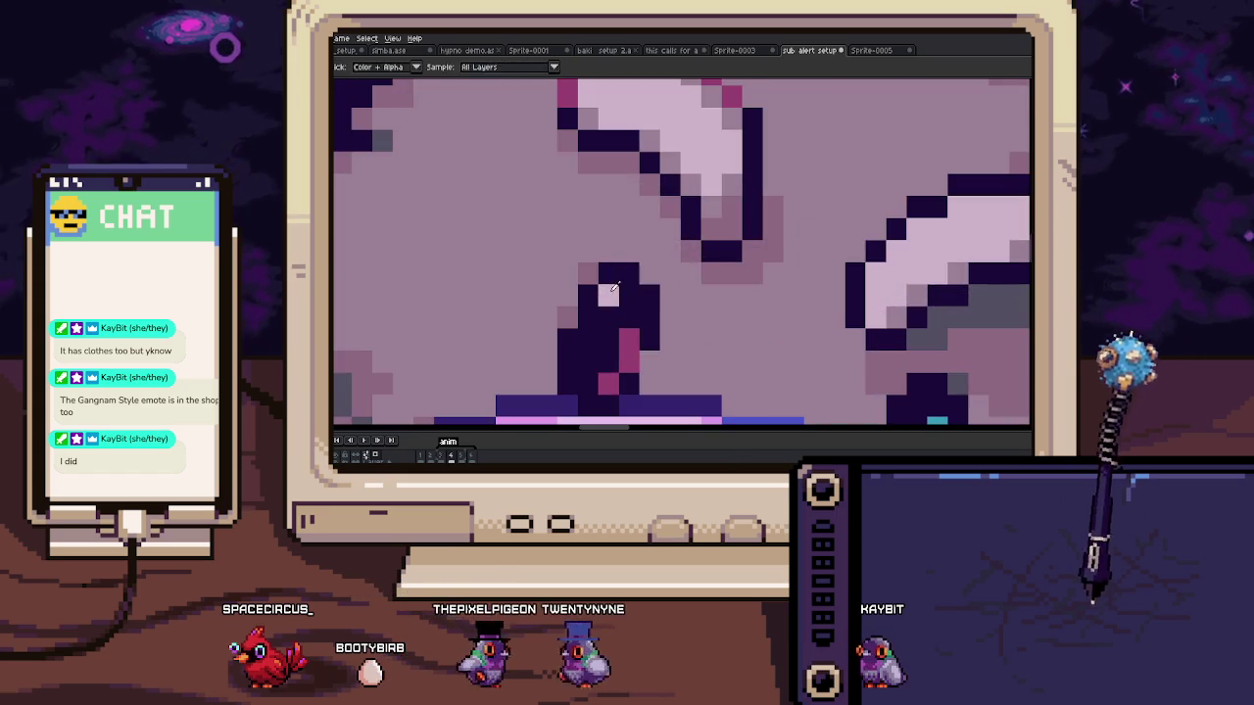
{"action": "scroll", "coordinate": [588, 201], "scroll_direction": "up", "scroll_amount": 1}
{"action": "scroll", "coordinate": [568, 209], "scroll_direction": "up", "scroll_amount": 1}
{"action": "scroll", "coordinate": [567, 208], "scroll_direction": "down", "scroll_amount": 1}
{"action": "scroll", "coordinate": [569, 291], "scroll_direction": "up", "scroll_amount": 1}
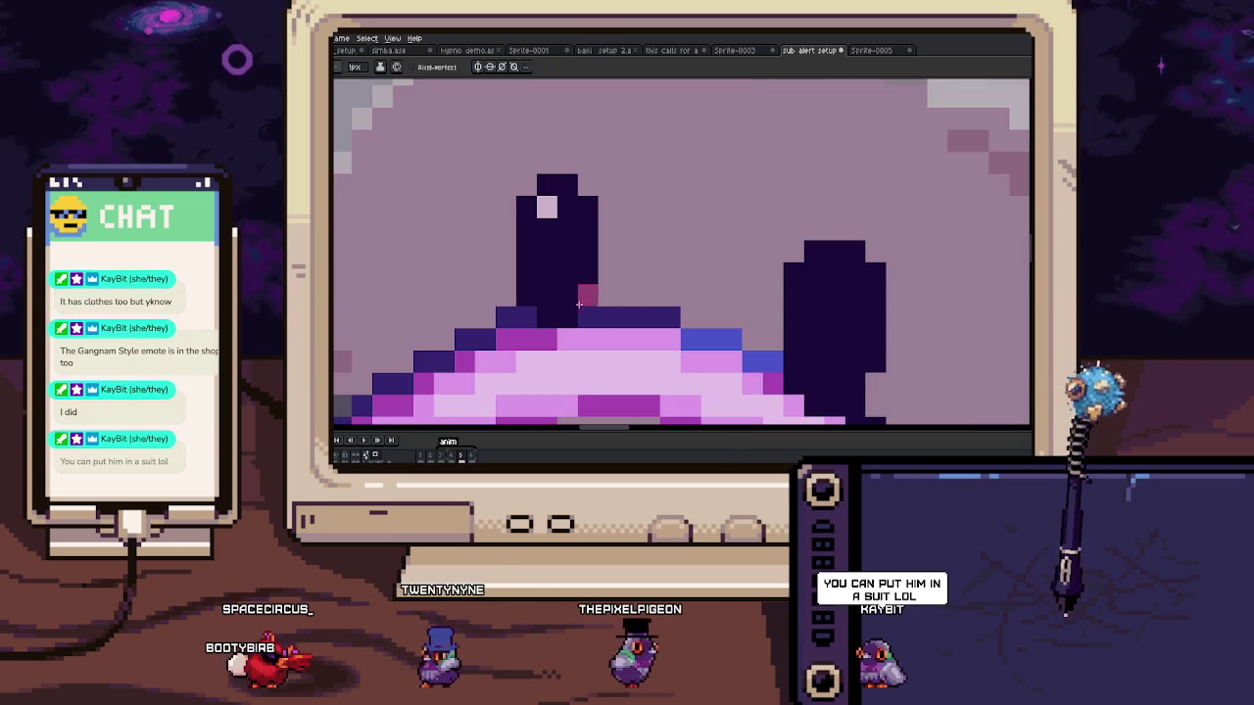
{"action": "scroll", "coordinate": [578, 291], "scroll_direction": "down", "scroll_amount": 3}
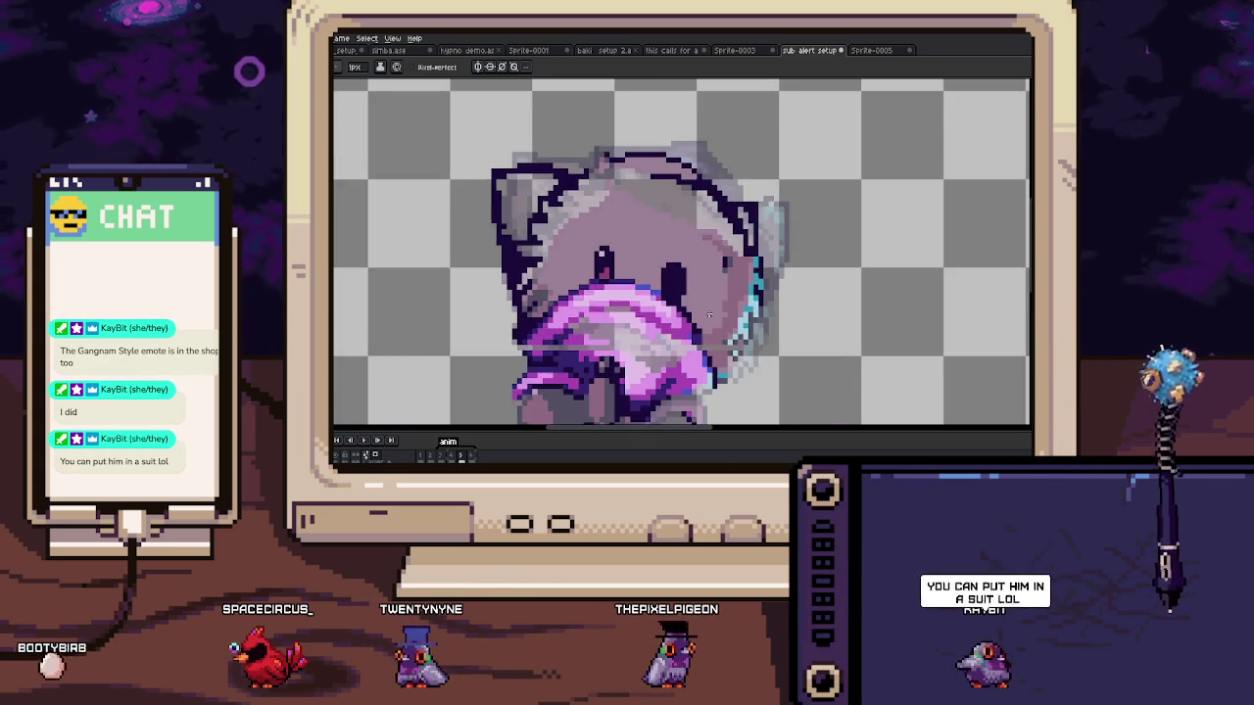
{"action": "scroll", "coordinate": [686, 289], "scroll_direction": "up", "scroll_amount": 2}
{"action": "scroll", "coordinate": [693, 288], "scroll_direction": "up", "scroll_amount": 1}
Step: On frame 5, add a light highlight pixel to the cat's eye
{"action": "key", "text": "Right"}
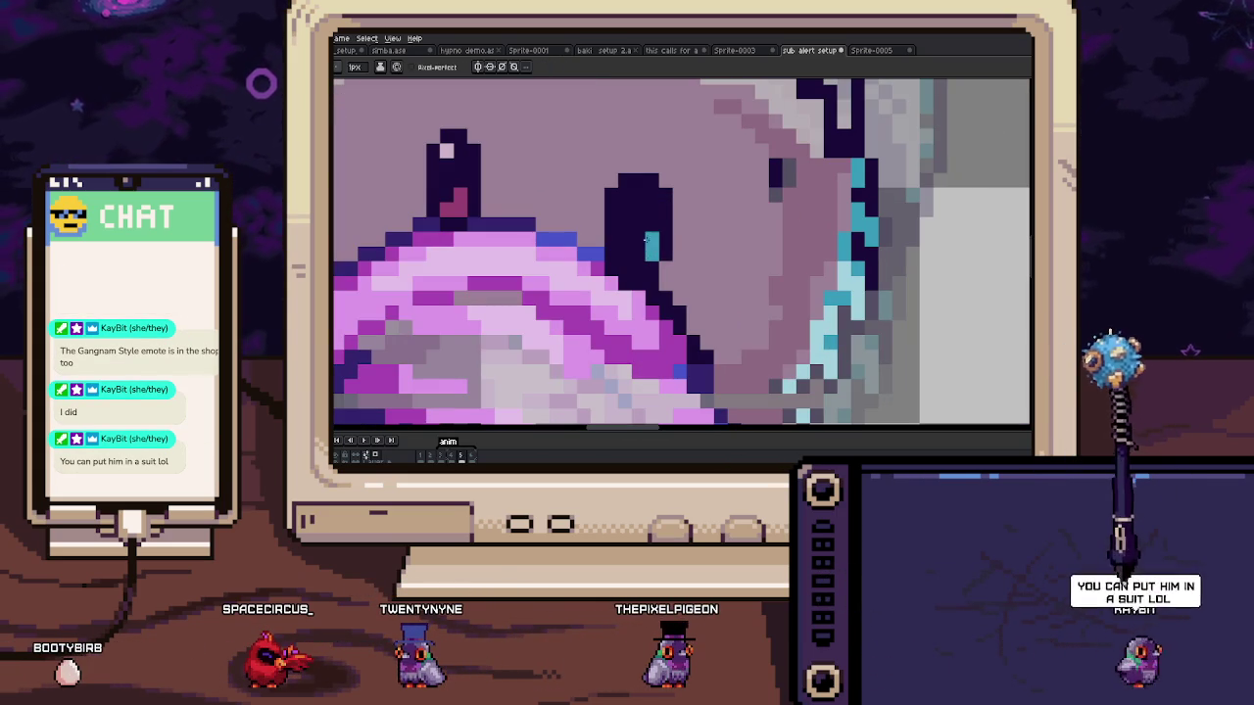
{"action": "left_click", "coordinate": [610, 165]}
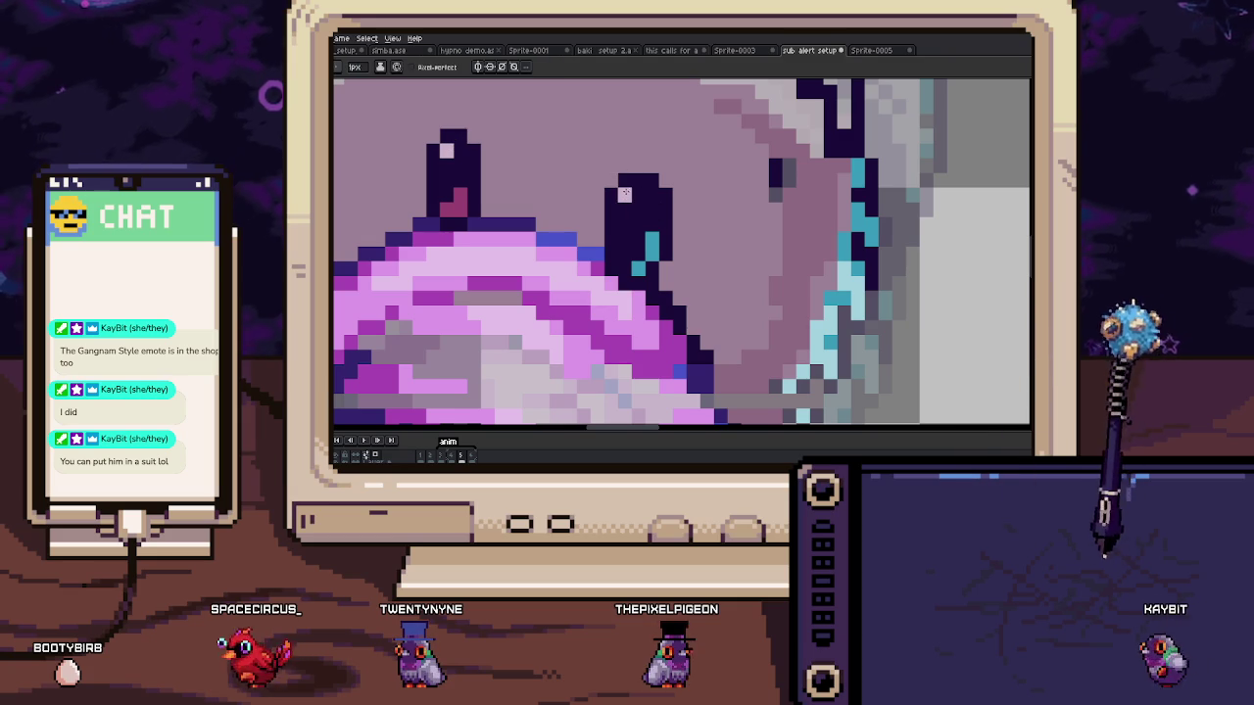
{"action": "scroll", "coordinate": [679, 279], "scroll_direction": "down", "scroll_amount": 3}
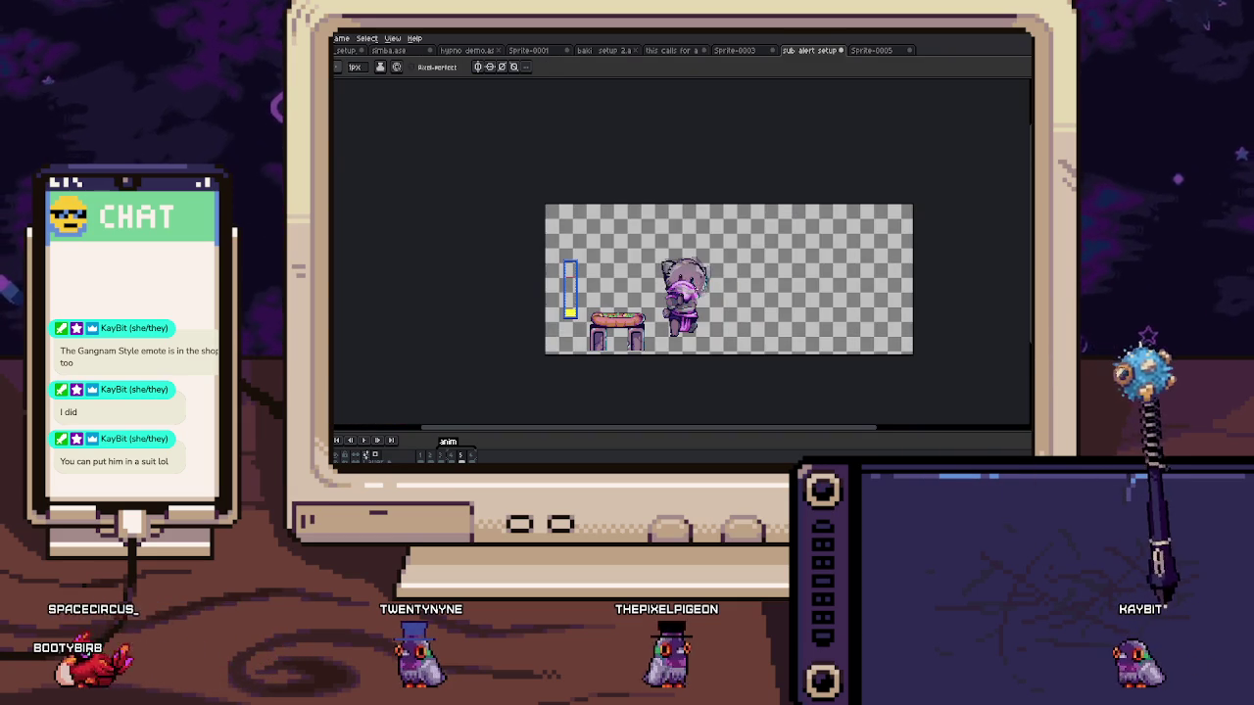
{"action": "scroll", "coordinate": [683, 284], "scroll_direction": "up", "scroll_amount": 3}
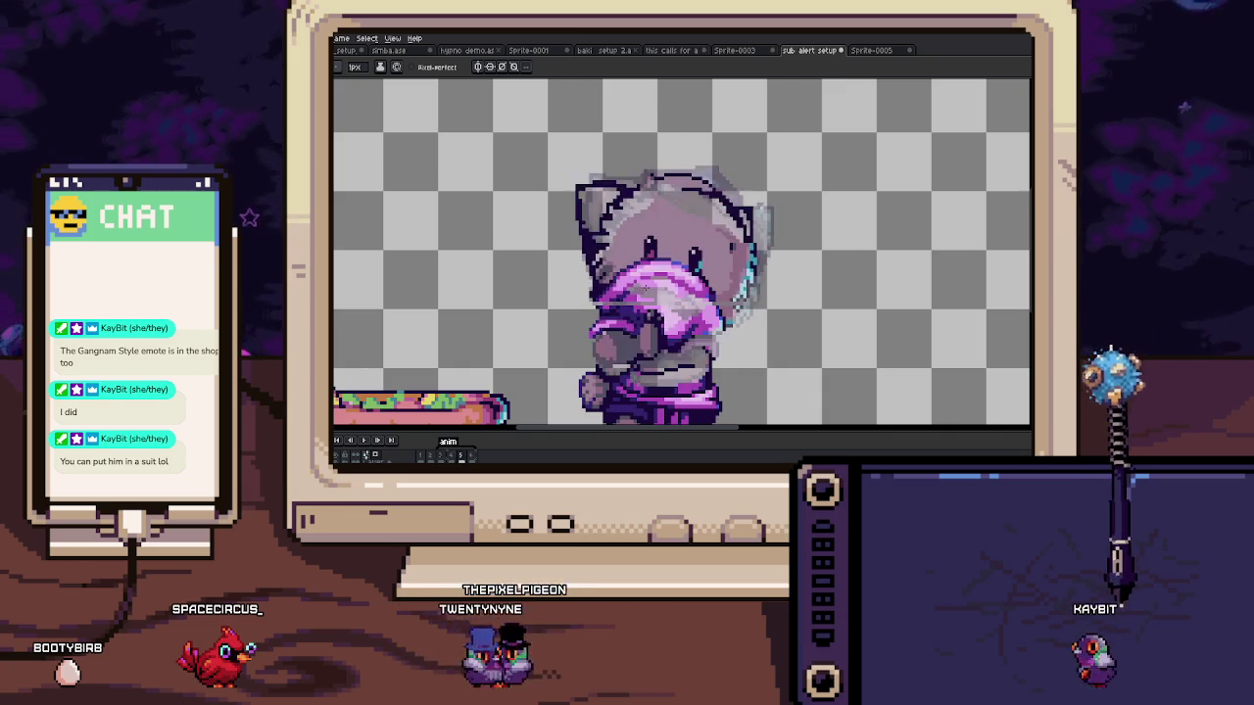
{"action": "scroll", "coordinate": [667, 269], "scroll_direction": "up", "scroll_amount": 2}
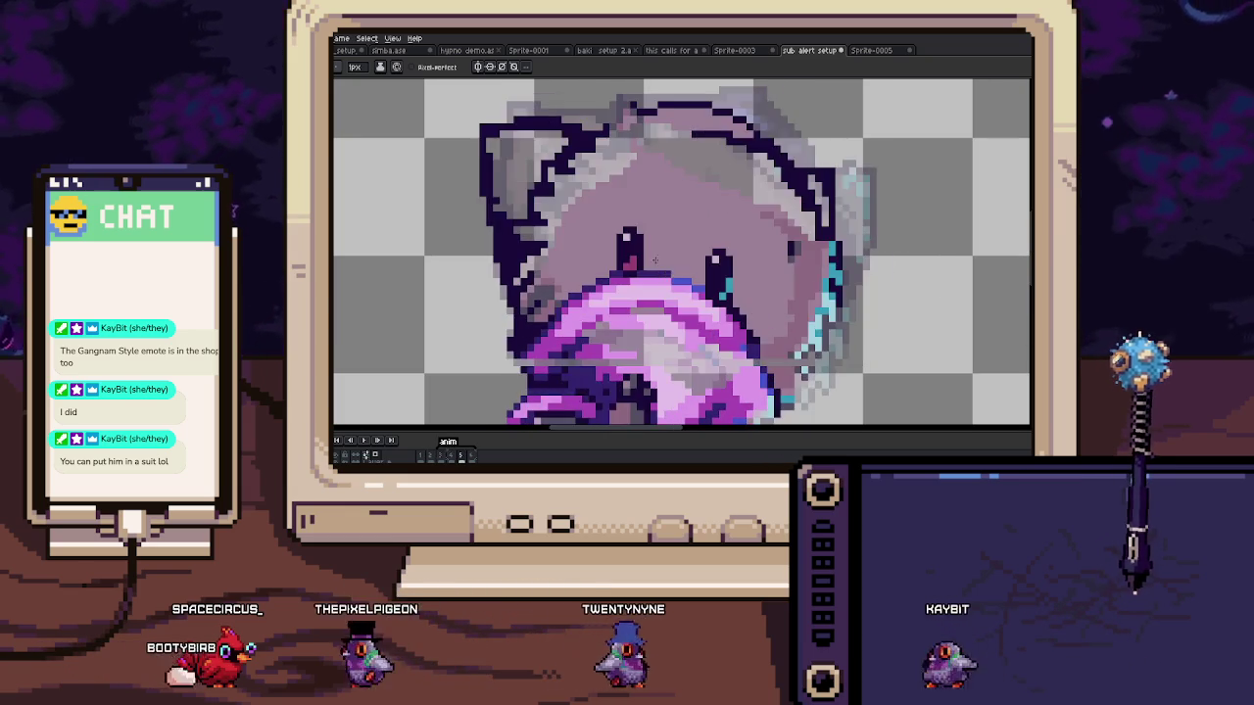
{"action": "scroll", "coordinate": [667, 268], "scroll_direction": "up", "scroll_amount": 2}
Step: Rectangle-select the block of pixels around the eye, then bring the eye area back into view
{"action": "key", "text": "m"}
{"action": "left_click_drag", "start_coordinate": [566, 214], "coordinate": [645, 300]}
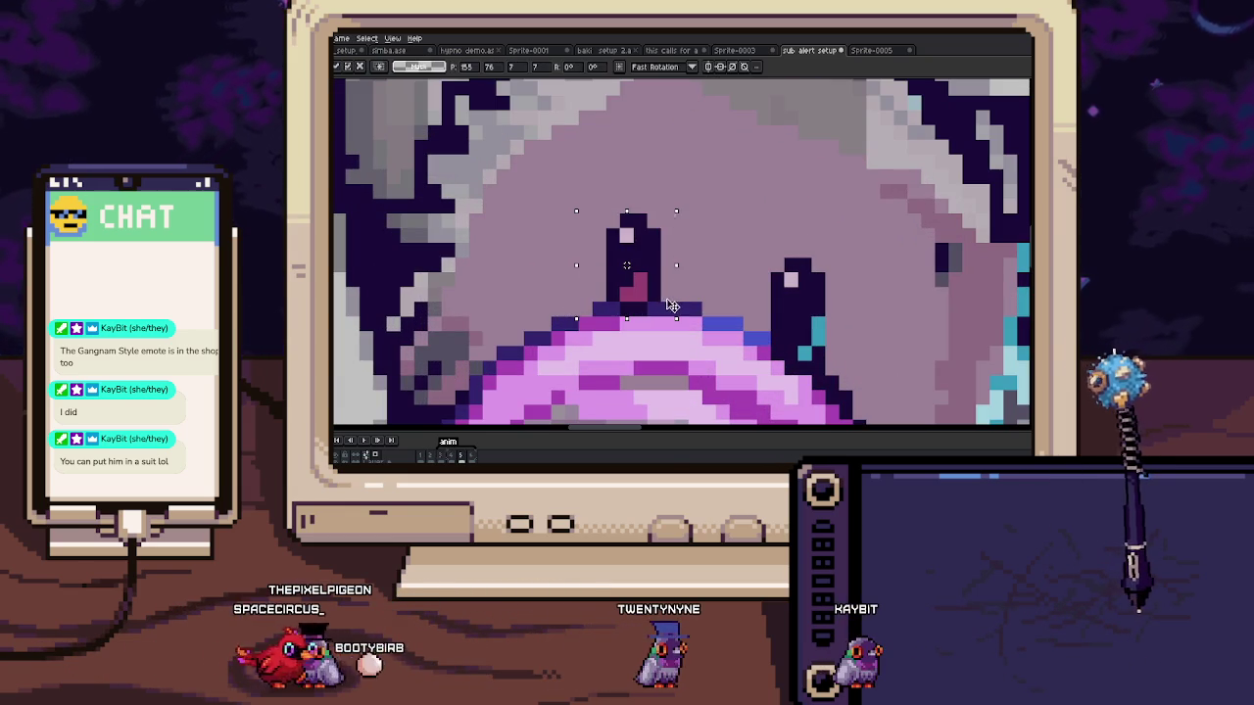
{"action": "scroll", "coordinate": [654, 301], "scroll_direction": "down", "scroll_amount": 2}
{"action": "scroll", "coordinate": [666, 308], "scroll_direction": "down", "scroll_amount": 2}
{"action": "scroll", "coordinate": [697, 288], "scroll_direction": "up", "scroll_amount": 3}
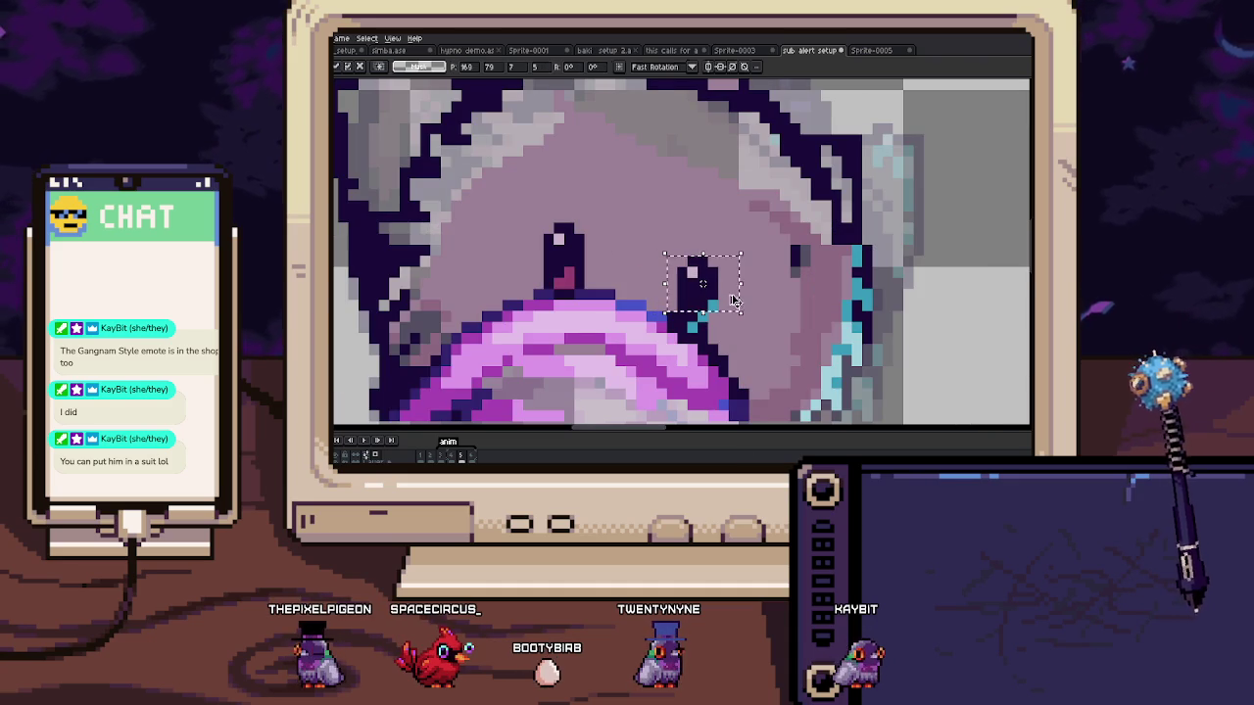
{"action": "key", "text": "b"}
{"action": "scroll", "coordinate": [697, 300], "scroll_direction": "down", "scroll_amount": 3}
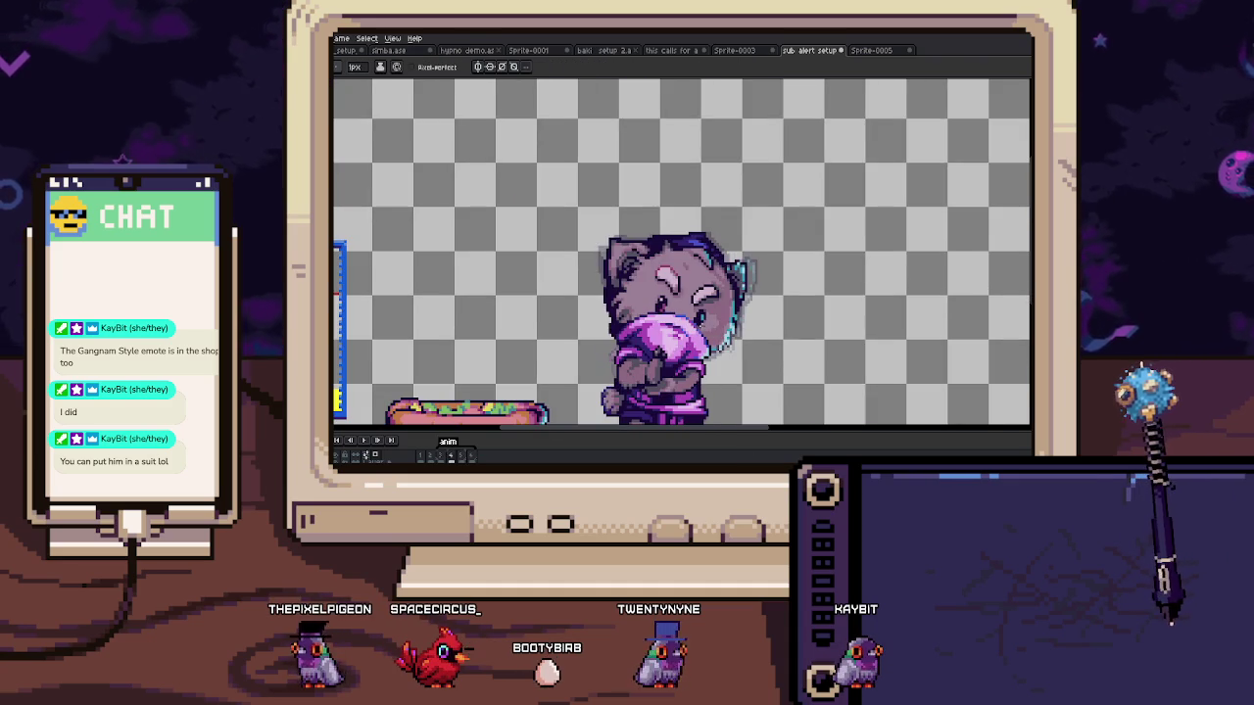
{"action": "scroll", "coordinate": [659, 312], "scroll_direction": "up", "scroll_amount": 3}
{"action": "scroll", "coordinate": [657, 314], "scroll_direction": "up", "scroll_amount": 2}
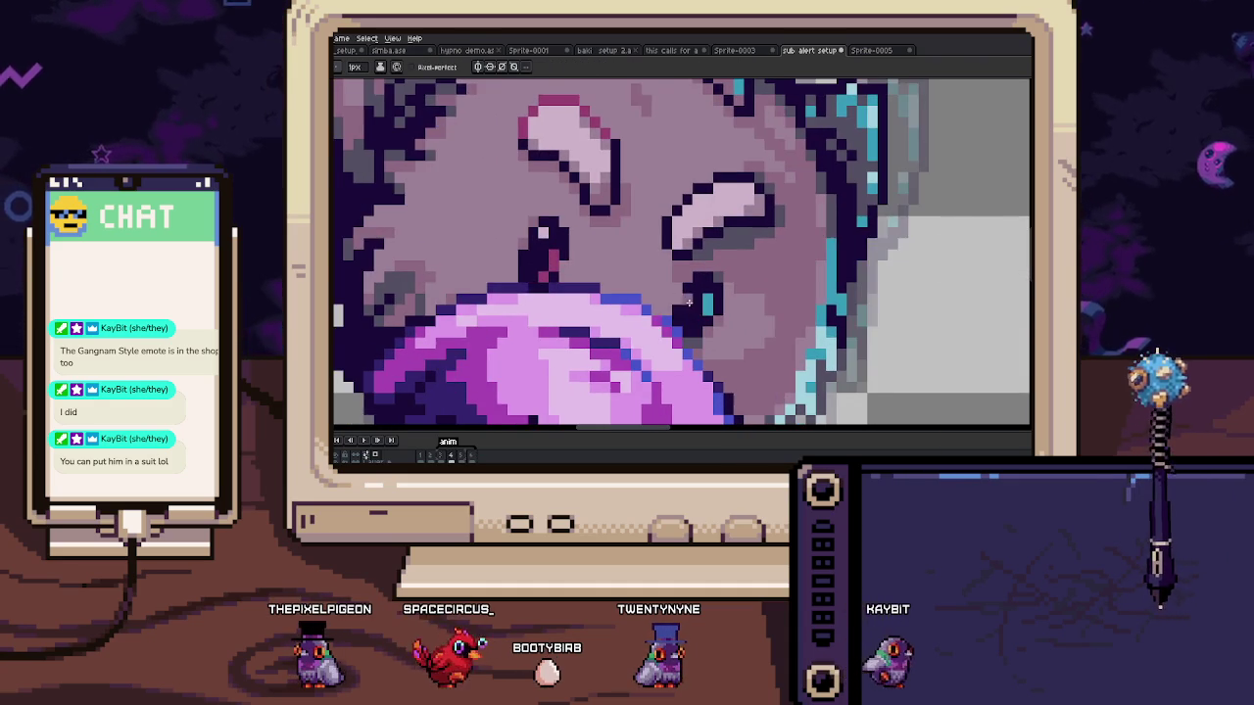
{"action": "scroll", "coordinate": [658, 314], "scroll_direction": "up", "scroll_amount": 2}
{"action": "scroll", "coordinate": [674, 316], "scroll_direction": "up", "scroll_amount": 1}
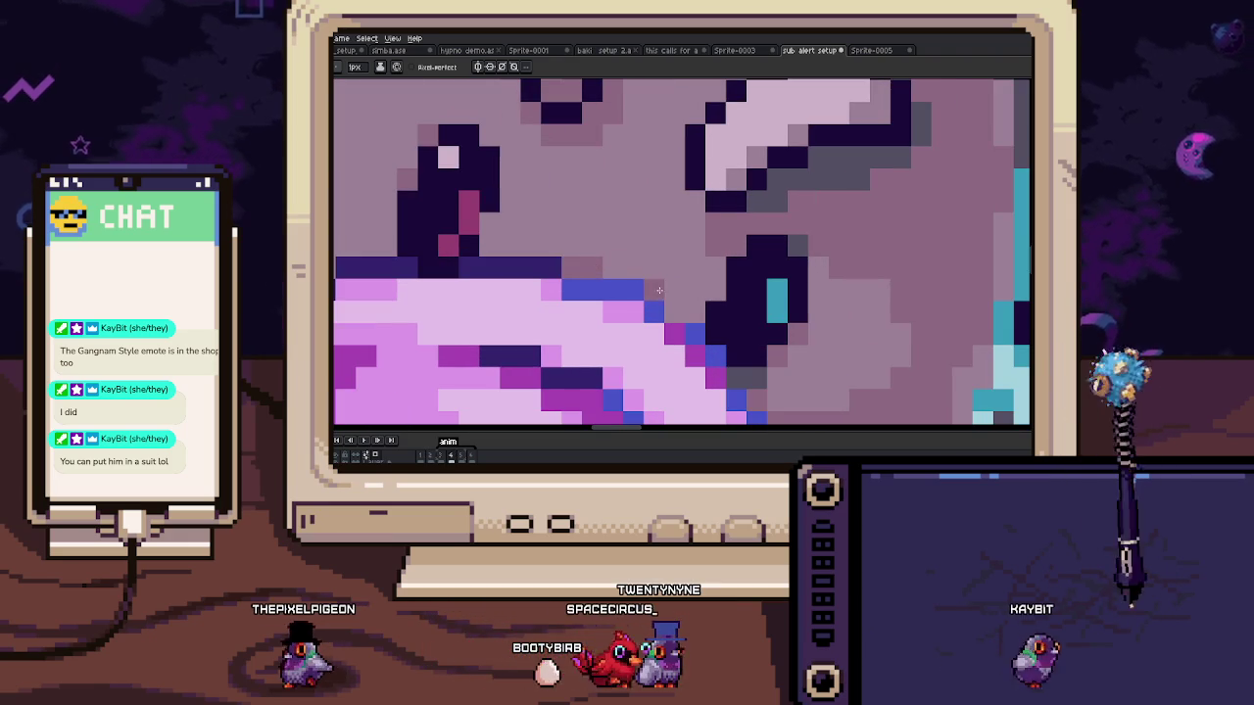
{"action": "left_click_drag", "start_coordinate": [674, 315], "coordinate": [647, 227]}
Step: Shift the right eye down and right, erase stray pixels, and add a dark outline column beside it
{"action": "key", "text": "m"}
{"action": "mouse_move", "coordinate": [604, 103]}
{"action": "left_mouse_down"}
{"action": "mouse_move", "coordinate": [737, 201]}
{"action": "mouse_move", "coordinate": [633, 181]}
{"action": "left_mouse_up"}
{"action": "key", "text": "b"}
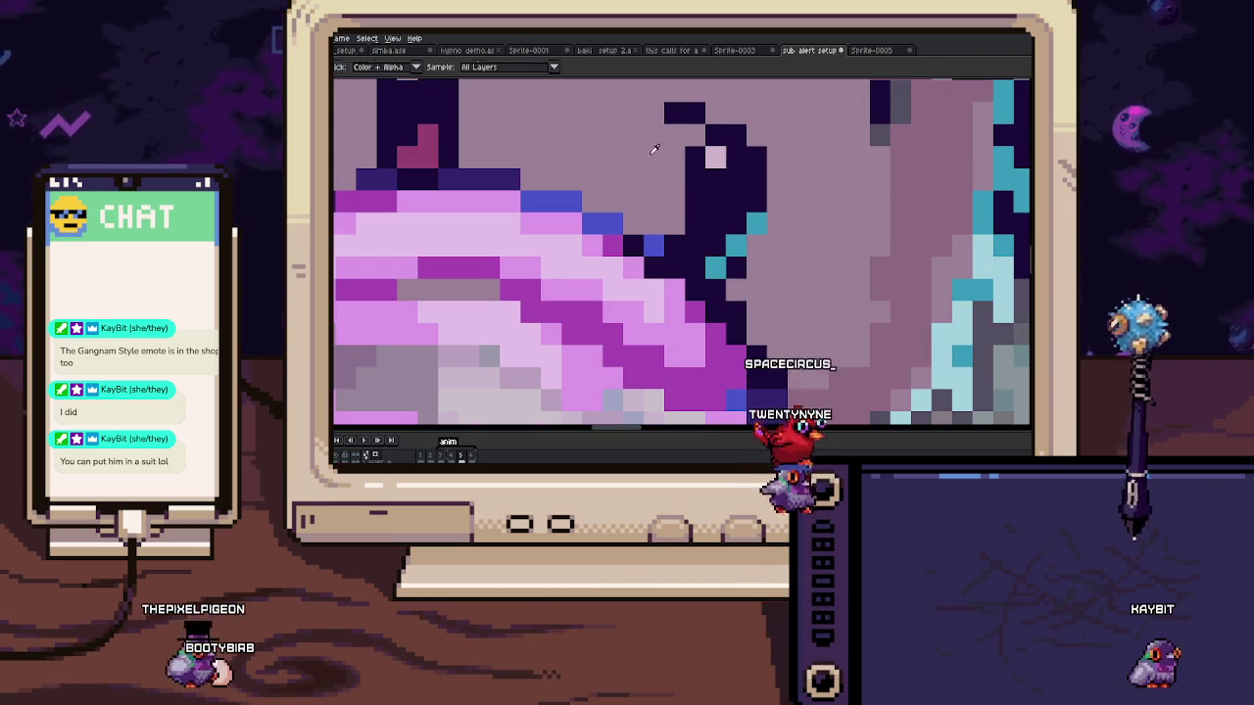
{"action": "left_click_drag", "start_coordinate": [666, 110], "coordinate": [703, 112]}
{"action": "left_click_drag", "start_coordinate": [675, 196], "coordinate": [681, 243]}
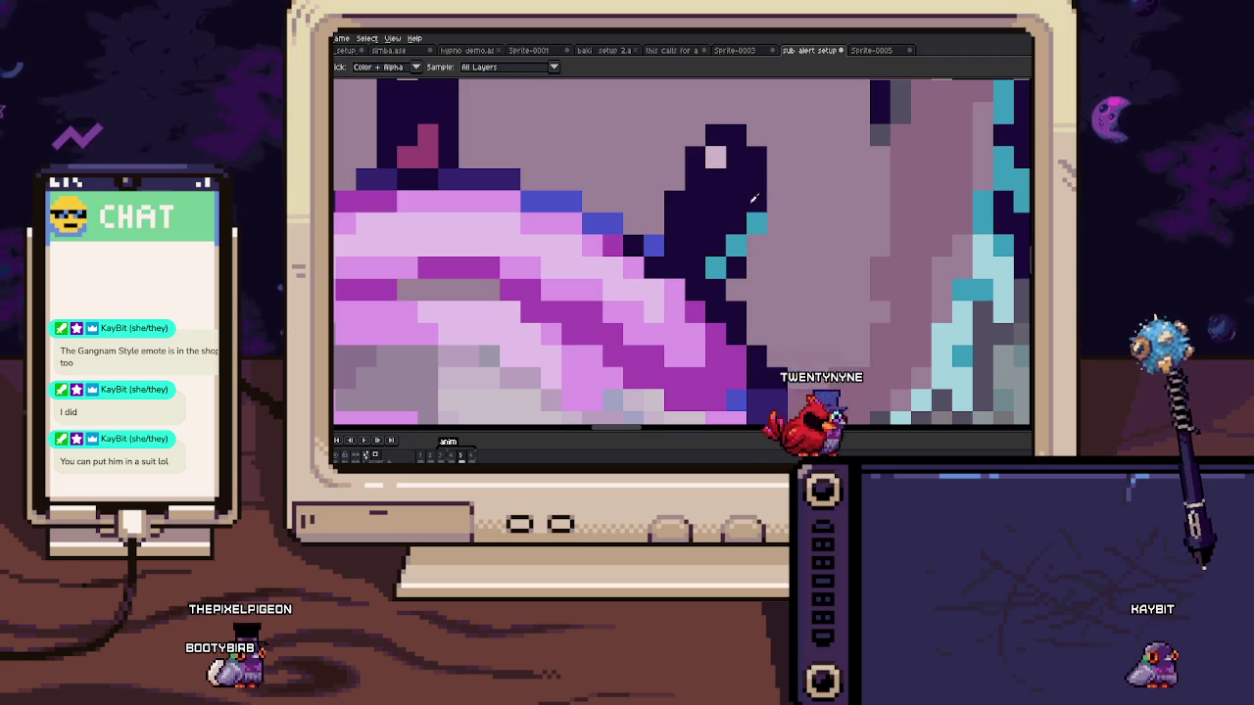
{"action": "scroll", "coordinate": [759, 244], "scroll_direction": "down", "scroll_amount": 5}
{"action": "scroll", "coordinate": [760, 236], "scroll_direction": "up", "scroll_amount": 5}
{"action": "key", "text": "i"}
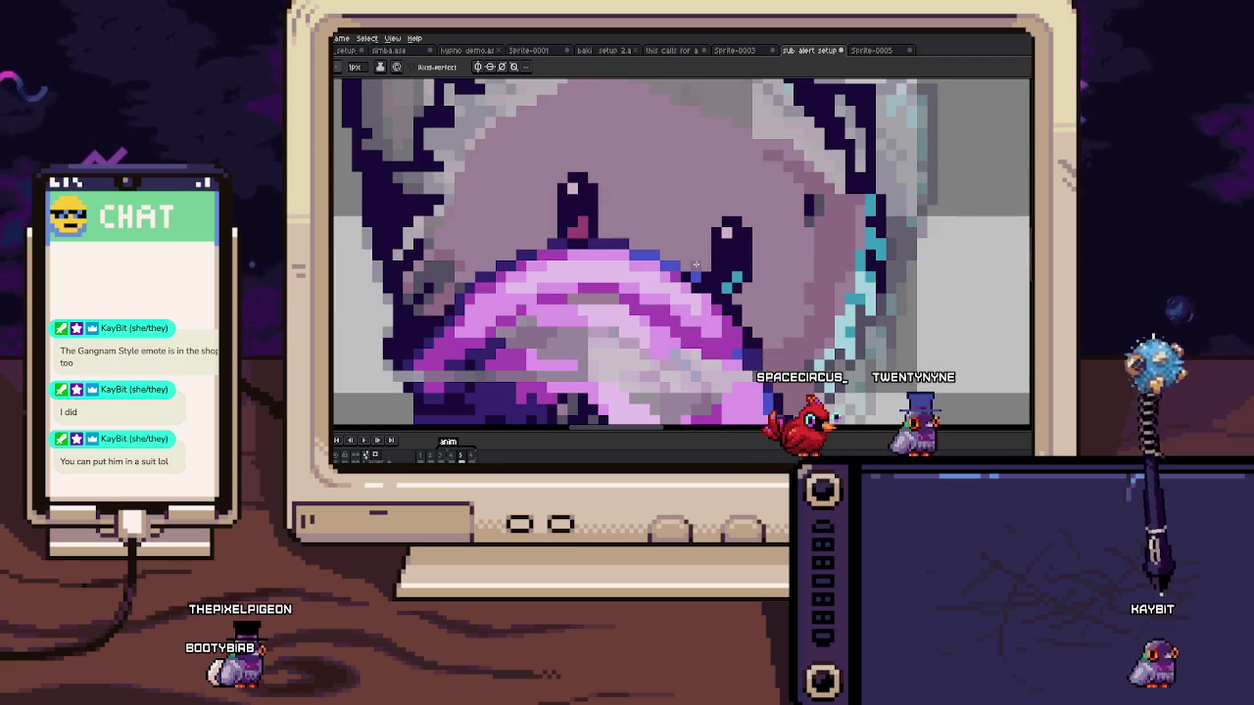
{"action": "scroll", "coordinate": [693, 264], "scroll_direction": "down", "scroll_amount": 3}
{"action": "scroll", "coordinate": [693, 264], "scroll_direction": "down", "scroll_amount": 2}
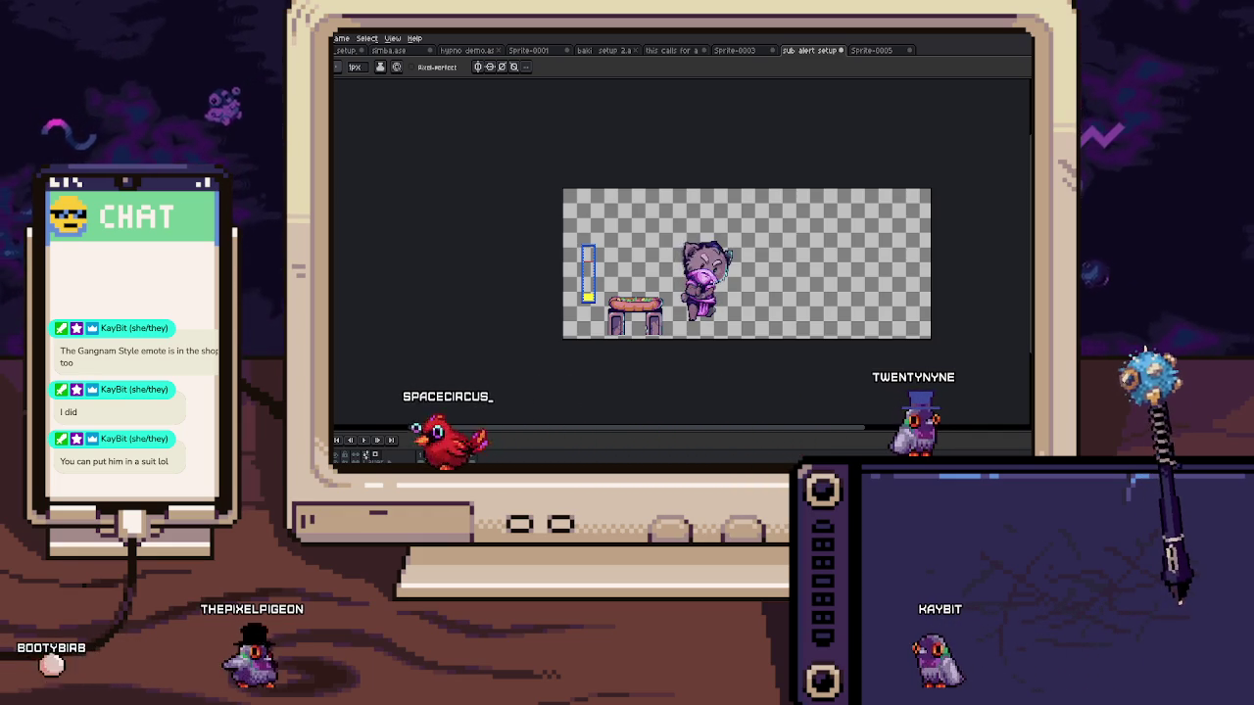
Step: Move to another frame and zoom in close on the cat's eye
{"action": "key", "text": "Return"}
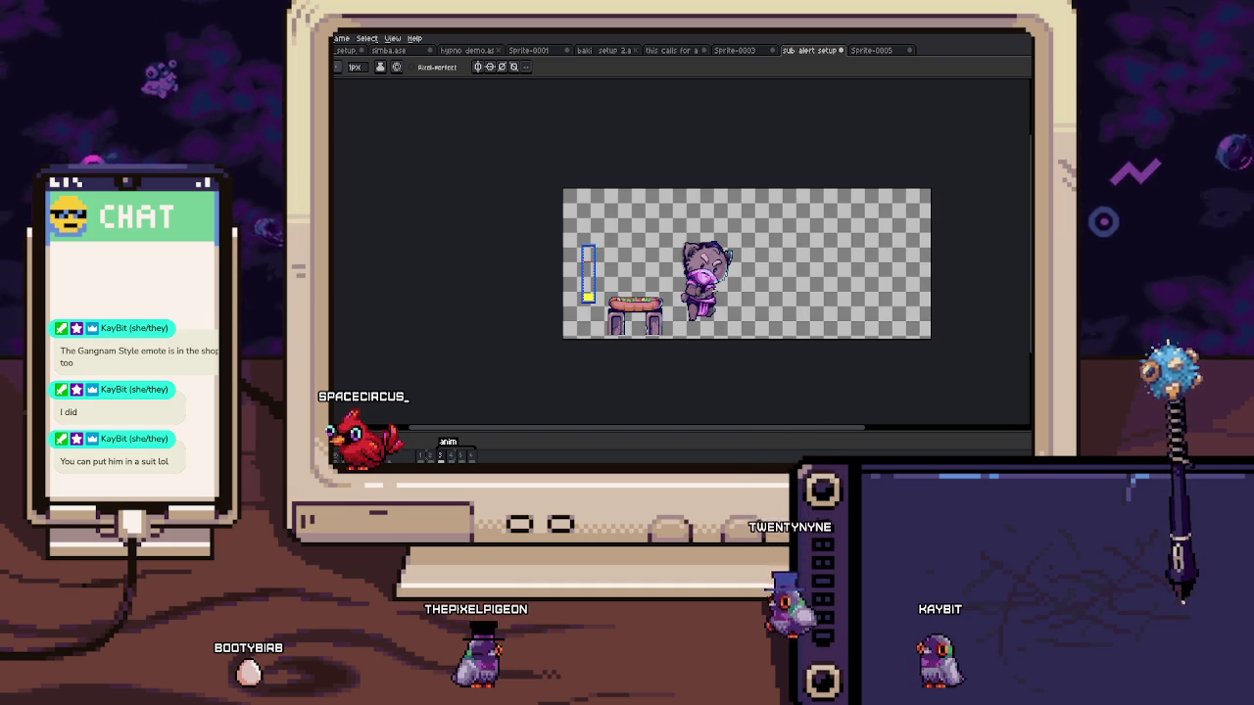
{"action": "scroll", "coordinate": [712, 289], "scroll_direction": "up", "scroll_amount": 2}
{"action": "scroll", "coordinate": [712, 290], "scroll_direction": "up", "scroll_amount": 2}
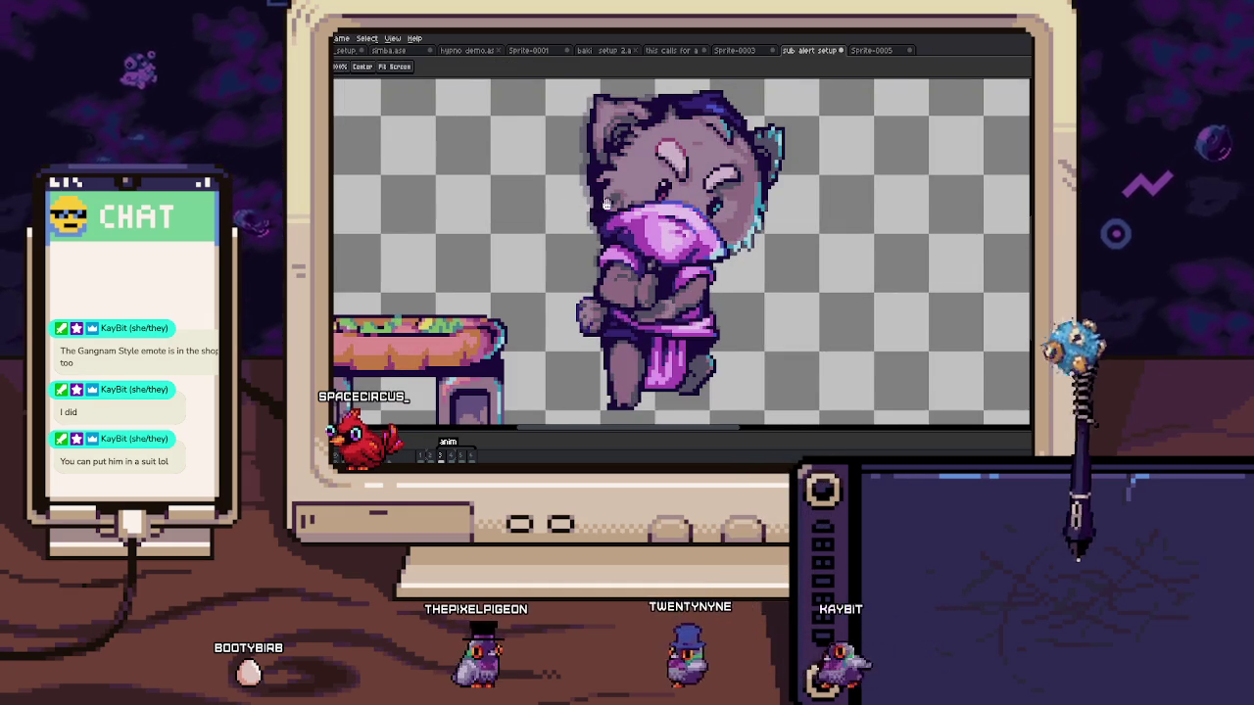
{"action": "left_click_drag", "start_coordinate": [714, 291], "coordinate": [680, 388]}
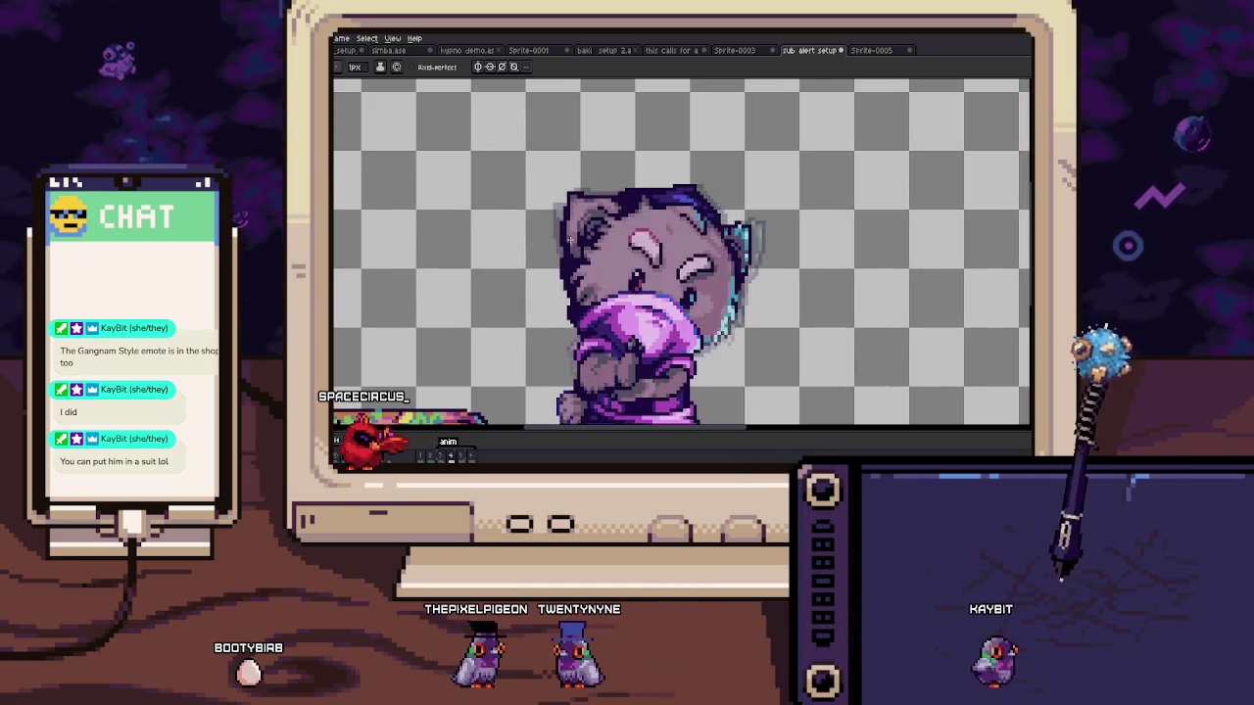
{"action": "scroll", "coordinate": [562, 228], "scroll_direction": "up", "scroll_amount": 1}
{"action": "scroll", "coordinate": [562, 228], "scroll_direction": "up", "scroll_amount": 2}
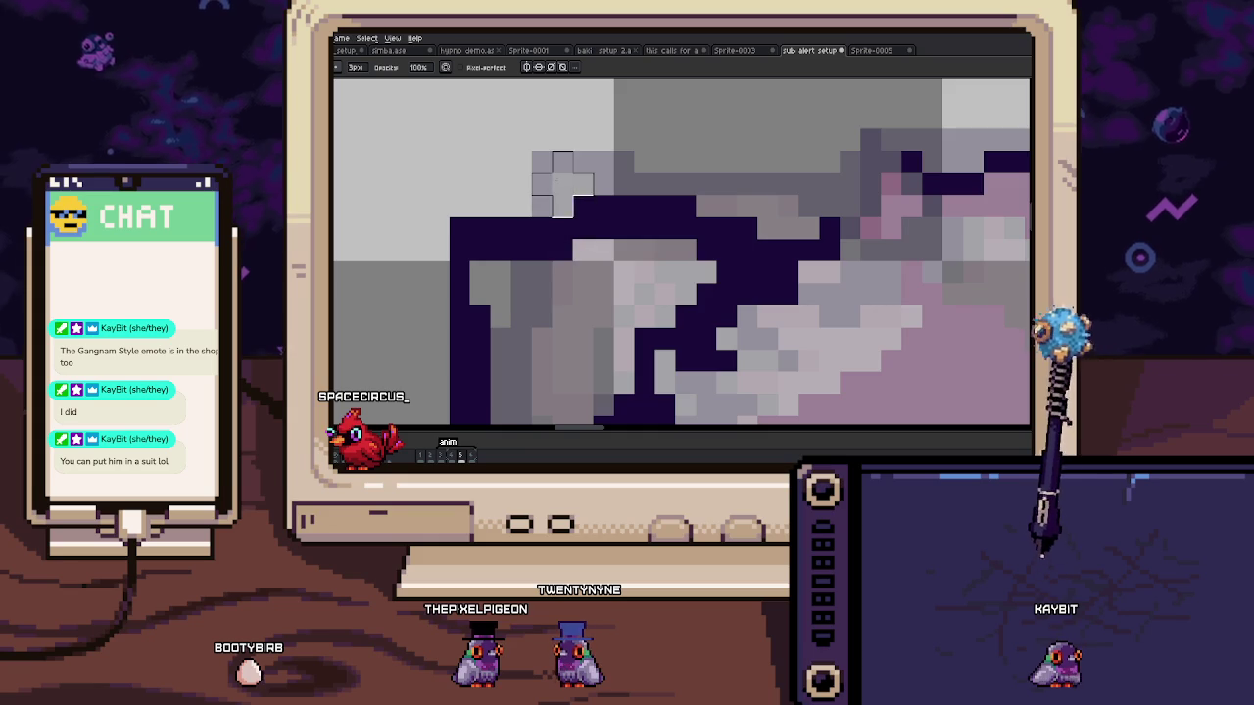
{"action": "scroll", "coordinate": [562, 184], "scroll_direction": "down", "scroll_amount": 3}
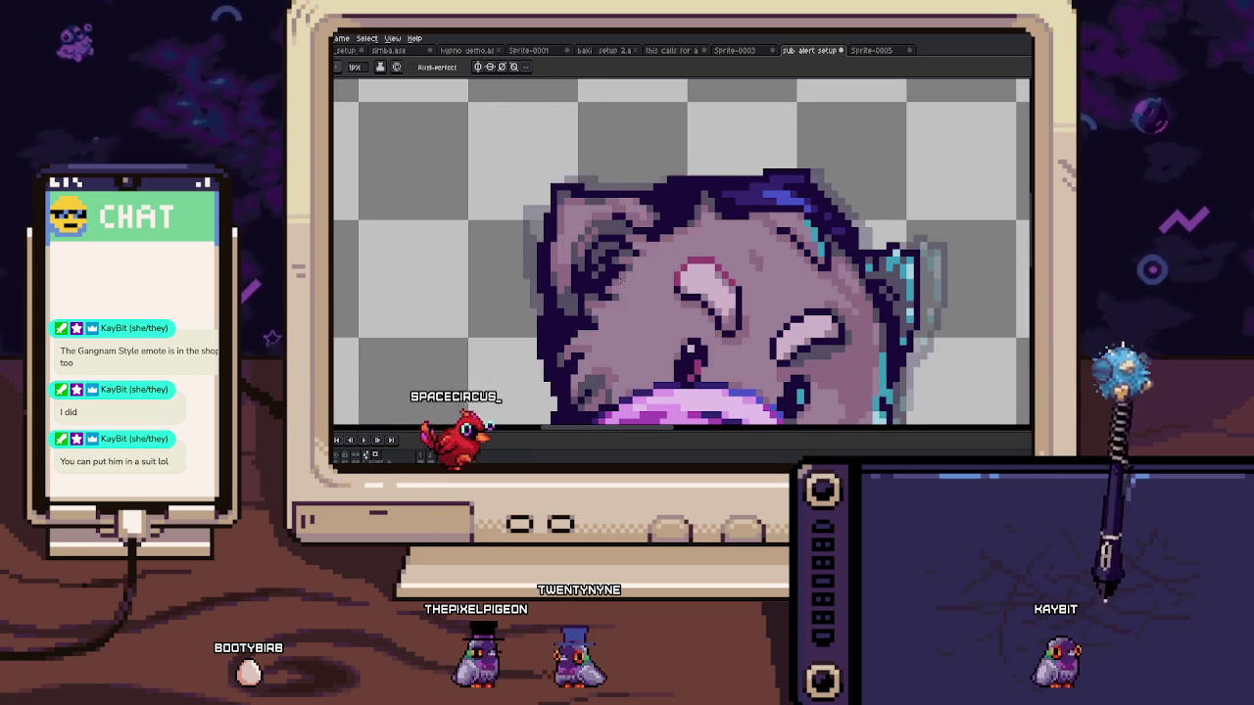
{"action": "scroll", "coordinate": [587, 265], "scroll_direction": "up", "scroll_amount": 1}
Step: Retouch the eye pixels with the Pencil, flipping to the neighbouring frames to compare
{"action": "key", "text": "g"}
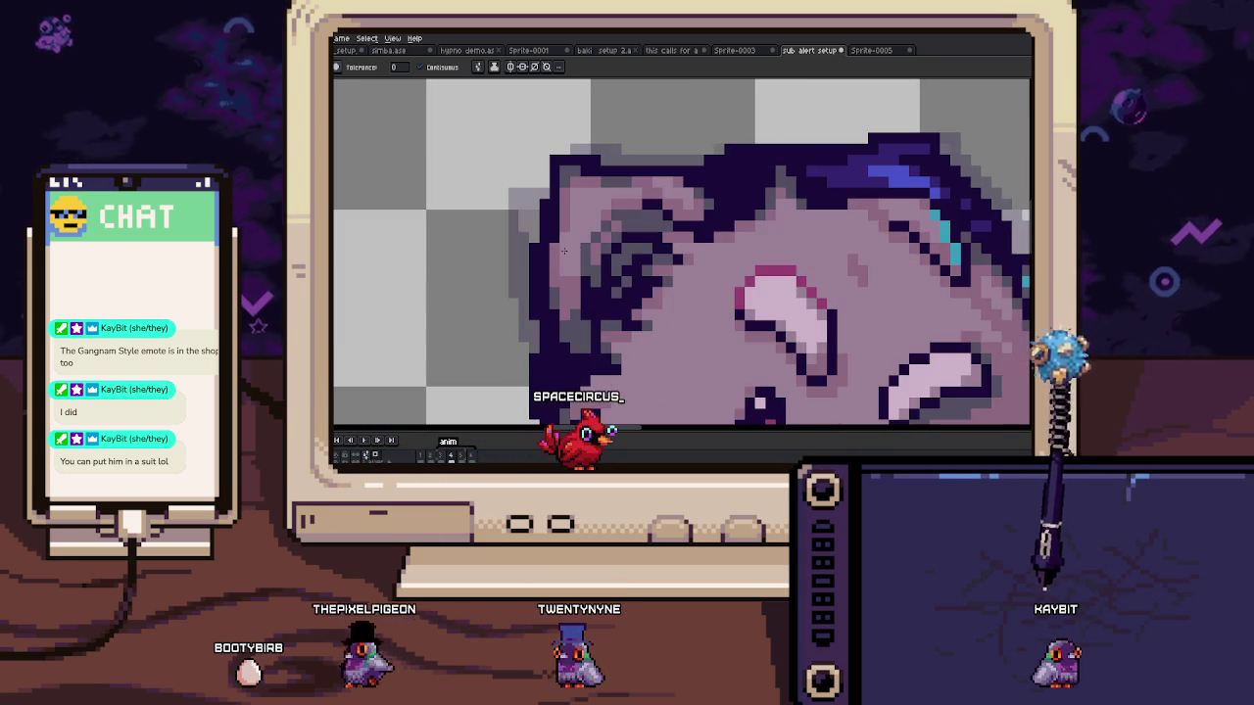
{"action": "key", "text": "b"}
{"action": "key", "text": "Right"}
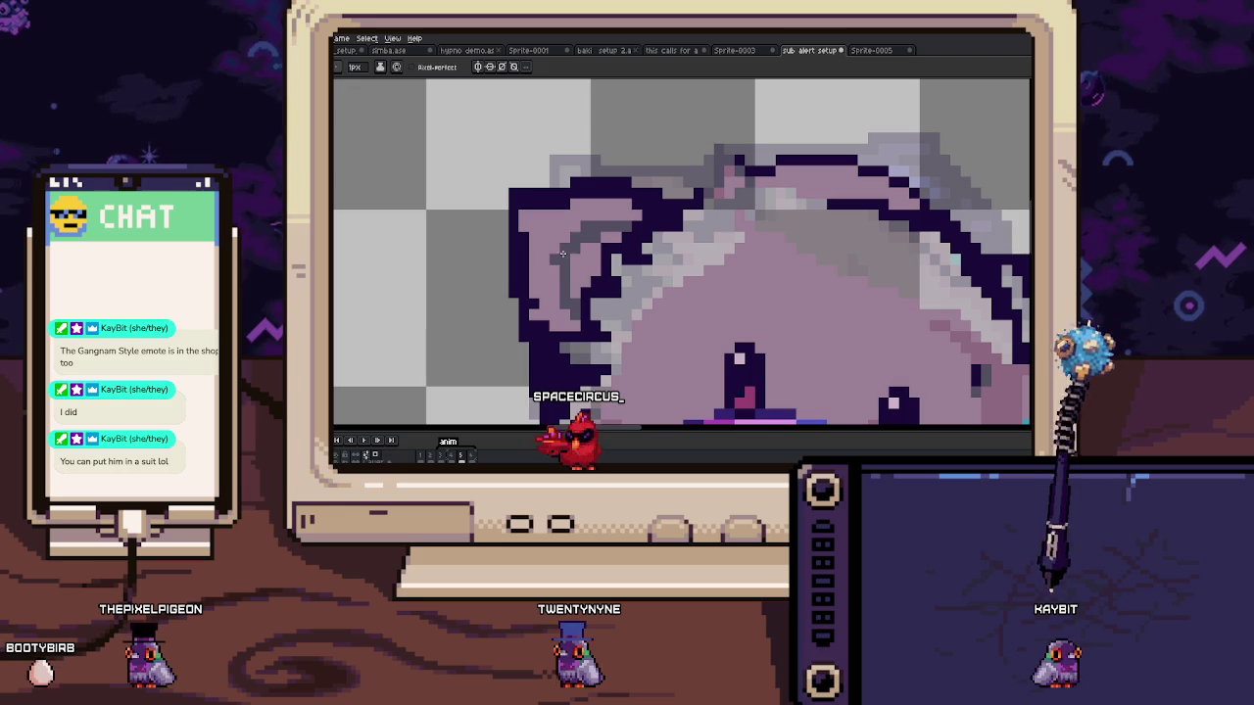
{"action": "key", "text": "Right"}
{"action": "key", "text": "Right"}
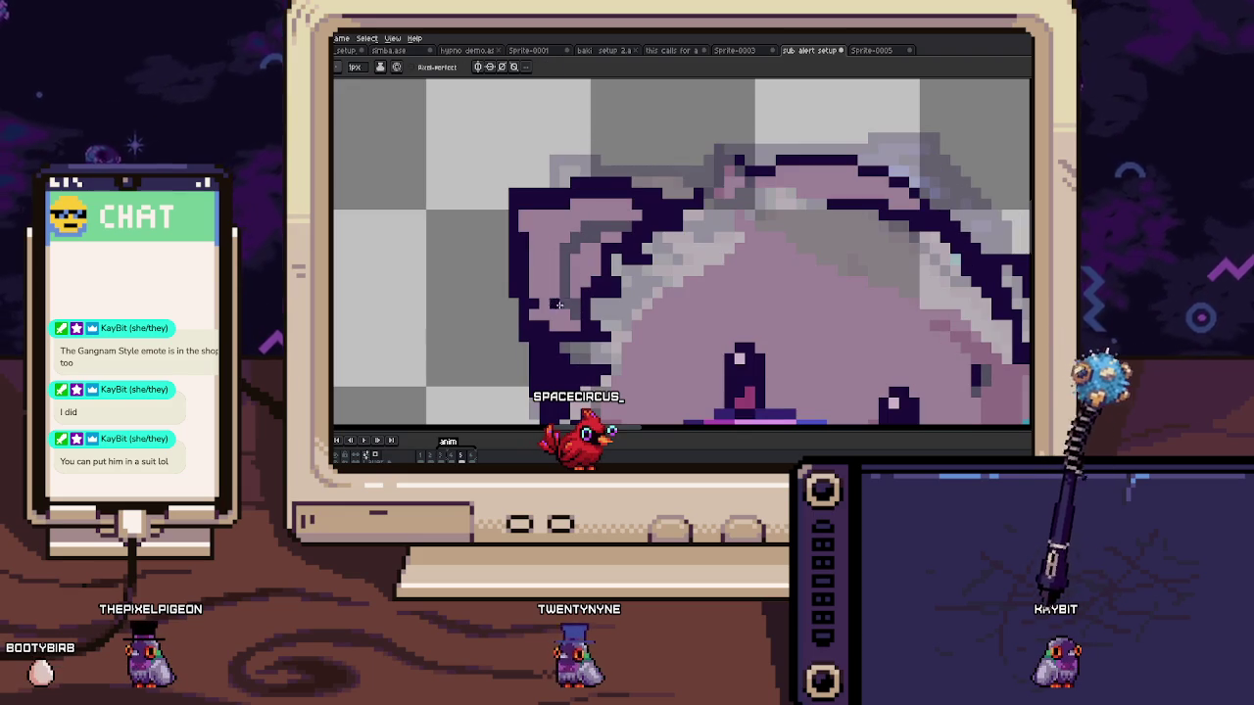
{"action": "key", "text": "Right"}
{"action": "key", "text": "Left"}
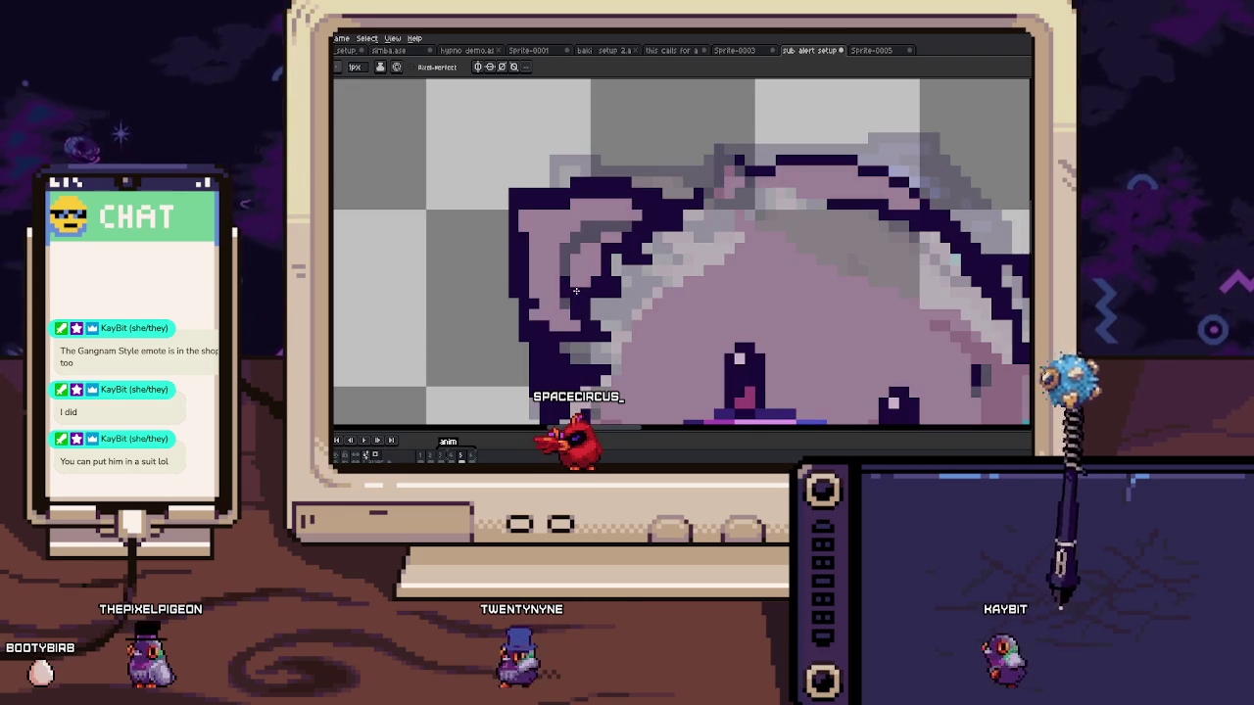
{"action": "key", "text": "Right"}
{"action": "key", "text": "Left"}
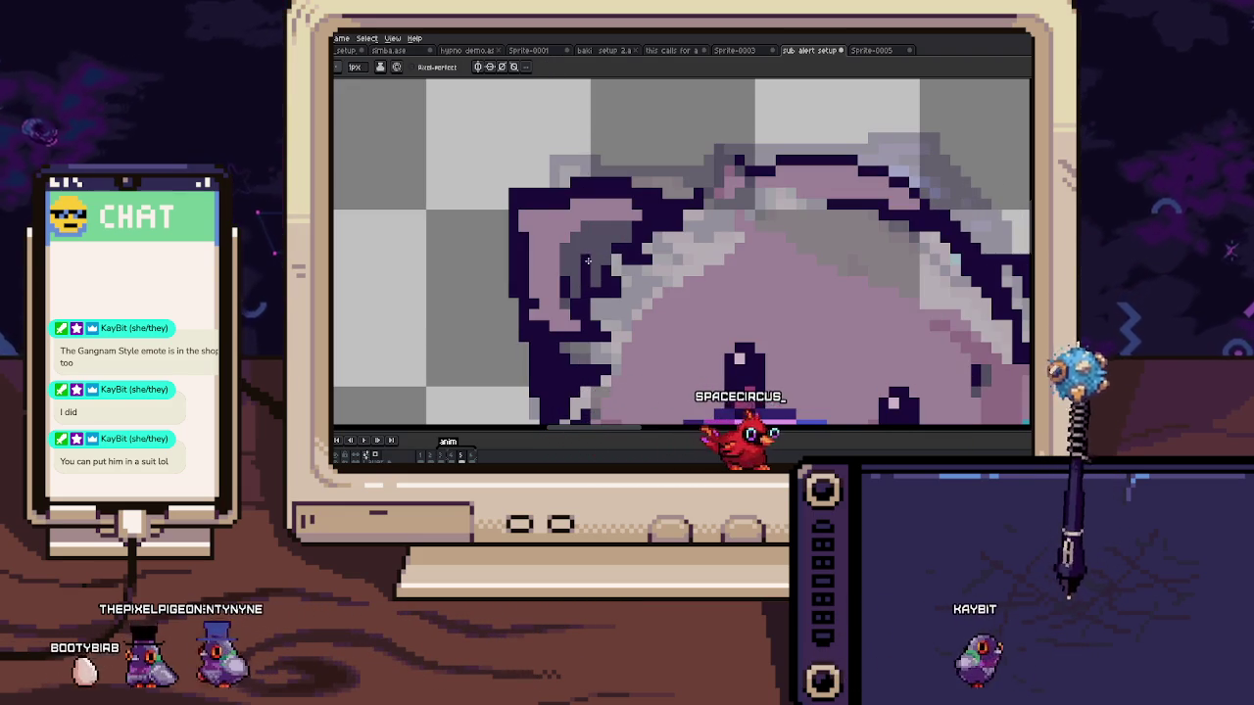
Step: Keep flipping between adjacent frames to check the eye against the pose
{"action": "key", "text": "Right"}
{"action": "key", "text": "Left"}
{"action": "key", "text": "Right"}
{"action": "key", "text": "Right"}
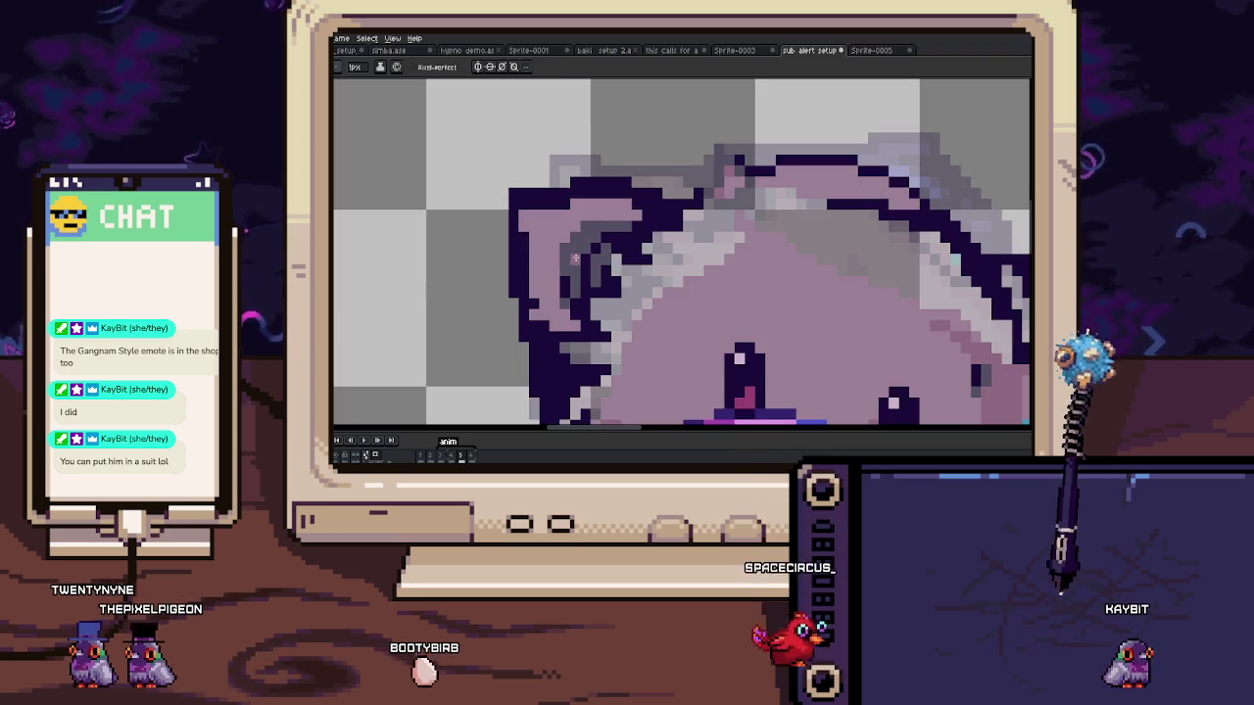
{"action": "key", "text": "Left"}
{"action": "key", "text": "Right"}
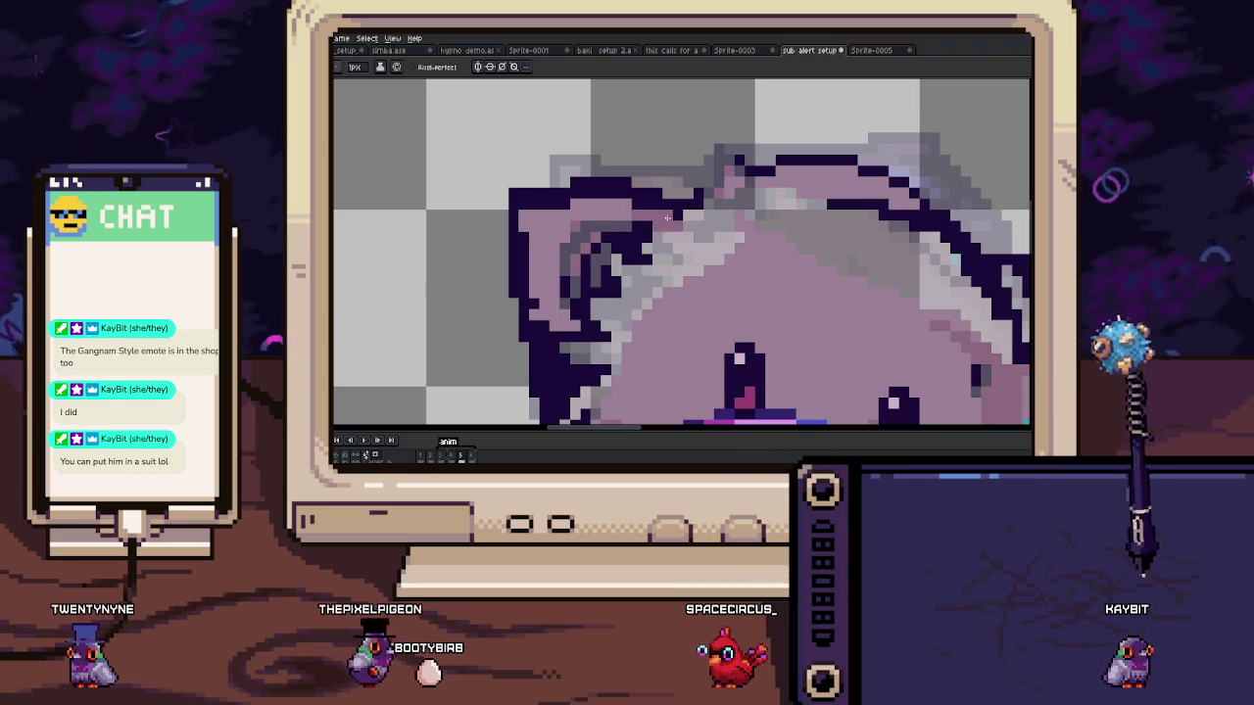
{"action": "key", "text": "Left"}
{"action": "key", "text": "Right"}
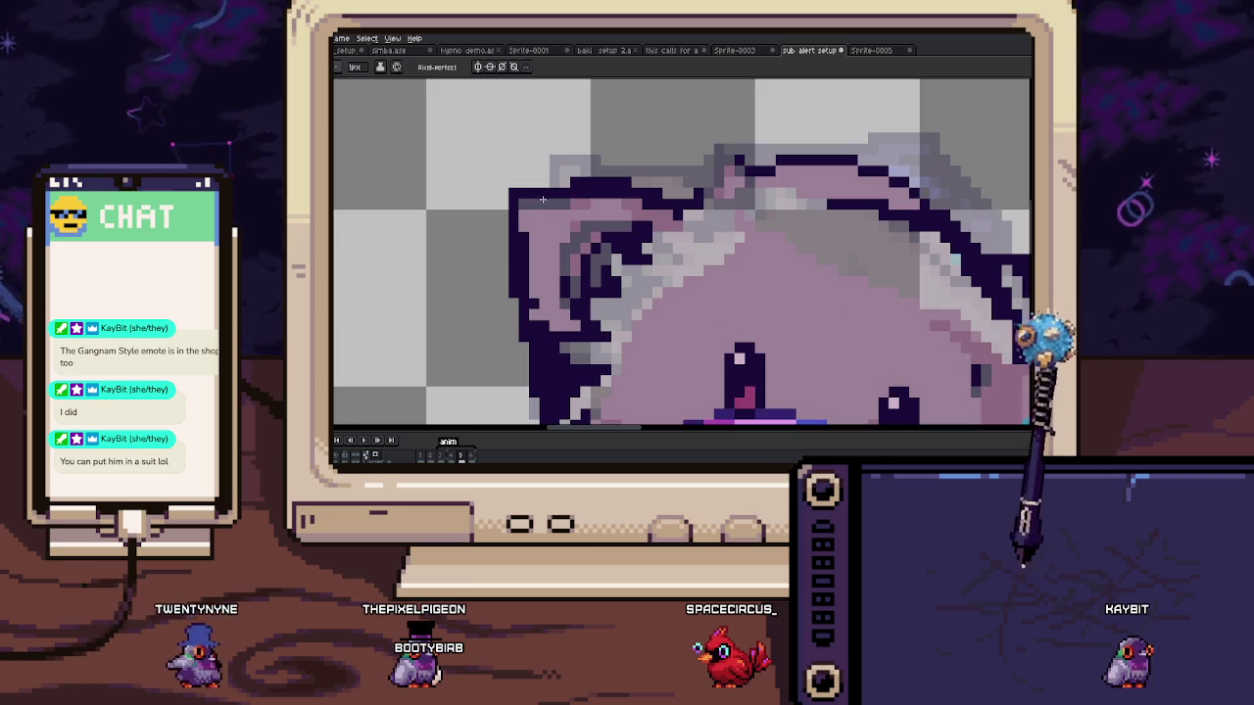
{"action": "key", "text": "Left"}
{"action": "key", "text": "Right"}
Step: Zoom back in on the eye in a different frame, ready to draw with the Pencil
{"action": "scroll", "coordinate": [537, 201], "scroll_direction": "down", "scroll_amount": 3}
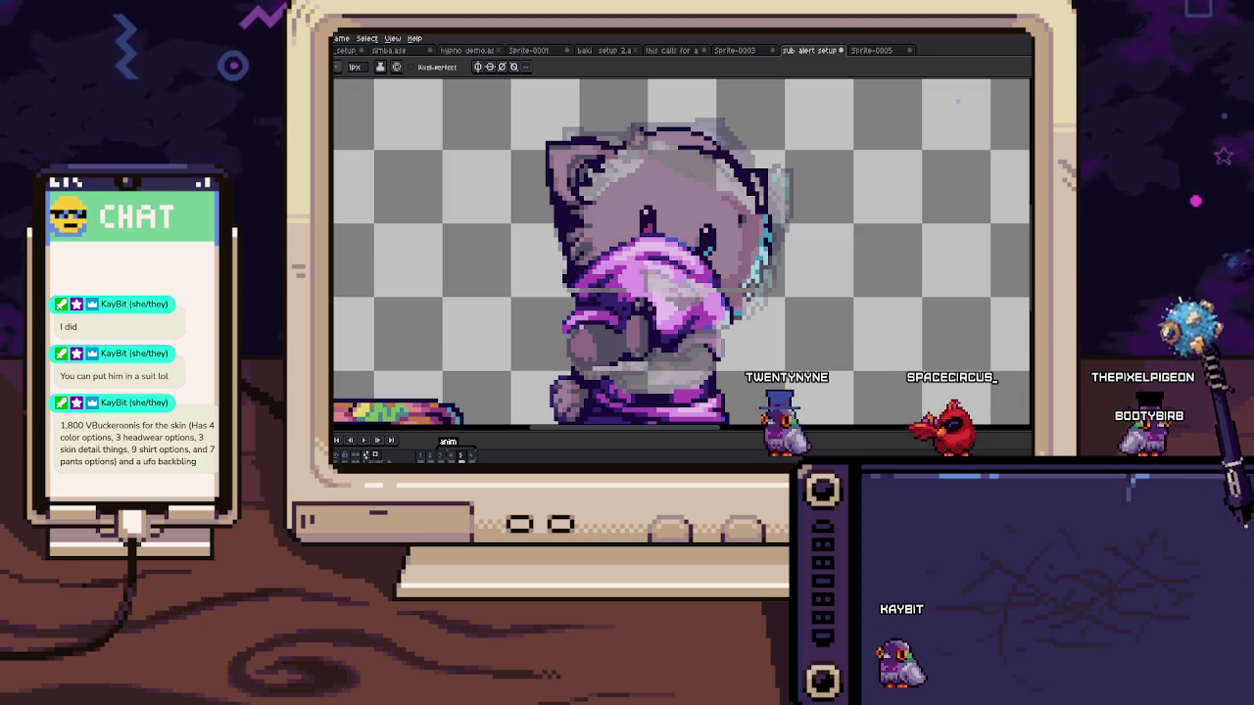
{"action": "key", "text": "Left"}
{"action": "key", "text": "Right"}
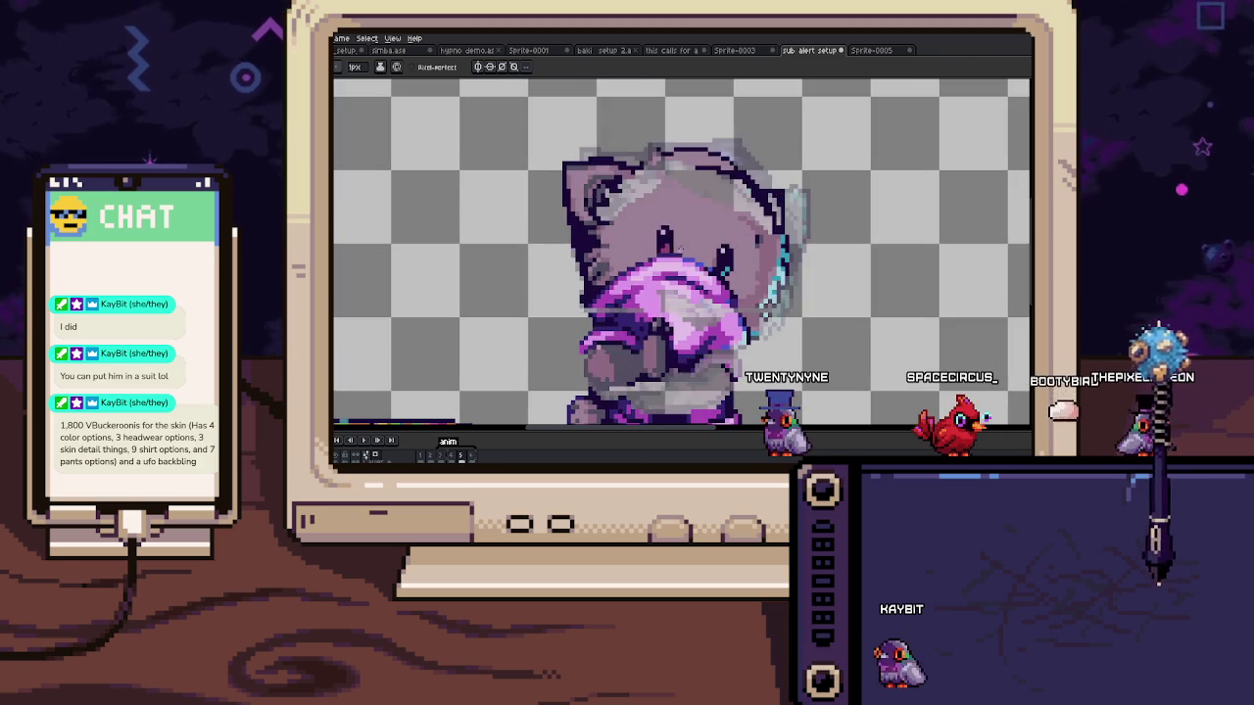
{"action": "scroll", "coordinate": [588, 181], "scroll_direction": "up", "scroll_amount": 3}
{"action": "key", "text": "Right"}
{"action": "scroll", "coordinate": [634, 193], "scroll_direction": "down", "scroll_amount": 2}
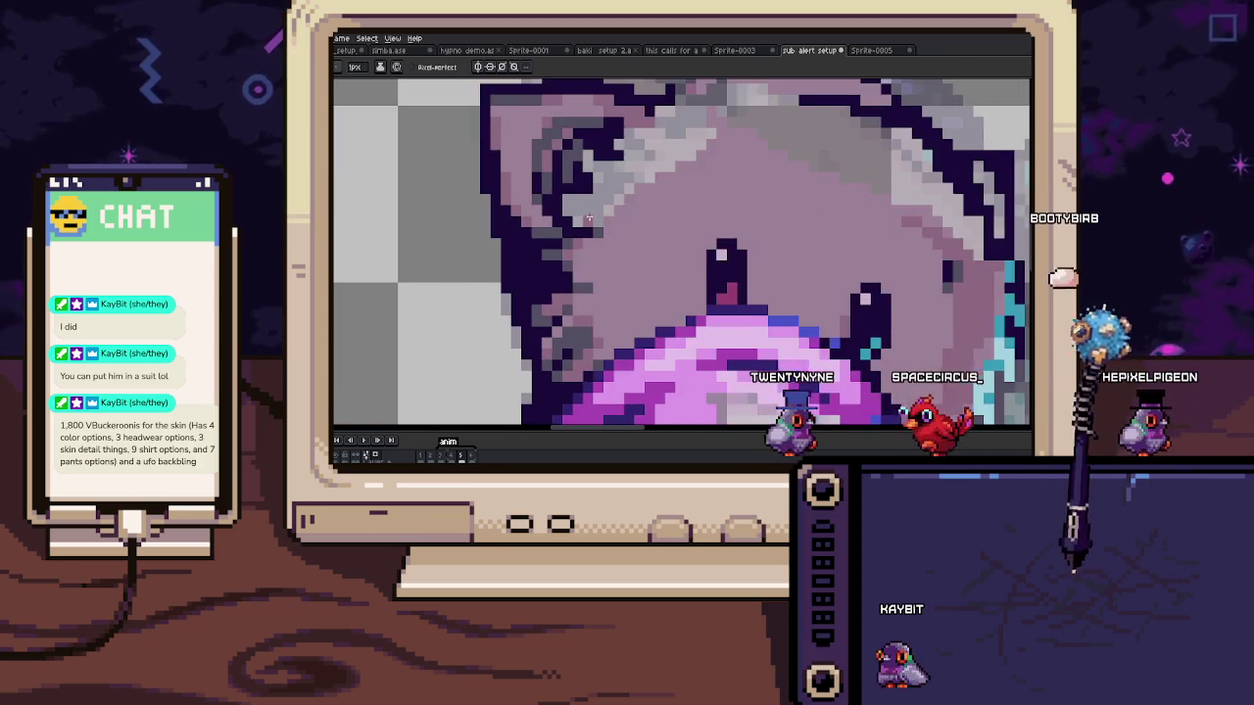
{"action": "scroll", "coordinate": [634, 193], "scroll_direction": "up", "scroll_amount": 3}
{"action": "scroll", "coordinate": [632, 255], "scroll_direction": "up", "scroll_amount": 2}
{"action": "key", "text": "b"}
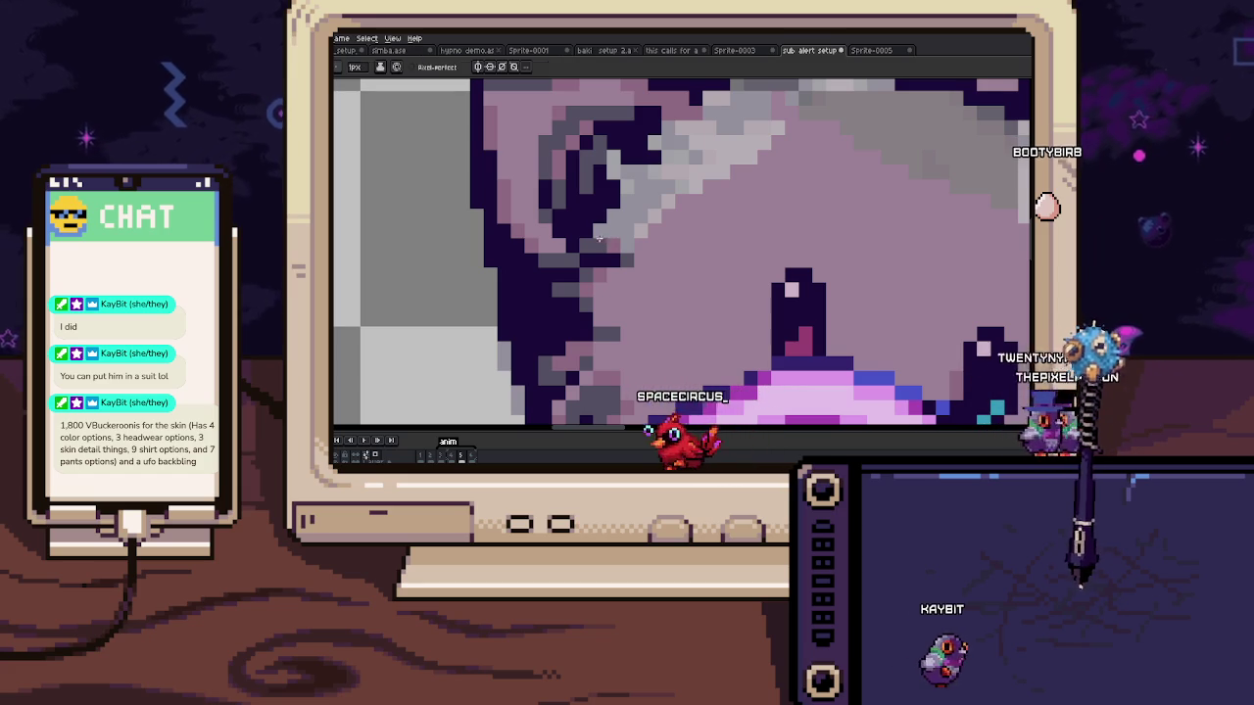
Step: Compare the eye with the adjacent frame, then sample a colour from the canvas
{"action": "key", "text": "Right"}
{"action": "key", "text": "Left"}
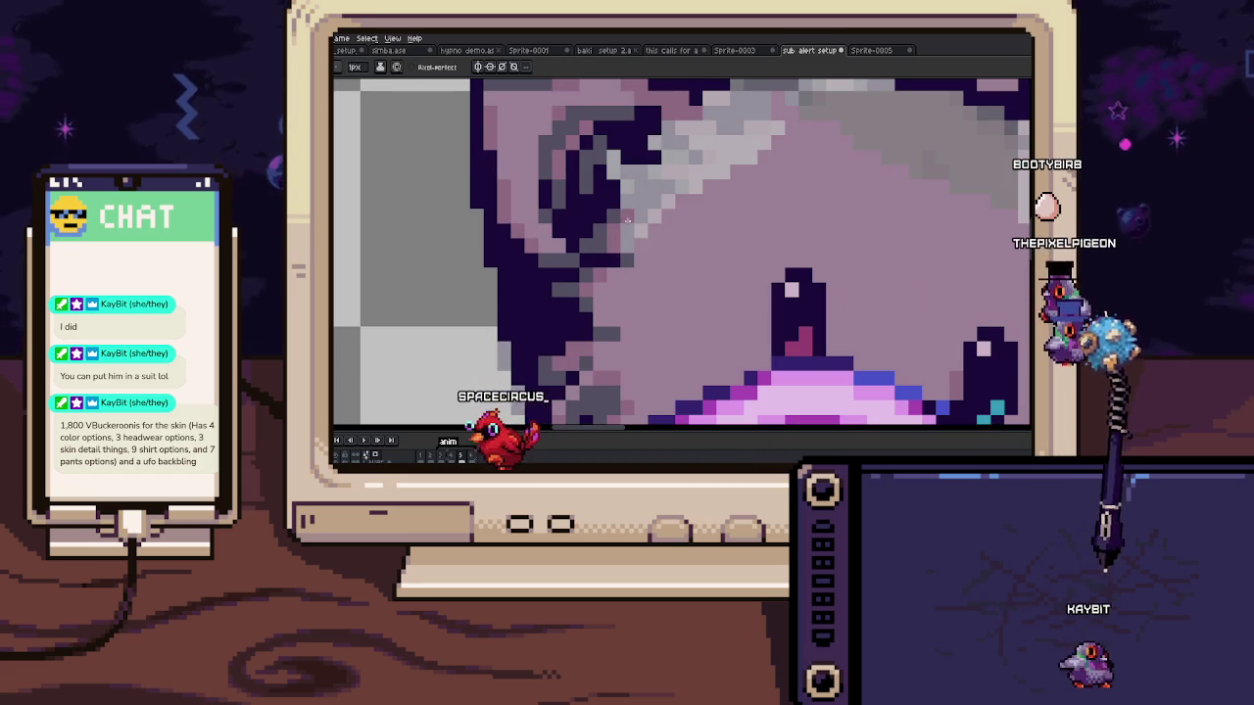
{"action": "key", "text": "Right"}
{"action": "key", "text": "Left"}
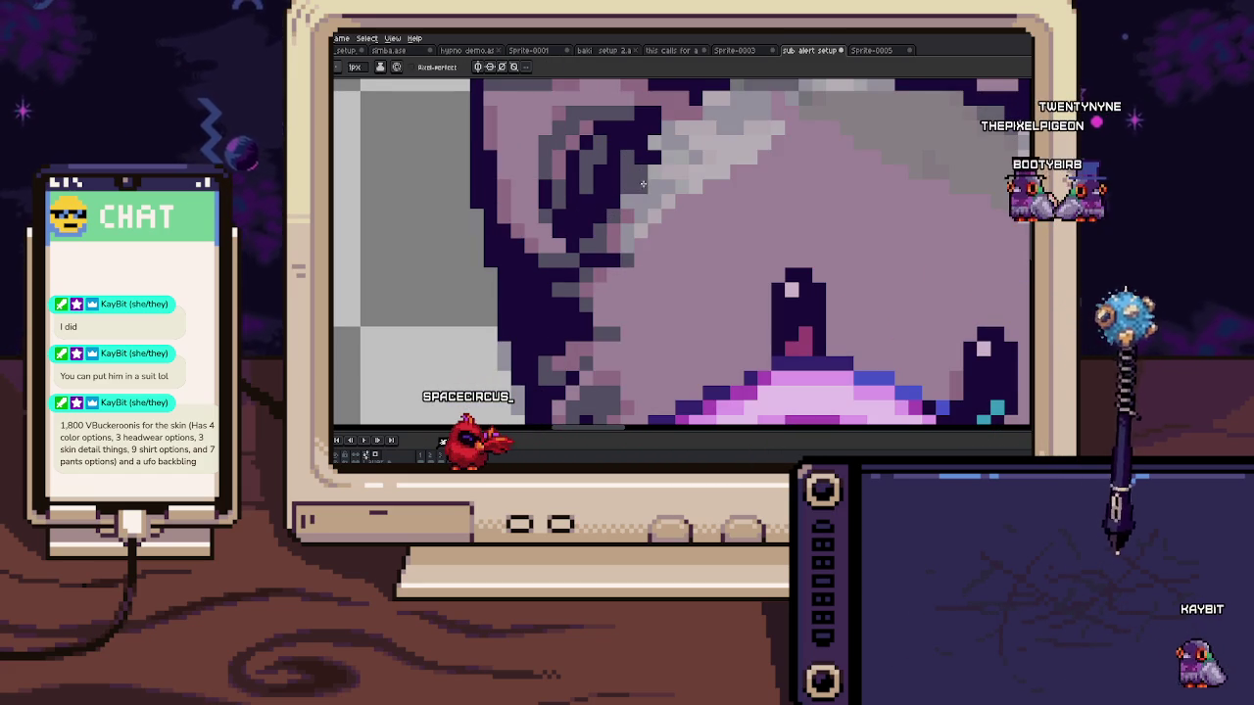
{"action": "key", "text": "Right"}
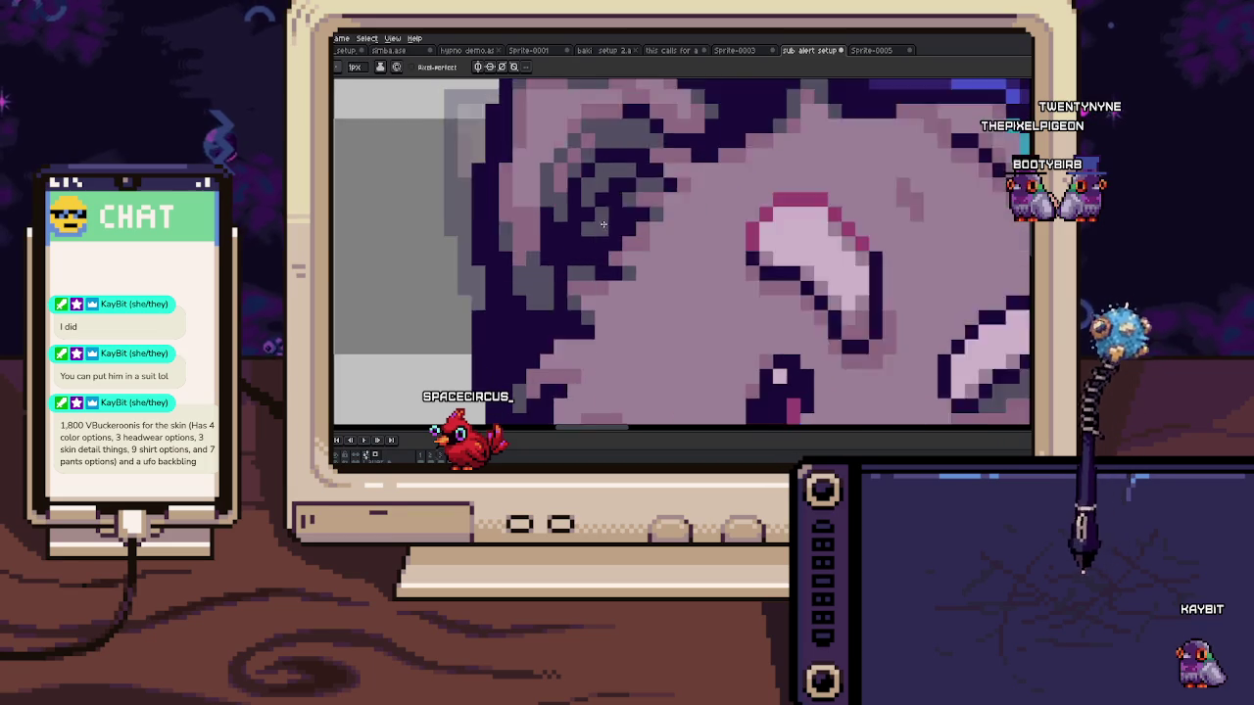
{"action": "key", "text": "Right"}
{"action": "key", "text": "i"}
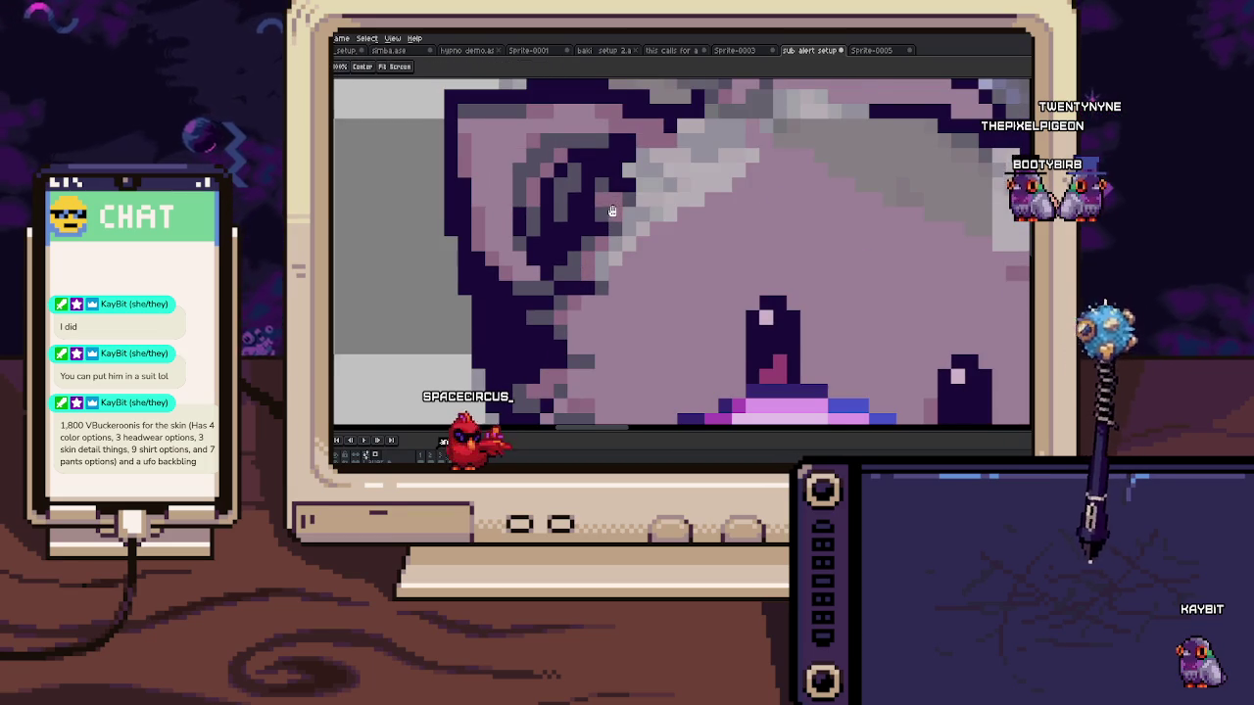
Step: Centre the view on the eye, recheck it against the adjacent frame, and zoom out
{"action": "left_click_drag", "start_coordinate": [611, 204], "coordinate": [598, 232]}
{"action": "key", "text": "Right"}
{"action": "key", "text": "Left"}
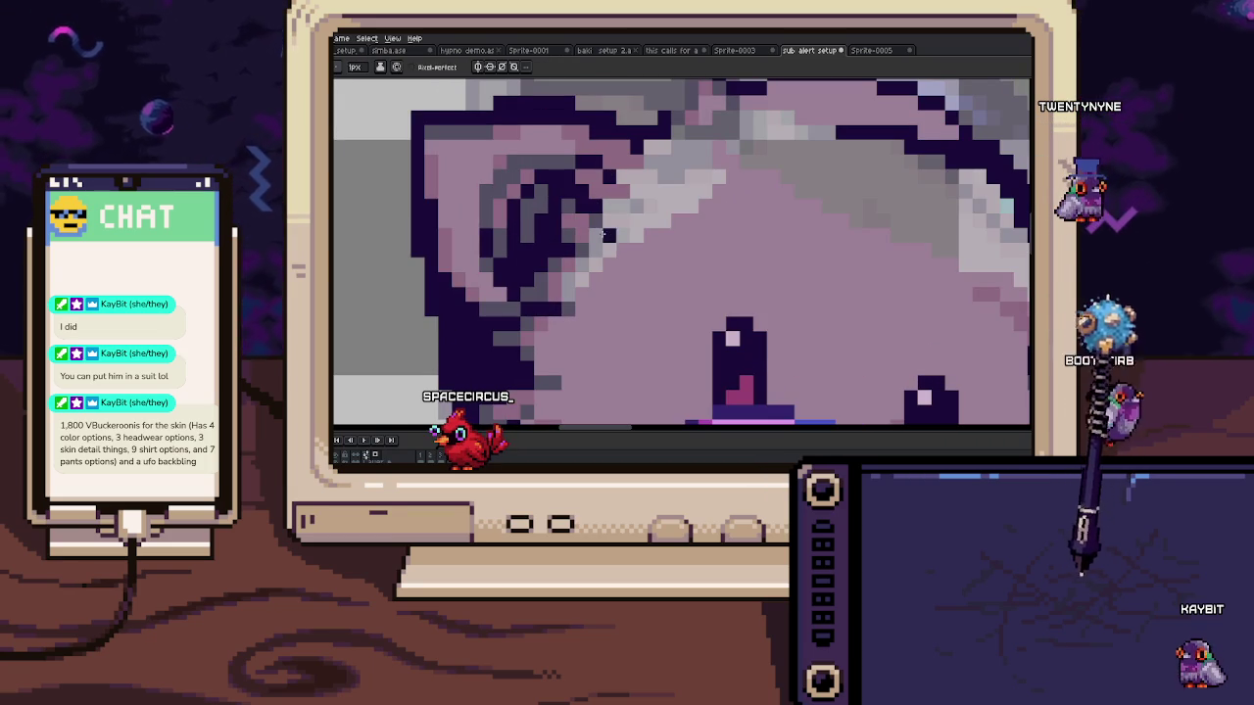
{"action": "key", "text": "Right"}
{"action": "key", "text": "Left"}
{"action": "key", "text": "i"}
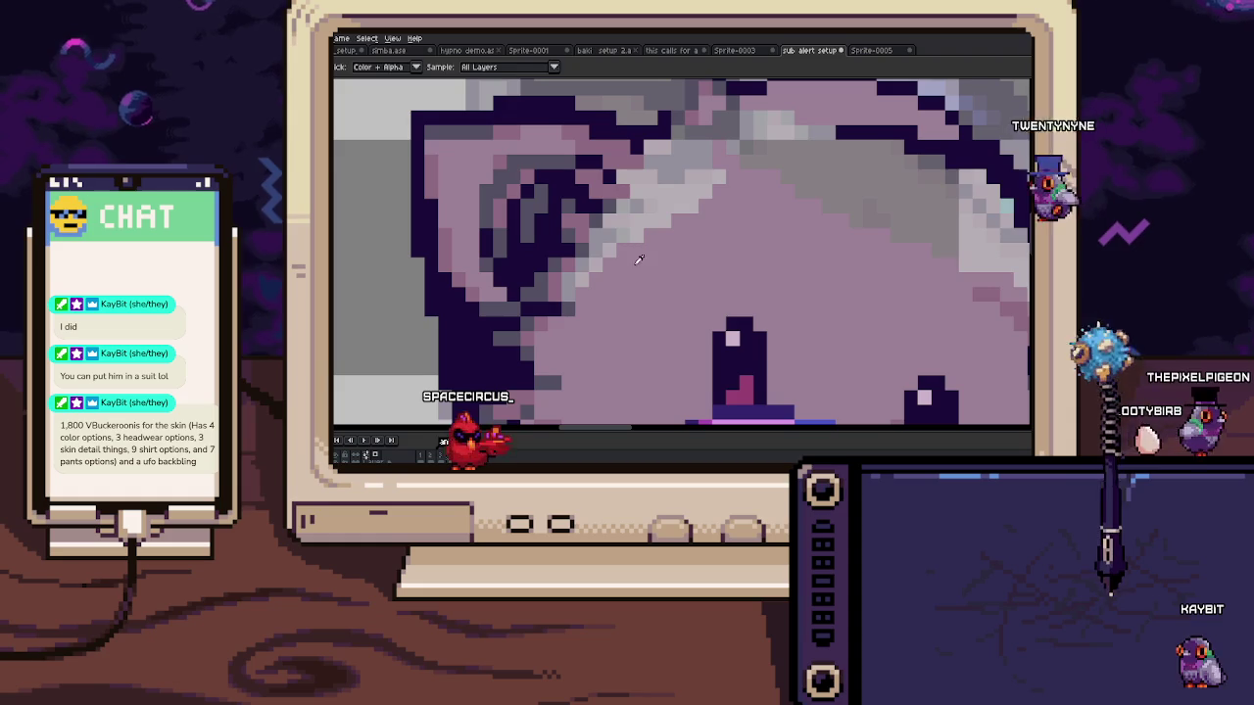
{"action": "scroll", "coordinate": [621, 225], "scroll_direction": "down", "scroll_amount": 5}
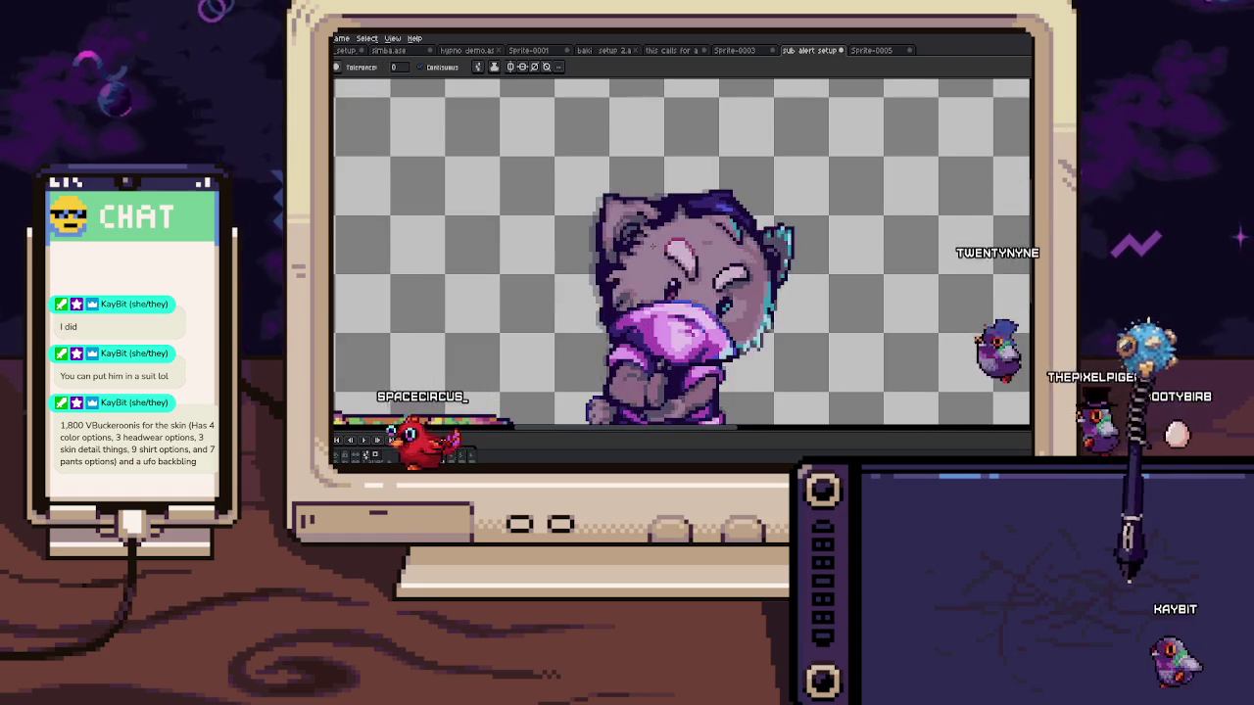
Step: Draw a blue diagonal edge along the top of the pink hoodie with the Pencil
{"action": "scroll", "coordinate": [637, 258], "scroll_direction": "down", "scroll_amount": 2}
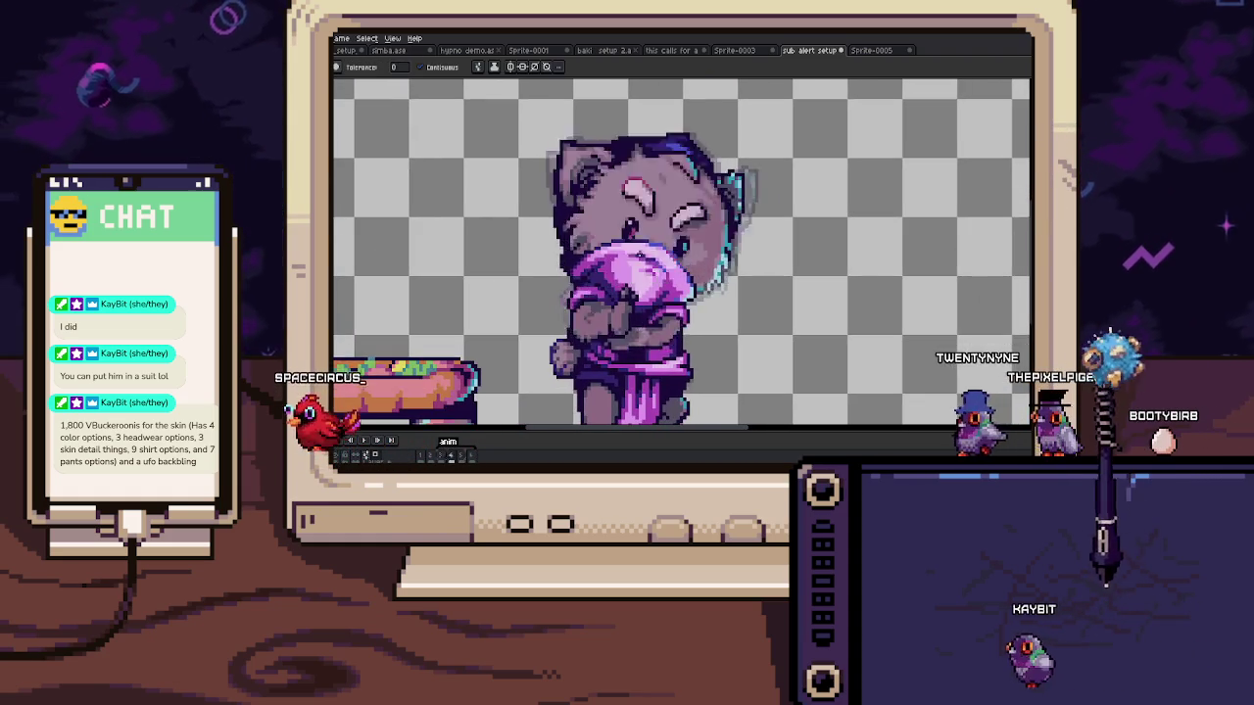
{"action": "key", "text": "b"}
{"action": "scroll", "coordinate": [634, 252], "scroll_direction": "up", "scroll_amount": 1}
{"action": "scroll", "coordinate": [641, 230], "scroll_direction": "up", "scroll_amount": 3}
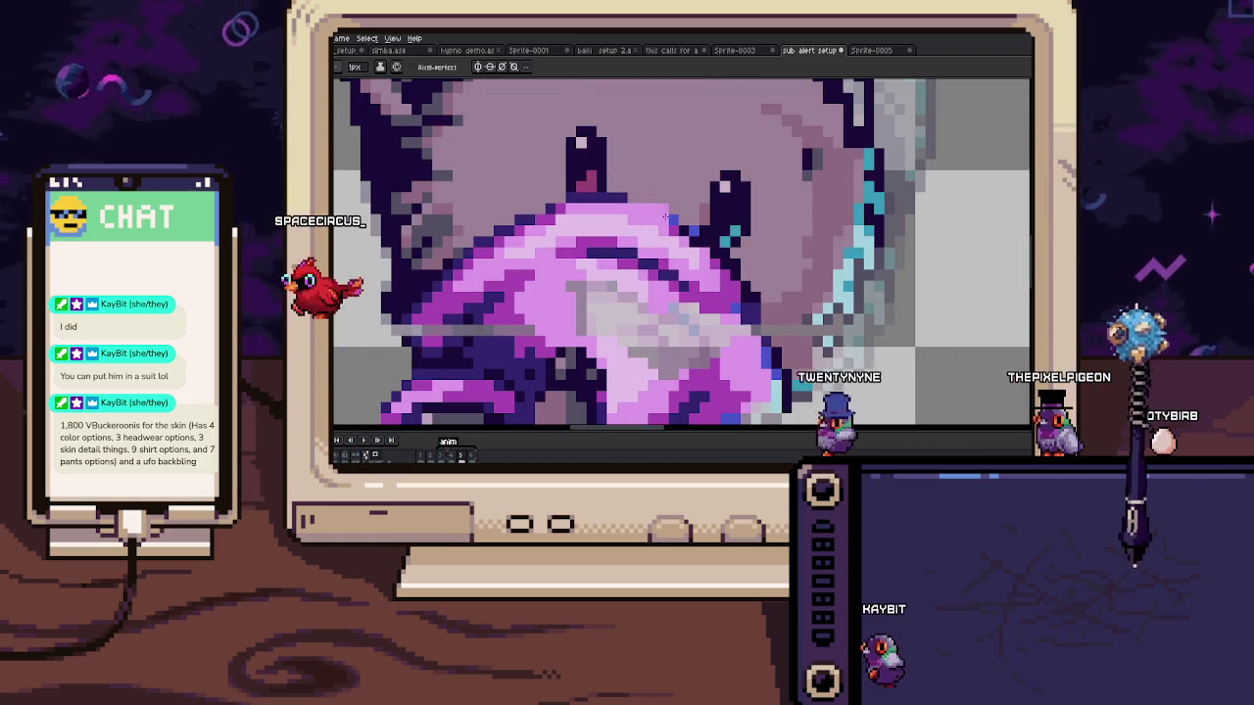
{"action": "scroll", "coordinate": [651, 211], "scroll_direction": "up", "scroll_amount": 2}
{"action": "scroll", "coordinate": [663, 169], "scroll_direction": "down", "scroll_amount": 1}
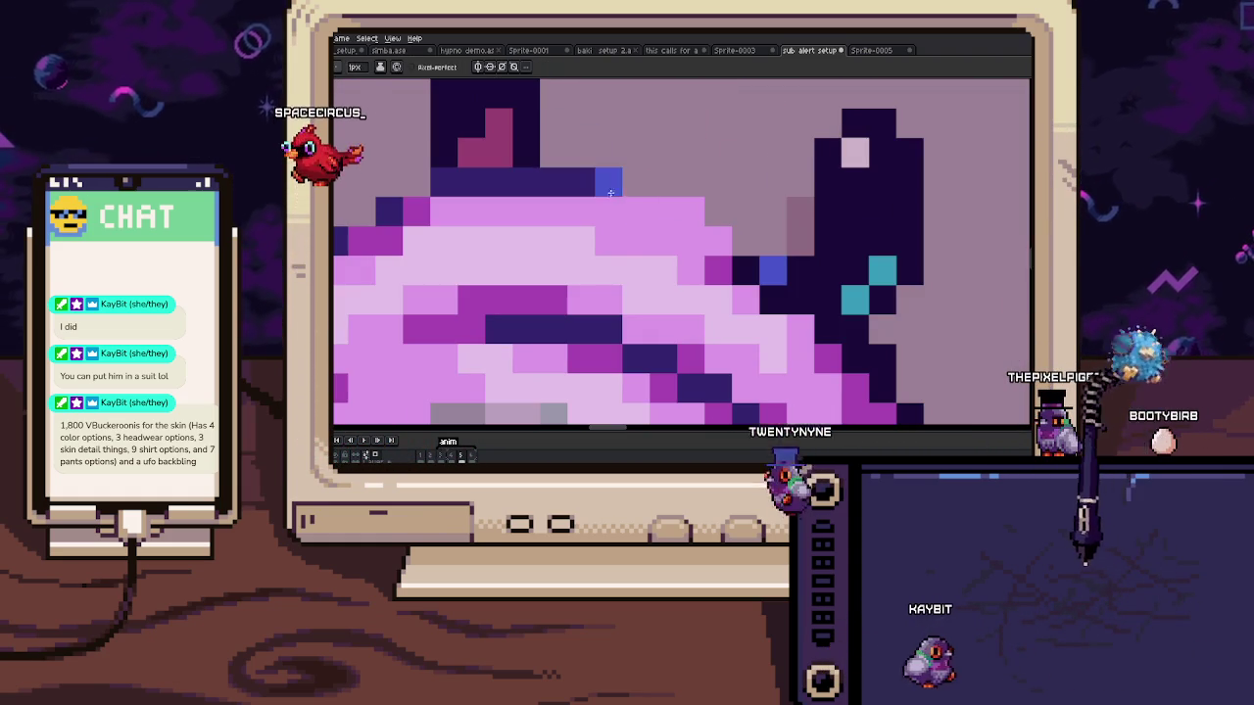
{"action": "scroll", "coordinate": [663, 169], "scroll_direction": "down", "scroll_amount": 1}
{"action": "left_click_drag", "start_coordinate": [657, 181], "coordinate": [710, 210]}
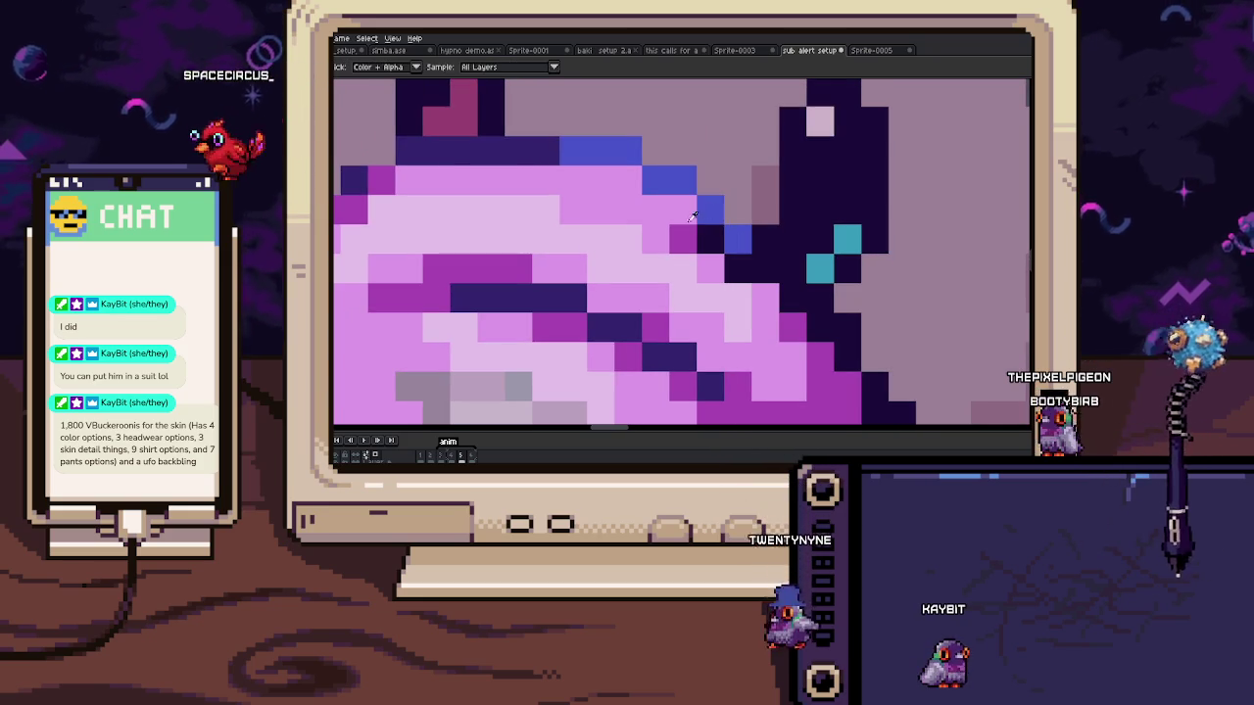
Step: Zoom around the hoodie and sample a new colour with the Eyedropper
{"action": "scroll", "coordinate": [708, 242], "scroll_direction": "down", "scroll_amount": 1}
{"action": "scroll", "coordinate": [708, 243], "scroll_direction": "down", "scroll_amount": 1}
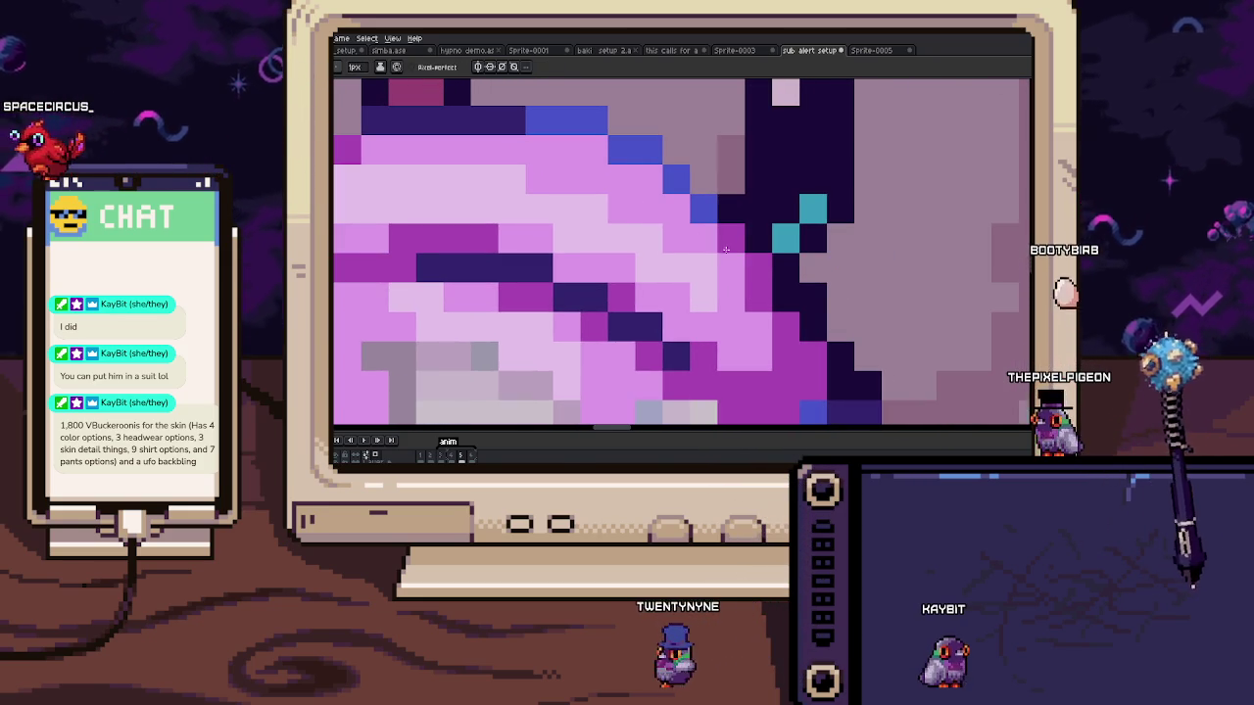
{"action": "scroll", "coordinate": [738, 275], "scroll_direction": "down", "scroll_amount": 2}
{"action": "scroll", "coordinate": [739, 275], "scroll_direction": "up", "scroll_amount": 2}
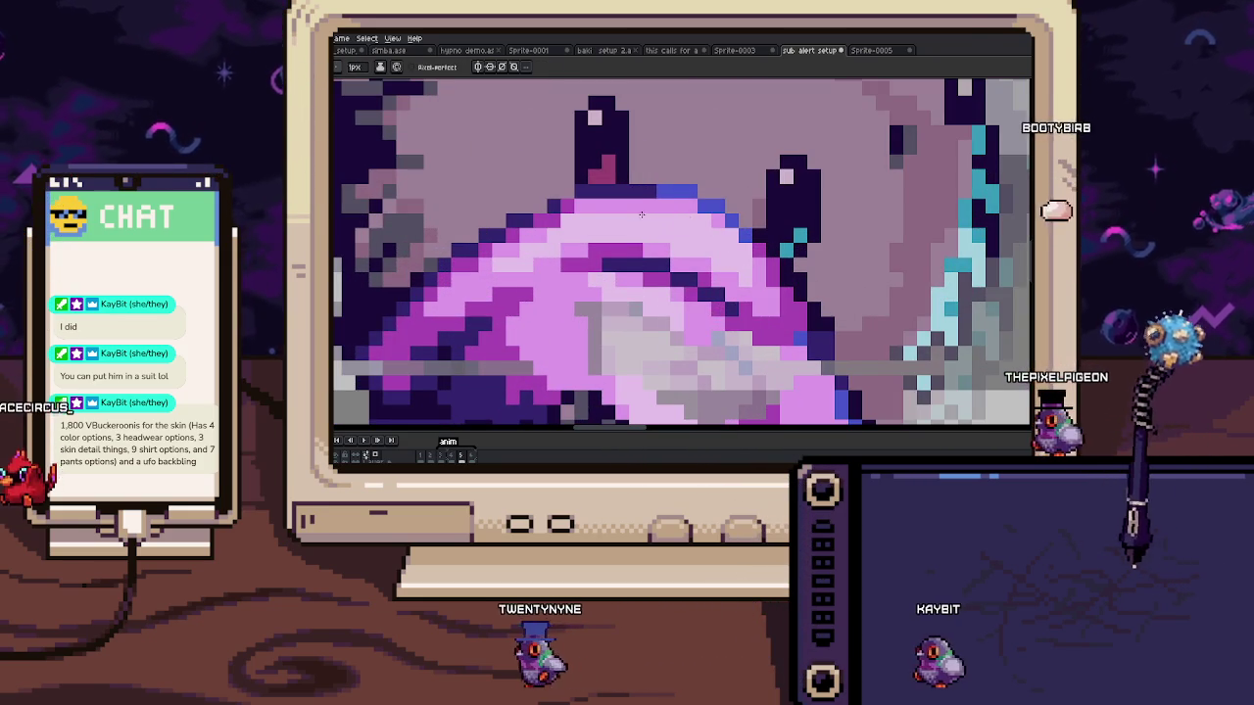
{"action": "key", "text": "i"}
{"action": "scroll", "coordinate": [713, 191], "scroll_direction": "down", "scroll_amount": 2}
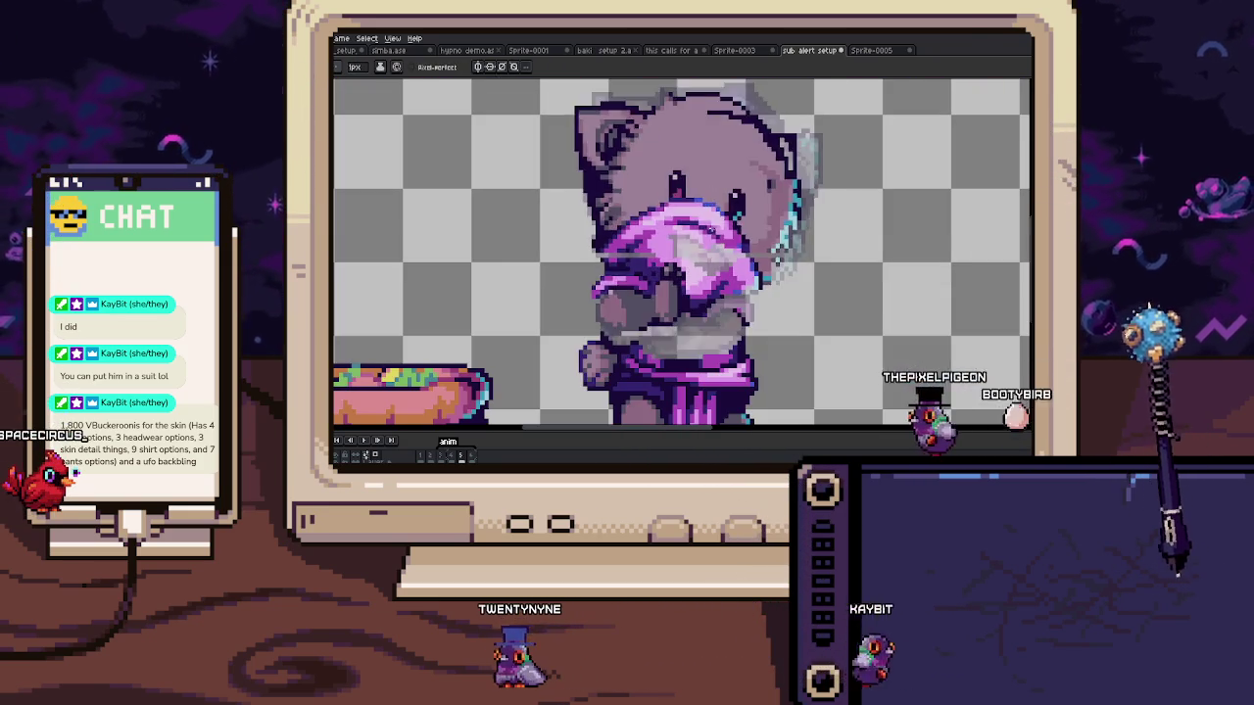
{"action": "scroll", "coordinate": [643, 219], "scroll_direction": "up", "scroll_amount": 1}
{"action": "scroll", "coordinate": [643, 219], "scroll_direction": "up", "scroll_amount": 1}
{"action": "key", "text": "b"}
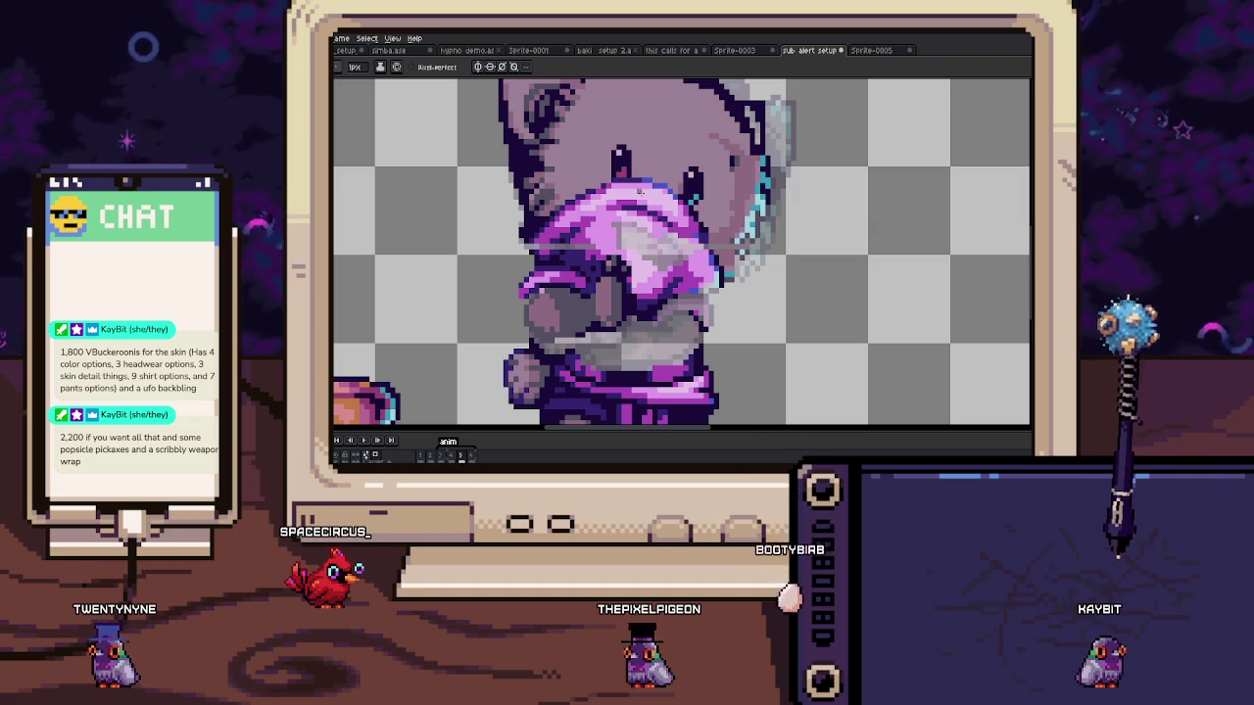
Step: Pick purple from the canvas and paint over a few grey pixels beside the hoodie
{"action": "scroll", "coordinate": [696, 214], "scroll_direction": "up", "scroll_amount": 1}
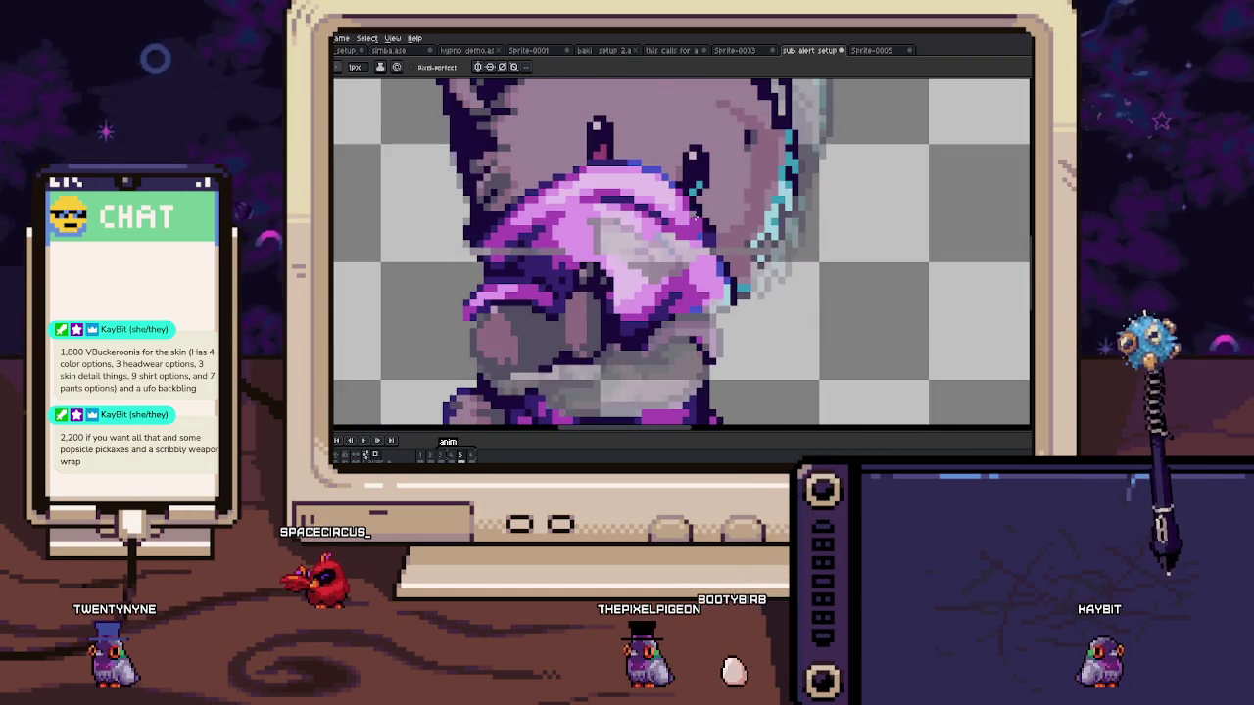
{"action": "scroll", "coordinate": [694, 215], "scroll_direction": "up", "scroll_amount": 3}
{"action": "key", "text": "i"}
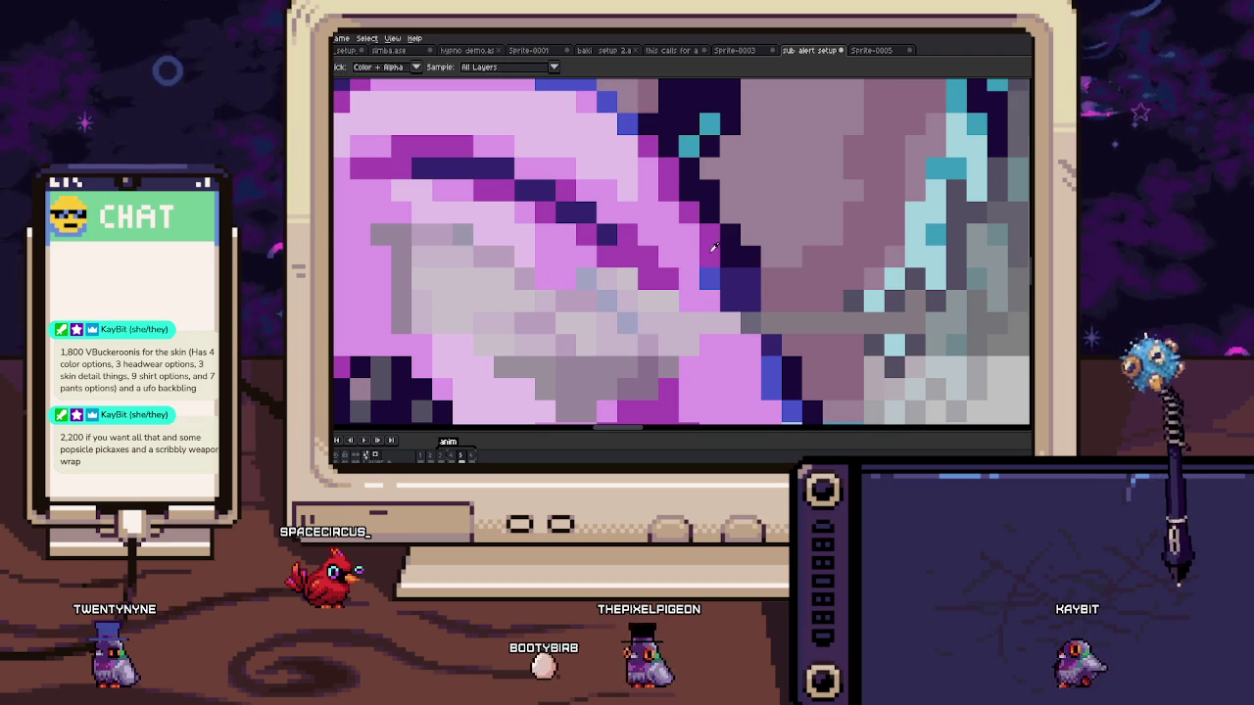
{"action": "key", "text": "alt"}
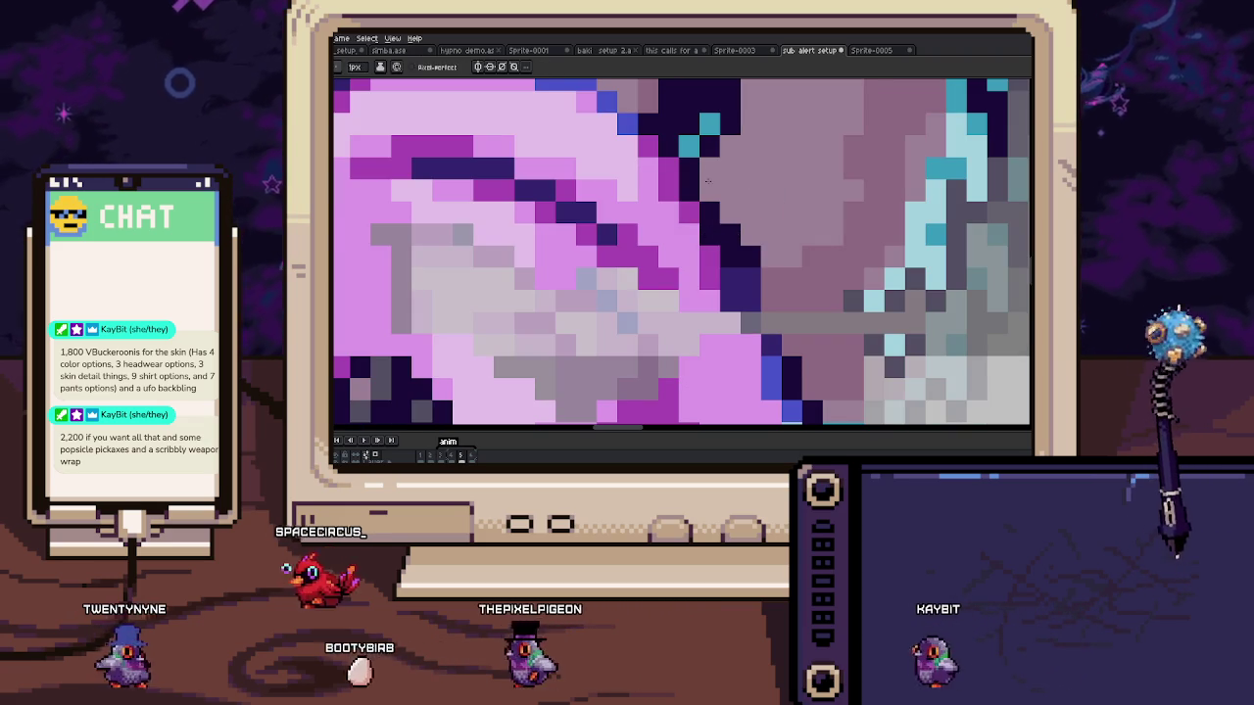
{"action": "scroll", "coordinate": [610, 223], "scroll_direction": "down", "scroll_amount": 3}
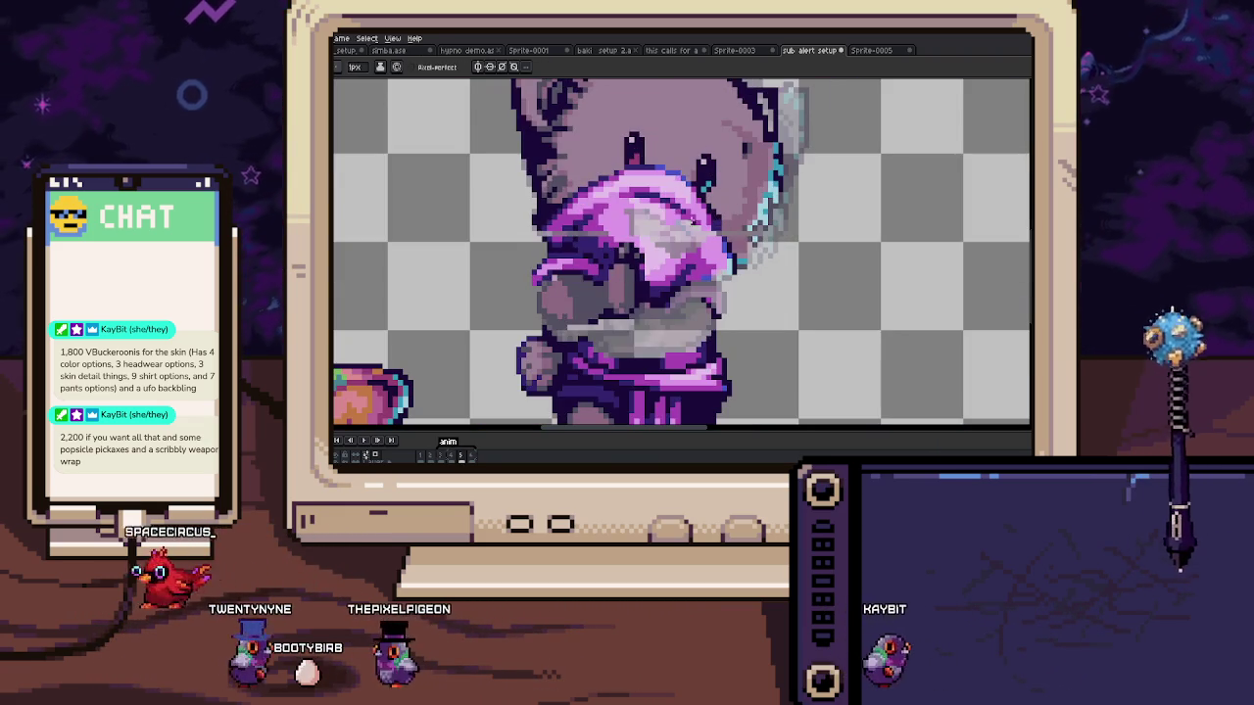
{"action": "scroll", "coordinate": [611, 224], "scroll_direction": "up", "scroll_amount": 3}
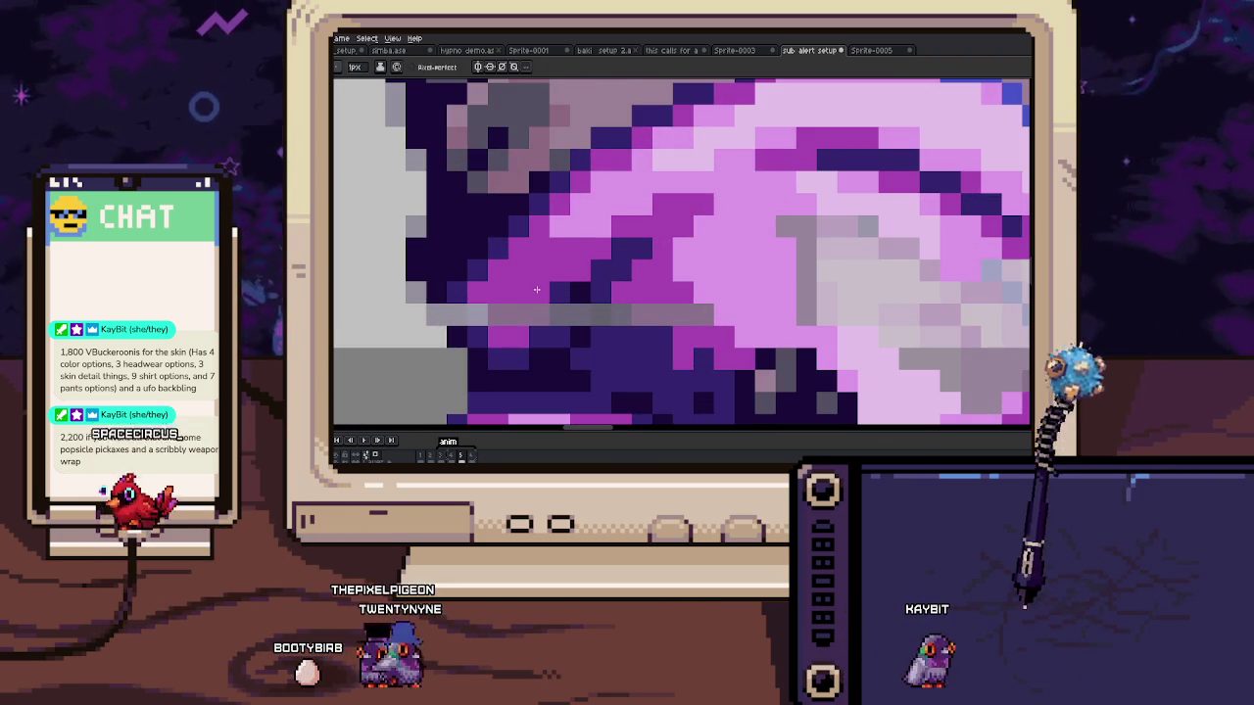
{"action": "left_click_drag", "start_coordinate": [556, 314], "coordinate": [449, 310]}
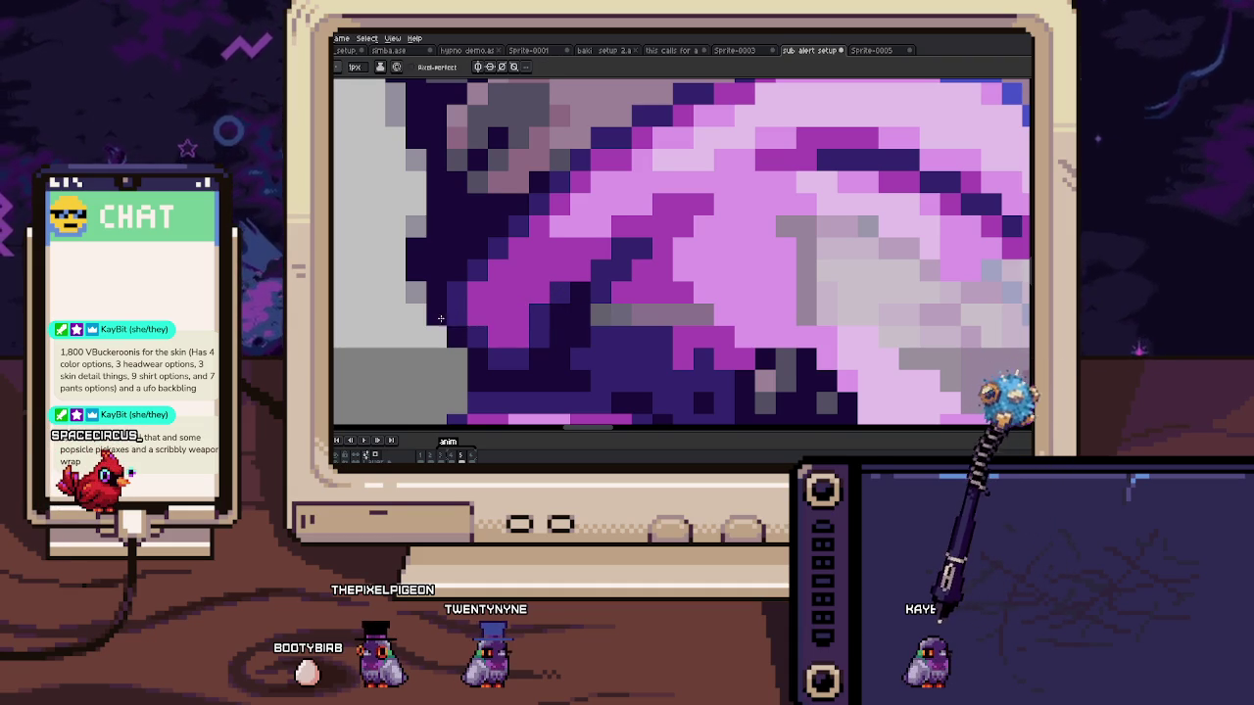
{"action": "scroll", "coordinate": [415, 214], "scroll_direction": "down", "scroll_amount": 4}
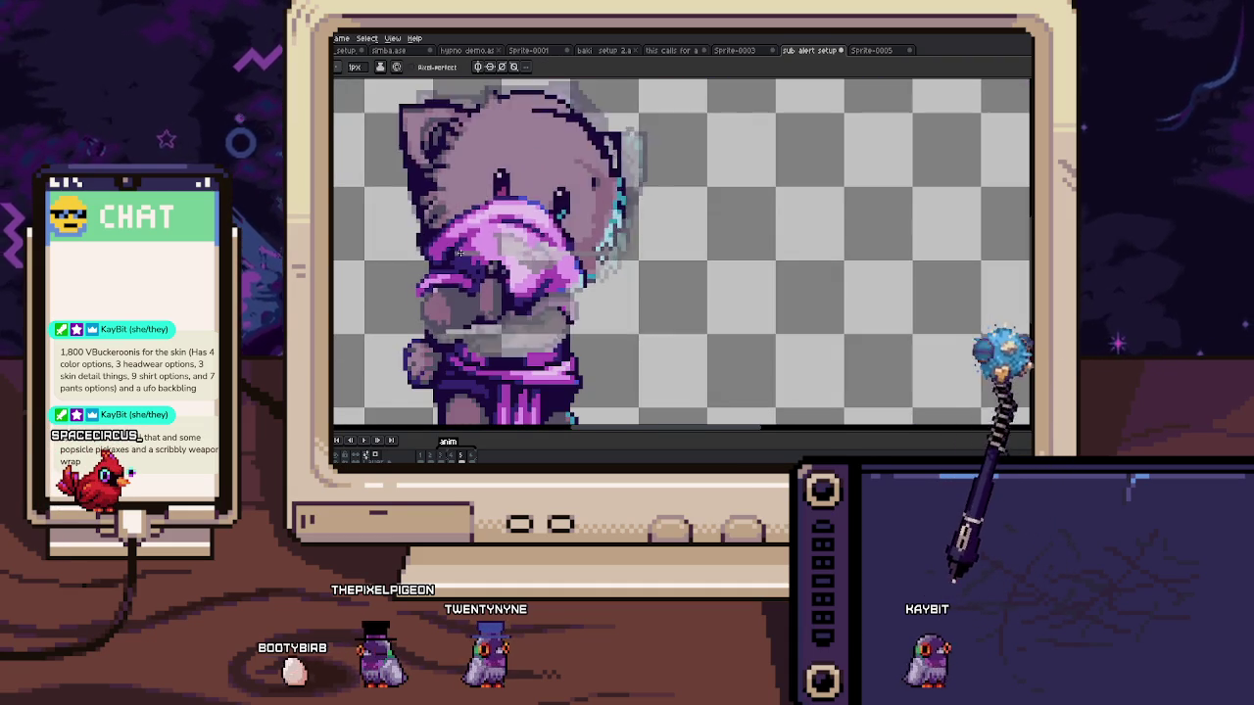
Step: Select a small patch beside the hoodie and paint teal pixels along its dark outline
{"action": "scroll", "coordinate": [645, 209], "scroll_direction": "up", "scroll_amount": 2}
{"action": "scroll", "coordinate": [645, 209], "scroll_direction": "up", "scroll_amount": 2}
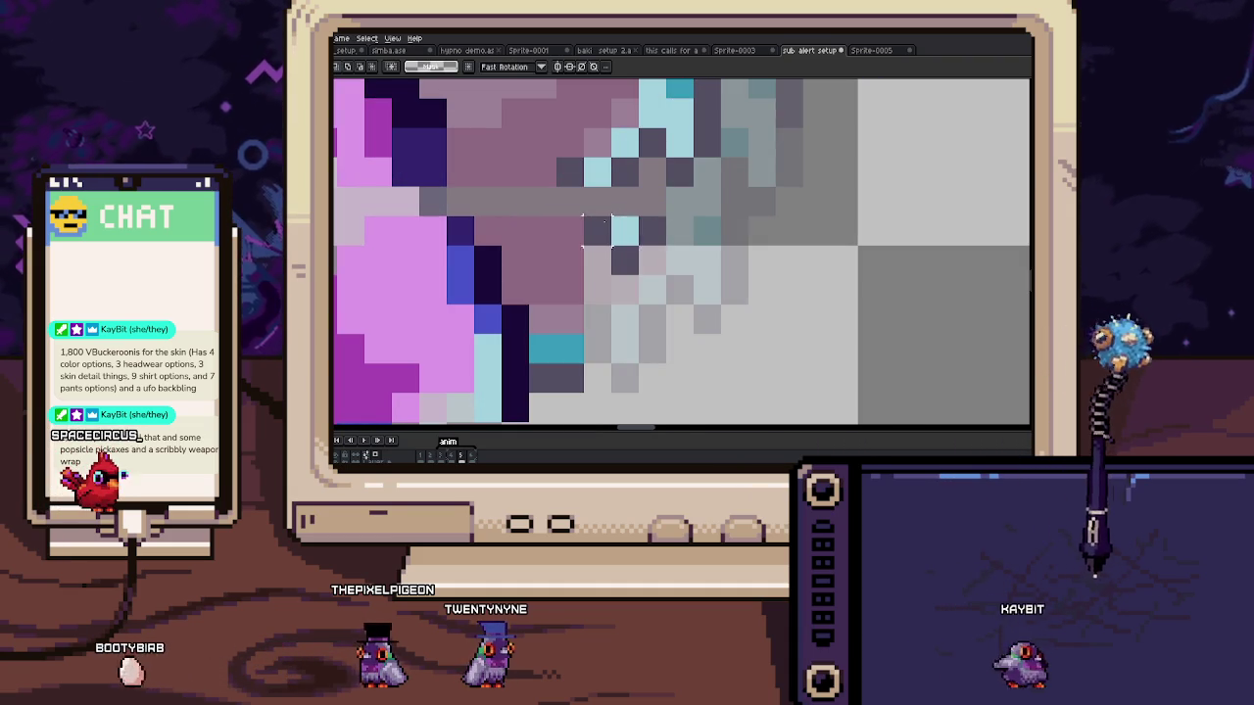
{"action": "left_click_drag", "start_coordinate": [554, 184], "coordinate": [640, 277]}
{"action": "key", "text": "Return"}
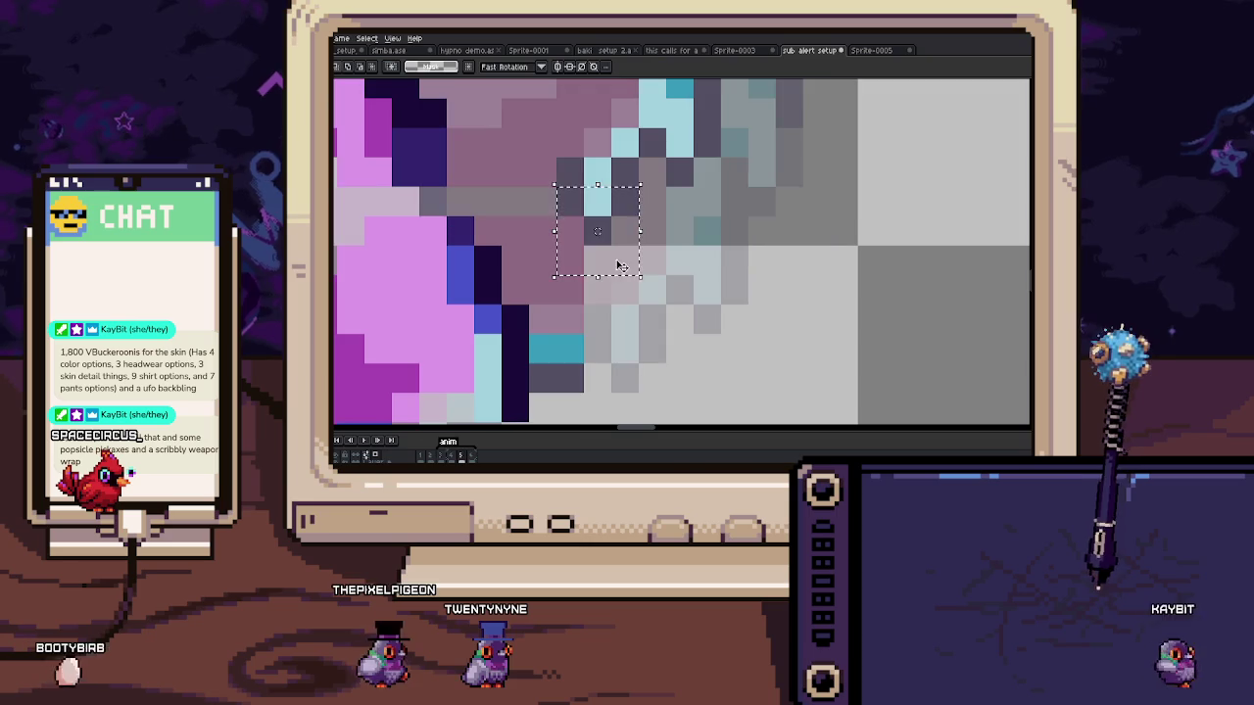
{"action": "key", "text": "b"}
{"action": "mouse_move", "coordinate": [570, 231]}
{"action": "left_mouse_down"}
{"action": "mouse_move", "coordinate": [543, 286]}
{"action": "mouse_move", "coordinate": [570, 294]}
{"action": "left_mouse_up"}
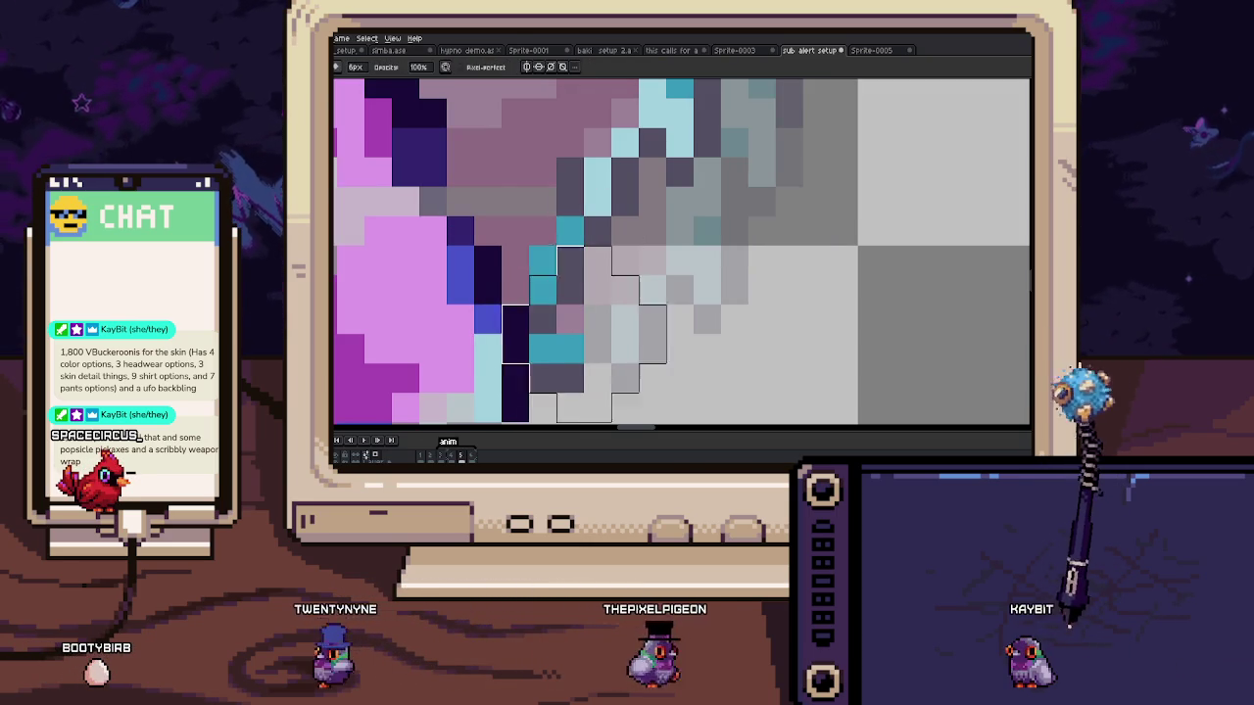
{"action": "scroll", "coordinate": [543, 348], "scroll_direction": "down", "scroll_amount": 4}
{"action": "scroll", "coordinate": [558, 285], "scroll_direction": "up", "scroll_amount": 3}
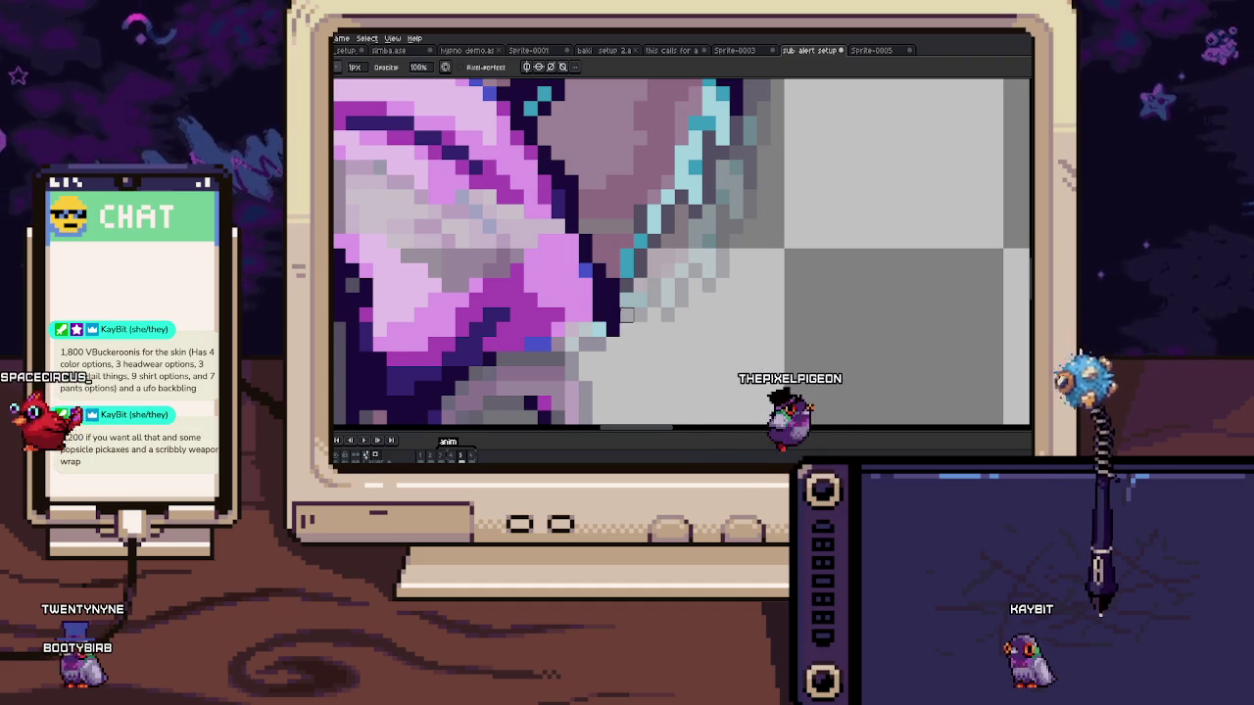
Step: Zoom in around the pink hood, switching between Eyedropper and Paint Bucket
{"action": "scroll", "coordinate": [626, 293], "scroll_direction": "up", "scroll_amount": 1}
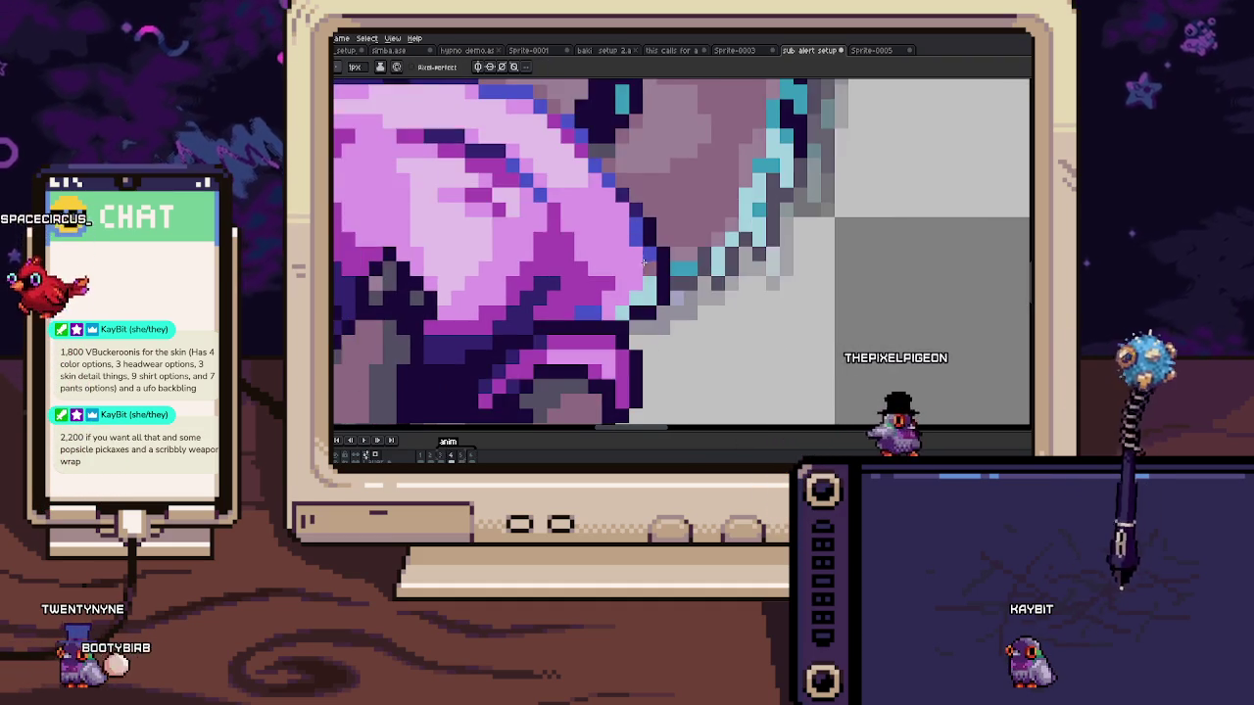
{"action": "scroll", "coordinate": [641, 269], "scroll_direction": "down", "scroll_amount": 1}
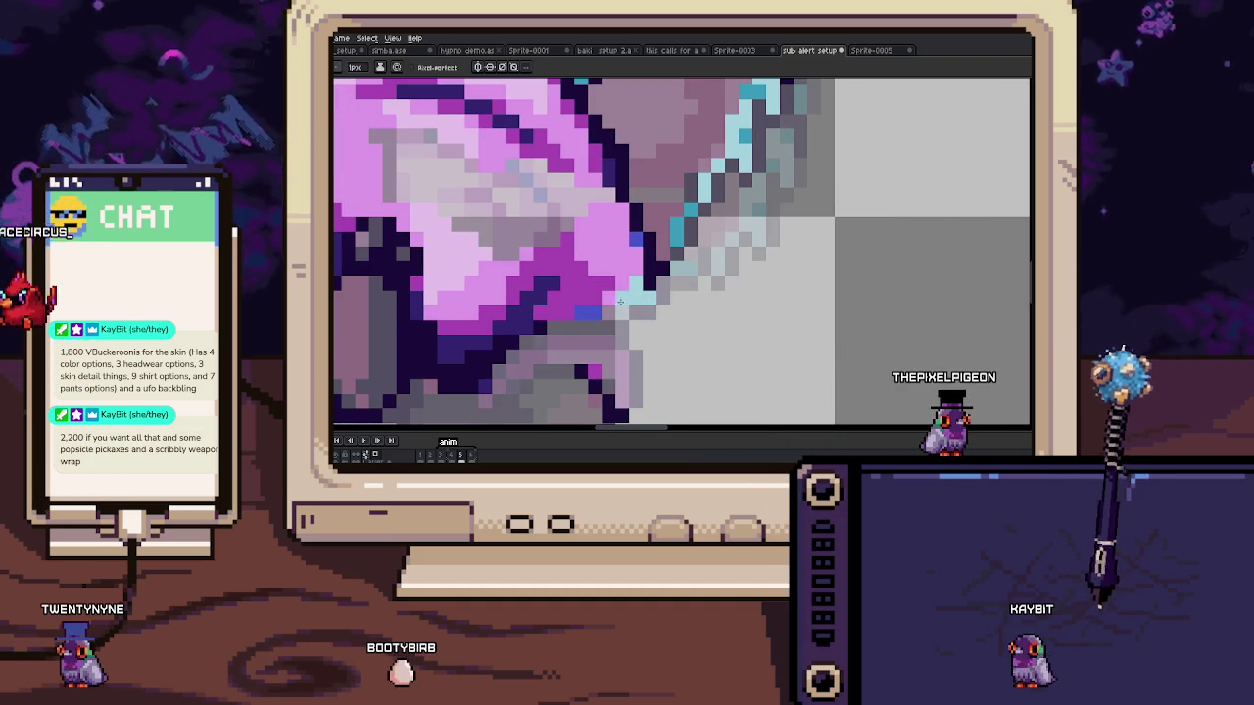
{"action": "scroll", "coordinate": [647, 299], "scroll_direction": "up", "scroll_amount": 1}
{"action": "scroll", "coordinate": [627, 255], "scroll_direction": "down", "scroll_amount": 1}
{"action": "key", "text": "alt"}
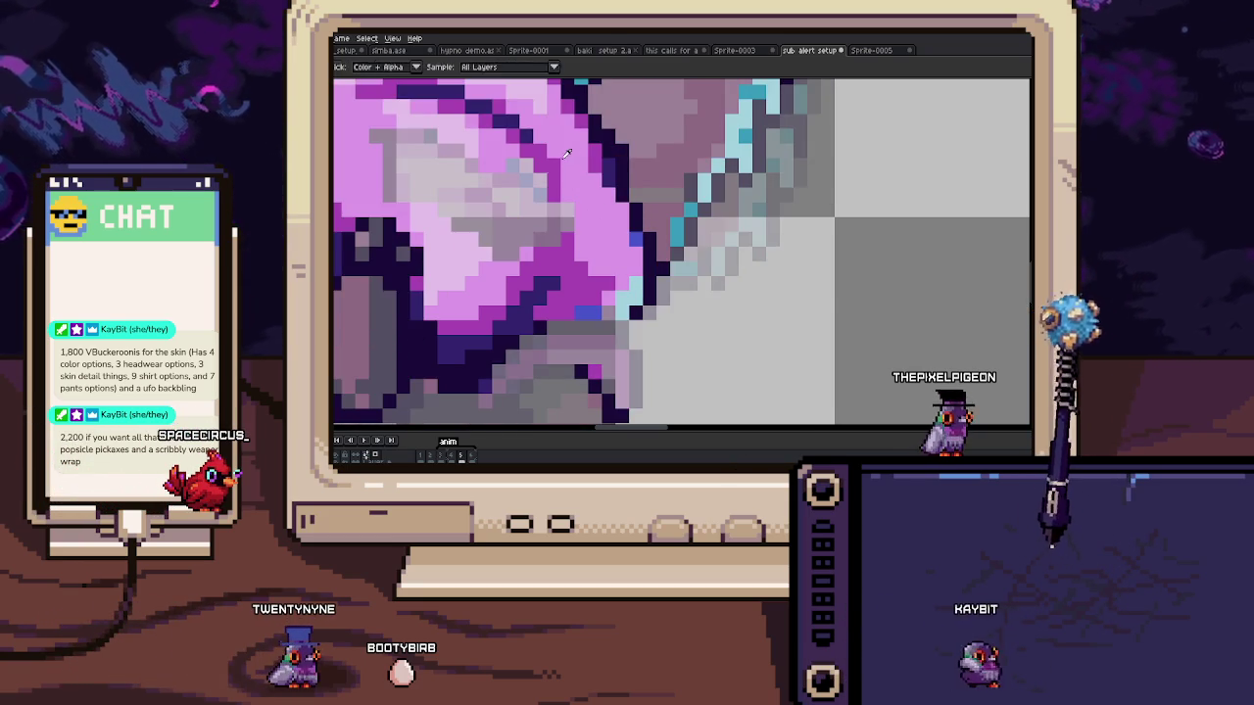
{"action": "scroll", "coordinate": [548, 184], "scroll_direction": "down", "scroll_amount": 2}
{"action": "scroll", "coordinate": [541, 180], "scroll_direction": "up", "scroll_amount": 1}
{"action": "scroll", "coordinate": [627, 254], "scroll_direction": "up", "scroll_amount": 1}
{"action": "key", "text": "g"}
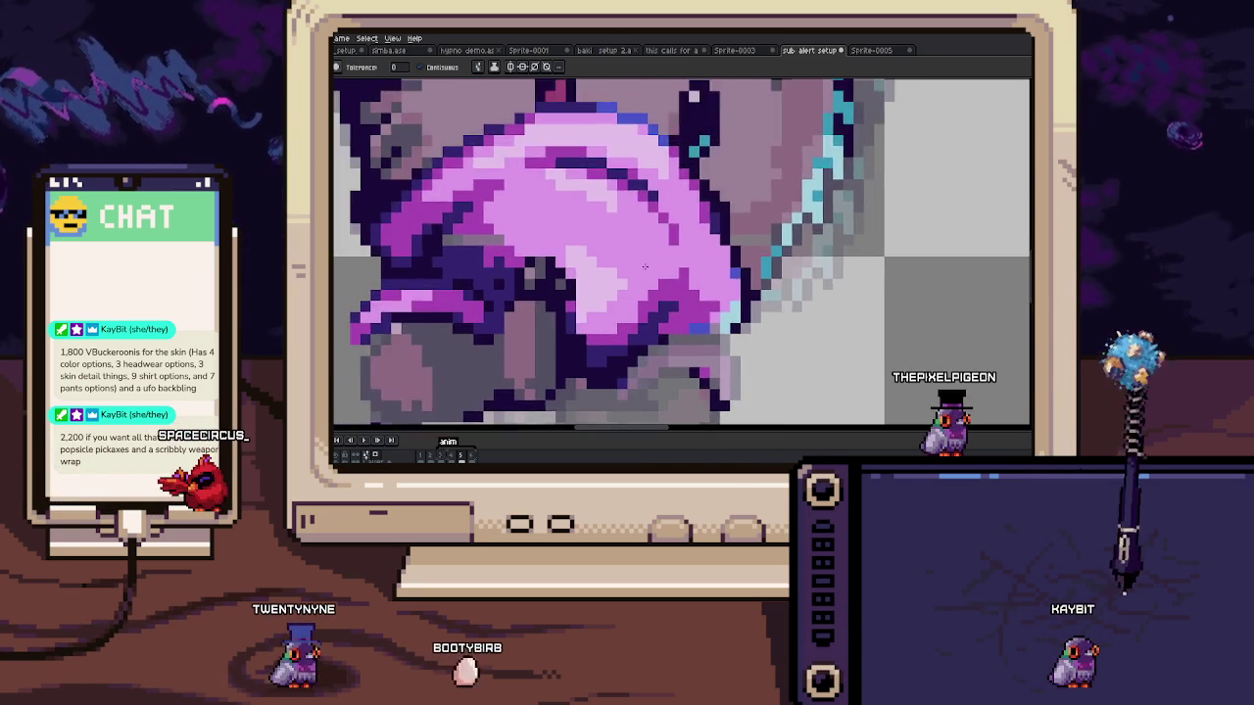
{"action": "scroll", "coordinate": [585, 207], "scroll_direction": "down", "scroll_amount": 2}
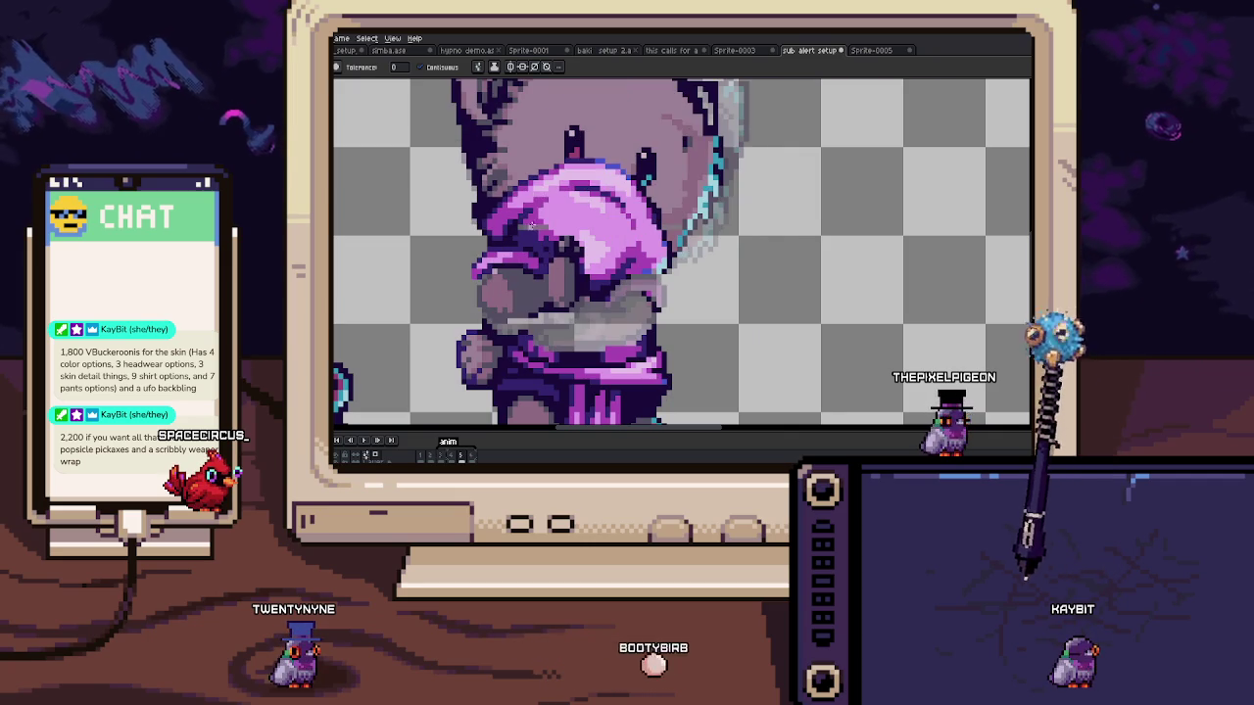
{"action": "scroll", "coordinate": [534, 227], "scroll_direction": "up", "scroll_amount": 2}
Step: Pan across the hood and sample a colour from its shading
{"action": "key", "text": "i"}
{"action": "scroll", "coordinate": [528, 229], "scroll_direction": "down", "scroll_amount": 2}
{"action": "scroll", "coordinate": [509, 255], "scroll_direction": "up", "scroll_amount": 2}
{"action": "key", "text": "b"}
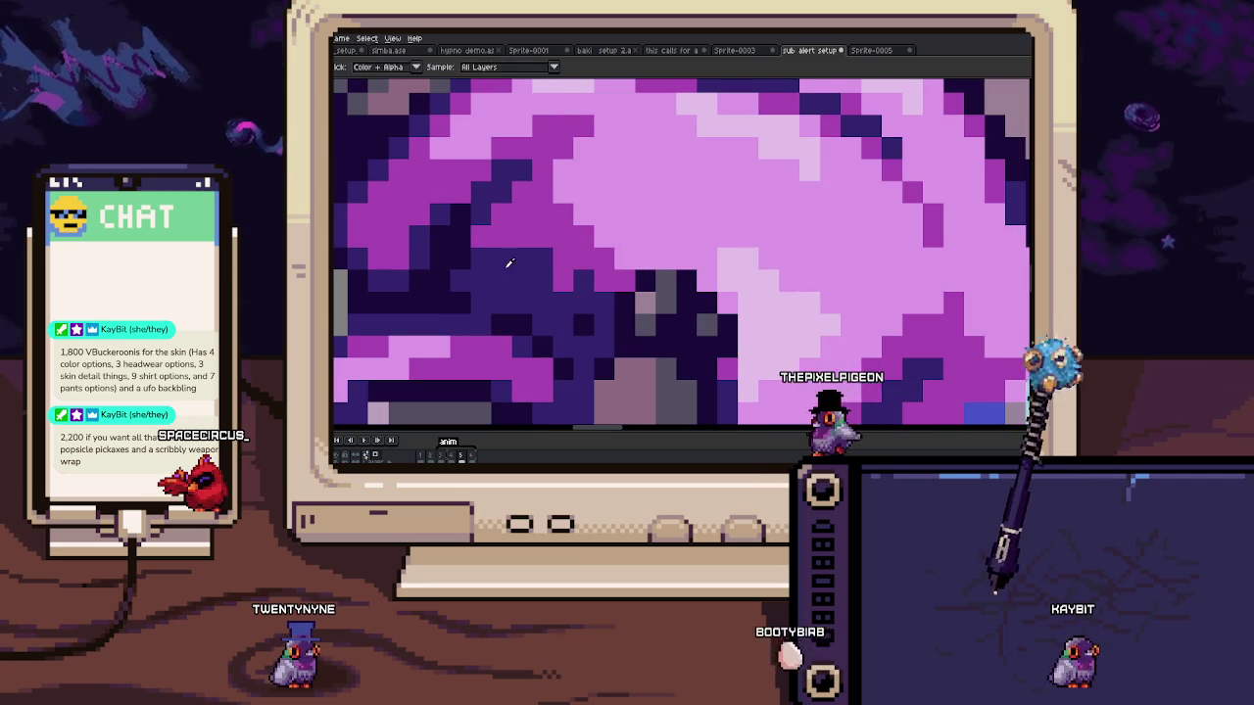
{"action": "scroll", "coordinate": [500, 219], "scroll_direction": "up", "scroll_amount": 1}
{"action": "scroll", "coordinate": [520, 215], "scroll_direction": "down", "scroll_amount": 1}
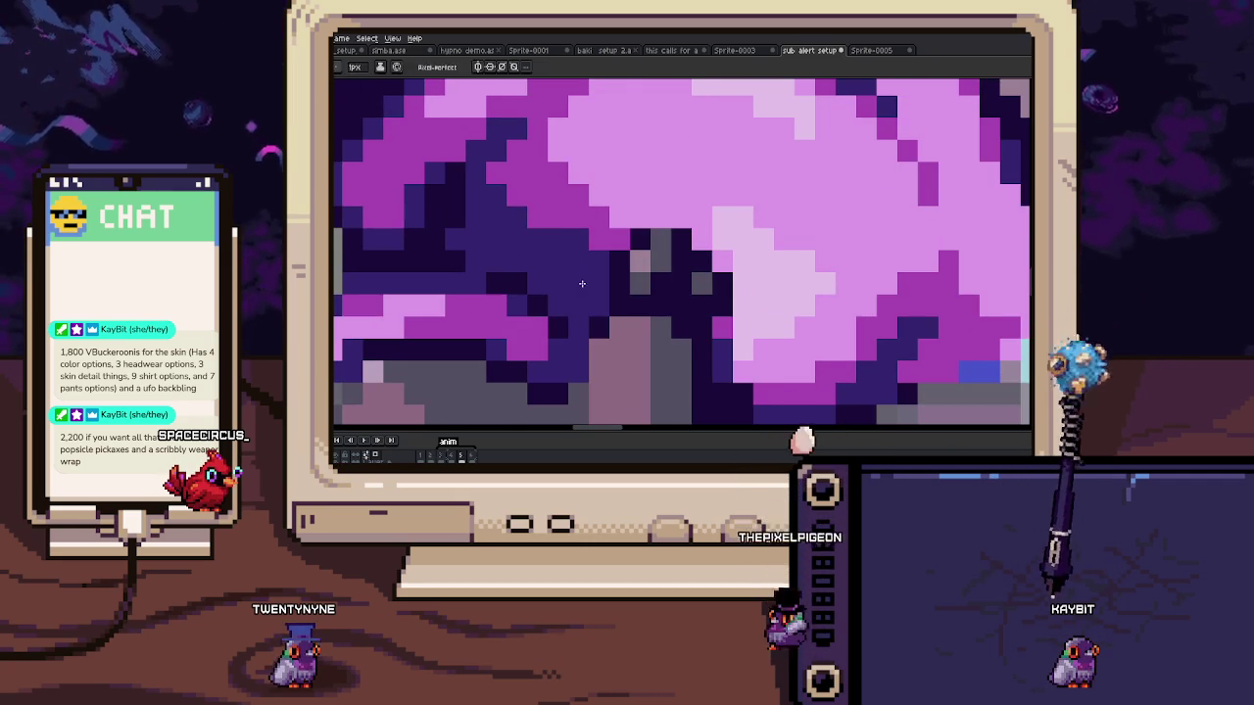
{"action": "scroll", "coordinate": [581, 283], "scroll_direction": "down", "scroll_amount": 2}
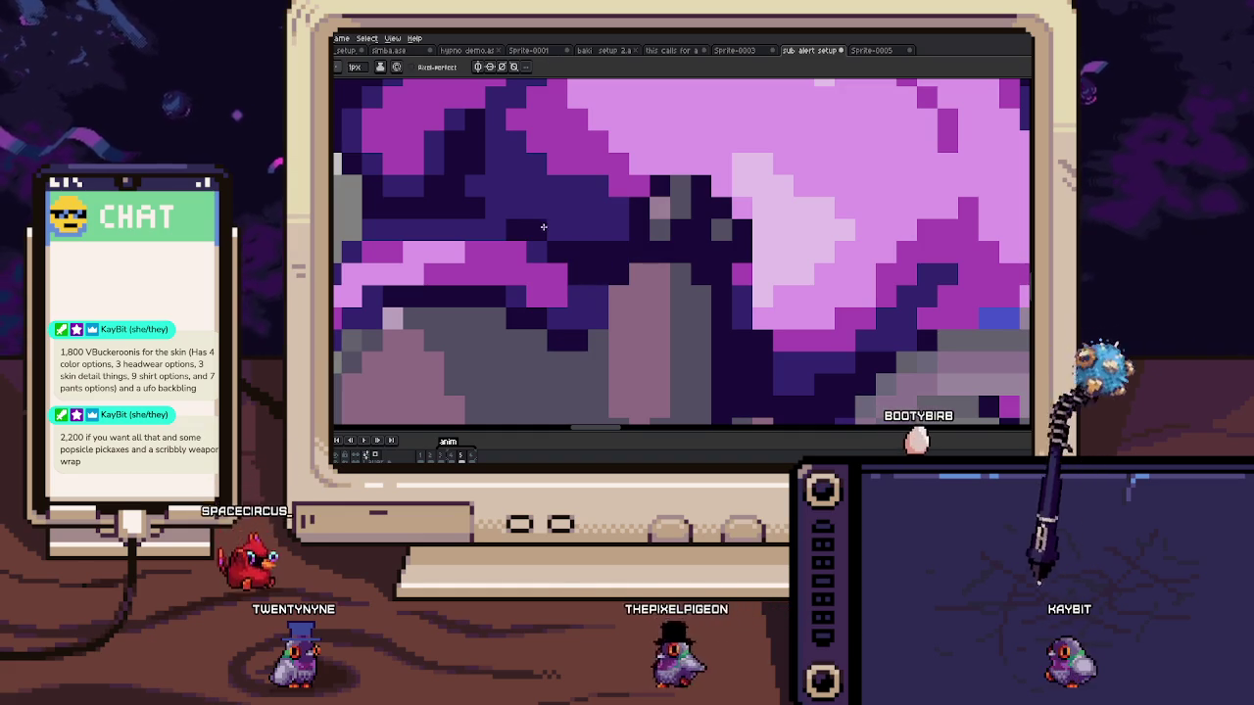
{"action": "left_click_drag", "start_coordinate": [554, 239], "coordinate": [673, 238]}
{"action": "left_click", "coordinate": [479, 221], "text": "alt"}
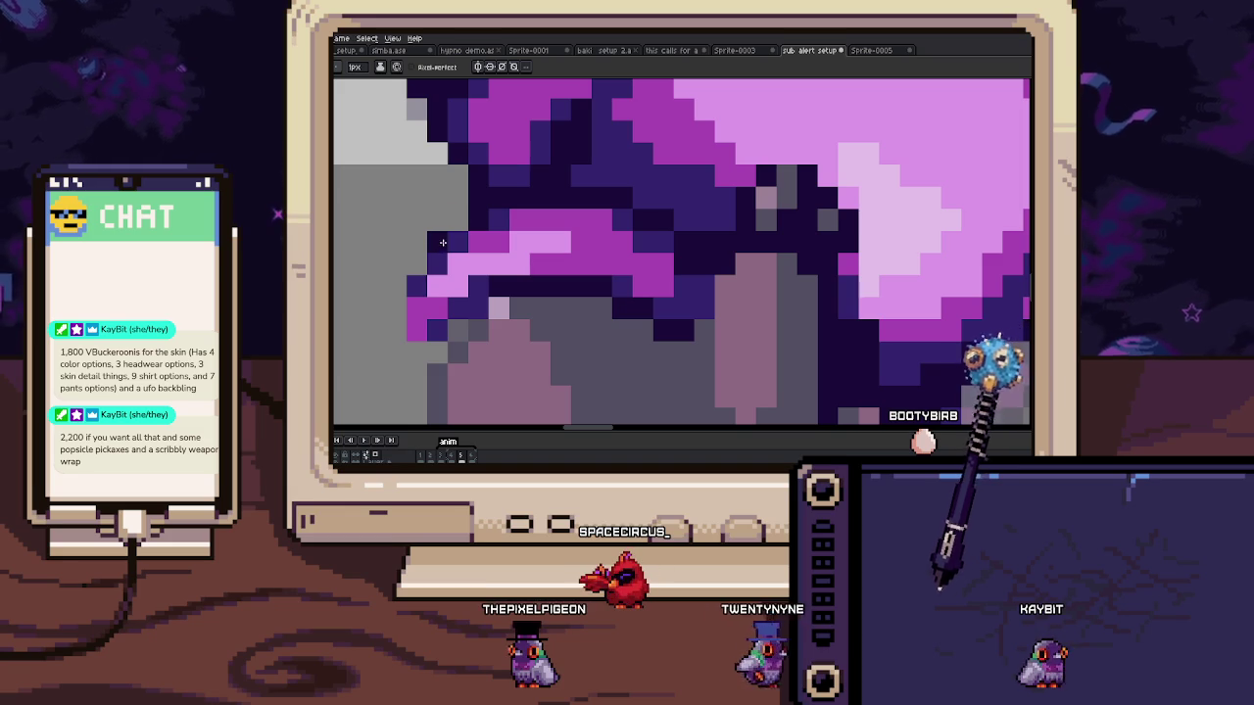
Step: Zoom out and step to the tilted-head animation frame
{"action": "scroll", "coordinate": [446, 255], "scroll_direction": "down", "scroll_amount": 2}
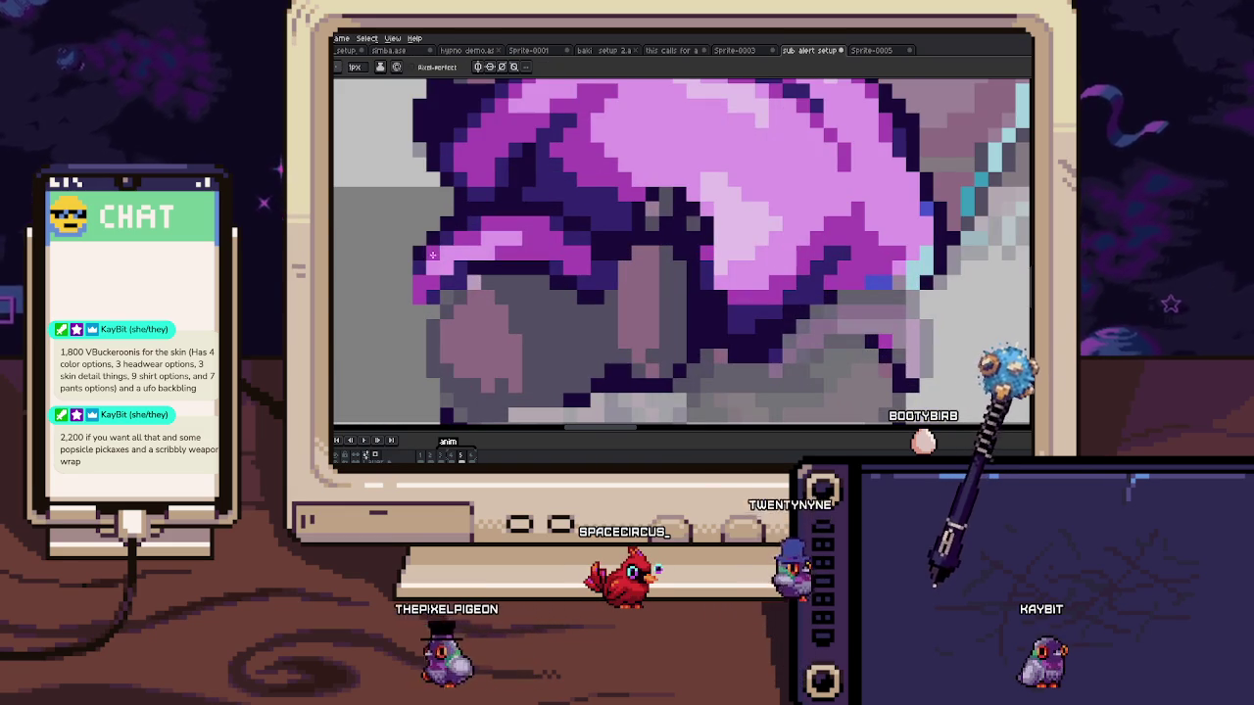
{"action": "scroll", "coordinate": [438, 281], "scroll_direction": "down", "scroll_amount": 3}
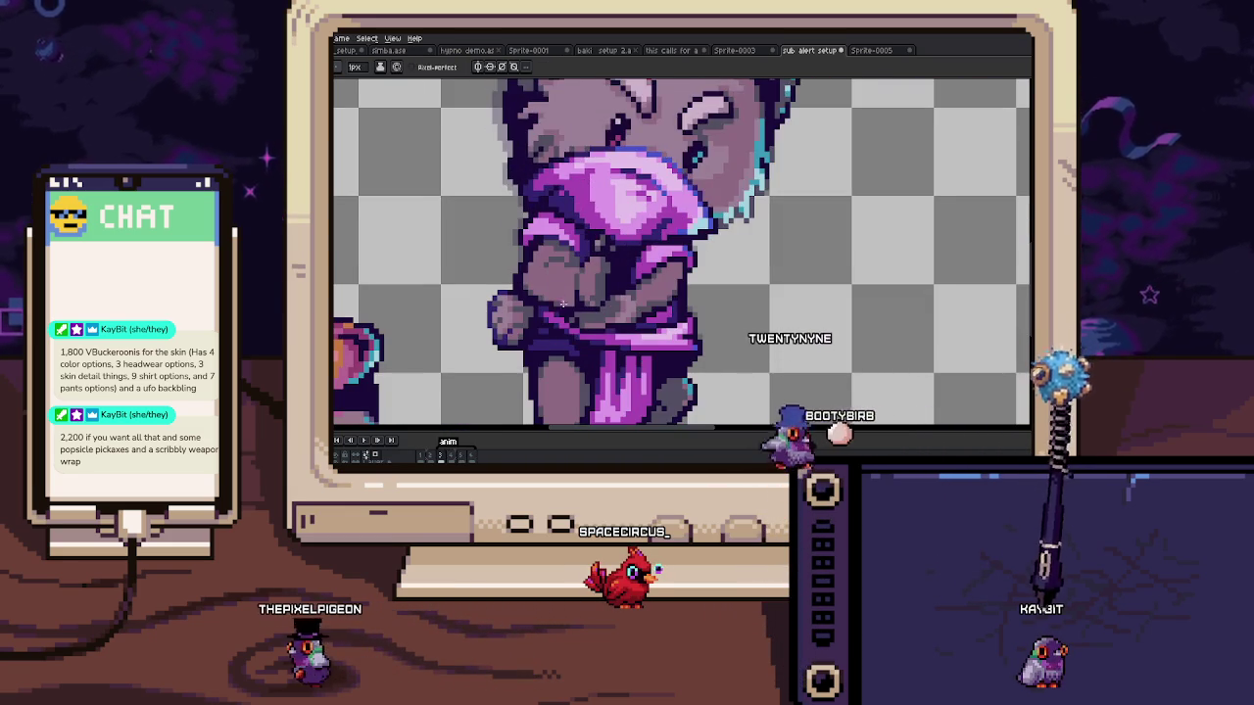
{"action": "scroll", "coordinate": [556, 281], "scroll_direction": "down", "scroll_amount": 2}
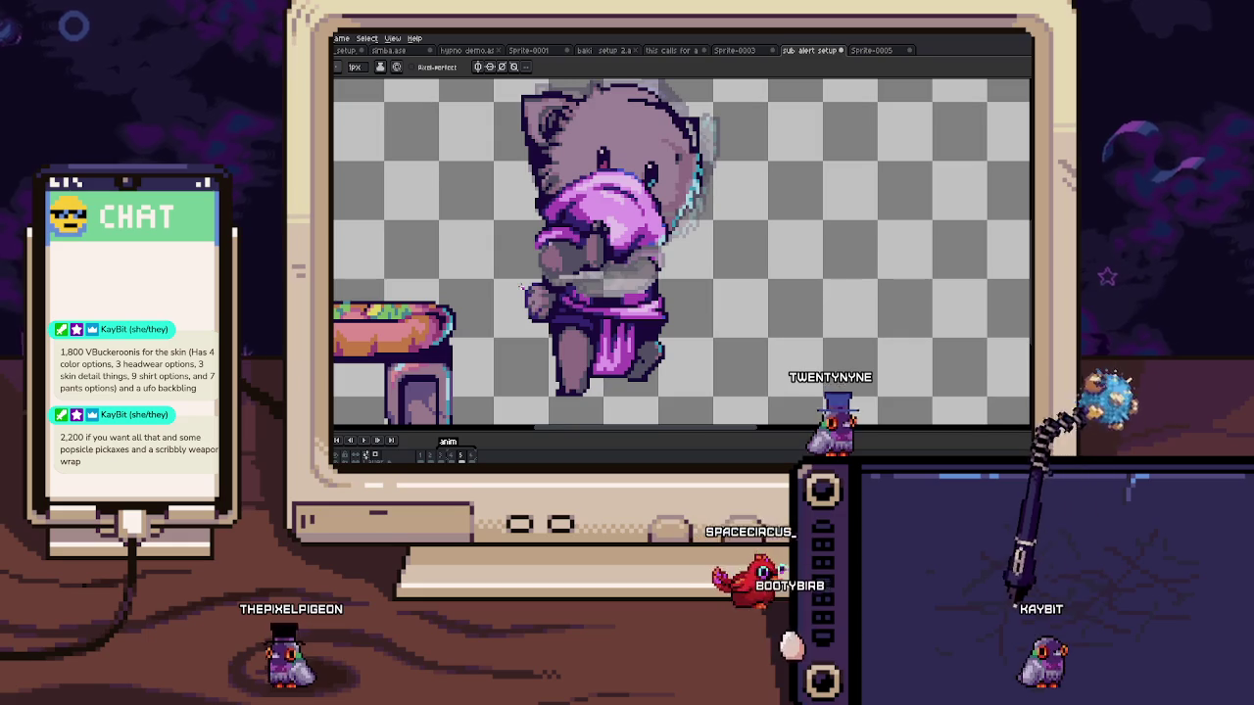
{"action": "key", "text": "Return"}
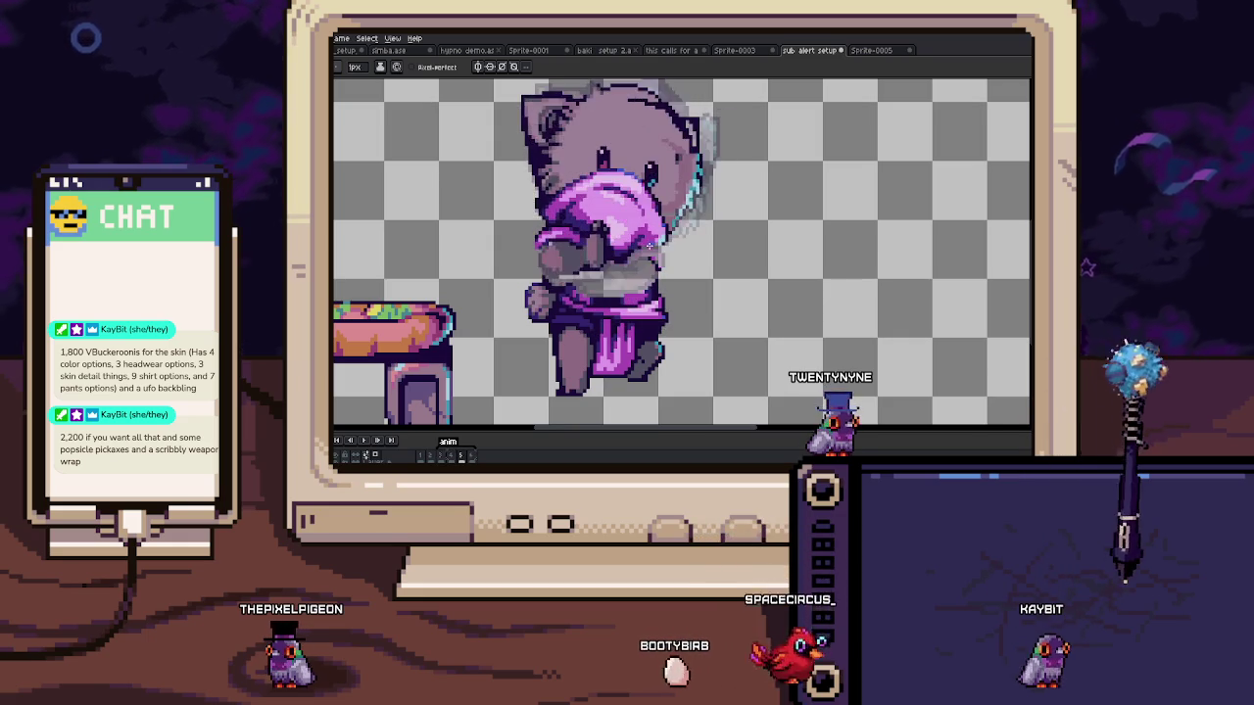
{"action": "scroll", "coordinate": [597, 294], "scroll_direction": "up", "scroll_amount": 2}
{"action": "scroll", "coordinate": [577, 241], "scroll_direction": "up", "scroll_amount": 3}
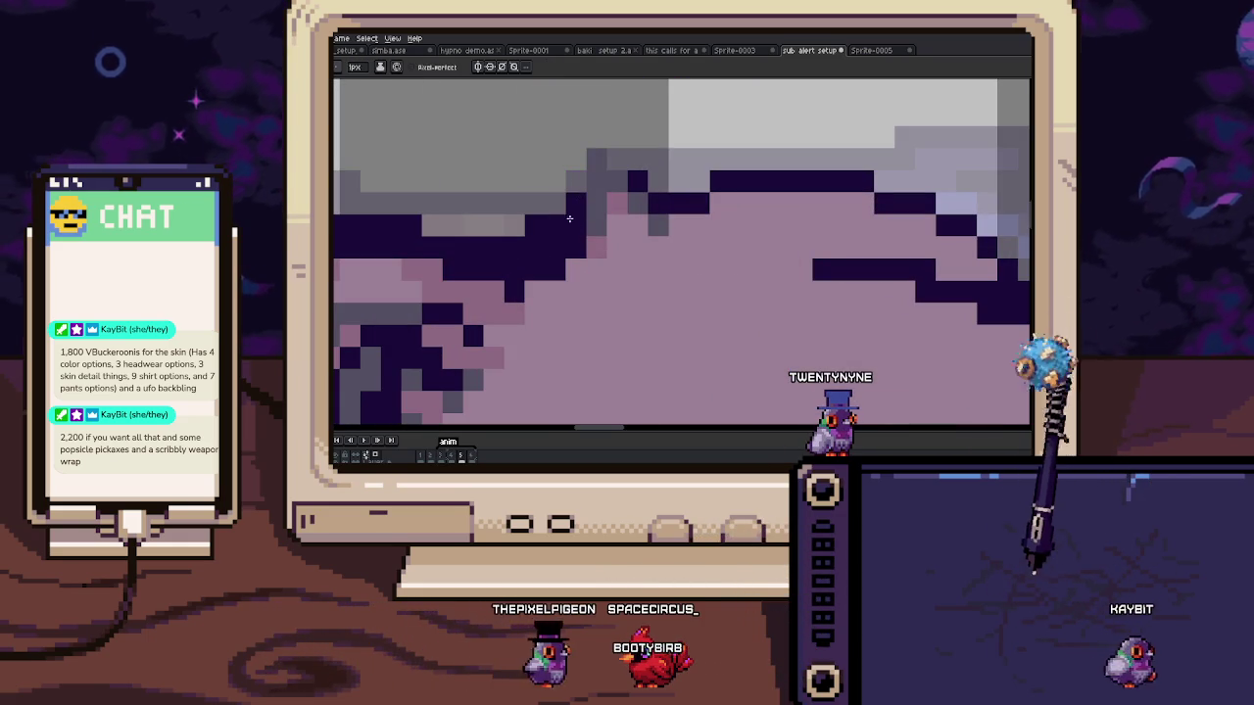
Step: Zoom in close along the top of the cat's head outline
{"action": "left_click_drag", "start_coordinate": [576, 241], "coordinate": [502, 232]}
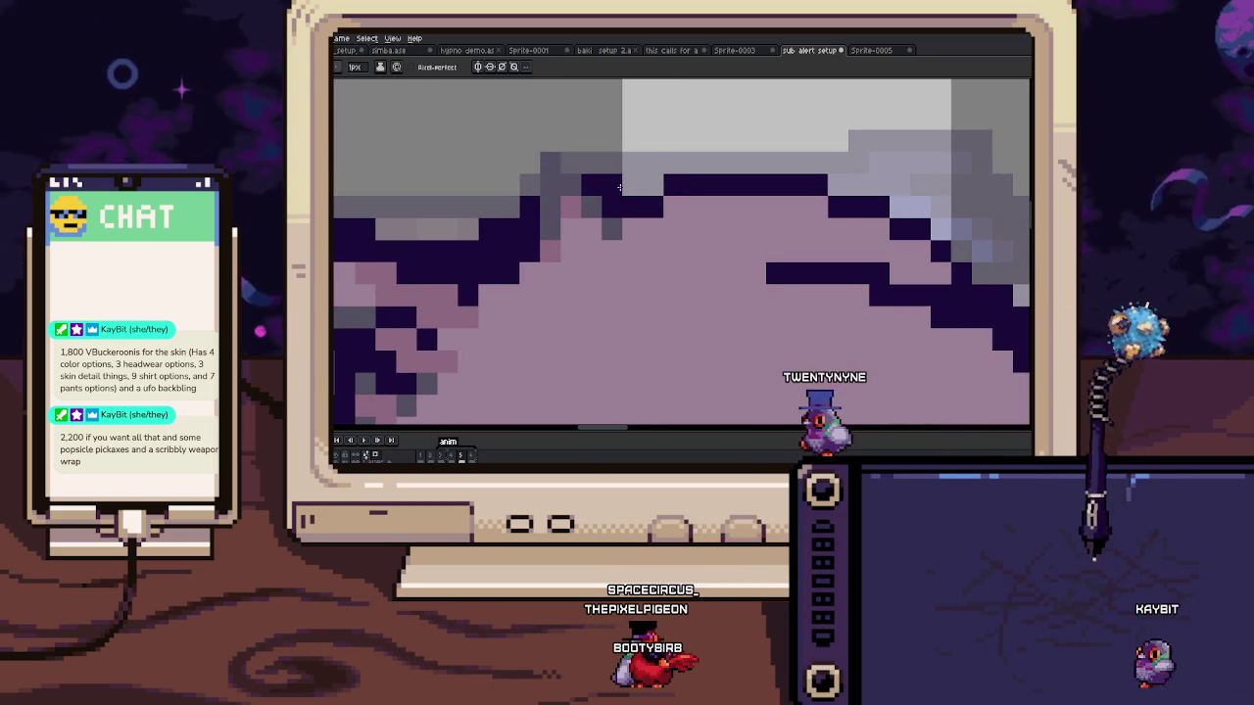
{"action": "scroll", "coordinate": [597, 211], "scroll_direction": "down", "scroll_amount": 2}
{"action": "scroll", "coordinate": [653, 198], "scroll_direction": "up", "scroll_amount": 1}
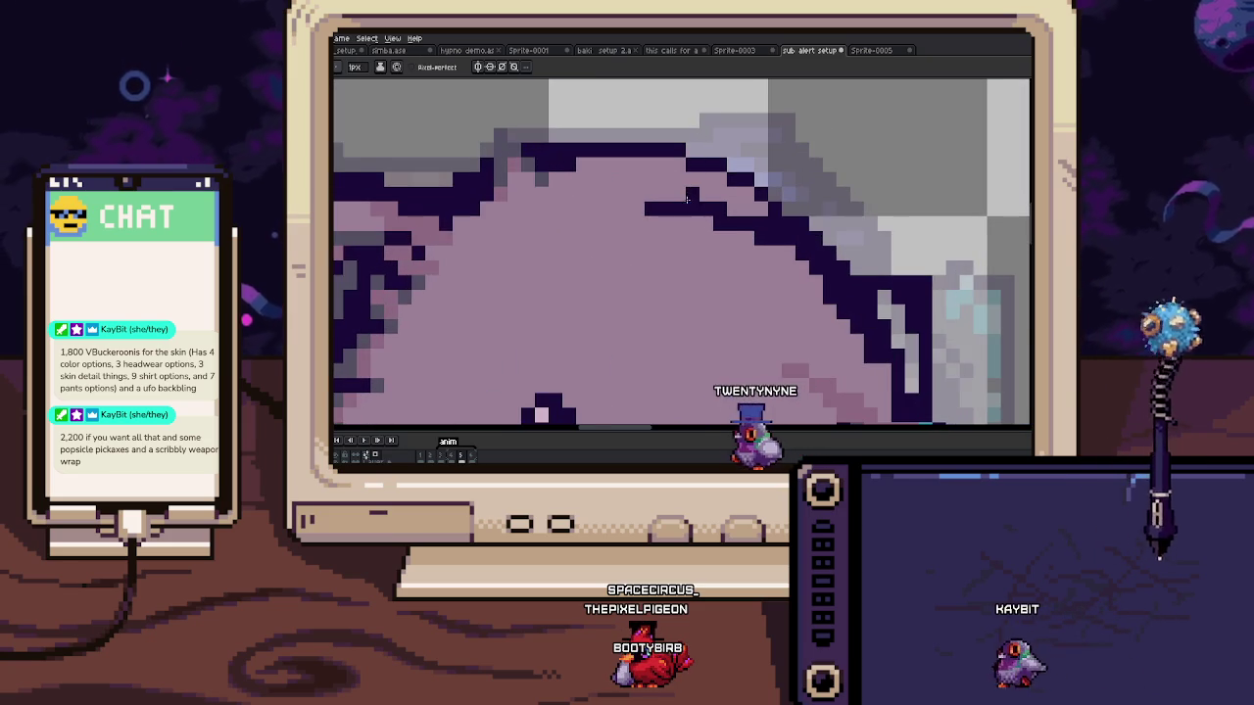
{"action": "scroll", "coordinate": [727, 196], "scroll_direction": "up", "scroll_amount": 2}
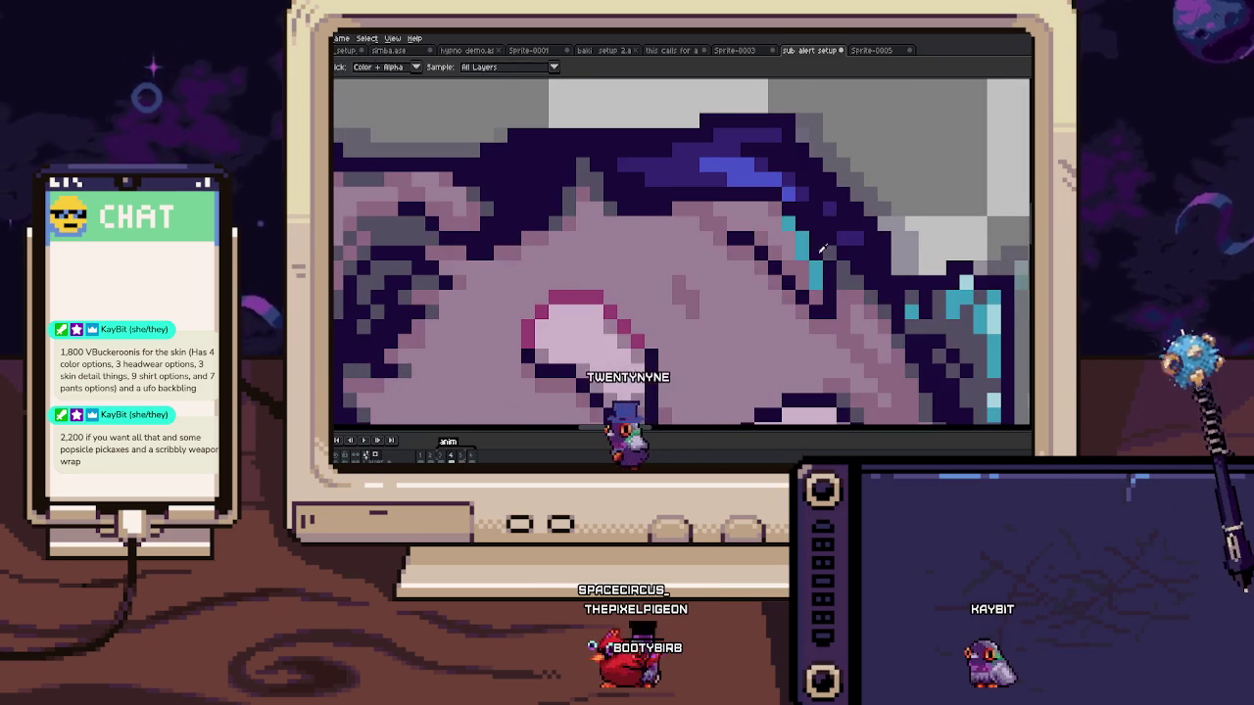
{"action": "scroll", "coordinate": [625, 154], "scroll_direction": "down", "scroll_amount": 1}
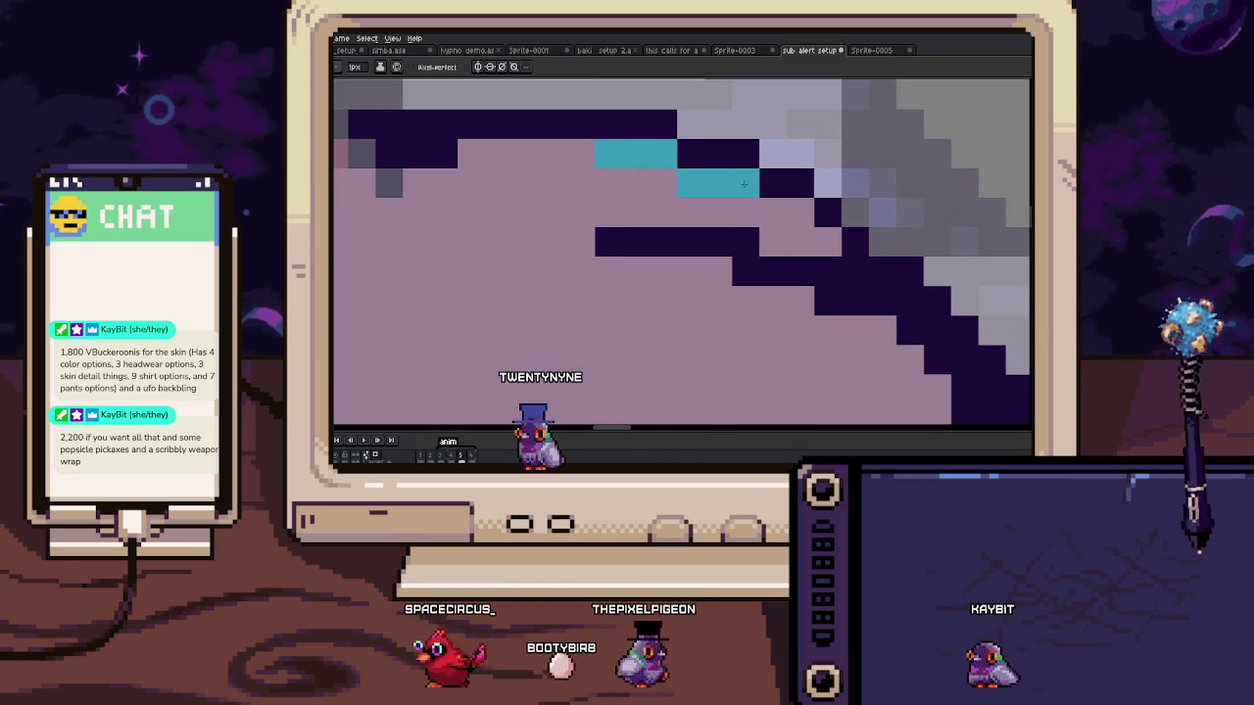
{"action": "scroll", "coordinate": [764, 195], "scroll_direction": "down", "scroll_amount": 2}
{"action": "scroll", "coordinate": [800, 213], "scroll_direction": "up", "scroll_amount": 3}
{"action": "scroll", "coordinate": [800, 213], "scroll_direction": "up", "scroll_amount": 2}
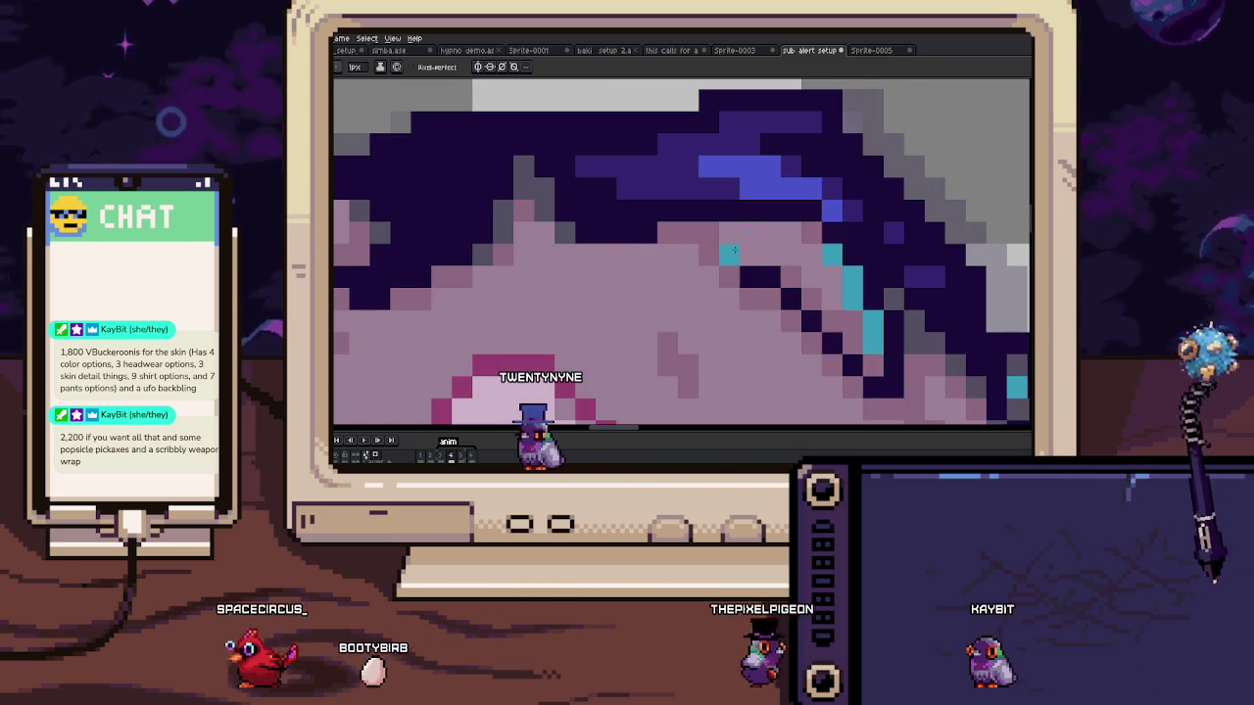
{"action": "scroll", "coordinate": [744, 274], "scroll_direction": "down", "scroll_amount": 2}
{"action": "scroll", "coordinate": [702, 255], "scroll_direction": "up", "scroll_amount": 2}
Step: Paint darker pink pixel clusters below the head outline, then zoom out
{"action": "left_click", "coordinate": [698, 255]}
{"action": "scroll", "coordinate": [601, 239], "scroll_direction": "down", "scroll_amount": 2}
{"action": "scroll", "coordinate": [568, 216], "scroll_direction": "up", "scroll_amount": 2}
{"action": "left_click_drag", "start_coordinate": [482, 186], "coordinate": [502, 210]}
{"action": "scroll", "coordinate": [507, 169], "scroll_direction": "down", "scroll_amount": 2}
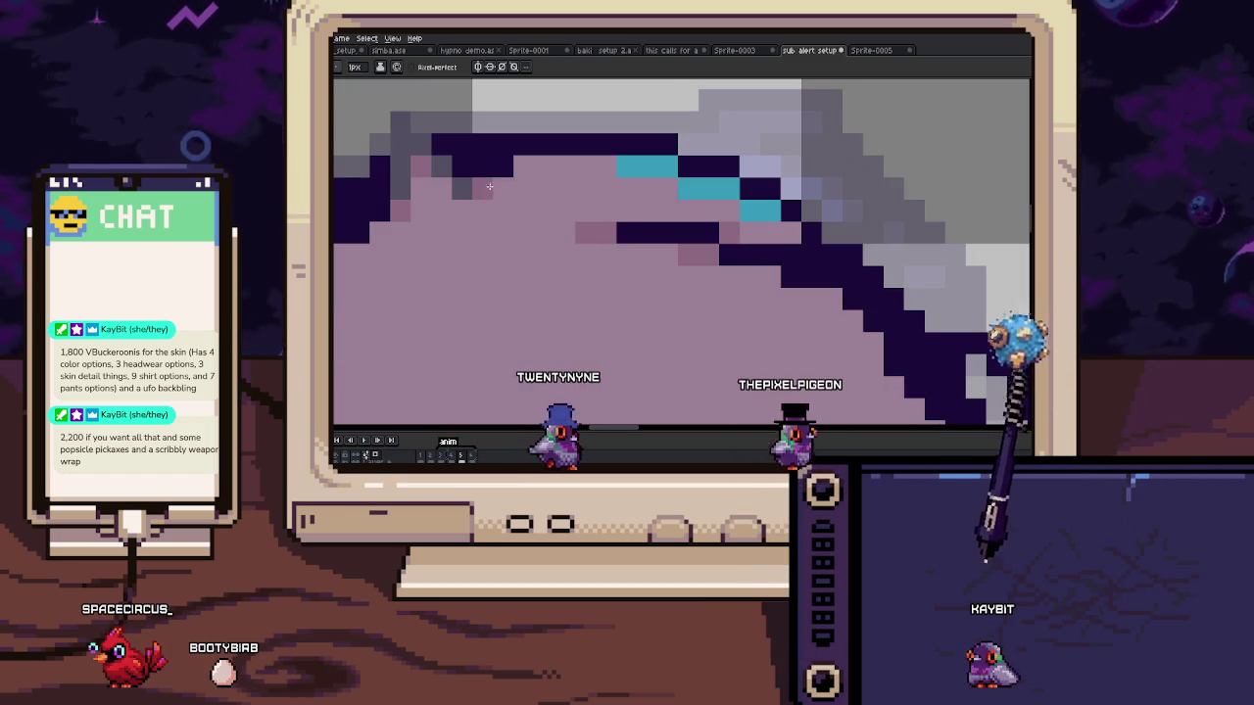
{"action": "scroll", "coordinate": [519, 195], "scroll_direction": "down", "scroll_amount": 2}
{"action": "scroll", "coordinate": [541, 258], "scroll_direction": "down", "scroll_amount": 3}
{"action": "scroll", "coordinate": [542, 257], "scroll_direction": "up", "scroll_amount": 2}
{"action": "scroll", "coordinate": [544, 254], "scroll_direction": "up", "scroll_amount": 3}
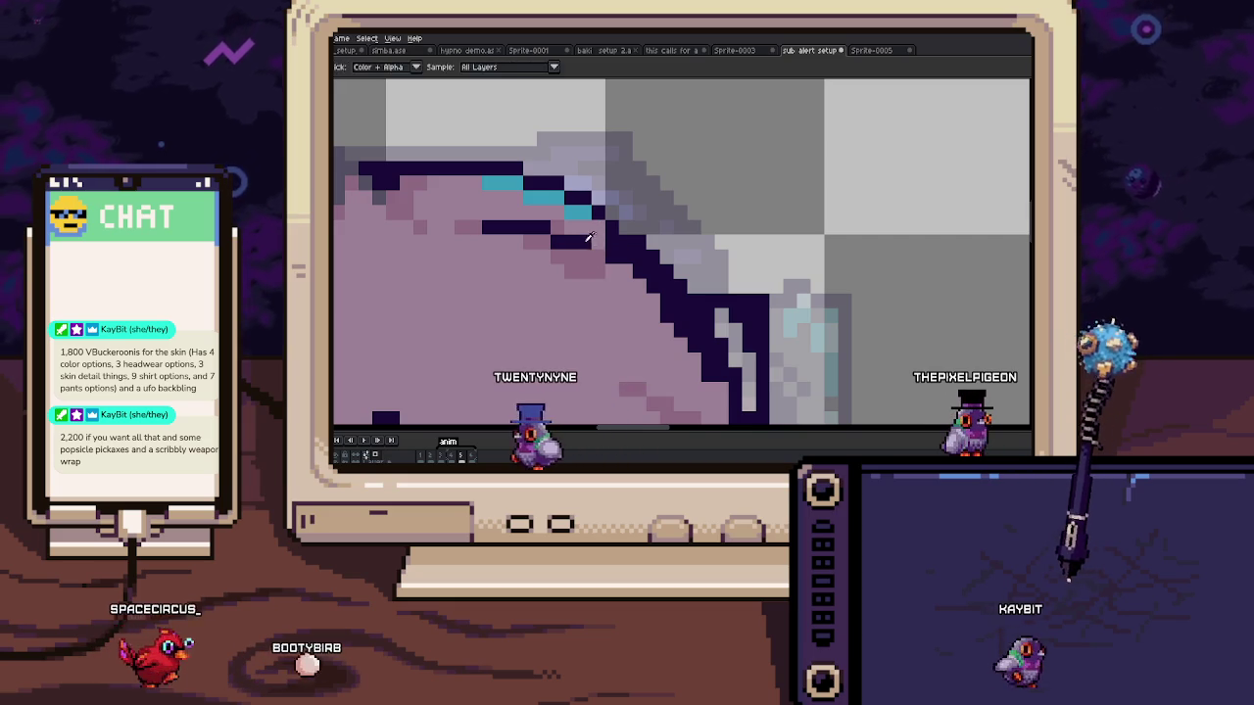
{"action": "scroll", "coordinate": [611, 241], "scroll_direction": "down", "scroll_amount": 3}
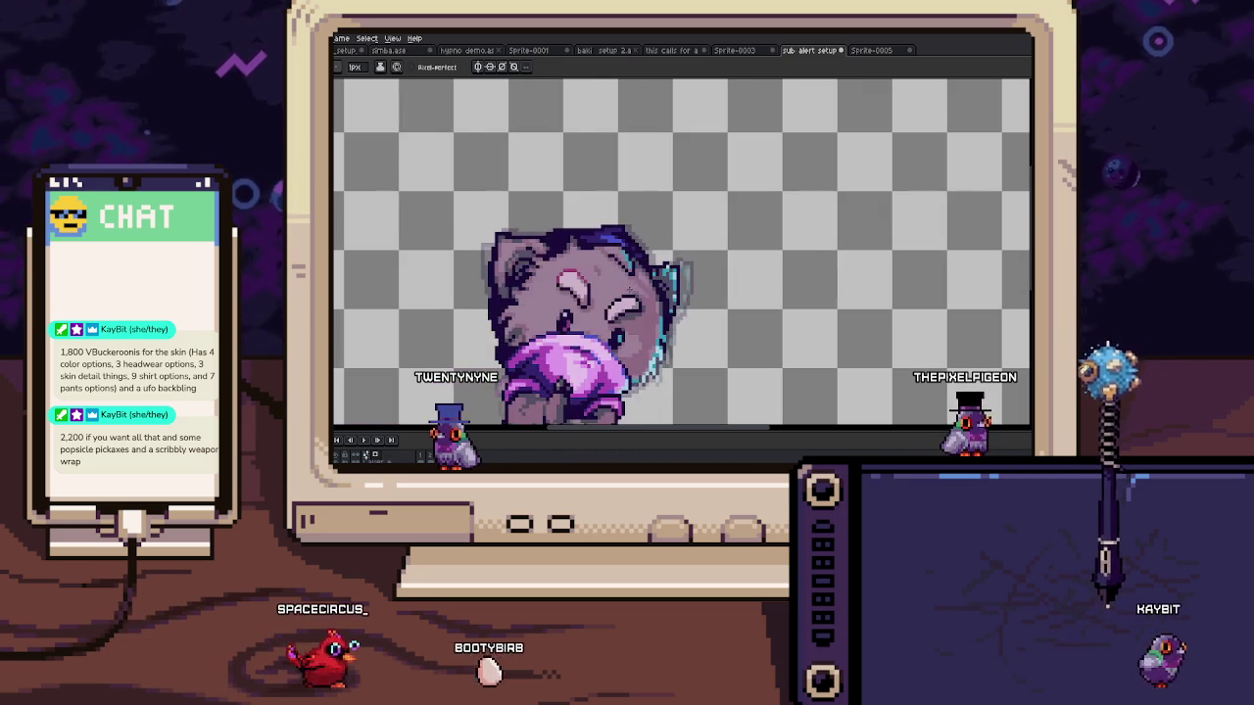
Step: Select the small dark eye shape, adjust it, and drop the selection
{"action": "scroll", "coordinate": [650, 296], "scroll_direction": "up", "scroll_amount": 3}
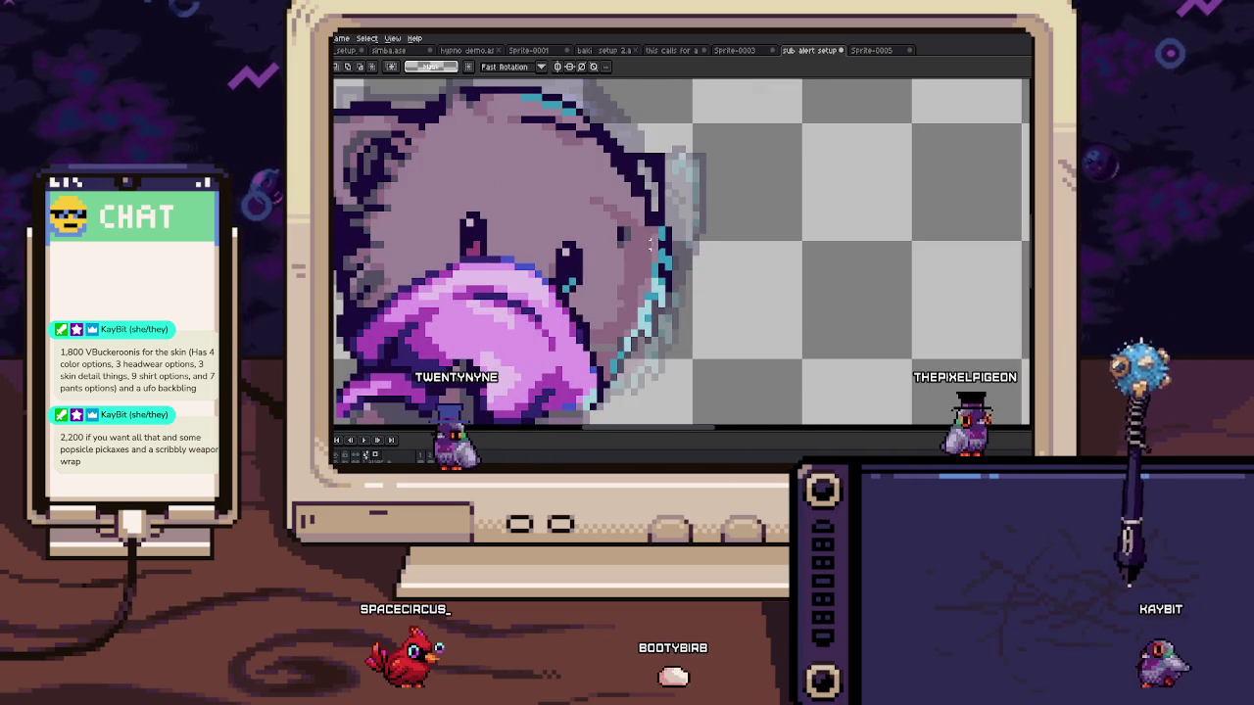
{"action": "left_click_drag", "start_coordinate": [688, 316], "coordinate": [715, 360]}
{"action": "left_click", "coordinate": [675, 298]}
{"action": "key", "text": "ctrl+d"}
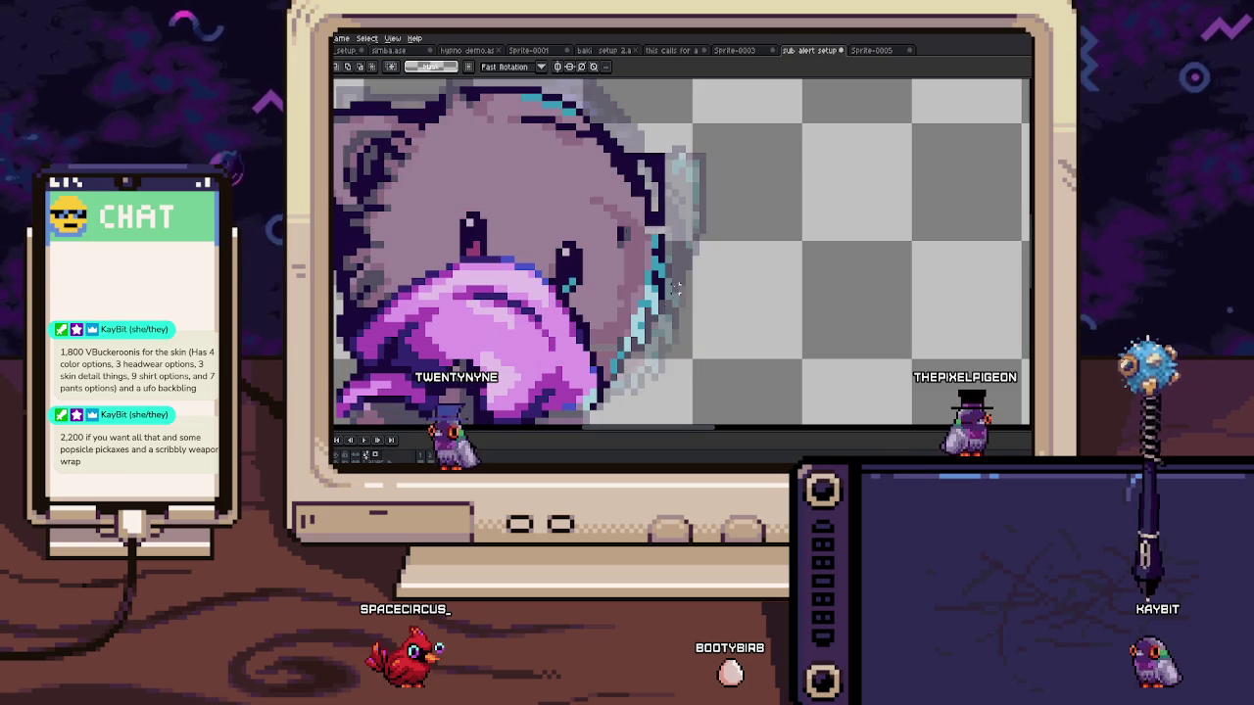
{"action": "scroll", "coordinate": [548, 245], "scroll_direction": "up", "scroll_amount": 2}
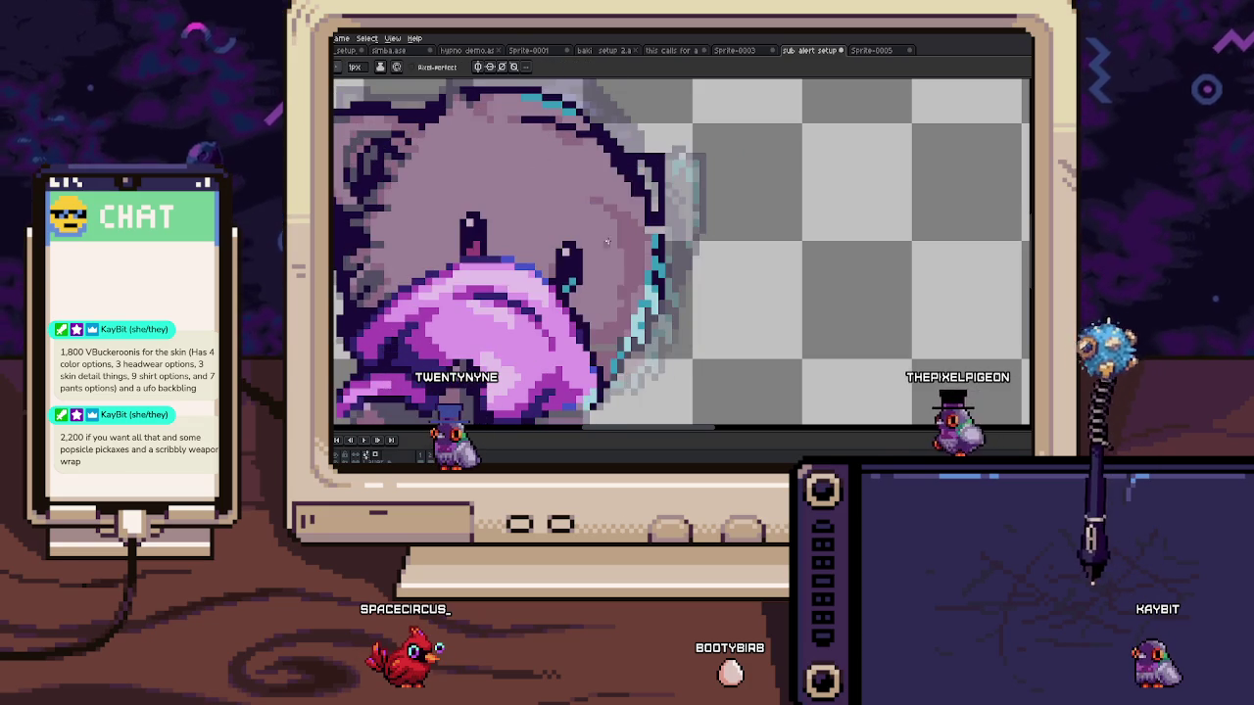
{"action": "scroll", "coordinate": [509, 245], "scroll_direction": "down", "scroll_amount": 2}
{"action": "scroll", "coordinate": [480, 248], "scroll_direction": "up", "scroll_amount": 3}
{"action": "key", "text": "m"}
Step: Draw a light pink stroke beside the eye, comparing against the previous frame
{"action": "key", "text": "b"}
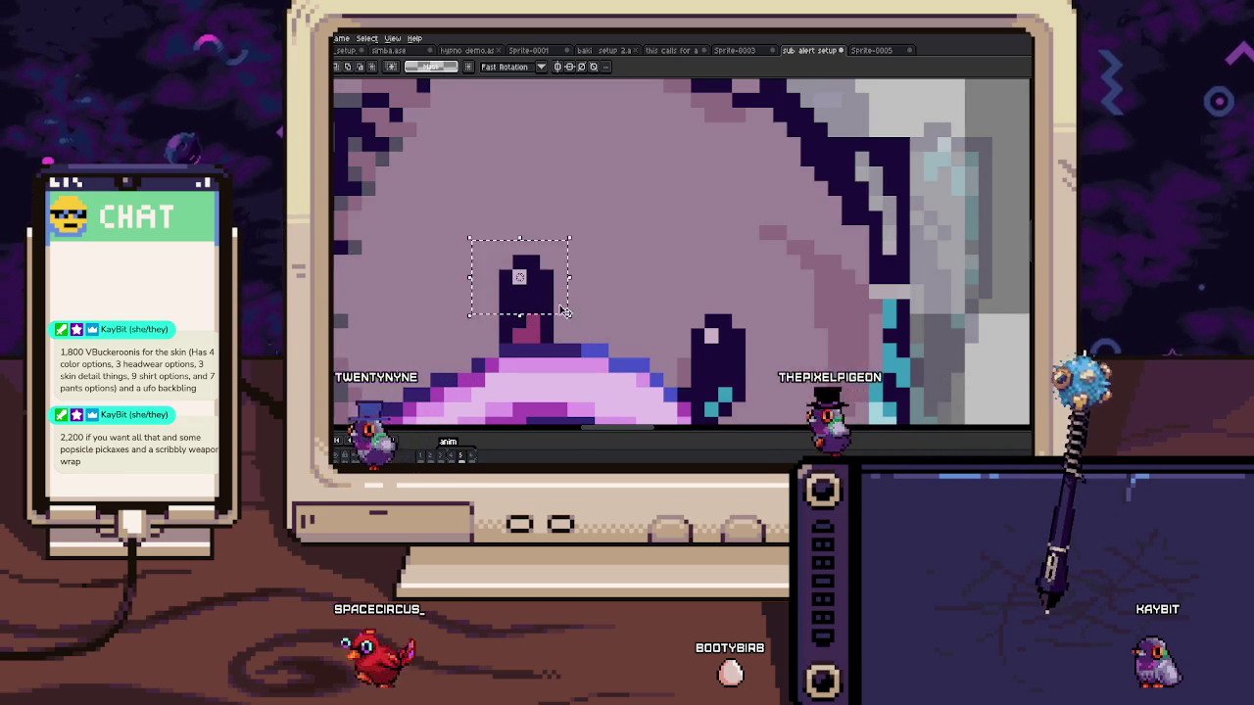
{"action": "left_click_drag", "start_coordinate": [478, 244], "coordinate": [478, 311]}
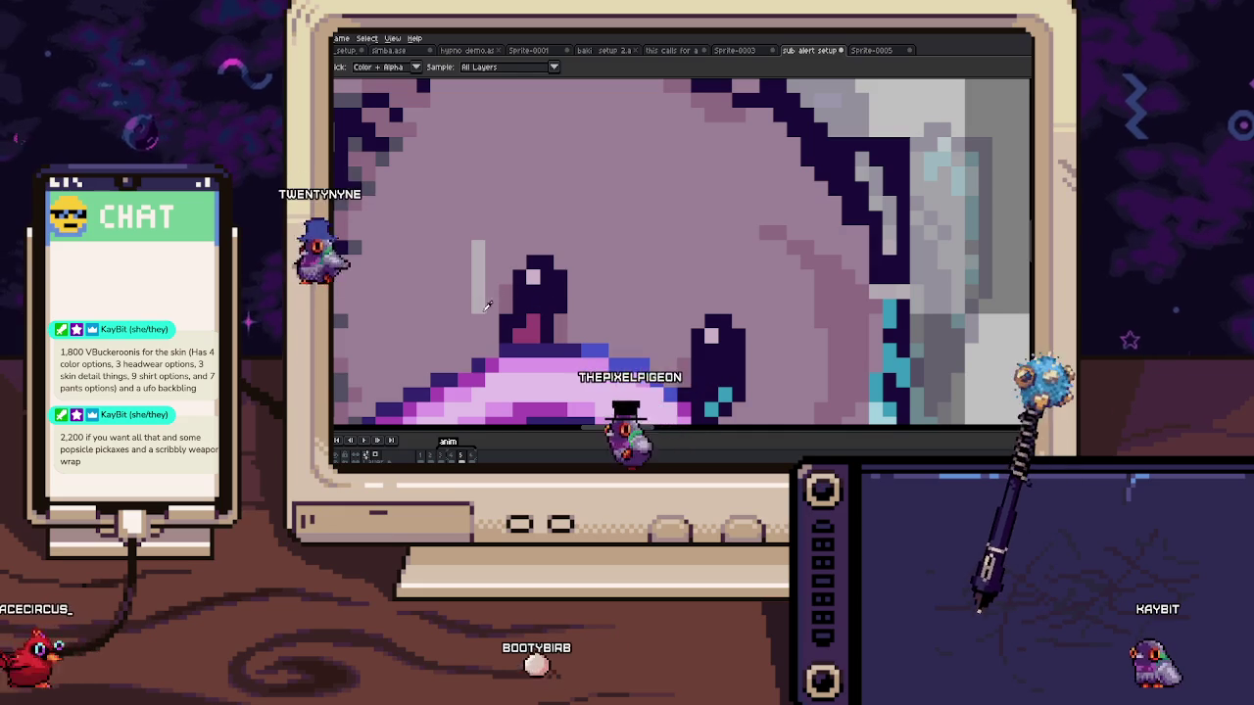
{"action": "key", "text": "comma"}
{"action": "key", "text": "i"}
{"action": "key", "text": "period"}
{"action": "key", "text": "b"}
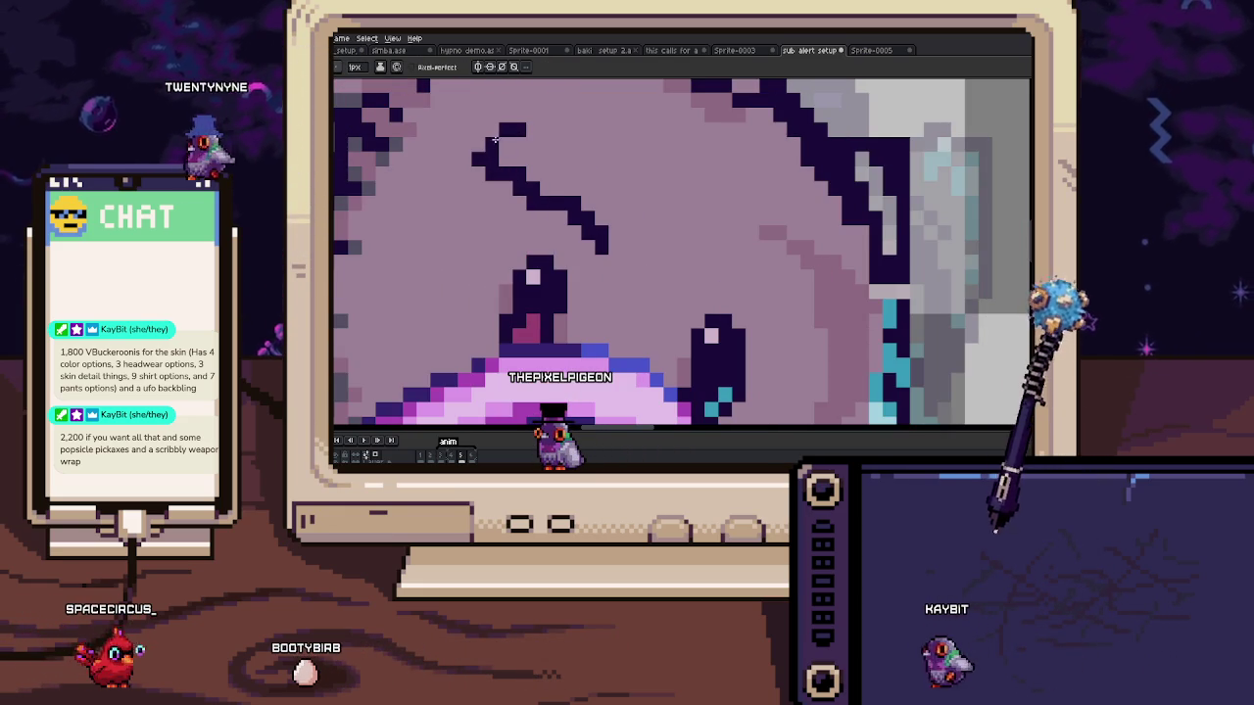
{"action": "key", "text": "comma"}
{"action": "key", "text": "period"}
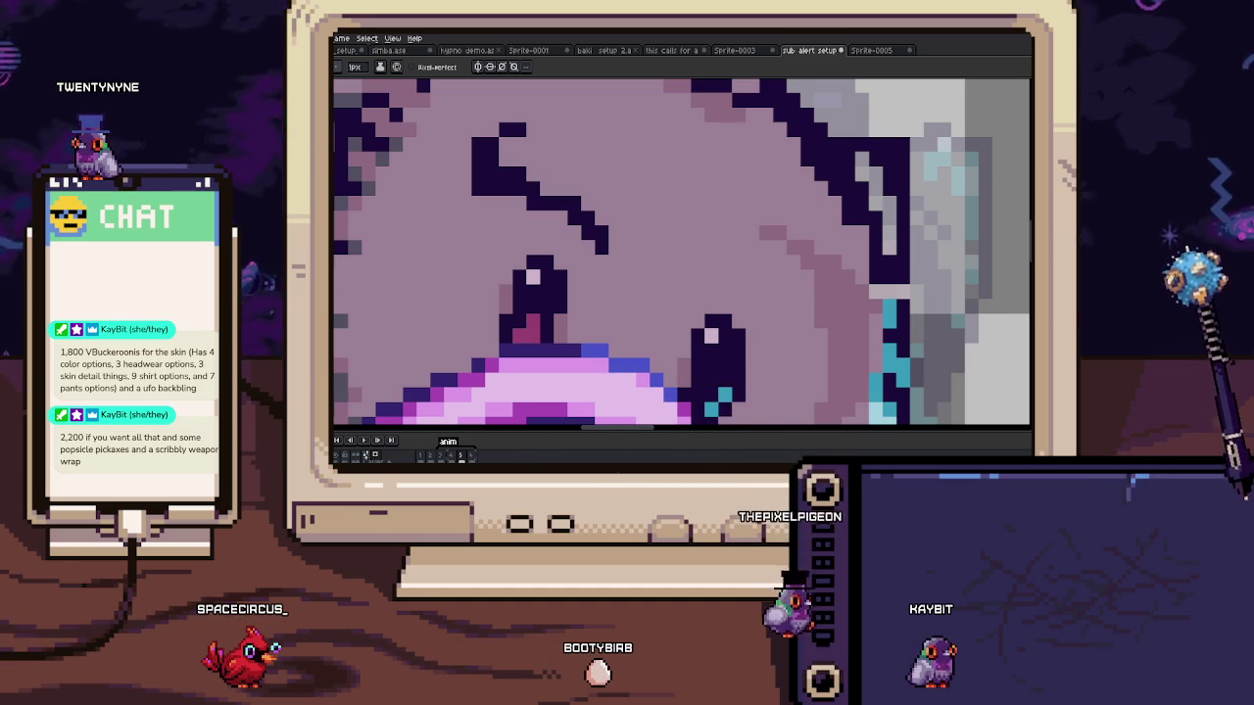
Step: Extend the dark curved line above the eye and close the gaps in its outline
{"action": "left_click_drag", "start_coordinate": [478, 170], "coordinate": [496, 212]}
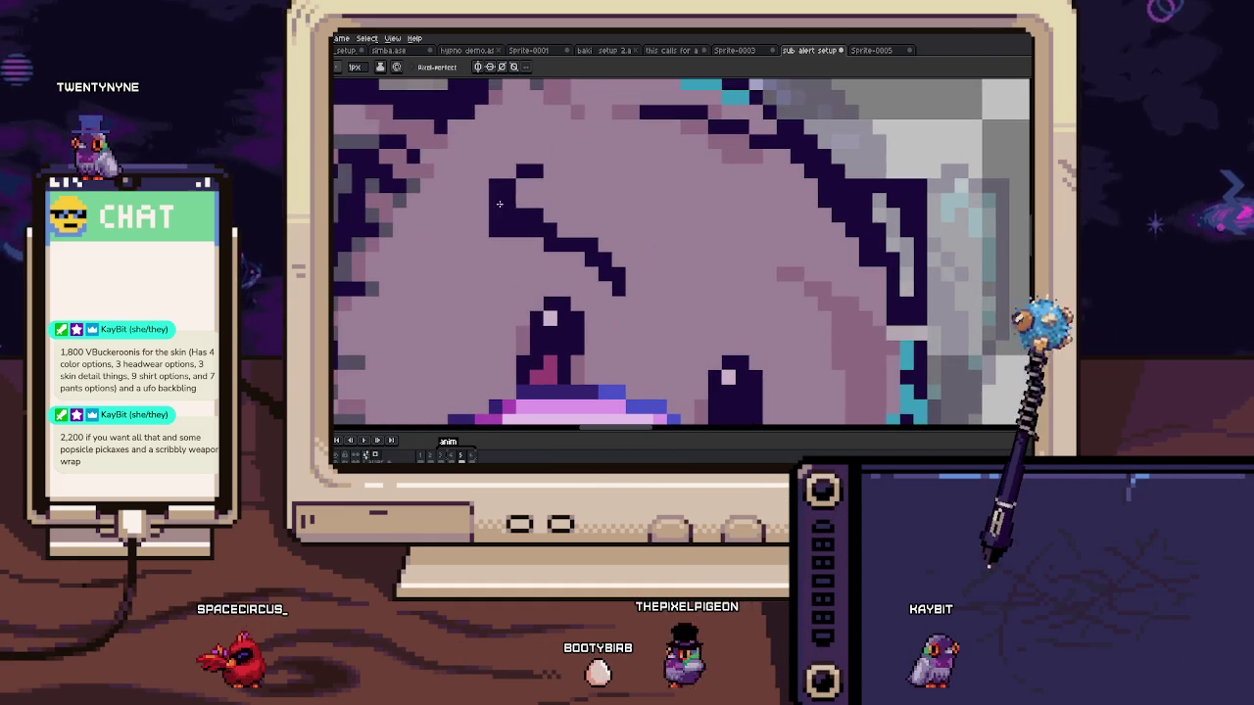
{"action": "left_click_drag", "start_coordinate": [520, 160], "coordinate": [551, 162]}
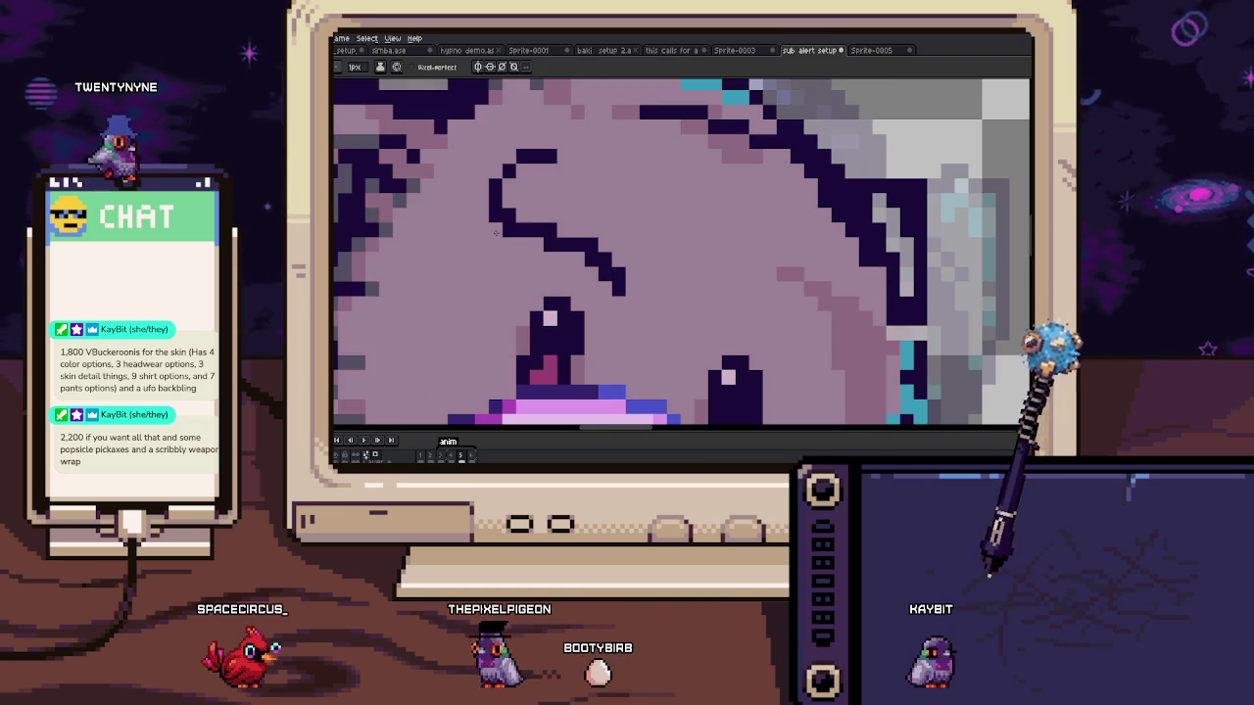
{"action": "key", "text": "comma"}
{"action": "key", "text": "period"}
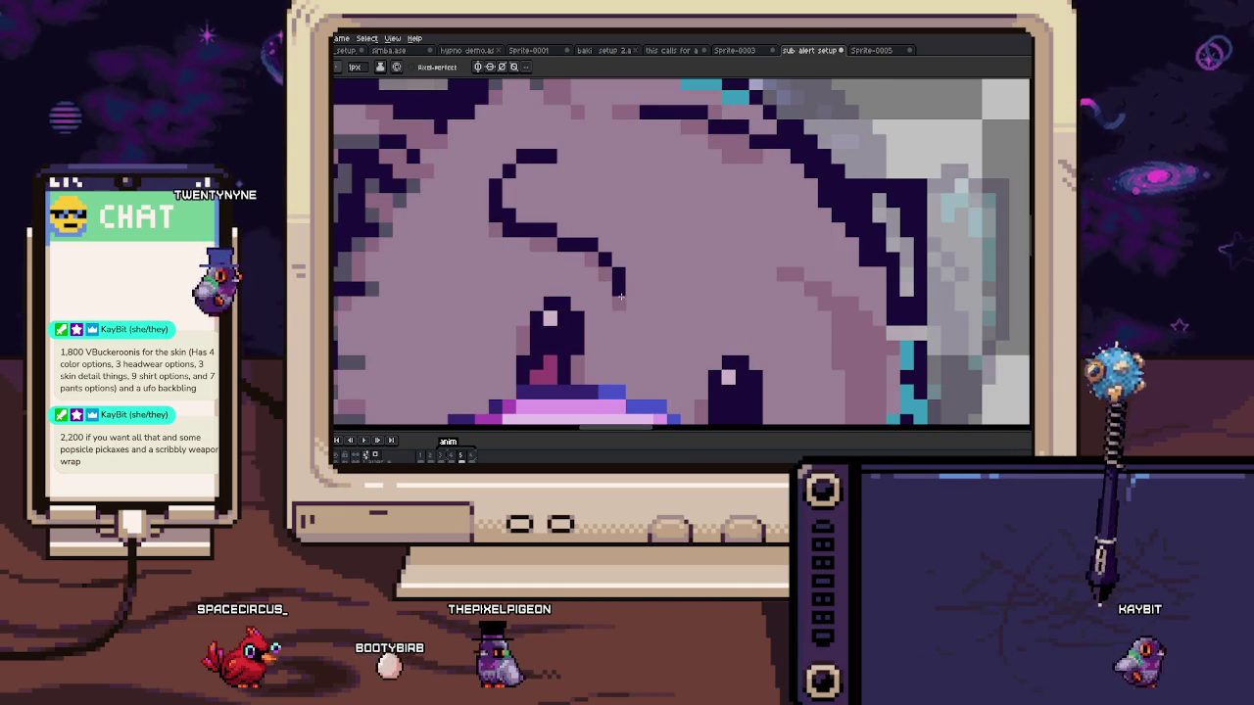
{"action": "mouse_move", "coordinate": [626, 288]}
{"action": "left_mouse_down"}
{"action": "mouse_move", "coordinate": [648, 290]}
{"action": "mouse_move", "coordinate": [660, 254]}
{"action": "left_mouse_up"}
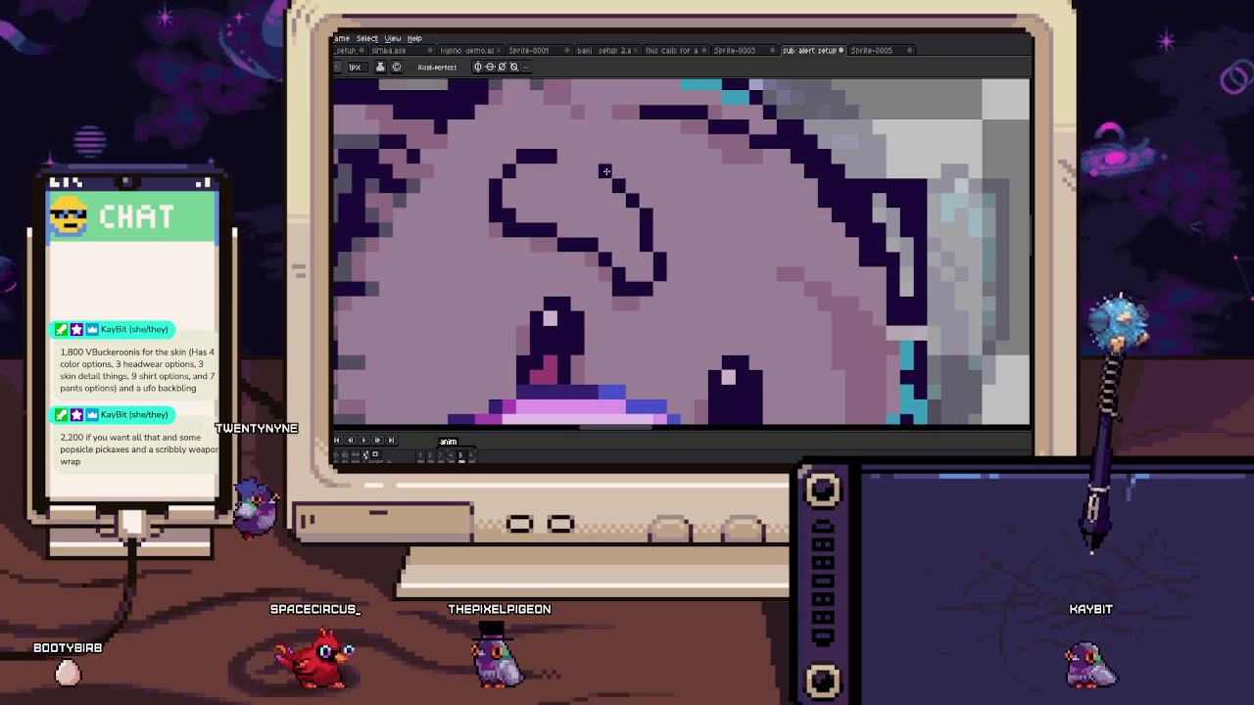
{"action": "left_click_drag", "start_coordinate": [591, 159], "coordinate": [556, 157]}
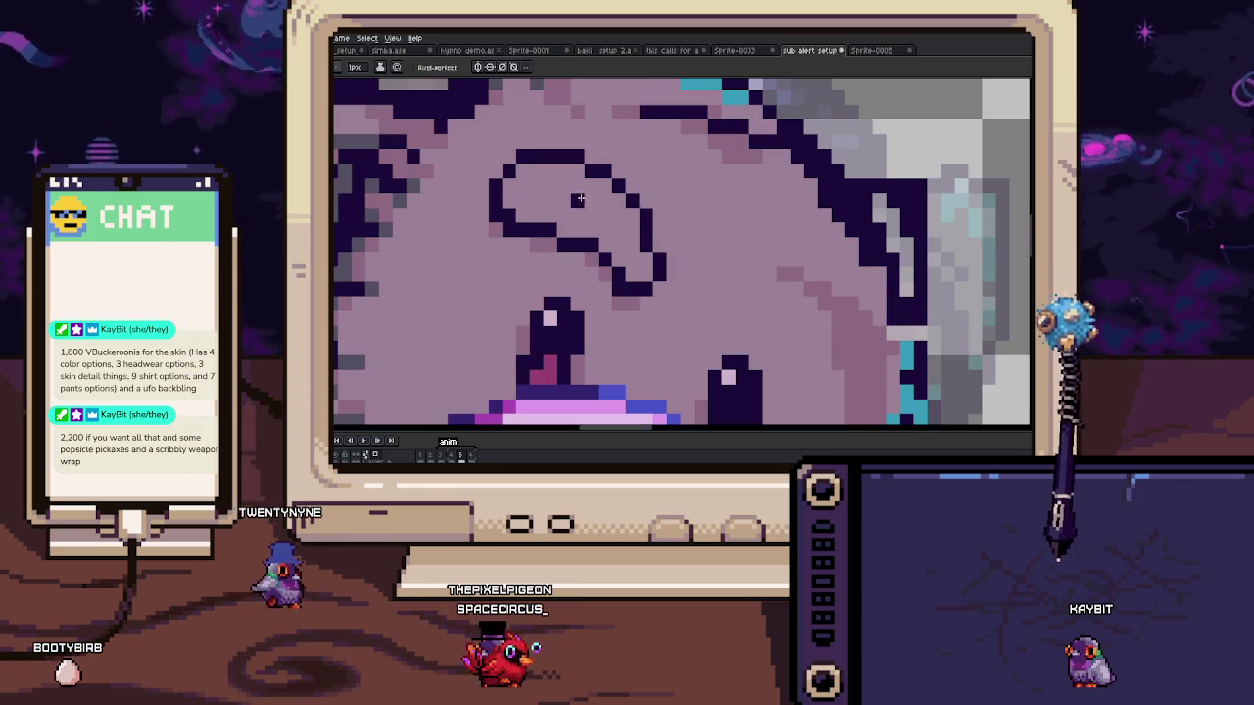
{"action": "left_click", "coordinate": [658, 244]}
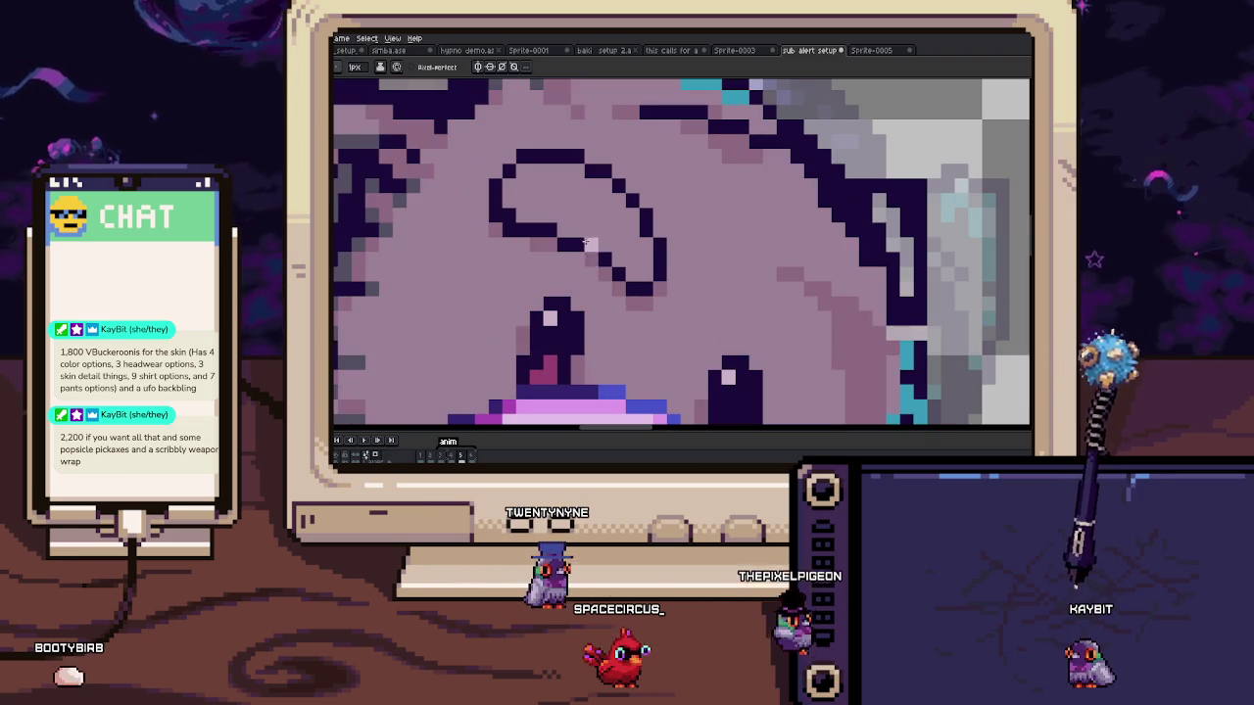
Step: With a 2-pixel brush, recolour the eye shape's top edge outlines magenta
{"action": "key", "text": "ctrl+shift+d"}
{"action": "key", "text": "plus"}
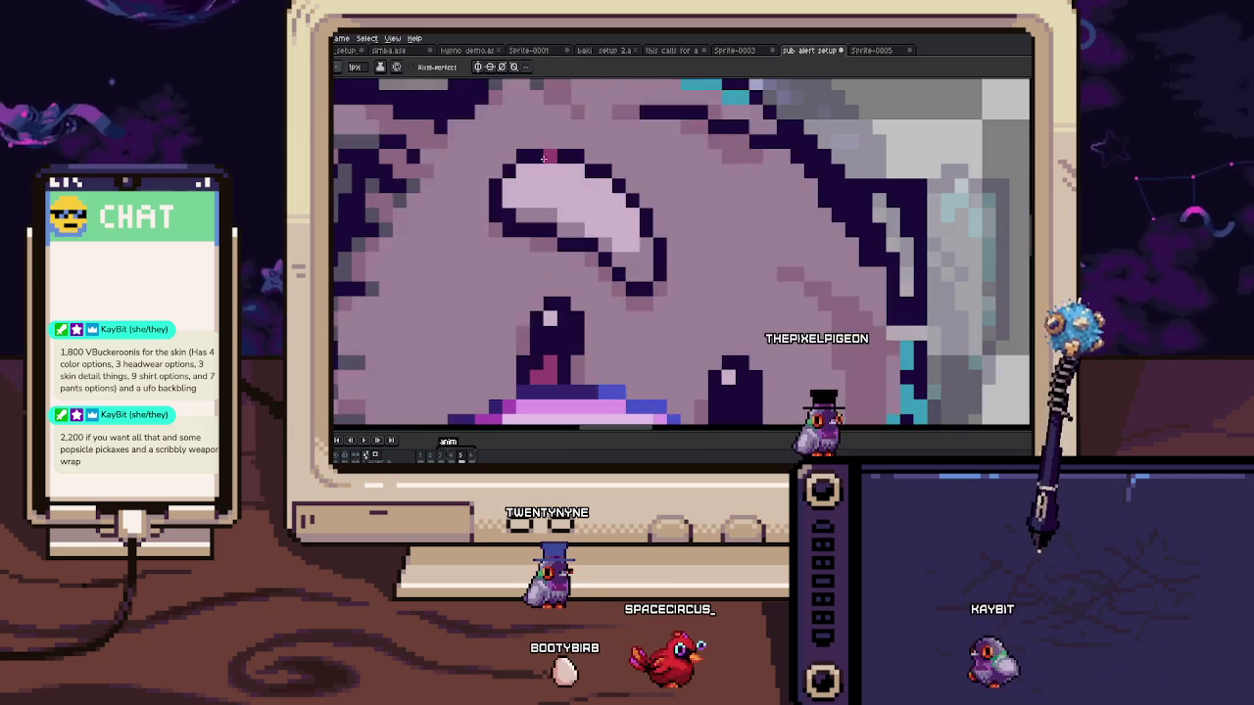
{"action": "scroll", "coordinate": [548, 159], "scroll_direction": "up", "scroll_amount": 2}
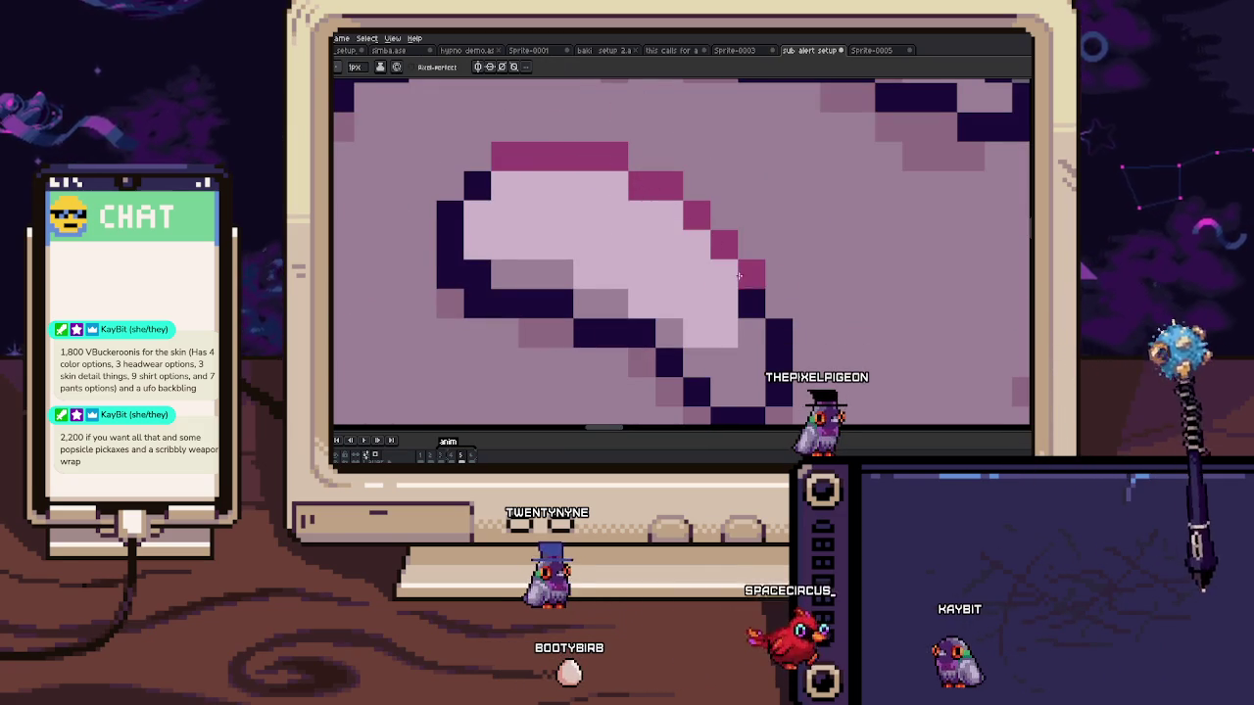
{"action": "left_click_drag", "start_coordinate": [724, 245], "coordinate": [751, 303]}
{"action": "left_click_drag", "start_coordinate": [518, 181], "coordinate": [491, 240]}
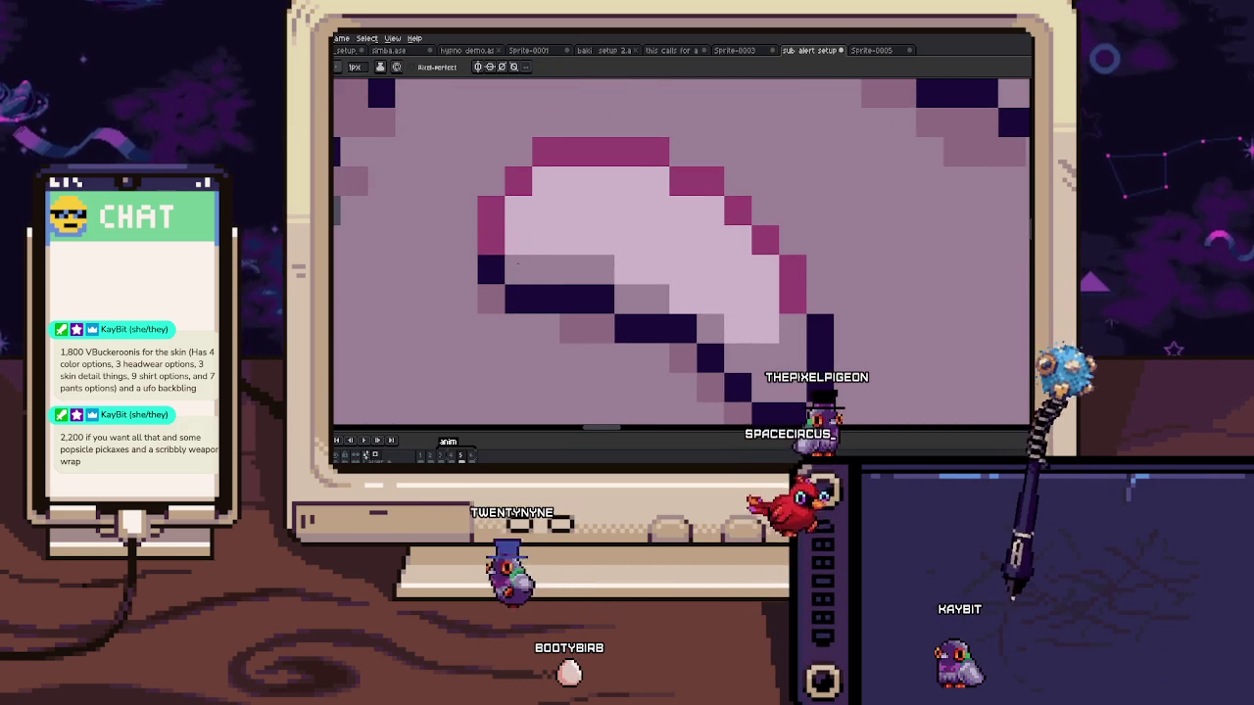
{"action": "scroll", "coordinate": [588, 225], "scroll_direction": "down", "scroll_amount": 2}
{"action": "scroll", "coordinate": [645, 213], "scroll_direction": "down", "scroll_amount": 3}
{"action": "scroll", "coordinate": [644, 213], "scroll_direction": "down", "scroll_amount": 2}
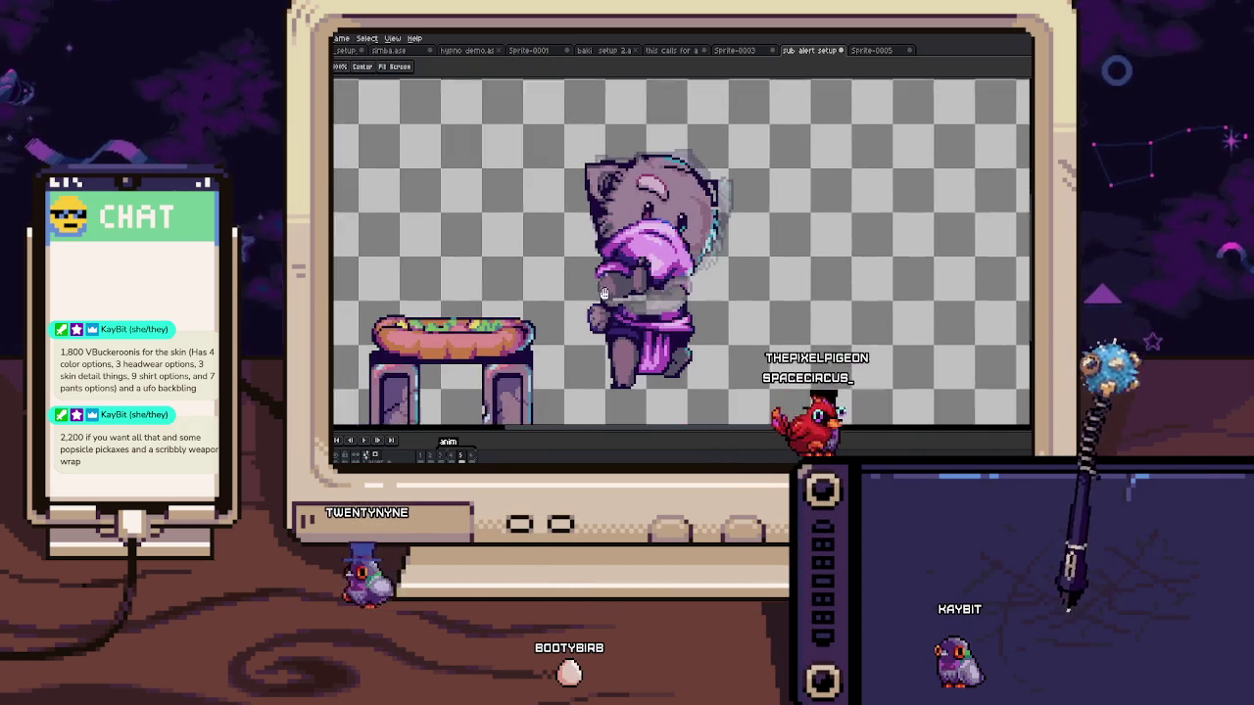
{"action": "left_click_drag", "start_coordinate": [592, 301], "coordinate": [654, 291]}
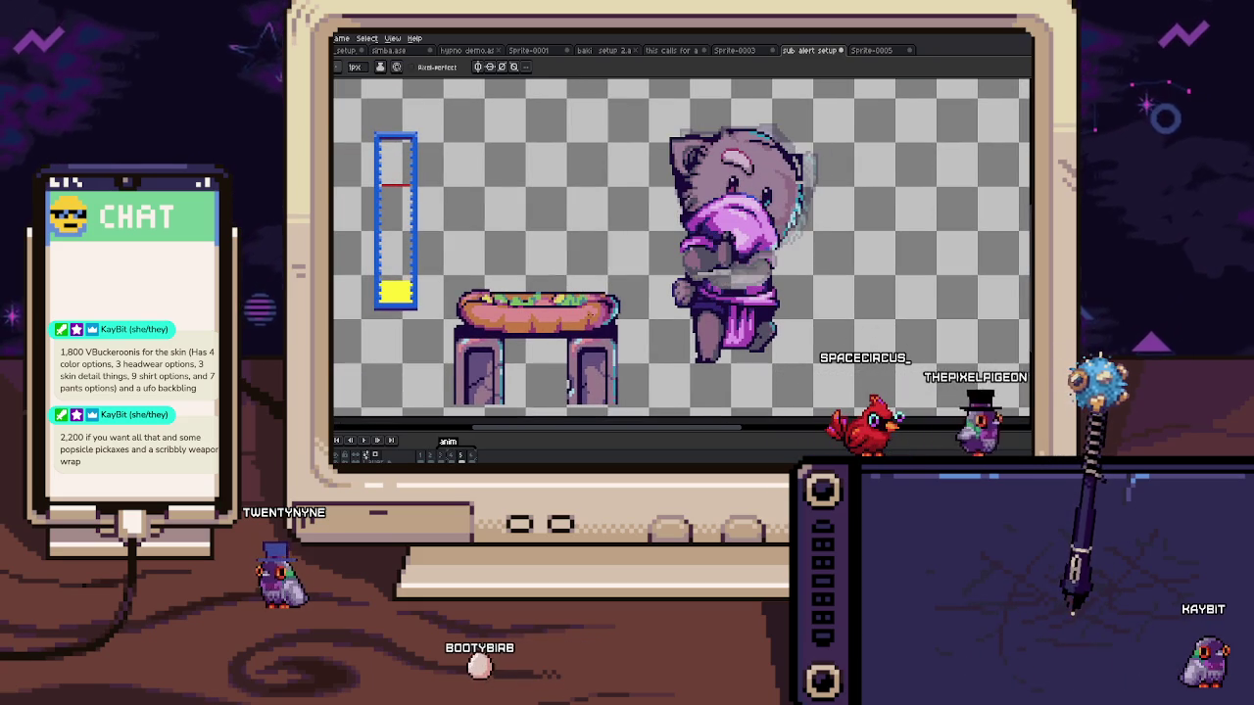
{"action": "scroll", "coordinate": [690, 199], "scroll_direction": "up", "scroll_amount": 2}
{"action": "scroll", "coordinate": [689, 198], "scroll_direction": "up", "scroll_amount": 2}
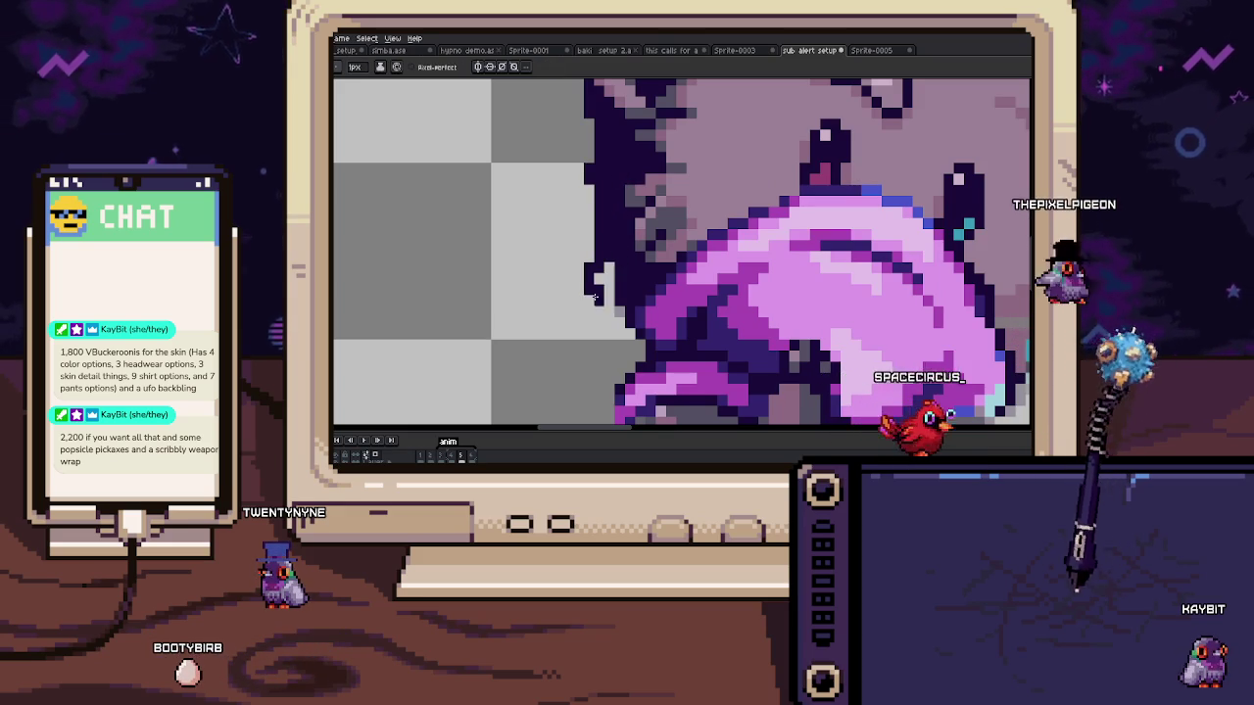
{"action": "left_click_drag", "start_coordinate": [590, 260], "coordinate": [606, 283]}
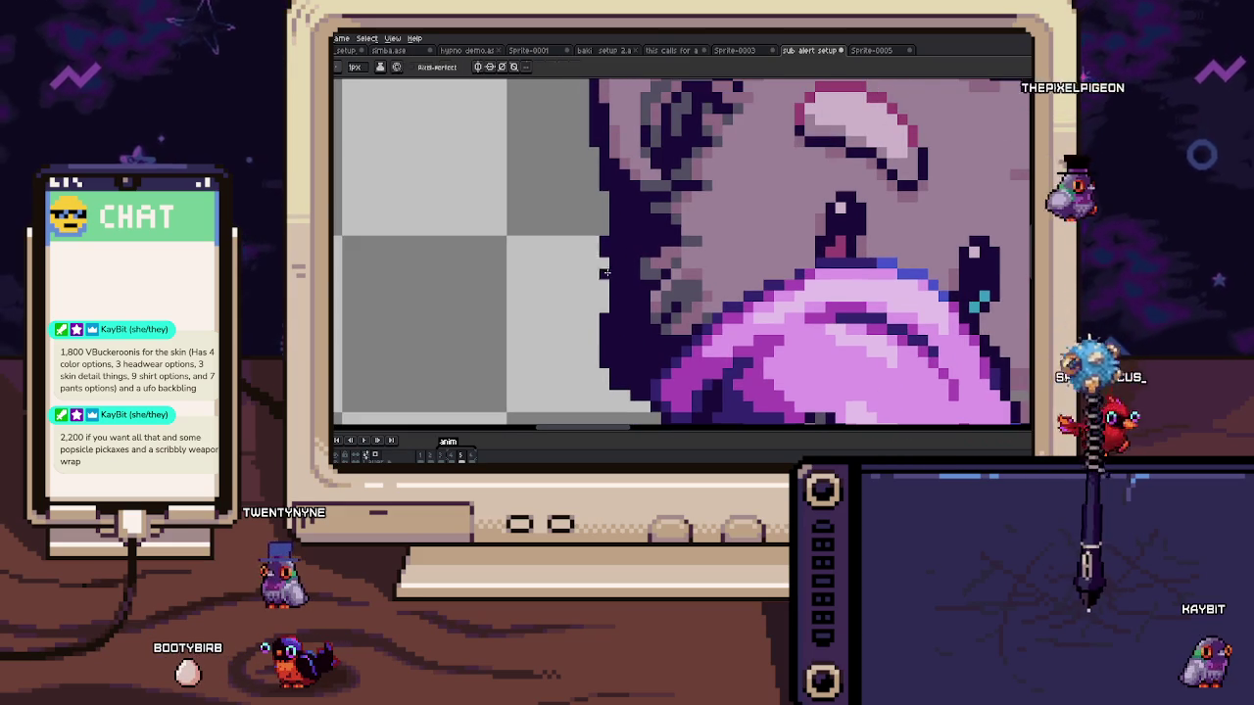
{"action": "scroll", "coordinate": [610, 229], "scroll_direction": "down", "scroll_amount": 3}
{"action": "scroll", "coordinate": [610, 229], "scroll_direction": "down", "scroll_amount": 2}
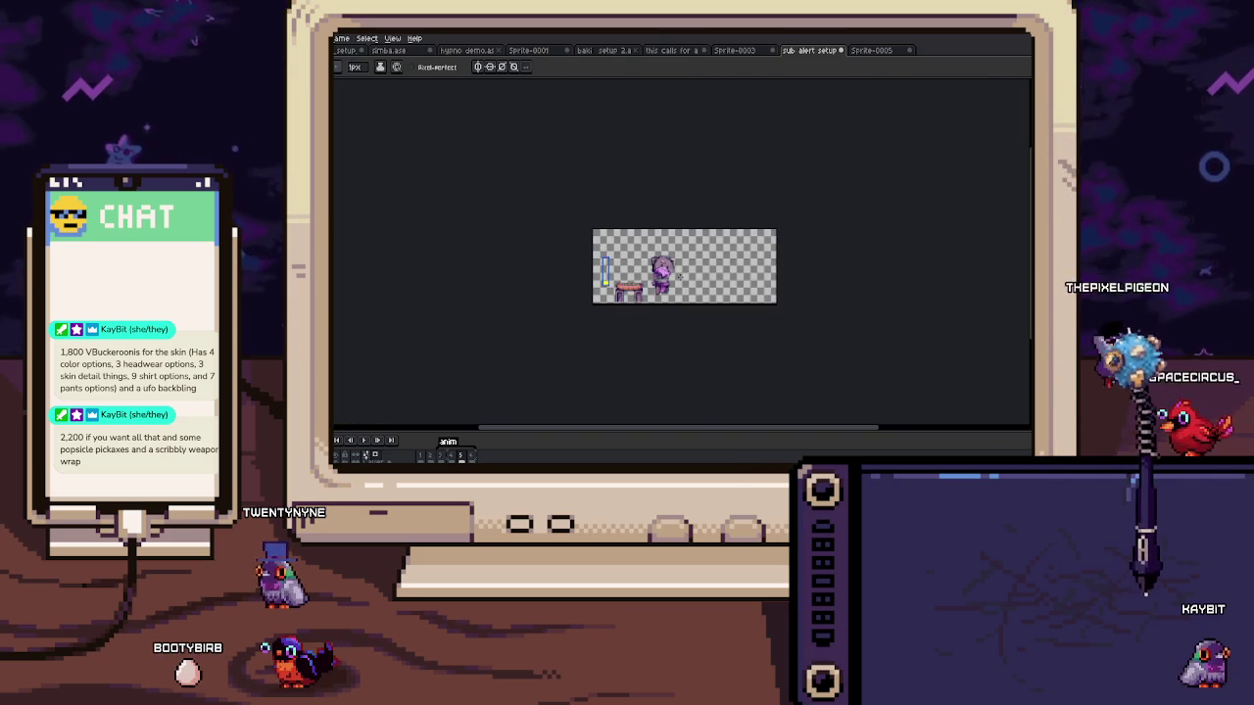
{"action": "scroll", "coordinate": [662, 275], "scroll_direction": "up", "scroll_amount": 5}
{"action": "scroll", "coordinate": [648, 260], "scroll_direction": "up", "scroll_amount": 3}
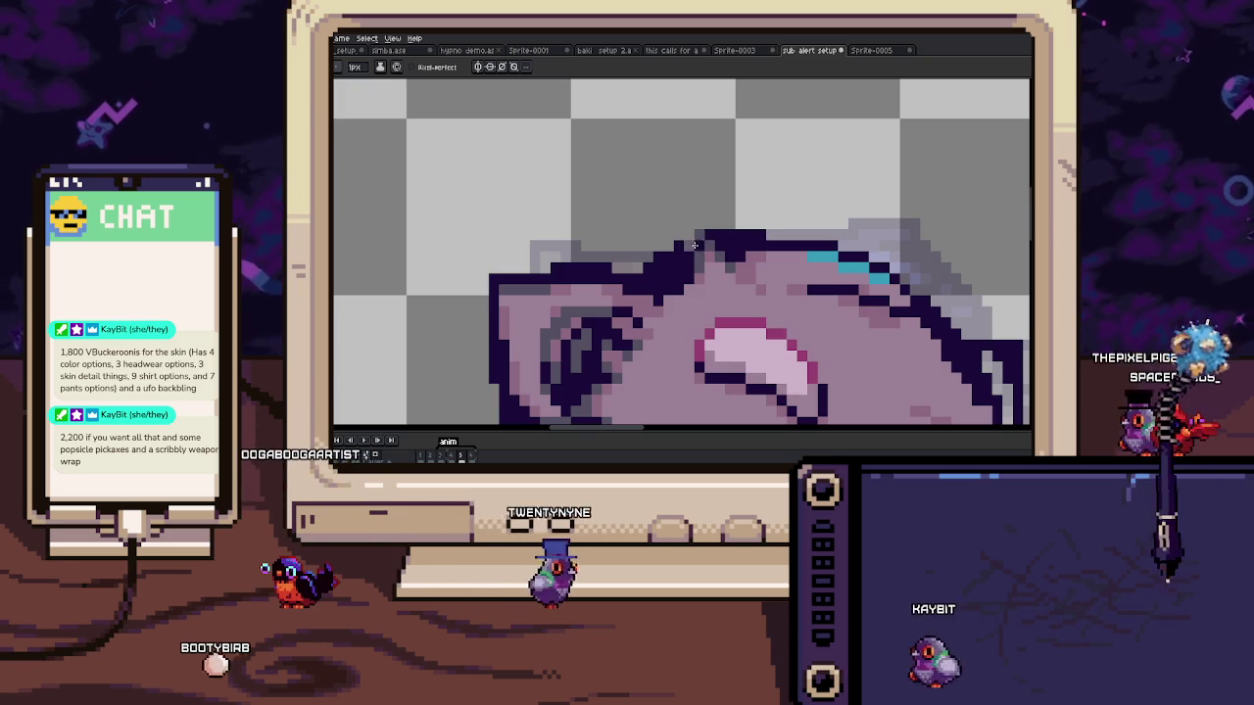
{"action": "scroll", "coordinate": [738, 237], "scroll_direction": "down", "scroll_amount": 2}
{"action": "left_click_drag", "start_coordinate": [738, 237], "coordinate": [599, 144]}
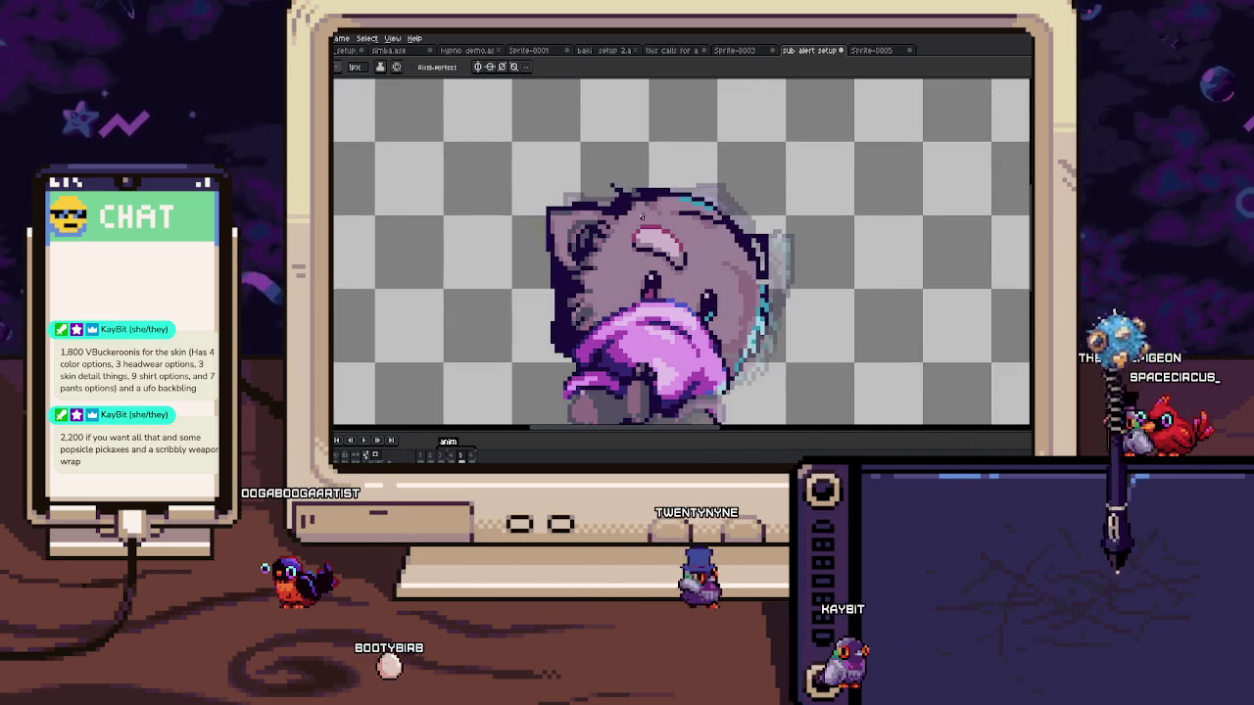
{"action": "key", "text": "Return"}
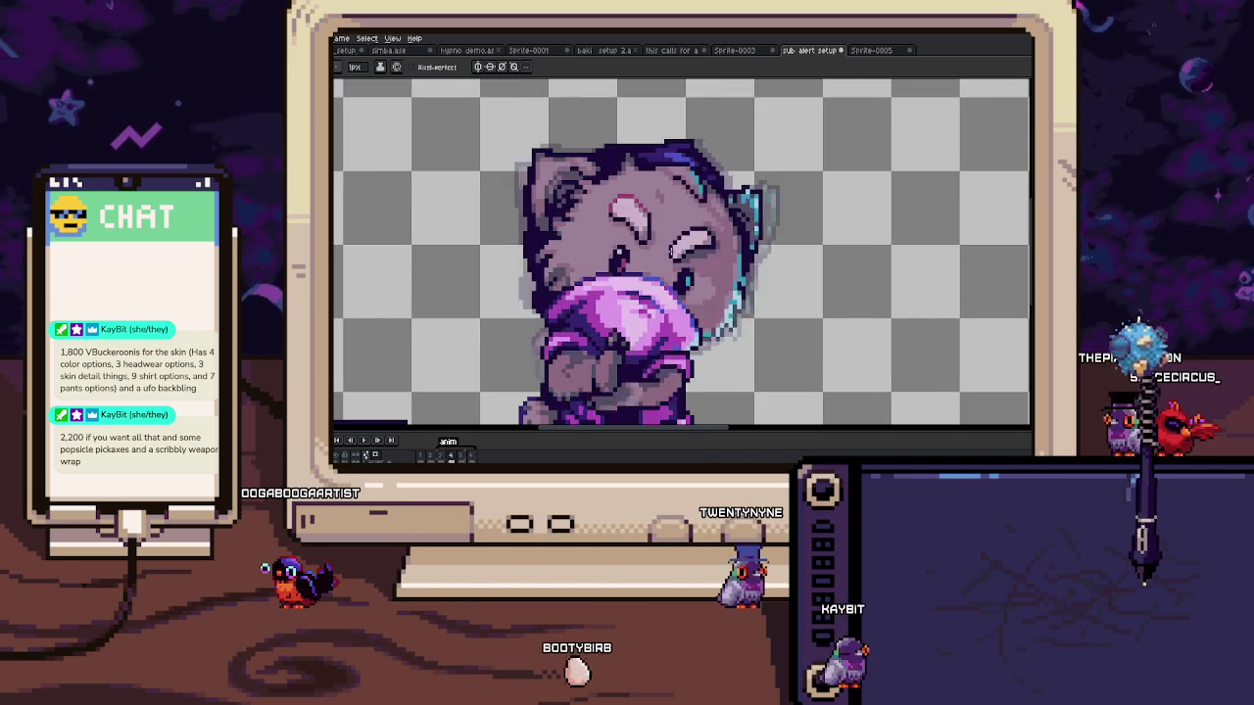
{"action": "scroll", "coordinate": [741, 199], "scroll_direction": "up", "scroll_amount": 2}
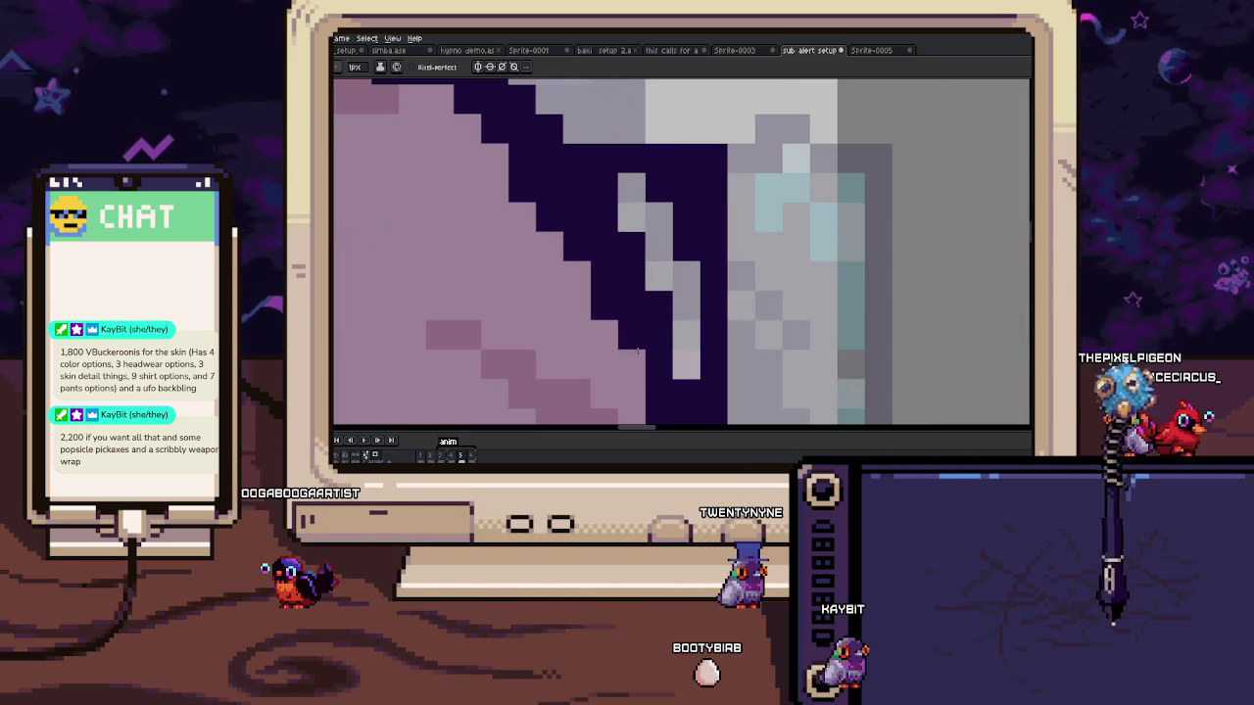
{"action": "left_click_drag", "start_coordinate": [636, 336], "coordinate": [702, 240]}
{"action": "scroll", "coordinate": [671, 202], "scroll_direction": "down", "scroll_amount": 1}
{"action": "scroll", "coordinate": [685, 206], "scroll_direction": "up", "scroll_amount": 1}
{"action": "scroll", "coordinate": [705, 211], "scroll_direction": "down", "scroll_amount": 2}
{"action": "scroll", "coordinate": [728, 217], "scroll_direction": "up", "scroll_amount": 1}
{"action": "mouse_move", "coordinate": [727, 217]}
{"action": "left_mouse_down"}
{"action": "mouse_move", "coordinate": [732, 289]}
{"action": "mouse_move", "coordinate": [672, 191]}
{"action": "left_mouse_up"}
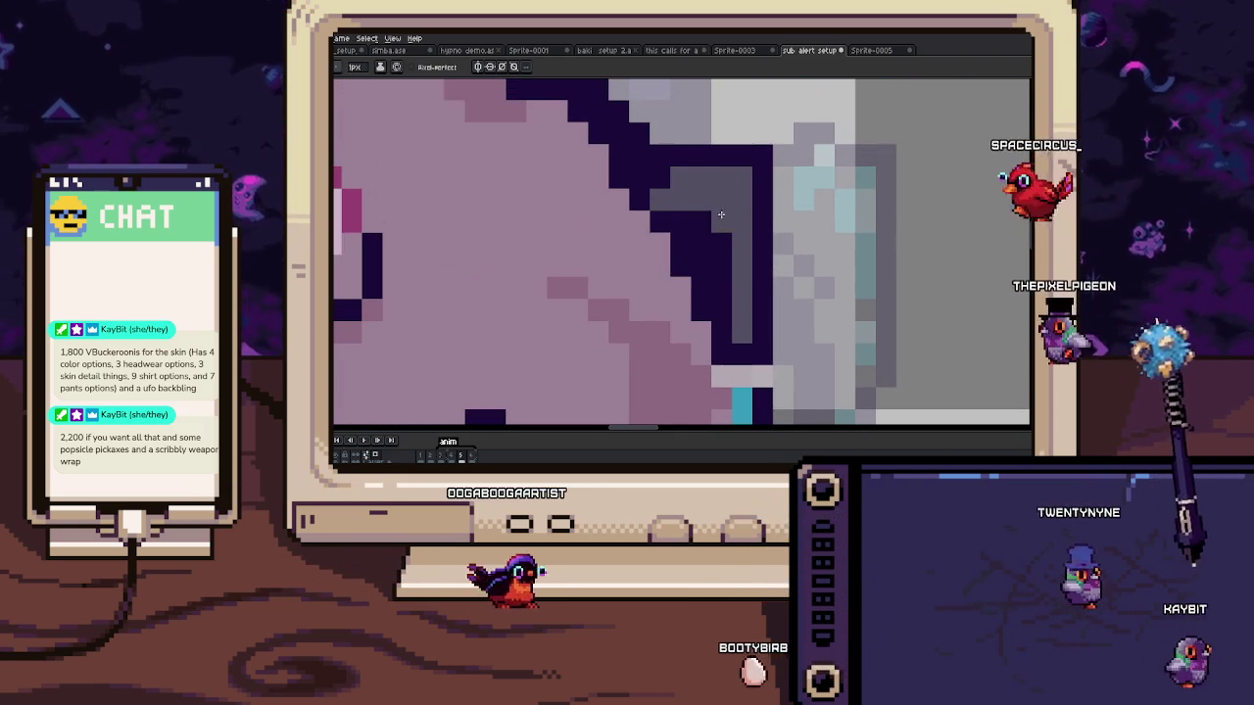
Step: On the next frame, draw dark lines across the eye's top and extending it rightward
{"action": "scroll", "coordinate": [761, 245], "scroll_direction": "down", "scroll_amount": 5}
{"action": "scroll", "coordinate": [754, 284], "scroll_direction": "up", "scroll_amount": 5}
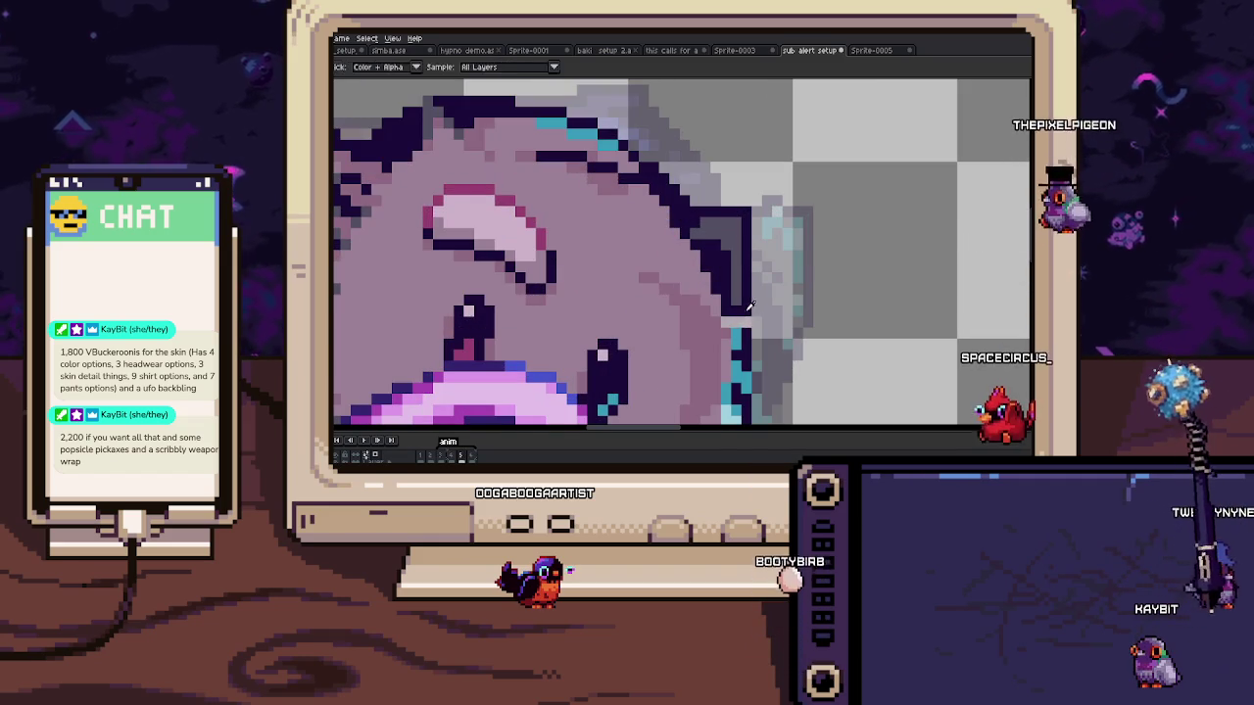
{"action": "scroll", "coordinate": [727, 321], "scroll_direction": "up", "scroll_amount": 2}
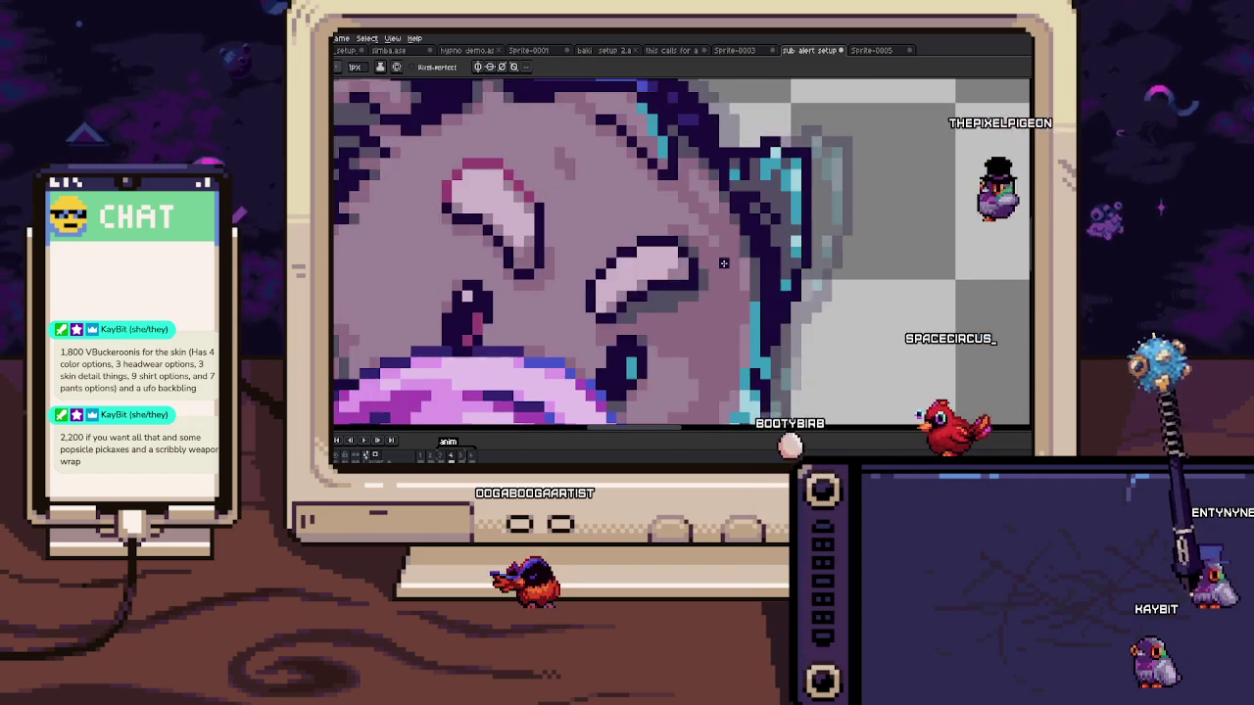
{"action": "scroll", "coordinate": [751, 306], "scroll_direction": "down", "scroll_amount": 2}
{"action": "scroll", "coordinate": [750, 305], "scroll_direction": "up", "scroll_amount": 1}
{"action": "scroll", "coordinate": [734, 302], "scroll_direction": "up", "scroll_amount": 1}
{"action": "scroll", "coordinate": [715, 299], "scroll_direction": "down", "scroll_amount": 1}
{"action": "scroll", "coordinate": [688, 296], "scroll_direction": "up", "scroll_amount": 1}
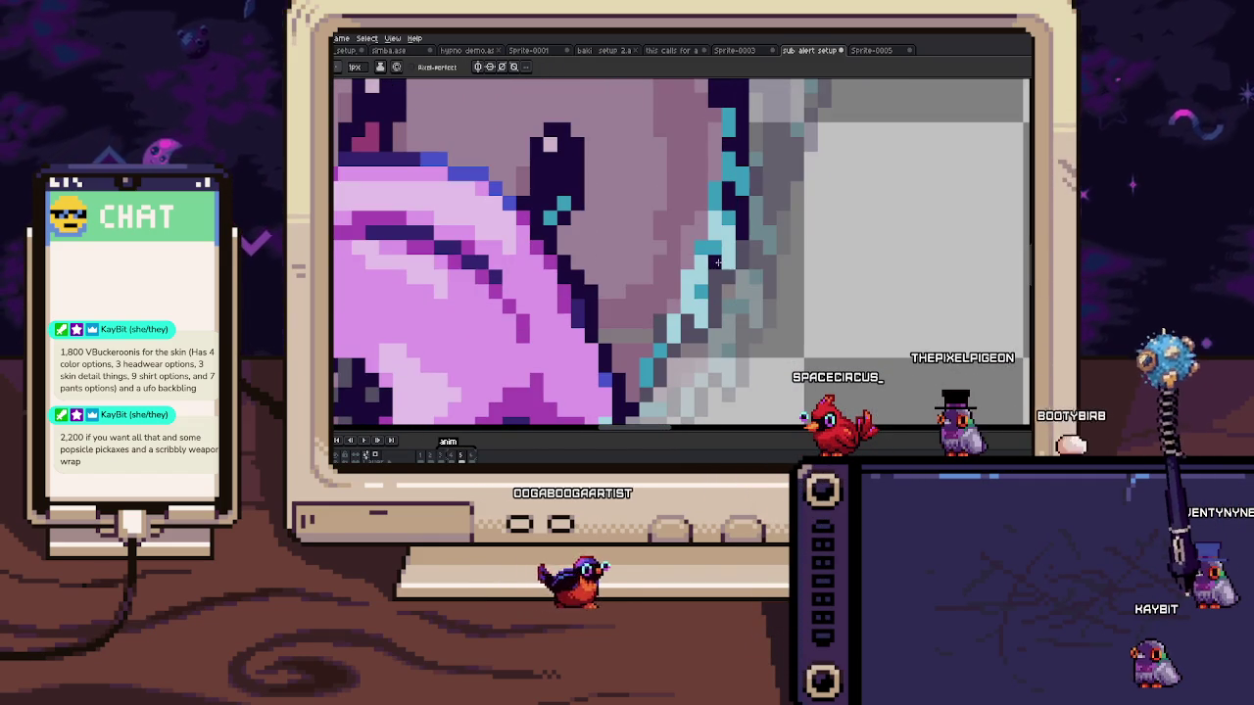
{"action": "scroll", "coordinate": [718, 262], "scroll_direction": "down", "scroll_amount": 5}
{"action": "scroll", "coordinate": [709, 267], "scroll_direction": "up", "scroll_amount": 6}
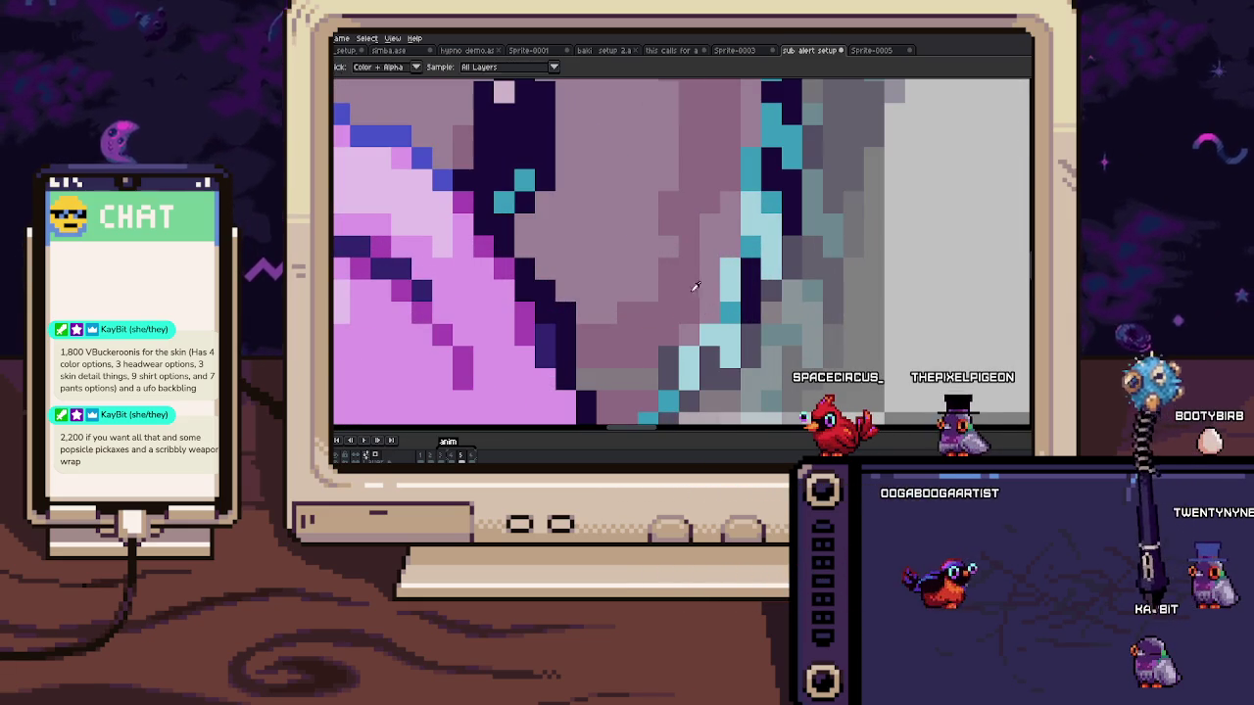
{"action": "scroll", "coordinate": [678, 225], "scroll_direction": "down", "scroll_amount": 3}
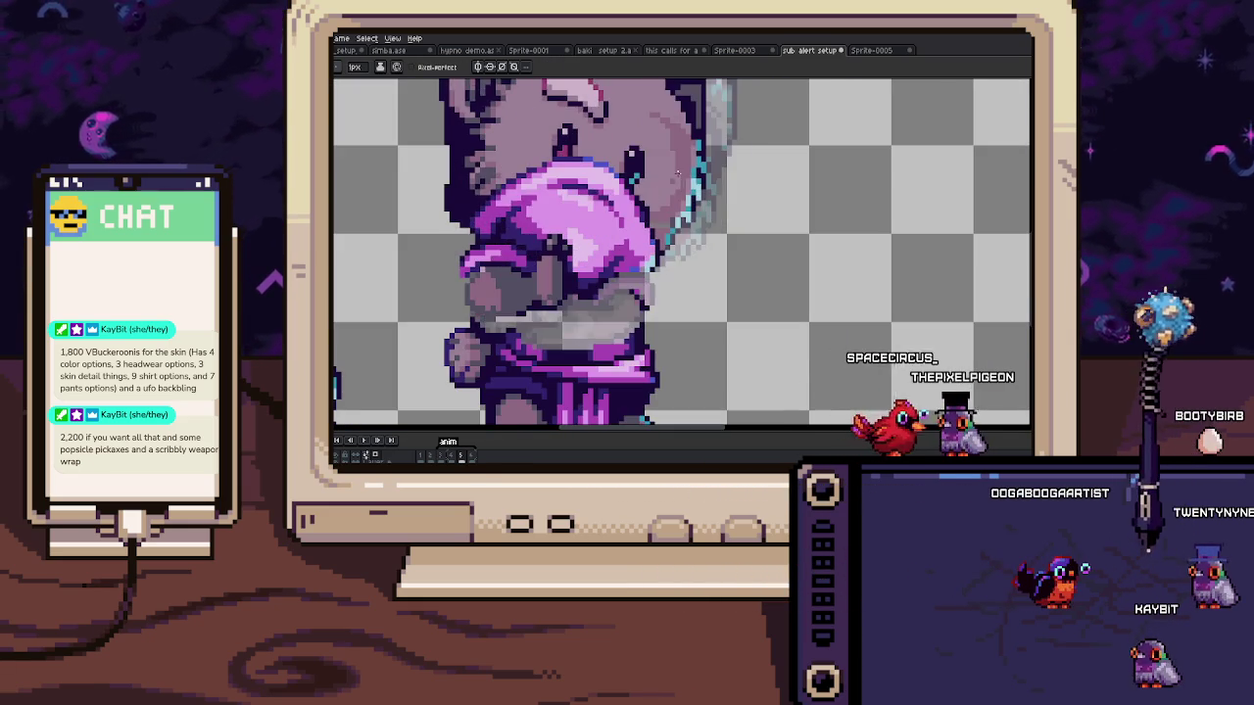
{"action": "scroll", "coordinate": [677, 230], "scroll_direction": "up", "scroll_amount": 1}
{"action": "scroll", "coordinate": [678, 233], "scroll_direction": "up", "scroll_amount": 1}
{"action": "scroll", "coordinate": [678, 233], "scroll_direction": "down", "scroll_amount": 1}
{"action": "scroll", "coordinate": [627, 225], "scroll_direction": "up", "scroll_amount": 2}
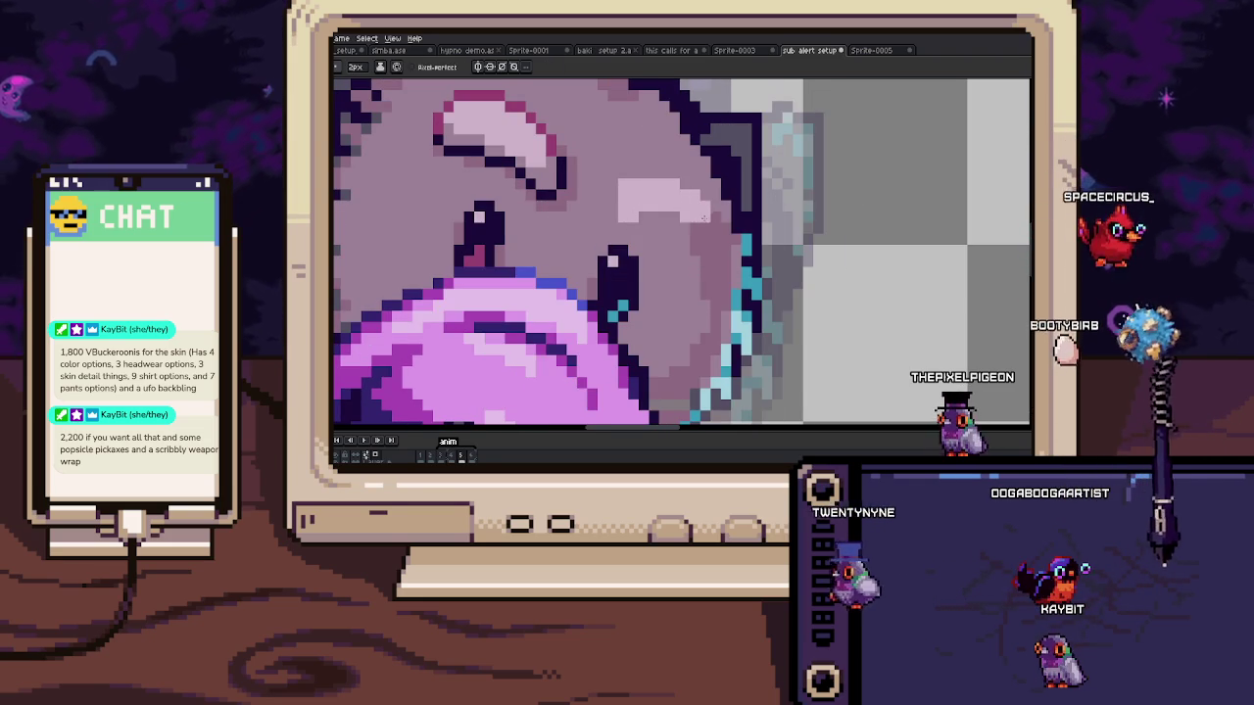
{"action": "scroll", "coordinate": [665, 181], "scroll_direction": "up", "scroll_amount": 2}
{"action": "scroll", "coordinate": [651, 206], "scroll_direction": "down", "scroll_amount": 1}
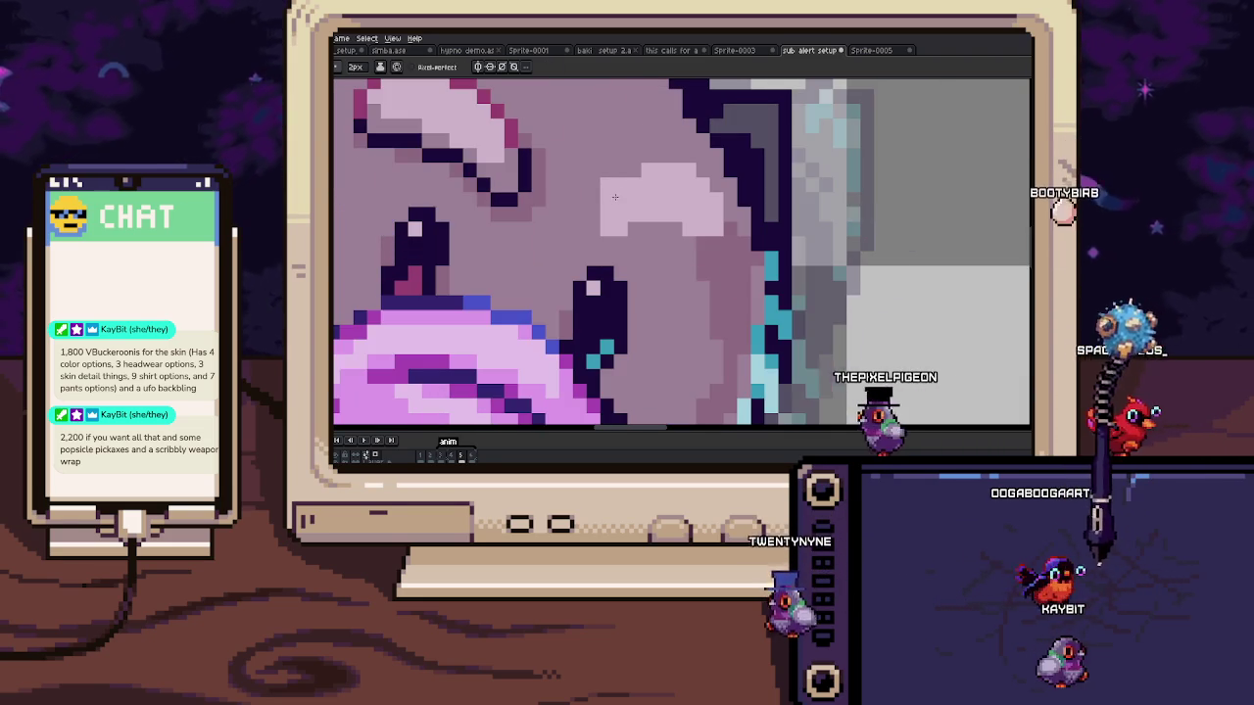
{"action": "scroll", "coordinate": [639, 234], "scroll_direction": "up", "scroll_amount": 1}
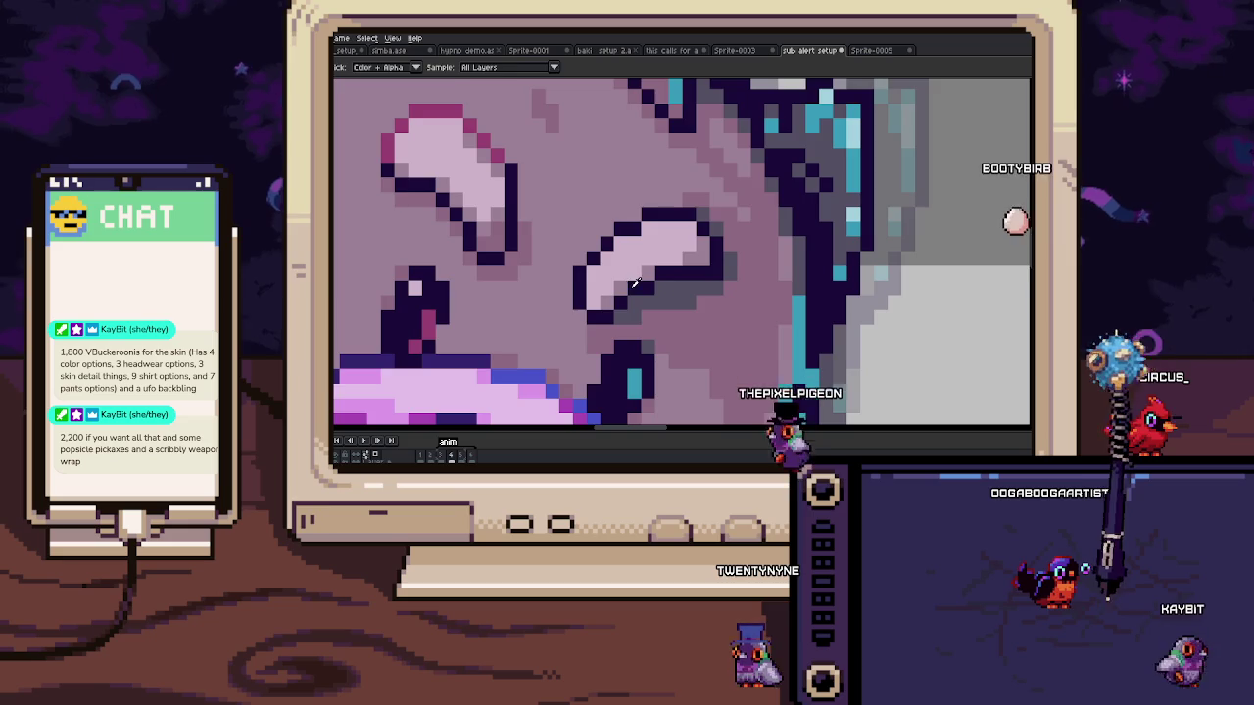
{"action": "key", "text": "period"}
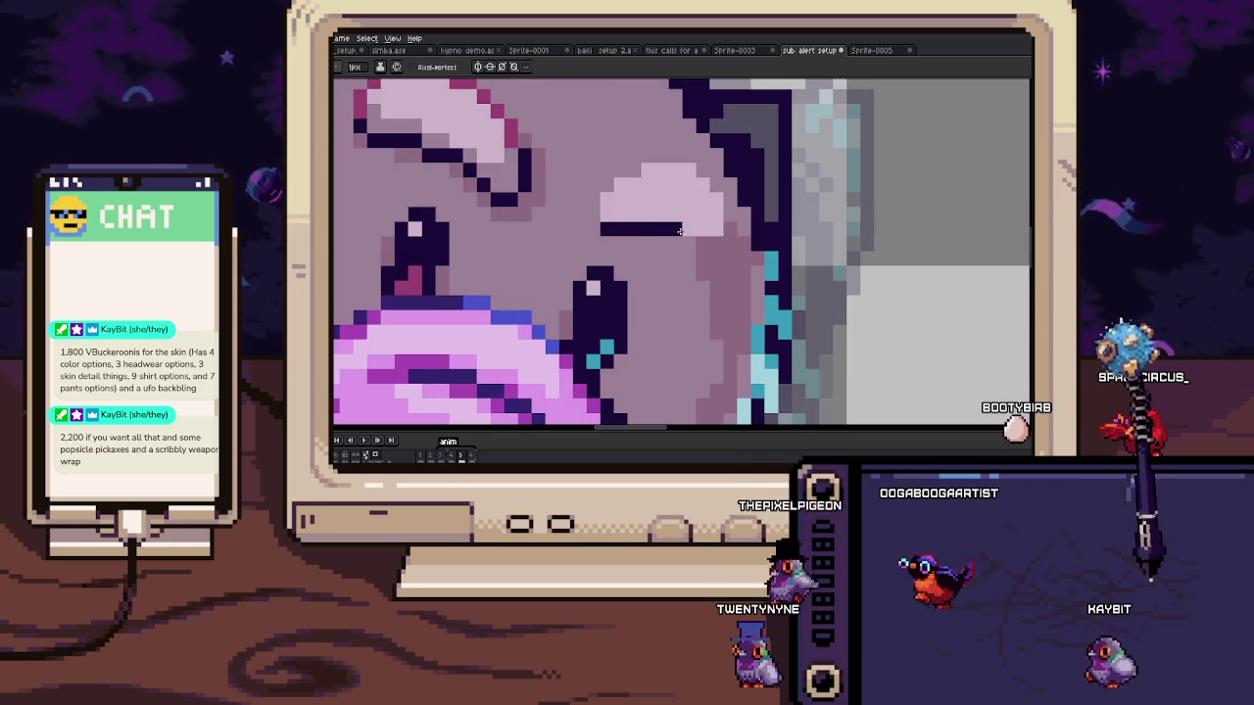
{"action": "left_click_drag", "start_coordinate": [683, 230], "coordinate": [724, 241]}
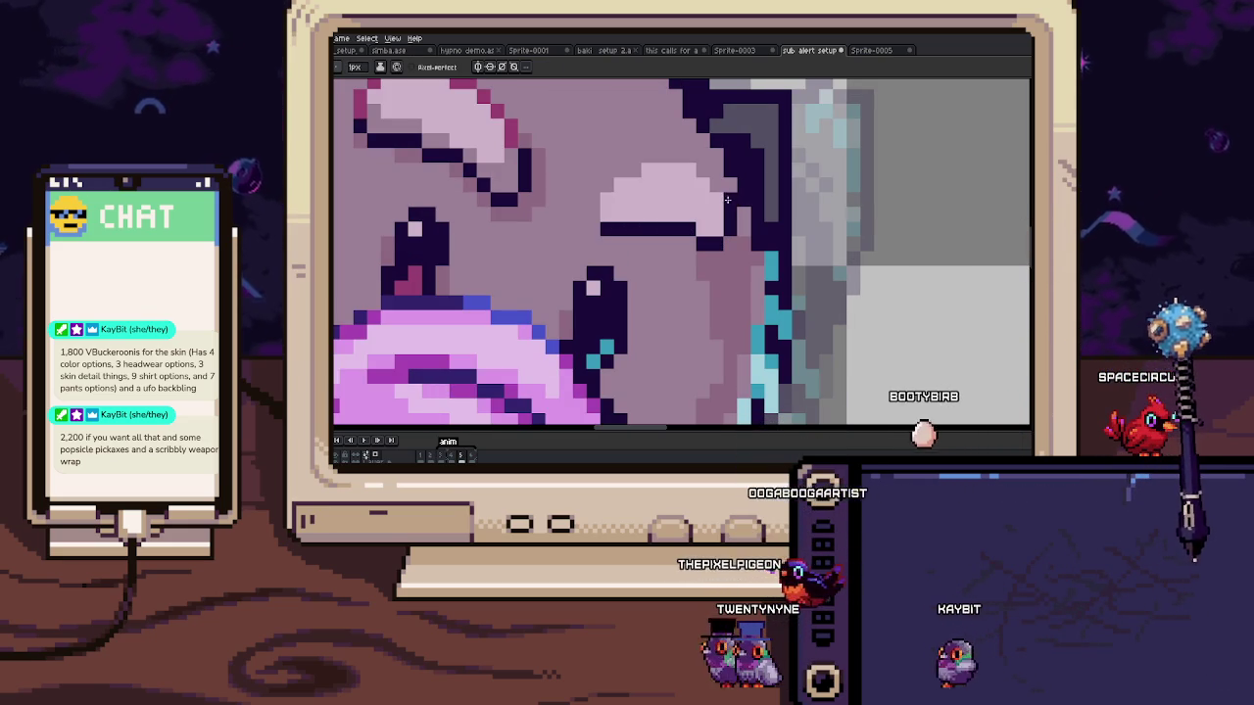
{"action": "left_click_drag", "start_coordinate": [726, 196], "coordinate": [683, 167]}
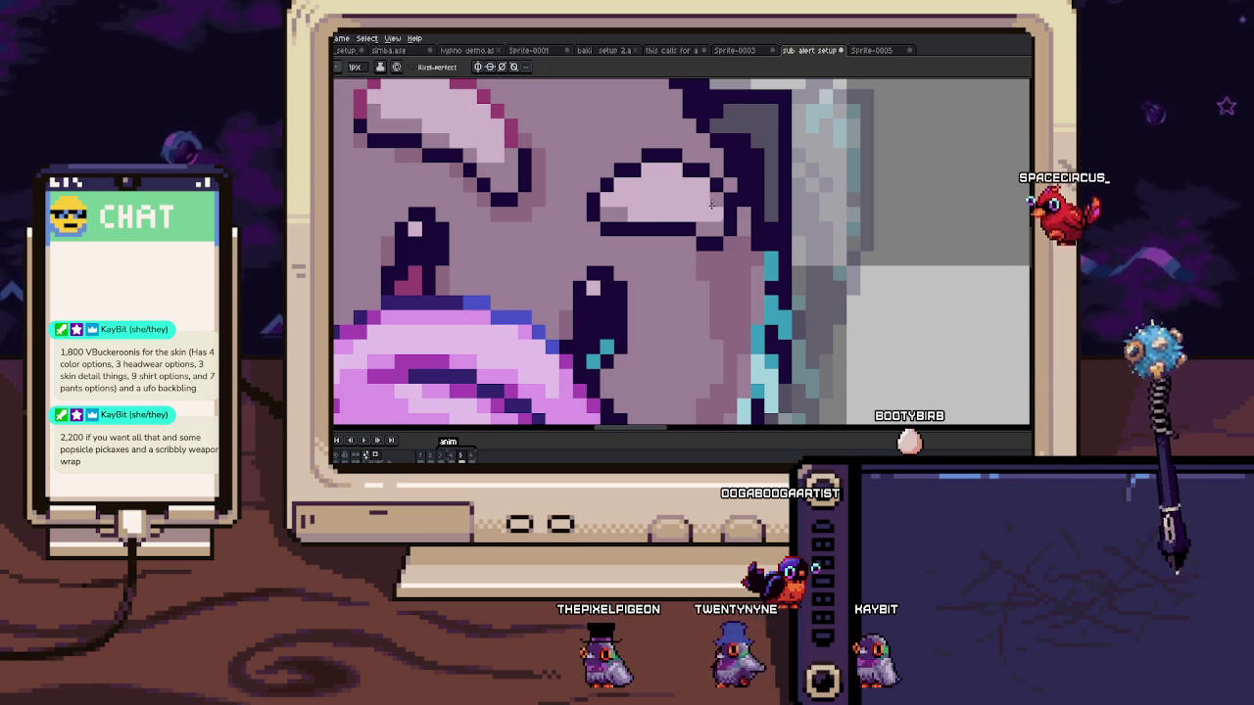
{"action": "scroll", "coordinate": [645, 170], "scroll_direction": "down", "scroll_amount": 5}
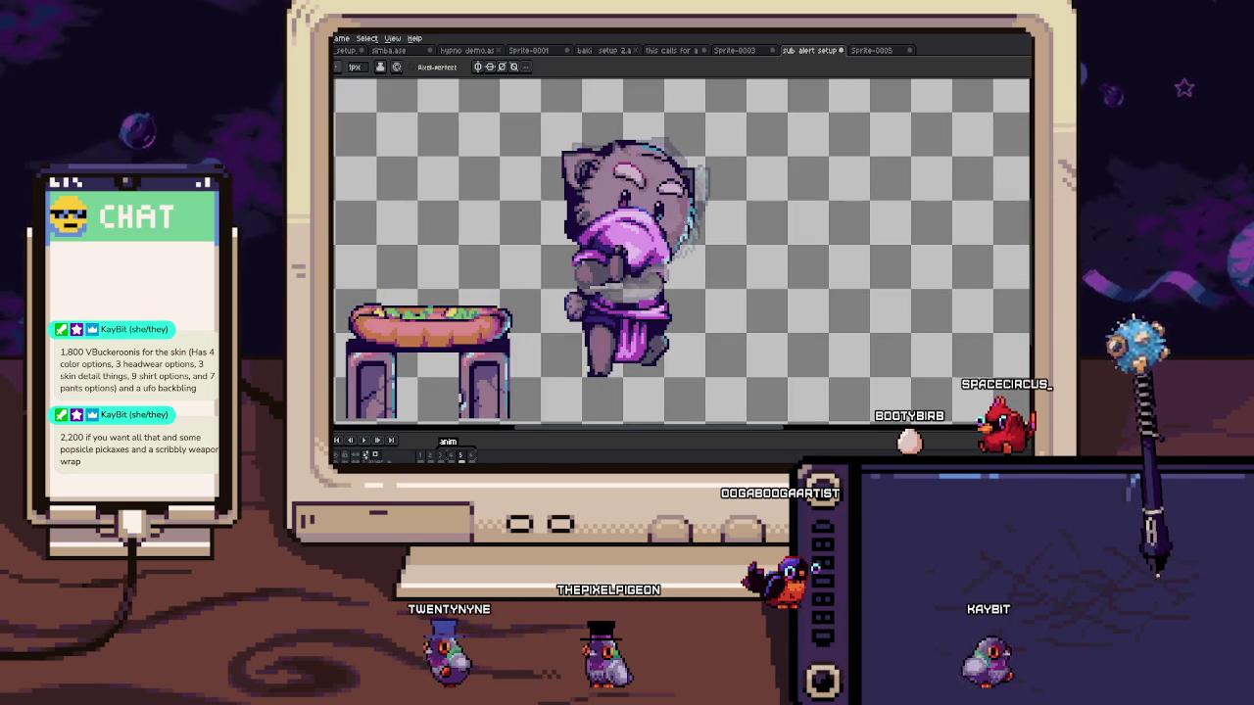
{"action": "scroll", "coordinate": [666, 242], "scroll_direction": "up", "scroll_amount": 2}
{"action": "scroll", "coordinate": [666, 241], "scroll_direction": "up", "scroll_amount": 2}
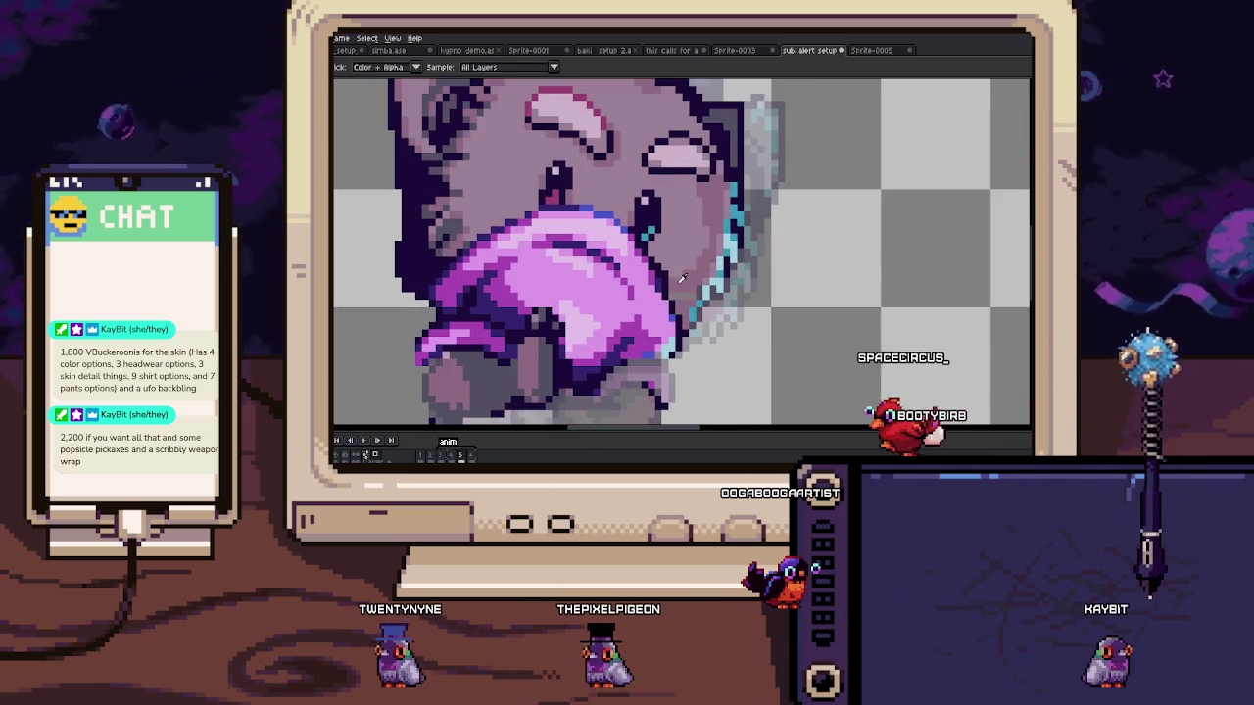
{"action": "scroll", "coordinate": [675, 264], "scroll_direction": "up", "scroll_amount": 2}
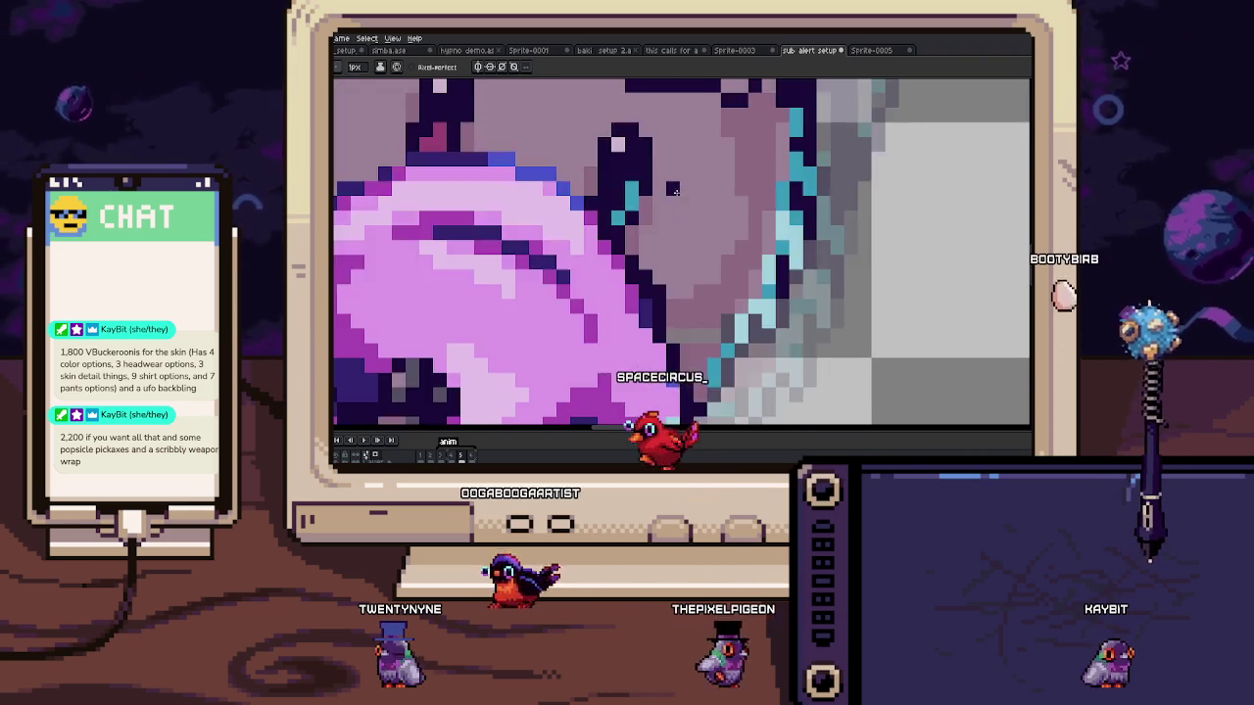
{"action": "scroll", "coordinate": [685, 225], "scroll_direction": "up", "scroll_amount": 3}
{"action": "key", "text": "Right"}
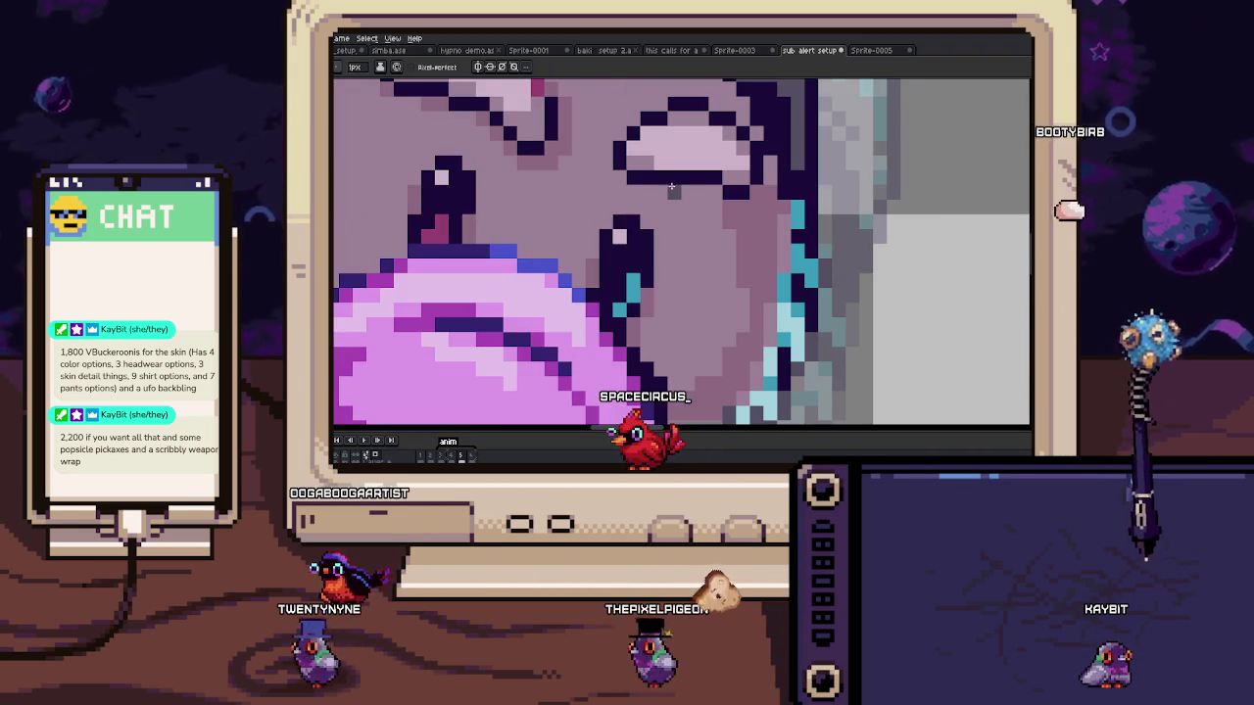
{"action": "key", "text": "alt"}
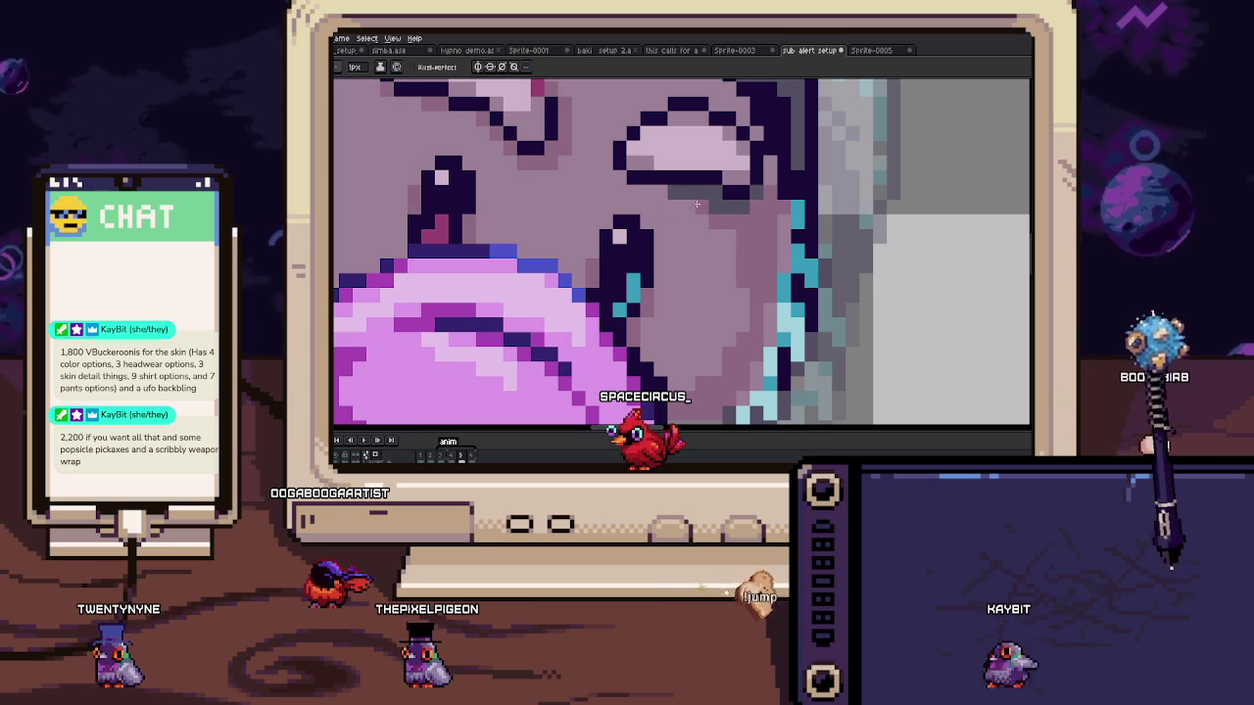
{"action": "scroll", "coordinate": [620, 176], "scroll_direction": "down", "scroll_amount": 3}
{"action": "scroll", "coordinate": [612, 216], "scroll_direction": "down", "scroll_amount": 2}
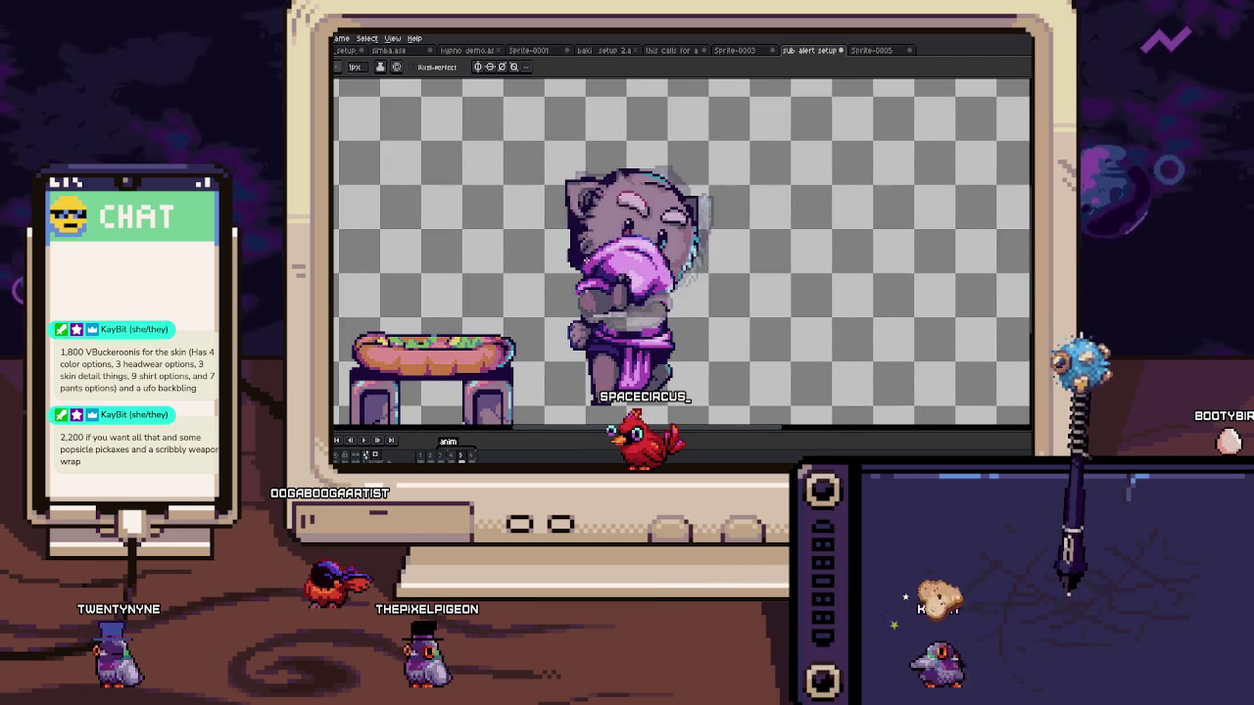
{"action": "scroll", "coordinate": [597, 230], "scroll_direction": "up", "scroll_amount": 4}
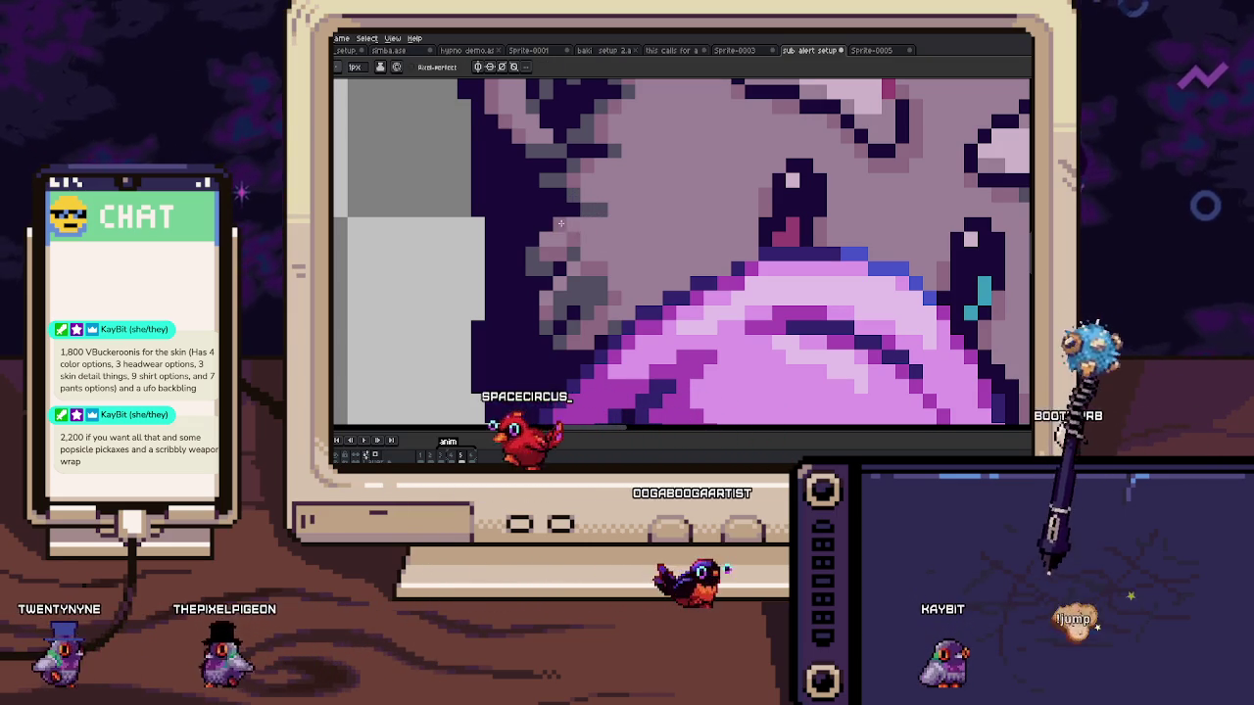
{"action": "scroll", "coordinate": [594, 210], "scroll_direction": "down", "scroll_amount": 4}
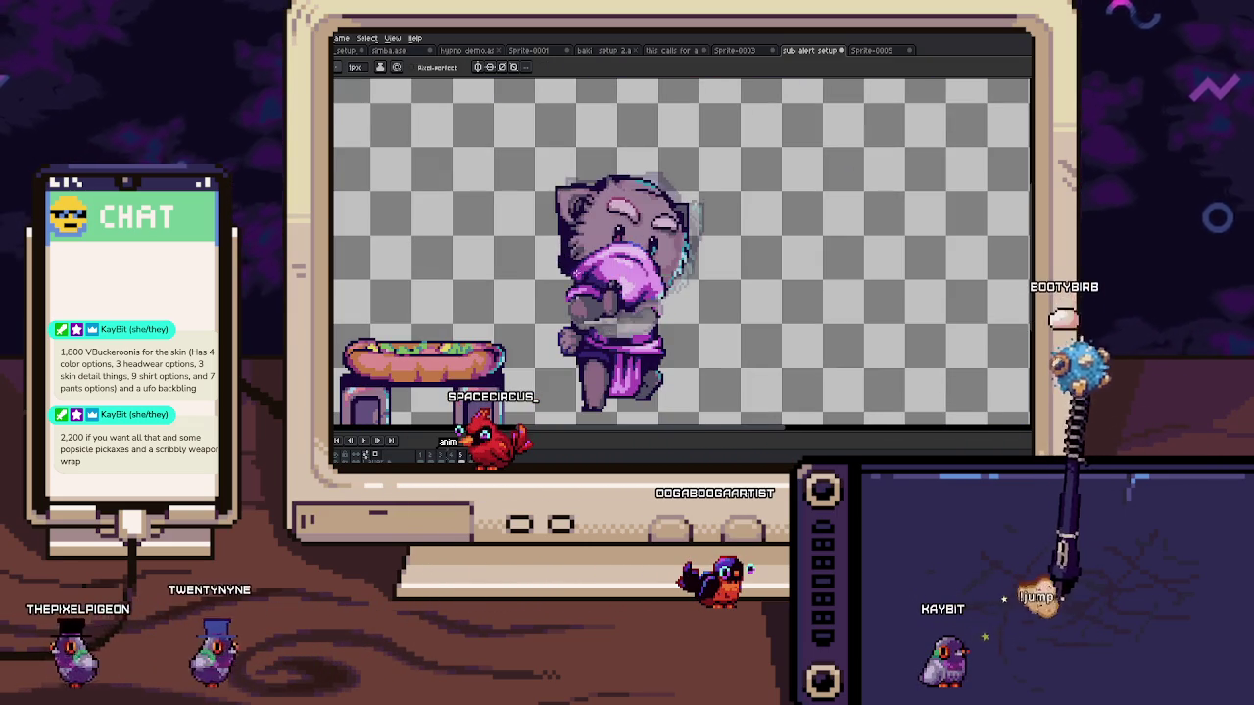
{"action": "scroll", "coordinate": [573, 272], "scroll_direction": "up", "scroll_amount": 3}
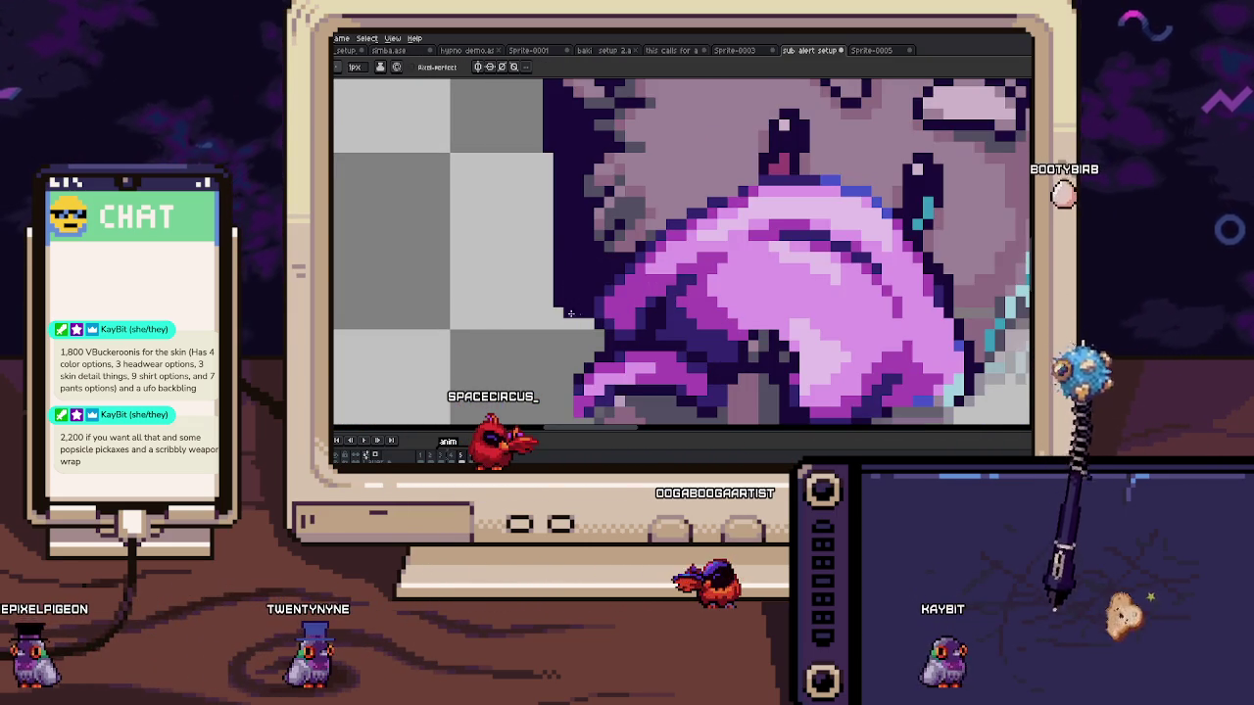
{"action": "scroll", "coordinate": [550, 279], "scroll_direction": "down", "scroll_amount": 3}
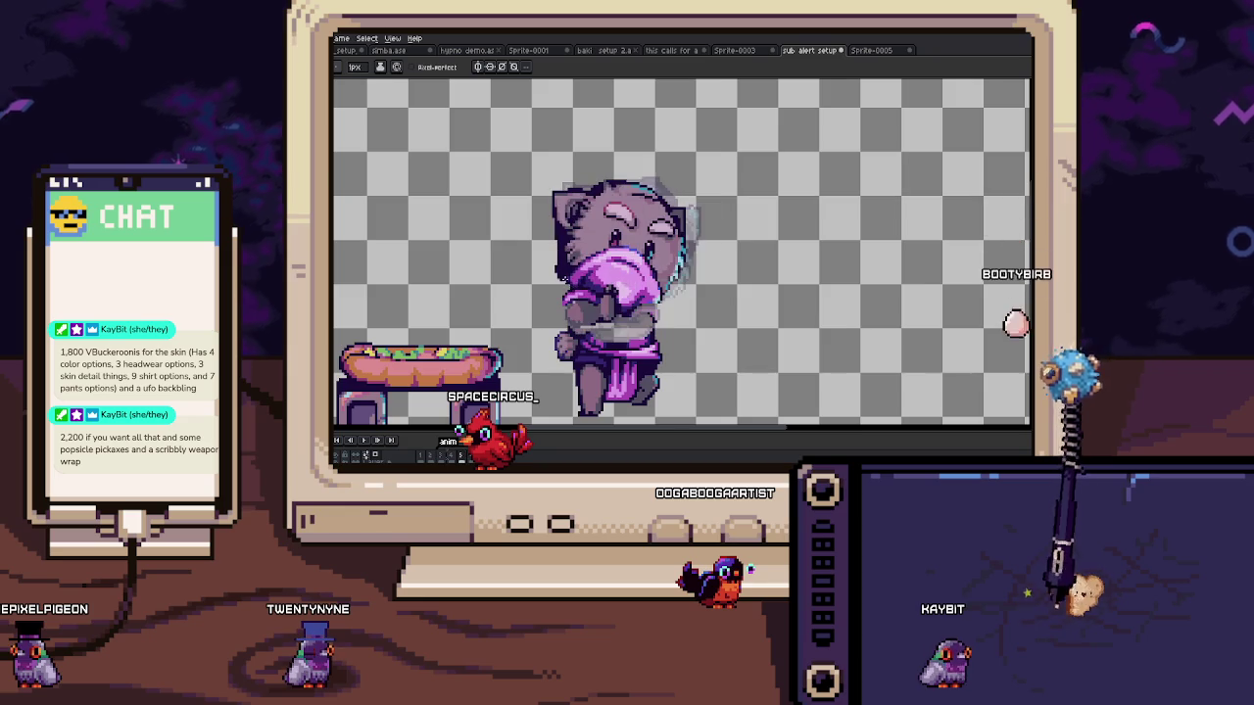
{"action": "scroll", "coordinate": [550, 260], "scroll_direction": "up", "scroll_amount": 3}
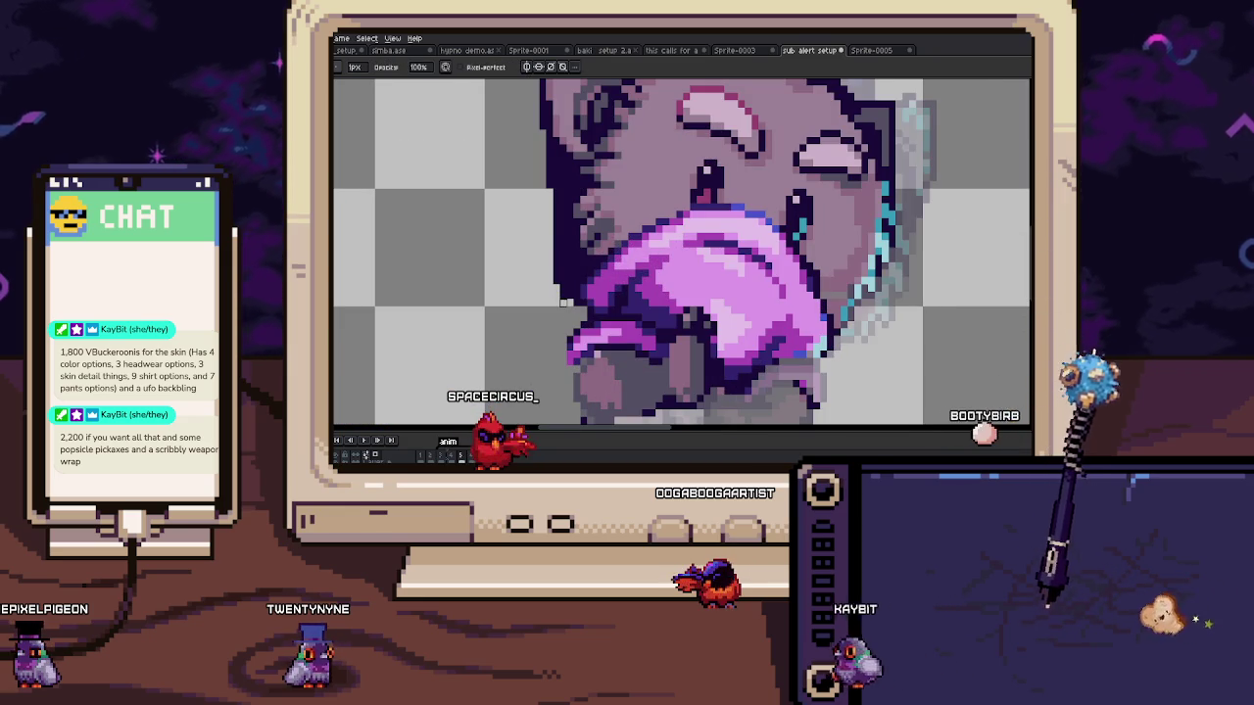
{"action": "scroll", "coordinate": [555, 267], "scroll_direction": "down", "scroll_amount": 4}
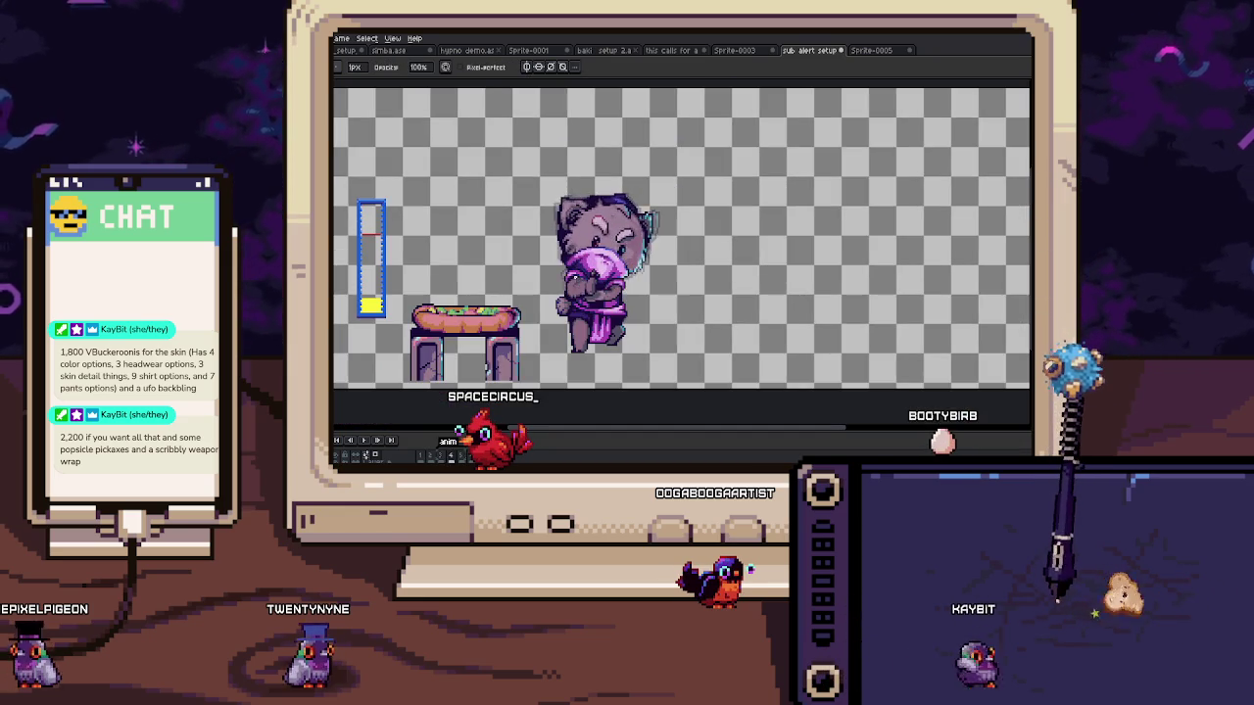
{"action": "scroll", "coordinate": [631, 191], "scroll_direction": "up", "scroll_amount": 5}
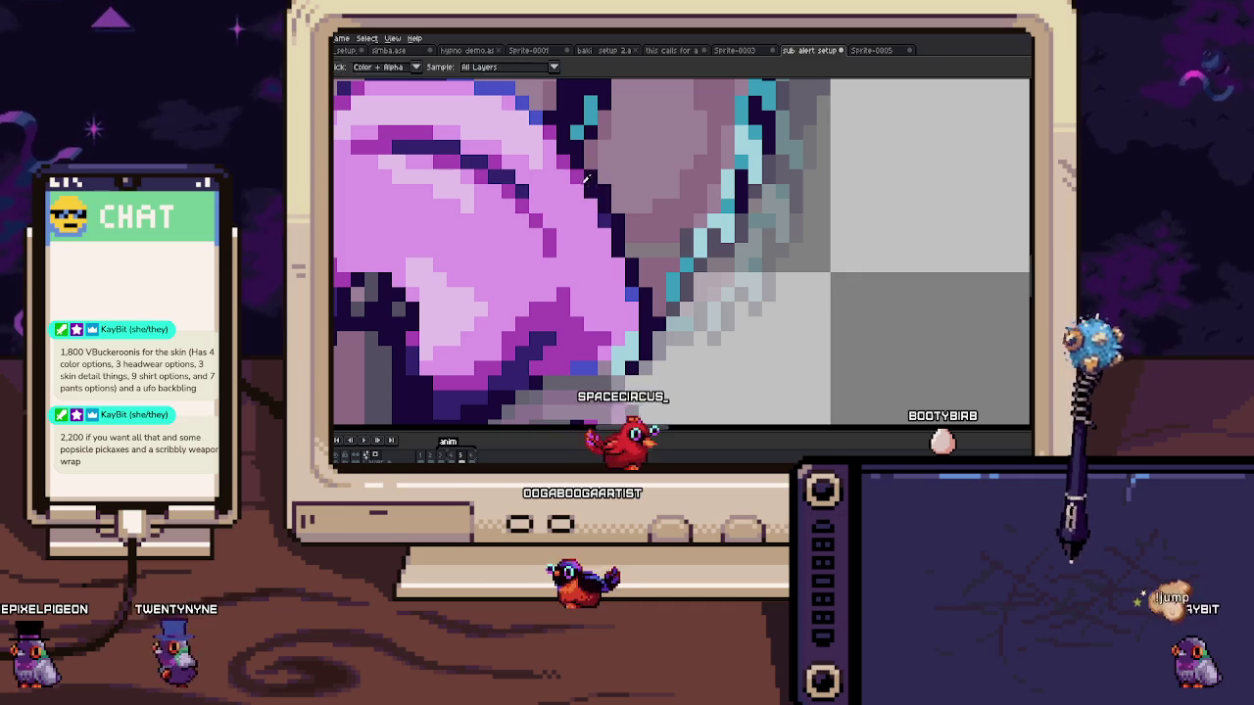
Step: Pick the dark outline colour and add a dark pixel beside the cat's outline
{"action": "key", "text": "alt"}
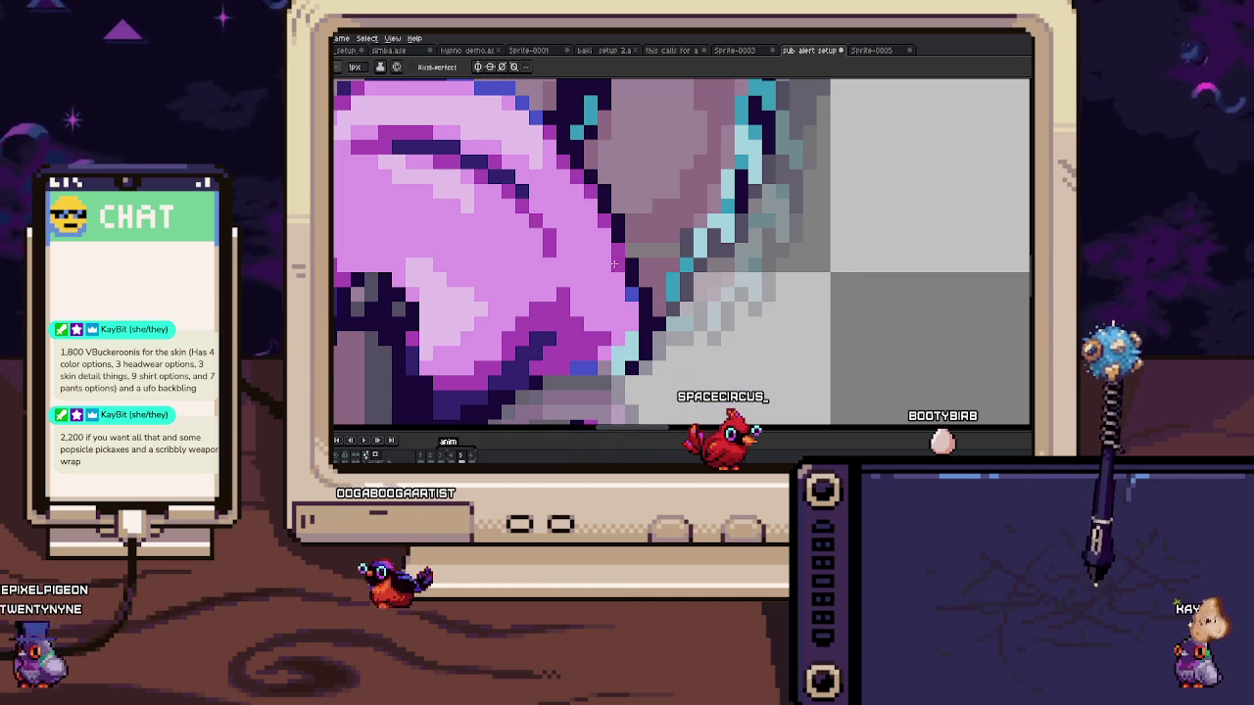
{"action": "left_click", "coordinate": [656, 265]}
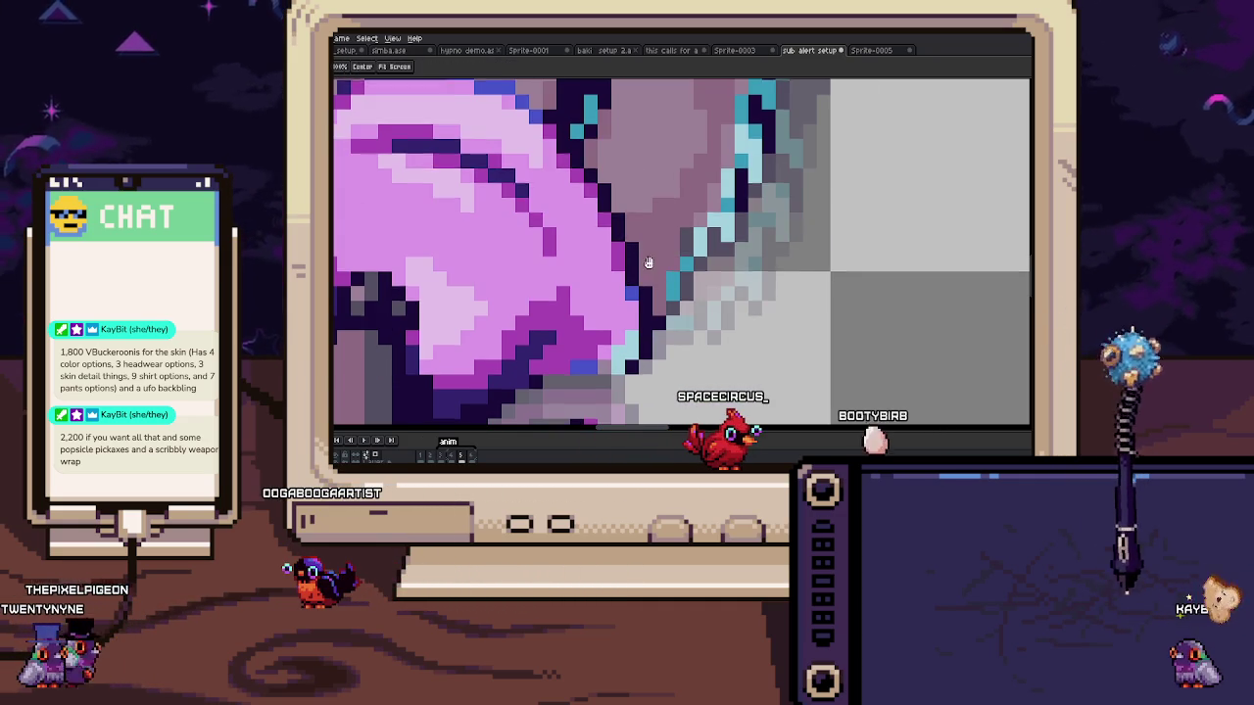
{"action": "left_click_drag", "start_coordinate": [647, 262], "coordinate": [653, 252]}
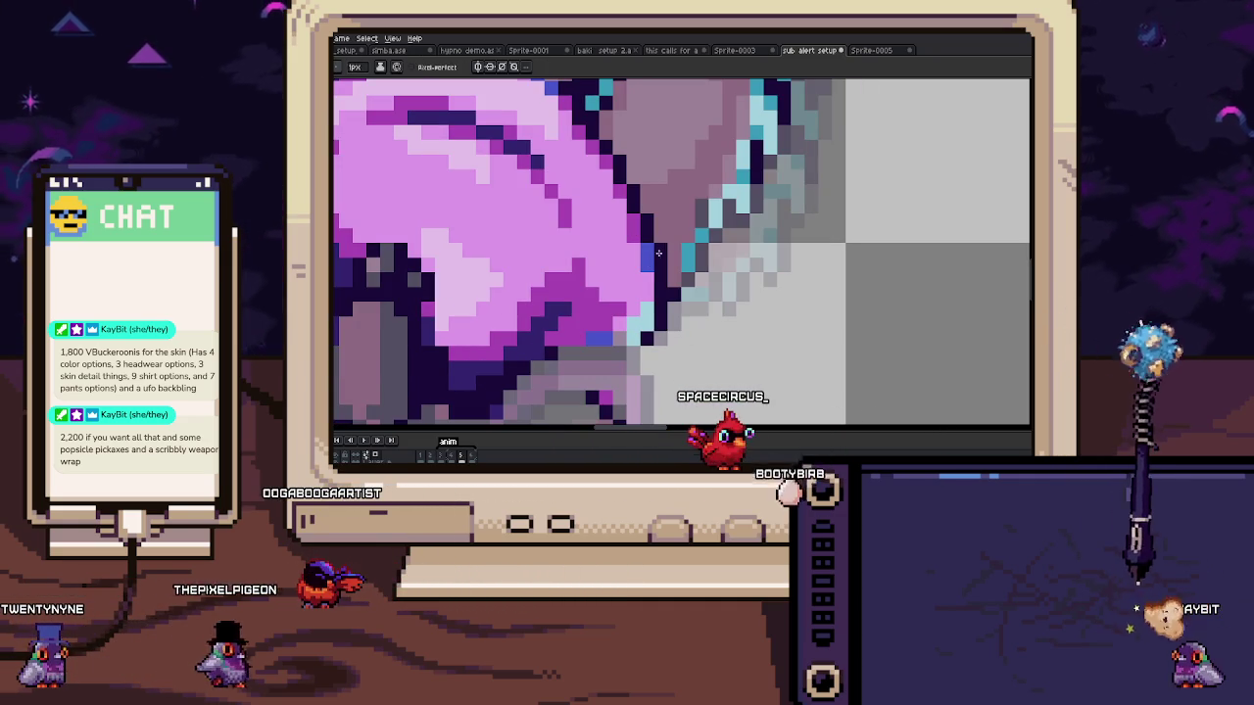
{"action": "key", "text": "alt"}
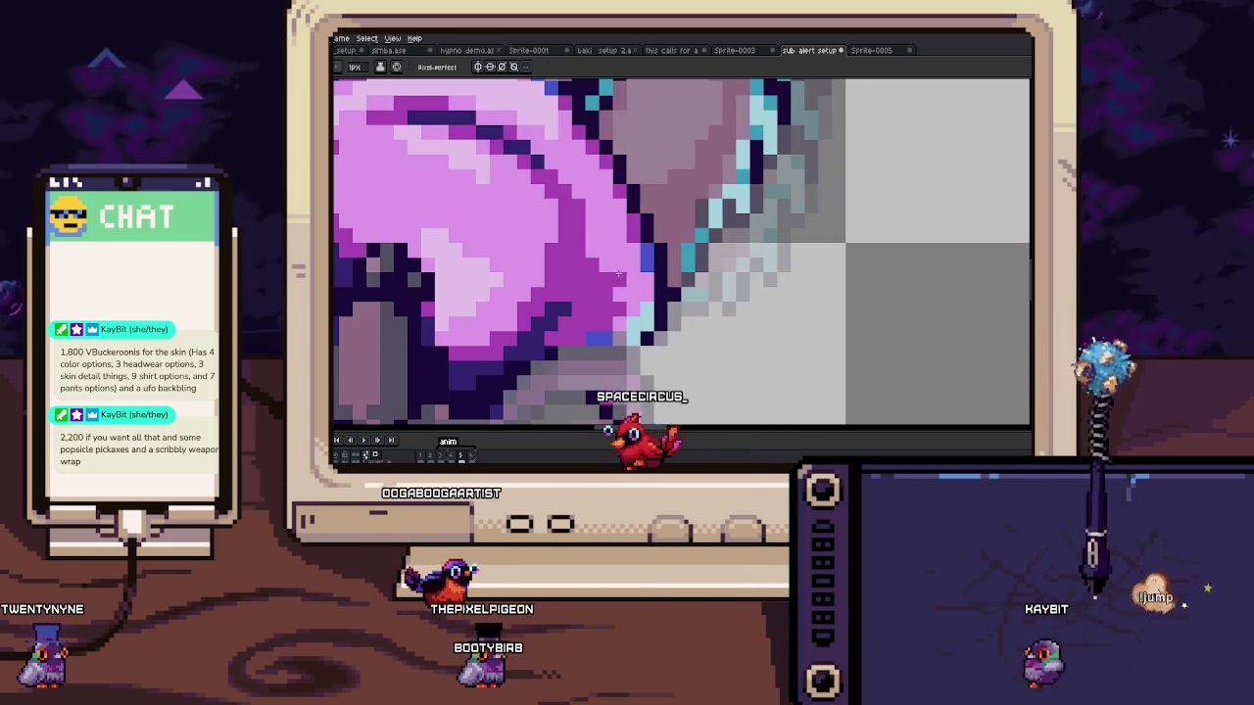
{"action": "left_click_drag", "start_coordinate": [619, 312], "coordinate": [658, 278]}
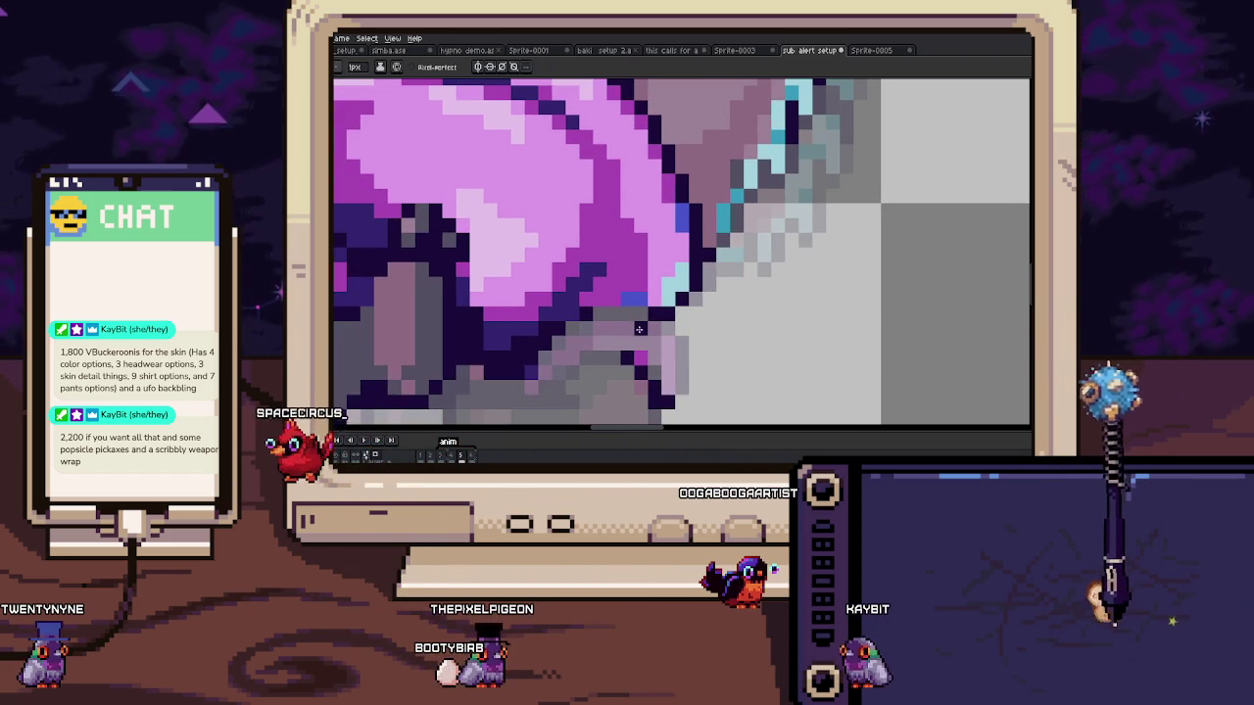
{"action": "scroll", "coordinate": [638, 328], "scroll_direction": "down", "scroll_amount": 3}
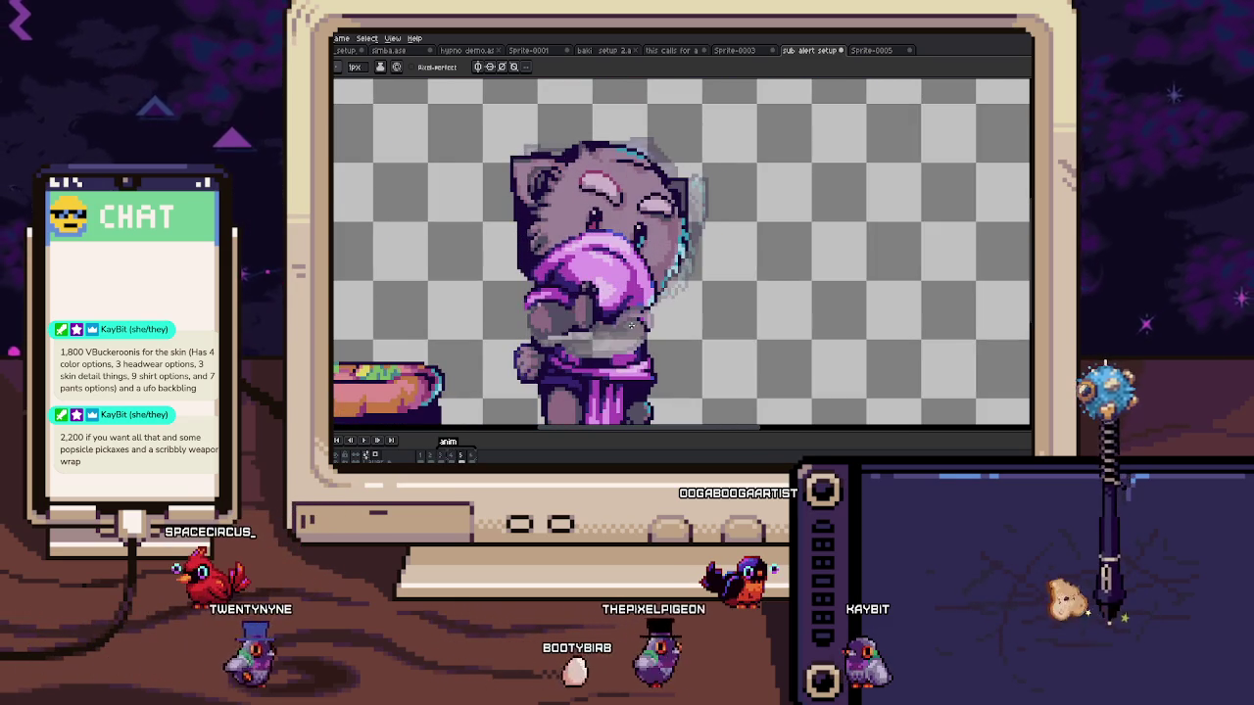
{"action": "scroll", "coordinate": [633, 325], "scroll_direction": "up", "scroll_amount": 4}
Step: Draw a rectangular selection around the cat's left eye pixels and zoom to inspect
{"action": "key", "text": "m"}
{"action": "left_click_drag", "start_coordinate": [548, 148], "coordinate": [663, 285]}
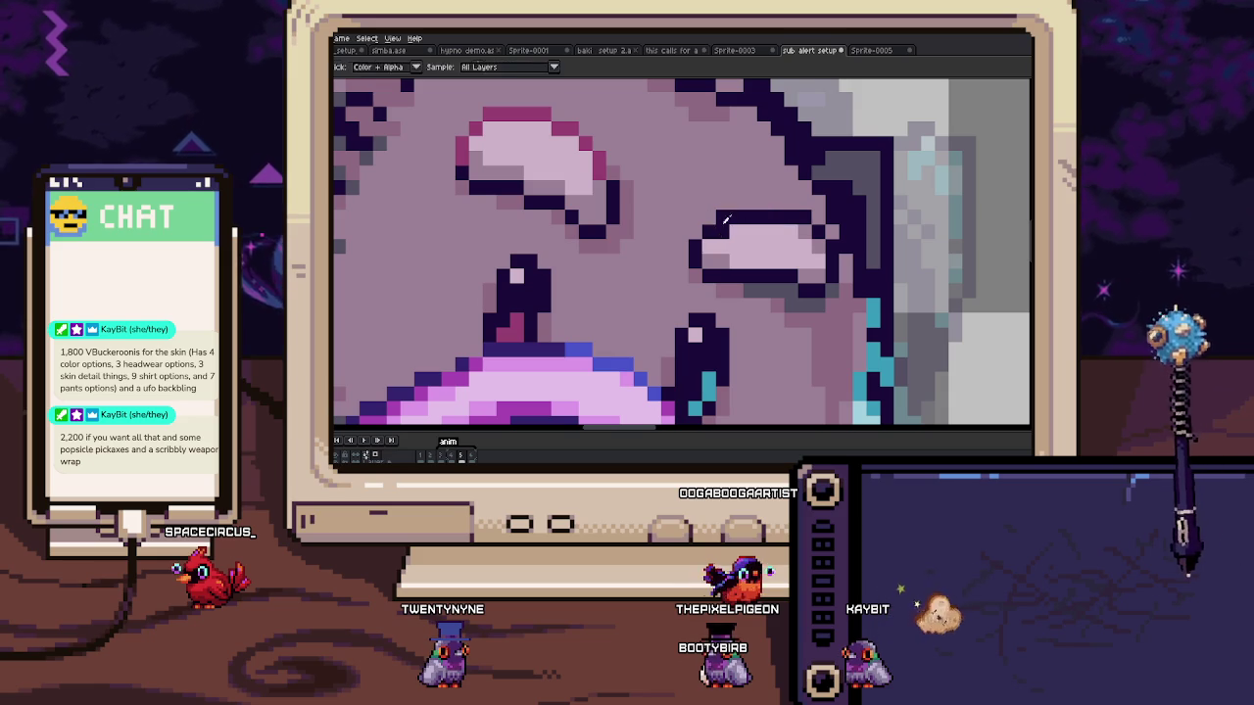
{"action": "scroll", "coordinate": [702, 212], "scroll_direction": "down", "scroll_amount": 3}
{"action": "scroll", "coordinate": [703, 212], "scroll_direction": "down", "scroll_amount": 2}
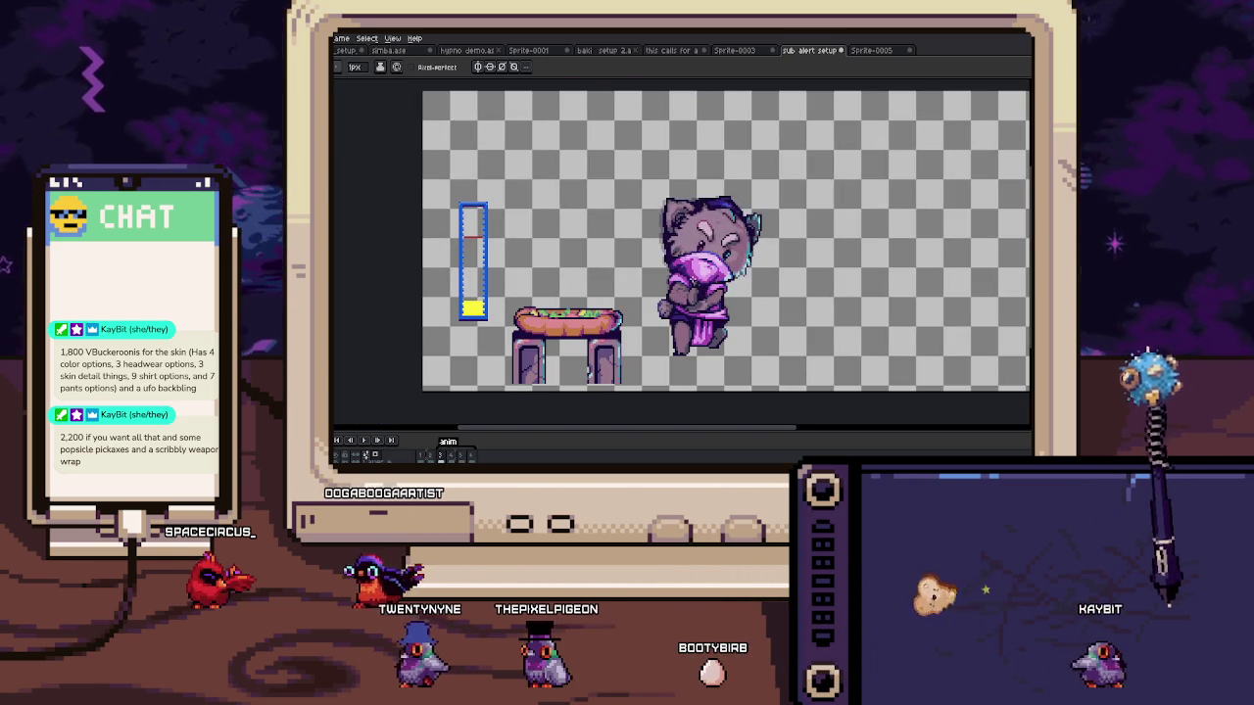
{"action": "scroll", "coordinate": [649, 191], "scroll_direction": "up", "scroll_amount": 4}
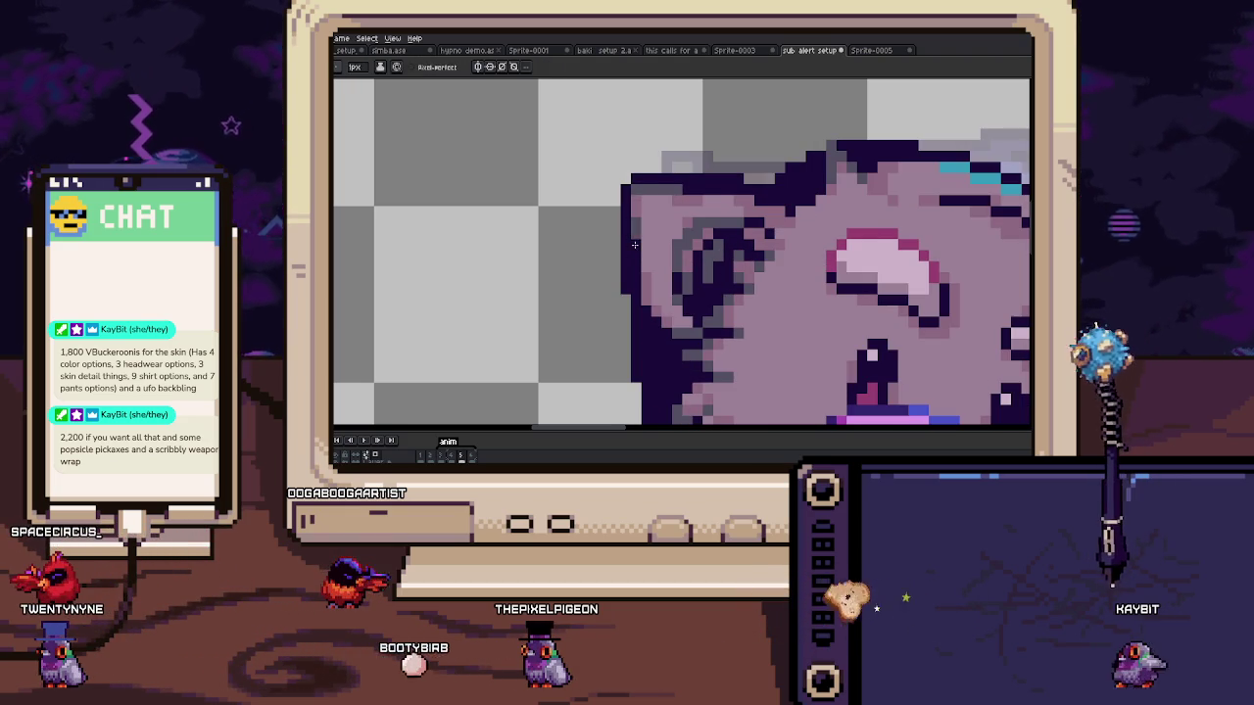
{"action": "scroll", "coordinate": [635, 243], "scroll_direction": "down", "scroll_amount": 2}
{"action": "scroll", "coordinate": [642, 364], "scroll_direction": "down", "scroll_amount": 3}
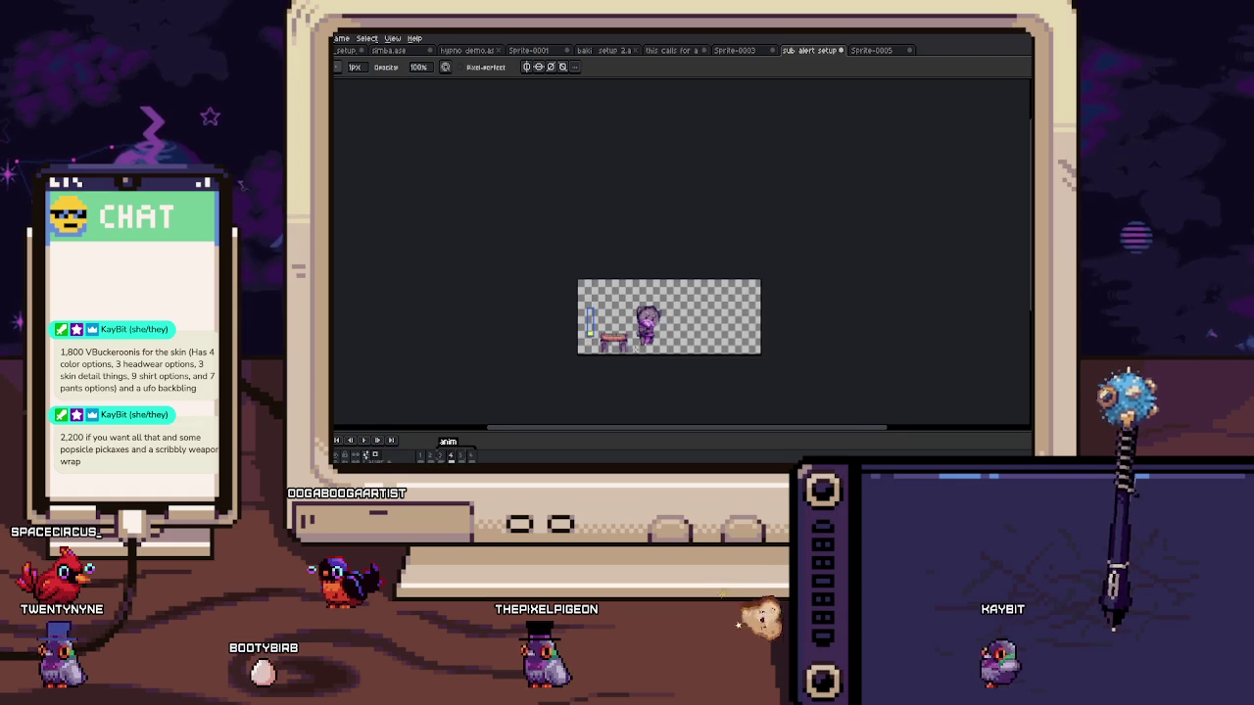
{"action": "scroll", "coordinate": [634, 348], "scroll_direction": "up", "scroll_amount": 1}
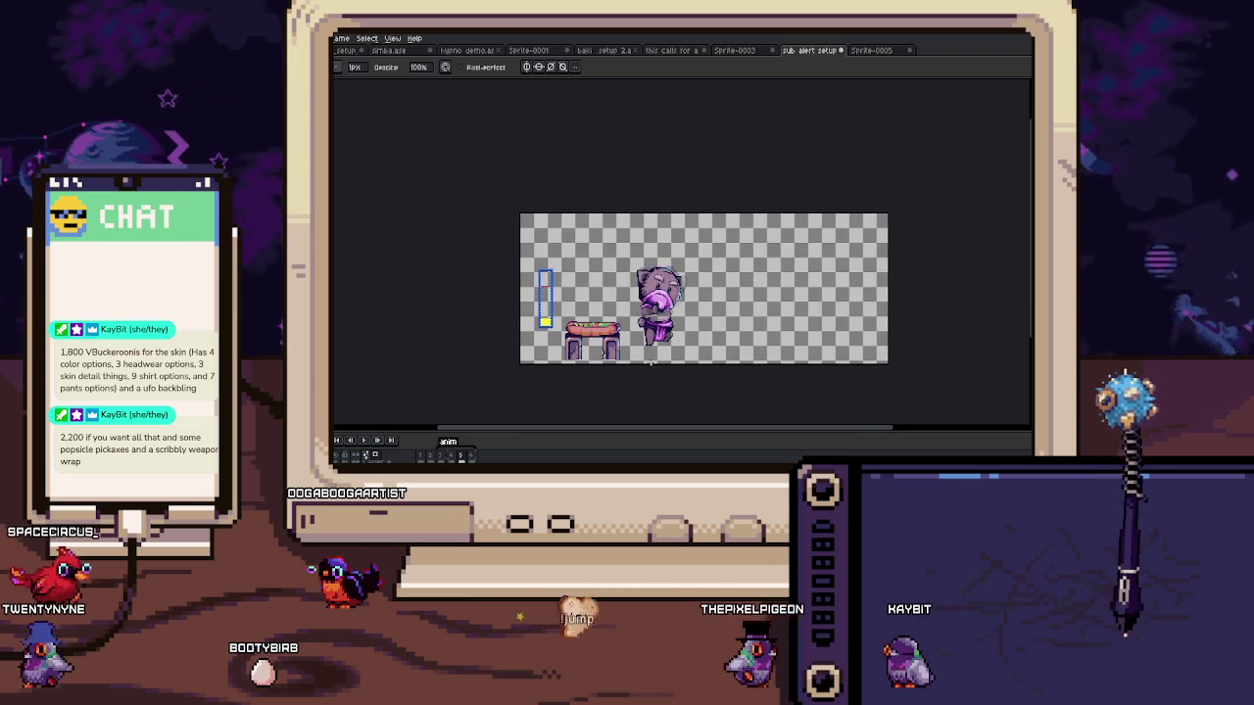
{"action": "scroll", "coordinate": [650, 363], "scroll_direction": "up", "scroll_amount": 2}
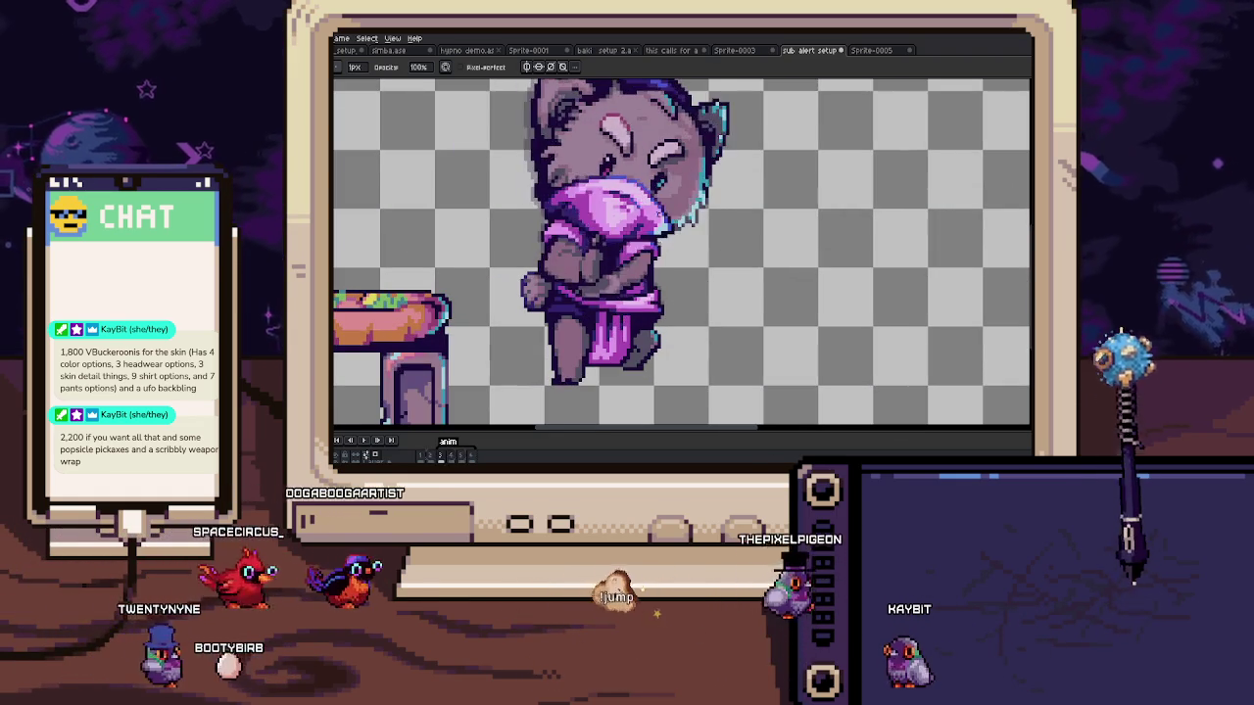
{"action": "scroll", "coordinate": [683, 255], "scroll_direction": "up", "scroll_amount": 1}
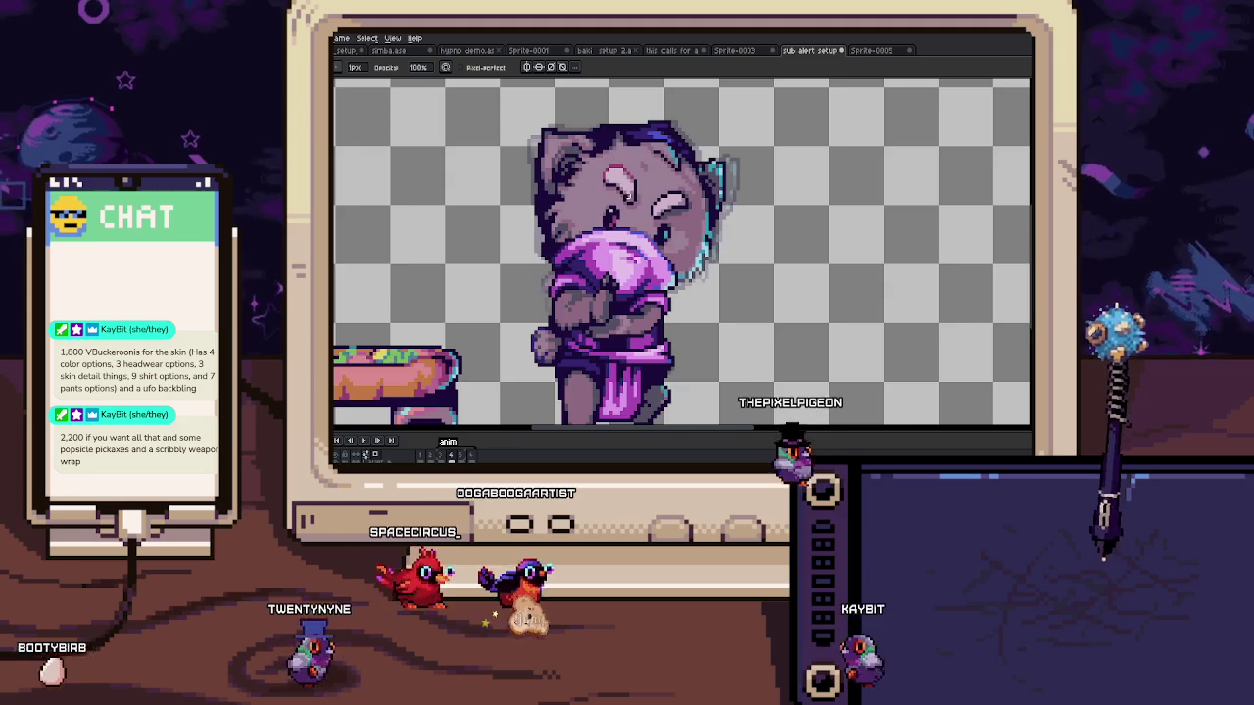
{"action": "scroll", "coordinate": [634, 188], "scroll_direction": "up", "scroll_amount": 2}
{"action": "scroll", "coordinate": [635, 188], "scroll_direction": "up", "scroll_amount": 1}
Step: Reselect the eye and nudge it one pixel up and left, applying the move
{"action": "key", "text": "m"}
{"action": "mouse_move", "coordinate": [554, 162]}
{"action": "left_mouse_down"}
{"action": "mouse_move", "coordinate": [699, 318]}
{"action": "mouse_move", "coordinate": [654, 230]}
{"action": "left_mouse_up"}
{"action": "key", "text": "Return"}
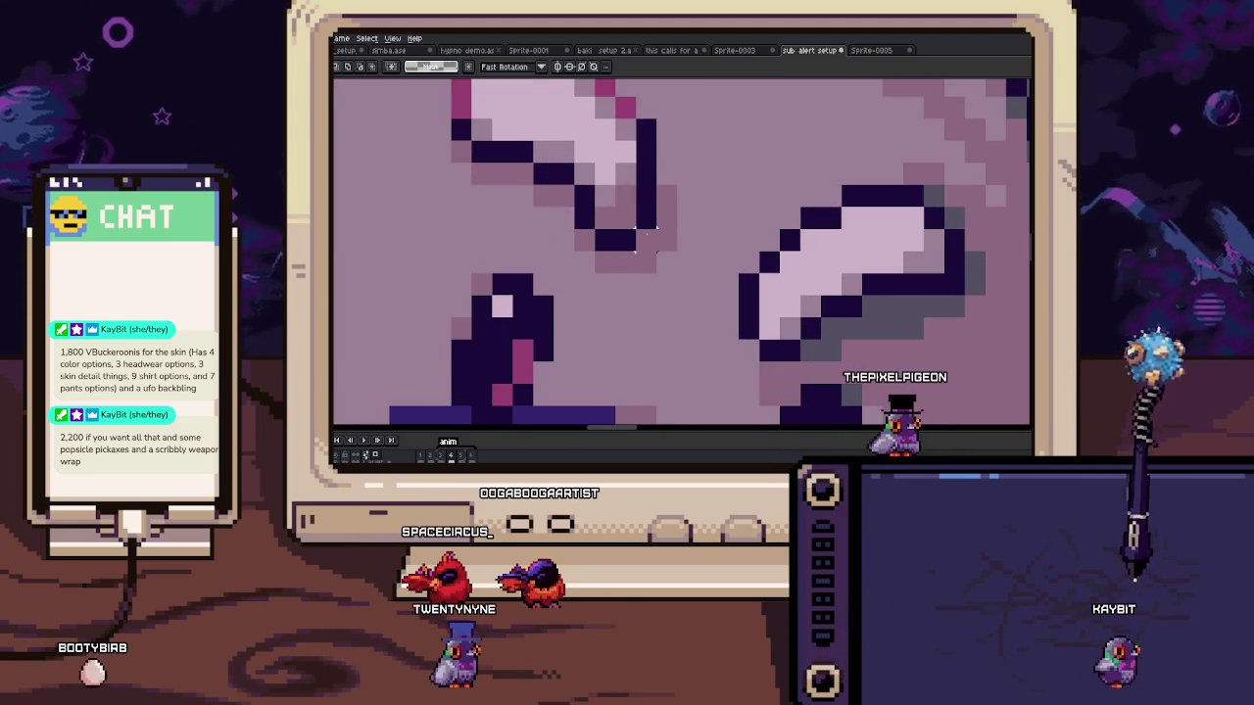
{"action": "scroll", "coordinate": [640, 239], "scroll_direction": "down", "scroll_amount": 2}
{"action": "scroll", "coordinate": [643, 246], "scroll_direction": "down", "scroll_amount": 1}
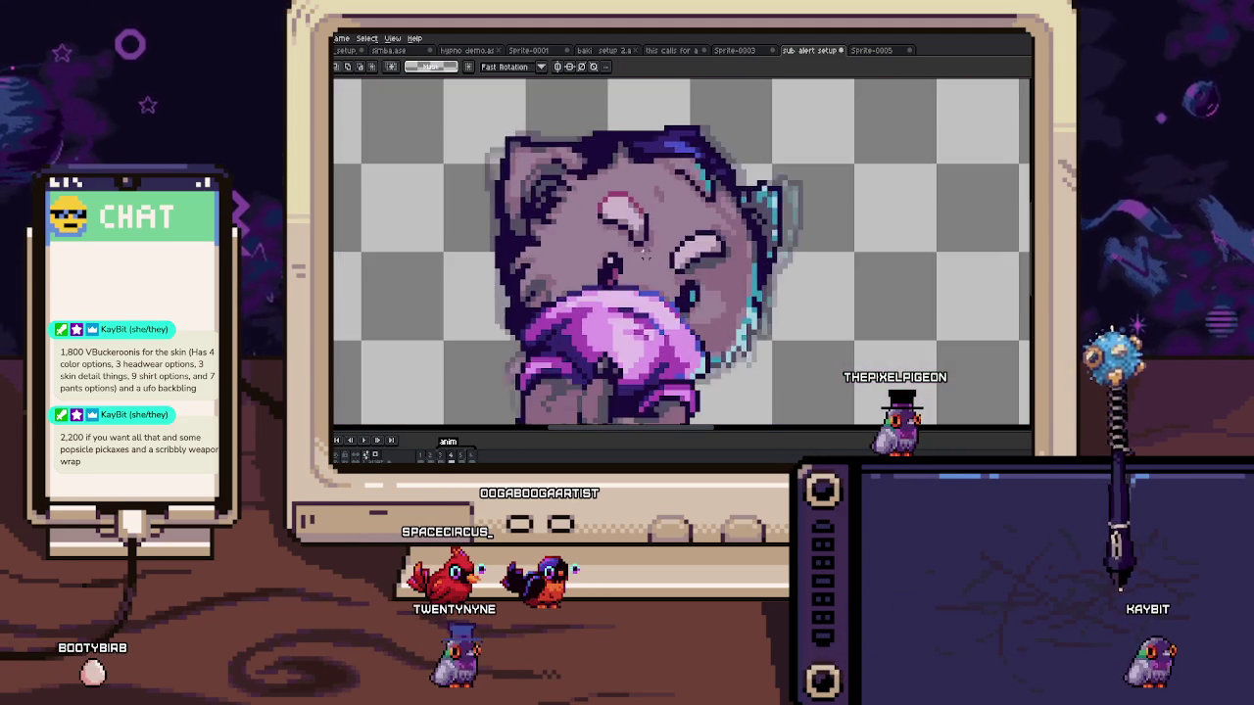
{"action": "scroll", "coordinate": [698, 250], "scroll_direction": "up", "scroll_amount": 3}
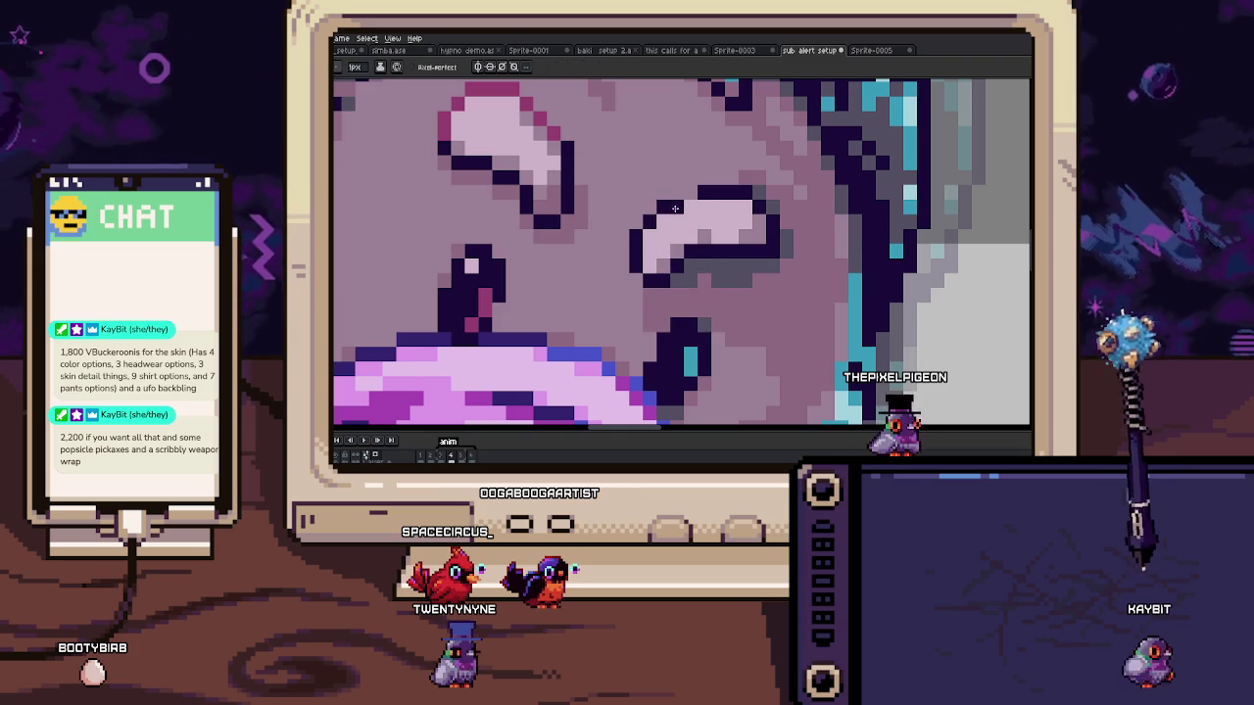
{"action": "scroll", "coordinate": [675, 207], "scroll_direction": "down", "scroll_amount": 3}
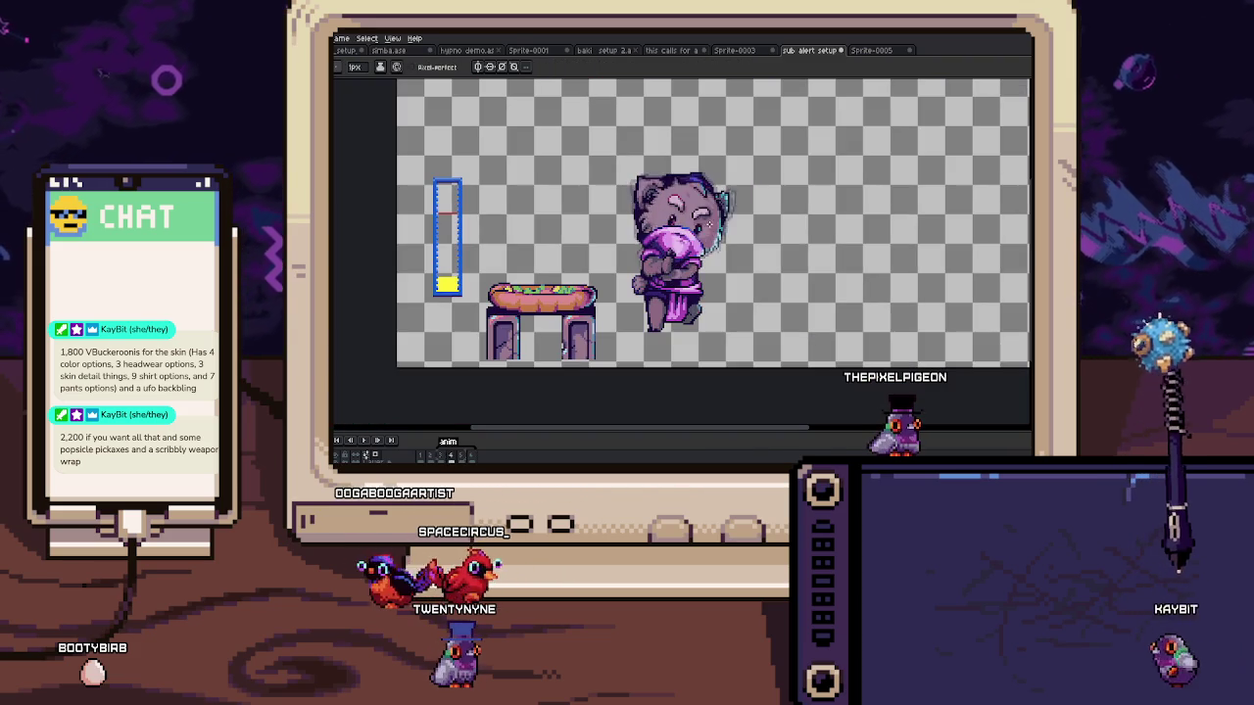
{"action": "scroll", "coordinate": [675, 196], "scroll_direction": "up", "scroll_amount": 3}
{"action": "scroll", "coordinate": [675, 187], "scroll_direction": "up", "scroll_amount": 2}
Step: Move the selected eye pixels one pixel left and down, then deselect
{"action": "key", "text": "m"}
{"action": "left_click_drag", "start_coordinate": [616, 176], "coordinate": [742, 264]}
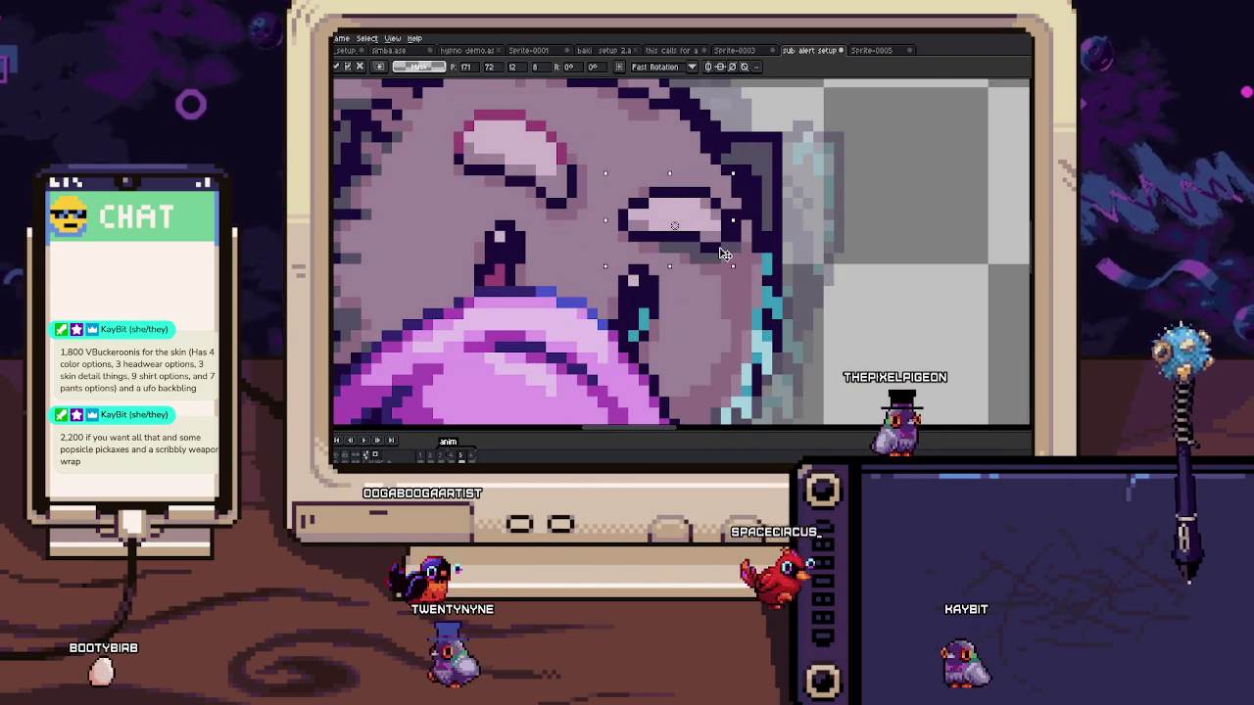
{"action": "left_click_drag", "start_coordinate": [705, 238], "coordinate": [704, 248]}
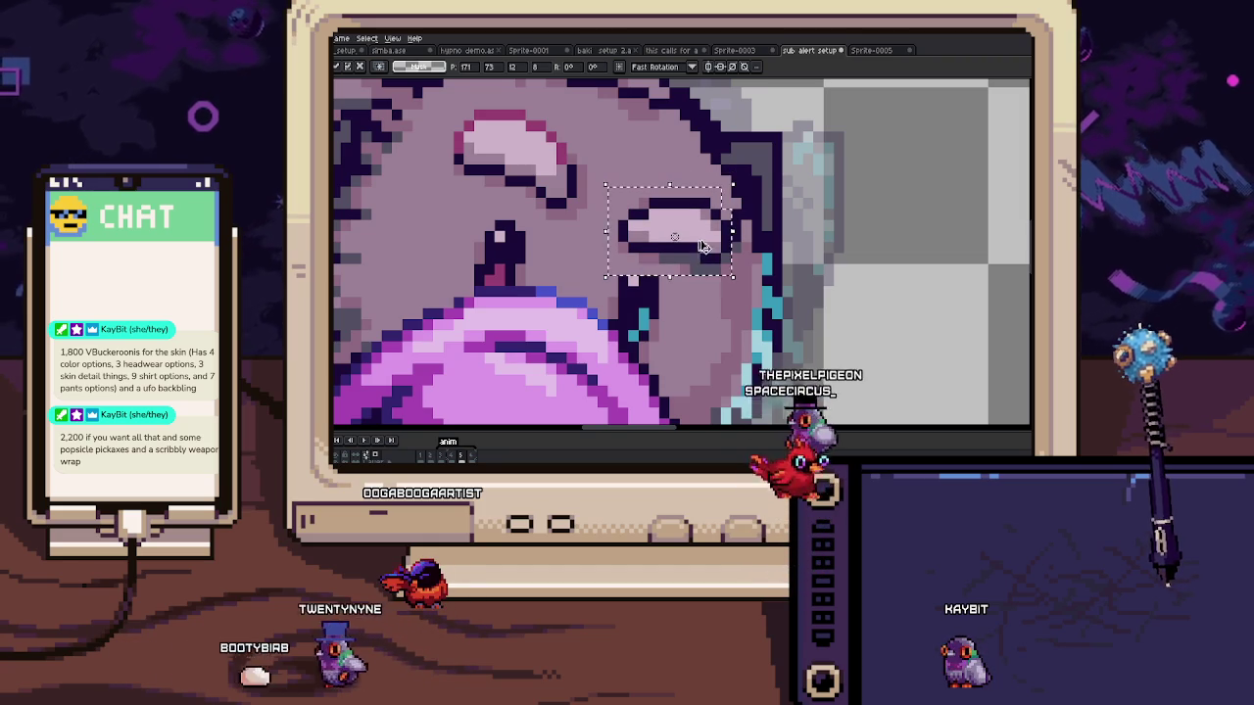
{"action": "key", "text": "ctrl+d"}
{"action": "key", "text": "b"}
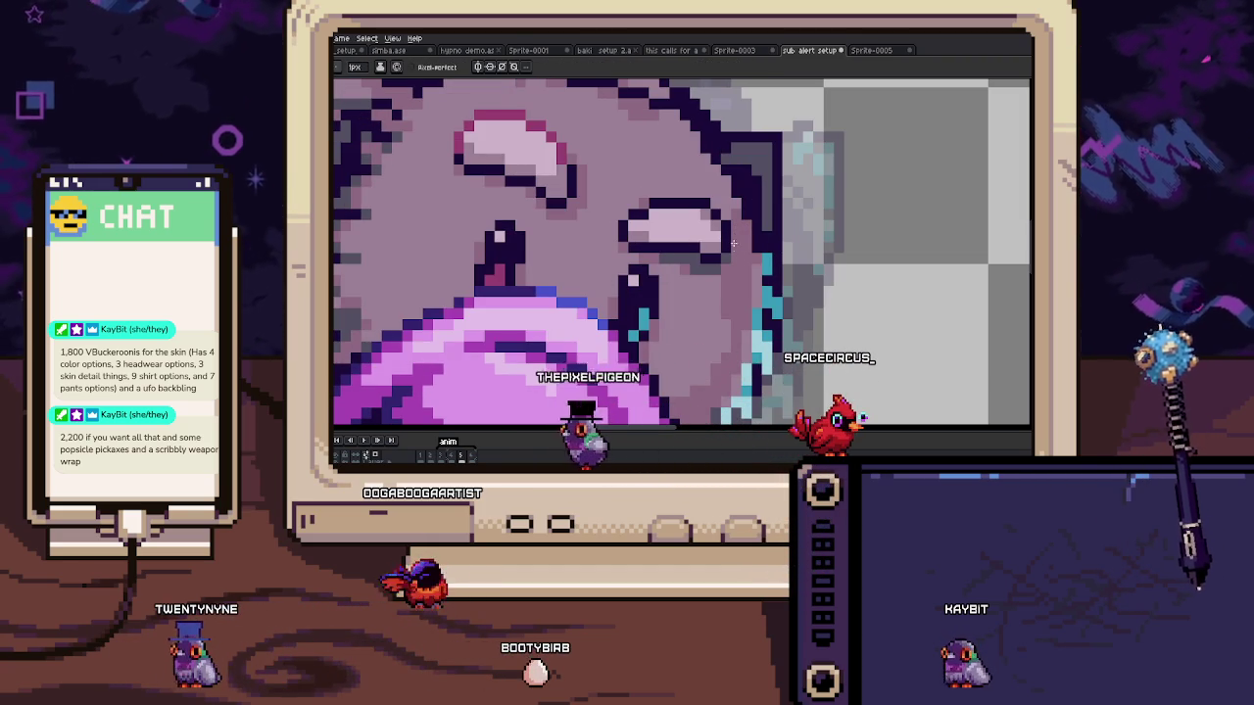
Step: Paint over the cyan edge pixels along the hoodie hand in dark outline colour
{"action": "left_click_drag", "start_coordinate": [732, 192], "coordinate": [732, 231]}
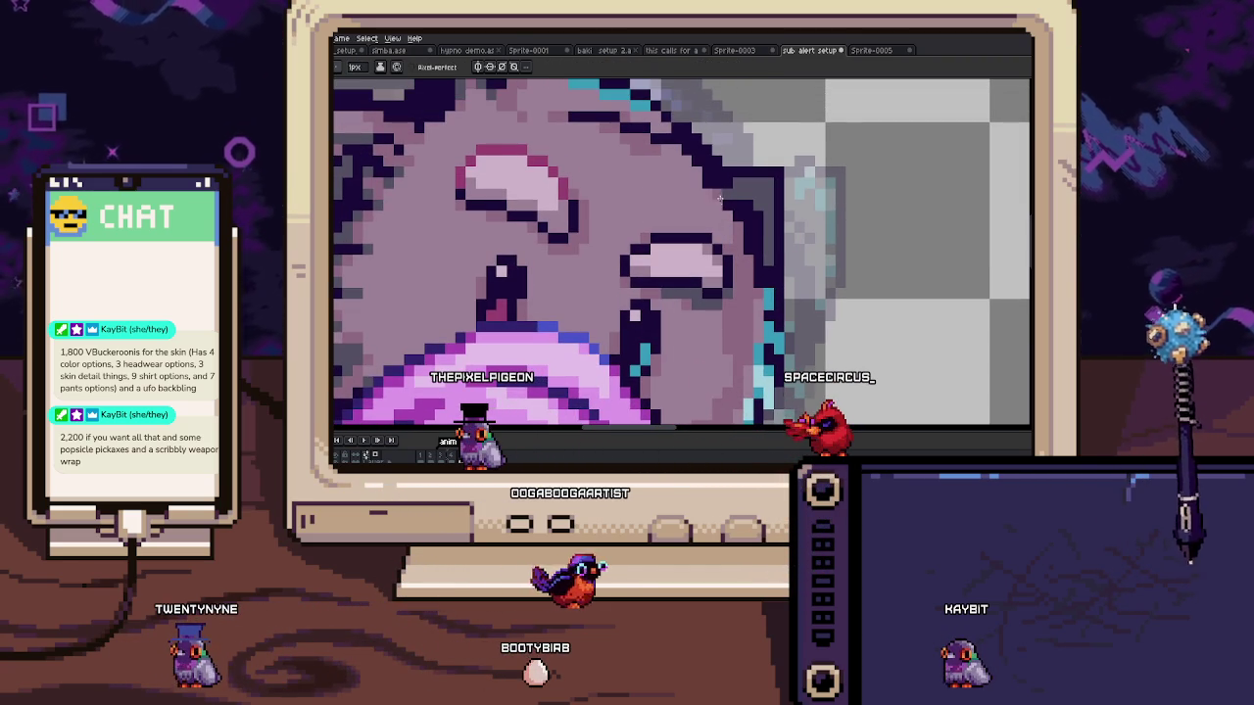
{"action": "scroll", "coordinate": [726, 196], "scroll_direction": "down", "scroll_amount": 3}
{"action": "scroll", "coordinate": [767, 245], "scroll_direction": "down", "scroll_amount": 2}
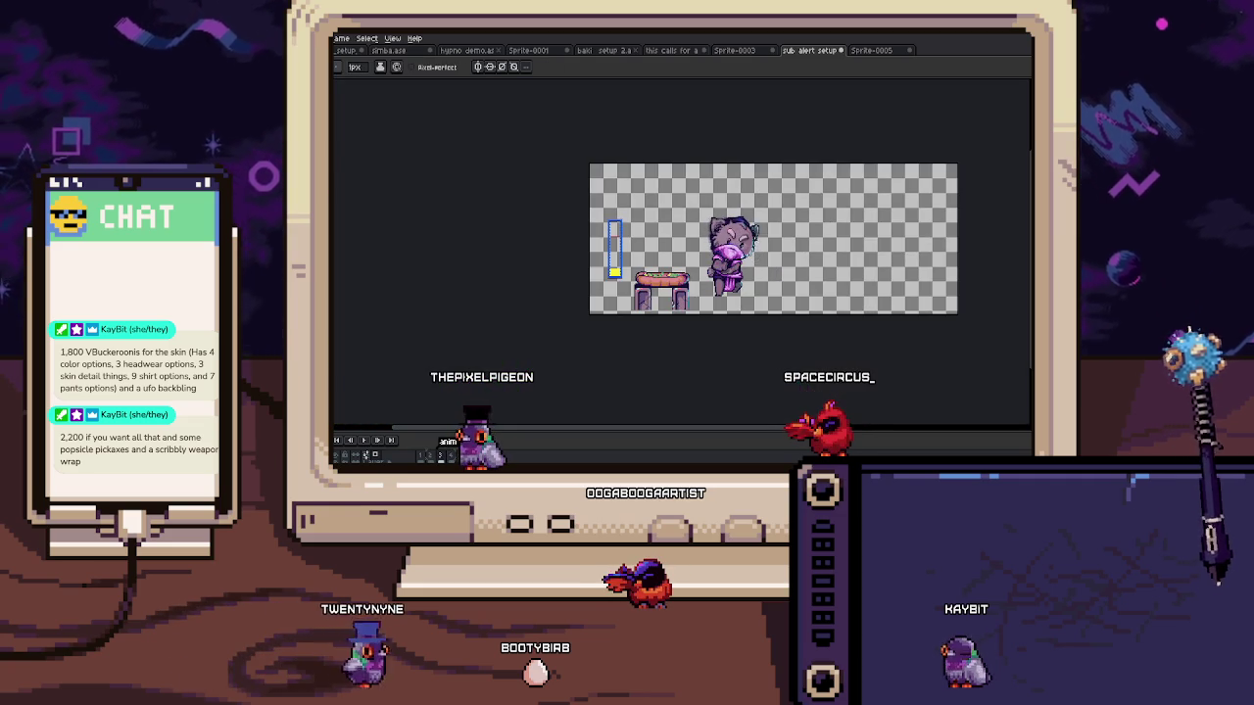
{"action": "scroll", "coordinate": [752, 245], "scroll_direction": "up", "scroll_amount": 5}
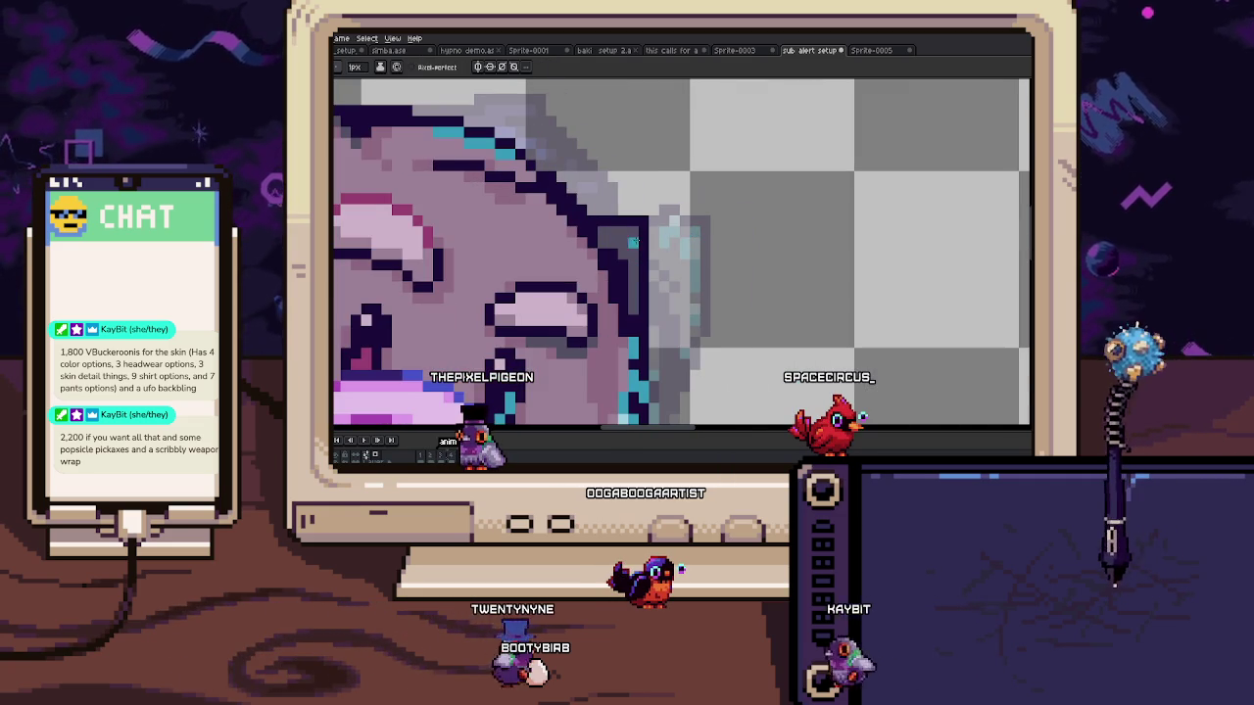
{"action": "scroll", "coordinate": [633, 252], "scroll_direction": "down", "scroll_amount": 2}
{"action": "scroll", "coordinate": [633, 252], "scroll_direction": "down", "scroll_amount": 2}
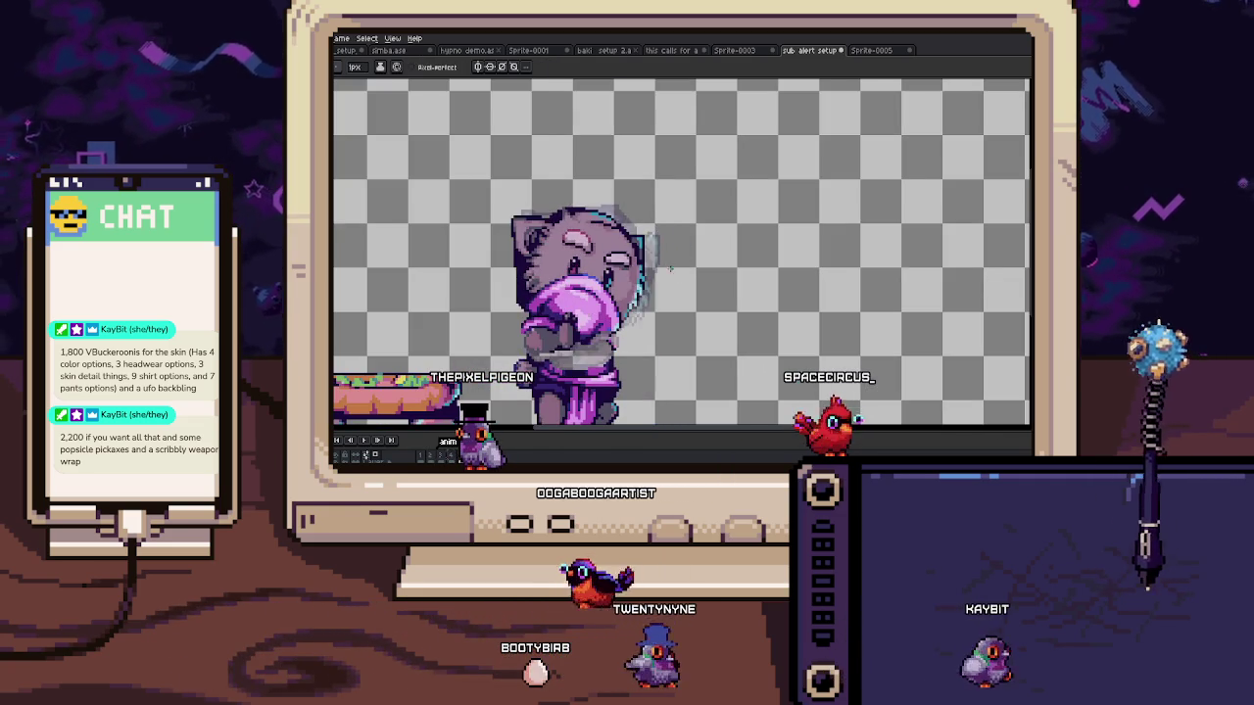
{"action": "left_click_drag", "start_coordinate": [632, 296], "coordinate": [676, 267]}
{"action": "key", "text": "b"}
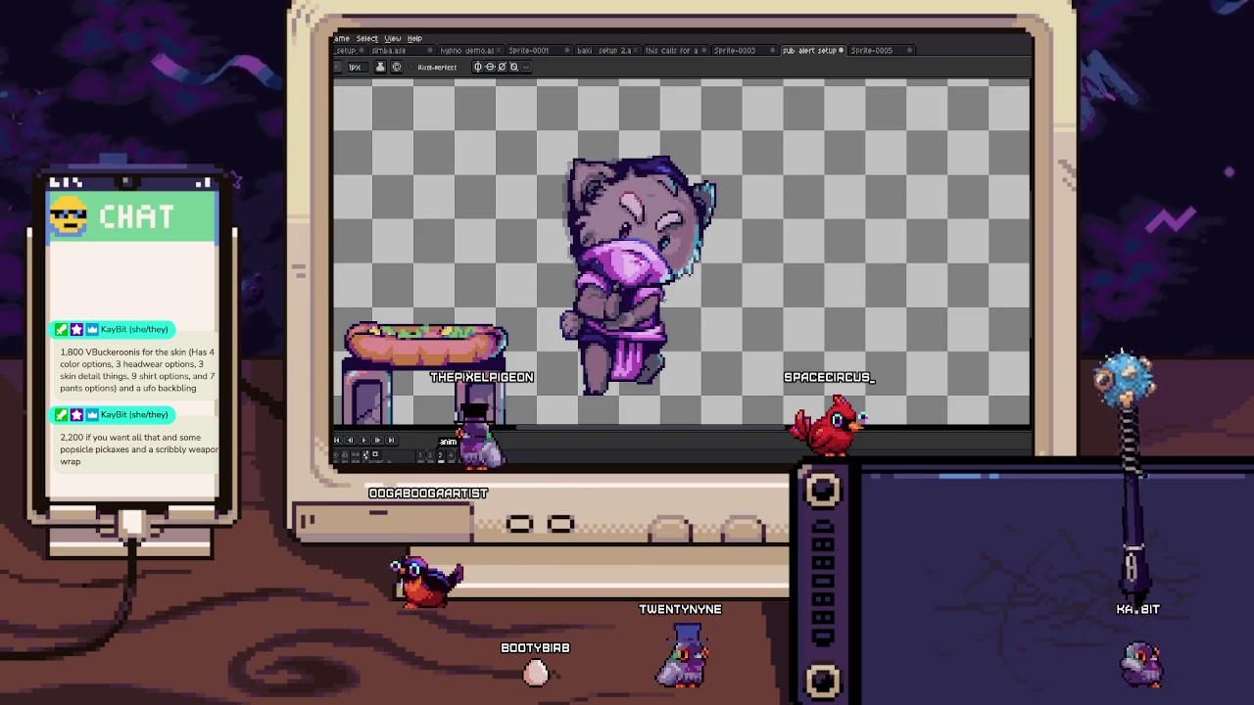
{"action": "scroll", "coordinate": [671, 255], "scroll_direction": "up", "scroll_amount": 3}
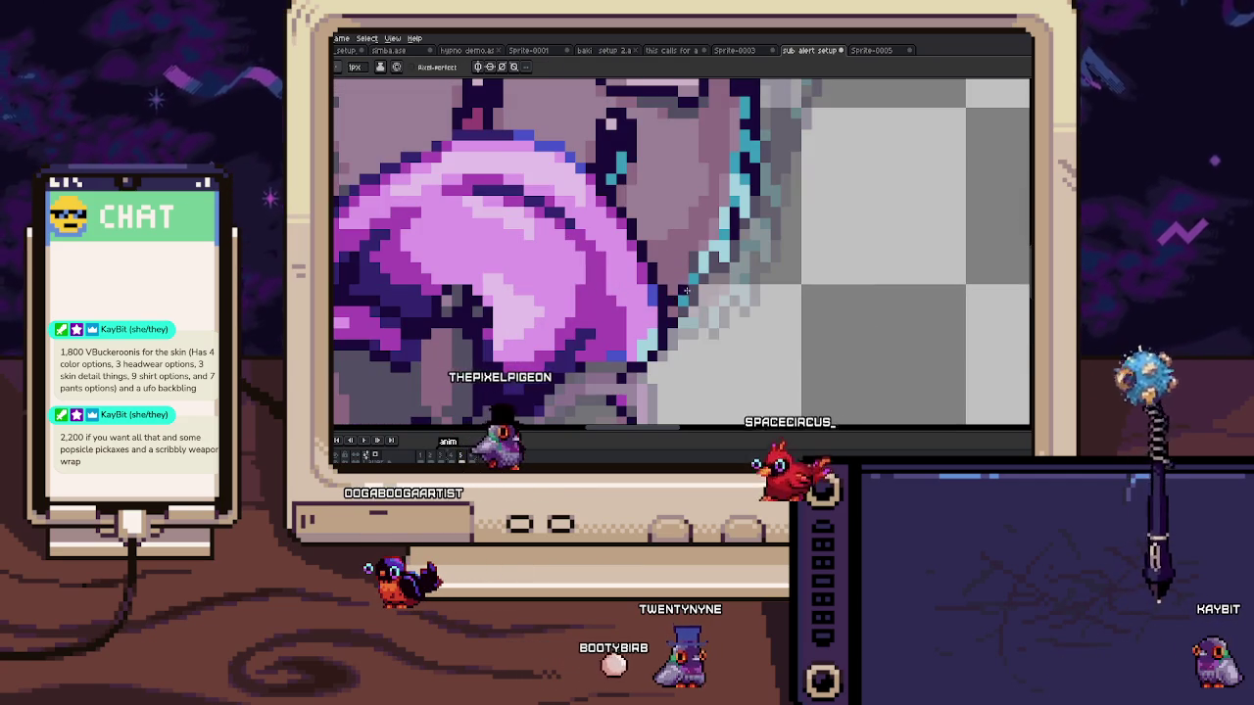
{"action": "left_click_drag", "start_coordinate": [666, 309], "coordinate": [714, 274]}
{"action": "scroll", "coordinate": [714, 275], "scroll_direction": "down", "scroll_amount": 3}
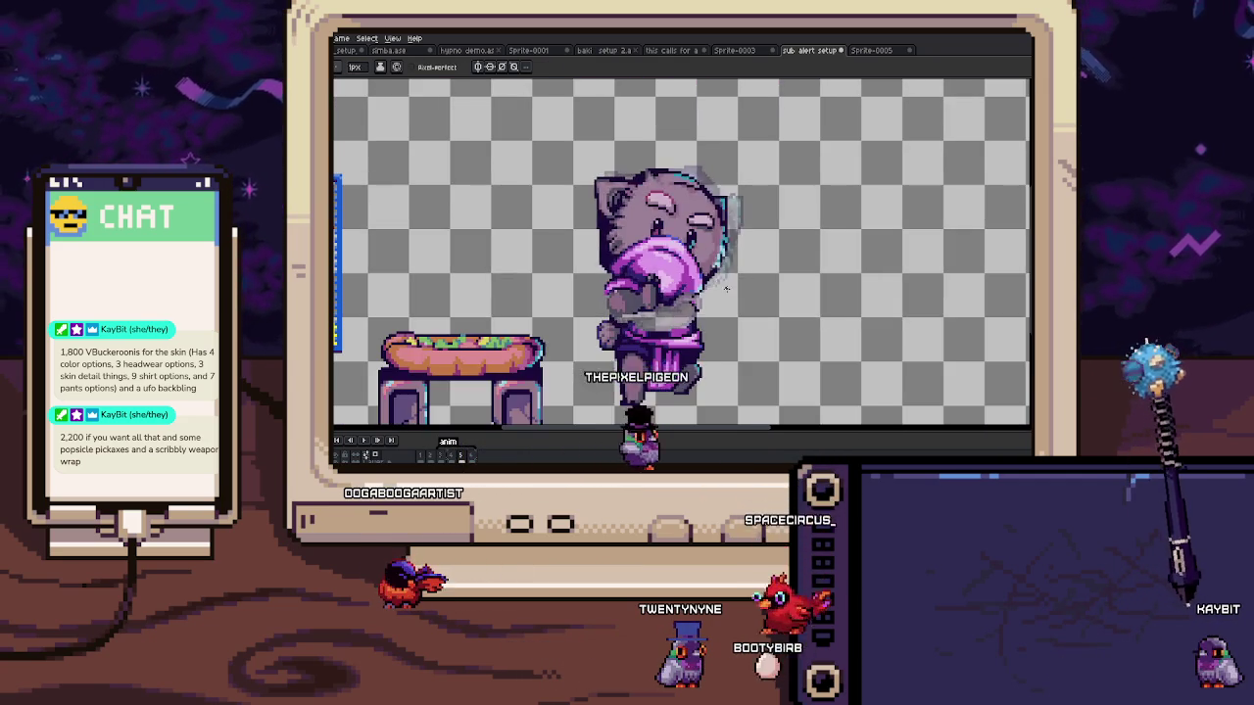
{"action": "key", "text": "m"}
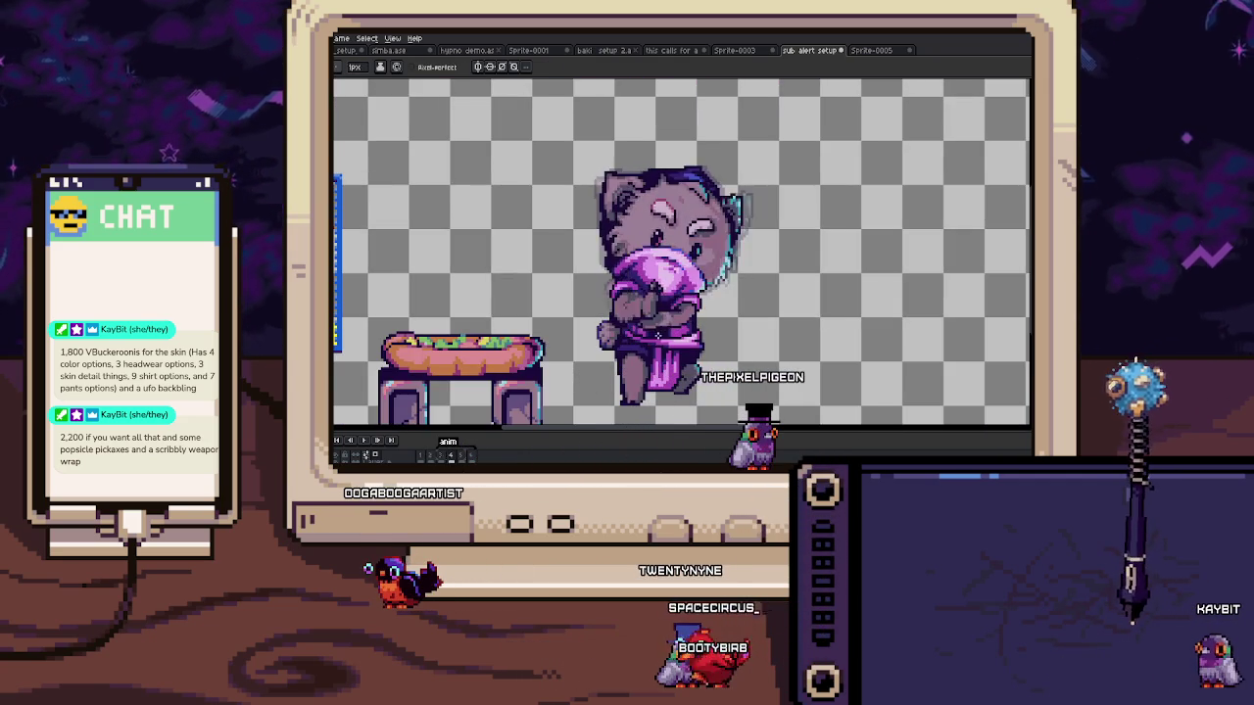
{"action": "scroll", "coordinate": [646, 313], "scroll_direction": "up", "scroll_amount": 4}
{"action": "left_click_drag", "start_coordinate": [573, 325], "coordinate": [683, 355]}
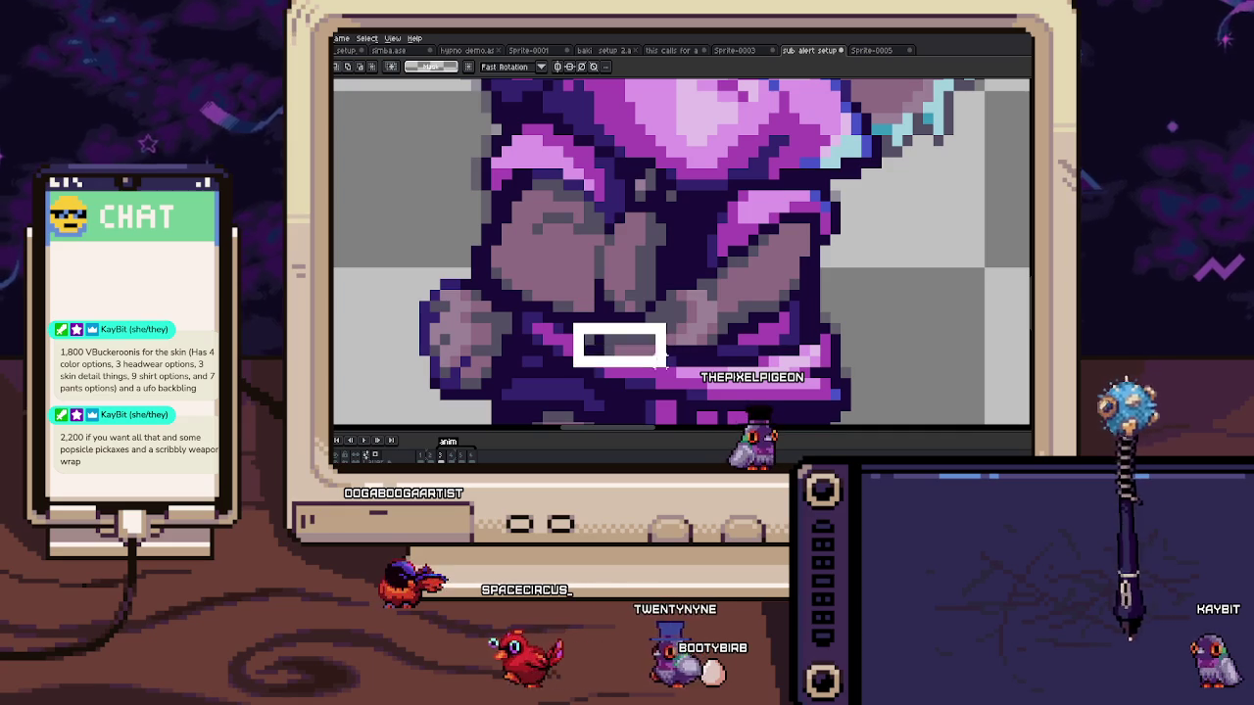
{"action": "left_click_drag", "start_coordinate": [656, 278], "coordinate": [751, 354]}
{"action": "left_click_drag", "start_coordinate": [701, 217], "coordinate": [860, 299]}
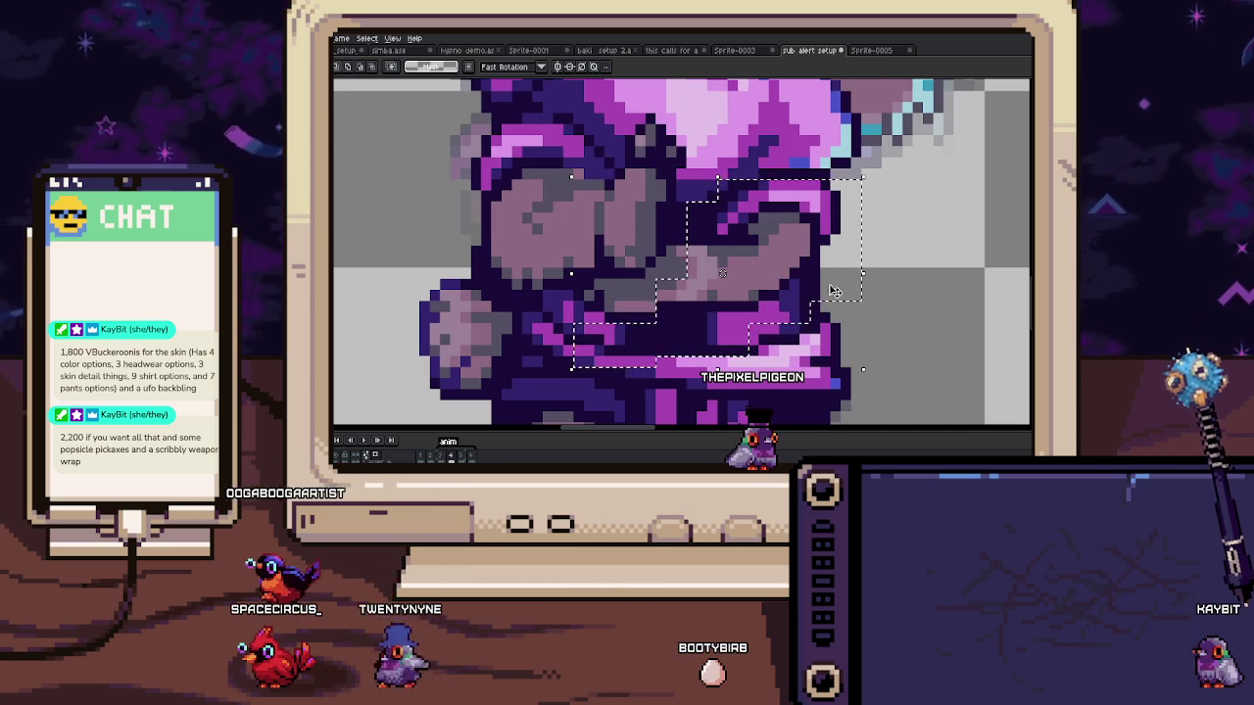
{"action": "left_click_drag", "start_coordinate": [825, 290], "coordinate": [716, 286]}
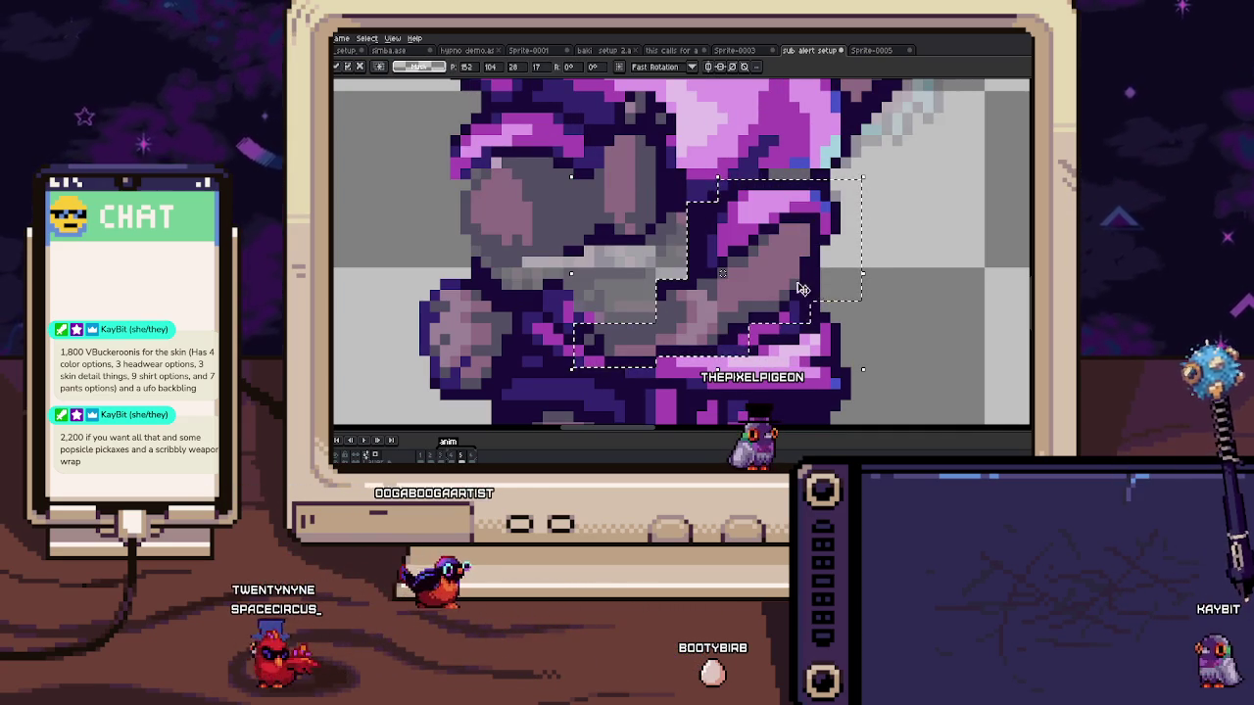
{"action": "key", "text": "Escape"}
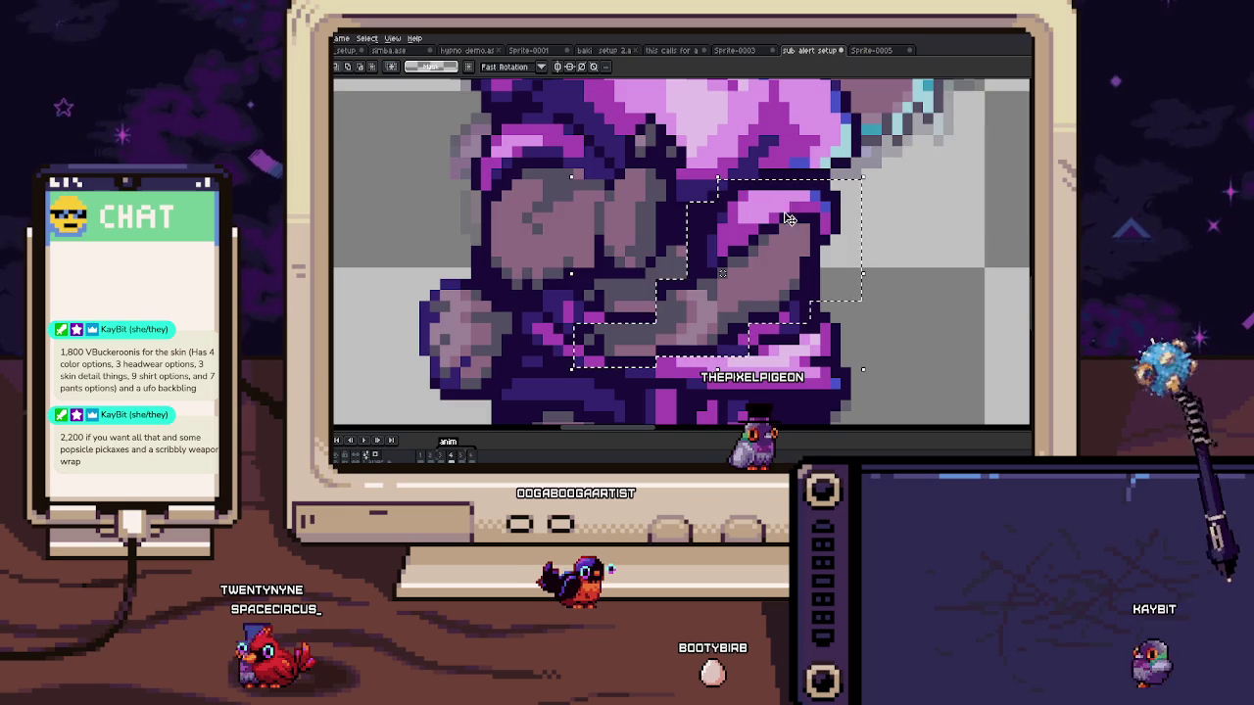
{"action": "scroll", "coordinate": [778, 229], "scroll_direction": "down", "scroll_amount": 2}
{"action": "scroll", "coordinate": [769, 229], "scroll_direction": "down", "scroll_amount": 1}
{"action": "scroll", "coordinate": [759, 229], "scroll_direction": "down", "scroll_amount": 1}
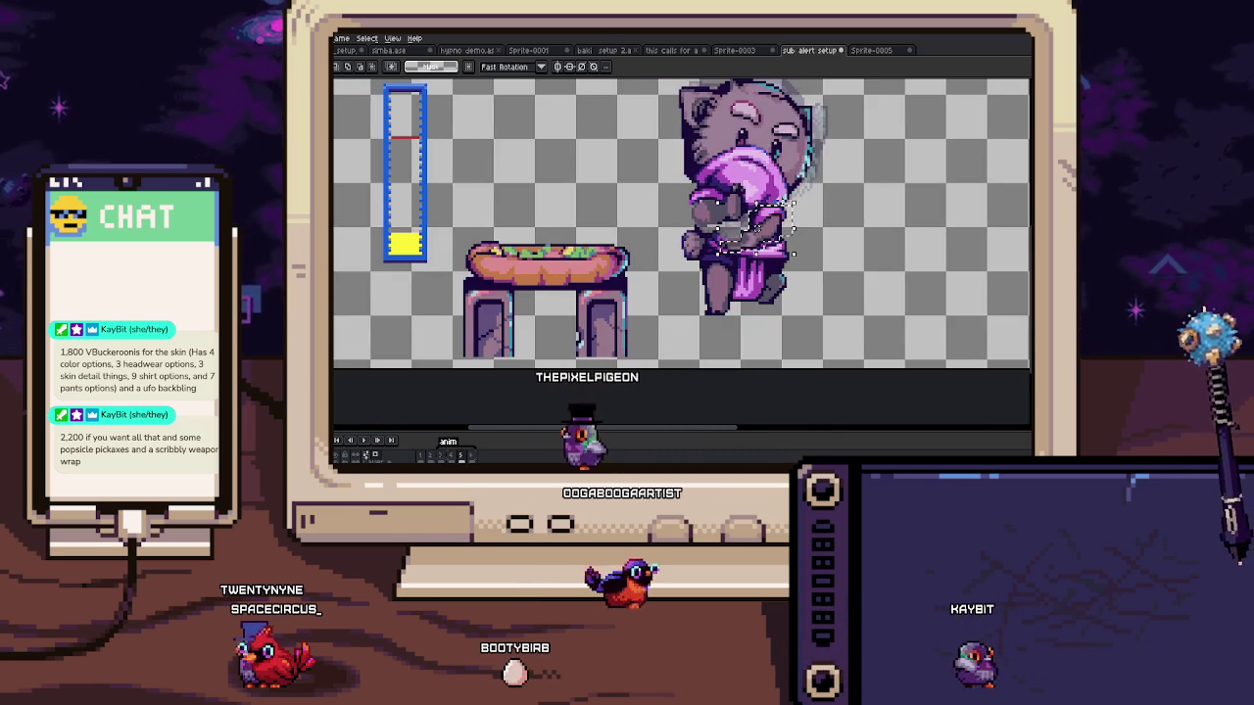
{"action": "scroll", "coordinate": [764, 195], "scroll_direction": "up", "scroll_amount": 1}
{"action": "scroll", "coordinate": [726, 147], "scroll_direction": "up", "scroll_amount": 2}
{"action": "left_click", "coordinate": [699, 163], "text": "alt"}
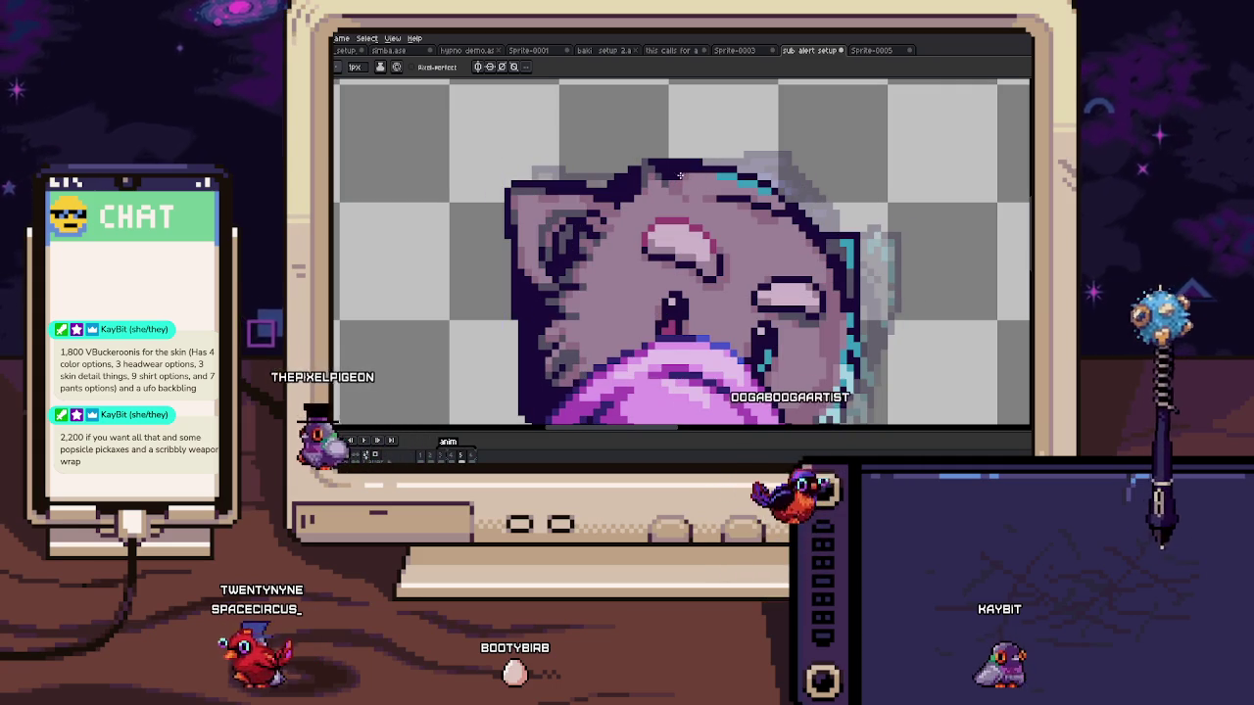
{"action": "scroll", "coordinate": [684, 174], "scroll_direction": "down", "scroll_amount": 2}
{"action": "scroll", "coordinate": [743, 192], "scroll_direction": "down", "scroll_amount": 1}
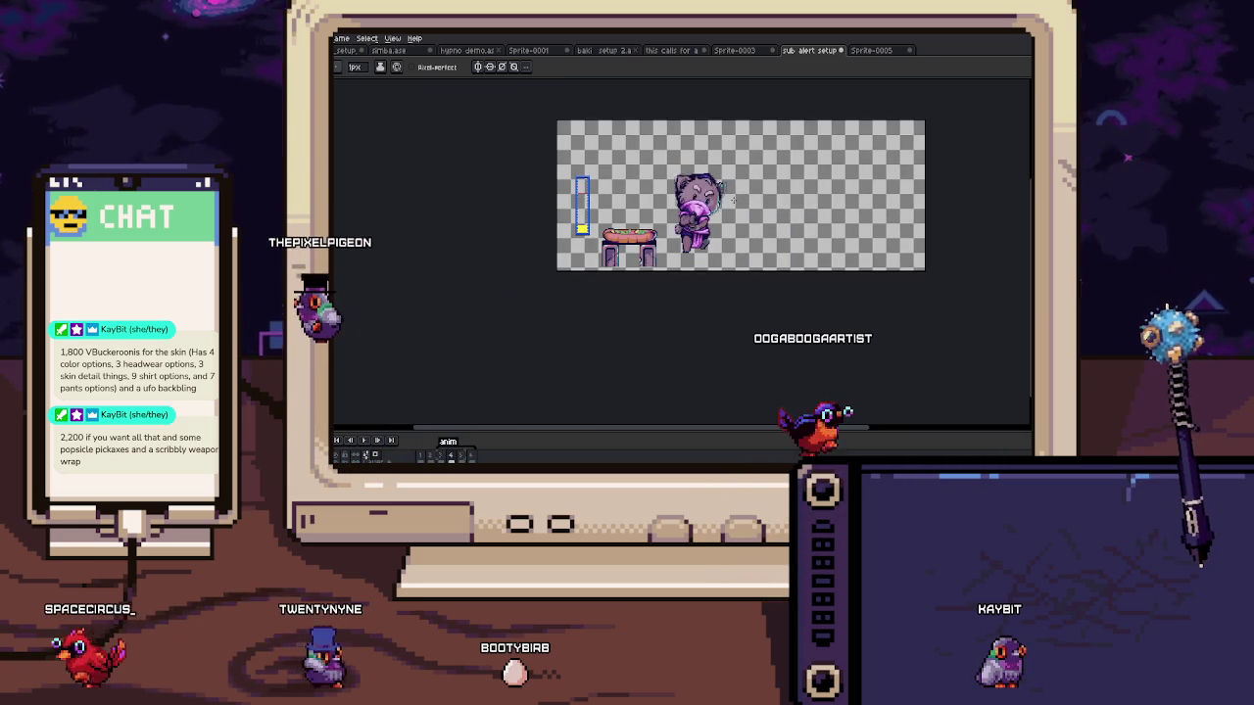
{"action": "key", "text": "period"}
{"action": "scroll", "coordinate": [694, 216], "scroll_direction": "up", "scroll_amount": 4}
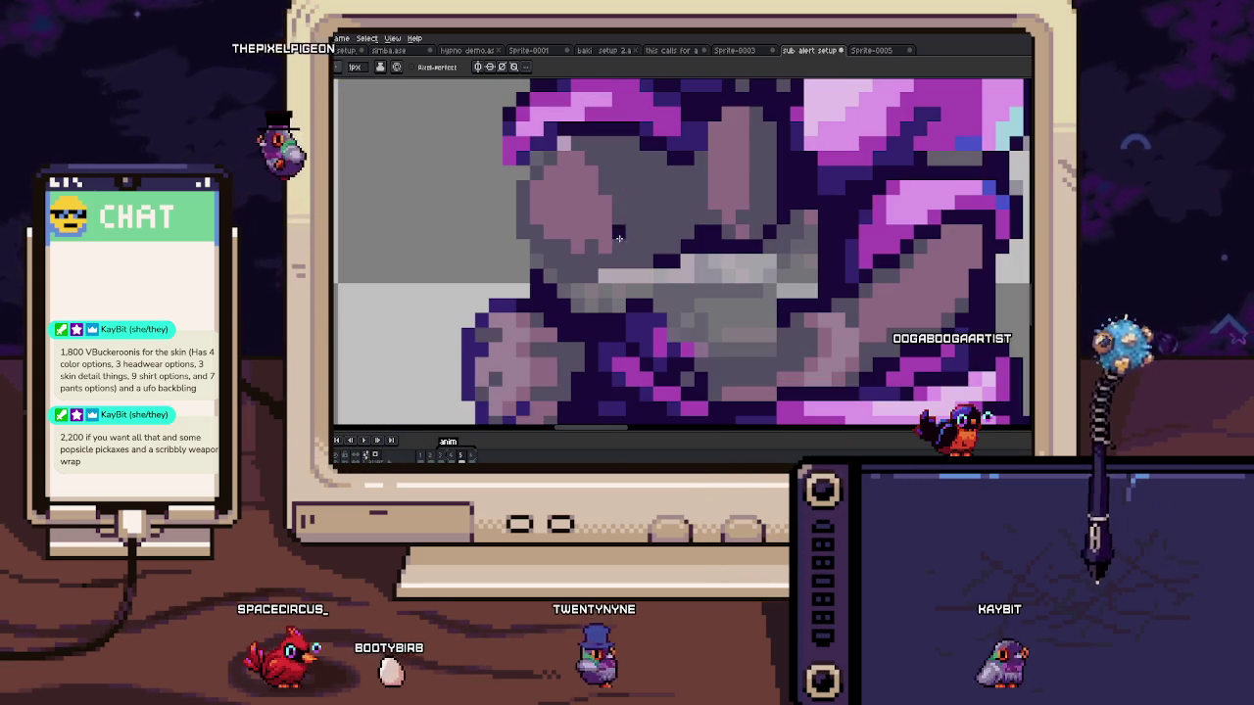
{"action": "left_click_drag", "start_coordinate": [516, 156], "coordinate": [654, 300]}
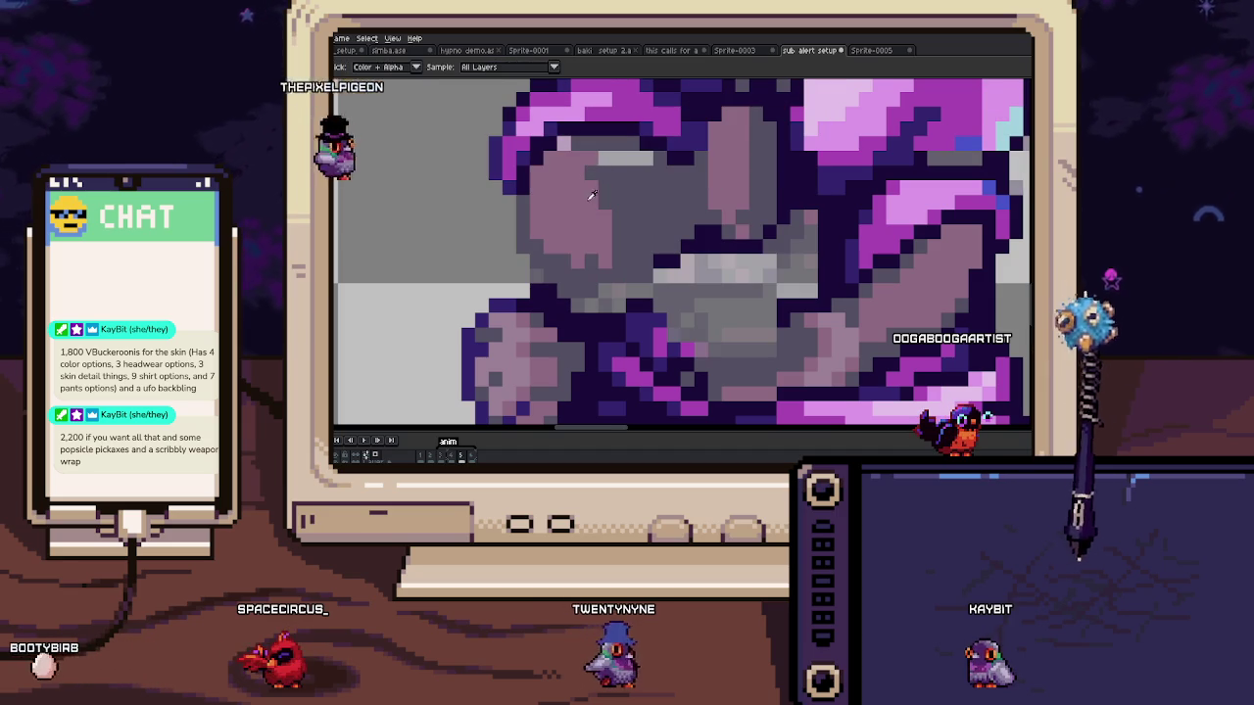
{"action": "key", "text": "b"}
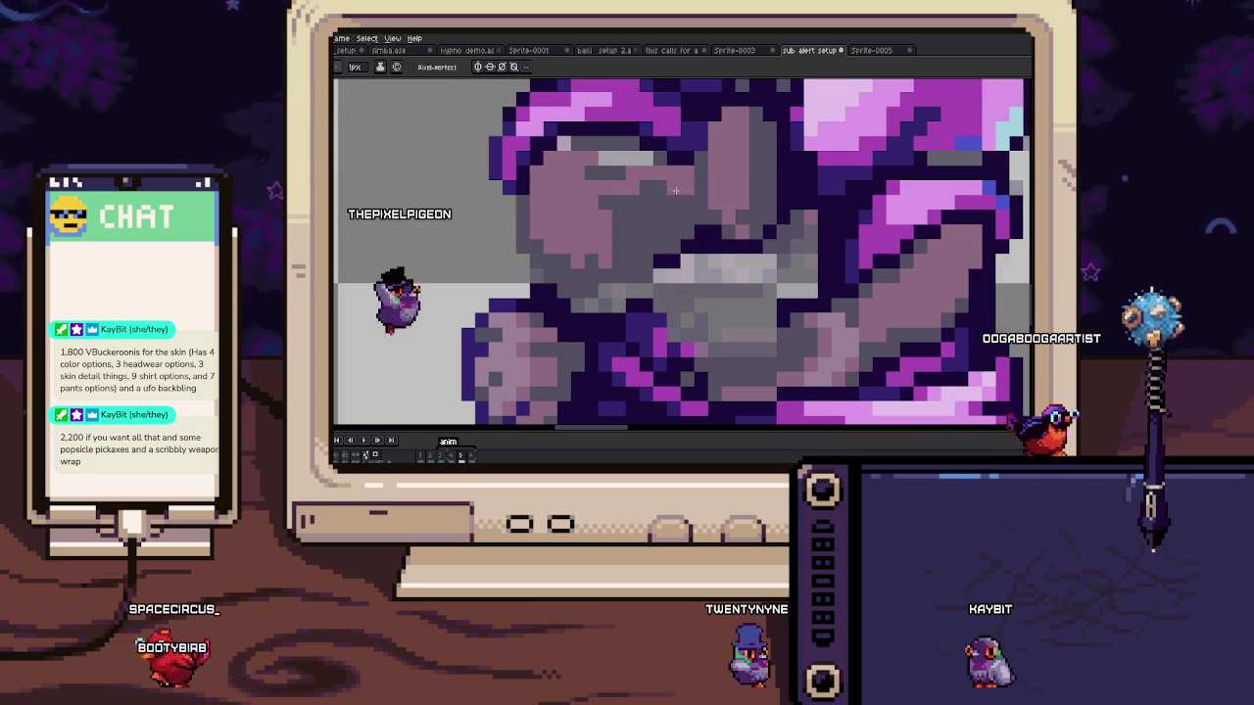
{"action": "left_click_drag", "start_coordinate": [651, 157], "coordinate": [600, 157]}
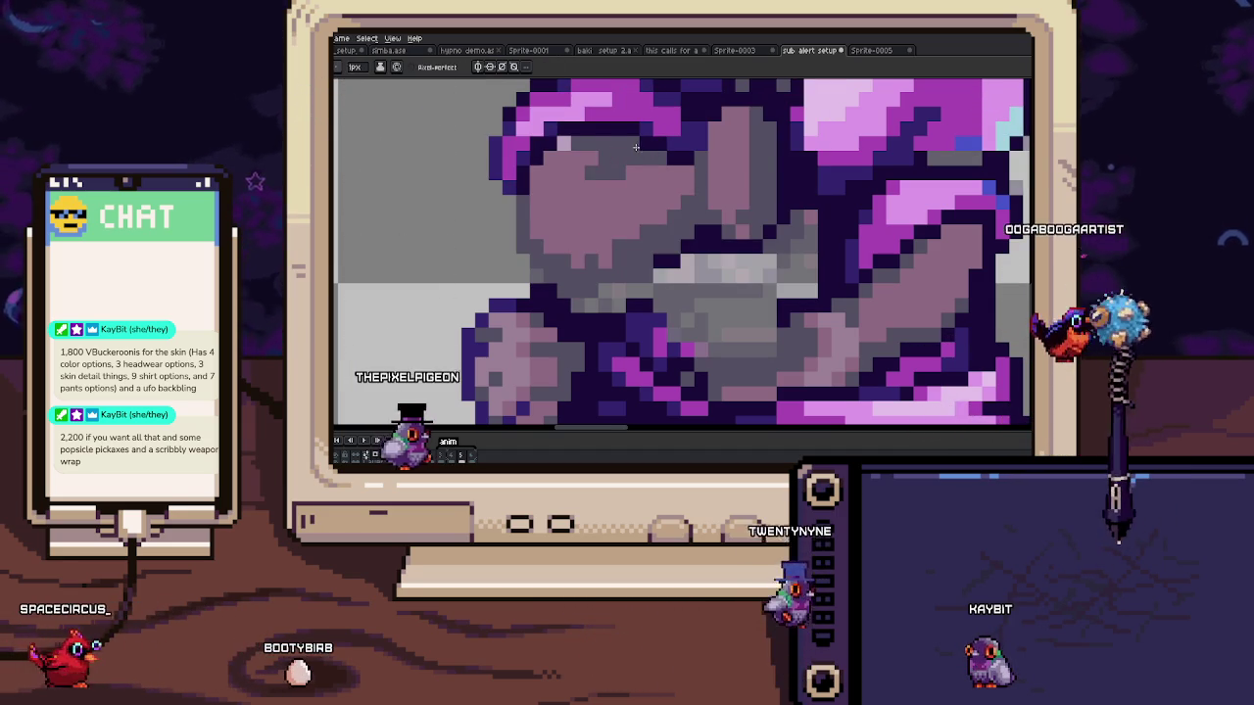
{"action": "scroll", "coordinate": [638, 147], "scroll_direction": "up", "scroll_amount": 1}
{"action": "scroll", "coordinate": [627, 171], "scroll_direction": "up", "scroll_amount": 1}
{"action": "scroll", "coordinate": [616, 198], "scroll_direction": "up", "scroll_amount": 1}
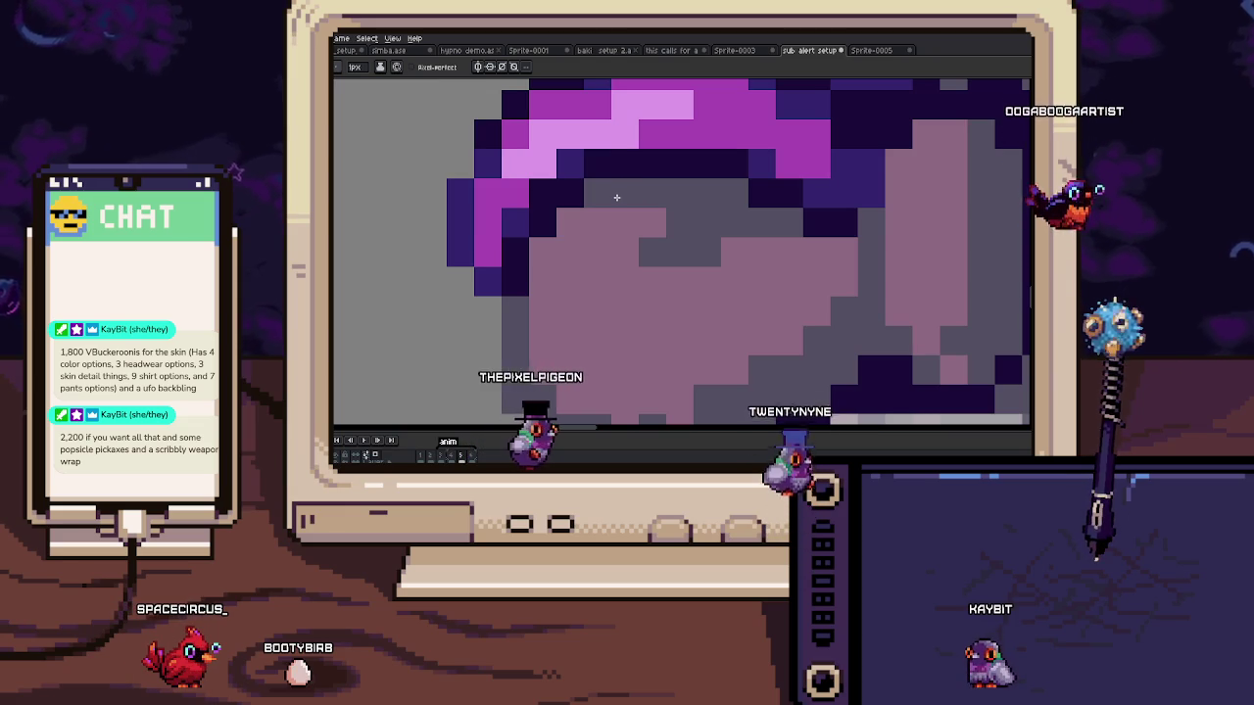
{"action": "scroll", "coordinate": [640, 234], "scroll_direction": "up", "scroll_amount": 1}
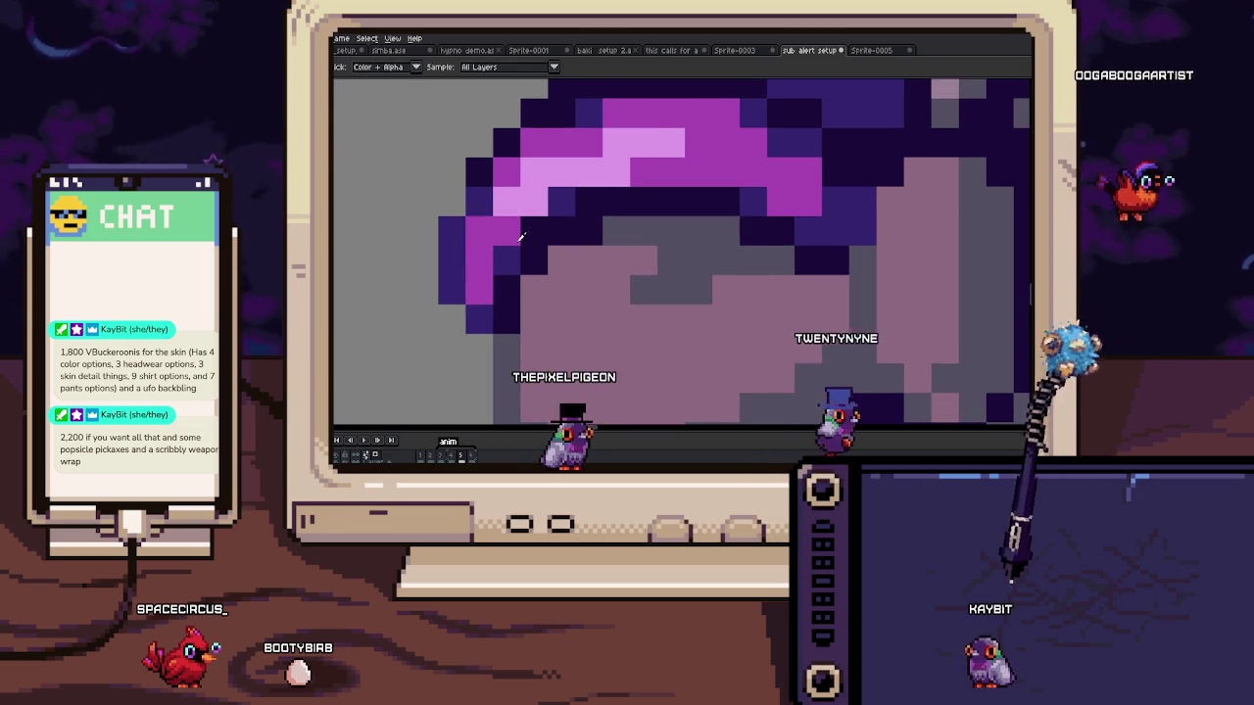
{"action": "scroll", "coordinate": [524, 231], "scroll_direction": "down", "scroll_amount": 1}
{"action": "scroll", "coordinate": [514, 206], "scroll_direction": "up", "scroll_amount": 1}
{"action": "scroll", "coordinate": [573, 177], "scroll_direction": "down", "scroll_amount": 1}
{"action": "scroll", "coordinate": [573, 178], "scroll_direction": "down", "scroll_amount": 2}
{"action": "scroll", "coordinate": [607, 221], "scroll_direction": "up", "scroll_amount": 2}
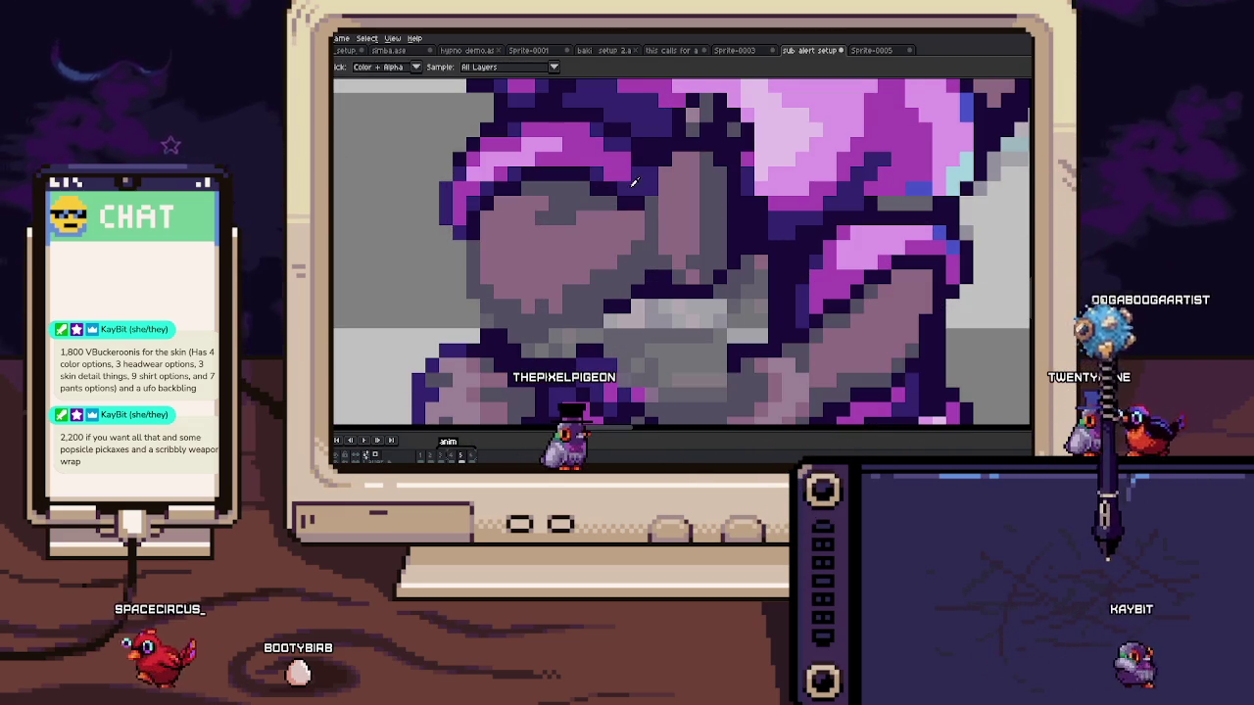
{"action": "scroll", "coordinate": [619, 166], "scroll_direction": "up", "scroll_amount": 1}
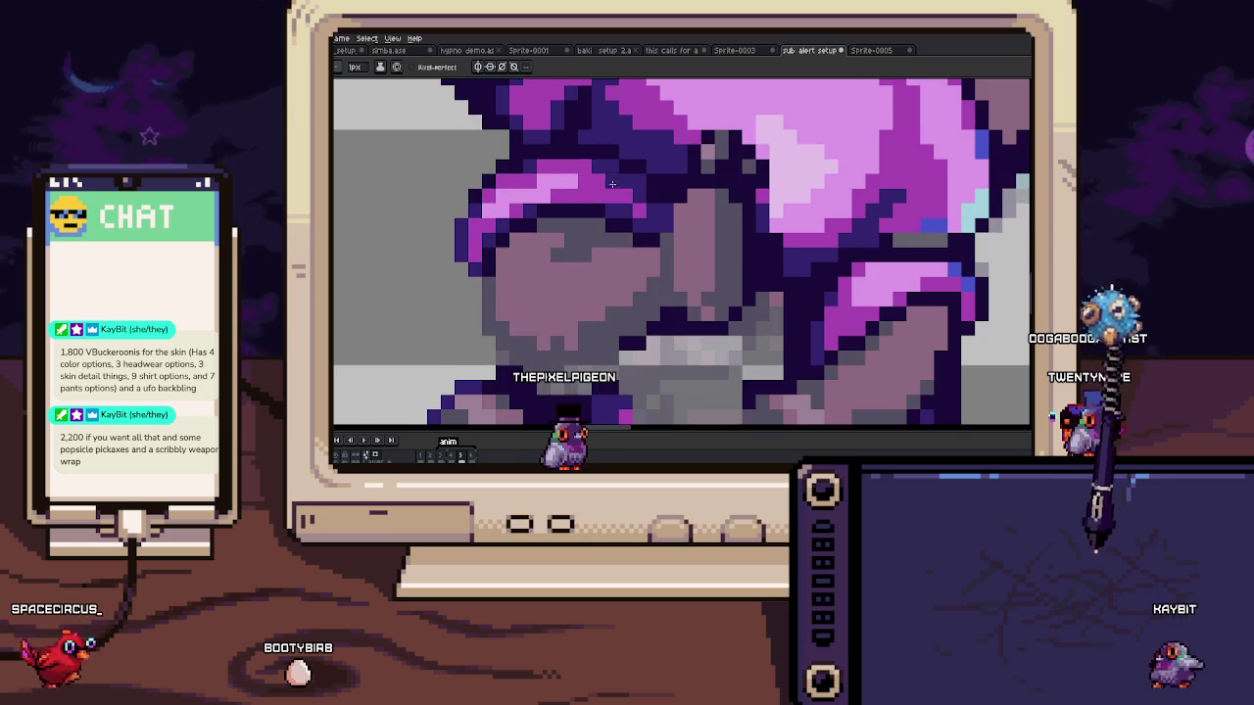
{"action": "scroll", "coordinate": [591, 195], "scroll_direction": "down", "scroll_amount": 2}
{"action": "scroll", "coordinate": [665, 284], "scroll_direction": "up", "scroll_amount": 3}
{"action": "scroll", "coordinate": [665, 284], "scroll_direction": "up", "scroll_amount": 1}
{"action": "left_click_drag", "start_coordinate": [659, 274], "coordinate": [626, 274]}
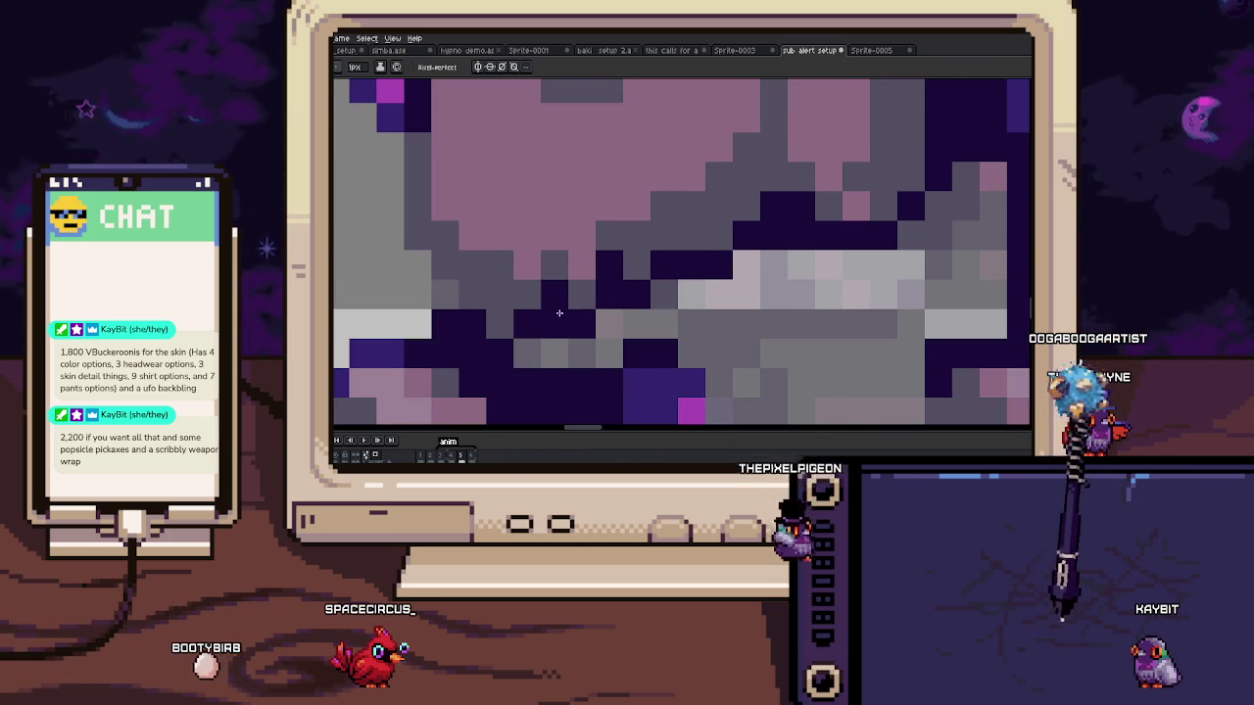
{"action": "scroll", "coordinate": [486, 300], "scroll_direction": "down", "scroll_amount": 1}
{"action": "scroll", "coordinate": [455, 205], "scroll_direction": "up", "scroll_amount": 1}
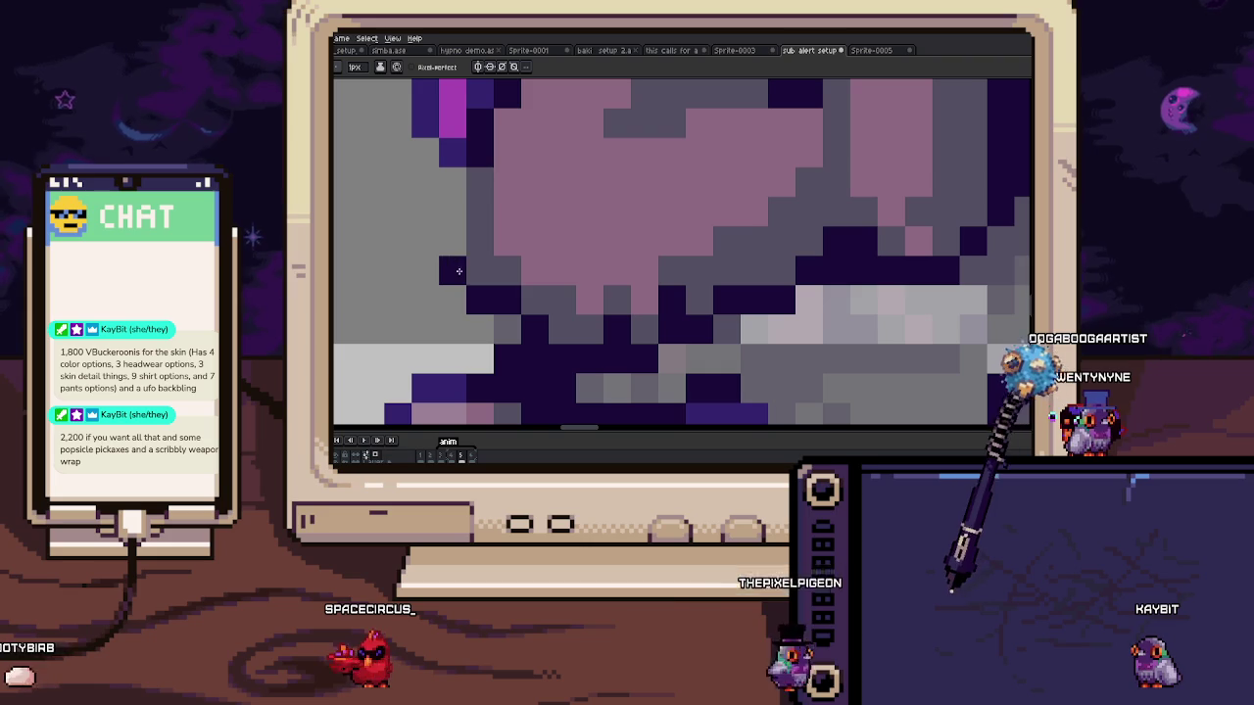
{"action": "scroll", "coordinate": [455, 202], "scroll_direction": "down", "scroll_amount": 1}
{"action": "scroll", "coordinate": [461, 205], "scroll_direction": "down", "scroll_amount": 1}
{"action": "scroll", "coordinate": [470, 206], "scroll_direction": "up", "scroll_amount": 1}
{"action": "scroll", "coordinate": [483, 210], "scroll_direction": "up", "scroll_amount": 1}
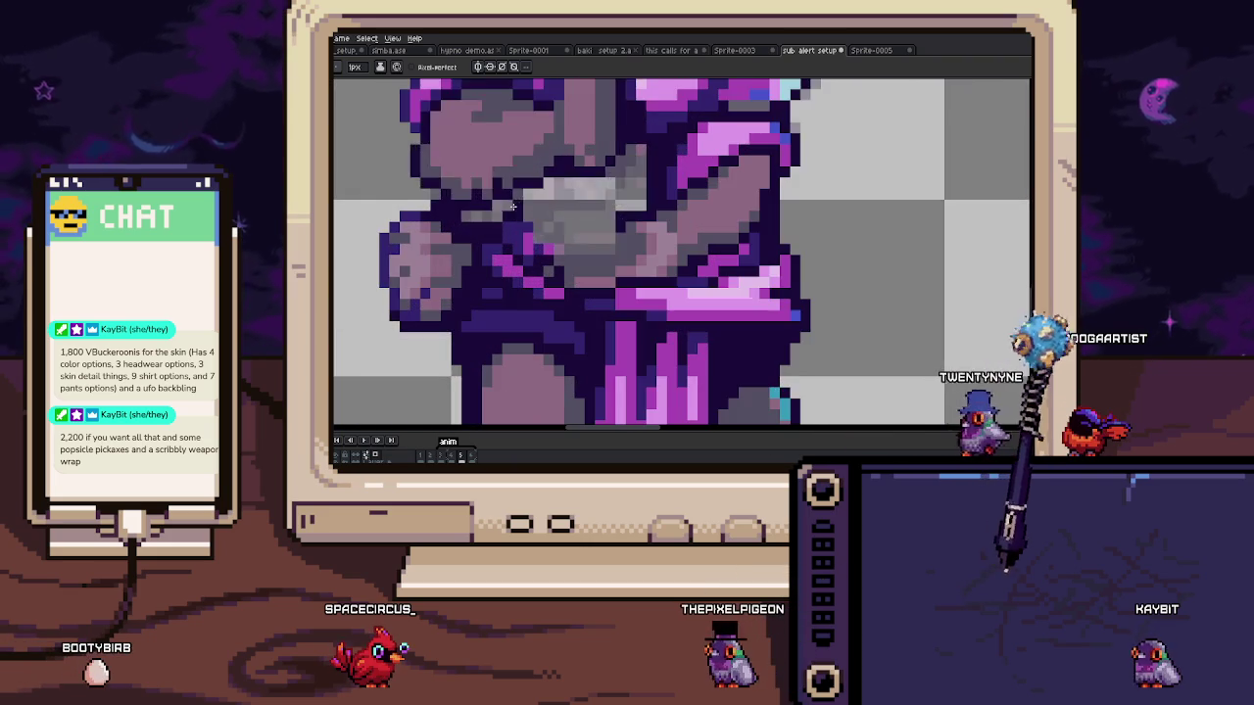
{"action": "scroll", "coordinate": [490, 216], "scroll_direction": "up", "scroll_amount": 1}
{"action": "scroll", "coordinate": [519, 235], "scroll_direction": "up", "scroll_amount": 1}
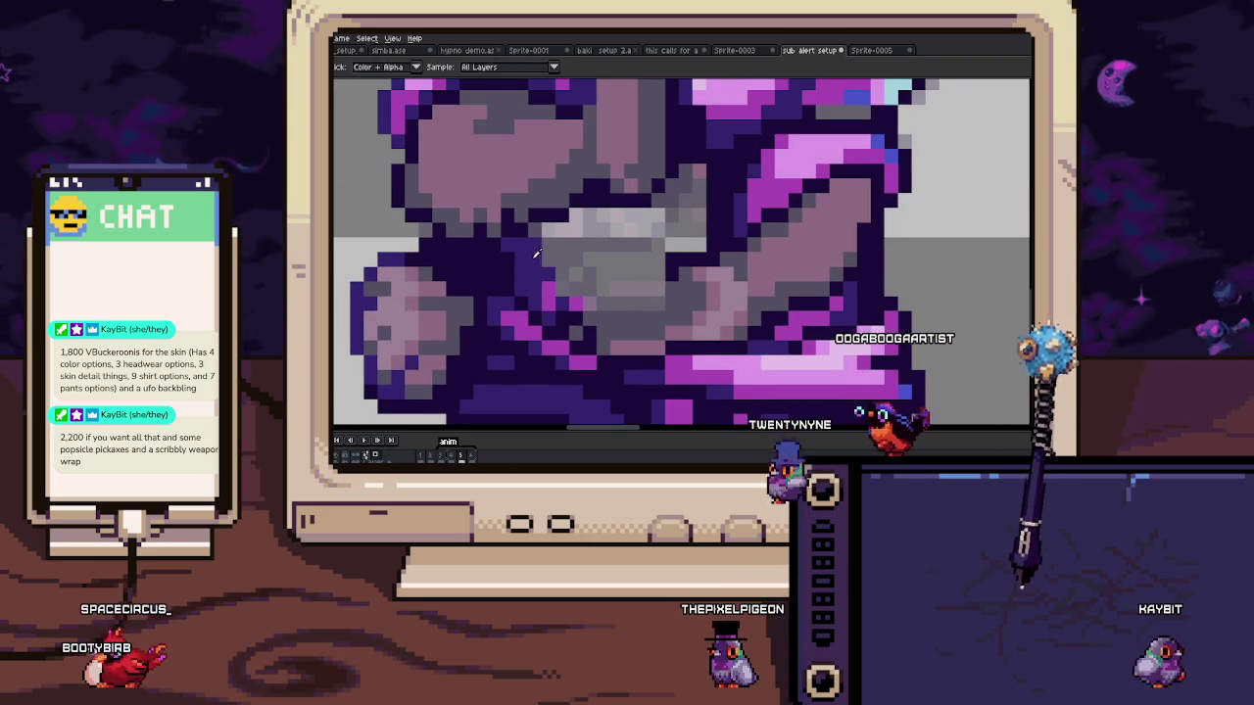
{"action": "mouse_move", "coordinate": [567, 250]}
{"action": "left_mouse_down"}
{"action": "mouse_move", "coordinate": [601, 286]}
{"action": "mouse_move", "coordinate": [708, 247]}
{"action": "left_mouse_up"}
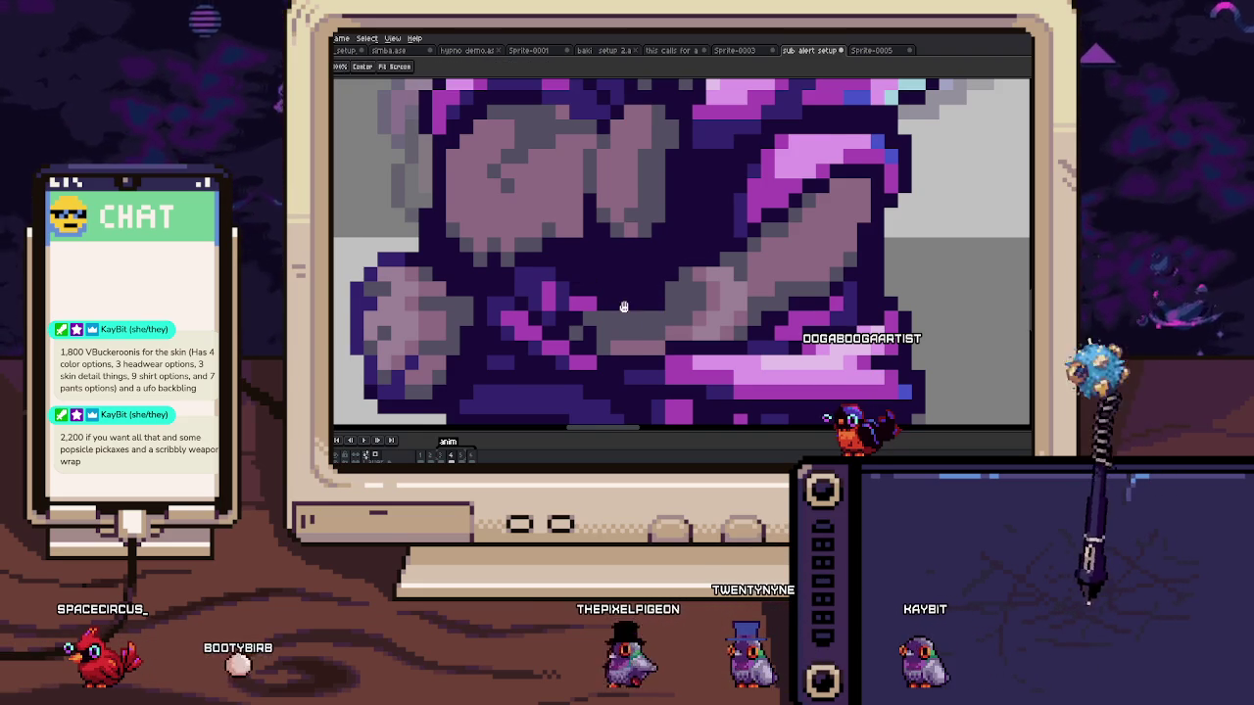
{"action": "left_click_drag", "start_coordinate": [618, 301], "coordinate": [593, 253]}
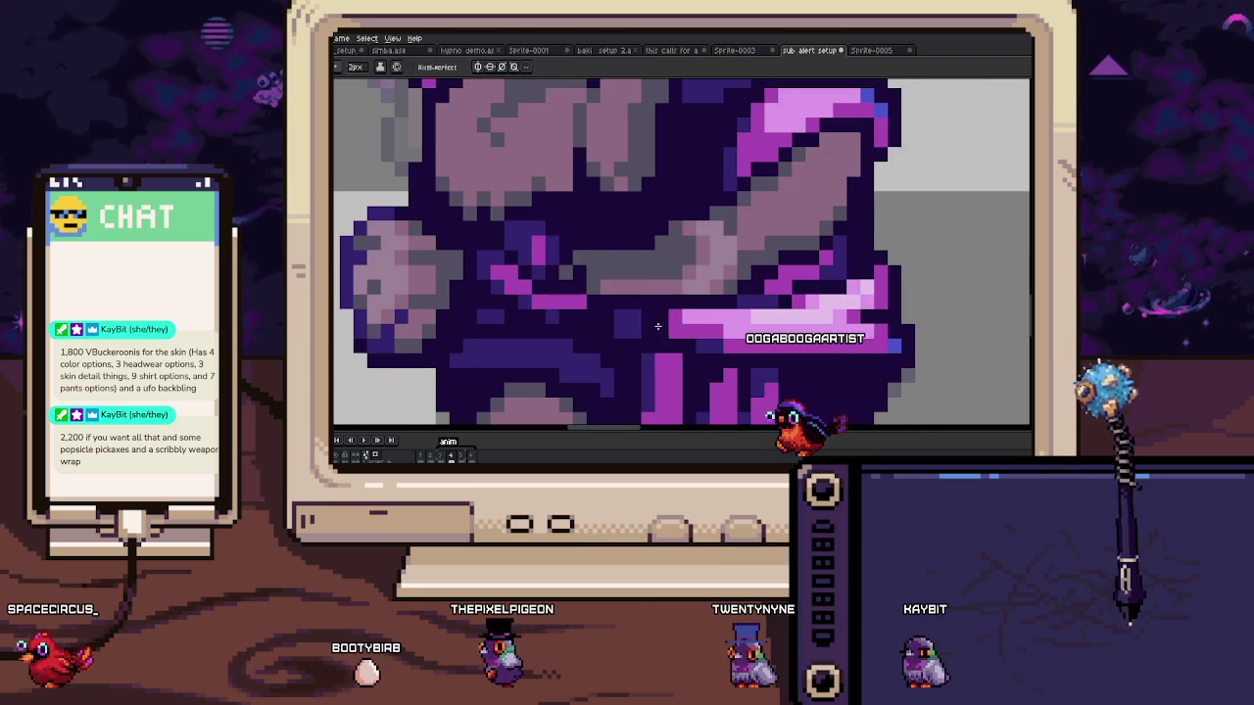
{"action": "left_click_drag", "start_coordinate": [658, 326], "coordinate": [590, 319]}
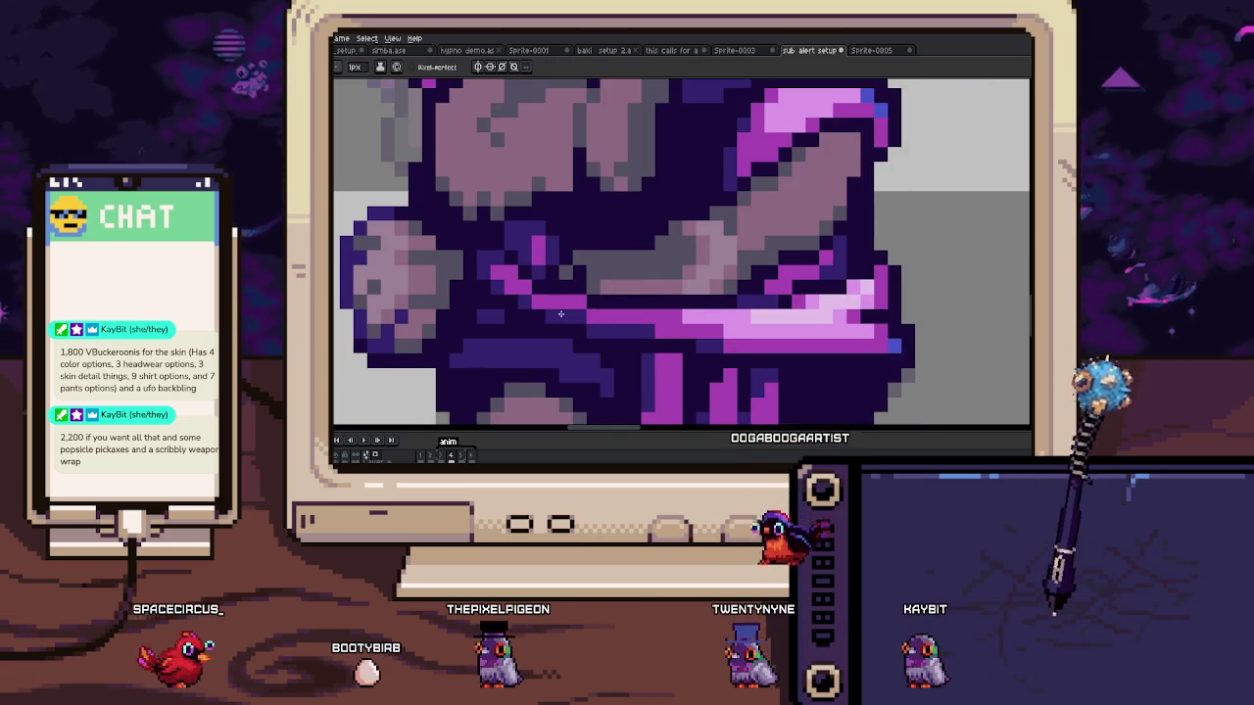
{"action": "scroll", "coordinate": [601, 322], "scroll_direction": "up", "scroll_amount": 2}
{"action": "key", "text": "alt"}
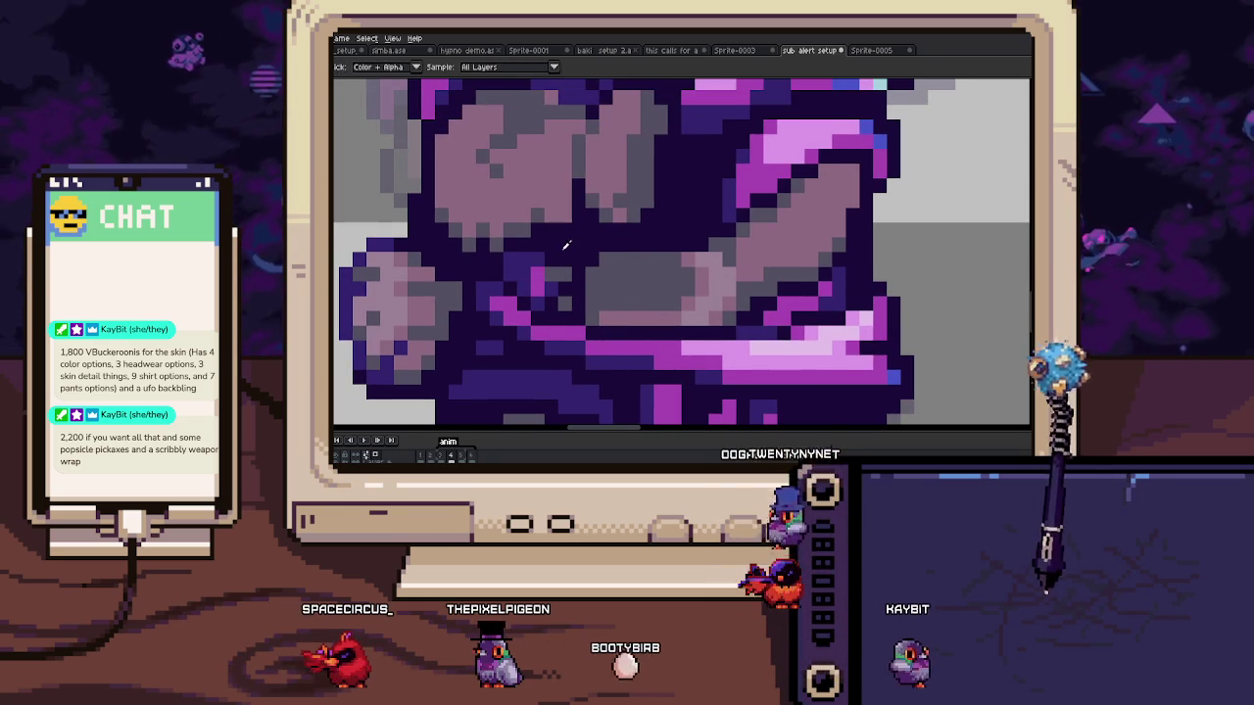
{"action": "scroll", "coordinate": [582, 273], "scroll_direction": "down", "scroll_amount": 3}
{"action": "scroll", "coordinate": [586, 311], "scroll_direction": "down", "scroll_amount": 1}
{"action": "scroll", "coordinate": [602, 284], "scroll_direction": "up", "scroll_amount": 3}
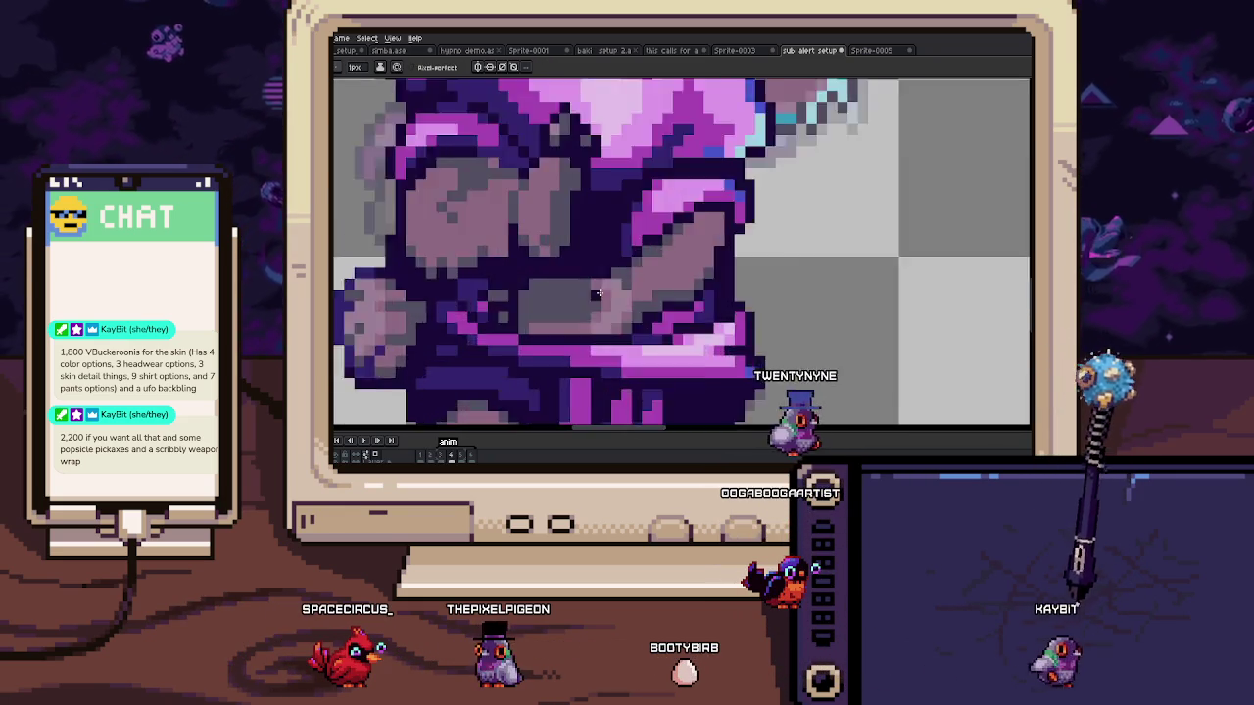
{"action": "scroll", "coordinate": [620, 259], "scroll_direction": "up", "scroll_amount": 2}
{"action": "key", "text": "alt"}
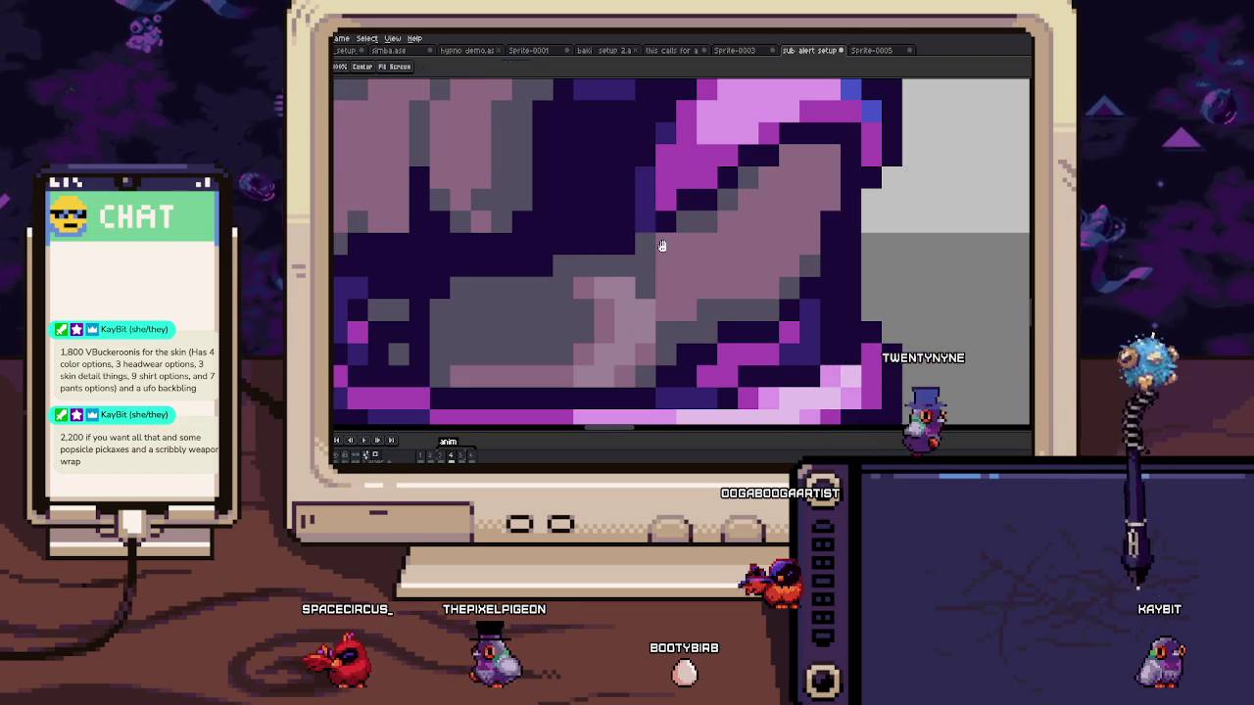
{"action": "key", "text": "alt"}
{"action": "scroll", "coordinate": [636, 293], "scroll_direction": "down", "scroll_amount": 1}
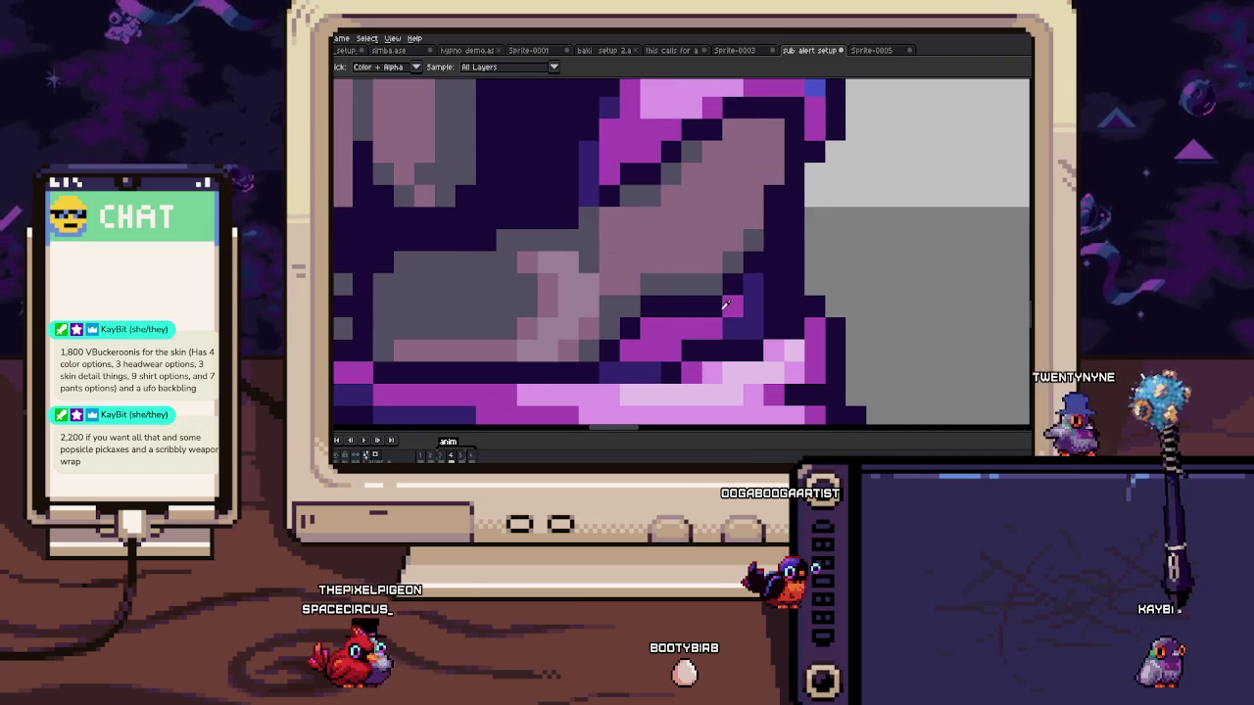
{"action": "scroll", "coordinate": [711, 310], "scroll_direction": "up", "scroll_amount": 1}
{"action": "scroll", "coordinate": [686, 284], "scroll_direction": "up", "scroll_amount": 1}
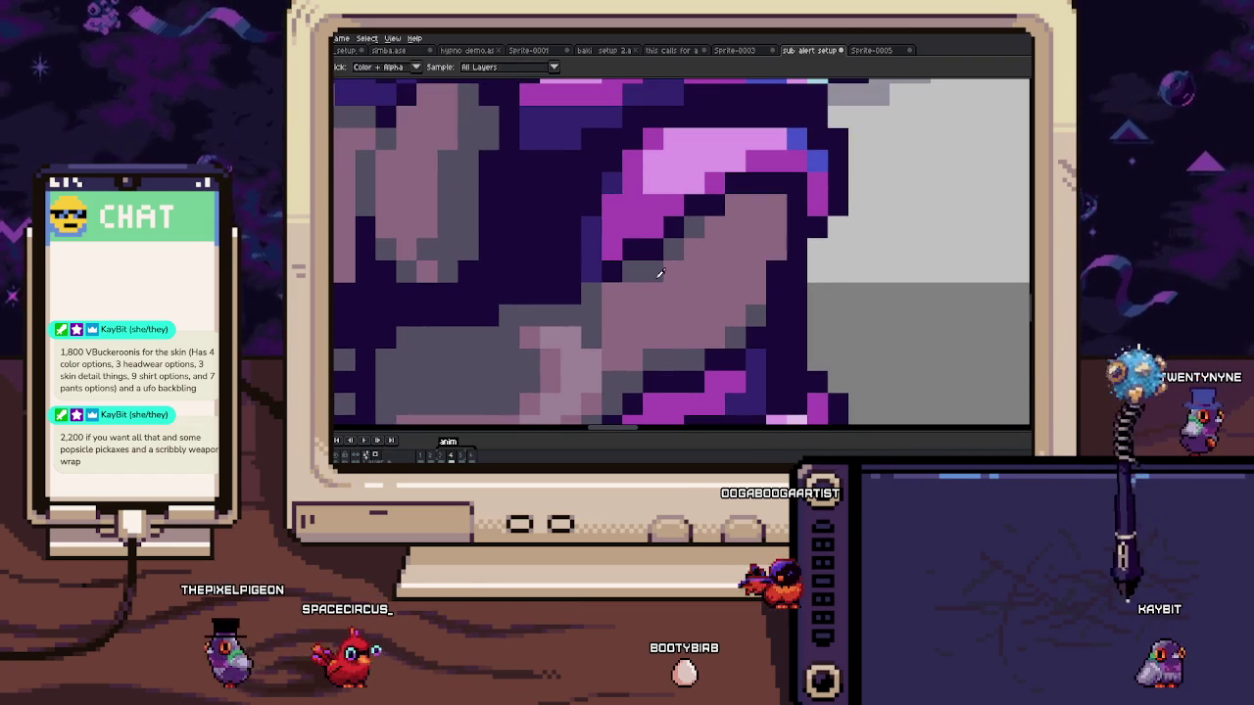
{"action": "scroll", "coordinate": [676, 254], "scroll_direction": "down", "scroll_amount": 1}
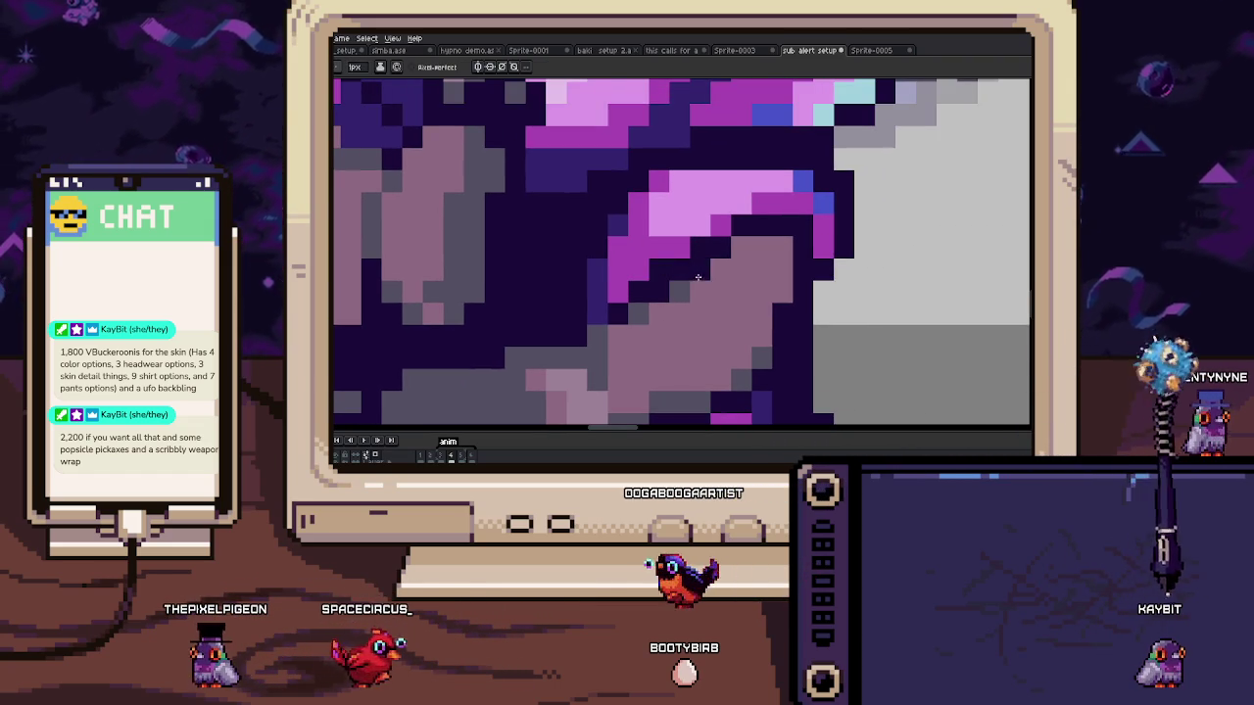
{"action": "scroll", "coordinate": [679, 284], "scroll_direction": "down", "scroll_amount": 2}
{"action": "scroll", "coordinate": [679, 302], "scroll_direction": "down", "scroll_amount": 1}
{"action": "scroll", "coordinate": [679, 302], "scroll_direction": "down", "scroll_amount": 1}
{"action": "scroll", "coordinate": [679, 294], "scroll_direction": "down", "scroll_amount": 1}
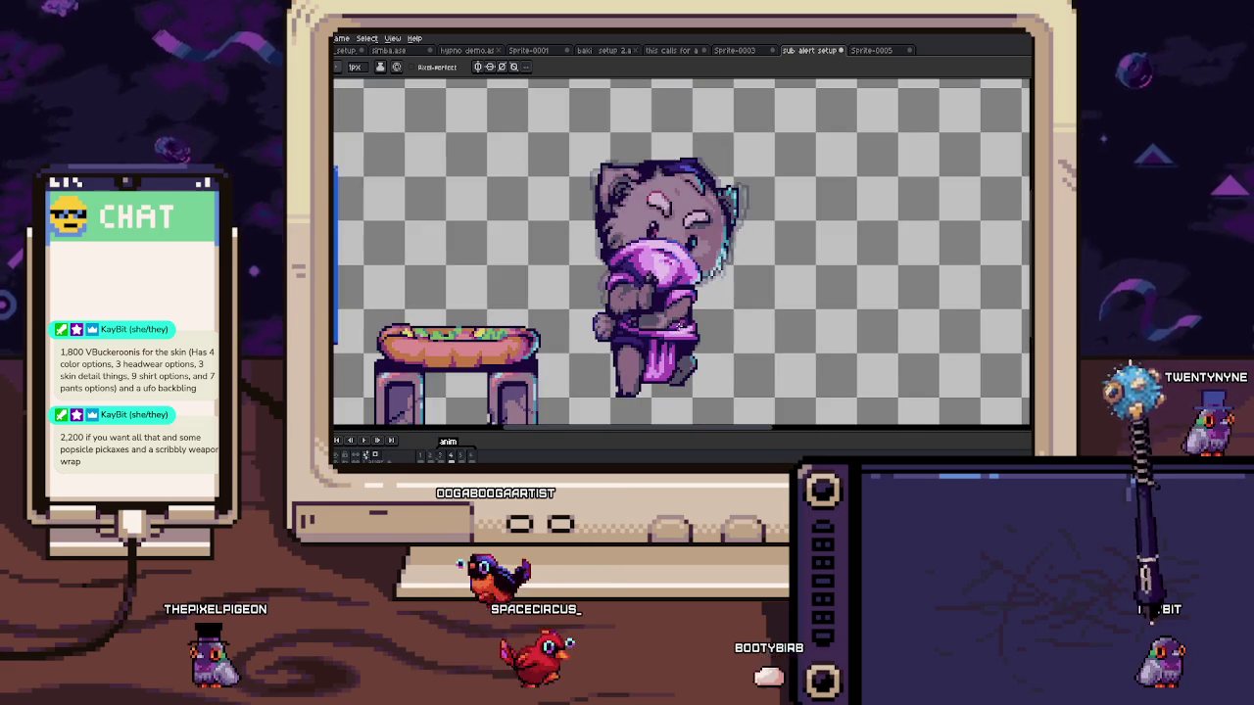
{"action": "scroll", "coordinate": [680, 282], "scroll_direction": "up", "scroll_amount": 4}
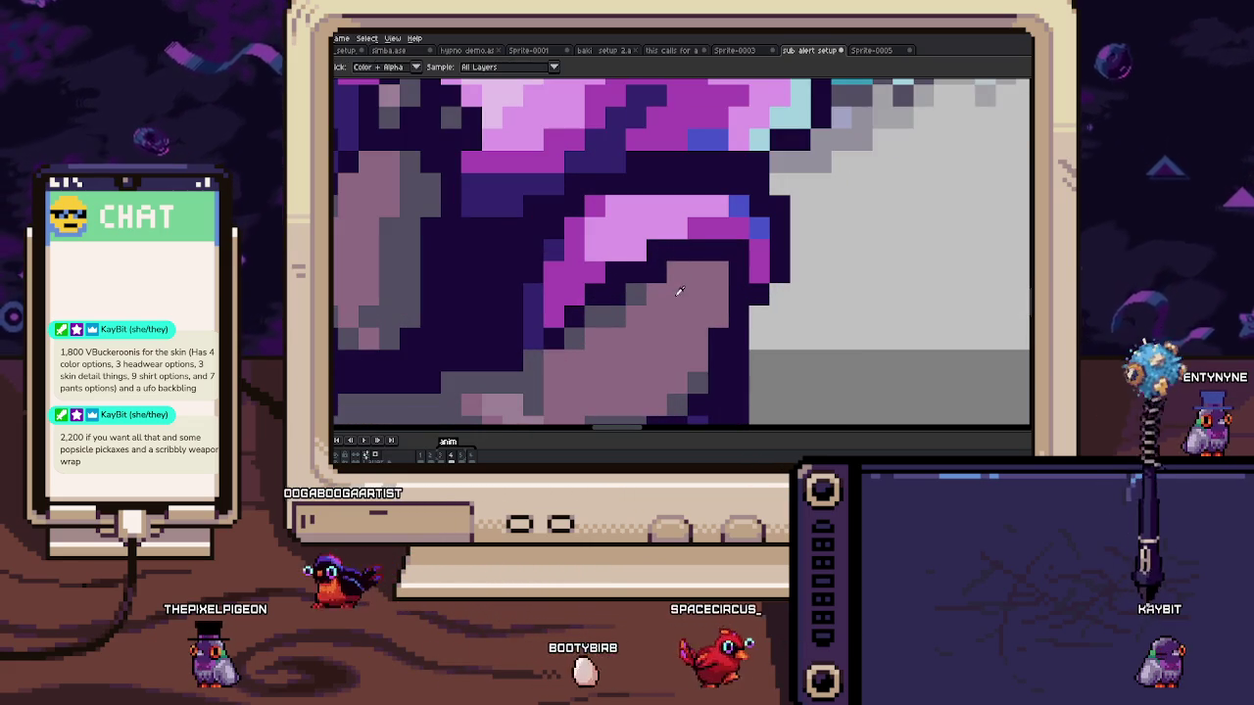
{"action": "scroll", "coordinate": [614, 244], "scroll_direction": "right", "scroll_amount": 2}
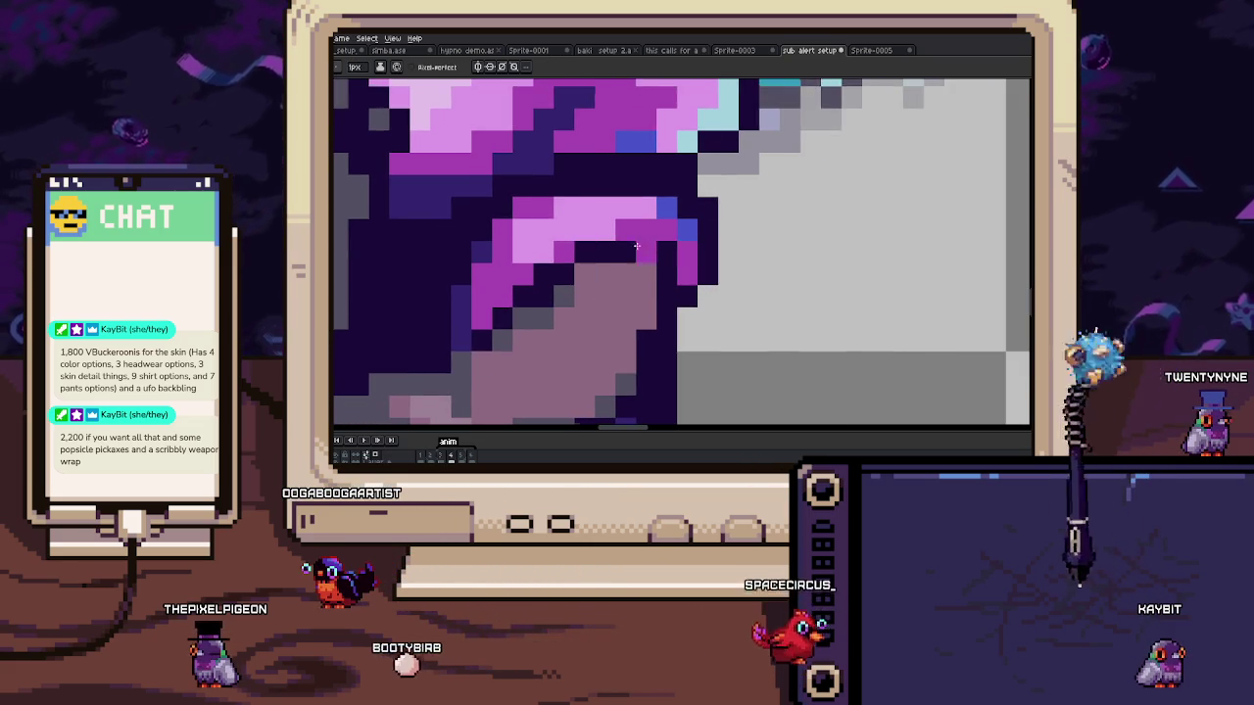
{"action": "scroll", "coordinate": [712, 216], "scroll_direction": "down", "scroll_amount": 2}
{"action": "scroll", "coordinate": [719, 235], "scroll_direction": "down", "scroll_amount": 1}
{"action": "scroll", "coordinate": [728, 252], "scroll_direction": "down", "scroll_amount": 1}
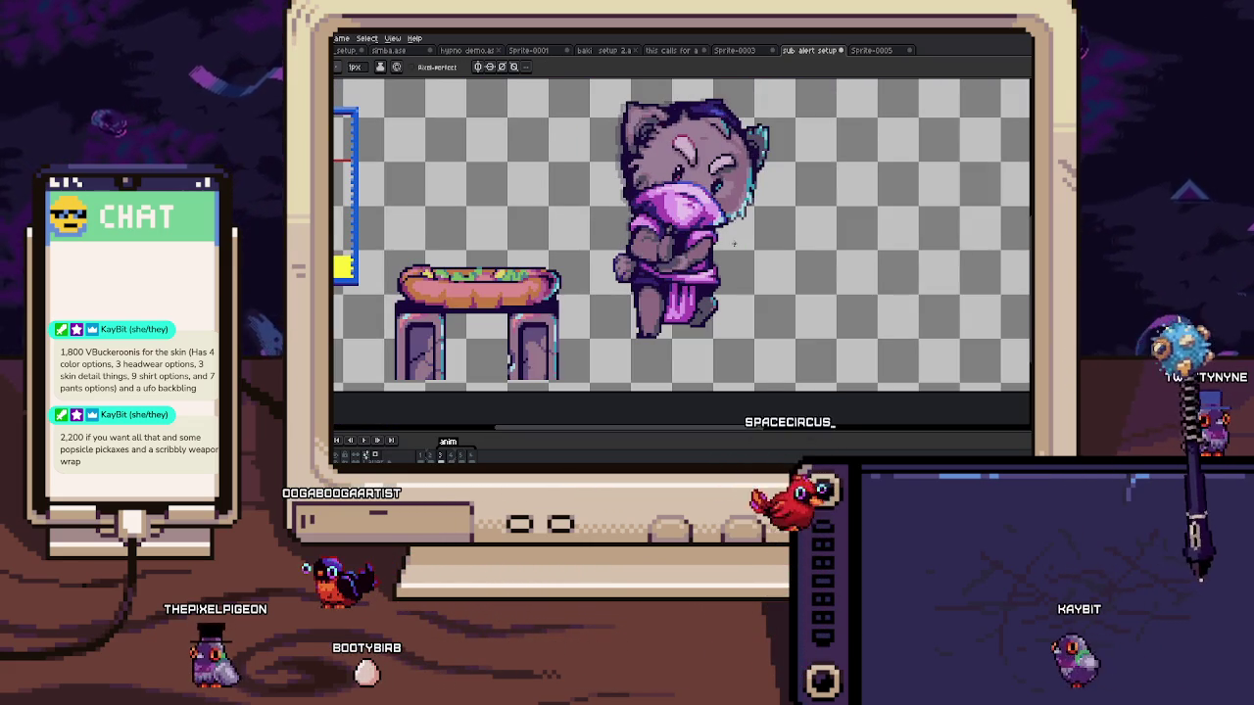
{"action": "left_click_drag", "start_coordinate": [727, 252], "coordinate": [715, 291]}
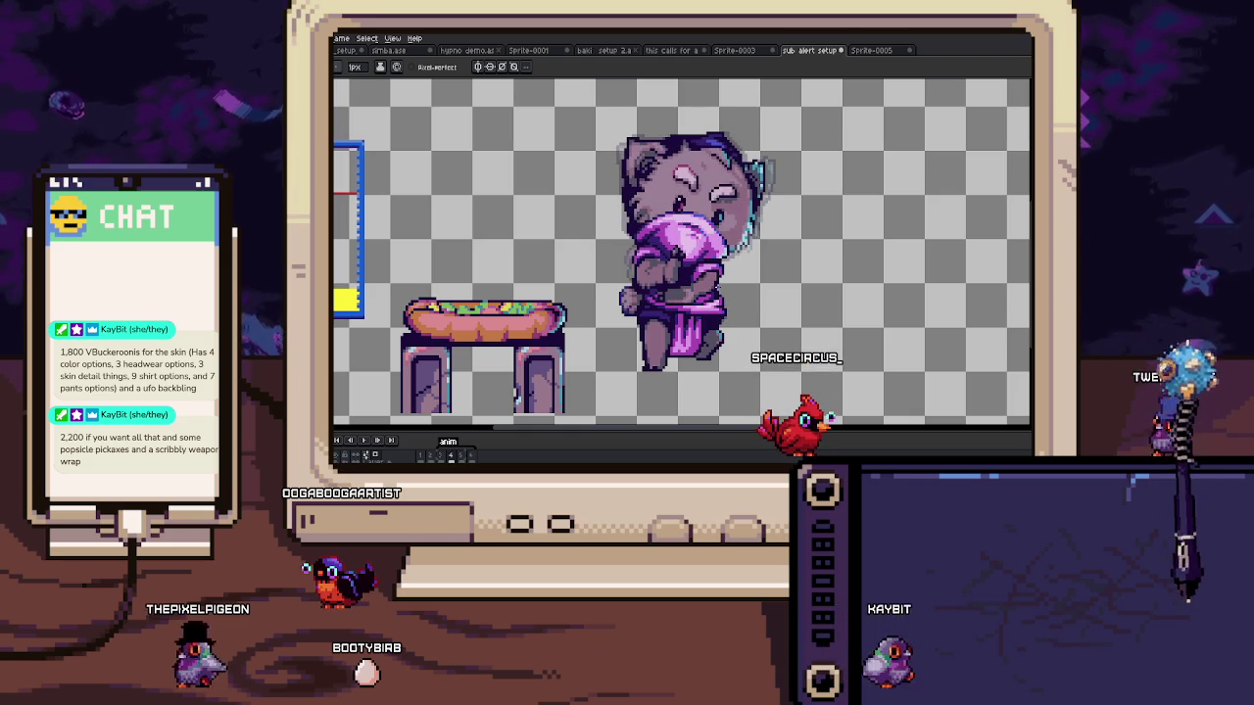
{"action": "scroll", "coordinate": [662, 331], "scroll_direction": "up", "scroll_amount": 3}
{"action": "scroll", "coordinate": [662, 331], "scroll_direction": "up", "scroll_amount": 3}
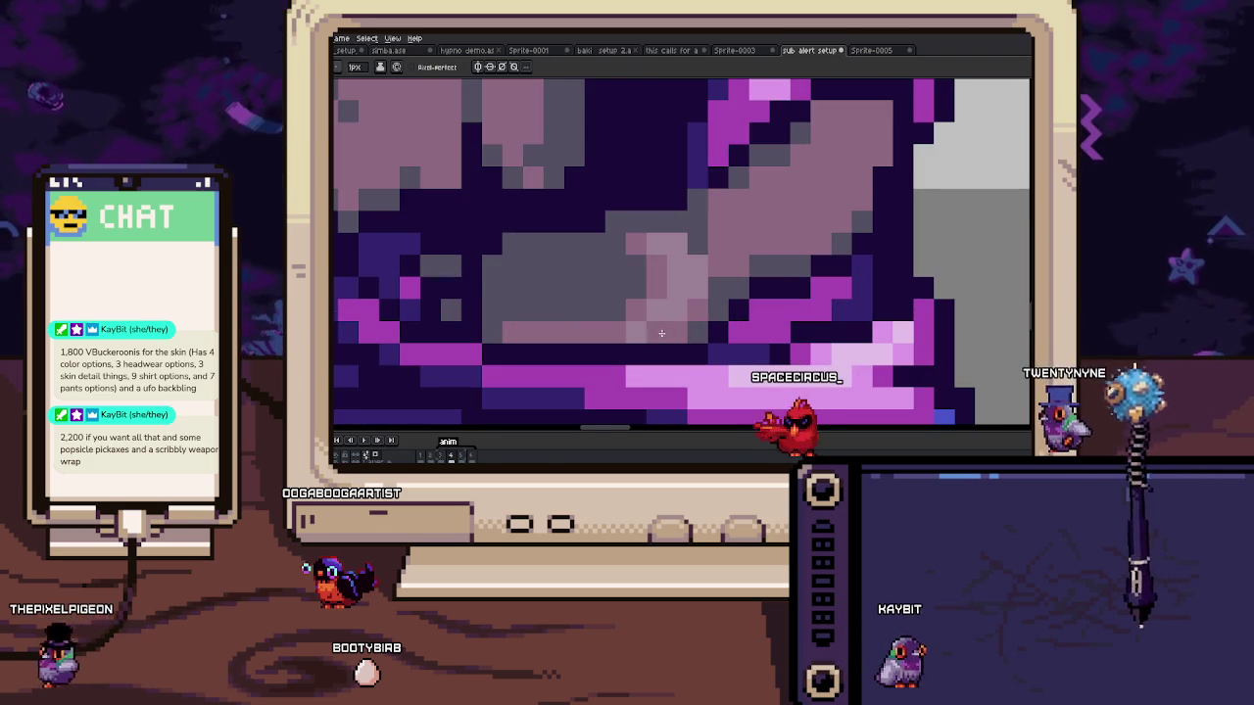
{"action": "key", "text": "i"}
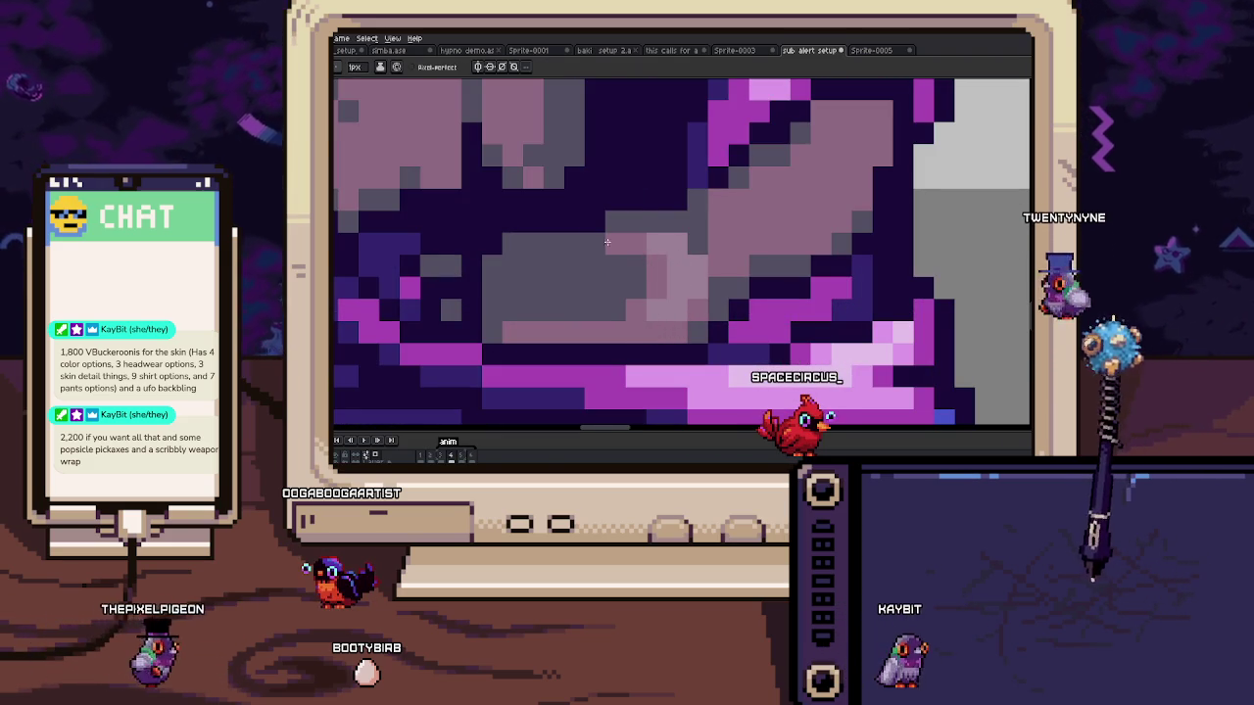
{"action": "scroll", "coordinate": [729, 274], "scroll_direction": "down", "scroll_amount": 2}
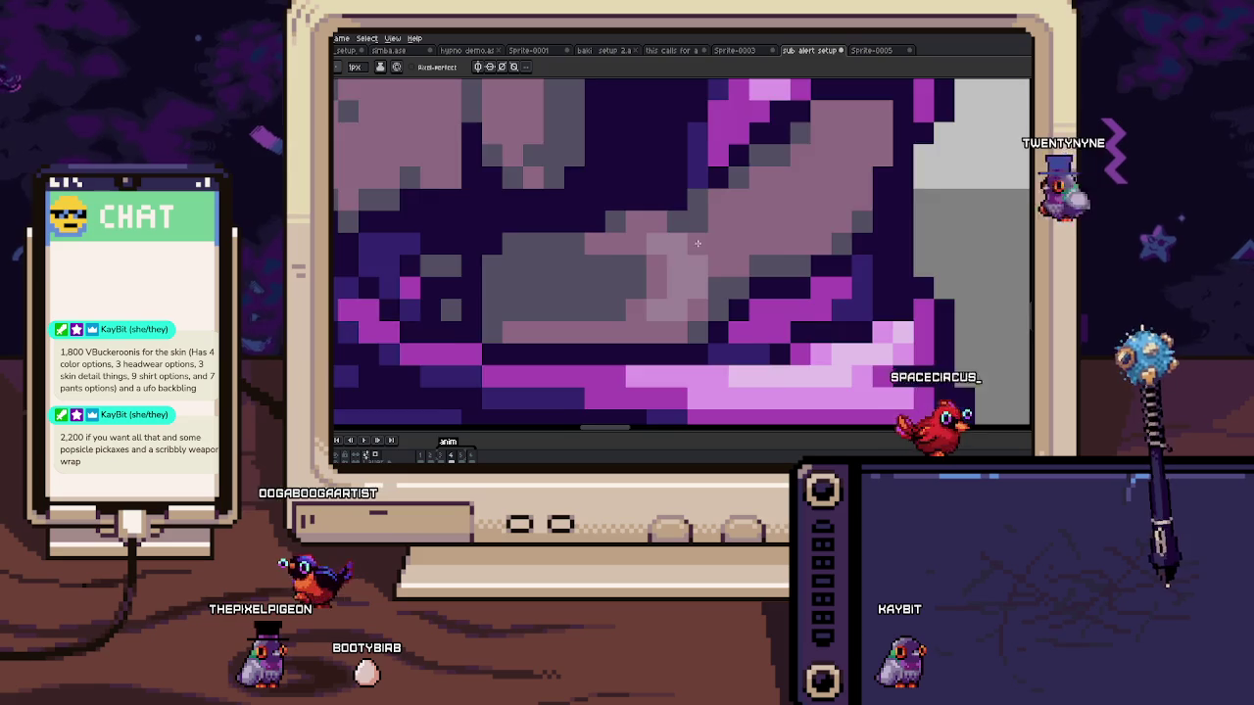
{"action": "scroll", "coordinate": [729, 273], "scroll_direction": "down", "scroll_amount": 2}
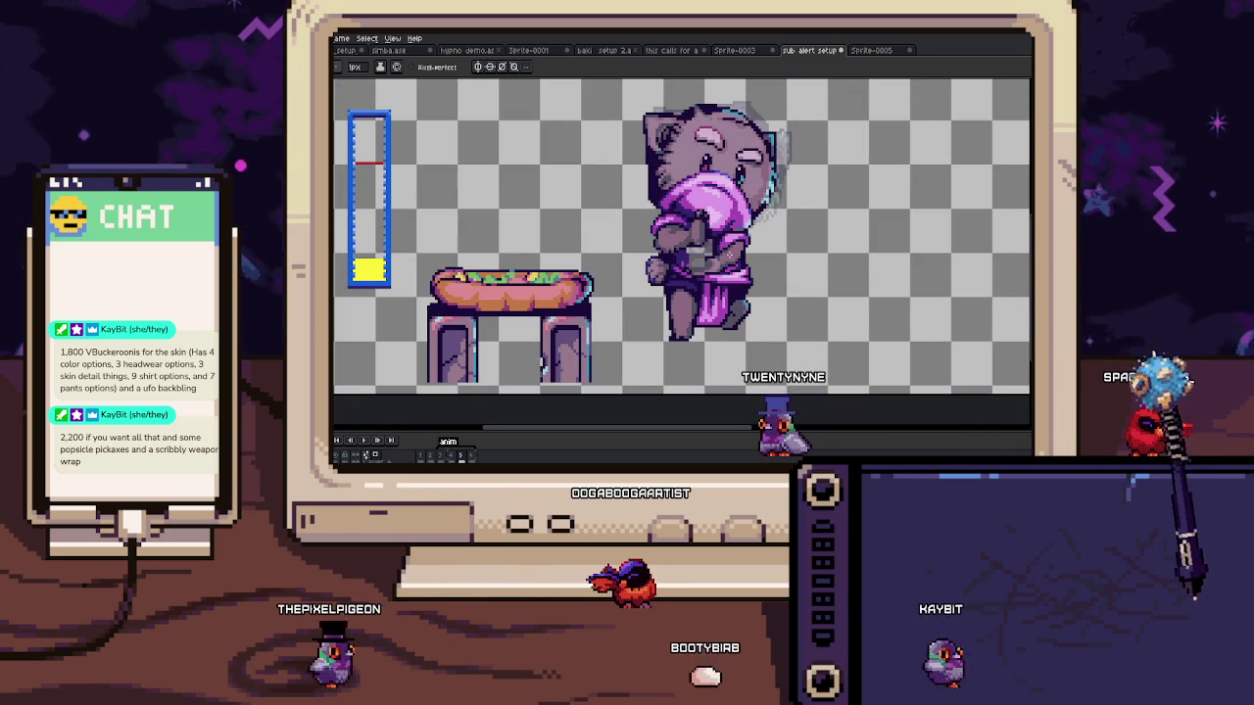
{"action": "key", "text": "plus"}
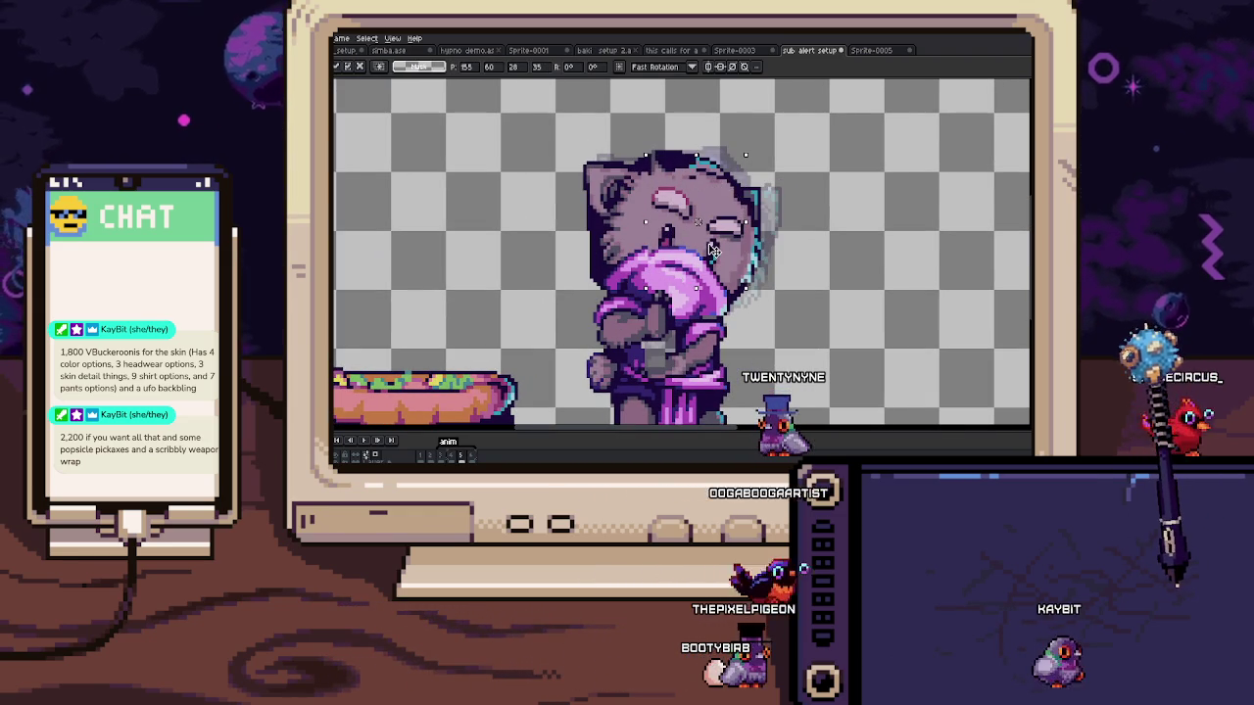
Step: Paste the copied eye block in place, darken a pixel beside the eye, then preview
{"action": "key", "text": "ctrl+d"}
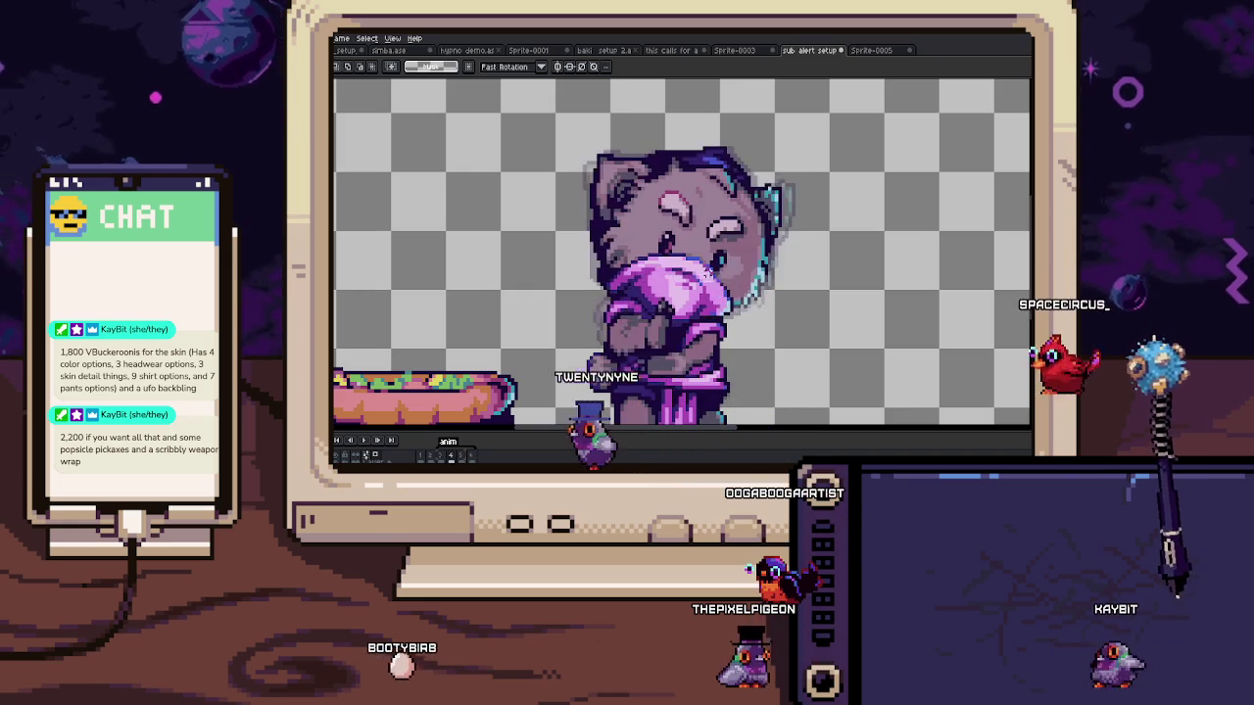
{"action": "scroll", "coordinate": [653, 197], "scroll_direction": "up", "scroll_amount": 3}
{"action": "key", "text": "ctrl+v"}
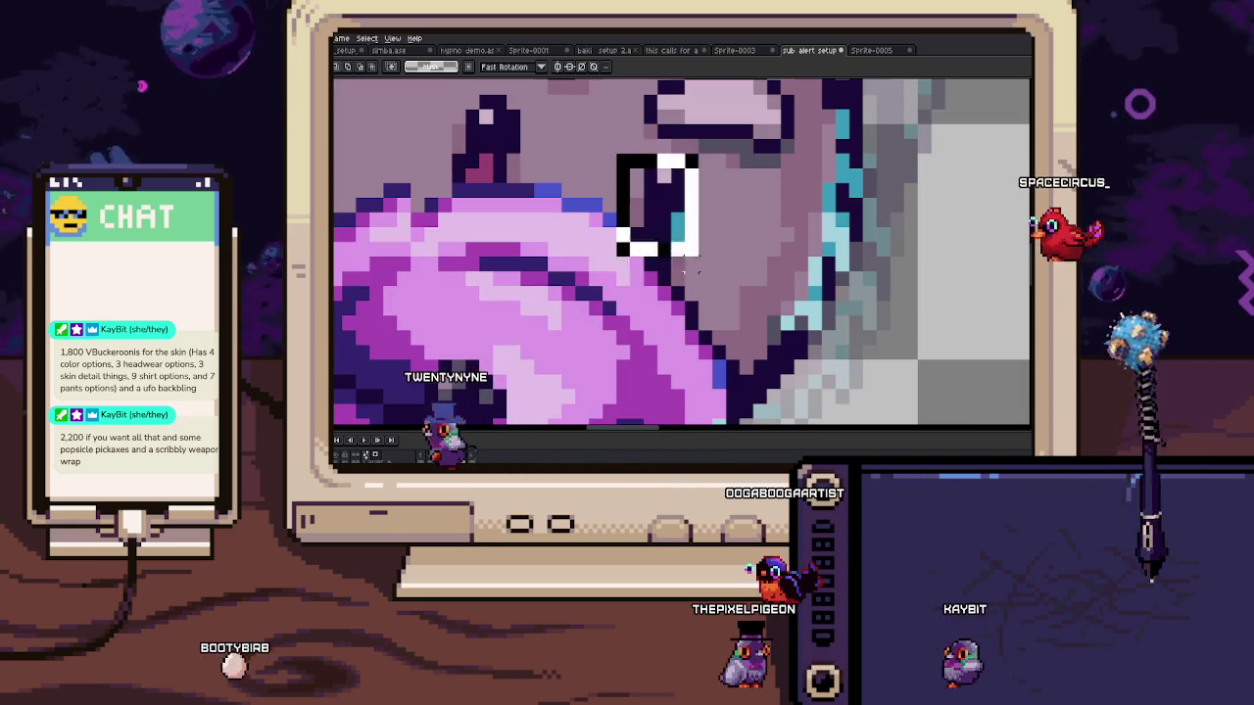
{"action": "key", "text": "Return"}
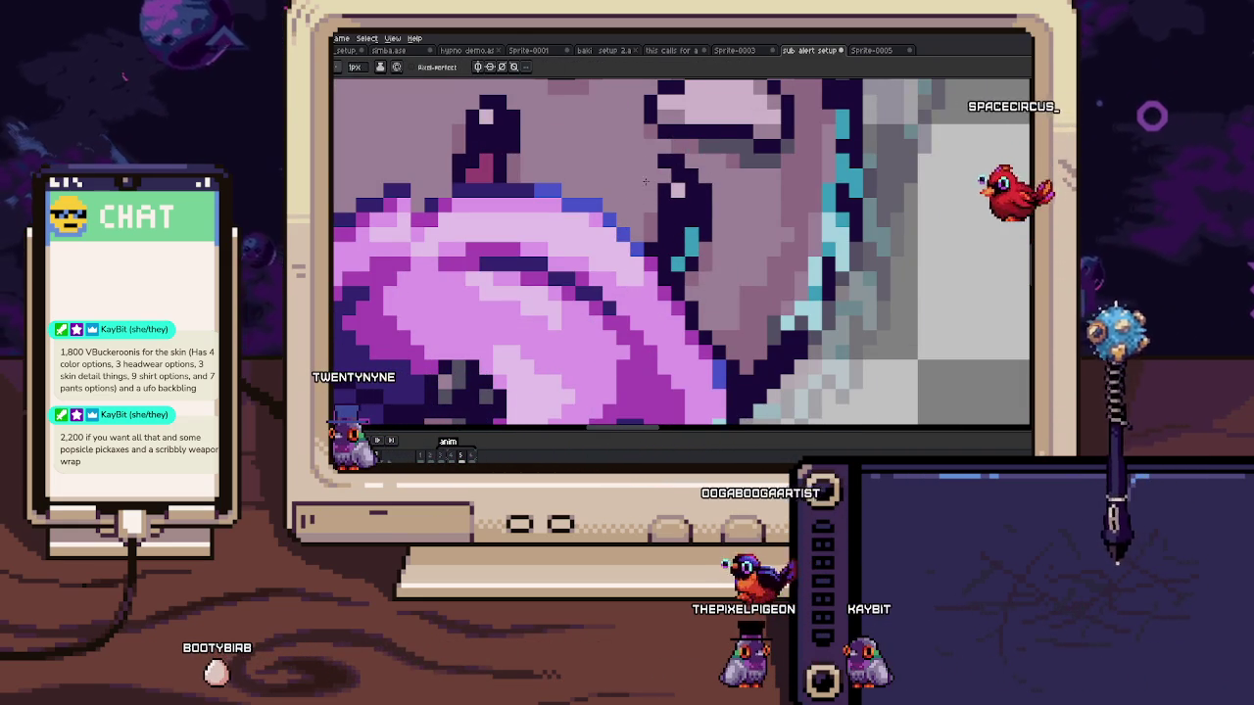
{"action": "left_click_drag", "start_coordinate": [672, 172], "coordinate": [695, 186]}
{"action": "key", "text": "Return"}
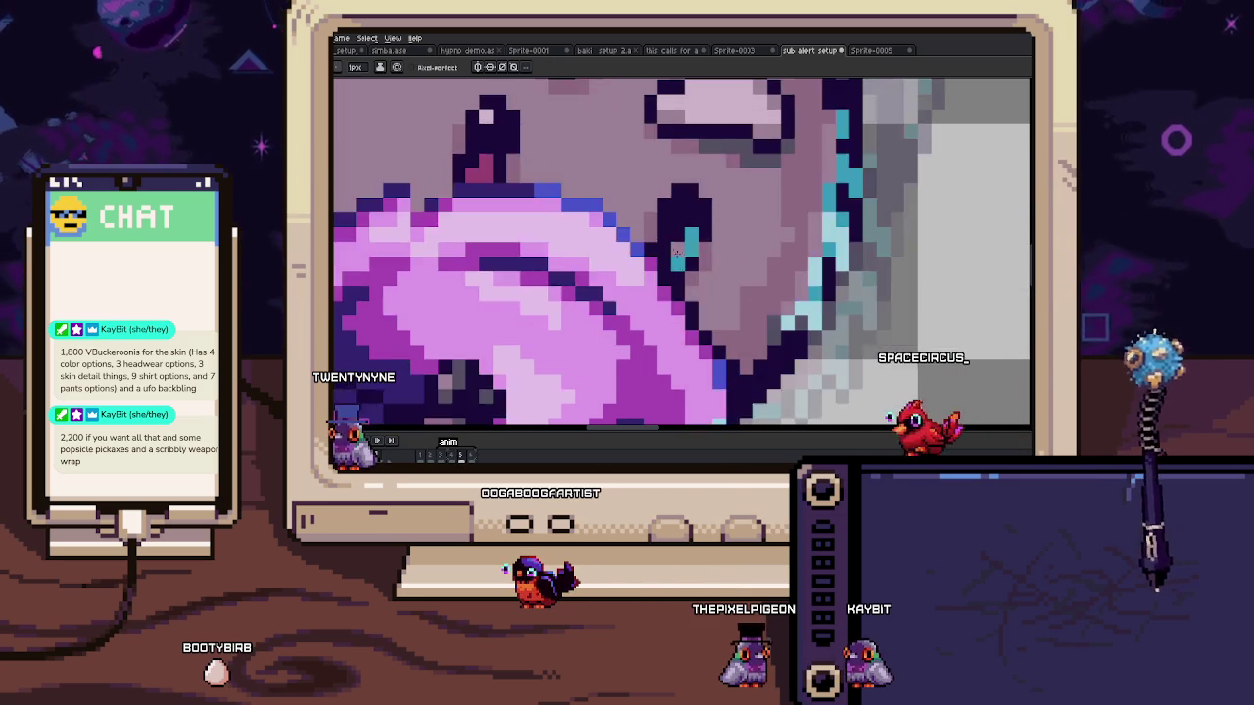
{"action": "scroll", "coordinate": [682, 254], "scroll_direction": "down", "scroll_amount": 5}
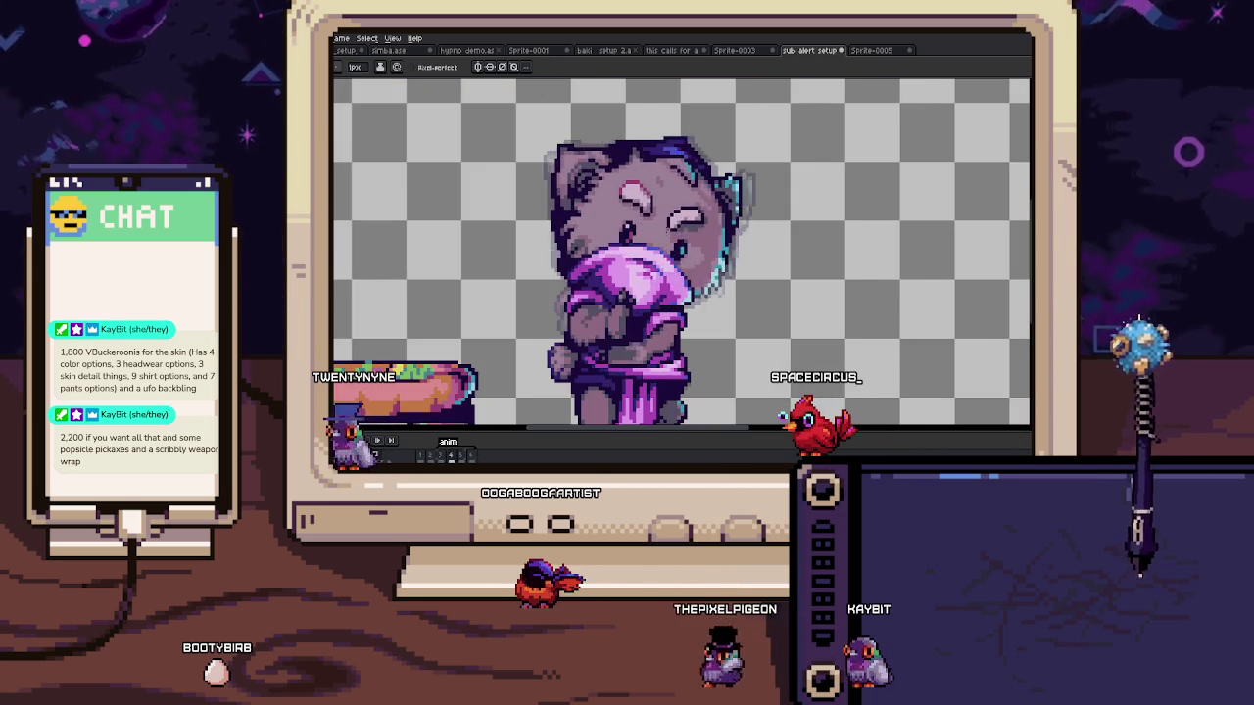
Step: Paint over the white hair highlight in navy, shift selected pixels, and fill the outline notch
{"action": "scroll", "coordinate": [684, 157], "scroll_direction": "up", "scroll_amount": 3}
{"action": "scroll", "coordinate": [685, 158], "scroll_direction": "up", "scroll_amount": 2}
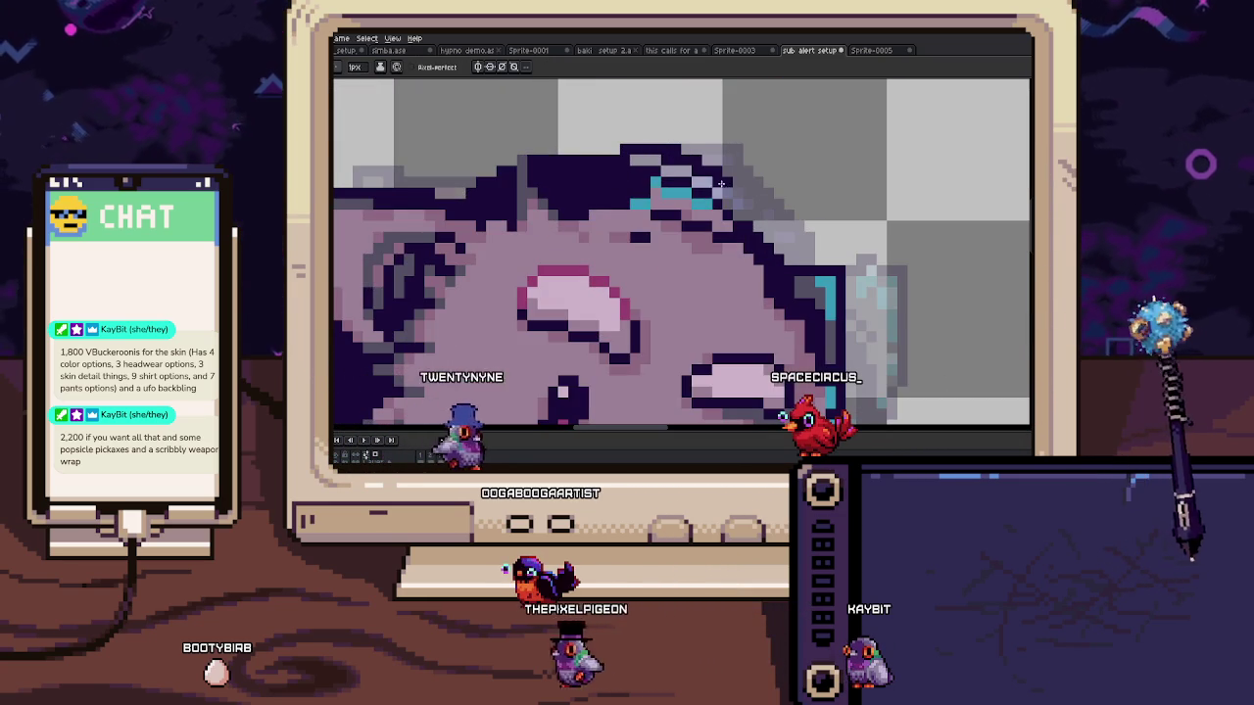
{"action": "mouse_move", "coordinate": [724, 186]}
{"action": "left_mouse_down"}
{"action": "mouse_move", "coordinate": [667, 183]}
{"action": "mouse_move", "coordinate": [714, 244]}
{"action": "left_mouse_up"}
{"action": "key", "text": "m"}
{"action": "mouse_move", "coordinate": [686, 204]}
{"action": "left_mouse_down"}
{"action": "mouse_move", "coordinate": [727, 213]}
{"action": "mouse_move", "coordinate": [720, 252]}
{"action": "left_mouse_up"}
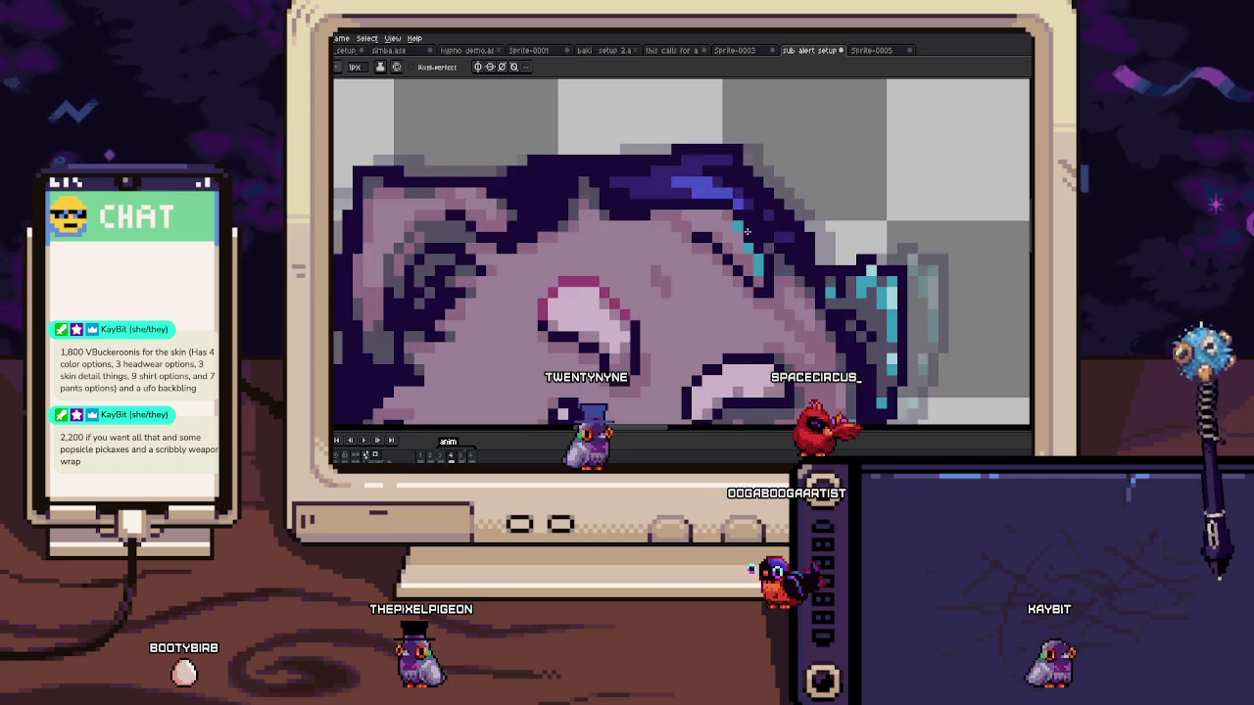
{"action": "scroll", "coordinate": [624, 180], "scroll_direction": "left", "scroll_amount": 3}
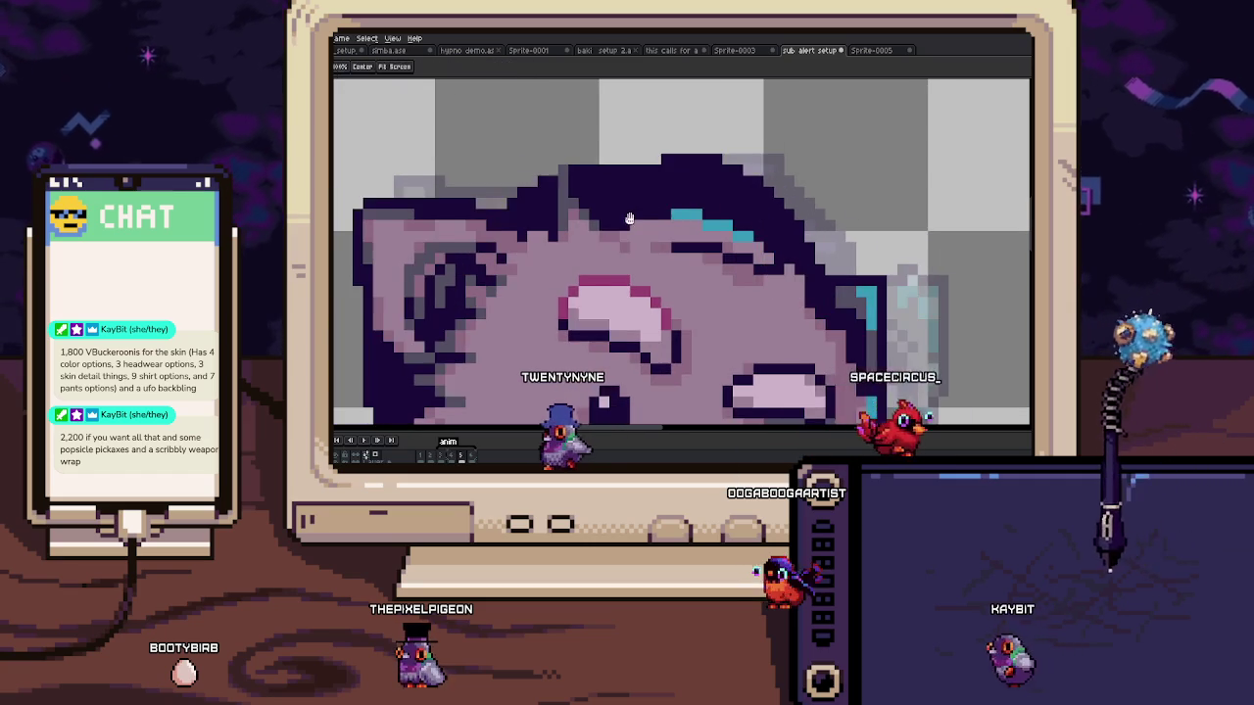
{"action": "left_click_drag", "start_coordinate": [630, 207], "coordinate": [615, 196]}
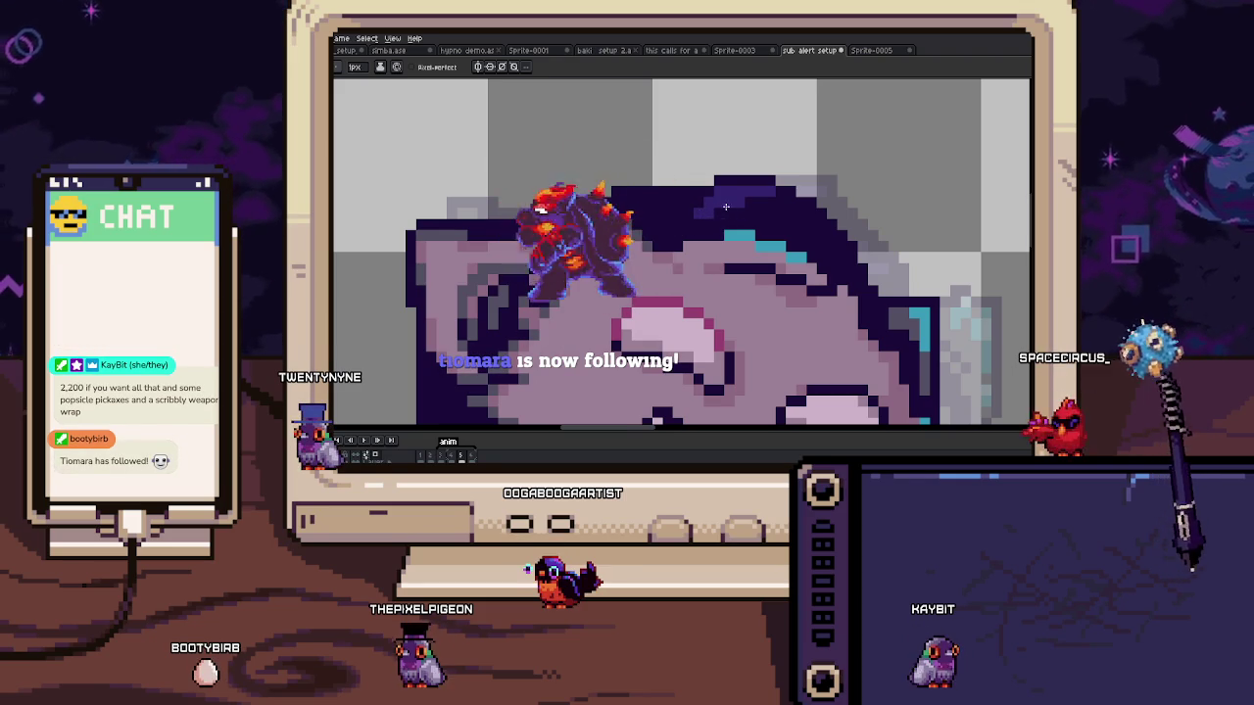
{"action": "scroll", "coordinate": [716, 202], "scroll_direction": "up", "scroll_amount": 1}
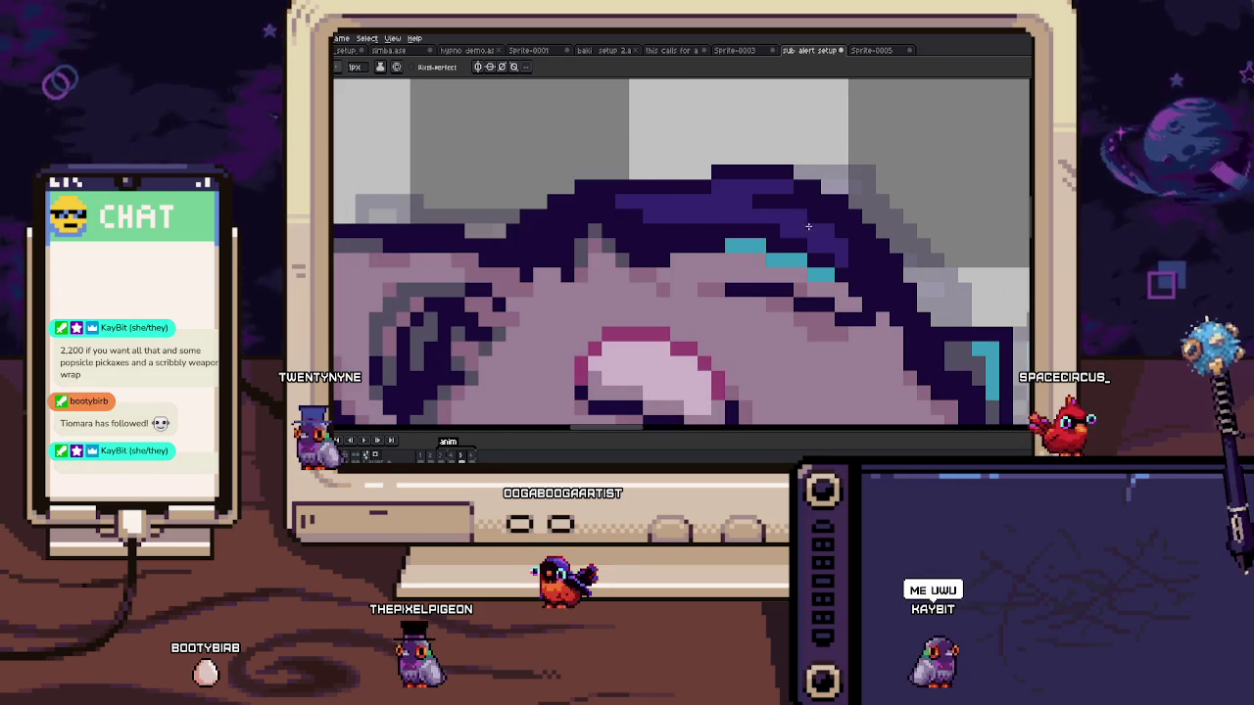
{"action": "key", "text": "Return"}
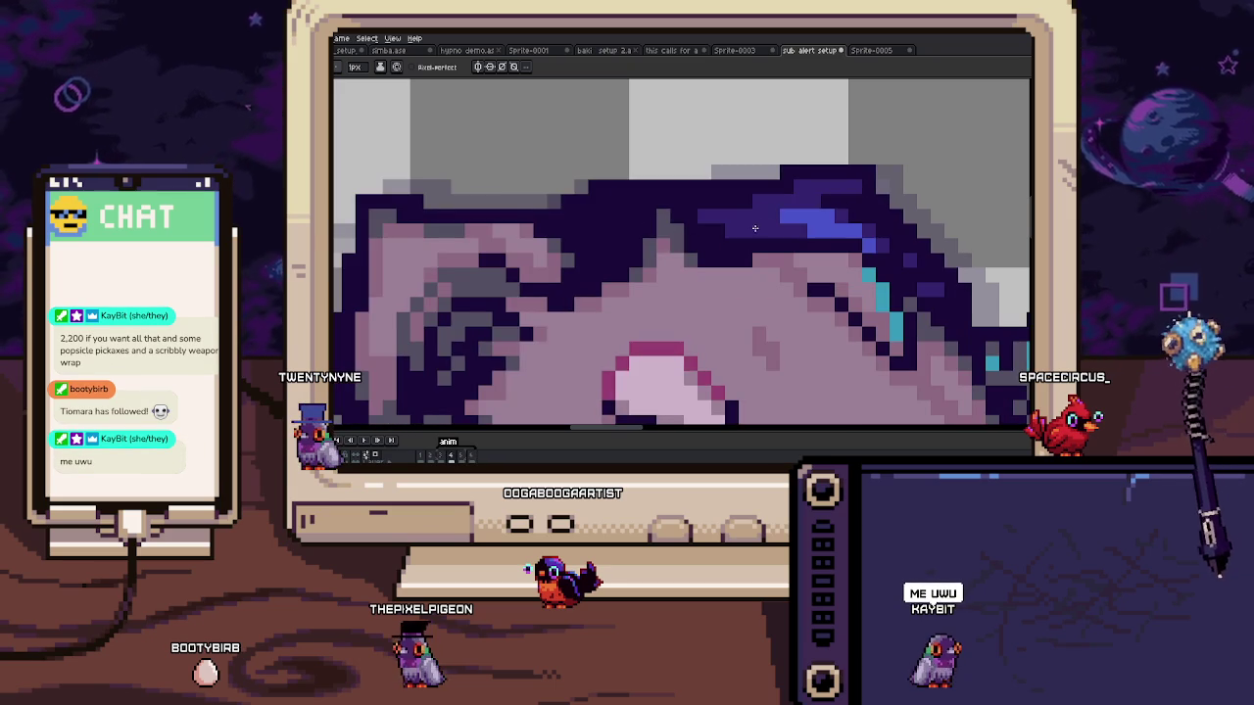
Step: Add teal pixels along the hair's teal line beside the eye
{"action": "key", "text": "b"}
{"action": "scroll", "coordinate": [819, 223], "scroll_direction": "up", "scroll_amount": 1}
{"action": "scroll", "coordinate": [712, 218], "scroll_direction": "up", "scroll_amount": 1}
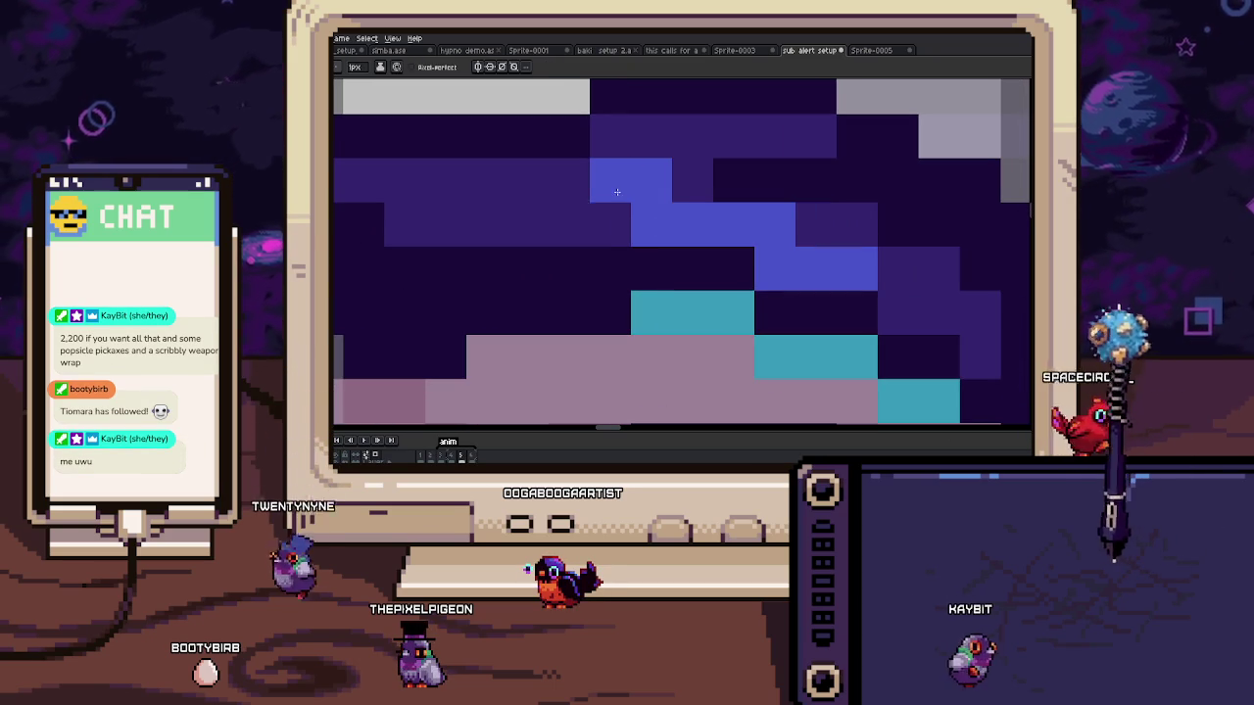
{"action": "scroll", "coordinate": [608, 218], "scroll_direction": "down", "scroll_amount": 2}
{"action": "scroll", "coordinate": [799, 287], "scroll_direction": "down", "scroll_amount": 2}
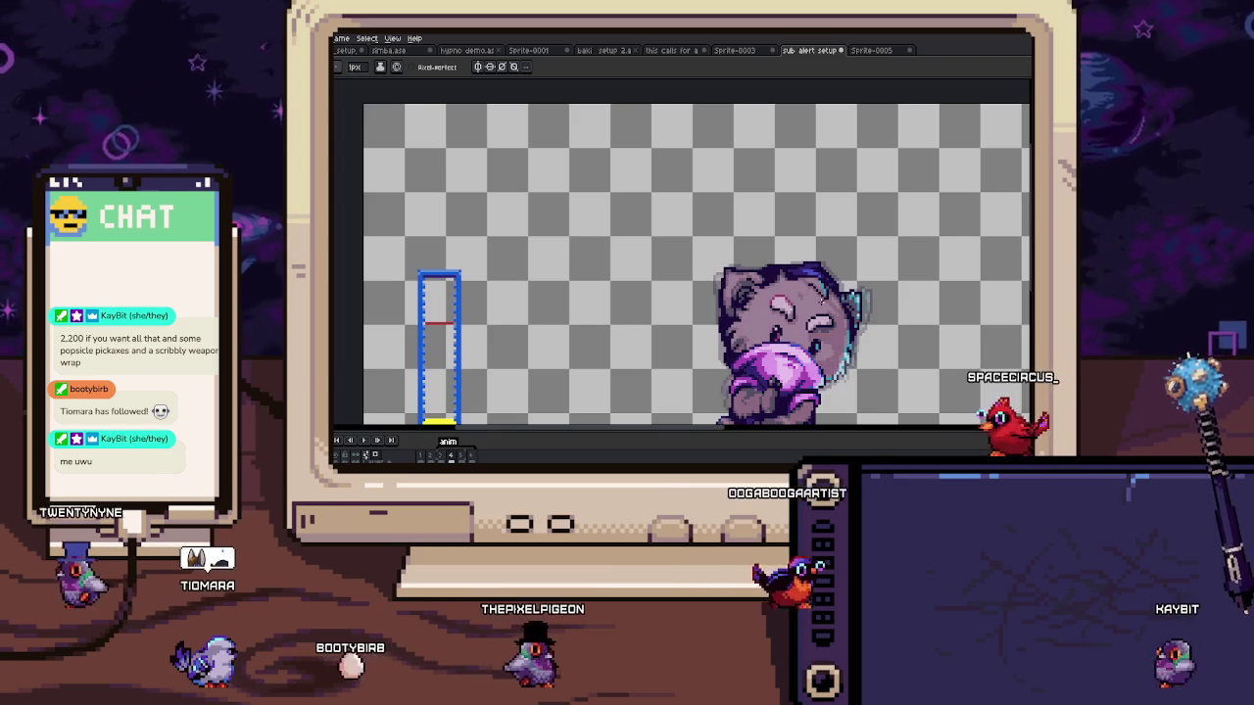
{"action": "scroll", "coordinate": [687, 266], "scroll_direction": "up", "scroll_amount": 2}
{"action": "scroll", "coordinate": [686, 266], "scroll_direction": "up", "scroll_amount": 2}
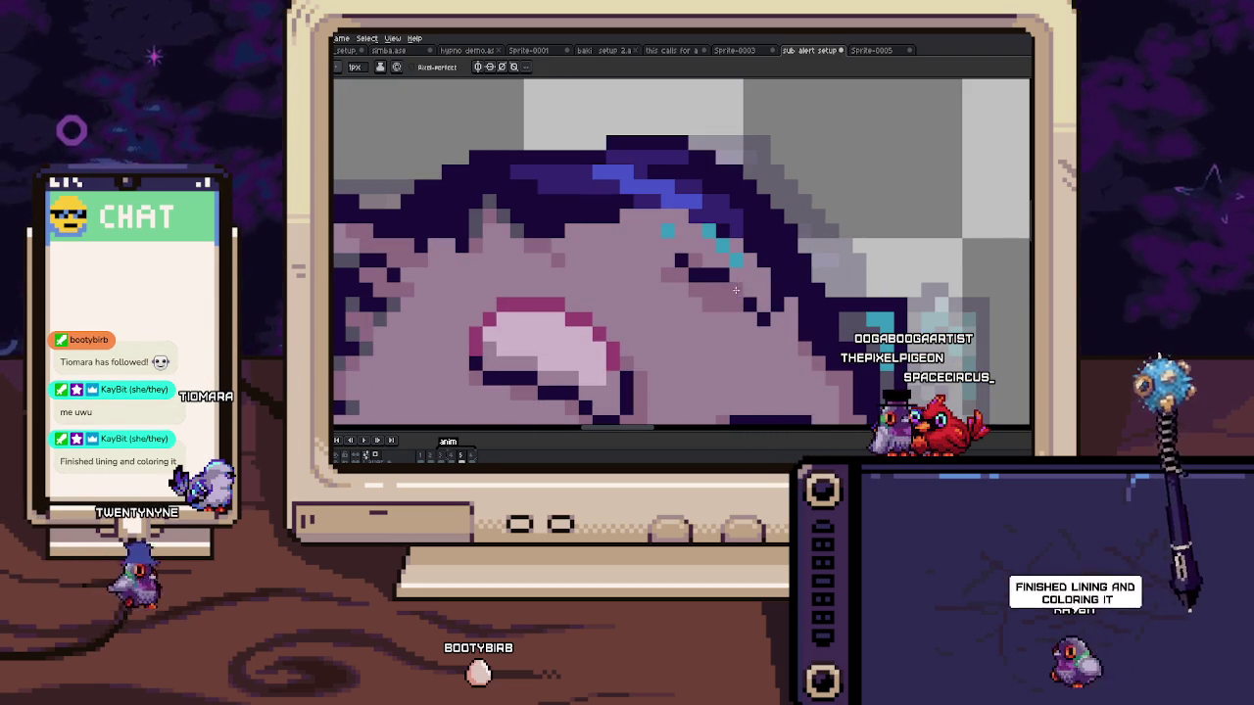
{"action": "left_click", "coordinate": [749, 261]}
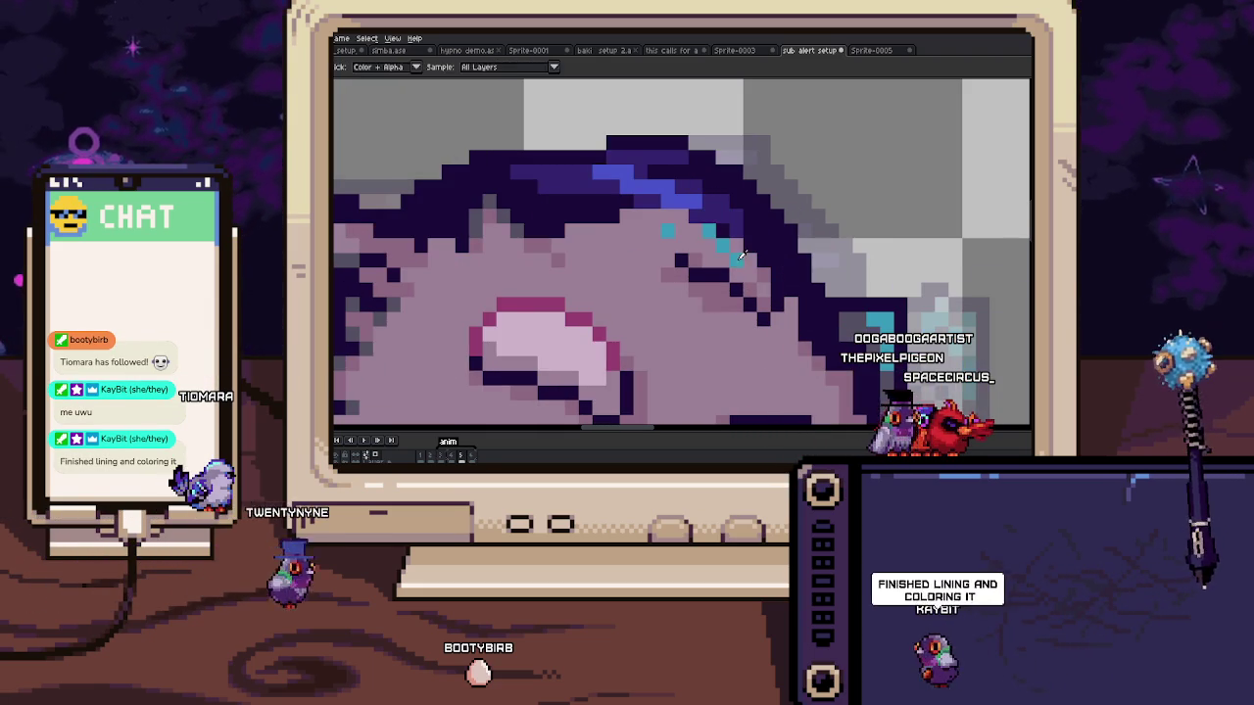
{"action": "left_click", "coordinate": [762, 276]}
{"action": "key", "text": "alt"}
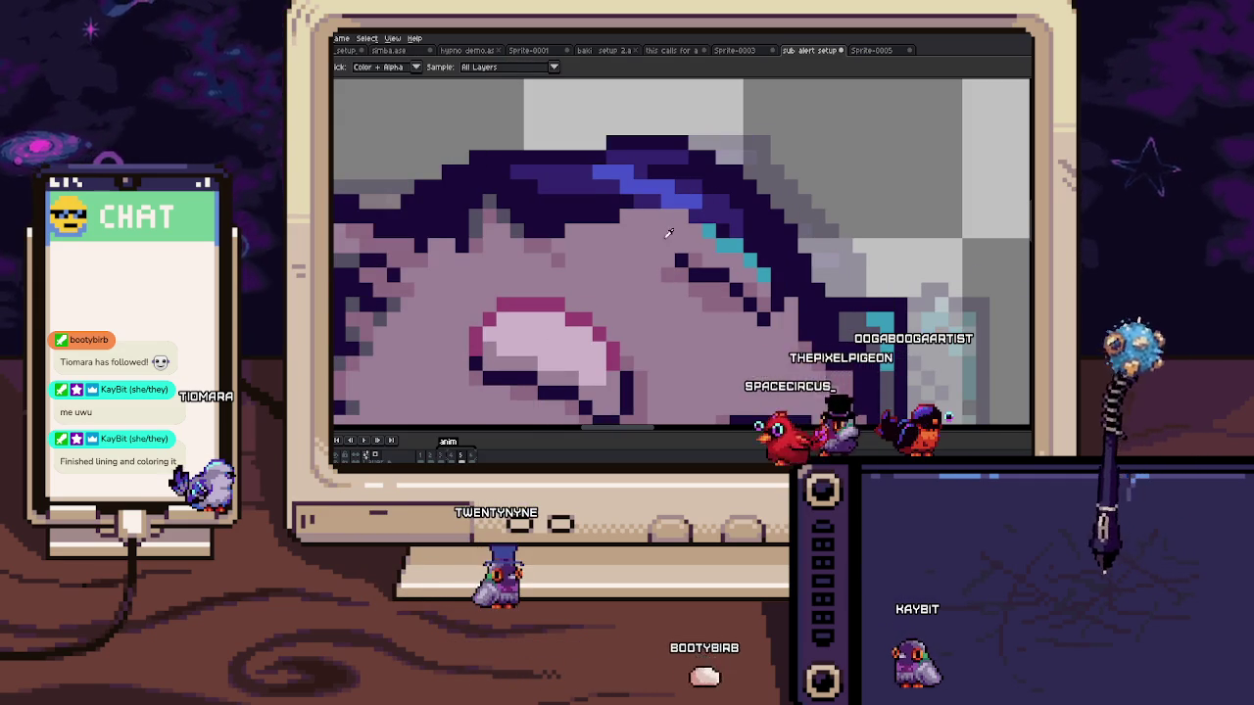
{"action": "key", "text": "alt"}
{"action": "left_click", "coordinate": [702, 252]}
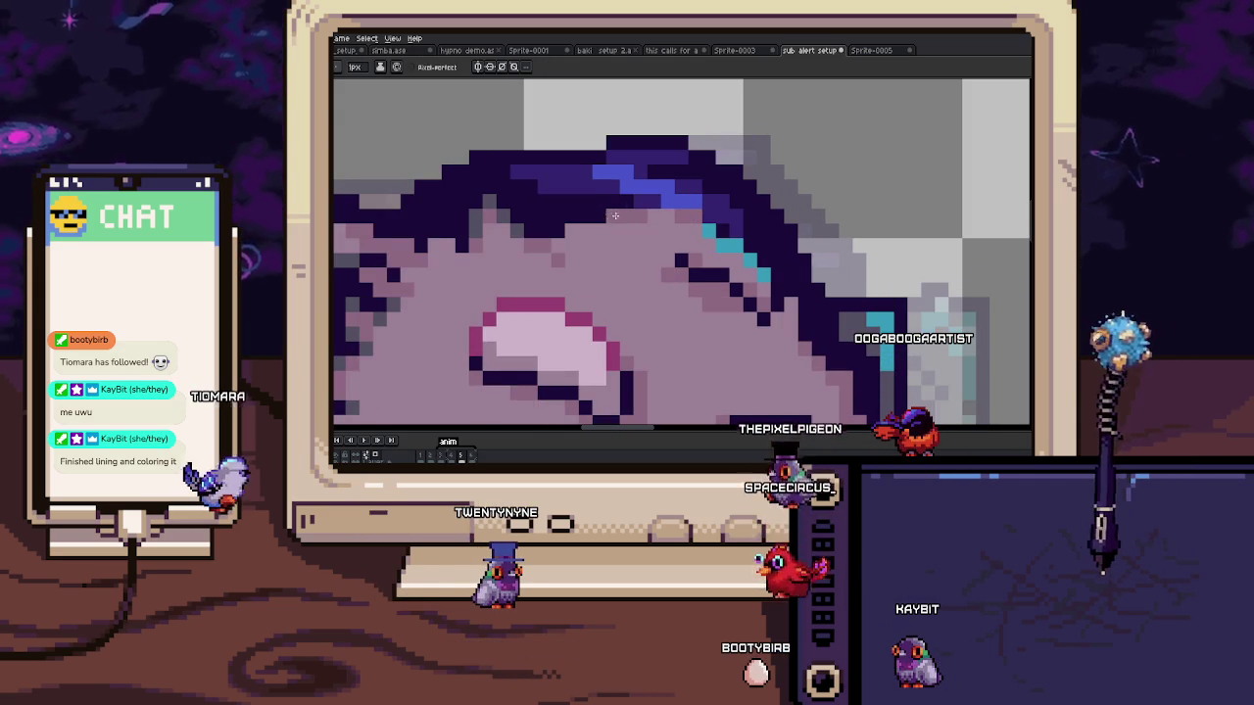
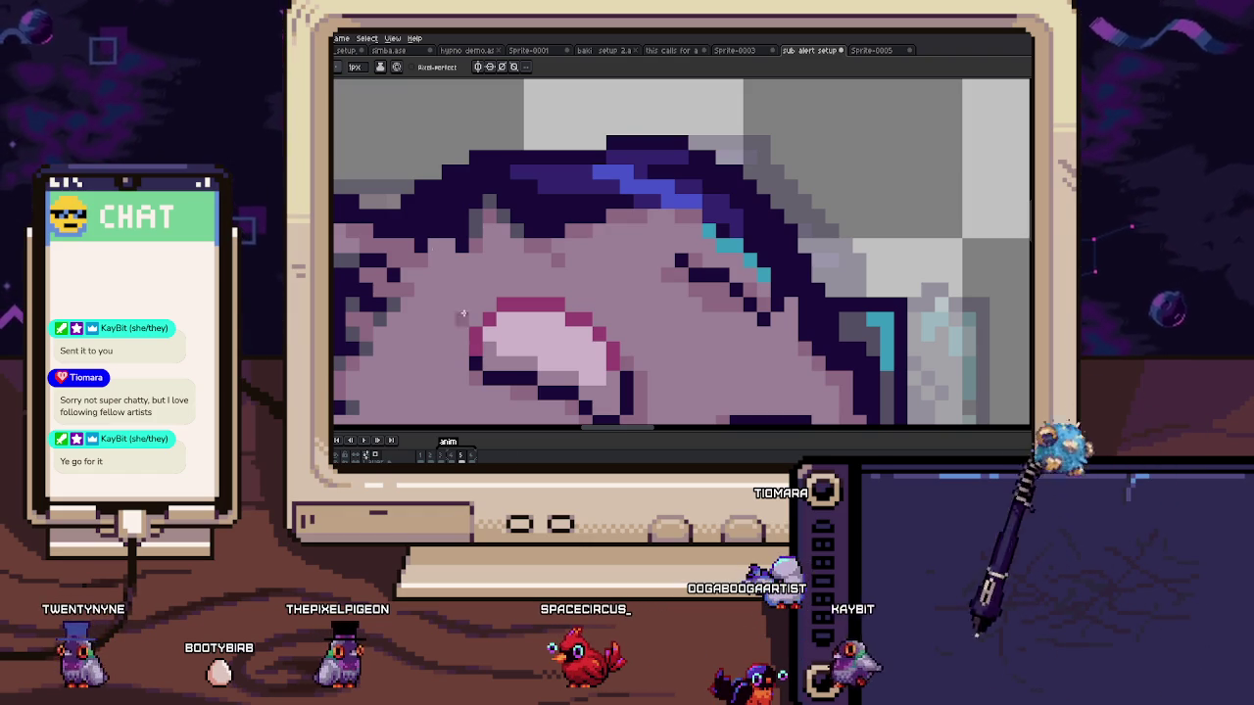
Step: Create a new 838×447 RGBA sprite and paste the copied black bag reference art into it
{"action": "scroll", "coordinate": [475, 345], "scroll_direction": "down", "scroll_amount": 2}
{"action": "scroll", "coordinate": [475, 344], "scroll_direction": "down", "scroll_amount": 1}
{"action": "scroll", "coordinate": [475, 345], "scroll_direction": "down", "scroll_amount": 1}
{"action": "scroll", "coordinate": [475, 344], "scroll_direction": "down", "scroll_amount": 1}
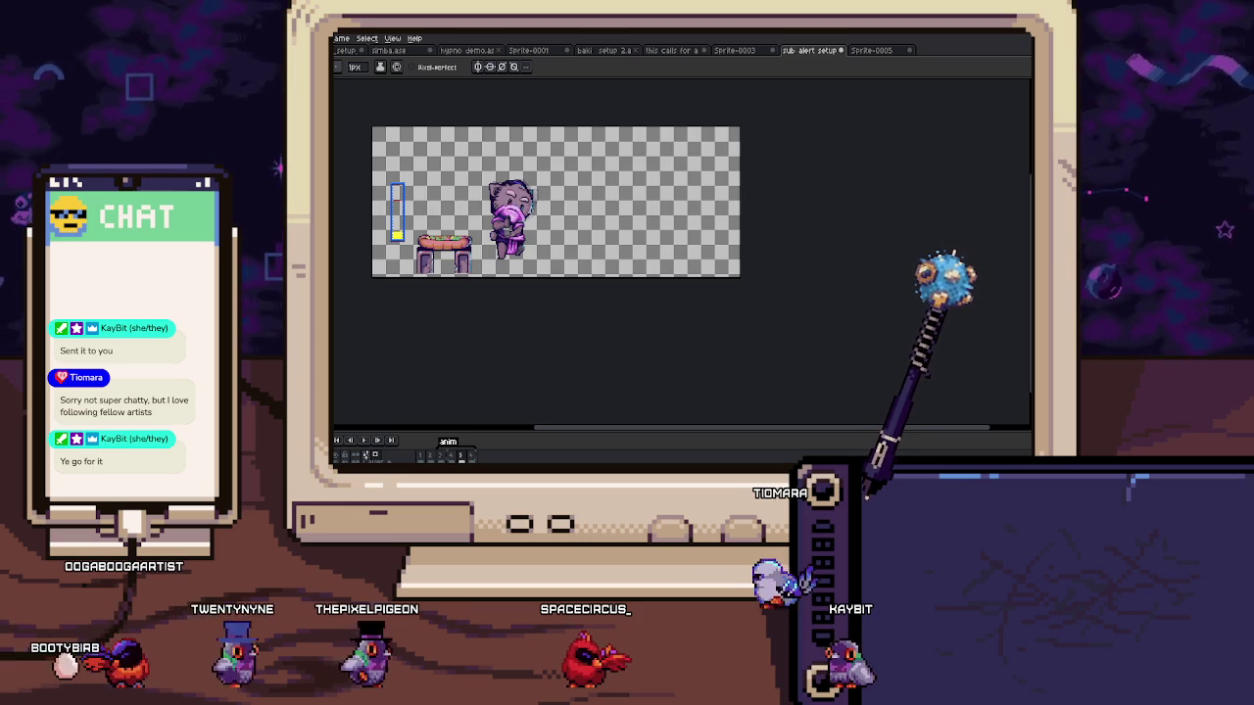
{"action": "key", "text": "ctrl+n"}
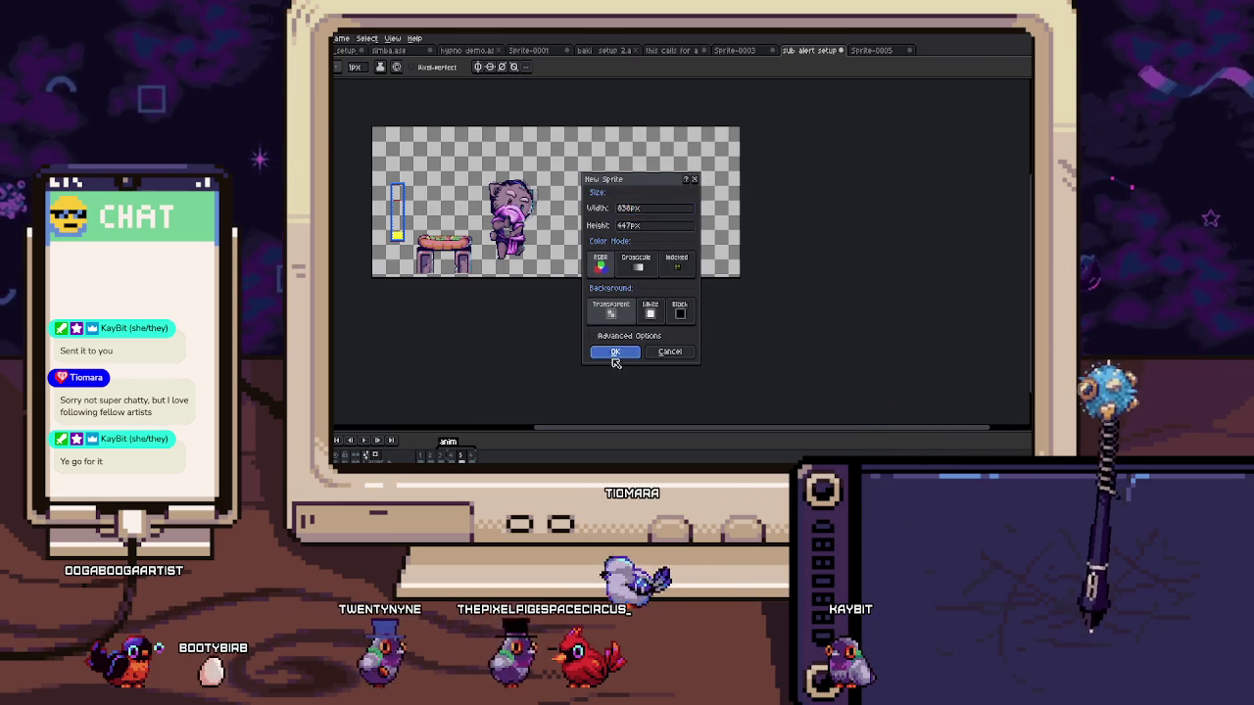
{"action": "left_click", "coordinate": [614, 352]}
{"action": "key", "text": "ctrl+v"}
{"action": "scroll", "coordinate": [594, 329], "scroll_direction": "up", "scroll_amount": 1}
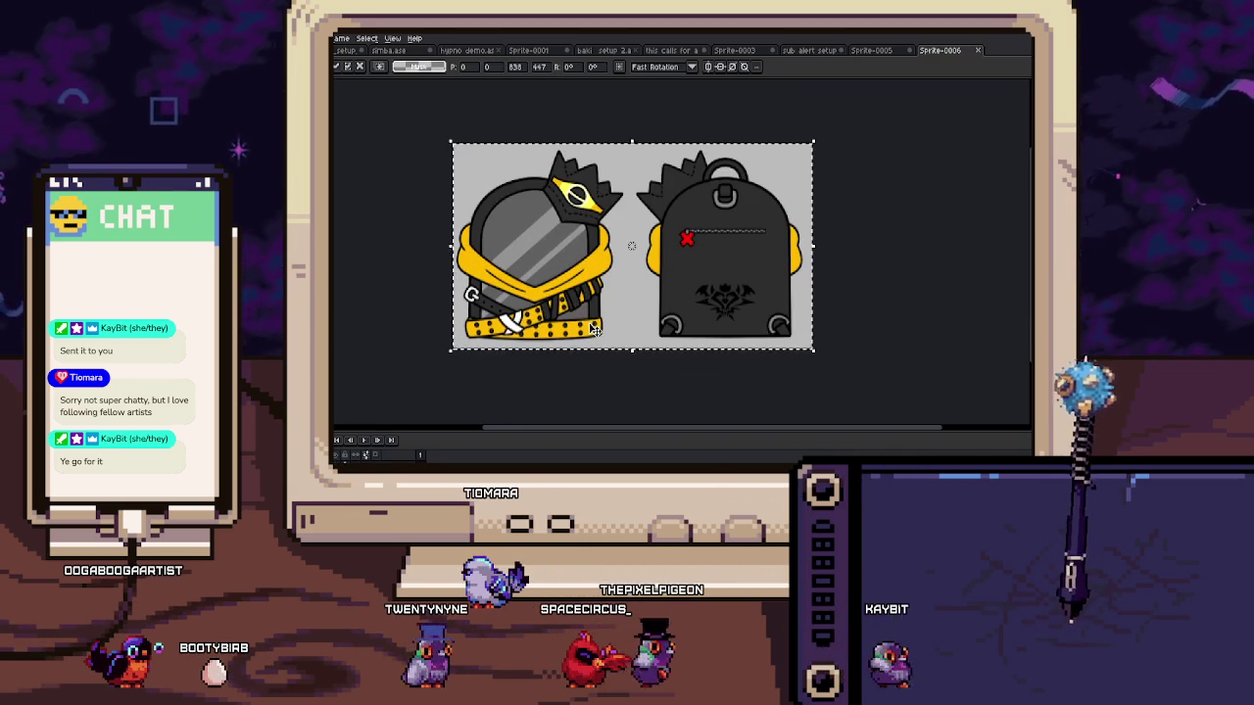
{"action": "left_click_drag", "start_coordinate": [578, 296], "coordinate": [592, 313]}
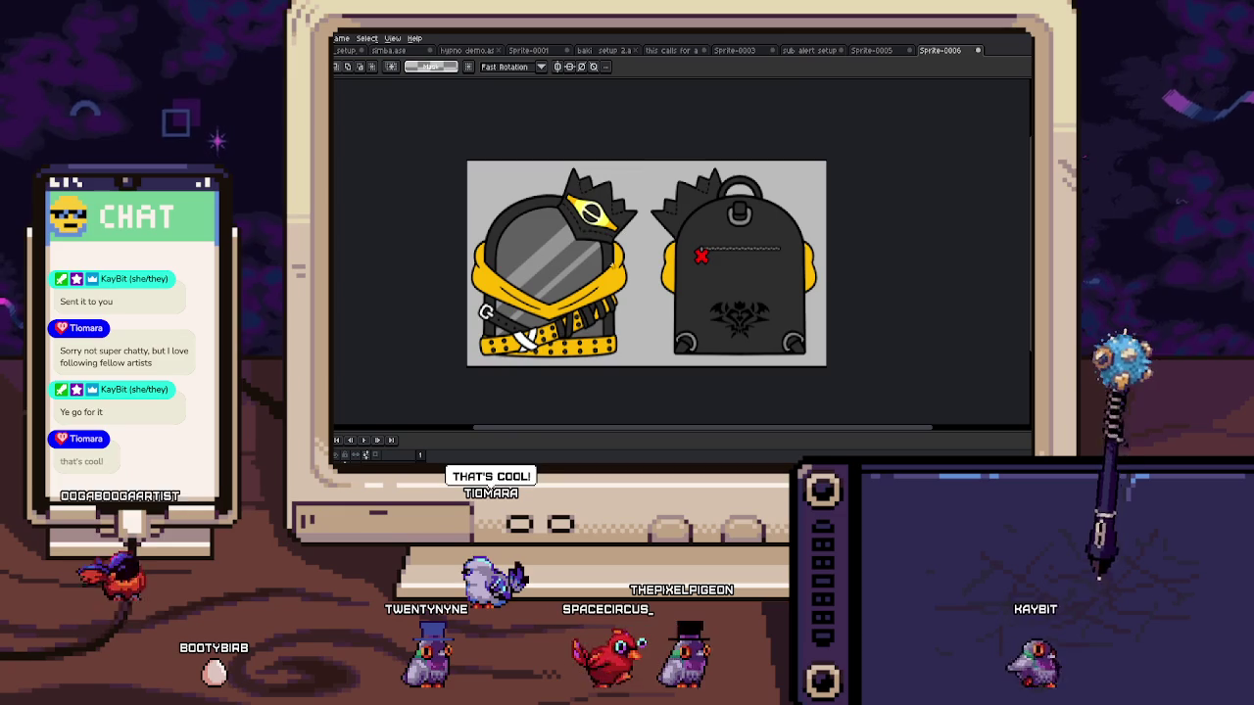
{"action": "scroll", "coordinate": [586, 337], "scroll_direction": "up", "scroll_amount": 1}
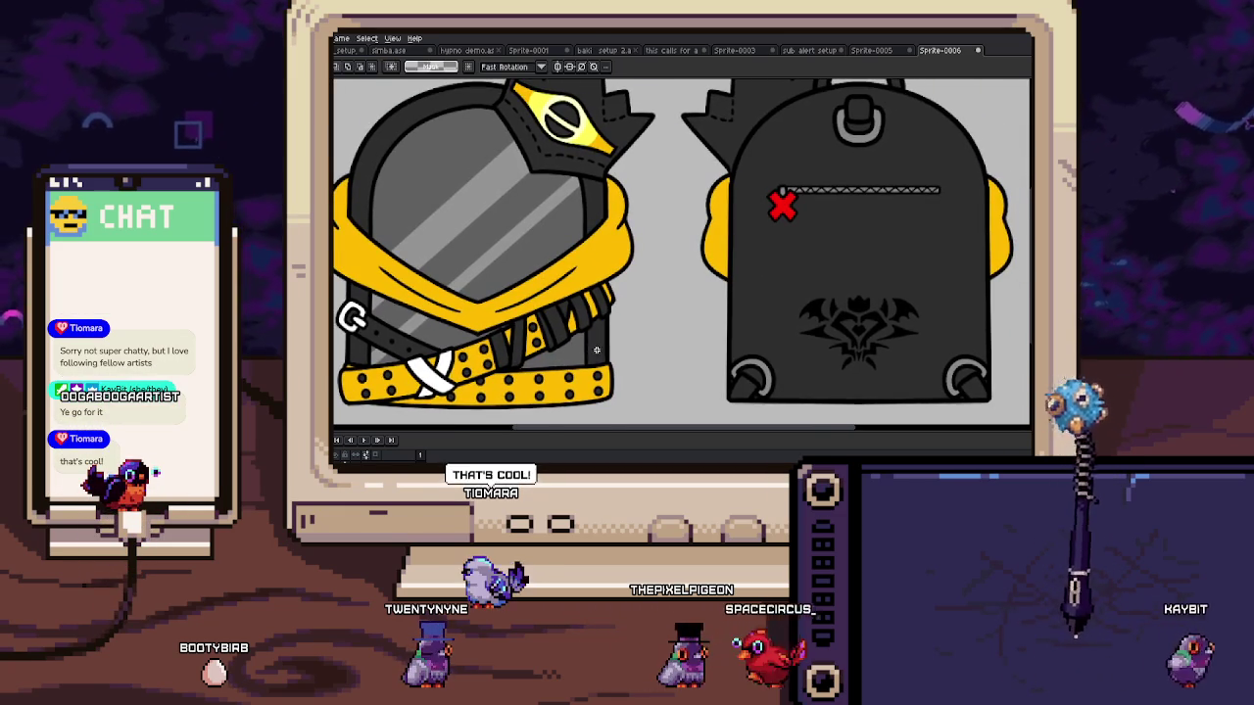
{"action": "mouse_move", "coordinate": [594, 351]}
{"action": "left_mouse_down"}
{"action": "mouse_move", "coordinate": [554, 341]}
{"action": "mouse_move", "coordinate": [587, 344]}
{"action": "mouse_move", "coordinate": [562, 355]}
{"action": "mouse_move", "coordinate": [553, 397]}
{"action": "mouse_move", "coordinate": [540, 384]}
{"action": "left_mouse_up"}
{"action": "mouse_move", "coordinate": [613, 330]}
{"action": "left_mouse_down"}
{"action": "mouse_move", "coordinate": [580, 352]}
{"action": "mouse_move", "coordinate": [588, 364]}
{"action": "mouse_move", "coordinate": [754, 310]}
{"action": "mouse_move", "coordinate": [658, 353]}
{"action": "left_mouse_up"}
{"action": "scroll", "coordinate": [666, 294], "scroll_direction": "up", "scroll_amount": 3}
{"action": "scroll", "coordinate": [680, 229], "scroll_direction": "down", "scroll_amount": 2}
{"action": "scroll", "coordinate": [681, 229], "scroll_direction": "down", "scroll_amount": 5}
{"action": "scroll", "coordinate": [618, 289], "scroll_direction": "up", "scroll_amount": 1}
{"action": "scroll", "coordinate": [618, 290], "scroll_direction": "up", "scroll_amount": 1}
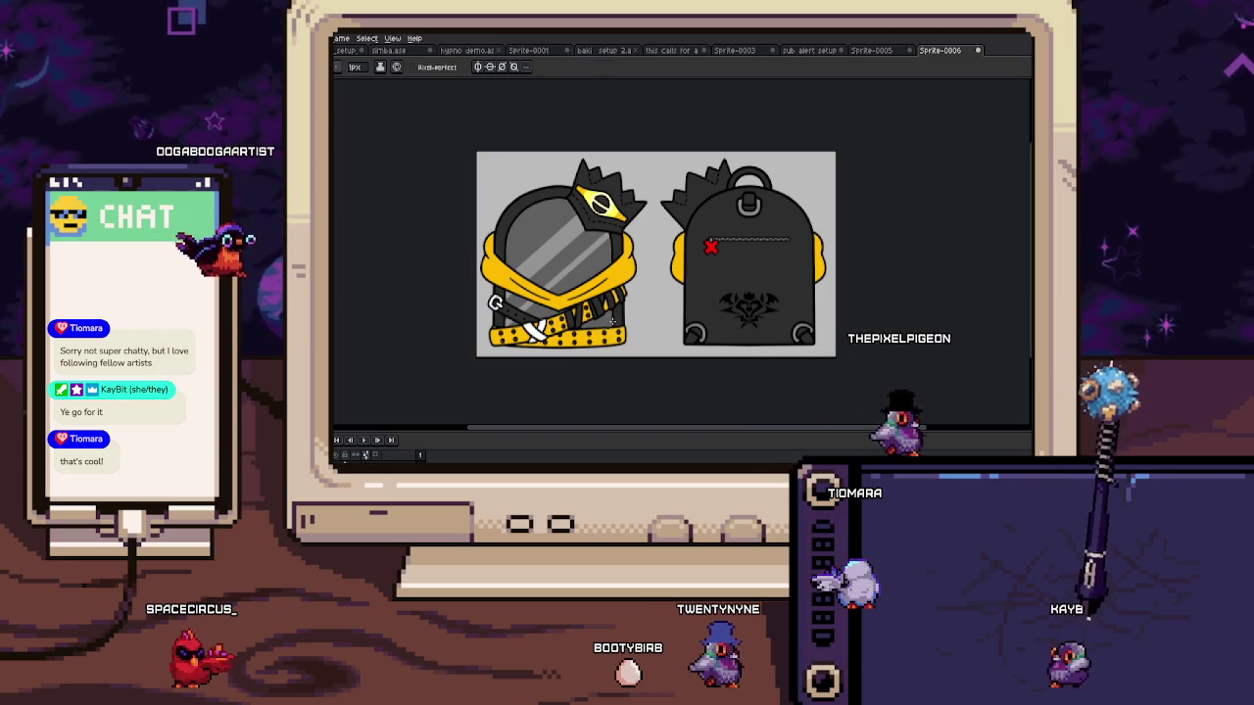
{"action": "scroll", "coordinate": [636, 235], "scroll_direction": "up", "scroll_amount": 2}
{"action": "scroll", "coordinate": [646, 231], "scroll_direction": "up", "scroll_amount": 1}
{"action": "scroll", "coordinate": [659, 228], "scroll_direction": "up", "scroll_amount": 1}
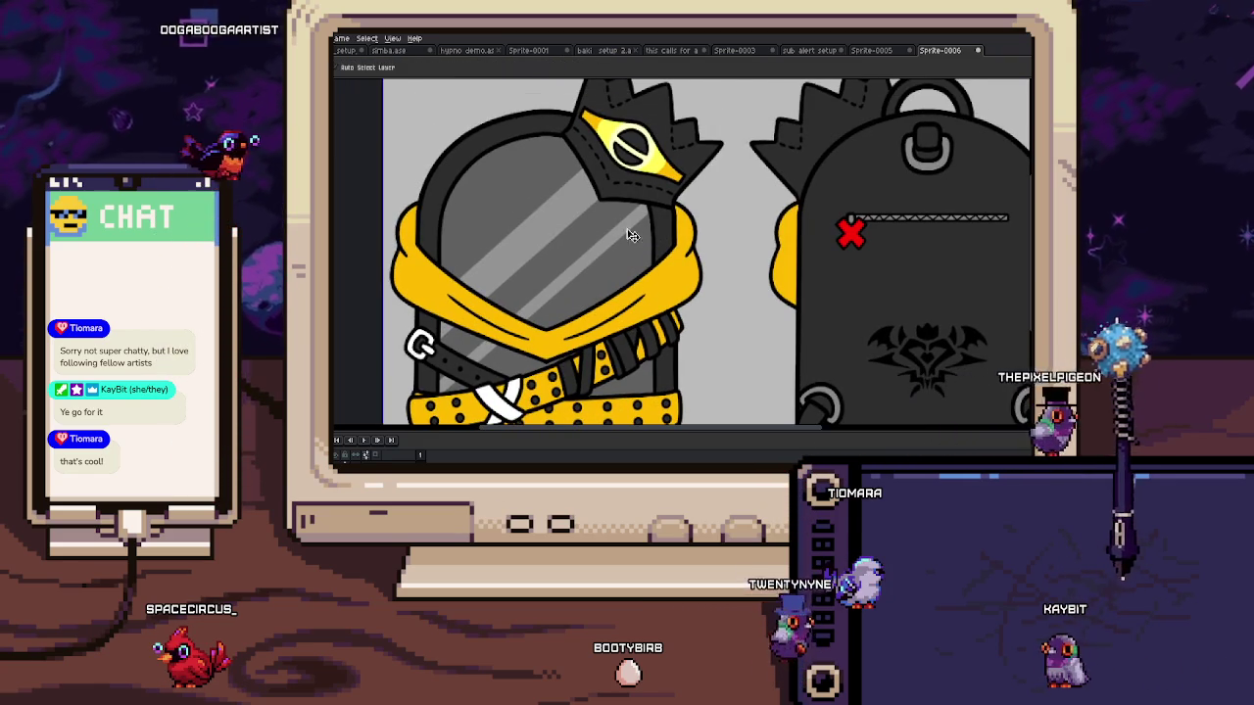
{"action": "scroll", "coordinate": [509, 220], "scroll_direction": "up", "scroll_amount": 3}
Step: Draw the left eye in black with its iris, lower lid and eyelashes
{"action": "mouse_move", "coordinate": [414, 233]}
{"action": "left_mouse_down"}
{"action": "mouse_move", "coordinate": [448, 190]}
{"action": "mouse_move", "coordinate": [615, 237]}
{"action": "left_mouse_up"}
{"action": "left_click_drag", "start_coordinate": [434, 224], "coordinate": [518, 288]}
{"action": "left_click_drag", "start_coordinate": [436, 304], "coordinate": [588, 314]}
{"action": "left_click_drag", "start_coordinate": [549, 196], "coordinate": [549, 299]}
{"action": "mouse_move", "coordinate": [424, 200]}
{"action": "left_mouse_down"}
{"action": "mouse_move", "coordinate": [419, 171]}
{"action": "mouse_move", "coordinate": [480, 154]}
{"action": "left_mouse_up"}
{"action": "left_click_drag", "start_coordinate": [534, 188], "coordinate": [537, 168]}
Step: Draw the right eye with its upper arc, lower lid and iris curve
{"action": "mouse_move", "coordinate": [642, 214]}
{"action": "left_mouse_down"}
{"action": "mouse_move", "coordinate": [763, 143]}
{"action": "mouse_move", "coordinate": [823, 187]}
{"action": "left_mouse_up"}
{"action": "left_click_drag", "start_coordinate": [673, 274], "coordinate": [827, 254]}
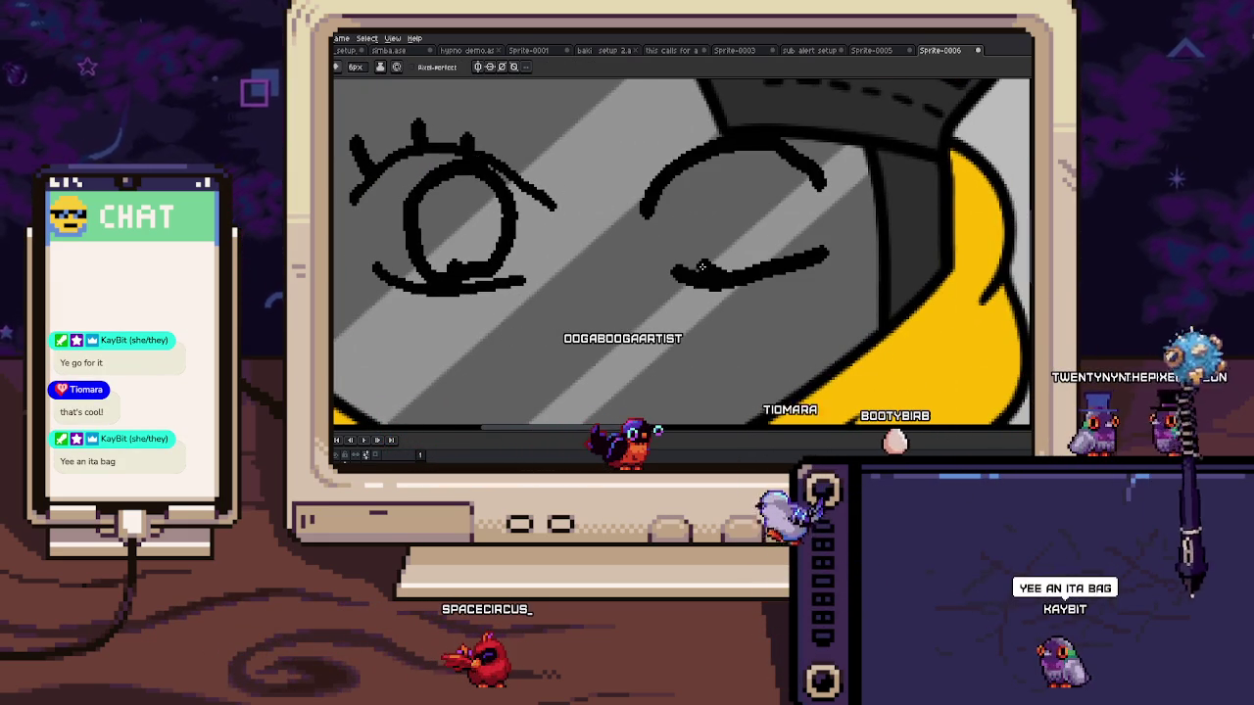
{"action": "left_click_drag", "start_coordinate": [771, 186], "coordinate": [779, 240]}
{"action": "scroll", "coordinate": [795, 143], "scroll_direction": "down", "scroll_amount": 2}
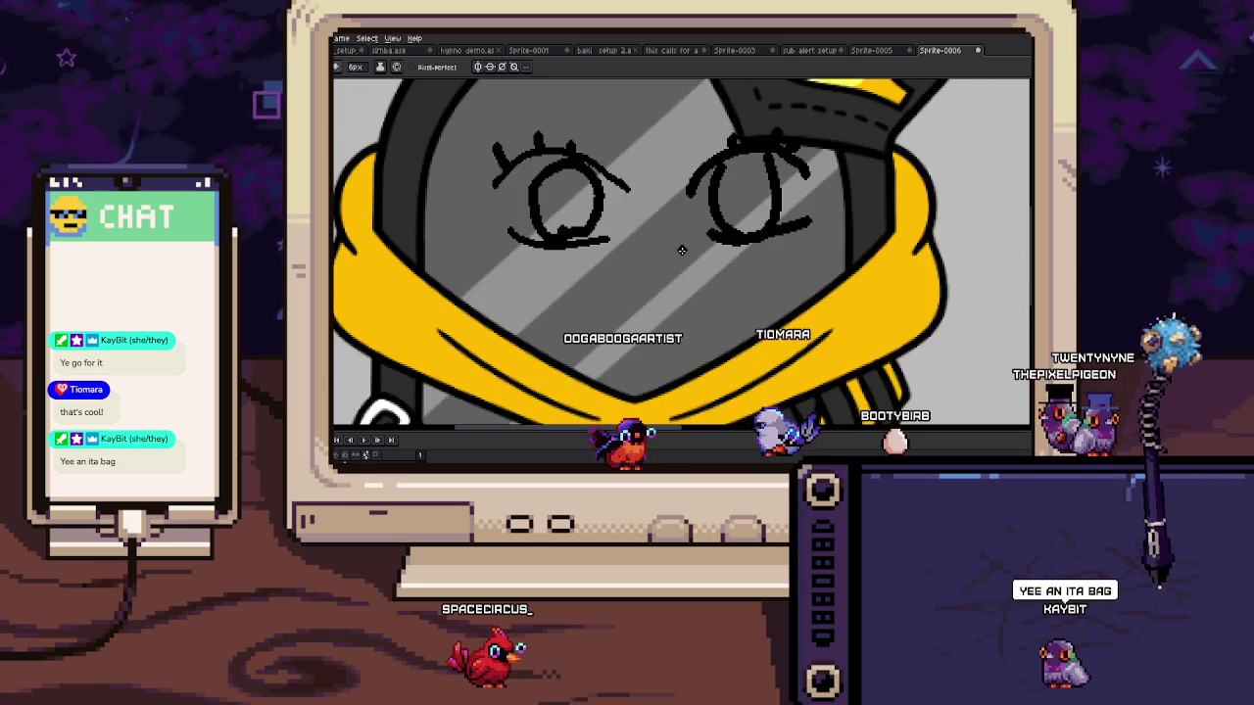
{"action": "scroll", "coordinate": [632, 238], "scroll_direction": "up", "scroll_amount": 2}
{"action": "scroll", "coordinate": [611, 228], "scroll_direction": "down", "scroll_amount": 1}
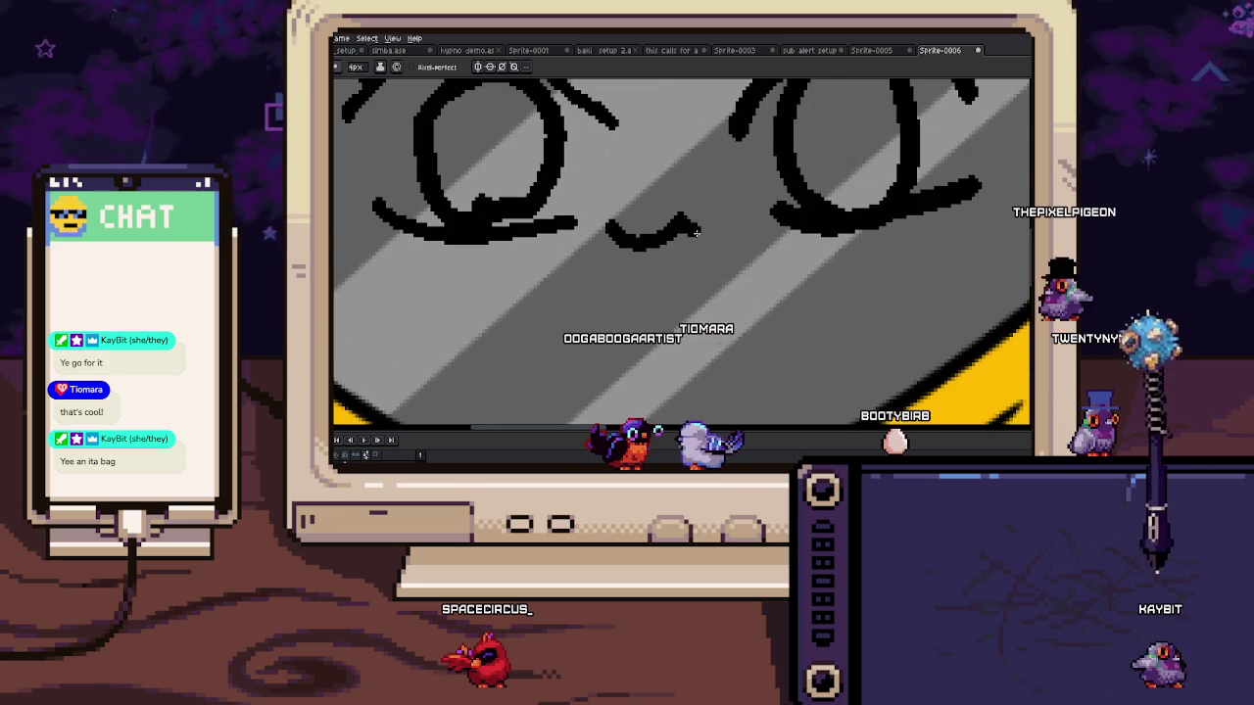
{"action": "scroll", "coordinate": [627, 245], "scroll_direction": "down", "scroll_amount": 1}
{"action": "scroll", "coordinate": [685, 255], "scroll_direction": "down", "scroll_amount": 1}
{"action": "scroll", "coordinate": [741, 272], "scroll_direction": "up", "scroll_amount": 1}
{"action": "scroll", "coordinate": [725, 273], "scroll_direction": "down", "scroll_amount": 1}
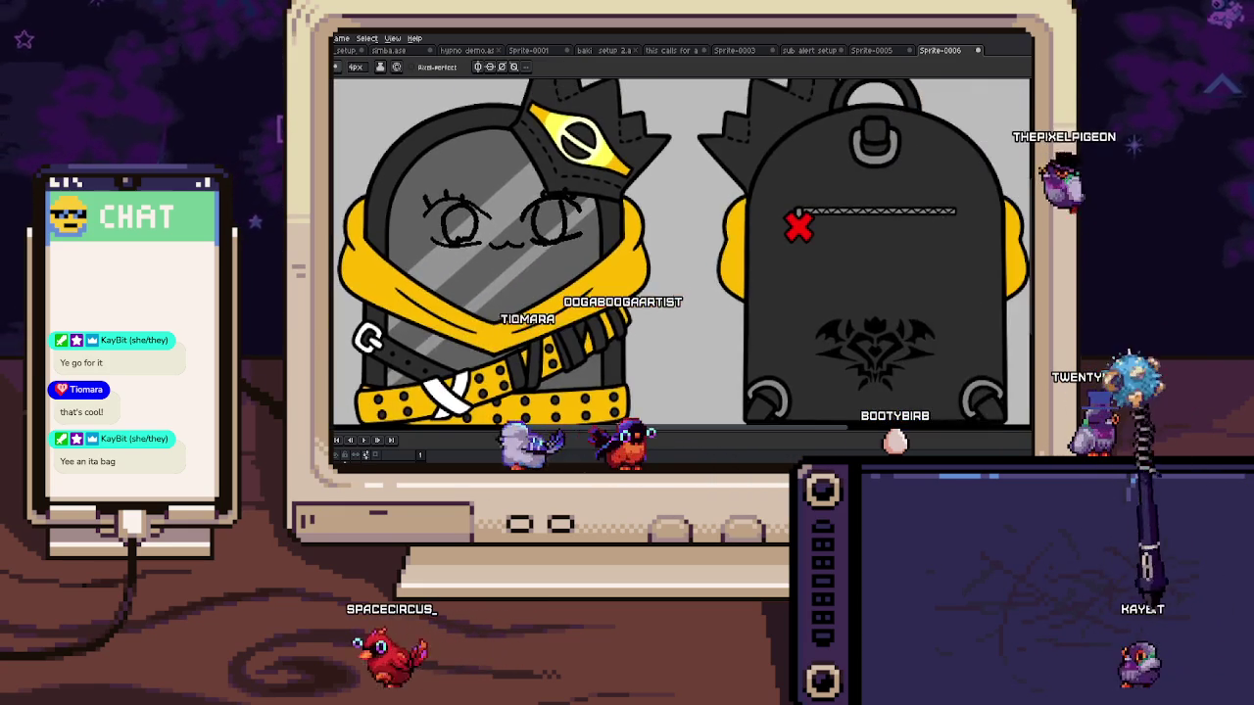
{"action": "scroll", "coordinate": [663, 274], "scroll_direction": "up", "scroll_amount": 3}
Step: Add a small curved stroke to the face sketch and zoom in on it
{"action": "mouse_move", "coordinate": [645, 264]}
{"action": "left_mouse_down"}
{"action": "mouse_move", "coordinate": [693, 274]}
{"action": "mouse_move", "coordinate": [681, 253]}
{"action": "left_mouse_up"}
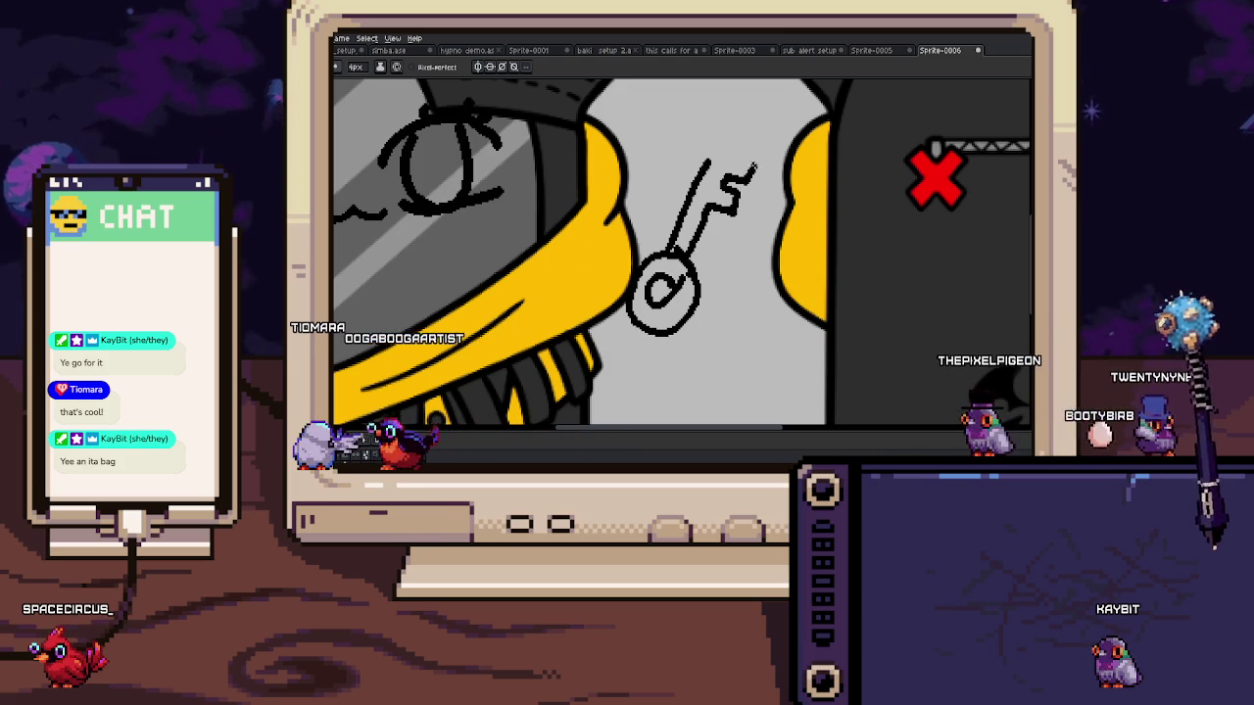
{"action": "scroll", "coordinate": [709, 145], "scroll_direction": "down", "scroll_amount": 3}
{"action": "scroll", "coordinate": [709, 145], "scroll_direction": "down", "scroll_amount": 1}
{"action": "scroll", "coordinate": [709, 145], "scroll_direction": "up", "scroll_amount": 1}
{"action": "left_click", "coordinate": [678, 224]}
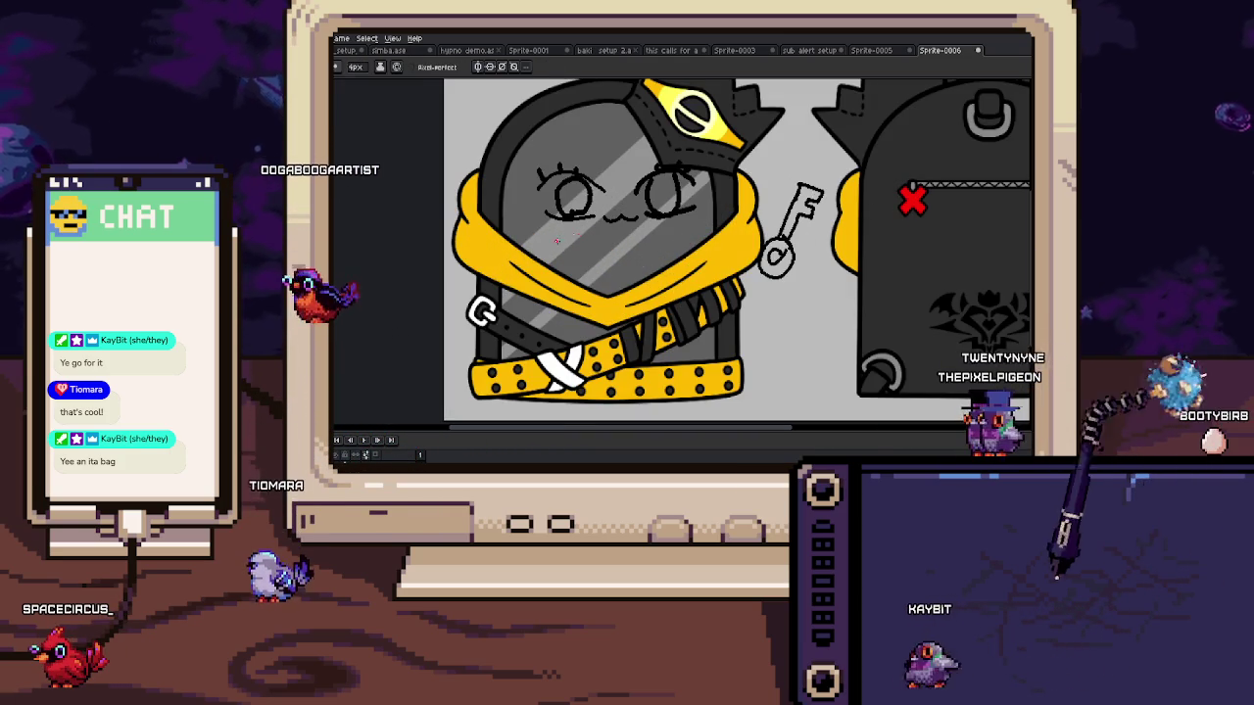
Step: Paint red blush marks under the eyes
{"action": "left_click_drag", "start_coordinate": [551, 227], "coordinate": [566, 234]}
{"action": "left_click_drag", "start_coordinate": [580, 227], "coordinate": [579, 233]}
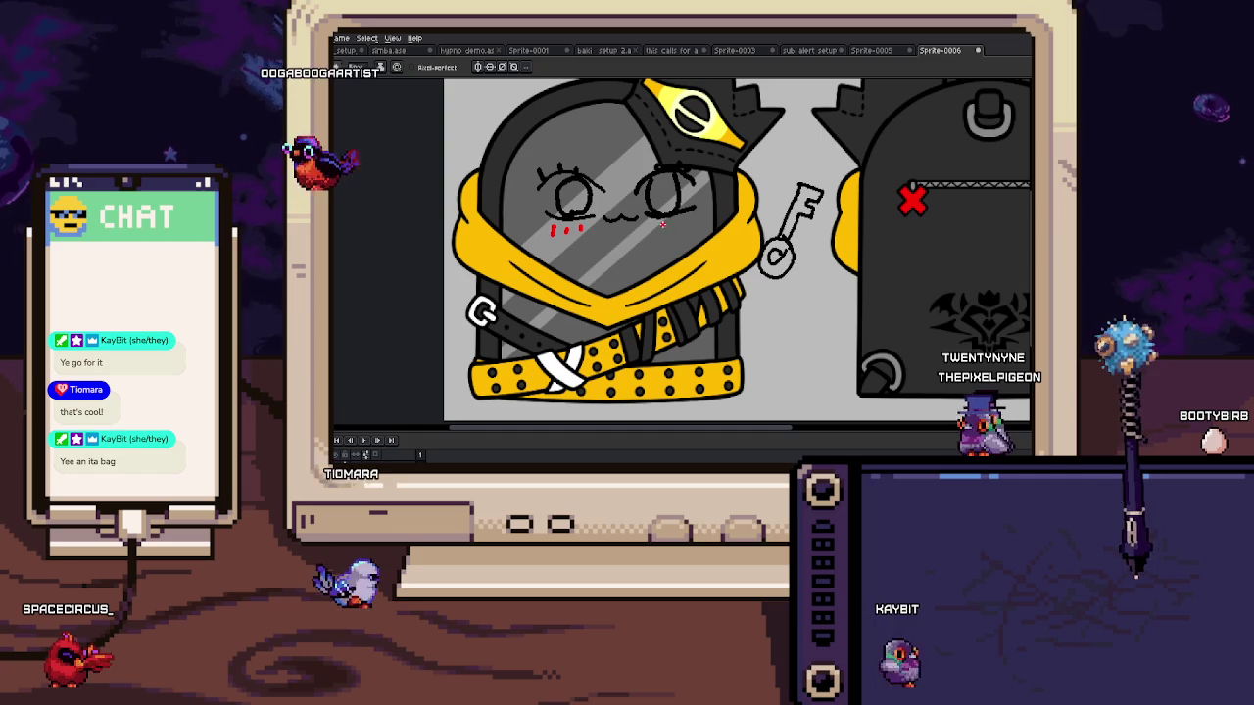
{"action": "left_click_drag", "start_coordinate": [694, 226], "coordinate": [677, 295]}
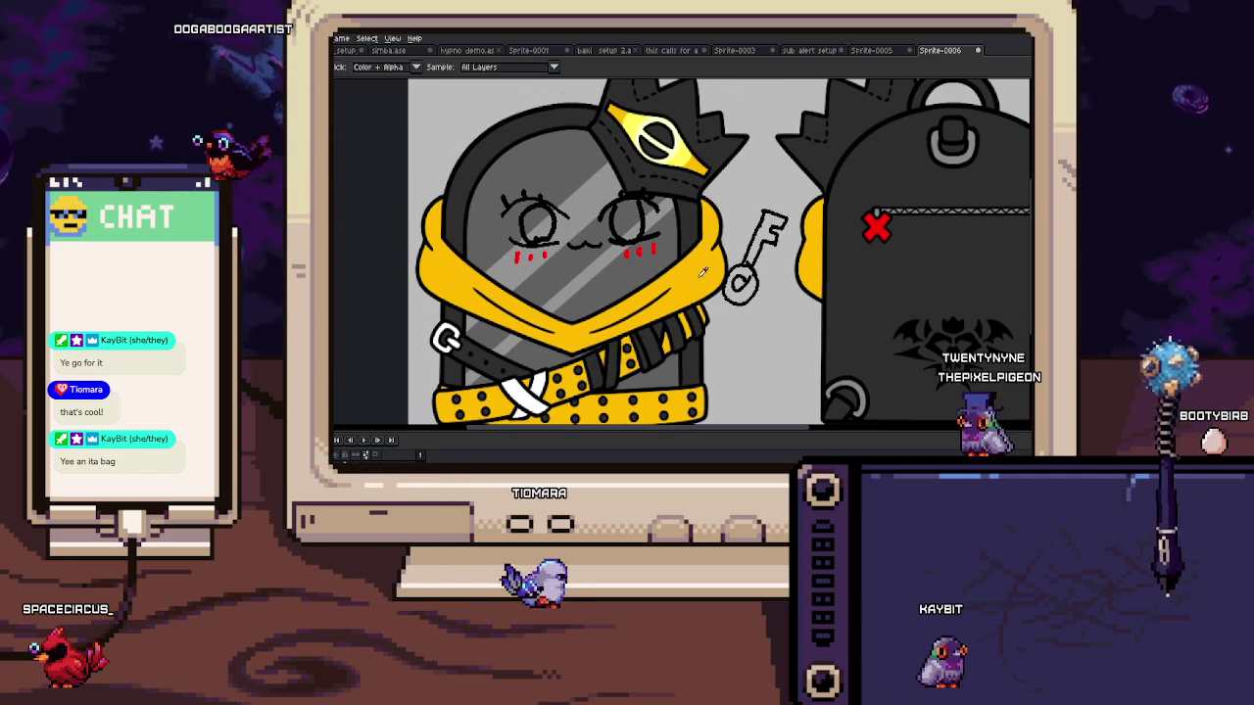
{"action": "scroll", "coordinate": [728, 308], "scroll_direction": "down", "scroll_amount": 1}
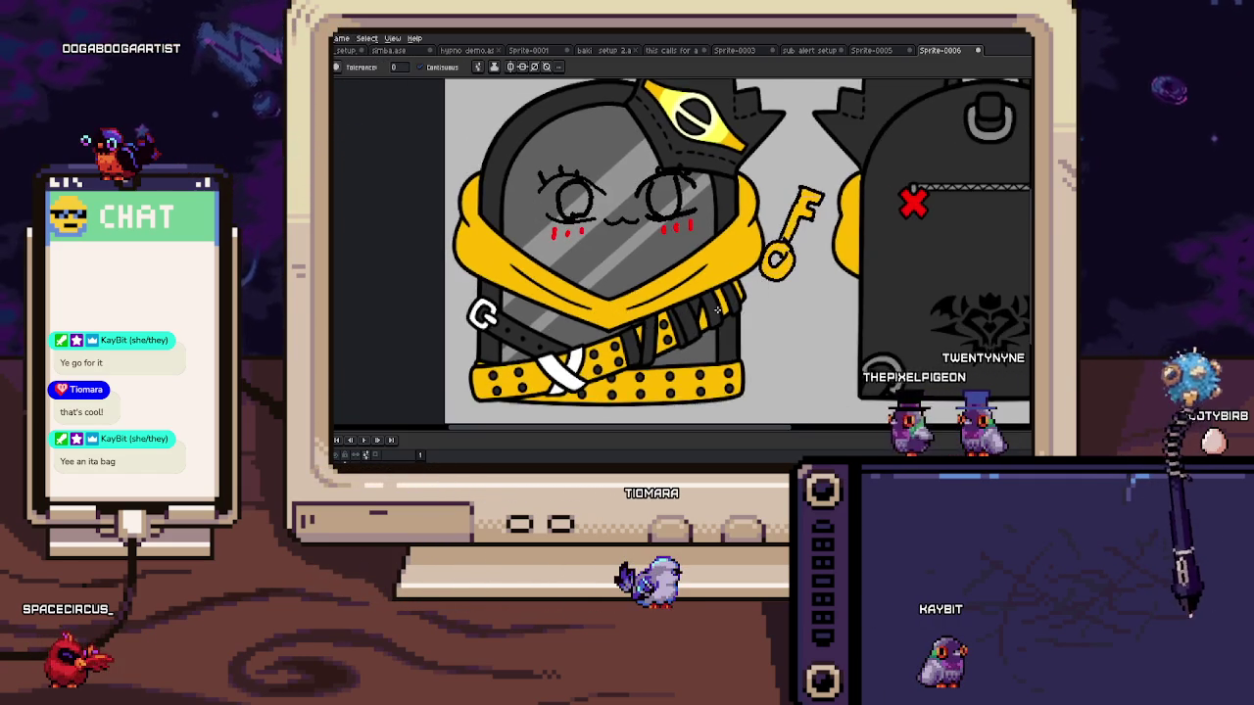
{"action": "scroll", "coordinate": [725, 303], "scroll_direction": "down", "scroll_amount": 1}
{"action": "scroll", "coordinate": [720, 299], "scroll_direction": "down", "scroll_amount": 1}
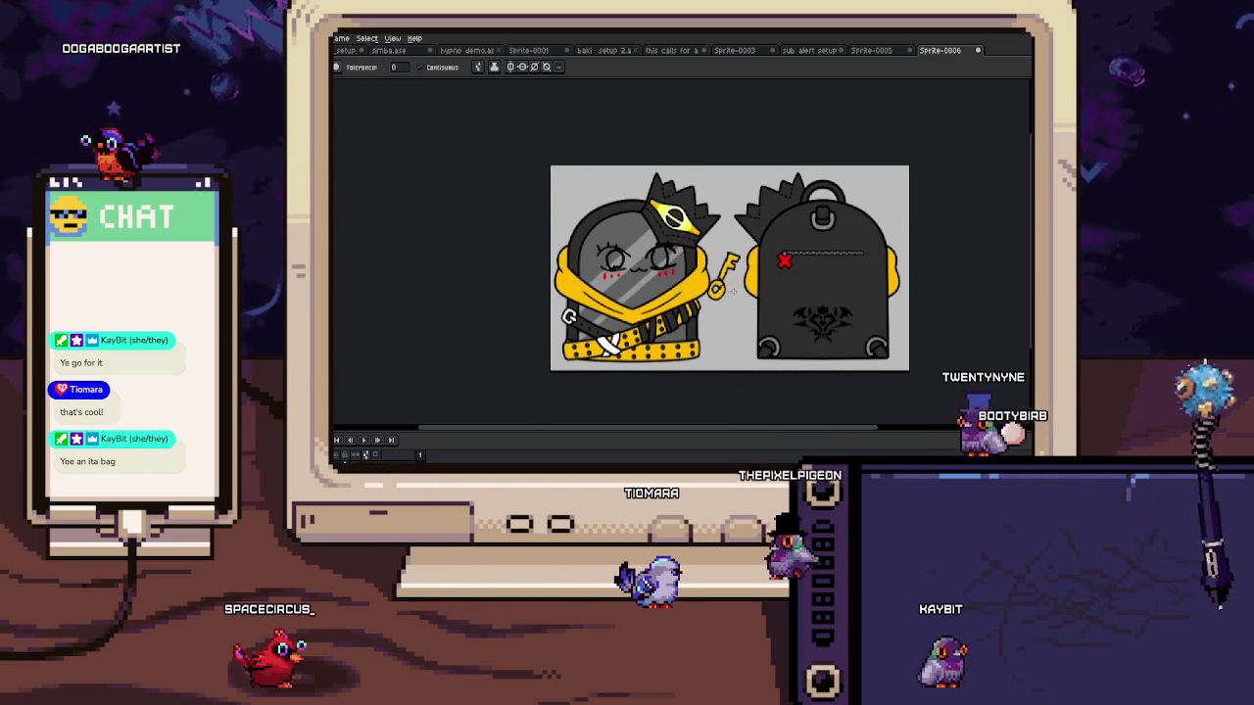
{"action": "scroll", "coordinate": [682, 279], "scroll_direction": "up", "scroll_amount": 2}
Step: Fill both eyes blue, then switch to the sub alert setup document
{"action": "left_click", "coordinate": [543, 237]}
{"action": "left_click", "coordinate": [637, 235]}
{"action": "key", "text": "b"}
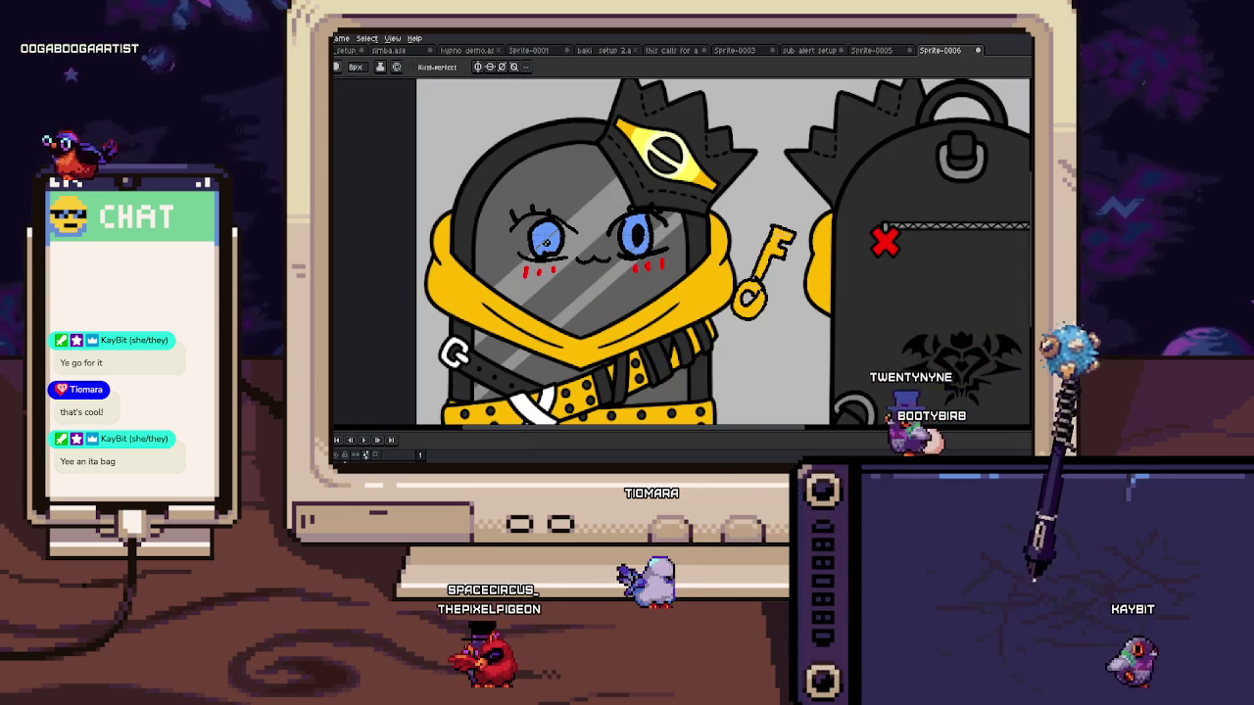
{"action": "scroll", "coordinate": [550, 237], "scroll_direction": "down", "scroll_amount": 2}
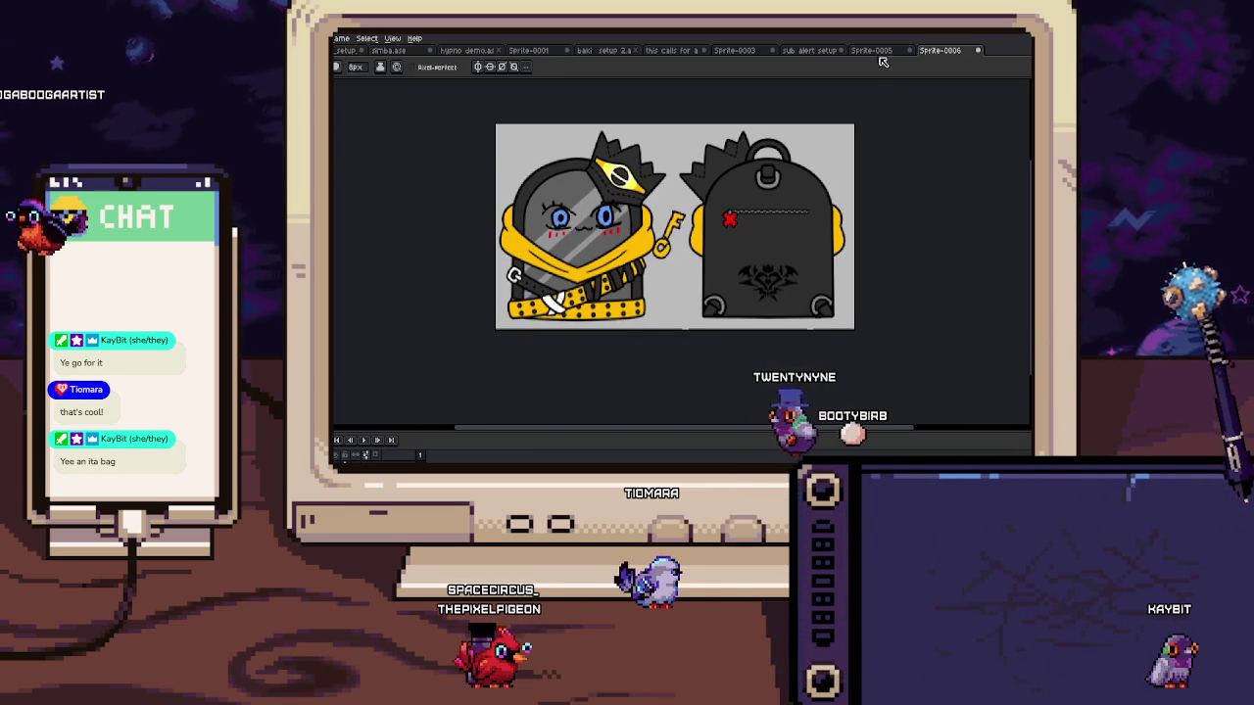
{"action": "left_click", "coordinate": [879, 51]}
{"action": "left_click", "coordinate": [812, 50]}
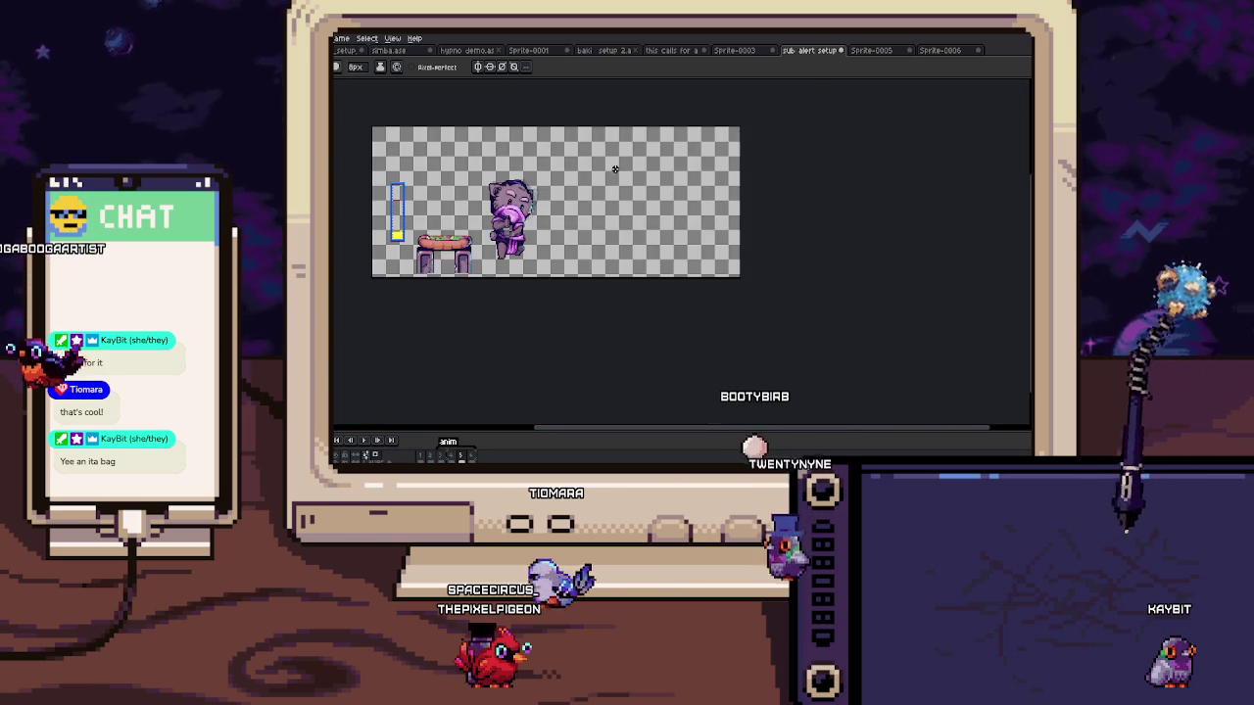
Step: Step forward two animation frames and zoom in on the cat's hood and face
{"action": "scroll", "coordinate": [597, 247], "scroll_direction": "up", "scroll_amount": 2}
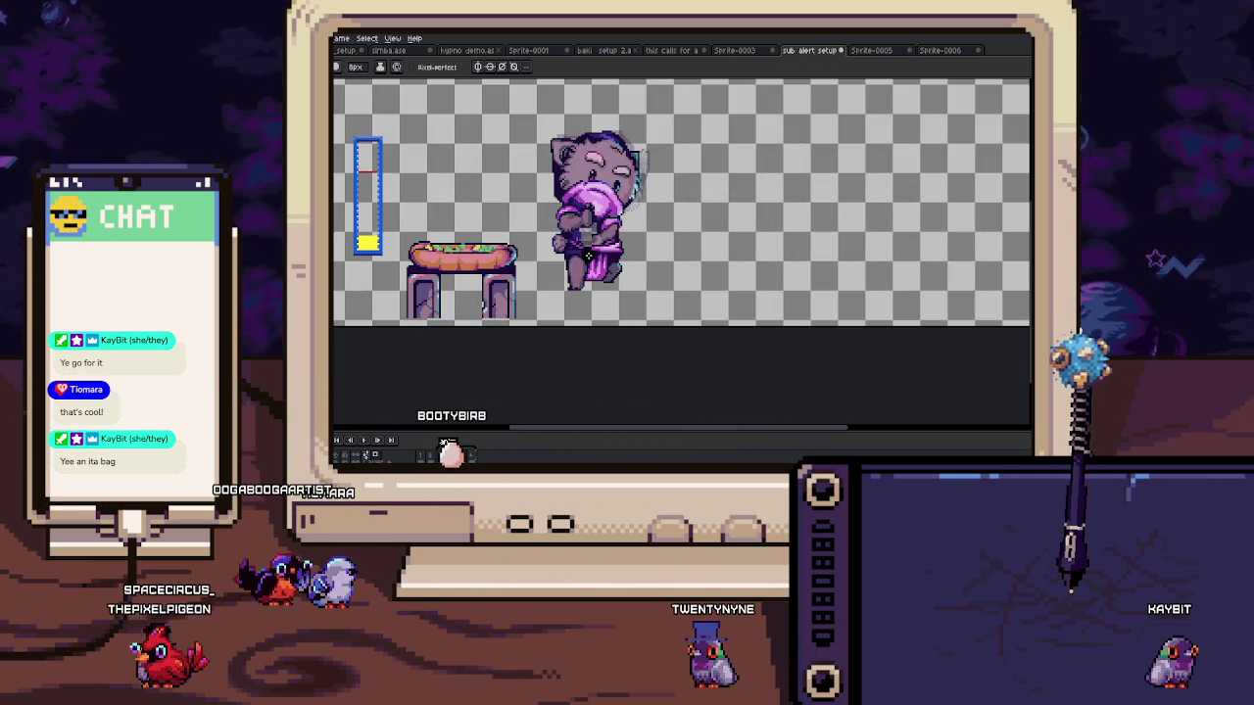
{"action": "key", "text": "Right"}
{"action": "scroll", "coordinate": [598, 216], "scroll_direction": "up", "scroll_amount": 2}
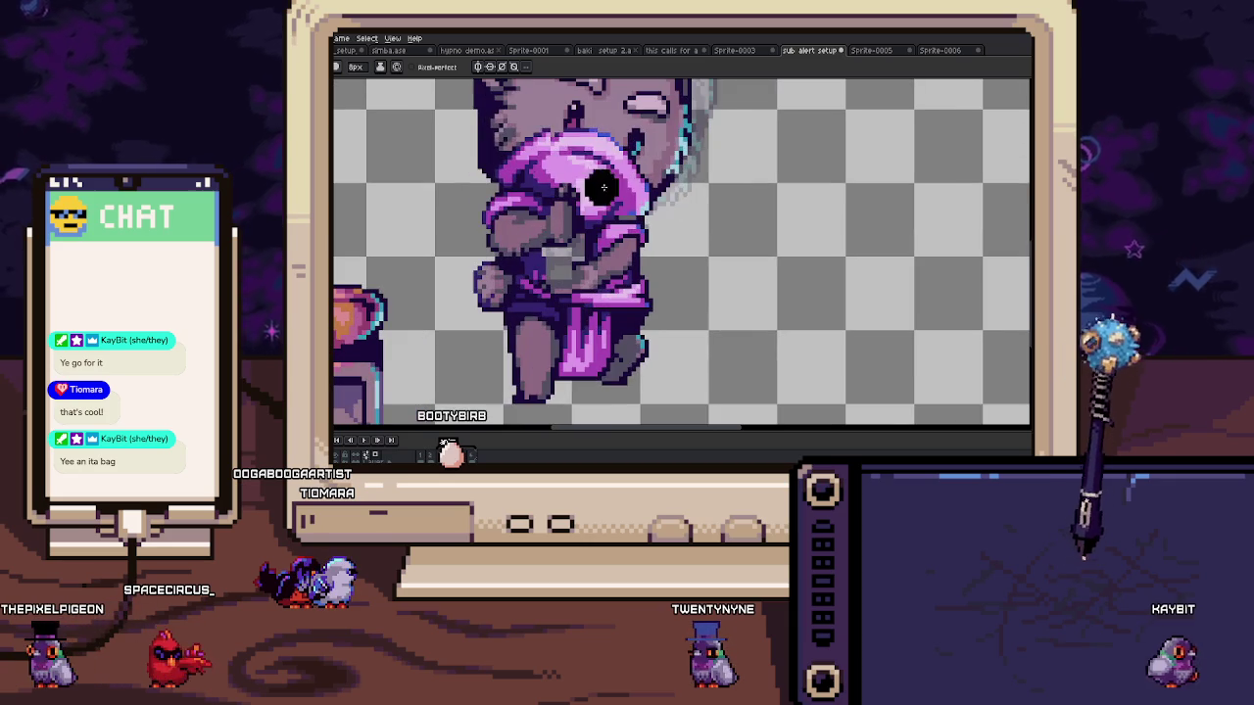
{"action": "key", "text": "Right"}
{"action": "key", "text": "Right"}
{"action": "scroll", "coordinate": [522, 134], "scroll_direction": "up", "scroll_amount": 2}
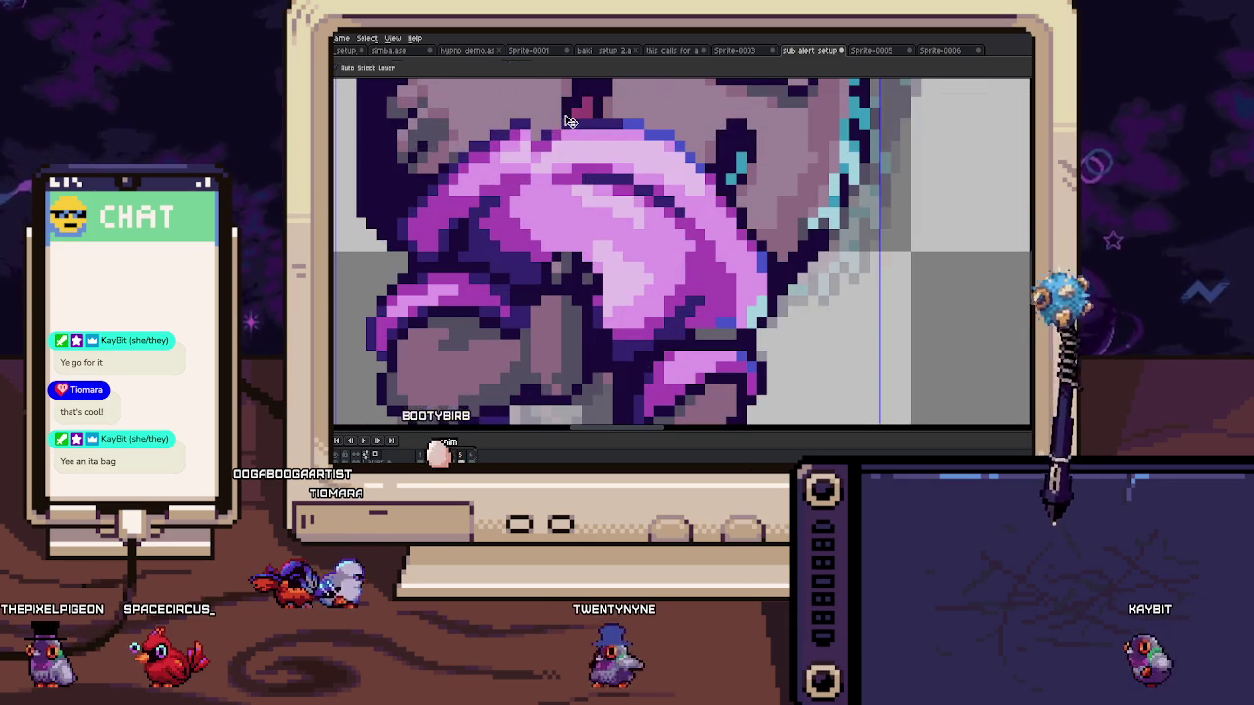
{"action": "scroll", "coordinate": [522, 134], "scroll_direction": "up", "scroll_amount": 1}
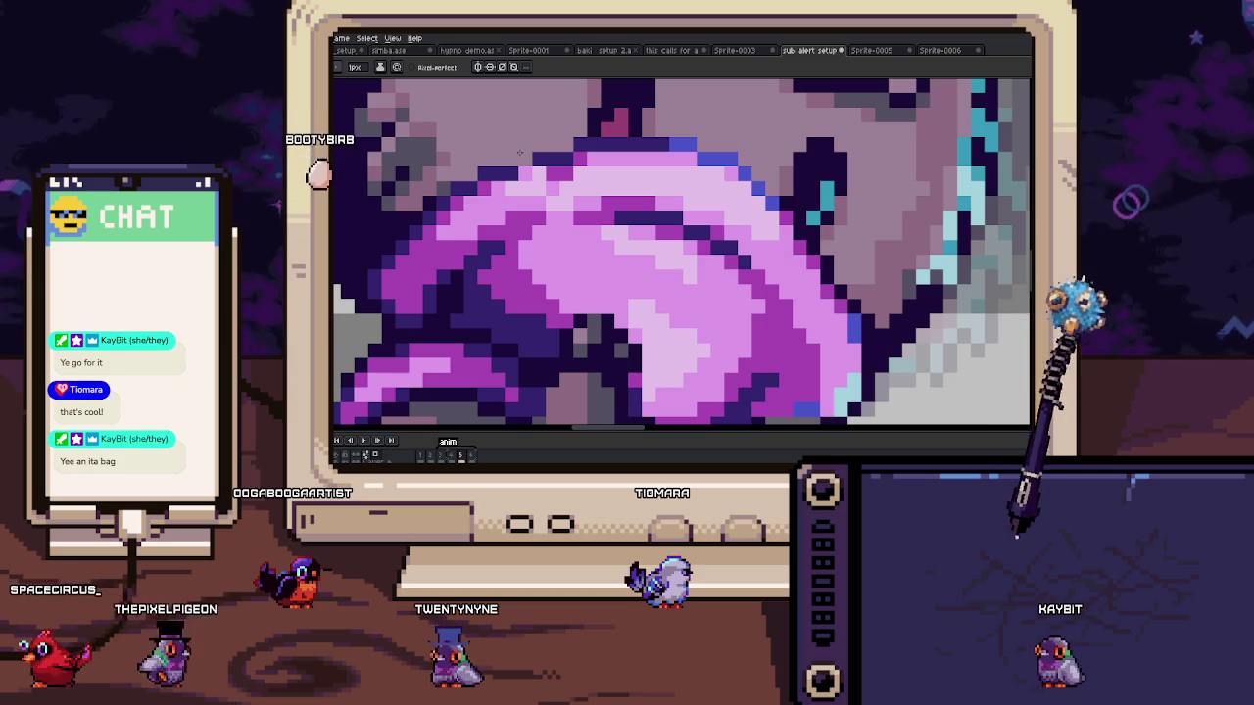
{"action": "left_click_drag", "start_coordinate": [443, 161], "coordinate": [467, 186]}
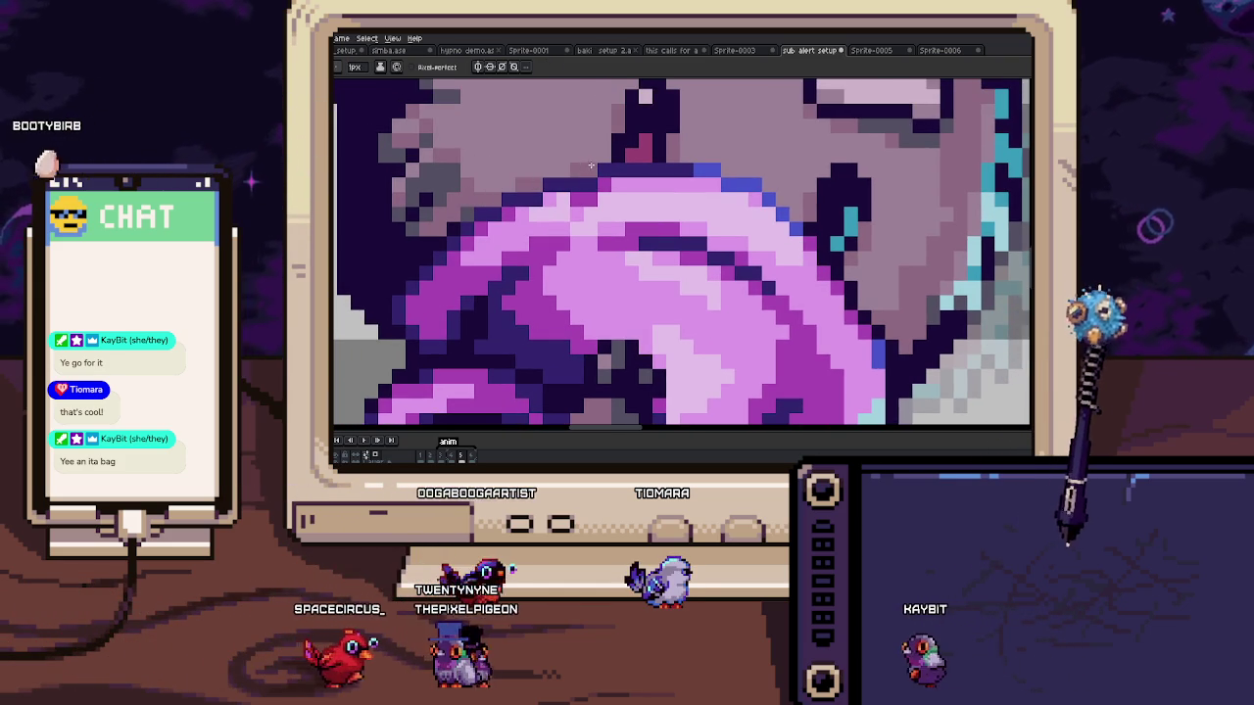
{"action": "left_click_drag", "start_coordinate": [566, 209], "coordinate": [578, 266]}
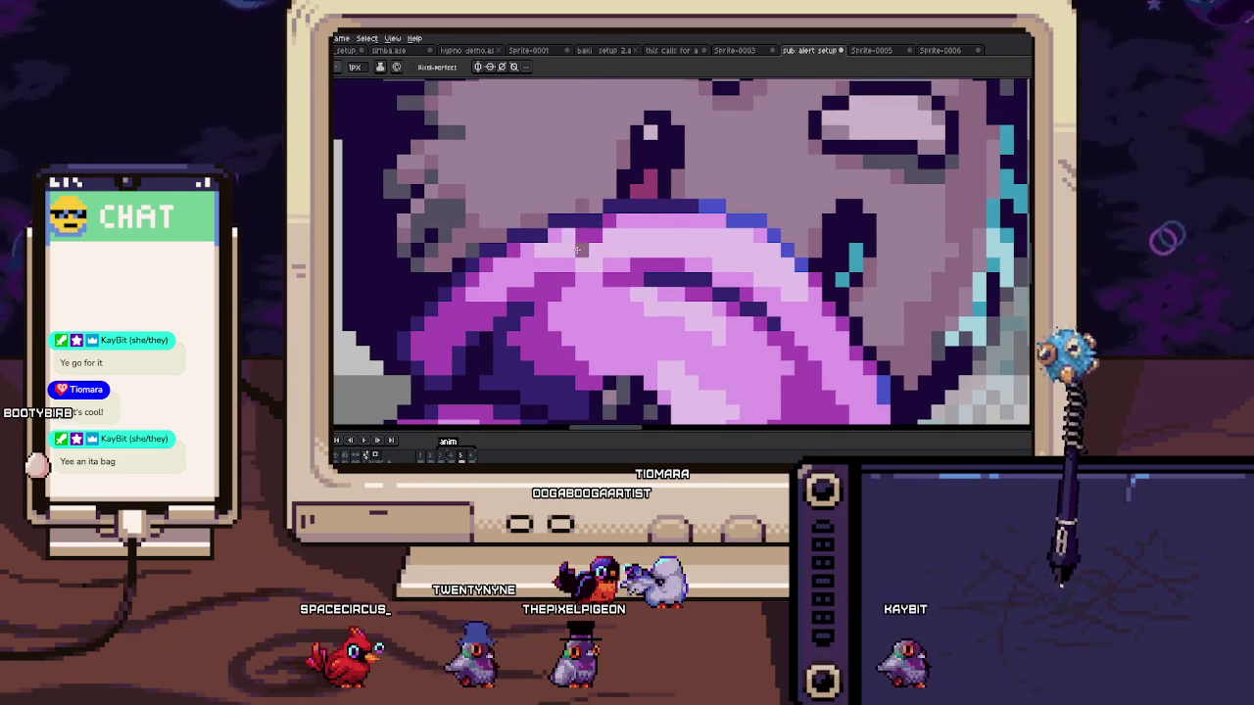
{"action": "left_click_drag", "start_coordinate": [480, 147], "coordinate": [519, 213]}
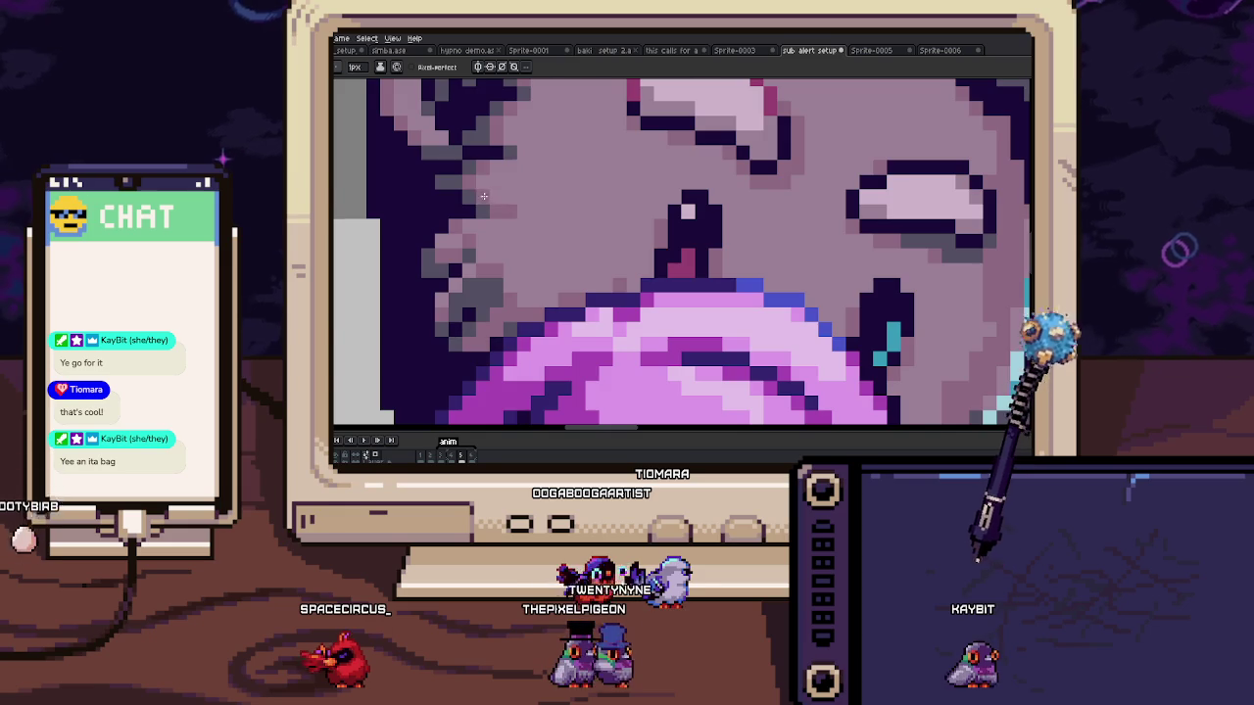
{"action": "scroll", "coordinate": [482, 199], "scroll_direction": "down", "scroll_amount": 3}
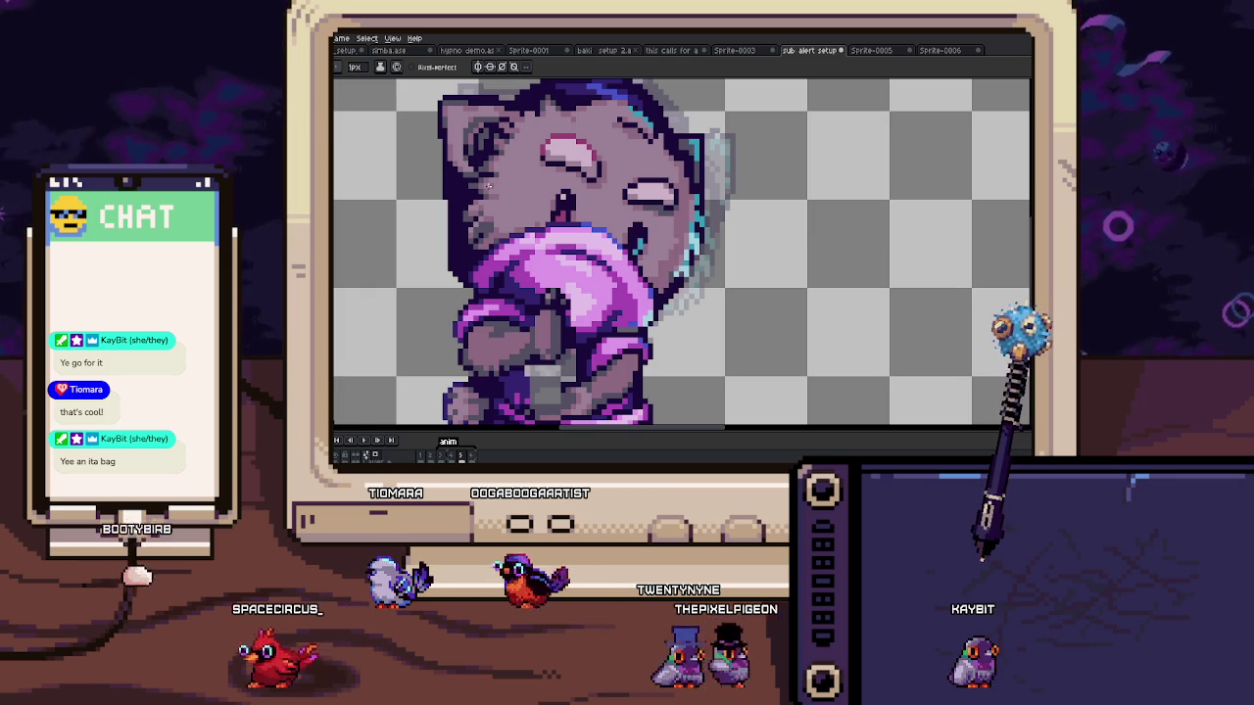
{"action": "key", "text": "space"}
Step: Marquee-select the area around the cat's mouth, extending it up the forearm
{"action": "left_click_drag", "start_coordinate": [596, 313], "coordinate": [616, 253]}
{"action": "key", "text": "m"}
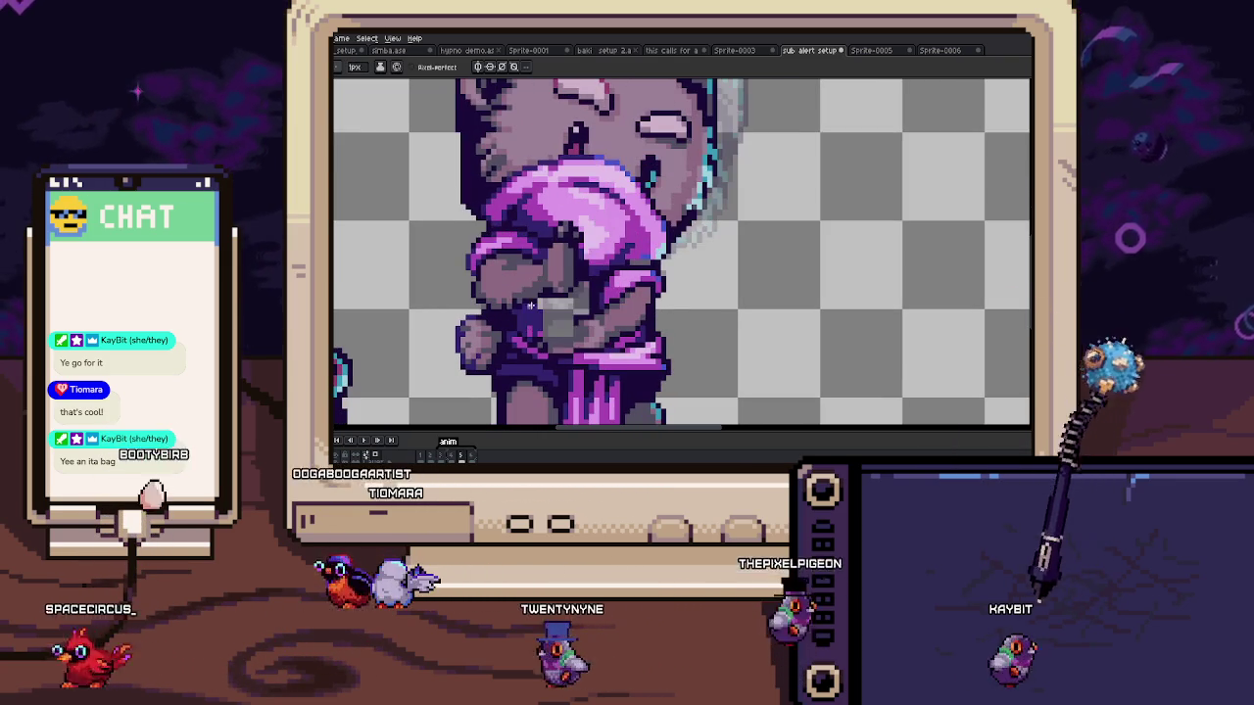
{"action": "scroll", "coordinate": [547, 334], "scroll_direction": "up", "scroll_amount": 2}
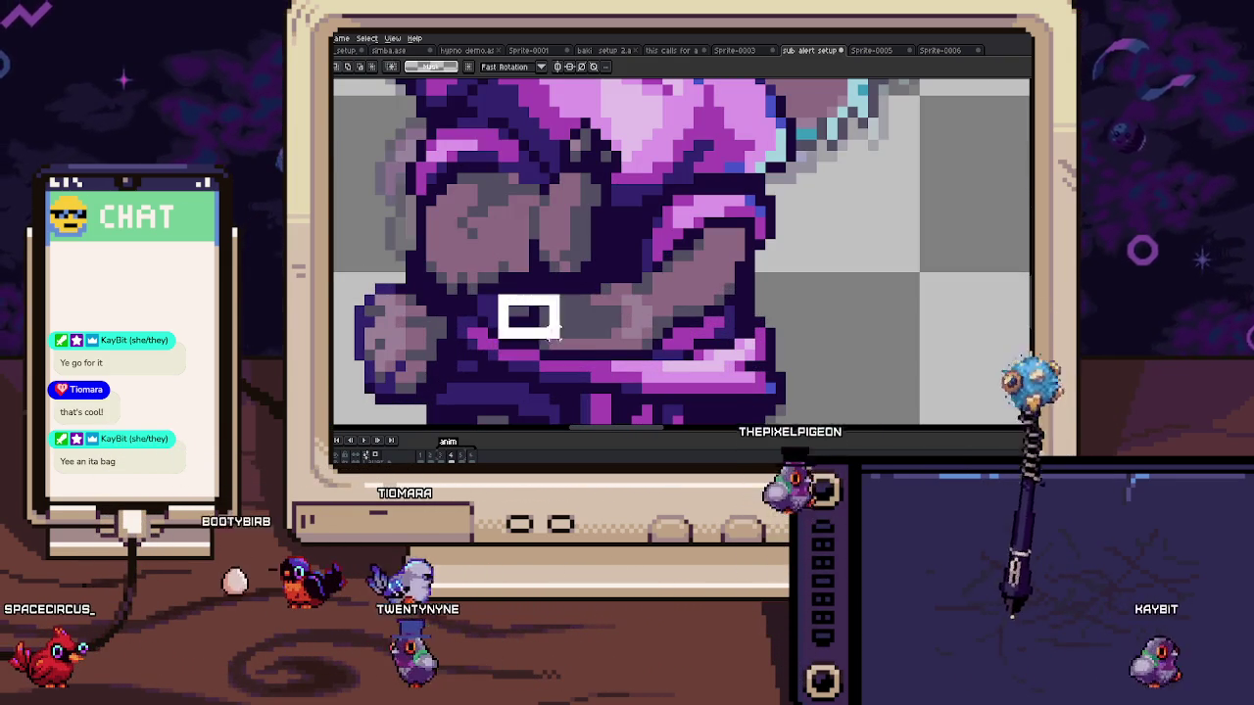
{"action": "left_click_drag", "start_coordinate": [497, 294], "coordinate": [654, 361]}
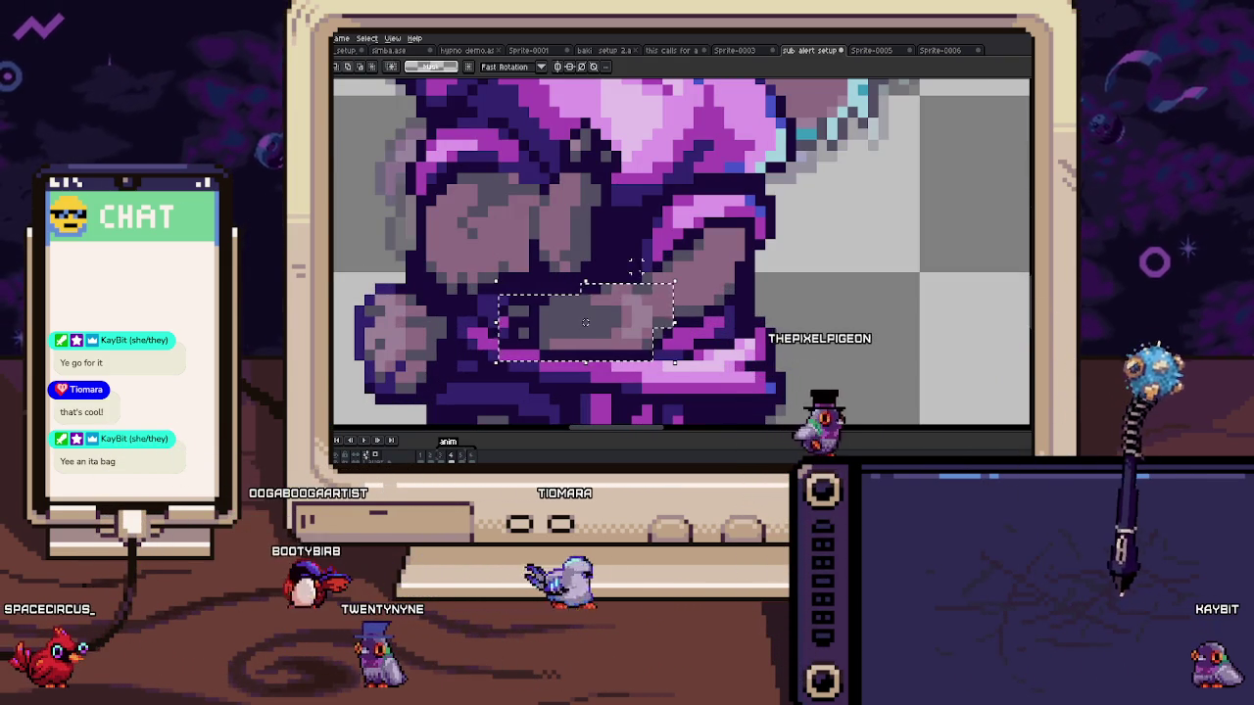
{"action": "left_click_drag", "start_coordinate": [603, 300], "coordinate": [688, 337]}
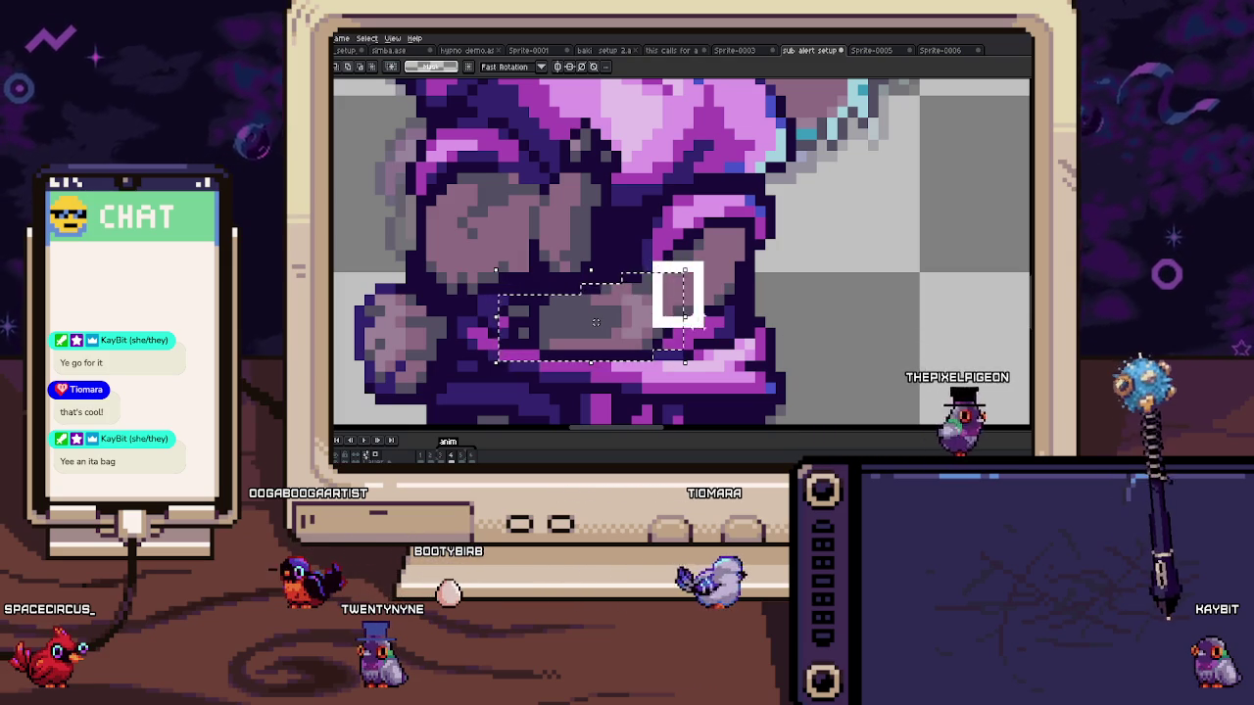
{"action": "left_click_drag", "start_coordinate": [664, 251], "coordinate": [725, 313]}
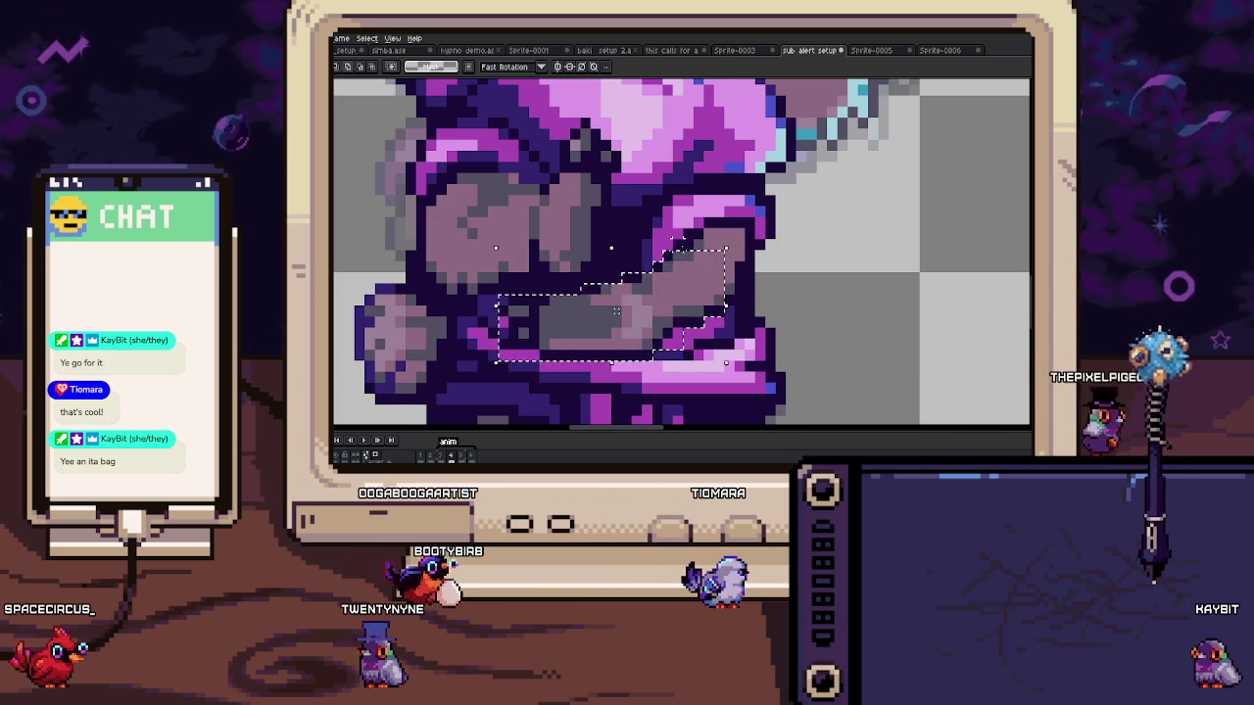
{"action": "left_click_drag", "start_coordinate": [675, 240], "coordinate": [744, 304]}
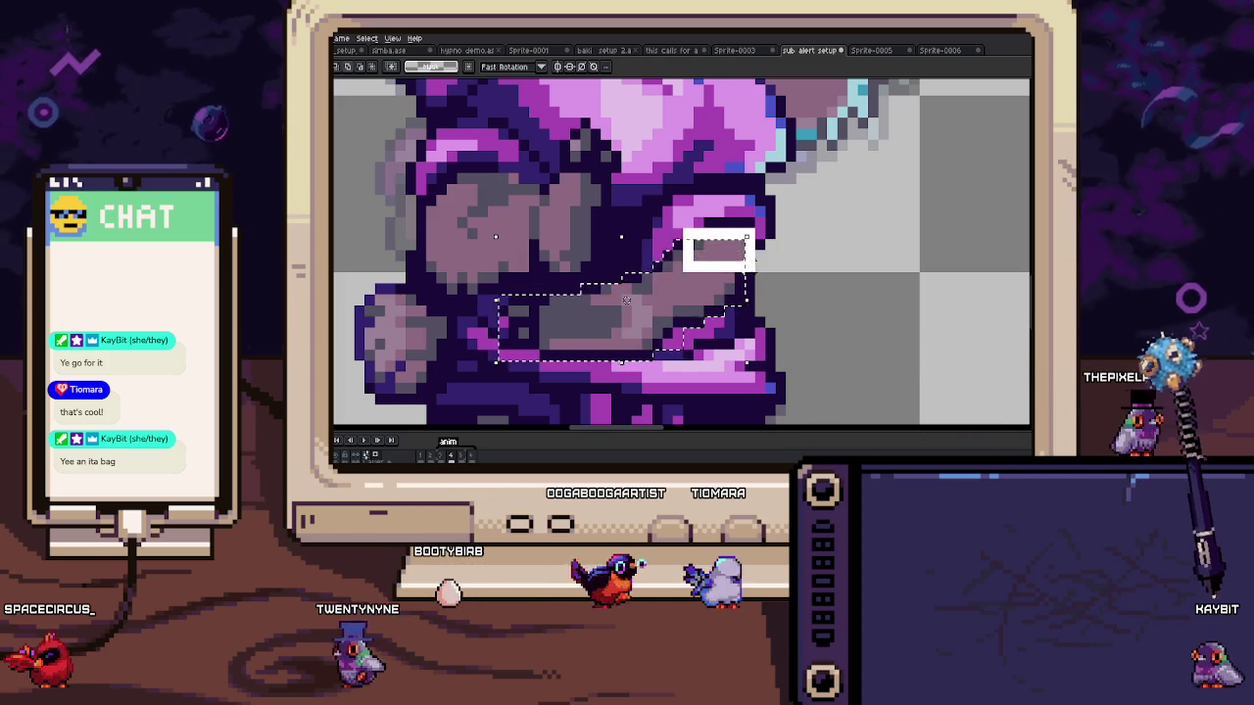
{"action": "left_click_drag", "start_coordinate": [688, 230], "coordinate": [756, 265]}
Step: Go to animation frame 5 and switch to the Pencil tool
{"action": "key", "text": "Right"}
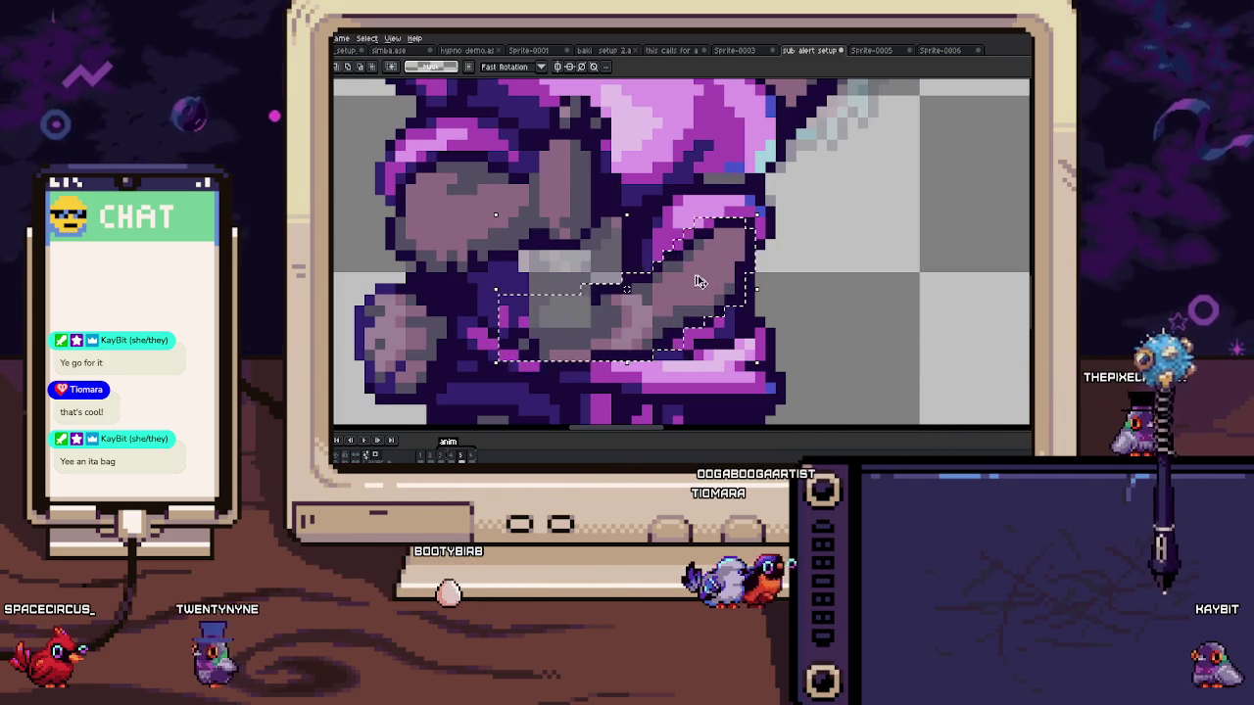
{"action": "left_click", "coordinate": [694, 283]}
{"action": "key", "text": "b"}
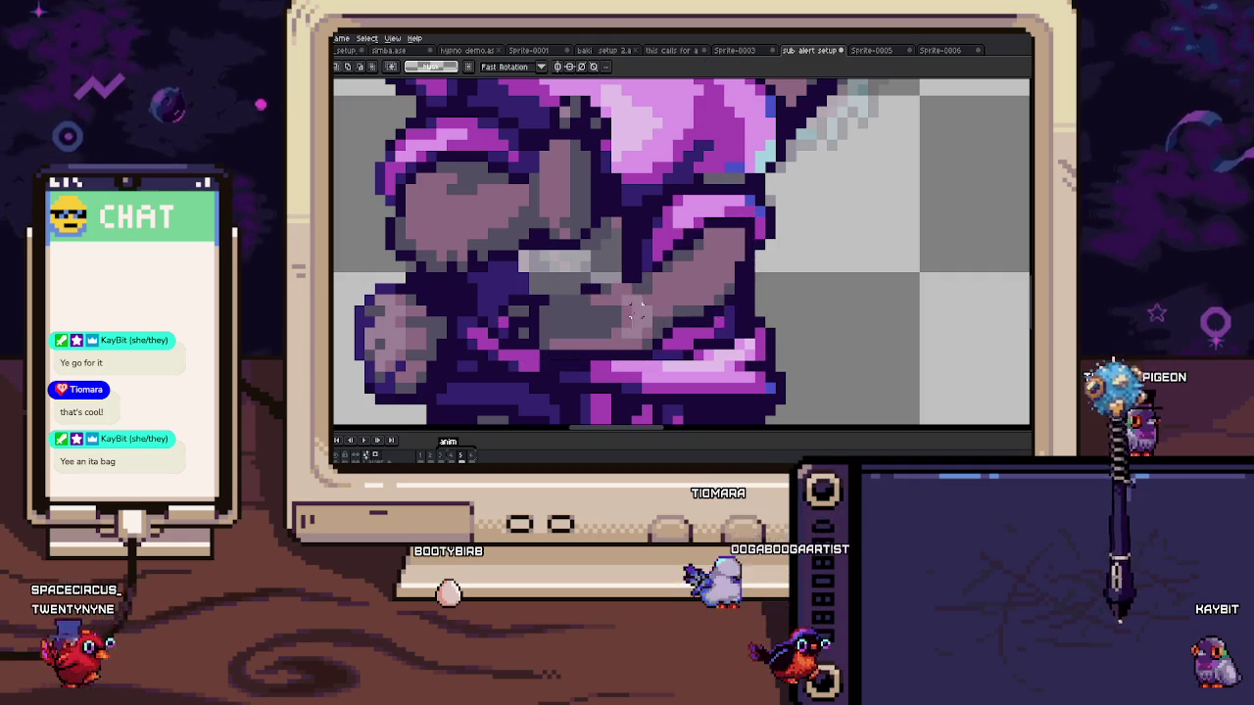
{"action": "scroll", "coordinate": [579, 285], "scroll_direction": "up", "scroll_amount": 1}
{"action": "scroll", "coordinate": [578, 285], "scroll_direction": "up", "scroll_amount": 1}
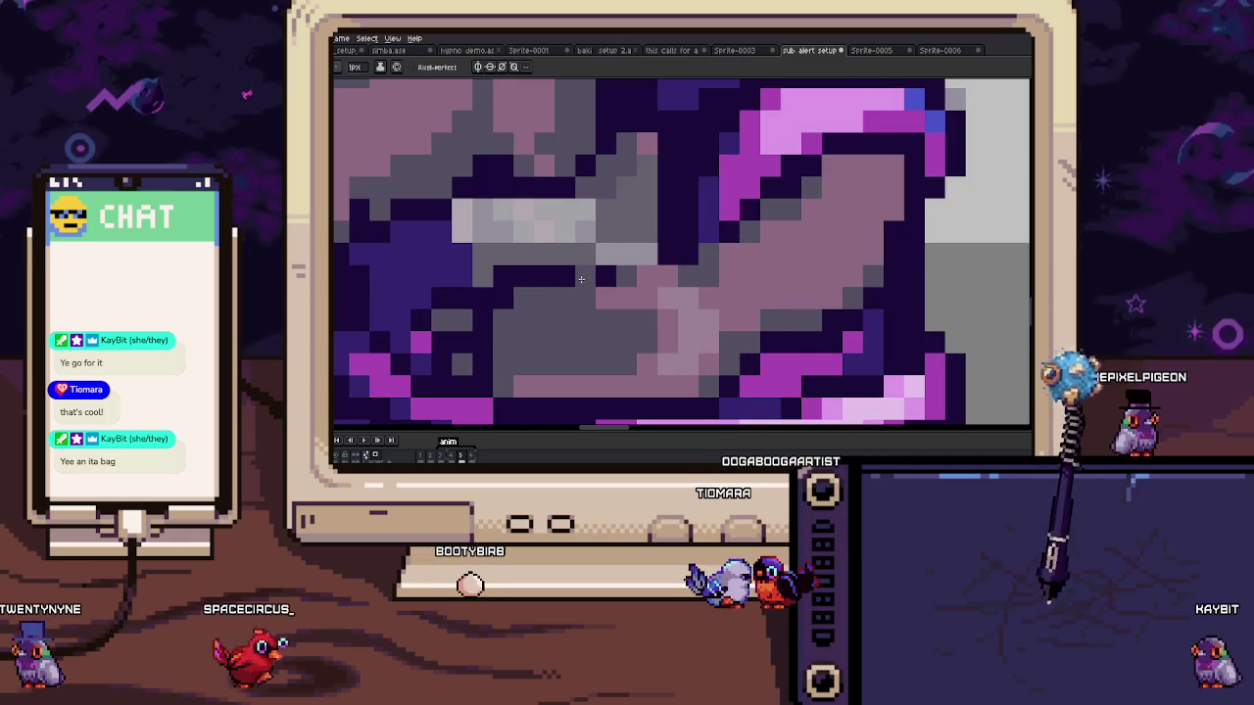
Step: Draw a dark navy outline along the cat's arm and sample a colour from the artwork
{"action": "left_click_drag", "start_coordinate": [579, 264], "coordinate": [663, 255]}
{"action": "key", "text": "alt"}
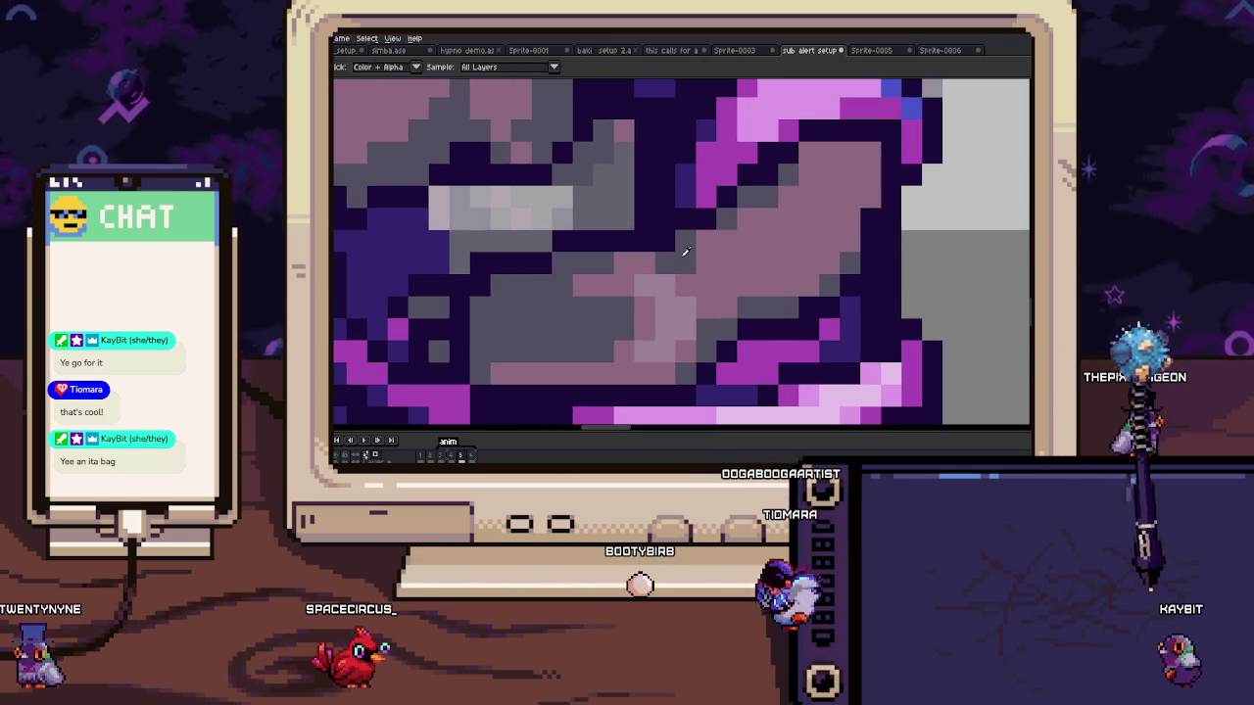
{"action": "left_click_drag", "start_coordinate": [682, 255], "coordinate": [723, 249]}
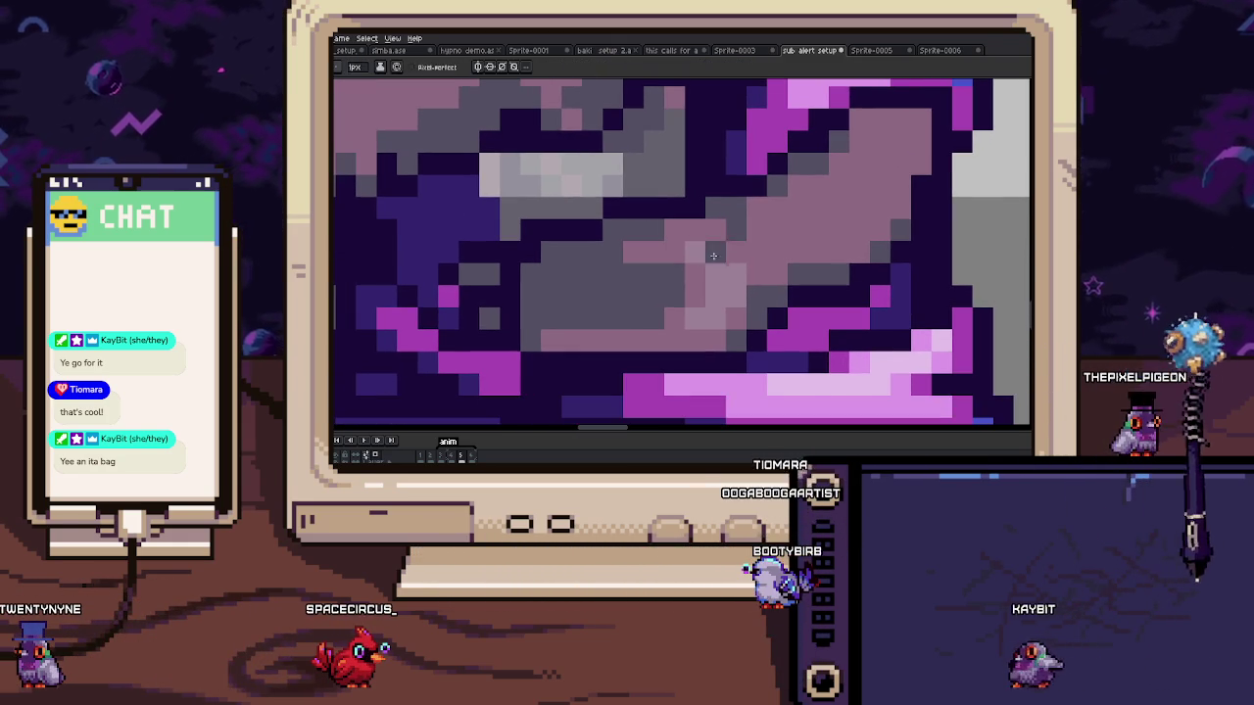
{"action": "left_click", "coordinate": [612, 256], "text": "alt"}
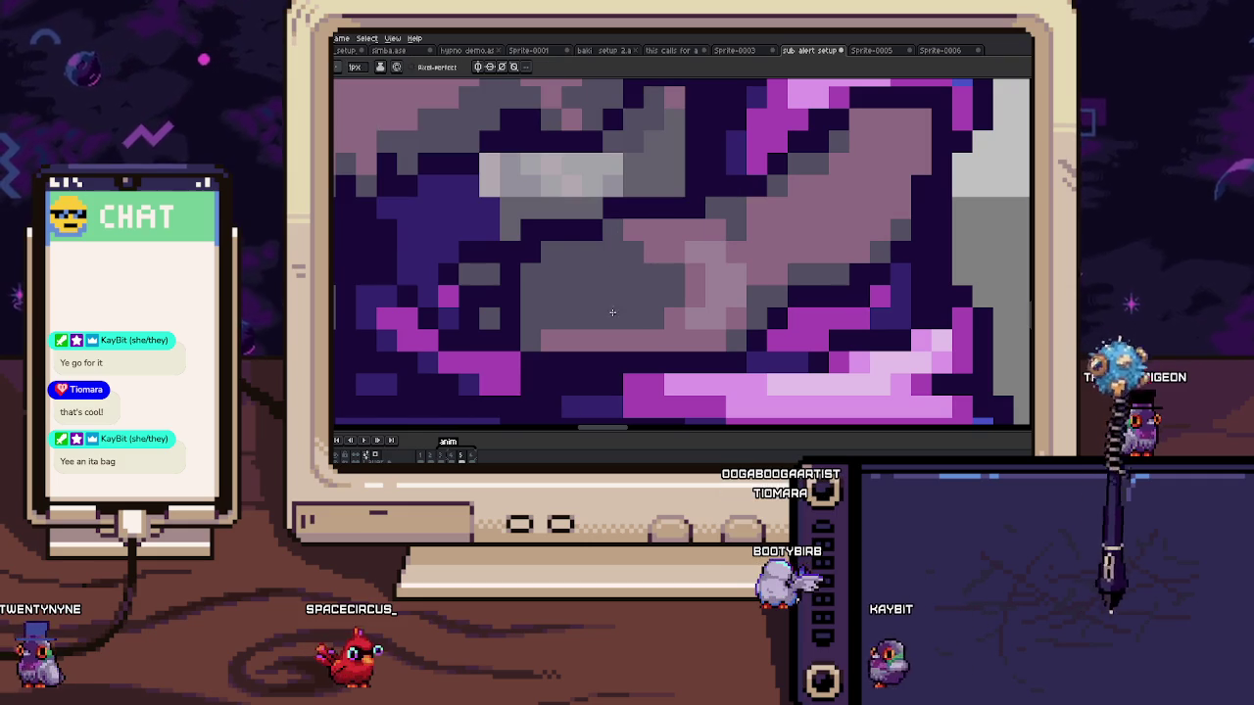
{"action": "scroll", "coordinate": [588, 245], "scroll_direction": "up", "scroll_amount": 5}
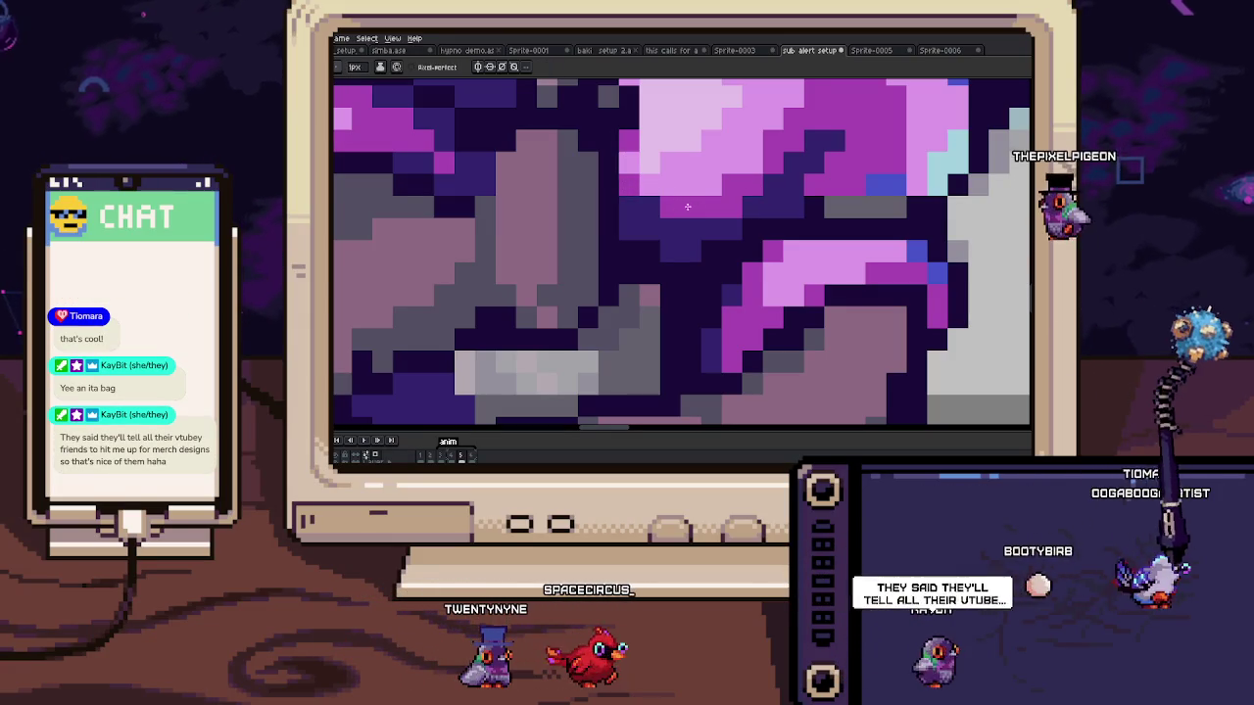
{"action": "scroll", "coordinate": [686, 250], "scroll_direction": "down", "scroll_amount": 2}
{"action": "scroll", "coordinate": [686, 249], "scroll_direction": "down", "scroll_amount": 2}
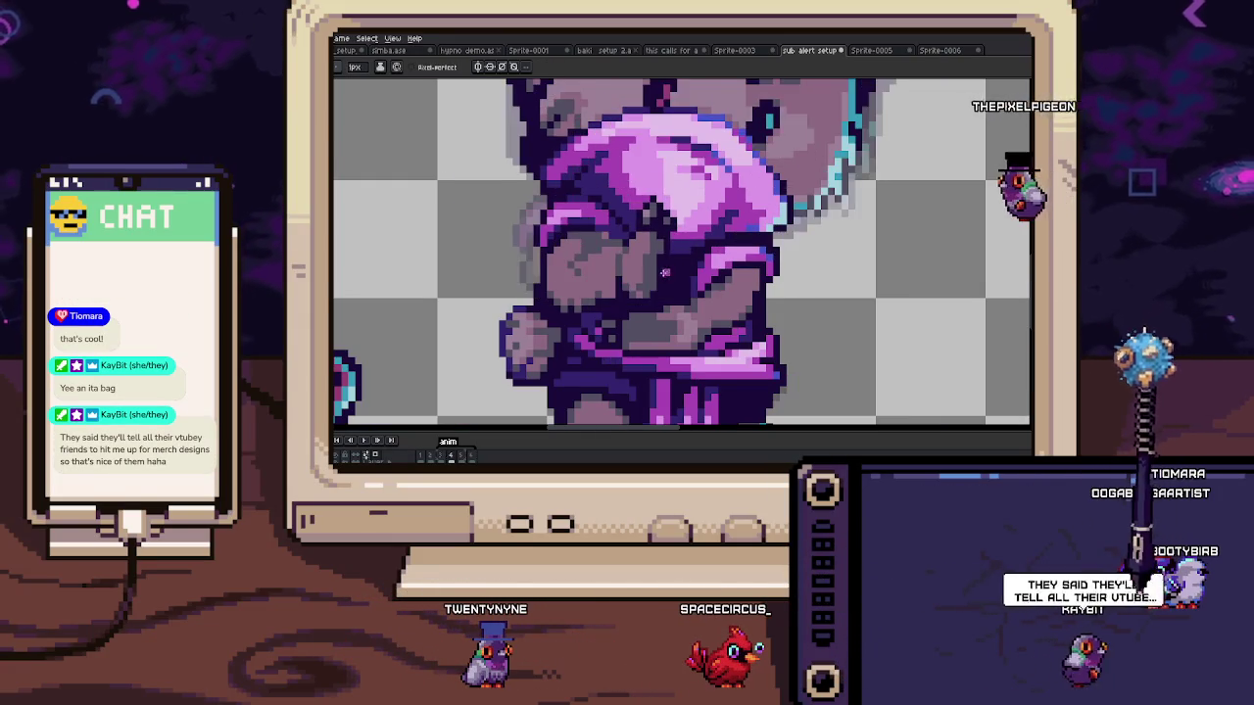
{"action": "scroll", "coordinate": [614, 300], "scroll_direction": "up", "scroll_amount": 4}
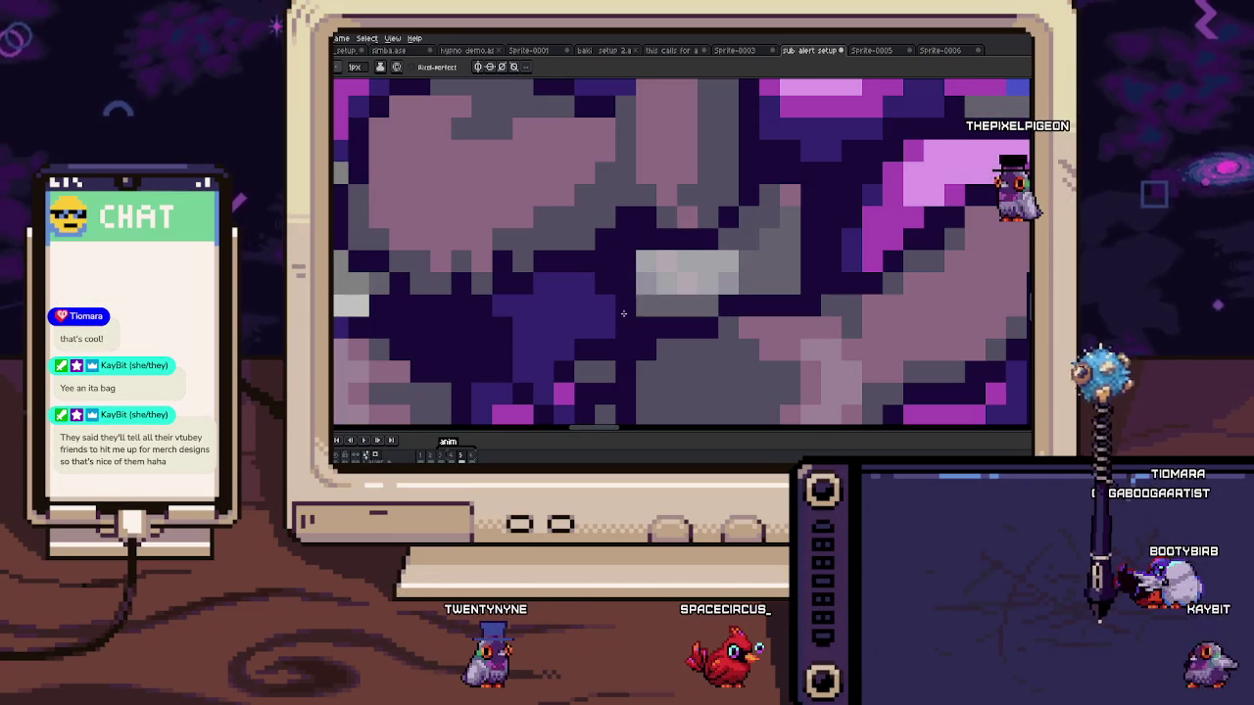
Step: Select a block of arm pixels and move it about 14 px upward
{"action": "key", "text": "g"}
{"action": "scroll", "coordinate": [687, 287], "scroll_direction": "down", "scroll_amount": 1}
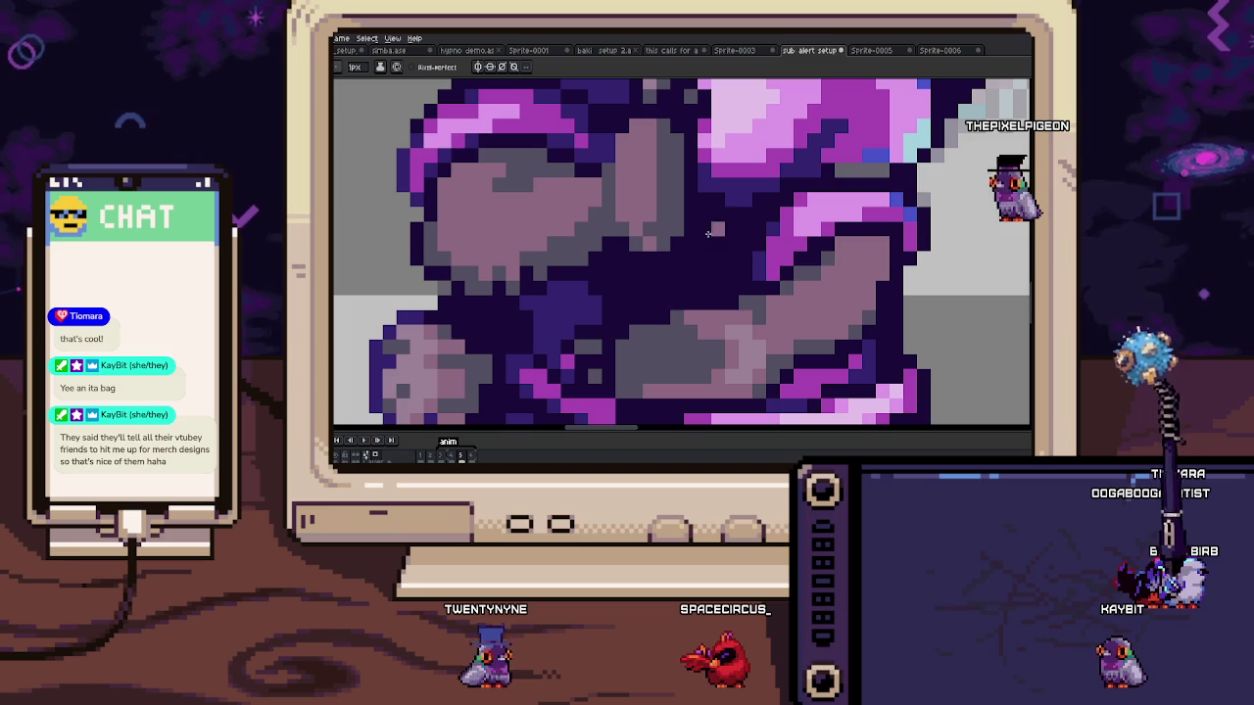
{"action": "scroll", "coordinate": [714, 239], "scroll_direction": "down", "scroll_amount": 2}
{"action": "scroll", "coordinate": [685, 275], "scroll_direction": "up", "scroll_amount": 1}
{"action": "scroll", "coordinate": [656, 313], "scroll_direction": "up", "scroll_amount": 1}
{"action": "key", "text": "m"}
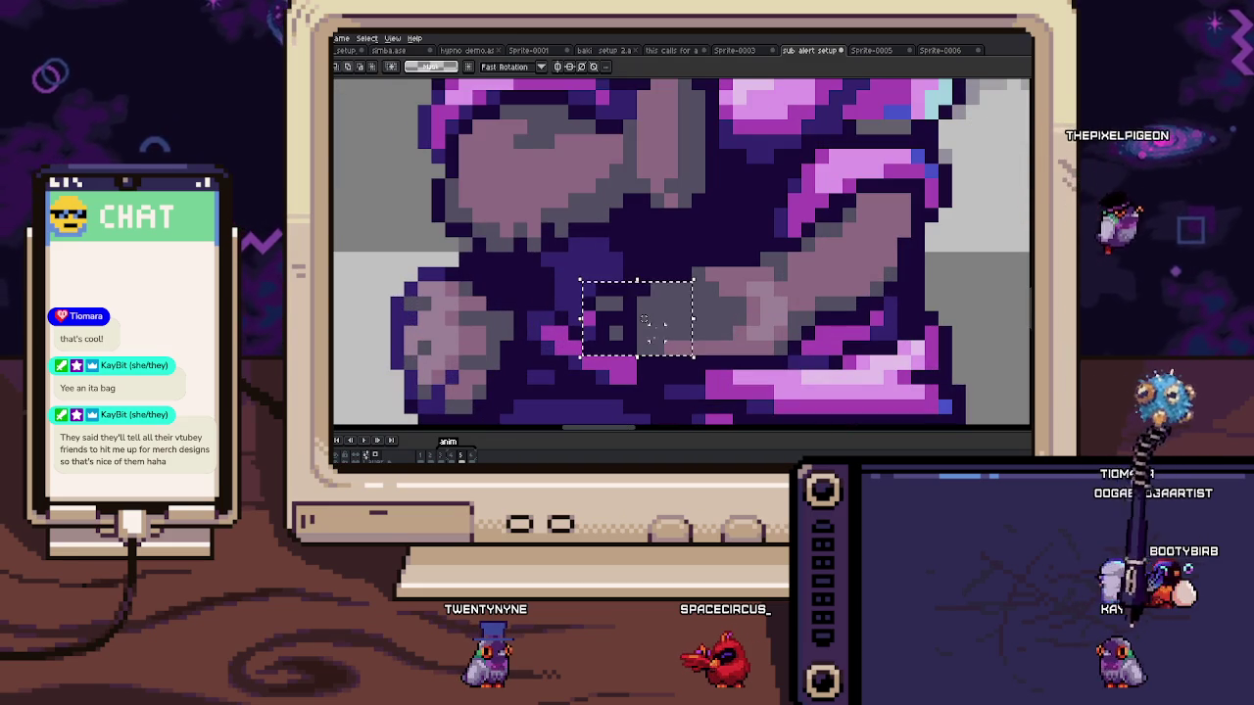
{"action": "left_click_drag", "start_coordinate": [683, 365], "coordinate": [680, 353]}
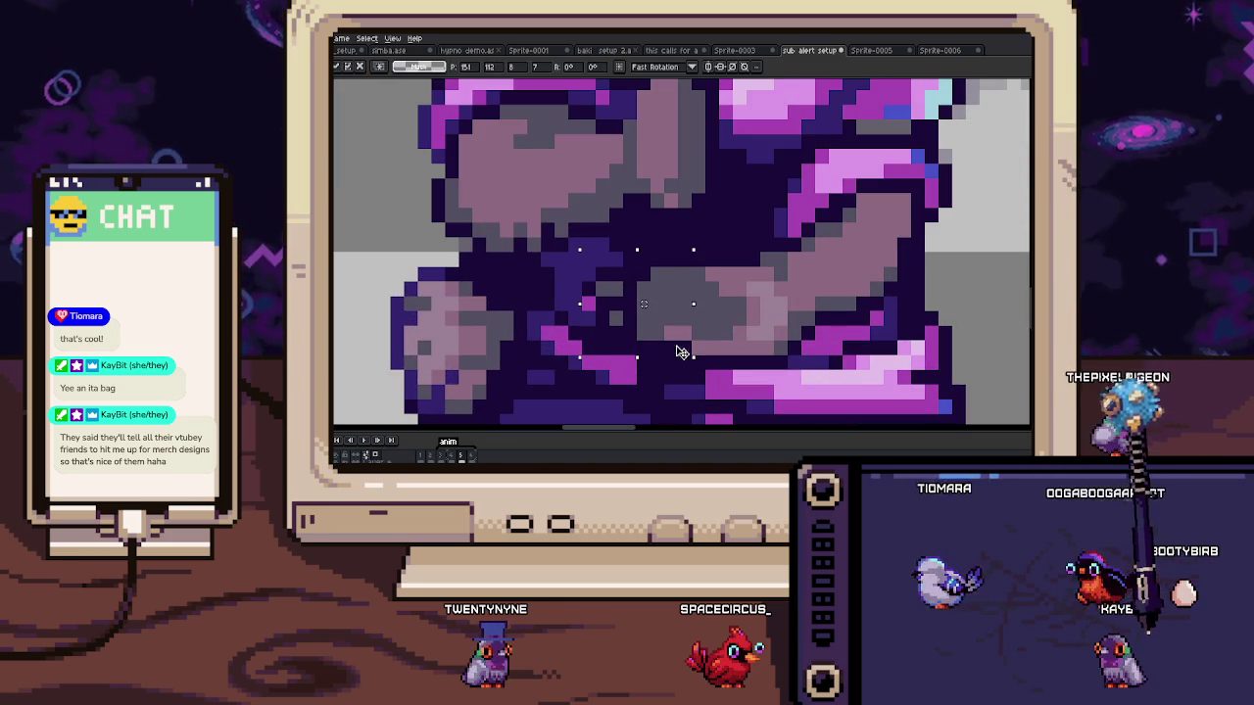
{"action": "scroll", "coordinate": [667, 353], "scroll_direction": "up", "scroll_amount": 1}
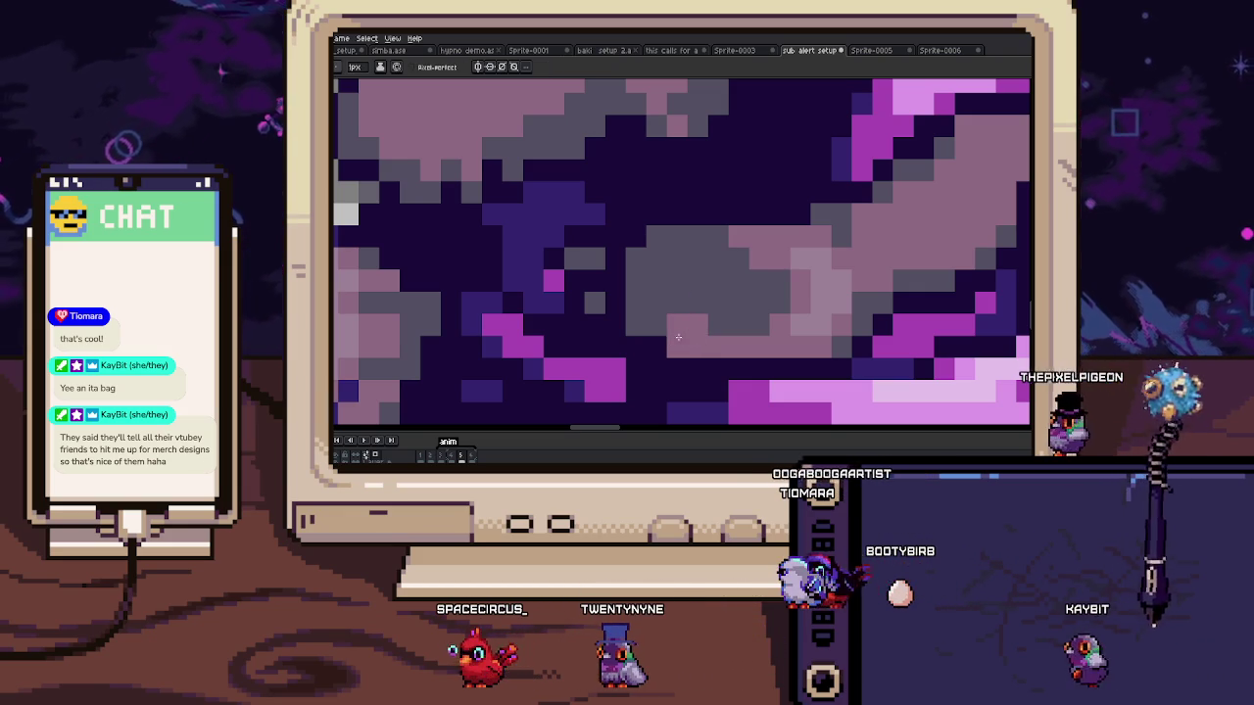
Step: Touch up pixels around the pink mushroom with the eyedropper and pencil, undoing one stroke
{"action": "scroll", "coordinate": [652, 334], "scroll_direction": "down", "scroll_amount": 1}
{"action": "scroll", "coordinate": [649, 336], "scroll_direction": "down", "scroll_amount": 1}
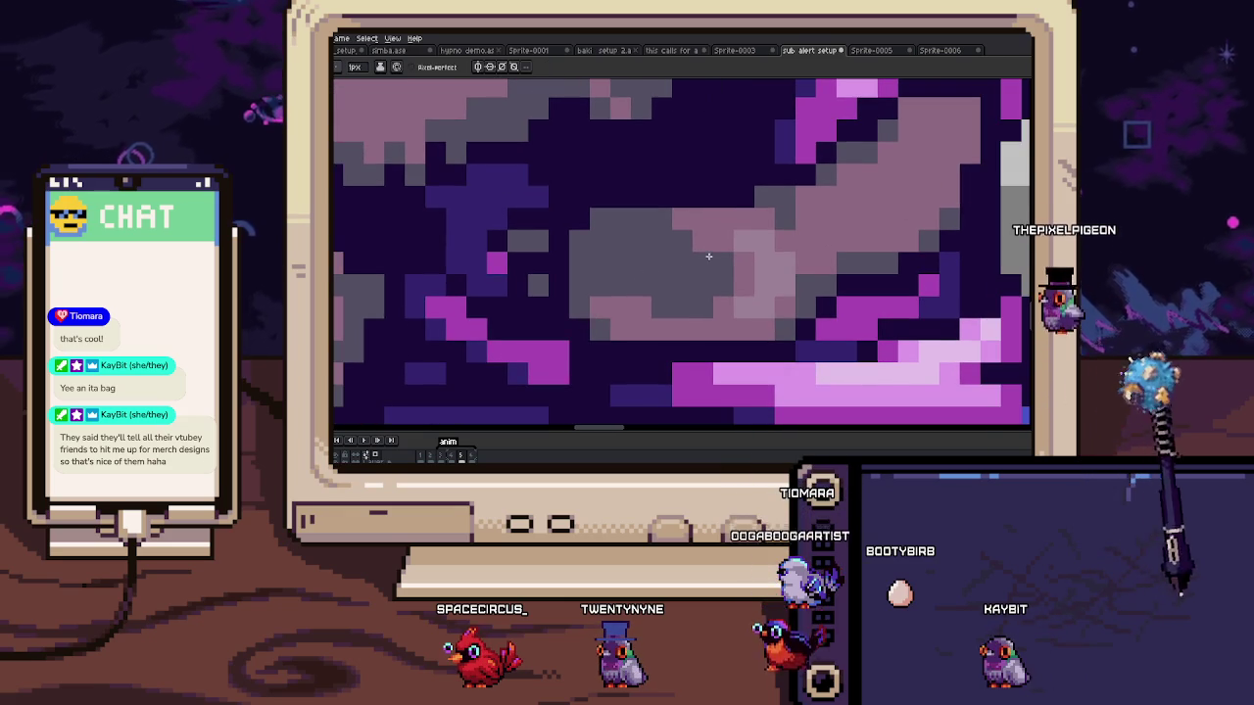
{"action": "scroll", "coordinate": [660, 300], "scroll_direction": "down", "scroll_amount": 2}
{"action": "scroll", "coordinate": [676, 283], "scroll_direction": "up", "scroll_amount": 2}
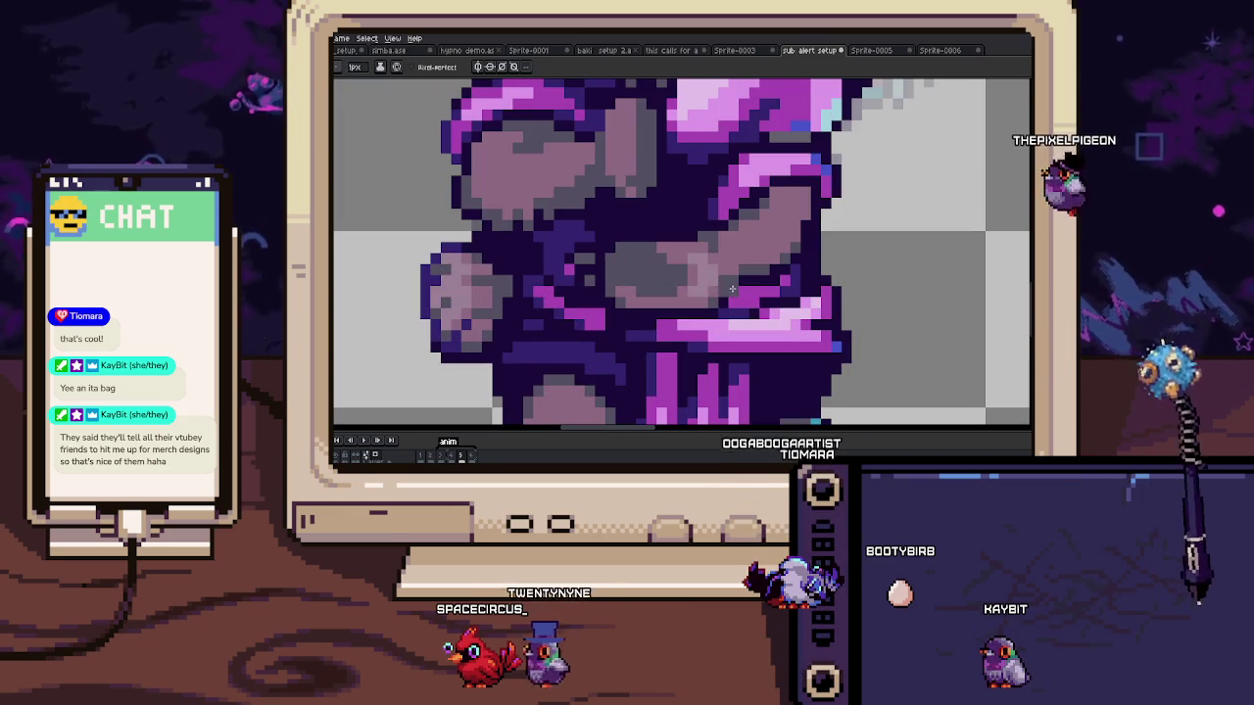
{"action": "scroll", "coordinate": [729, 284], "scroll_direction": "up", "scroll_amount": 1}
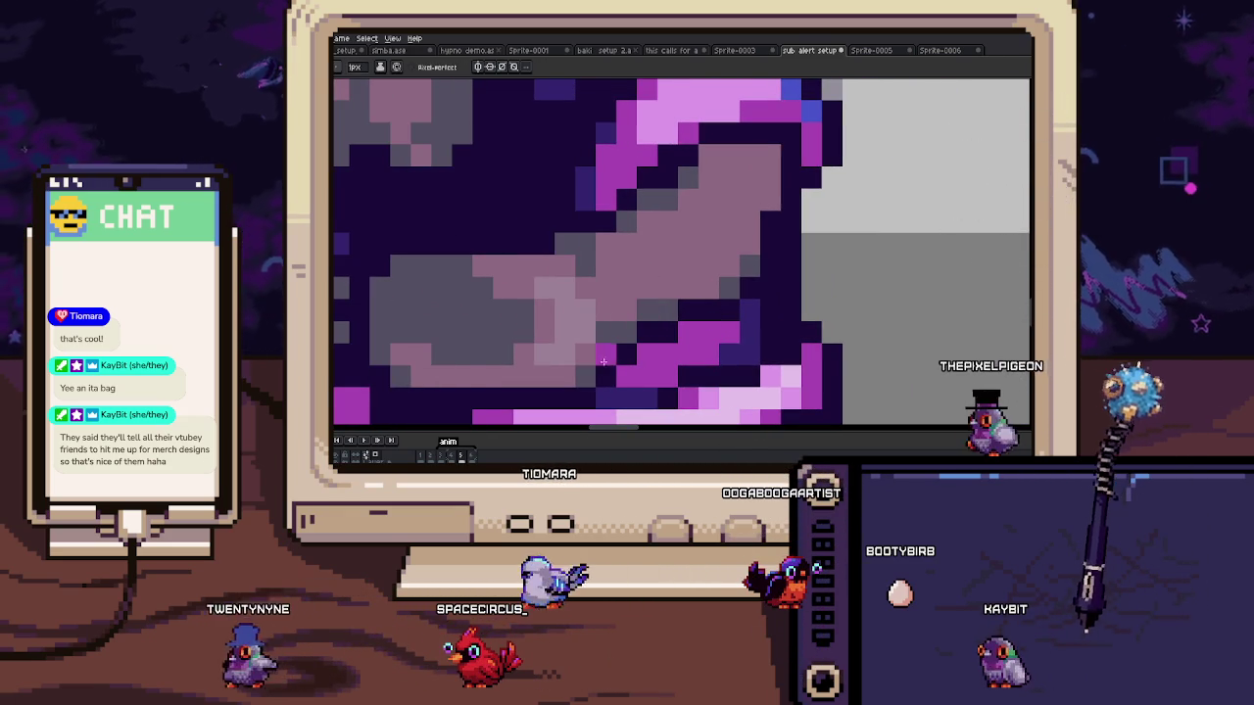
{"action": "key", "text": "i"}
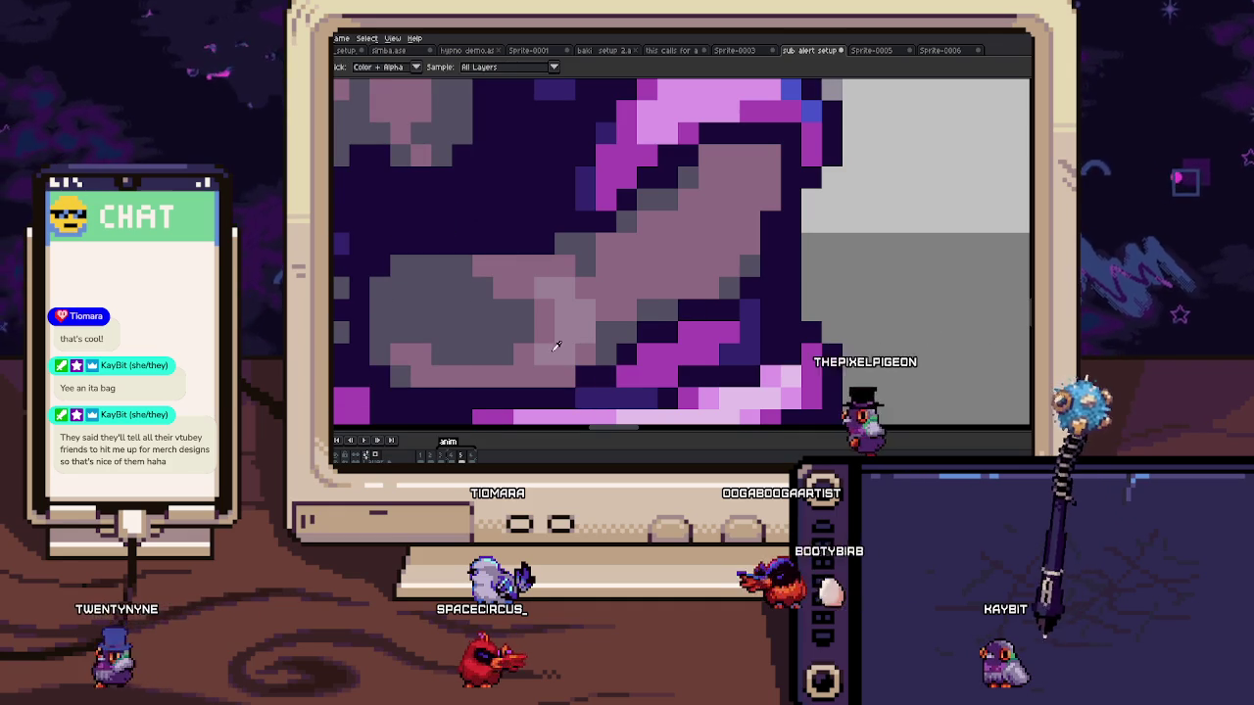
{"action": "key", "text": "b"}
{"action": "key", "text": "ctrl+z"}
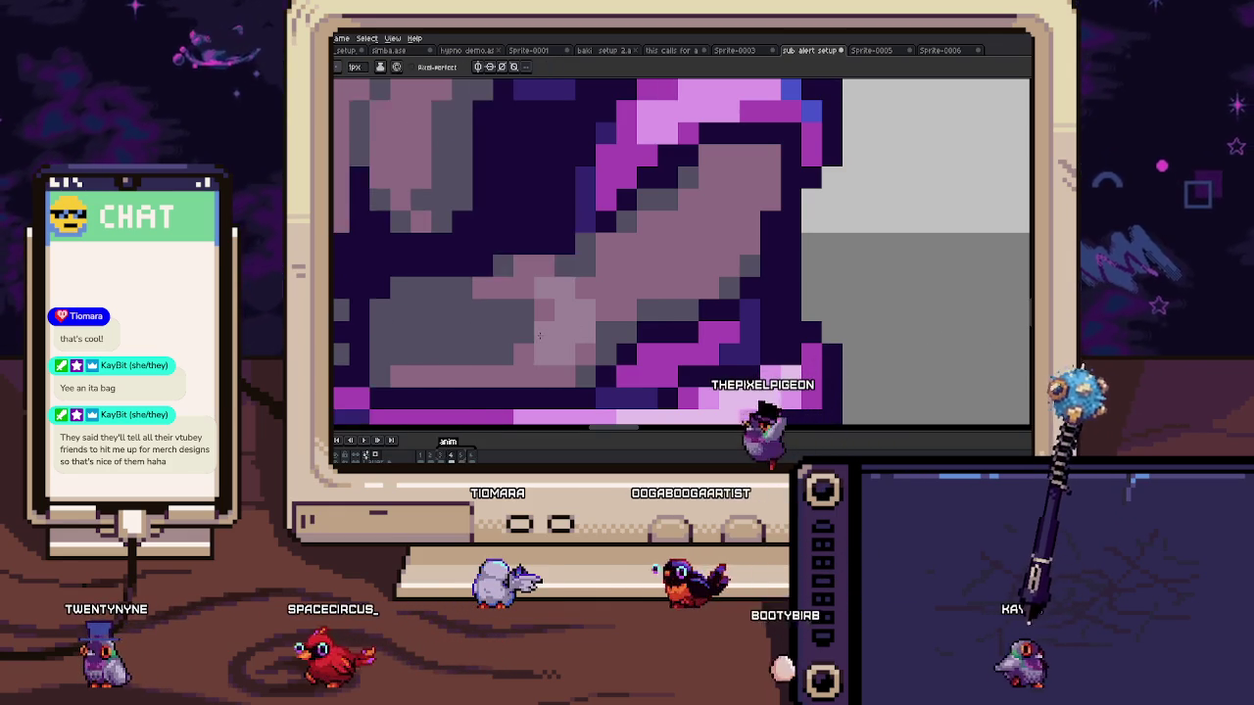
{"action": "left_click_drag", "start_coordinate": [632, 303], "coordinate": [658, 321]}
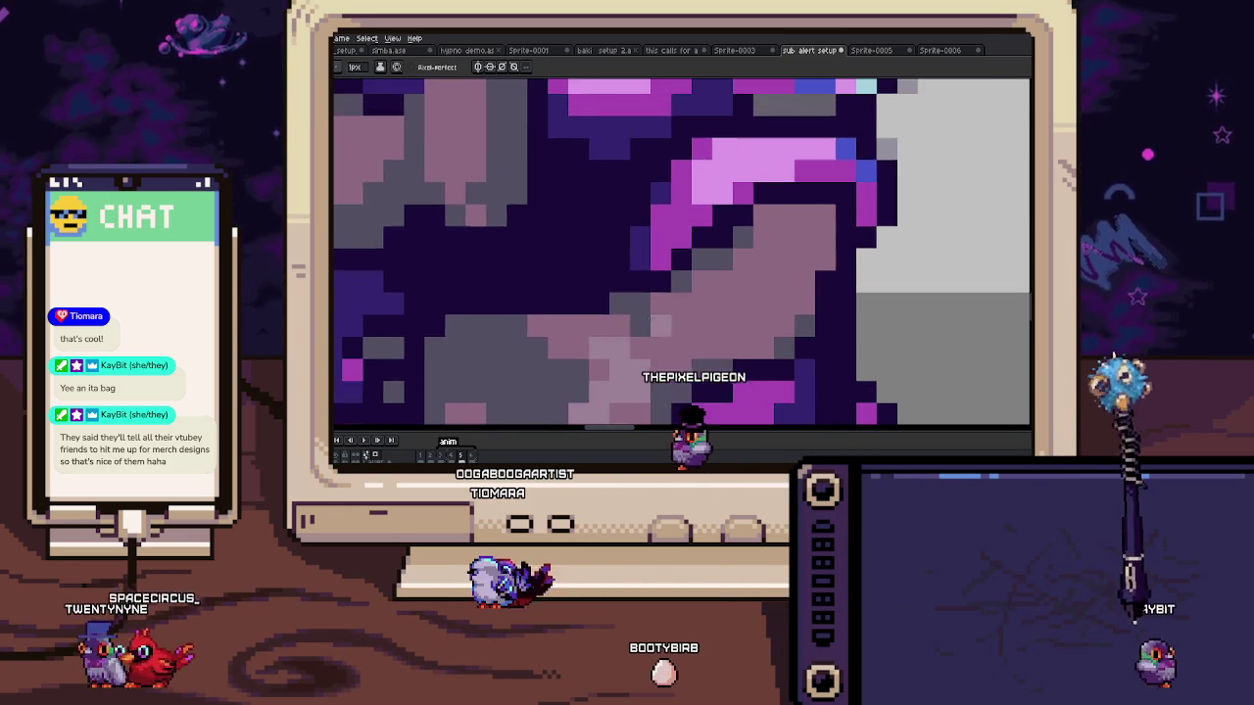
{"action": "scroll", "coordinate": [515, 357], "scroll_direction": "down", "scroll_amount": 2}
{"action": "scroll", "coordinate": [520, 353], "scroll_direction": "down", "scroll_amount": 2}
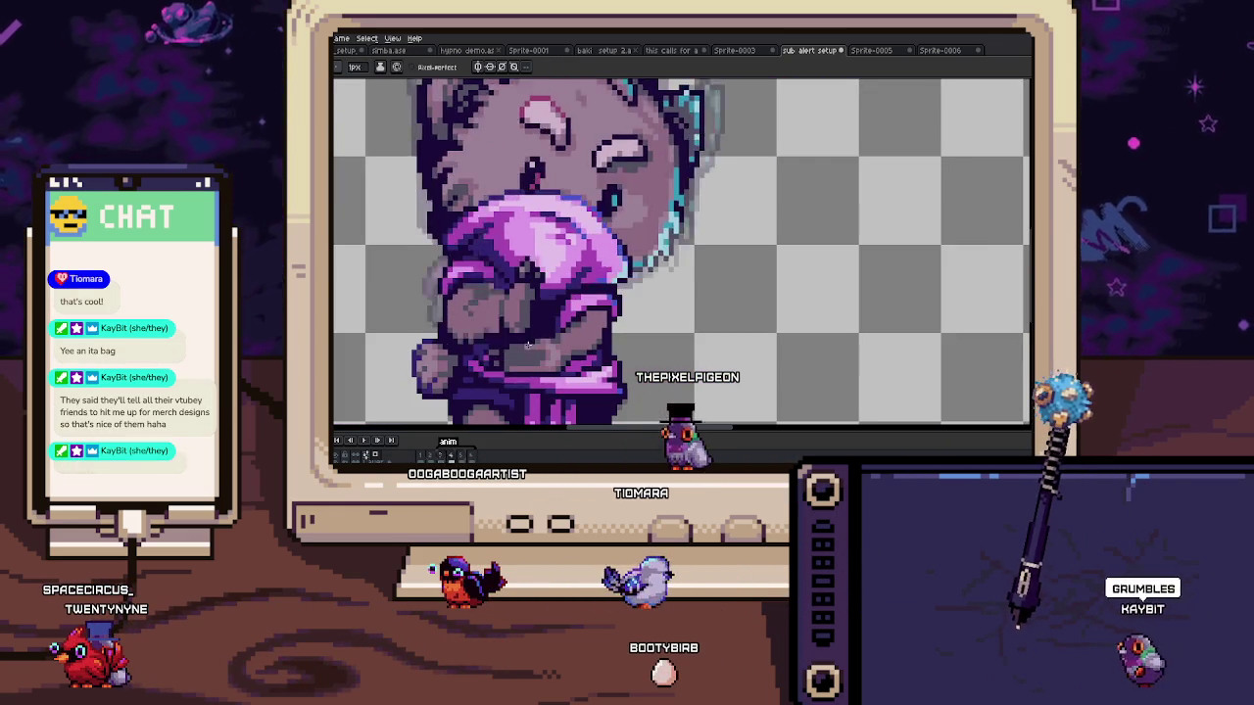
{"action": "scroll", "coordinate": [595, 243], "scroll_direction": "up", "scroll_amount": 3}
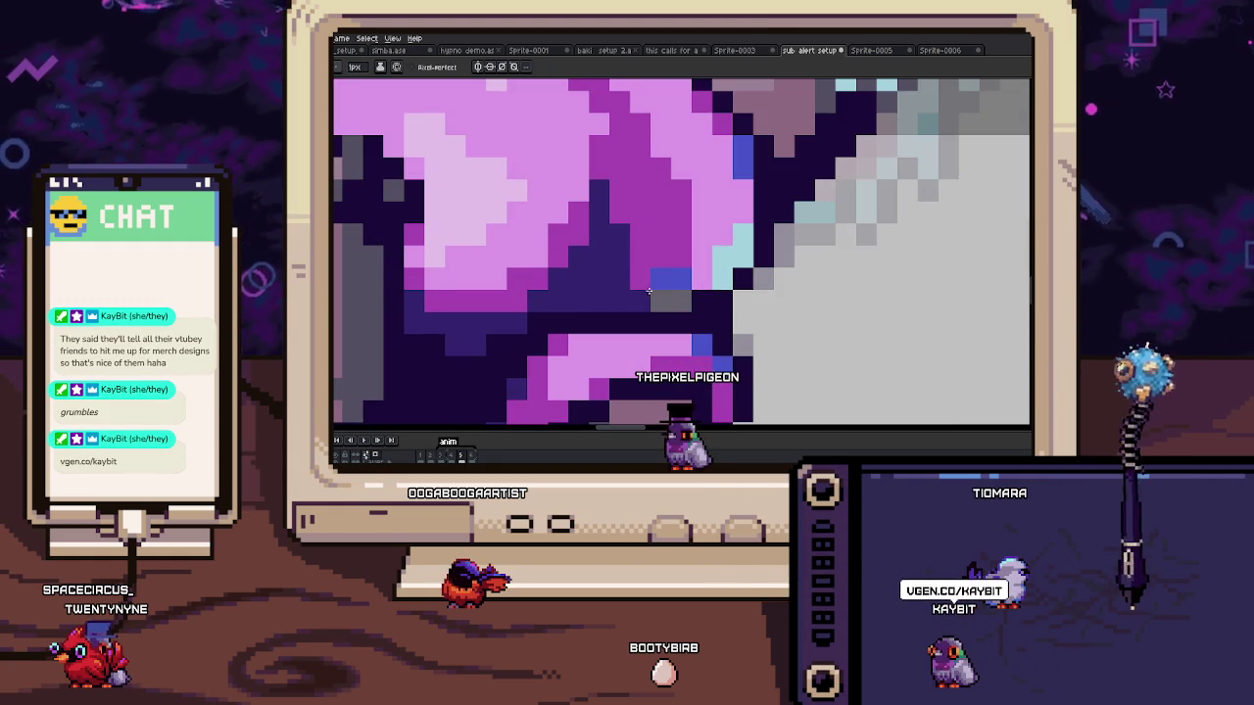
Step: Sample more colours, touch up the paw pixels, and zoom out to the whole sprite
{"action": "scroll", "coordinate": [658, 298], "scroll_direction": "down", "scroll_amount": 2}
{"action": "scroll", "coordinate": [646, 284], "scroll_direction": "down", "scroll_amount": 1}
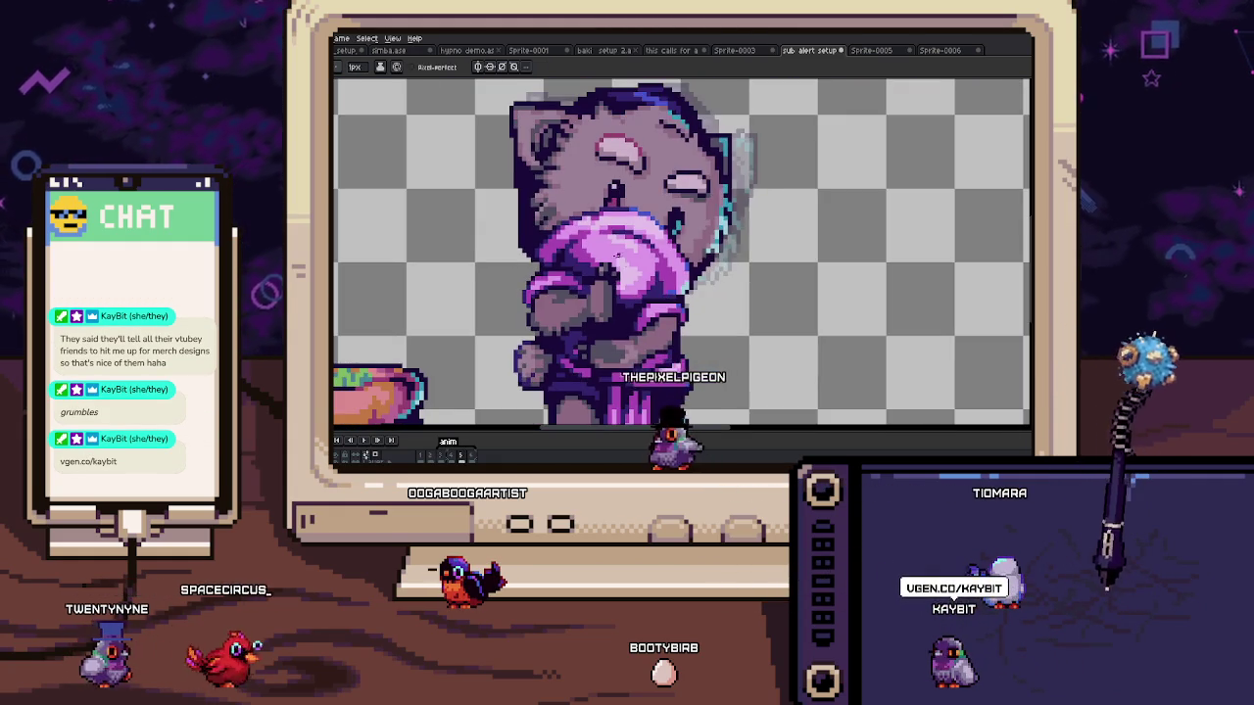
{"action": "scroll", "coordinate": [590, 212], "scroll_direction": "up", "scroll_amount": 3}
{"action": "scroll", "coordinate": [612, 230], "scroll_direction": "up", "scroll_amount": 1}
{"action": "key", "text": "i"}
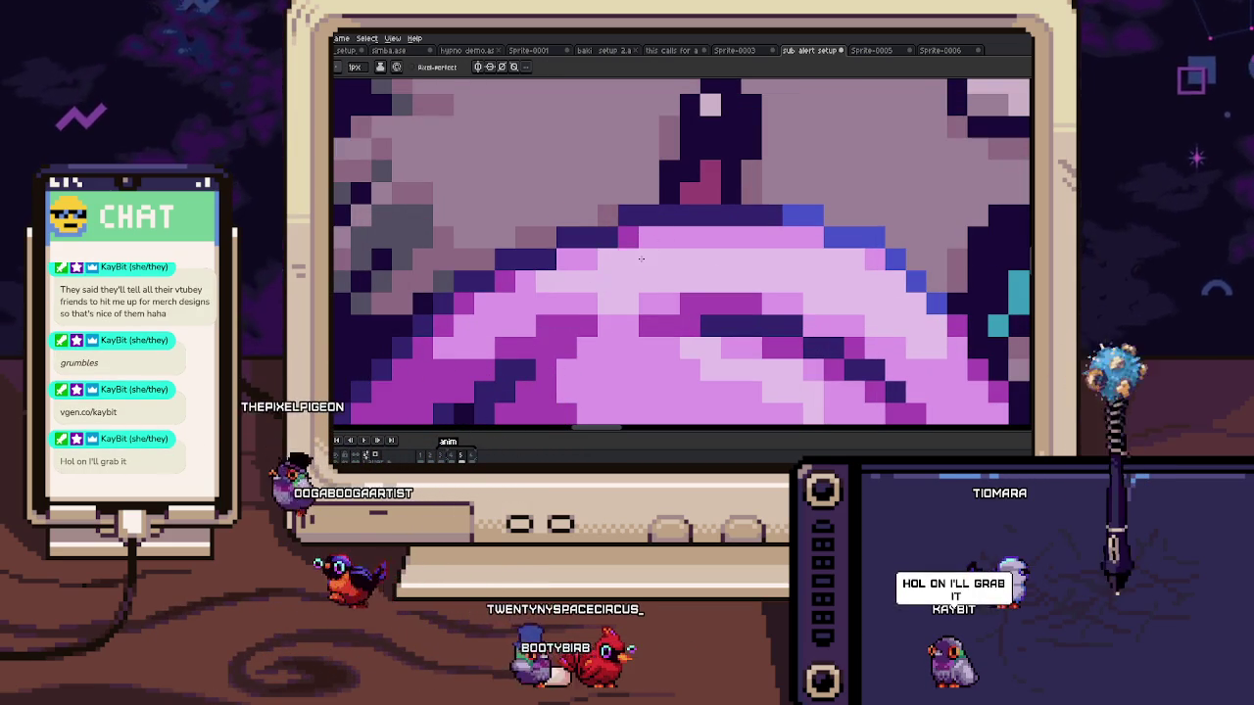
{"action": "scroll", "coordinate": [593, 280], "scroll_direction": "down", "scroll_amount": 3}
{"action": "scroll", "coordinate": [608, 294], "scroll_direction": "up", "scroll_amount": 3}
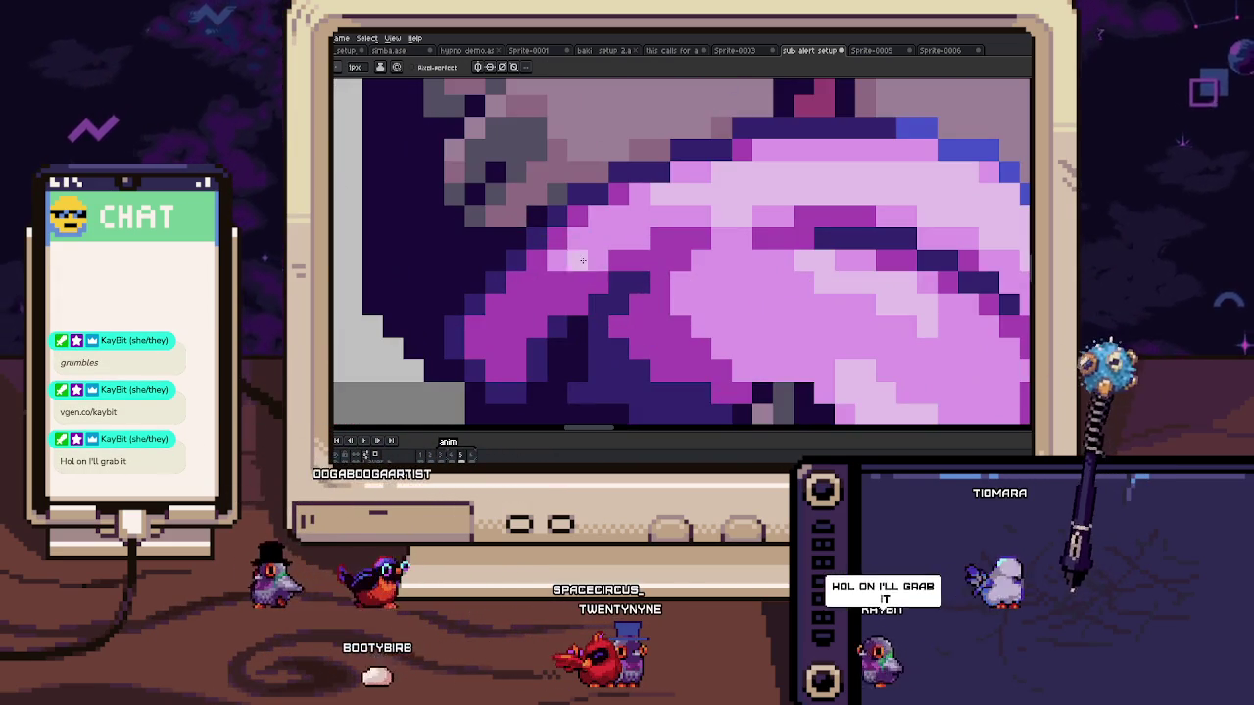
{"action": "scroll", "coordinate": [598, 293], "scroll_direction": "down", "scroll_amount": 4}
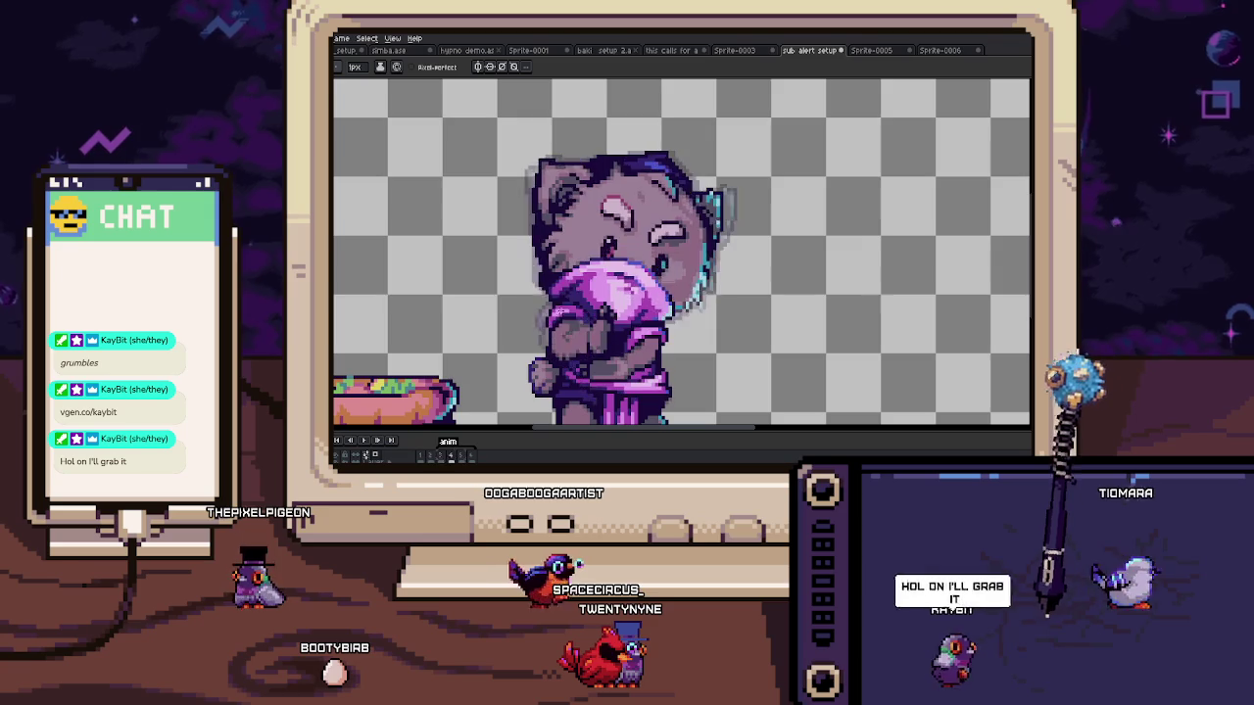
{"action": "scroll", "coordinate": [536, 327], "scroll_direction": "up", "scroll_amount": 5}
{"action": "scroll", "coordinate": [536, 355], "scroll_direction": "up", "scroll_amount": 1}
{"action": "scroll", "coordinate": [531, 351], "scroll_direction": "down", "scroll_amount": 1}
{"action": "key", "text": "b"}
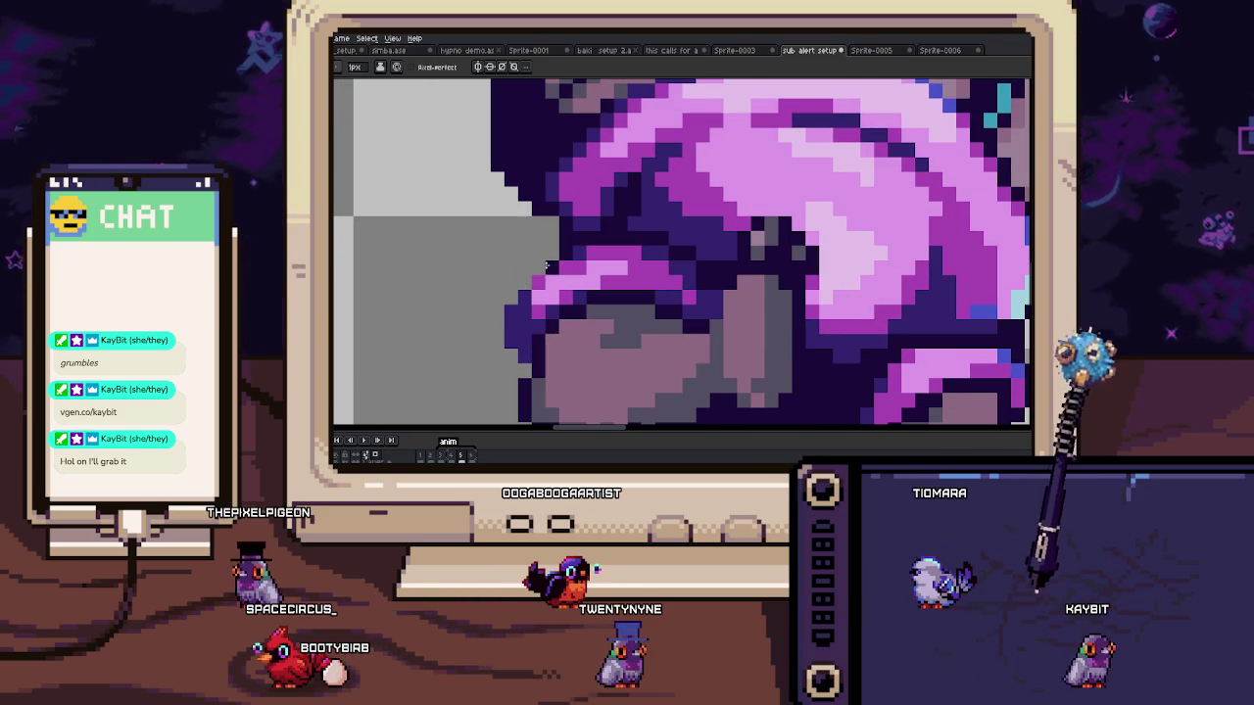
{"action": "scroll", "coordinate": [510, 341], "scroll_direction": "down", "scroll_amount": 5}
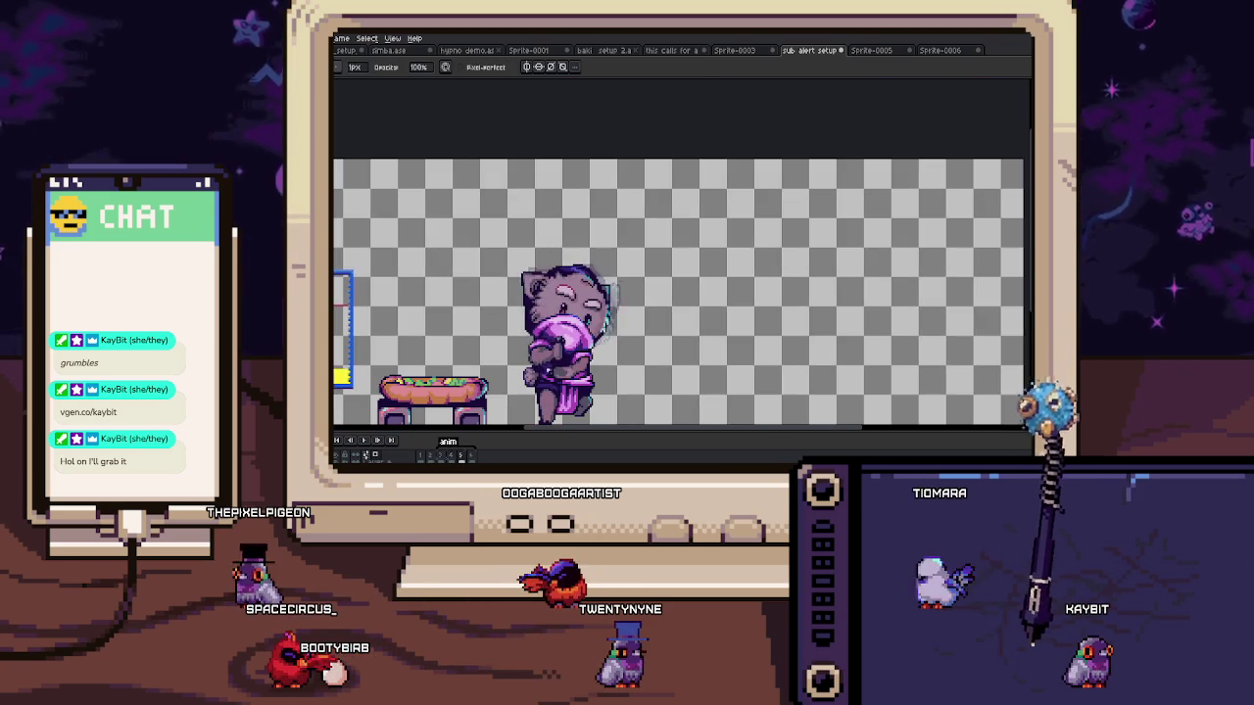
Step: Select the cat's paw and sleeve block and shift it up one pixel
{"action": "scroll", "coordinate": [623, 313], "scroll_direction": "up", "scroll_amount": 1}
{"action": "scroll", "coordinate": [623, 314], "scroll_direction": "up", "scroll_amount": 1}
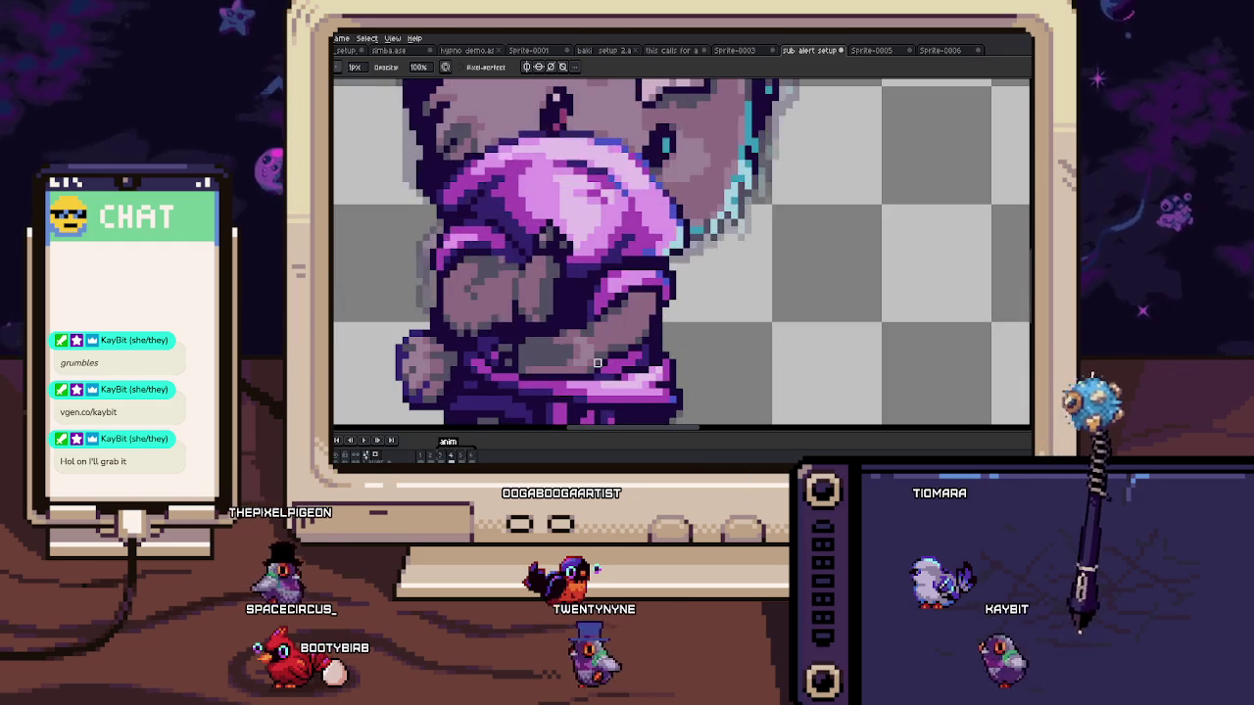
{"action": "scroll", "coordinate": [622, 313], "scroll_direction": "up", "scroll_amount": 2}
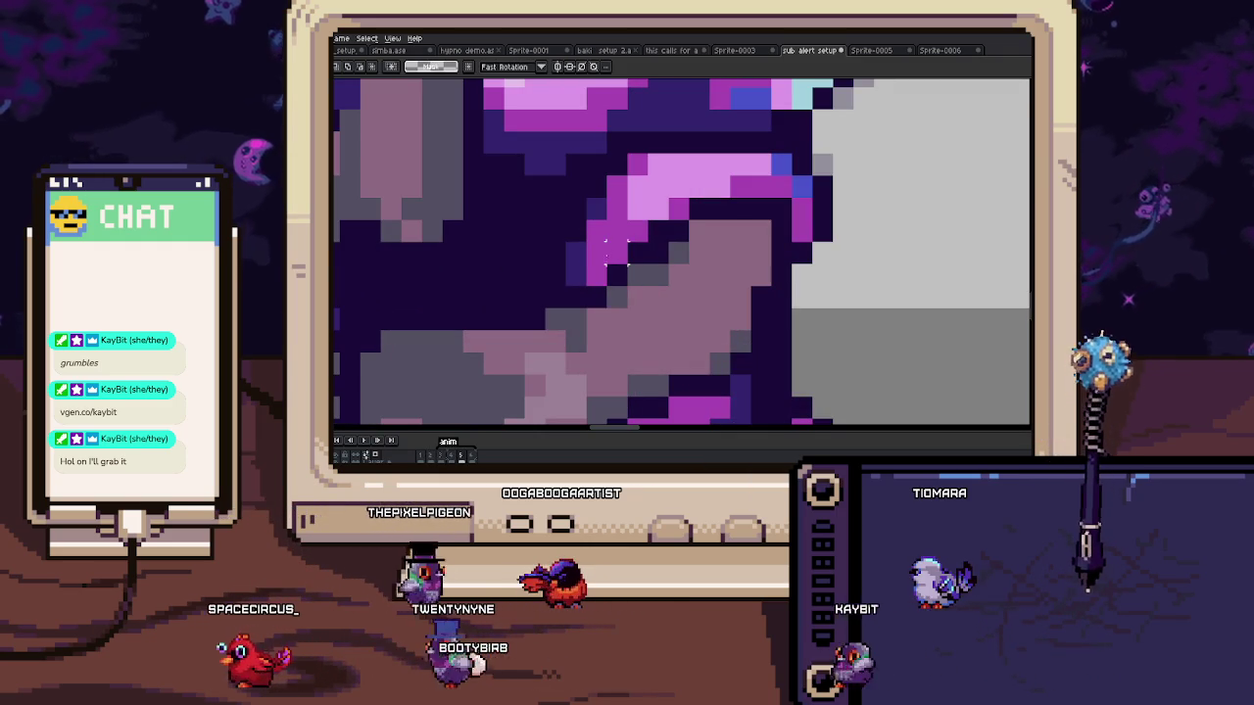
{"action": "key", "text": "m"}
{"action": "mouse_move", "coordinate": [584, 240]}
{"action": "left_mouse_down"}
{"action": "mouse_move", "coordinate": [712, 354]}
{"action": "mouse_move", "coordinate": [686, 300]}
{"action": "left_mouse_up"}
{"action": "key", "text": "ctrl+d"}
{"action": "key", "text": "b"}
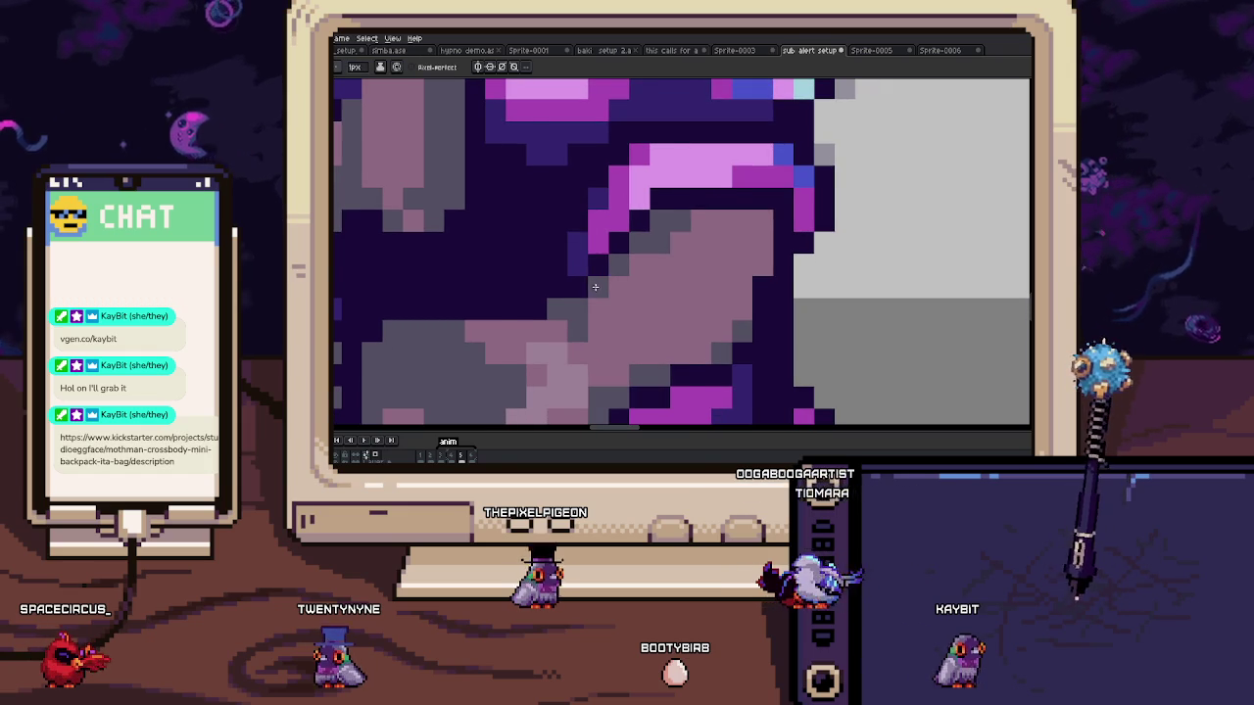
{"action": "scroll", "coordinate": [572, 260], "scroll_direction": "down", "scroll_amount": 5}
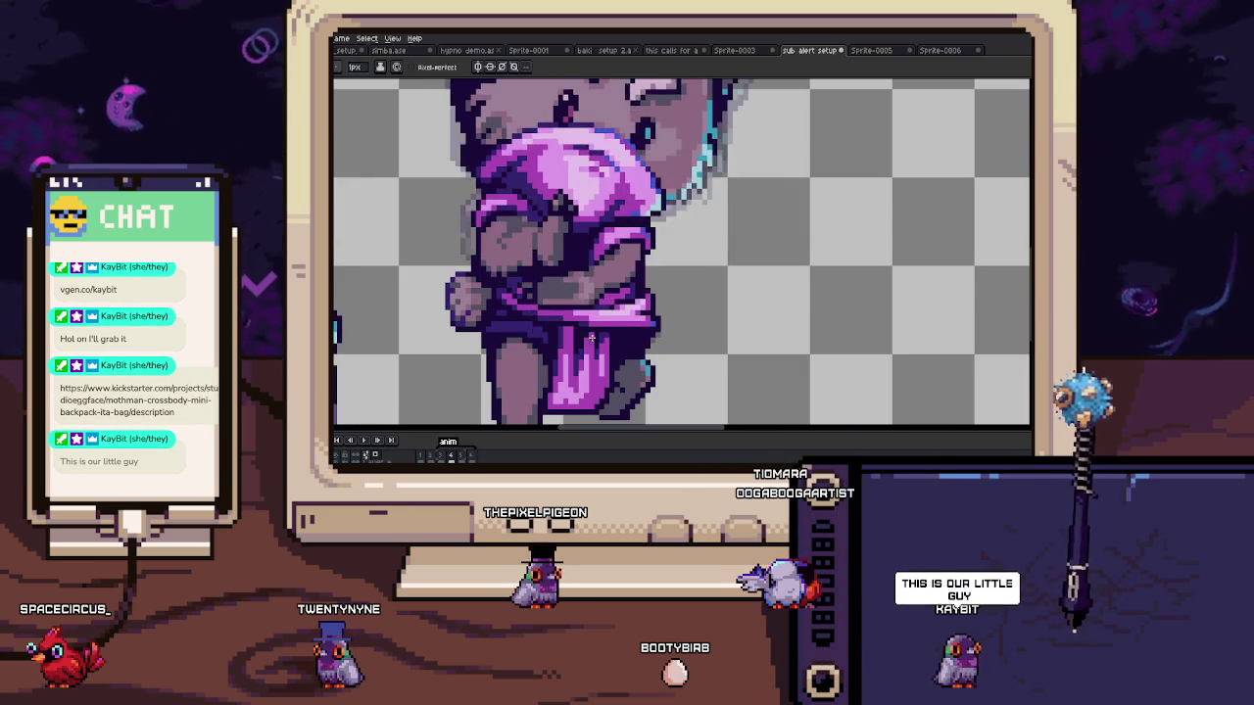
{"action": "scroll", "coordinate": [582, 333], "scroll_direction": "up", "scroll_amount": 5}
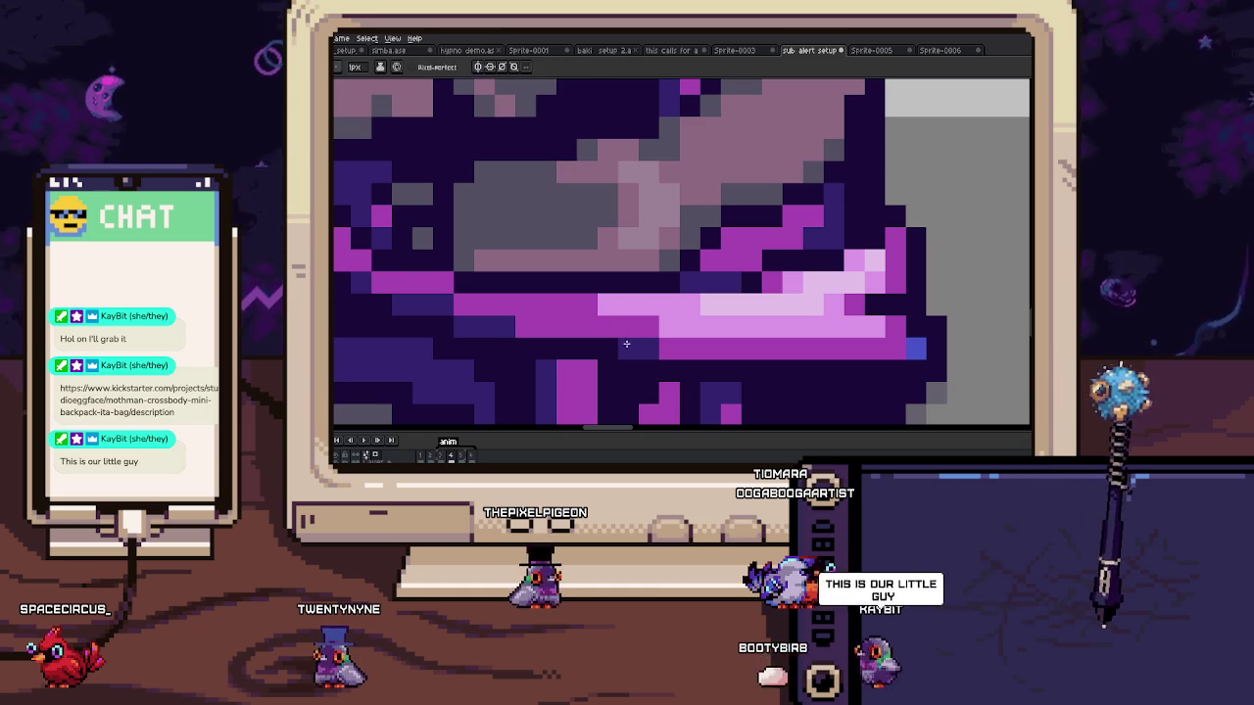
Step: Sample the sleeve colour and repaint the sleeve's lower pink edge
{"action": "key", "text": "i"}
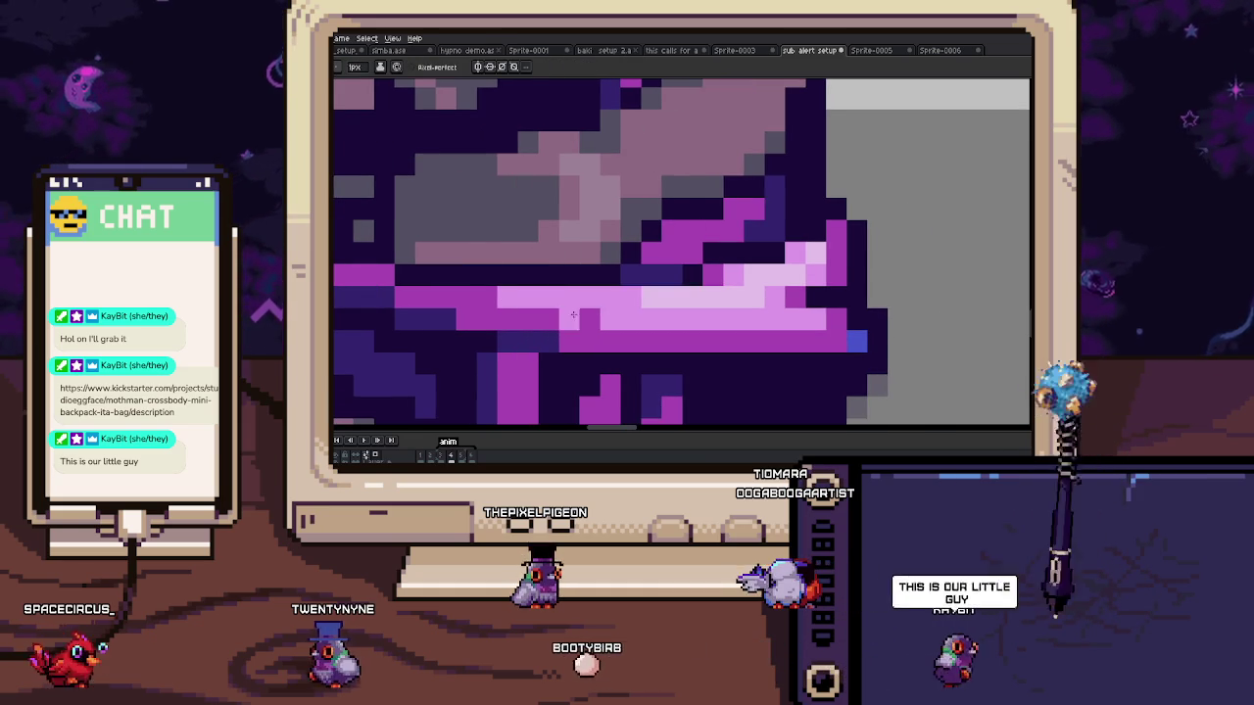
{"action": "key", "text": "b"}
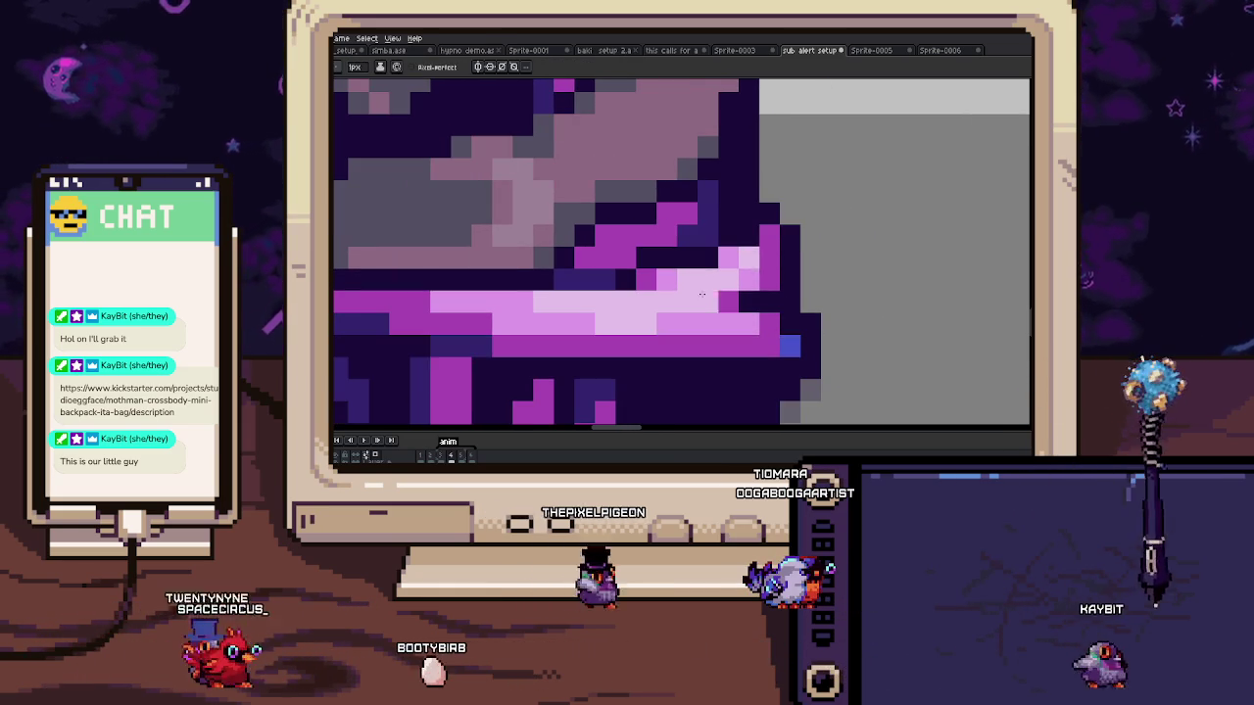
{"action": "scroll", "coordinate": [739, 281], "scroll_direction": "up", "scroll_amount": 2}
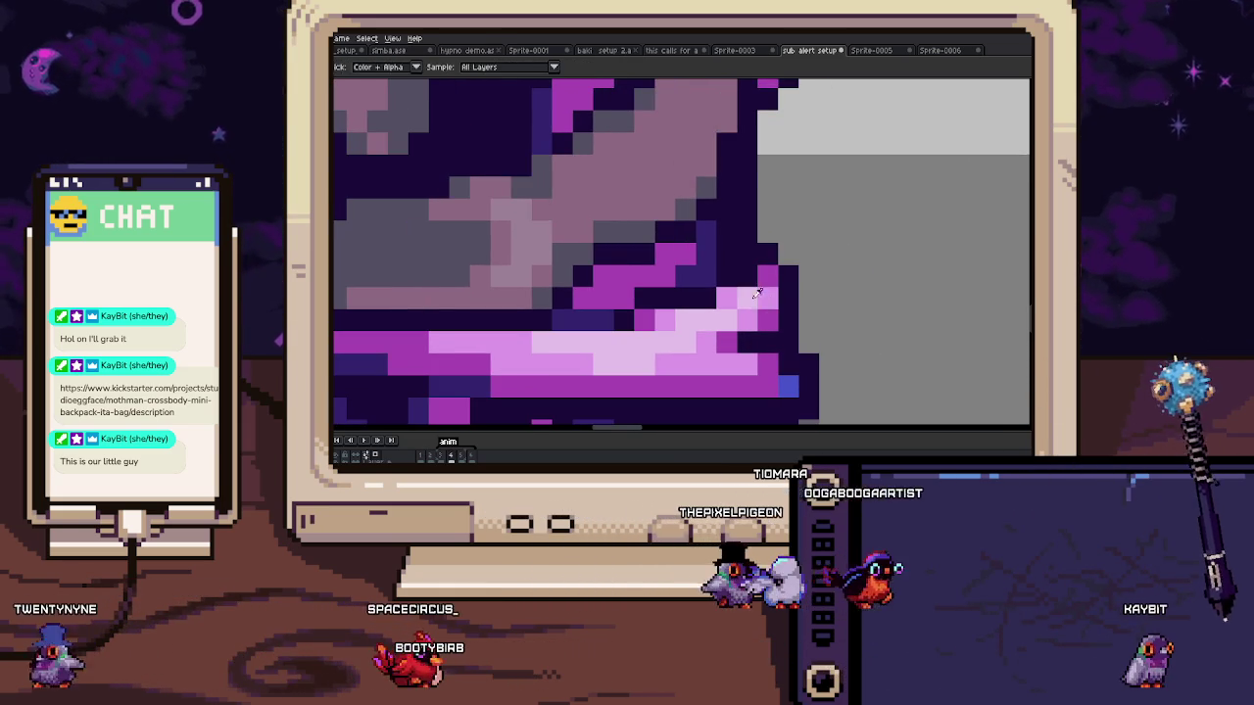
{"action": "scroll", "coordinate": [707, 286], "scroll_direction": "up", "scroll_amount": 1}
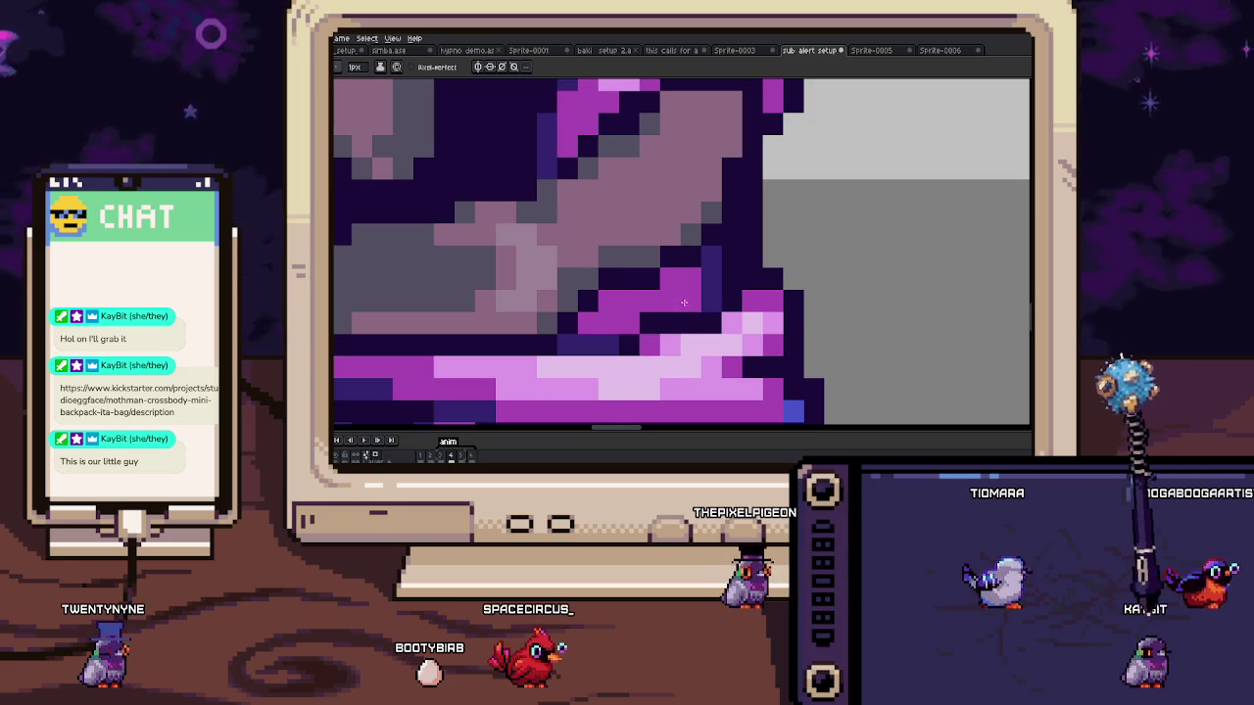
{"action": "scroll", "coordinate": [677, 304], "scroll_direction": "down", "scroll_amount": 2}
{"action": "scroll", "coordinate": [677, 305], "scroll_direction": "down", "scroll_amount": 1}
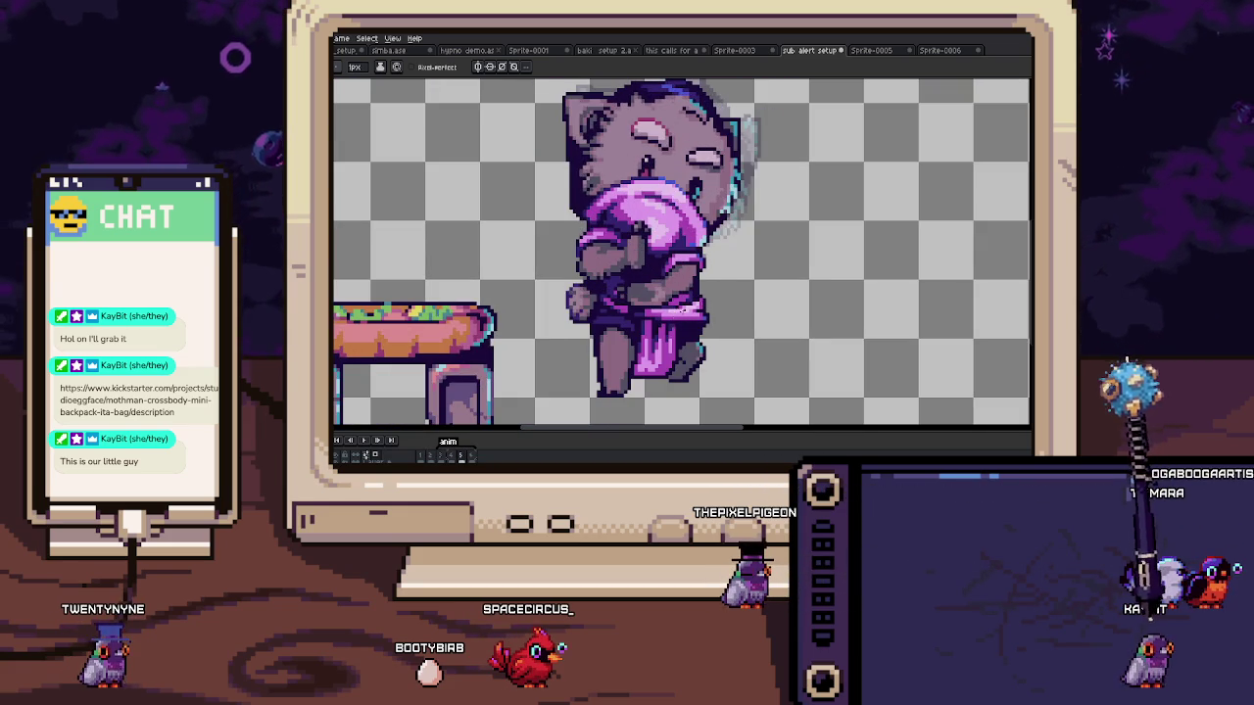
{"action": "scroll", "coordinate": [679, 294], "scroll_direction": "up", "scroll_amount": 2}
{"action": "scroll", "coordinate": [692, 204], "scroll_direction": "up", "scroll_amount": 2}
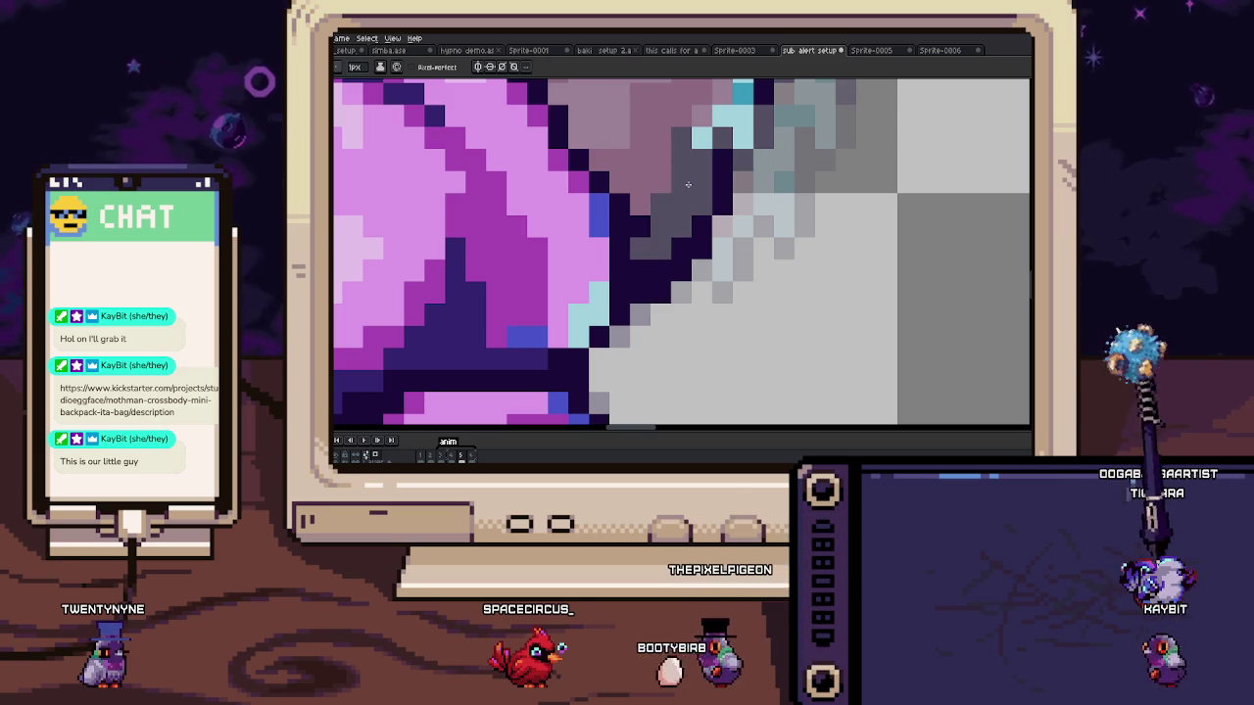
{"action": "scroll", "coordinate": [654, 231], "scroll_direction": "down", "scroll_amount": 3}
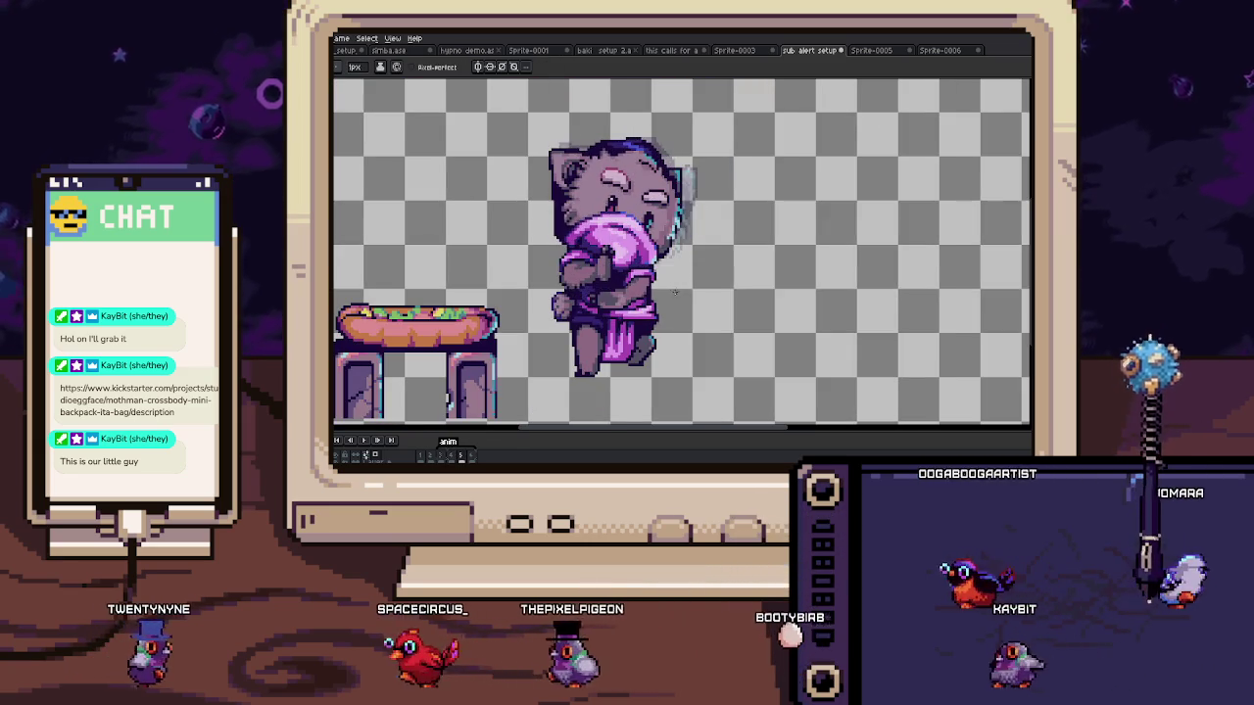
Step: Select a small rectangular block of bubble pixels and shift it right and down
{"action": "scroll", "coordinate": [691, 176], "scroll_direction": "up", "scroll_amount": 3}
{"action": "key", "text": "m"}
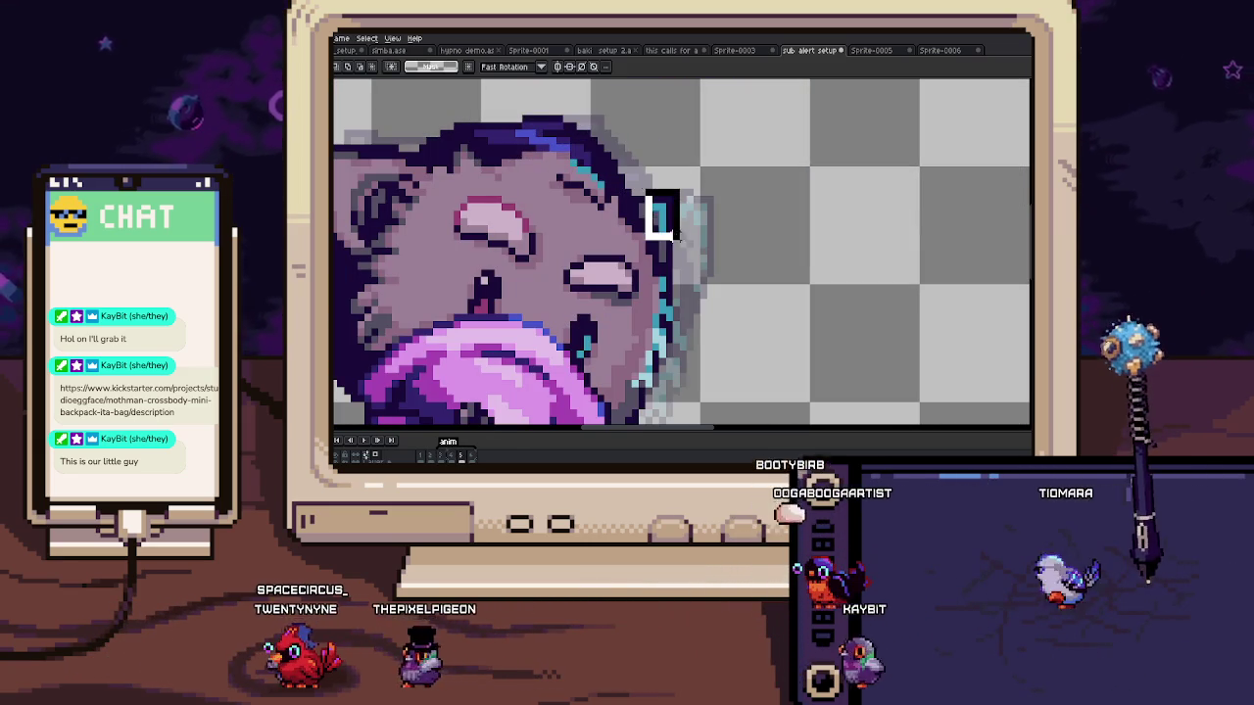
{"action": "left_click_drag", "start_coordinate": [664, 235], "coordinate": [687, 246]}
Step: Zoom in on the cat's face, sample its colour and touch up the face shading
{"action": "scroll", "coordinate": [687, 246], "scroll_direction": "up", "scroll_amount": 2}
{"action": "scroll", "coordinate": [680, 250], "scroll_direction": "up", "scroll_amount": 2}
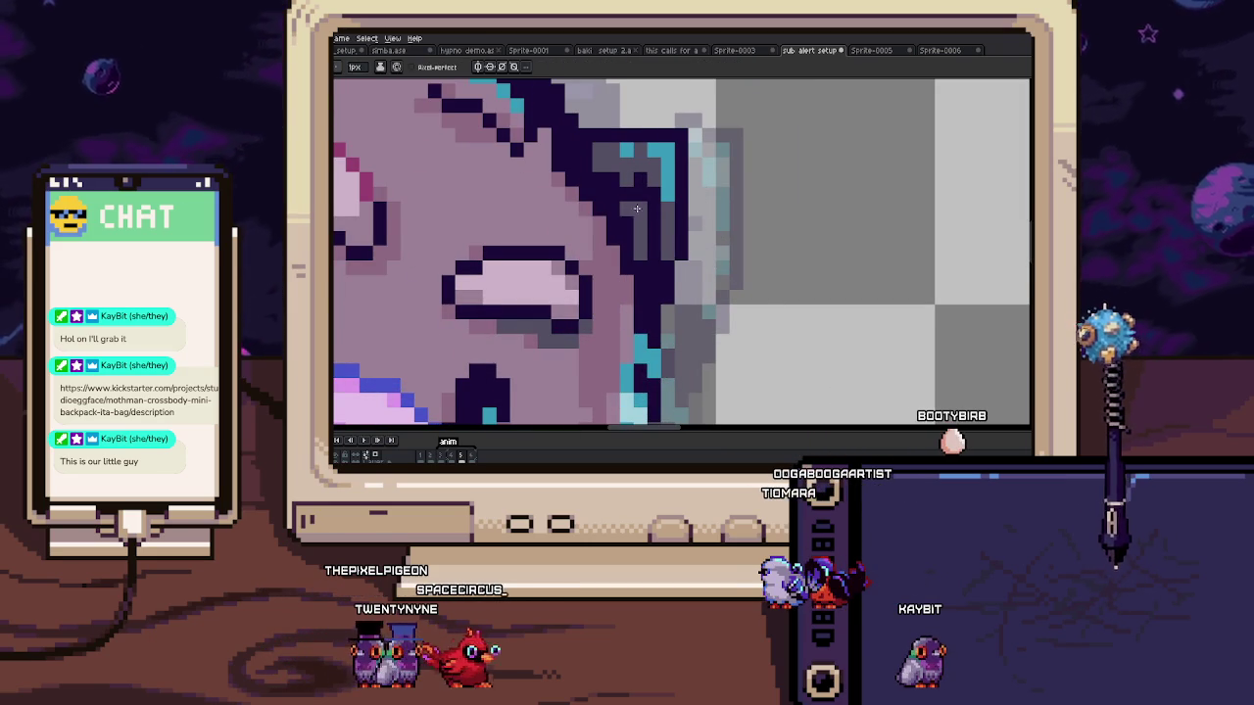
{"action": "scroll", "coordinate": [639, 205], "scroll_direction": "down", "scroll_amount": 4}
{"action": "scroll", "coordinate": [644, 226], "scroll_direction": "up", "scroll_amount": 4}
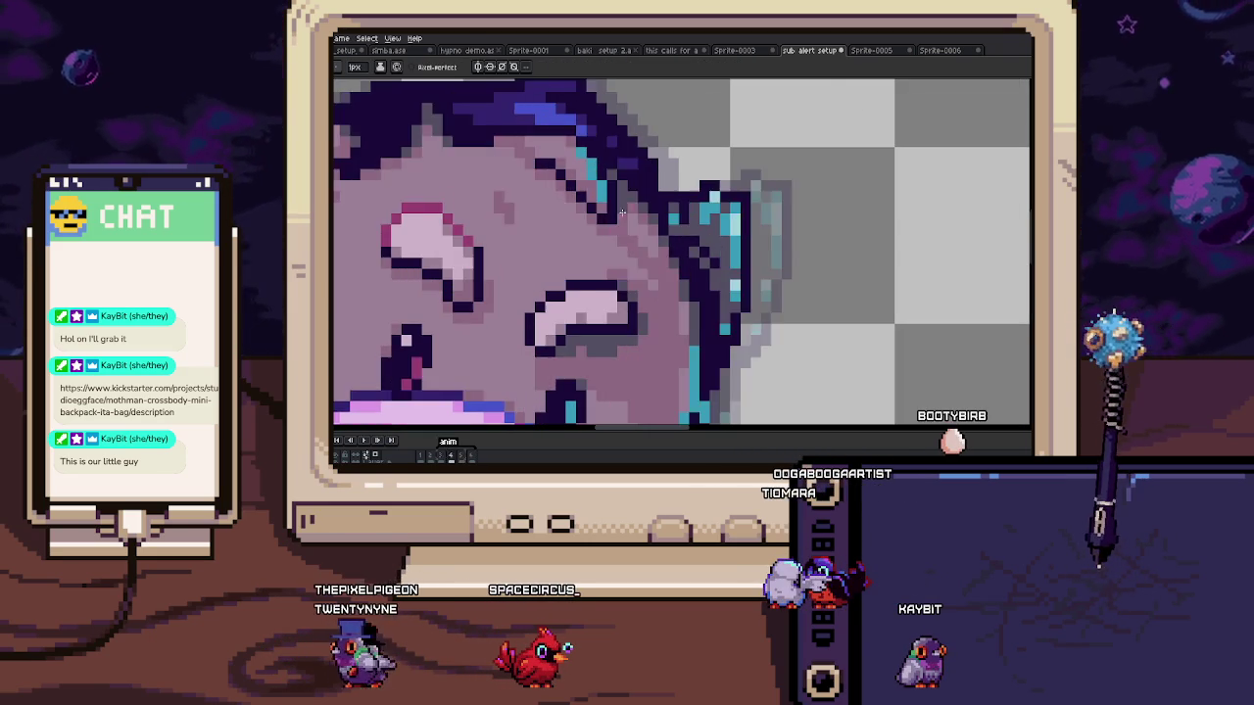
{"action": "scroll", "coordinate": [602, 196], "scroll_direction": "up", "scroll_amount": 2}
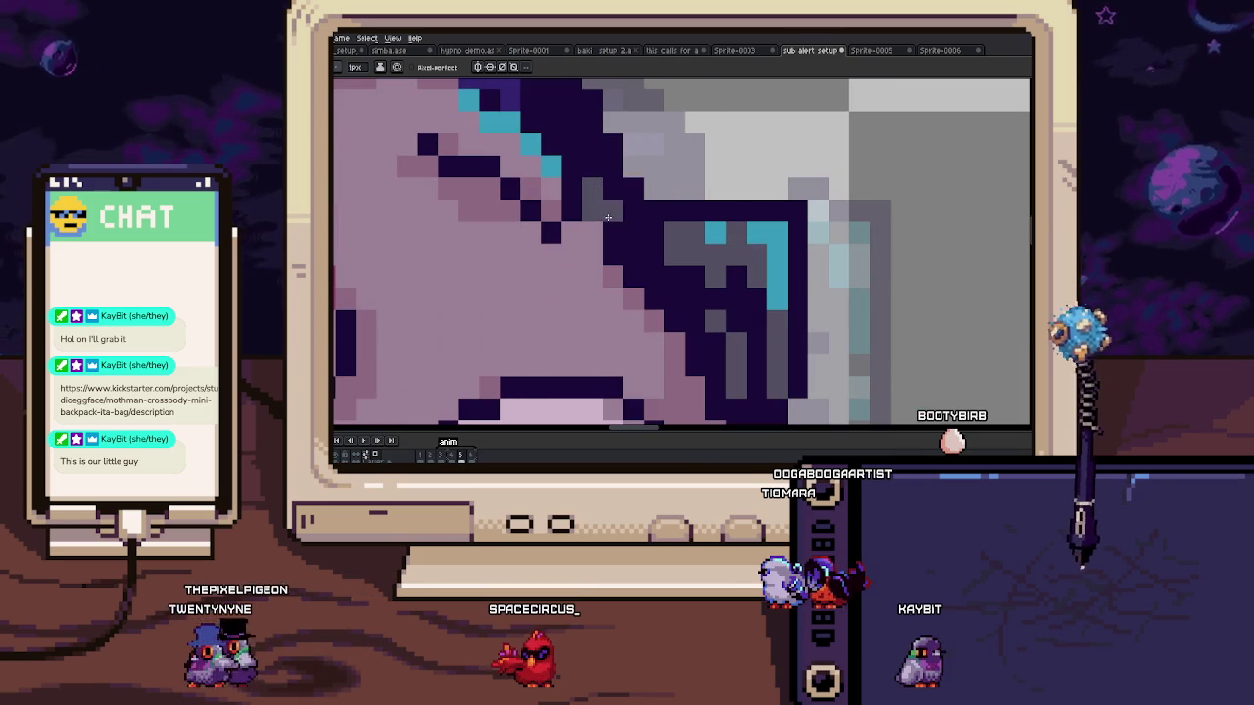
{"action": "scroll", "coordinate": [652, 283], "scroll_direction": "down", "scroll_amount": 1}
{"action": "scroll", "coordinate": [627, 245], "scroll_direction": "up", "scroll_amount": 1}
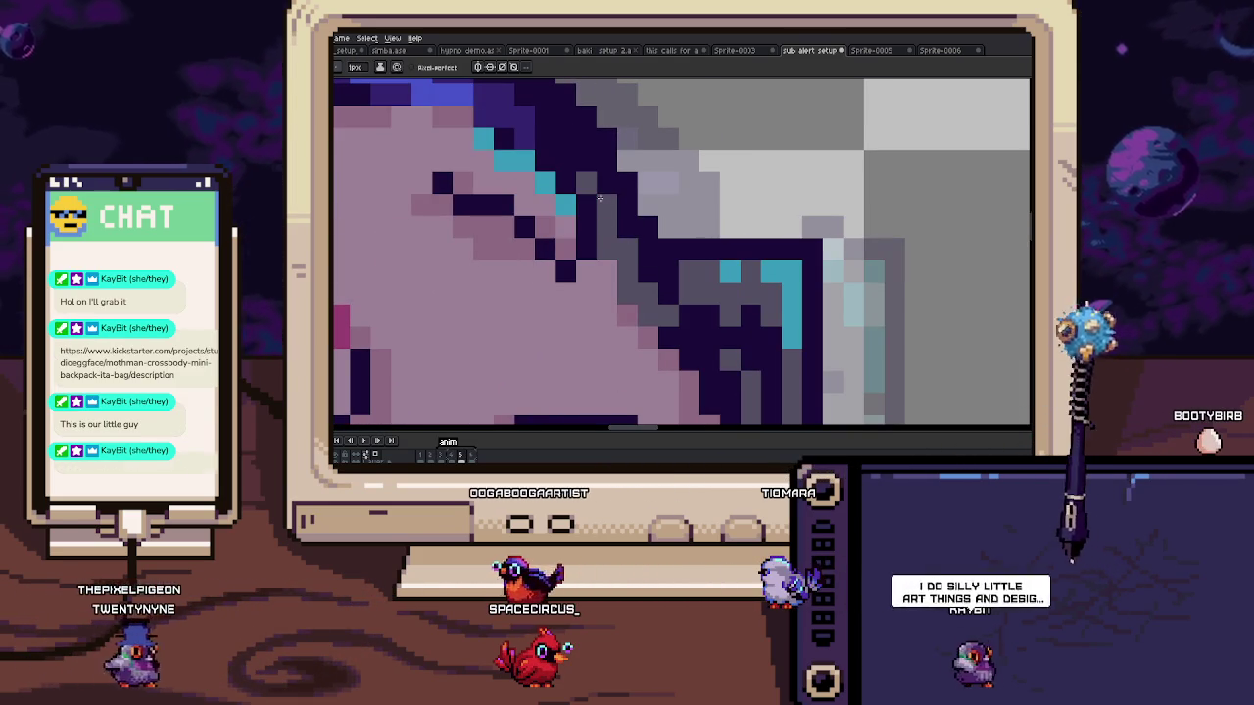
{"action": "scroll", "coordinate": [636, 255], "scroll_direction": "down", "scroll_amount": 3}
{"action": "scroll", "coordinate": [637, 255], "scroll_direction": "down", "scroll_amount": 2}
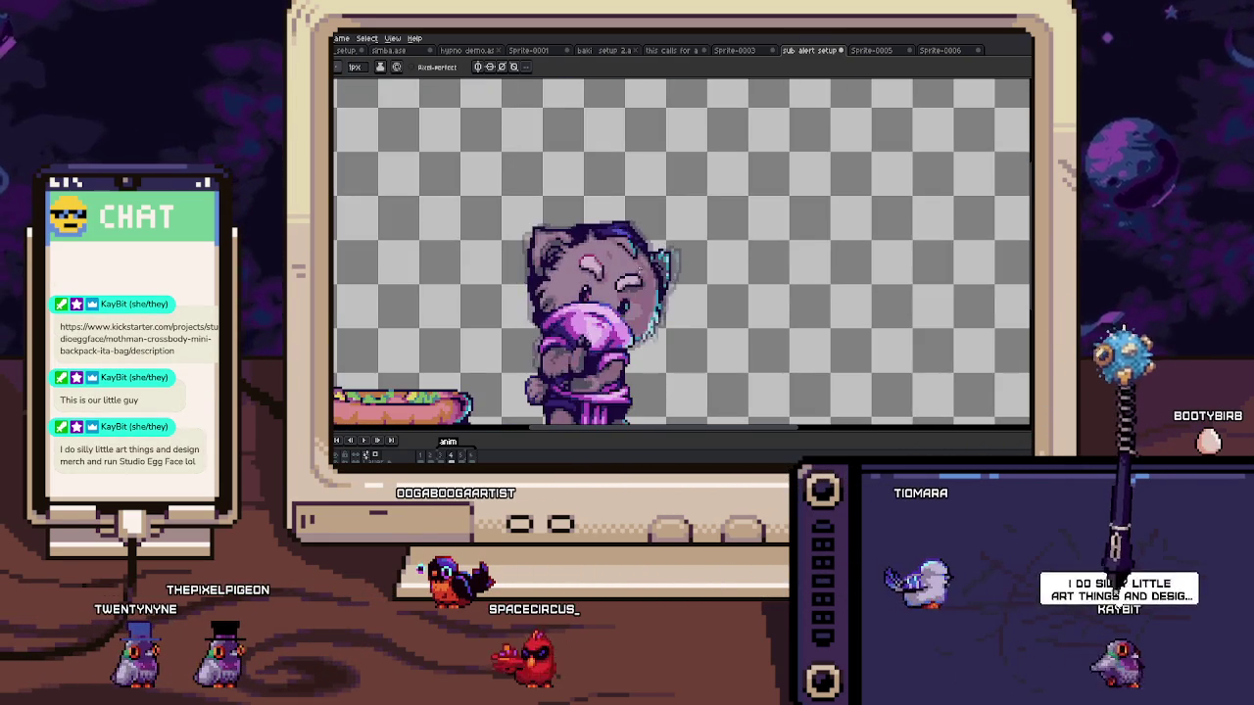
{"action": "scroll", "coordinate": [526, 297], "scroll_direction": "up", "scroll_amount": 2}
{"action": "scroll", "coordinate": [526, 296], "scroll_direction": "up", "scroll_amount": 1}
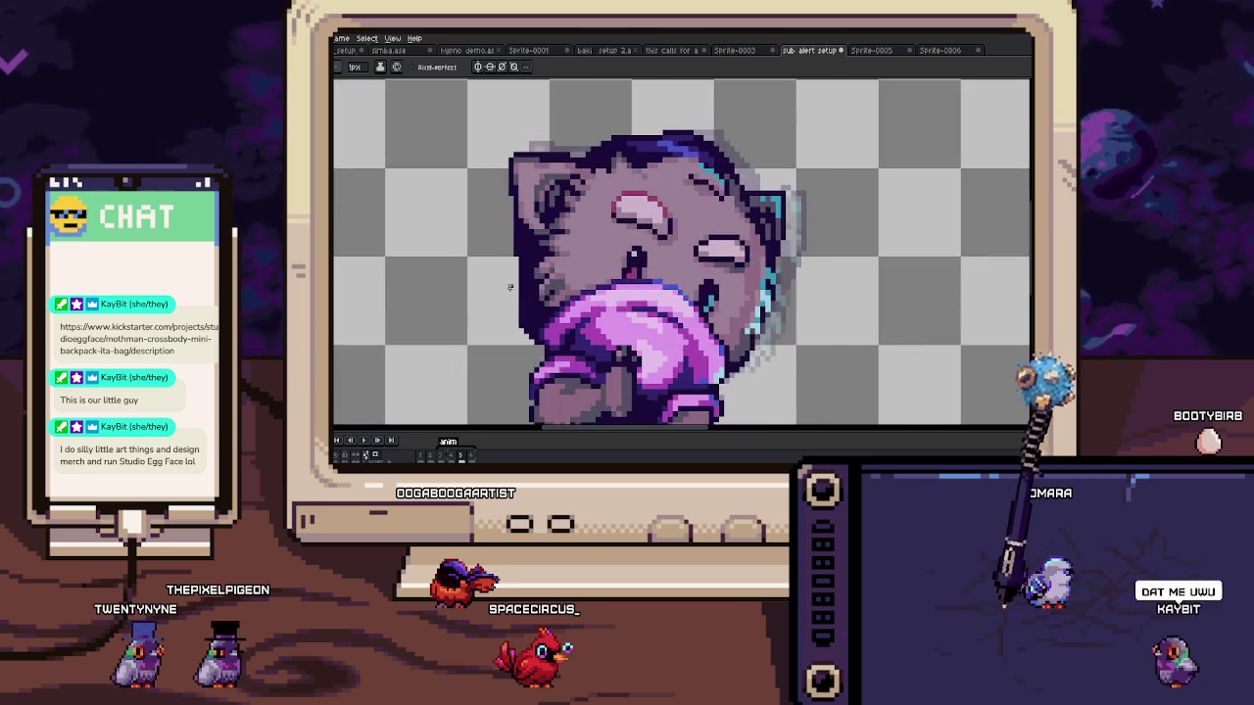
{"action": "scroll", "coordinate": [526, 296], "scroll_direction": "up", "scroll_amount": 3}
{"action": "key", "text": "i"}
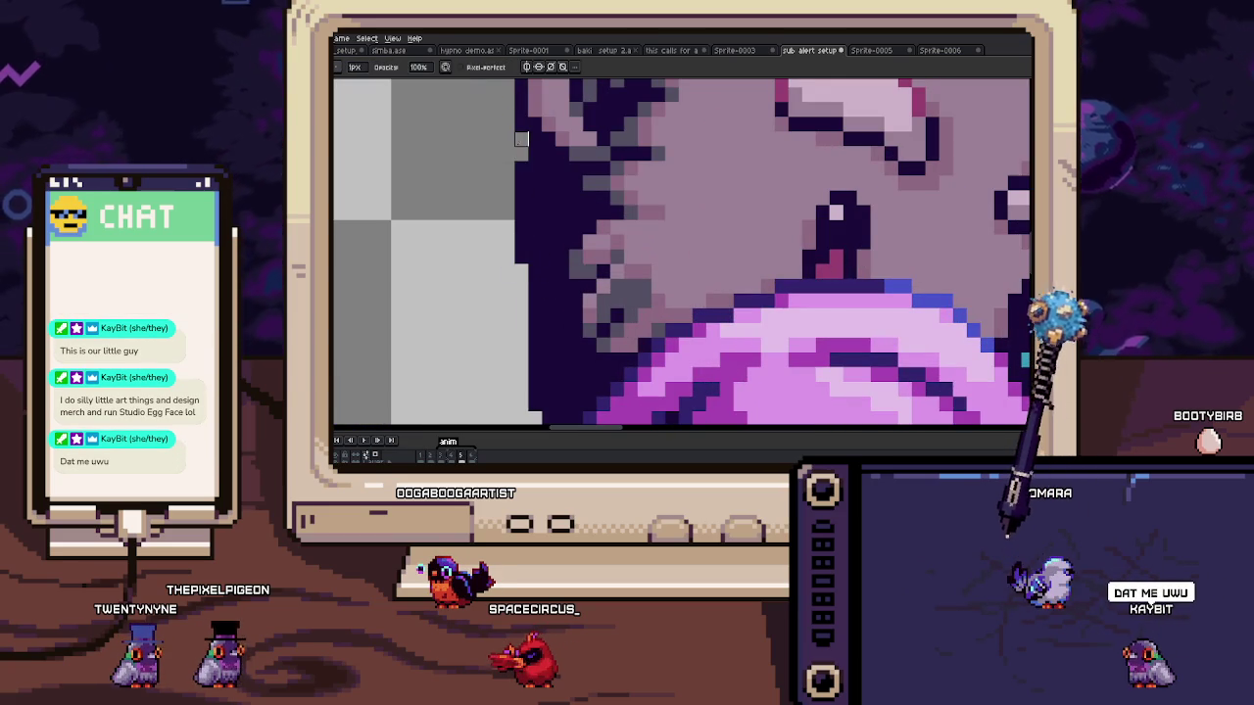
{"action": "scroll", "coordinate": [519, 160], "scroll_direction": "down", "scroll_amount": 1}
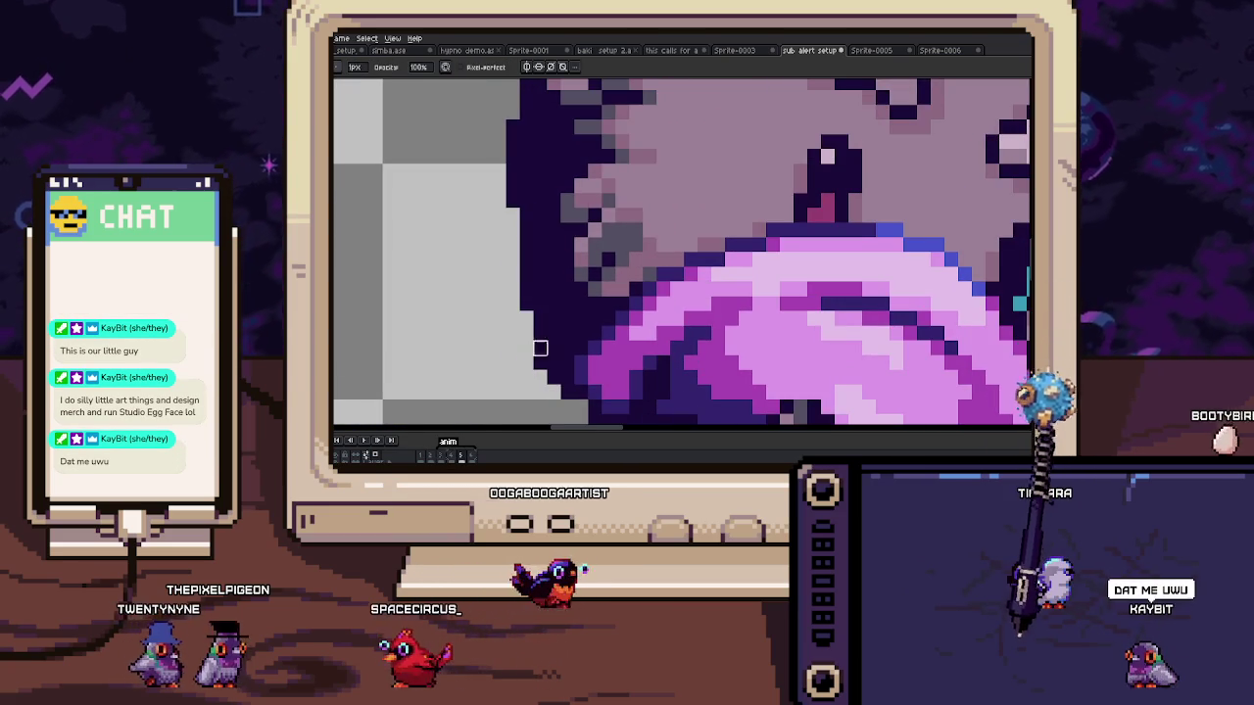
{"action": "scroll", "coordinate": [519, 160], "scroll_direction": "down", "scroll_amount": 4}
{"action": "scroll", "coordinate": [680, 284], "scroll_direction": "down", "scroll_amount": 2}
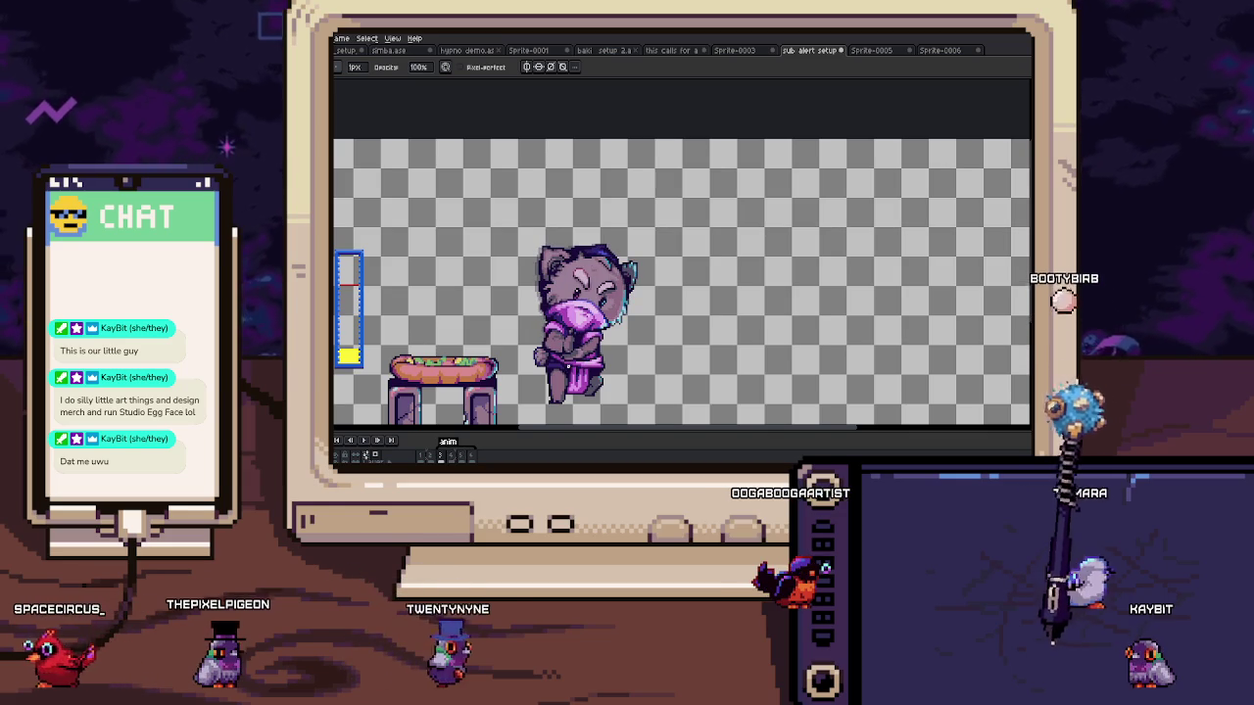
{"action": "scroll", "coordinate": [588, 321], "scroll_direction": "up", "scroll_amount": 2}
{"action": "scroll", "coordinate": [588, 321], "scroll_direction": "up", "scroll_amount": 2}
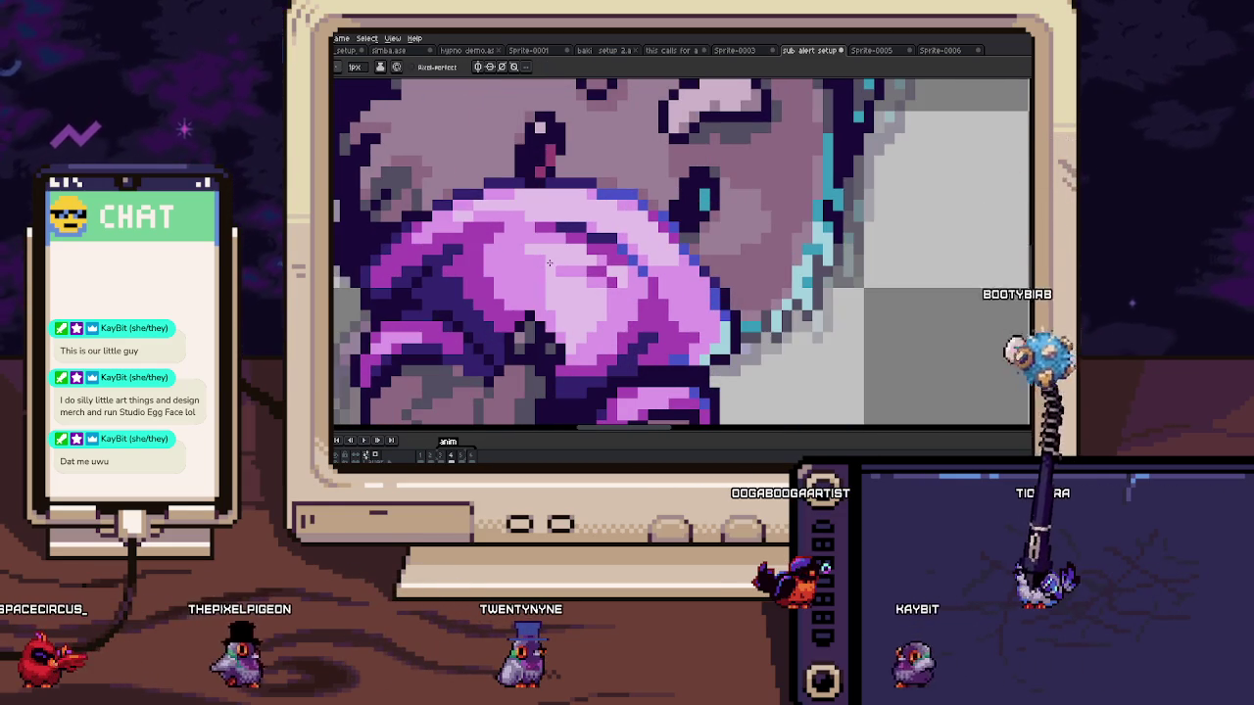
{"action": "scroll", "coordinate": [549, 246], "scroll_direction": "down", "scroll_amount": 4}
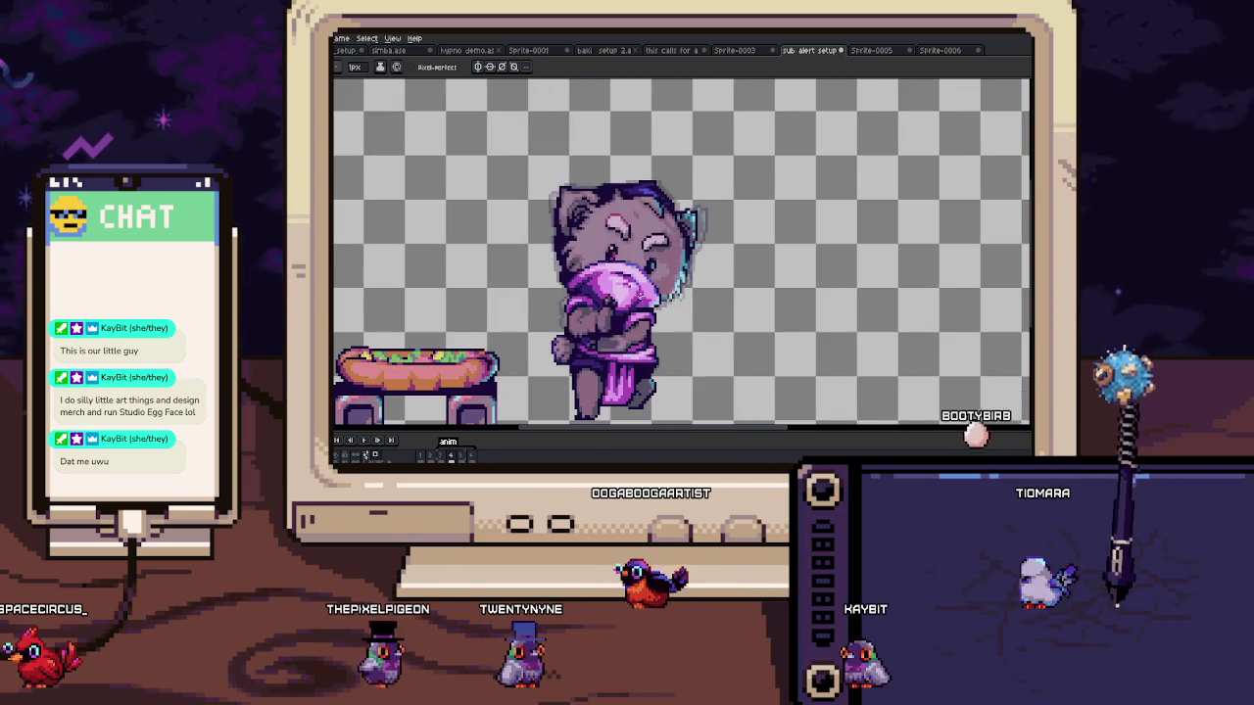
{"action": "scroll", "coordinate": [642, 285], "scroll_direction": "up", "scroll_amount": 4}
{"action": "scroll", "coordinate": [651, 289], "scroll_direction": "up", "scroll_amount": 1}
{"action": "scroll", "coordinate": [632, 302], "scroll_direction": "down", "scroll_amount": 1}
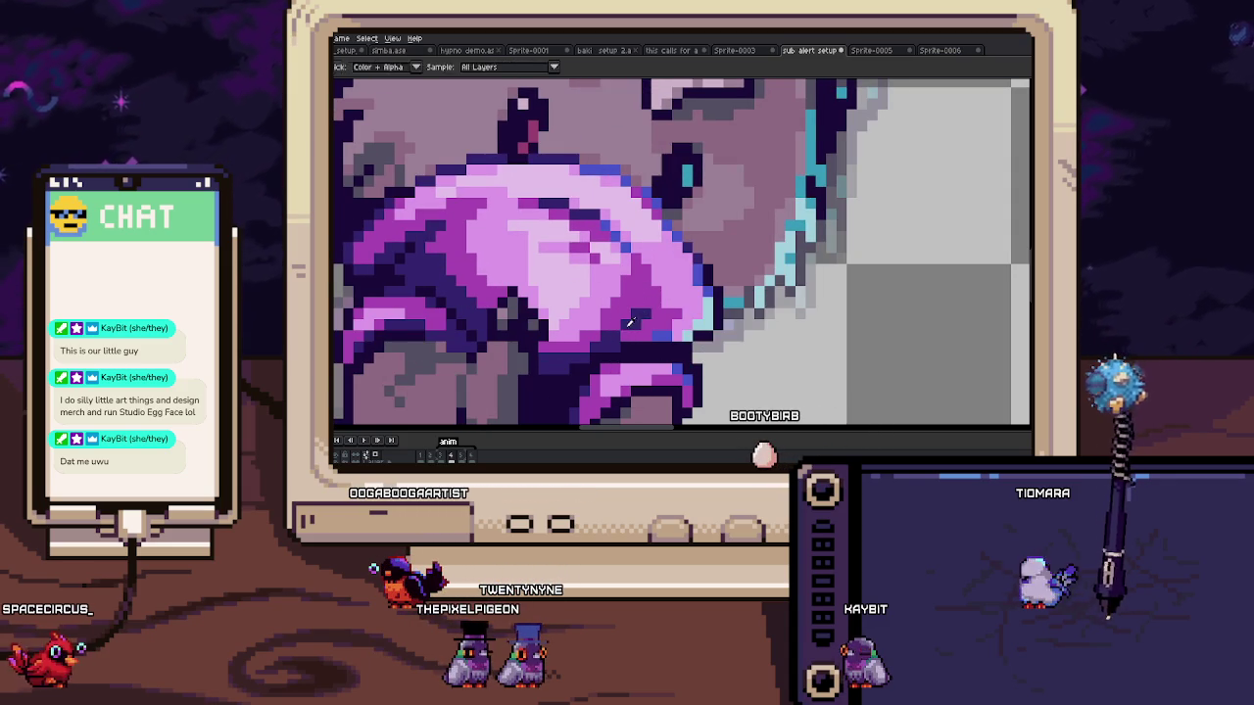
{"action": "scroll", "coordinate": [634, 320], "scroll_direction": "down", "scroll_amount": 4}
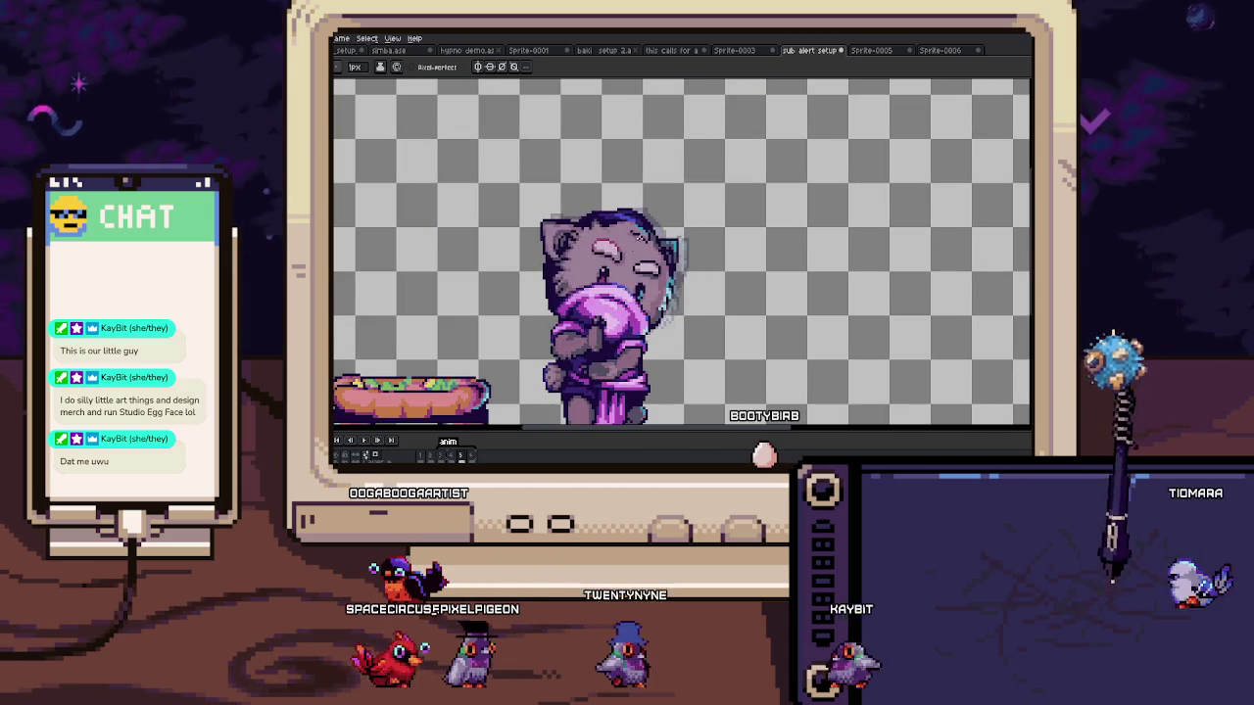
{"action": "scroll", "coordinate": [637, 237], "scroll_direction": "up", "scroll_amount": 4}
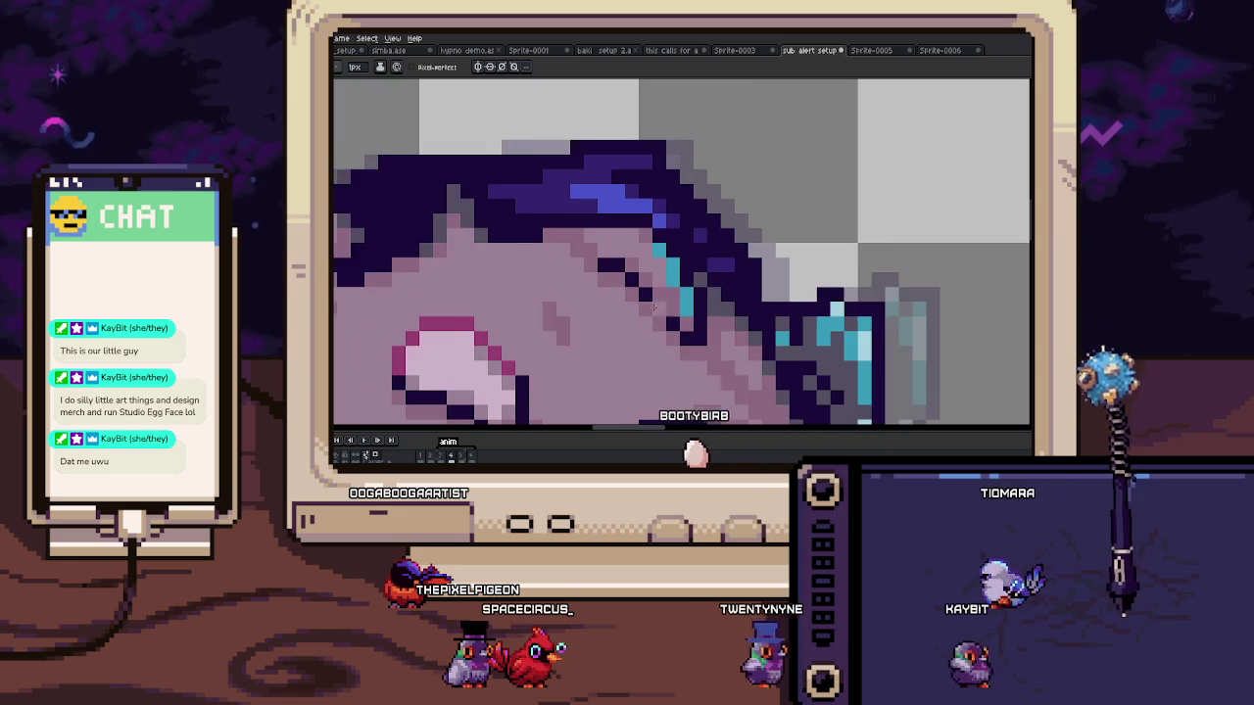
Step: Sample the head colour and refine nearby bubble shading, zooming out to check
{"action": "key", "text": "alt"}
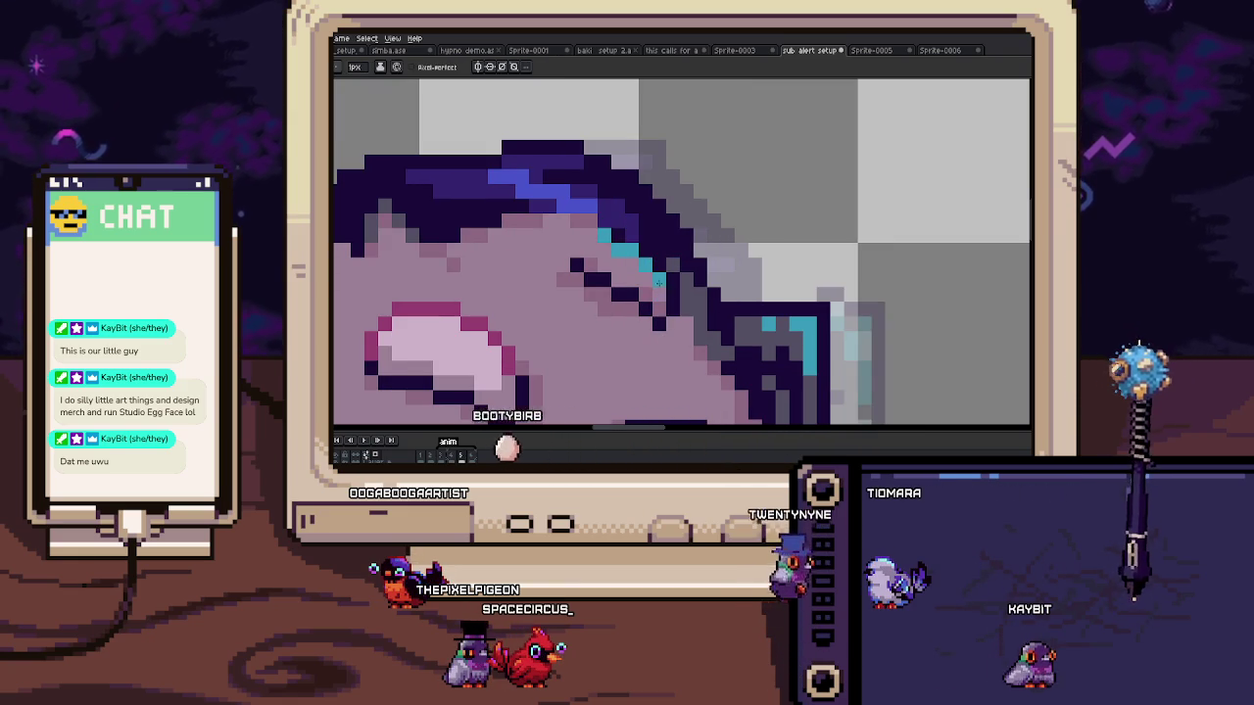
{"action": "scroll", "coordinate": [654, 290], "scroll_direction": "down", "scroll_amount": 5}
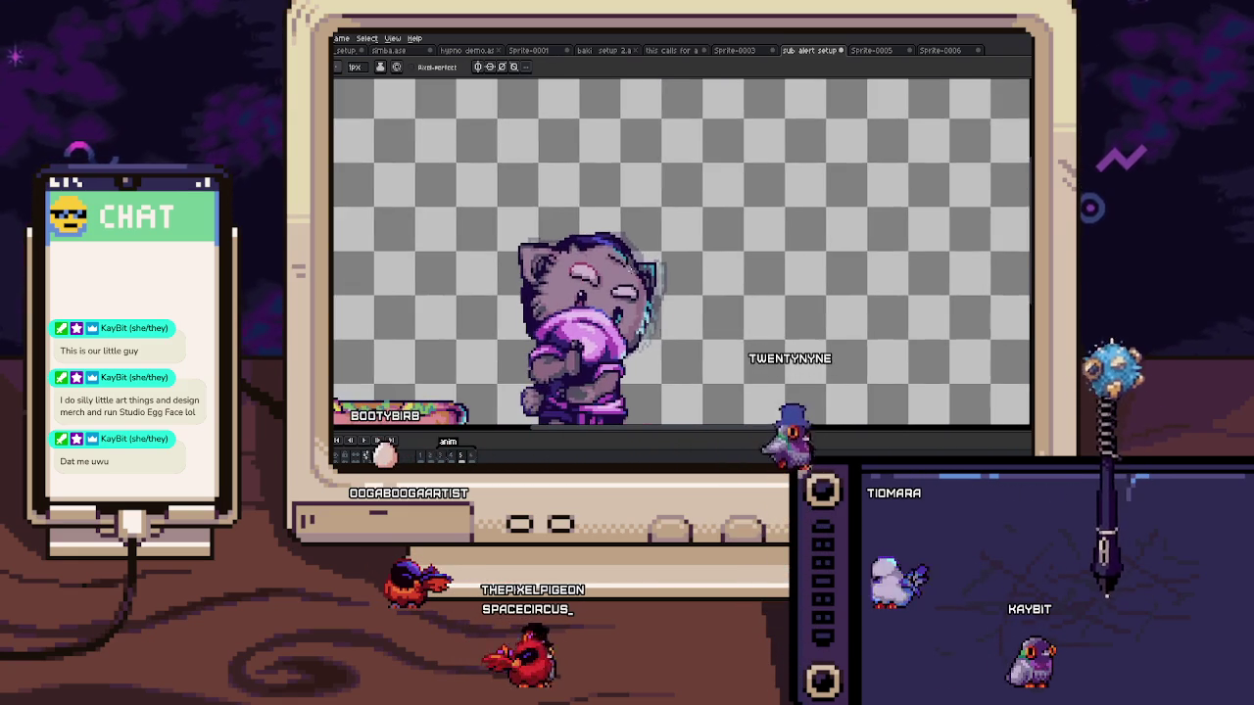
{"action": "scroll", "coordinate": [629, 271], "scroll_direction": "up", "scroll_amount": 4}
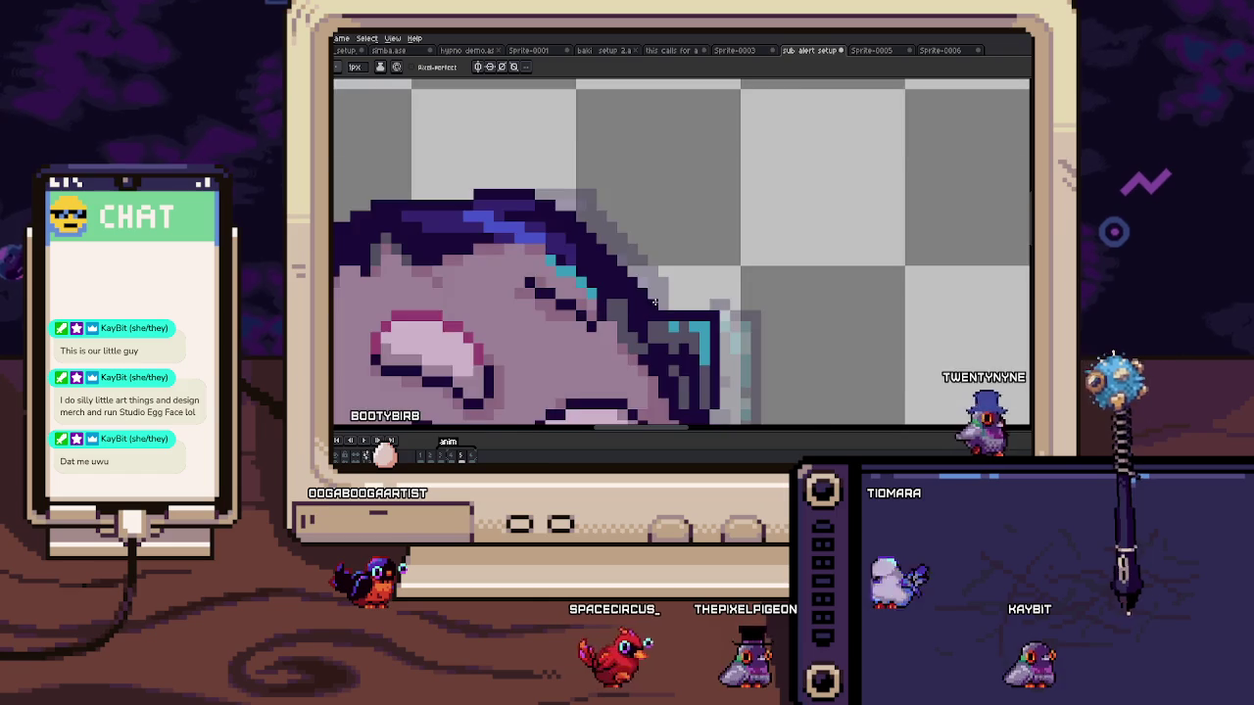
{"action": "scroll", "coordinate": [654, 302], "scroll_direction": "down", "scroll_amount": 3}
{"action": "scroll", "coordinate": [664, 313], "scroll_direction": "down", "scroll_amount": 2}
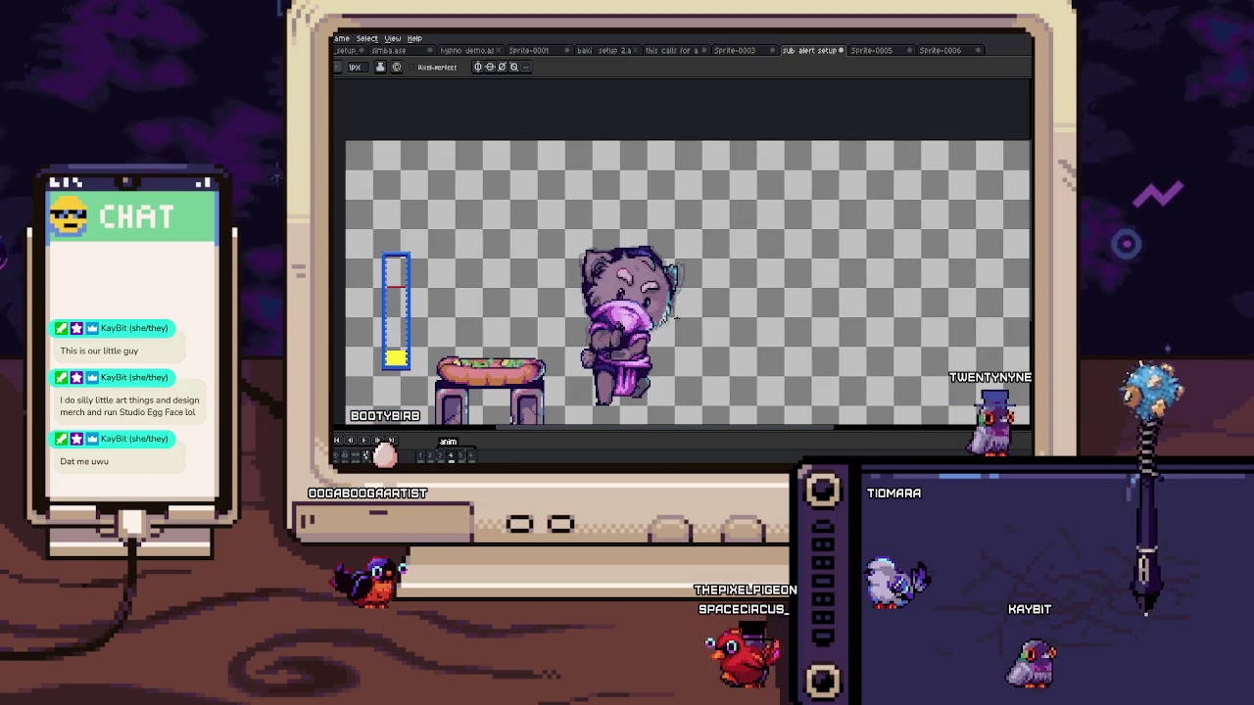
{"action": "scroll", "coordinate": [646, 316], "scroll_direction": "up", "scroll_amount": 3}
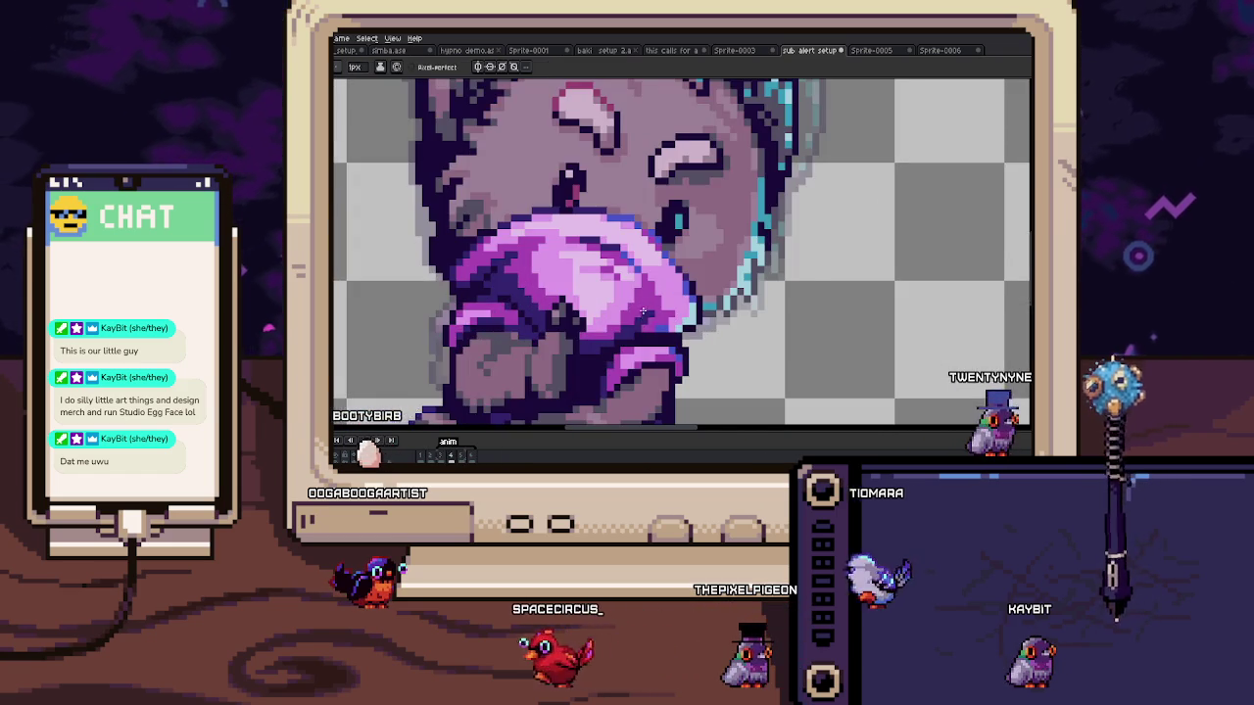
{"action": "scroll", "coordinate": [642, 314], "scroll_direction": "up", "scroll_amount": 2}
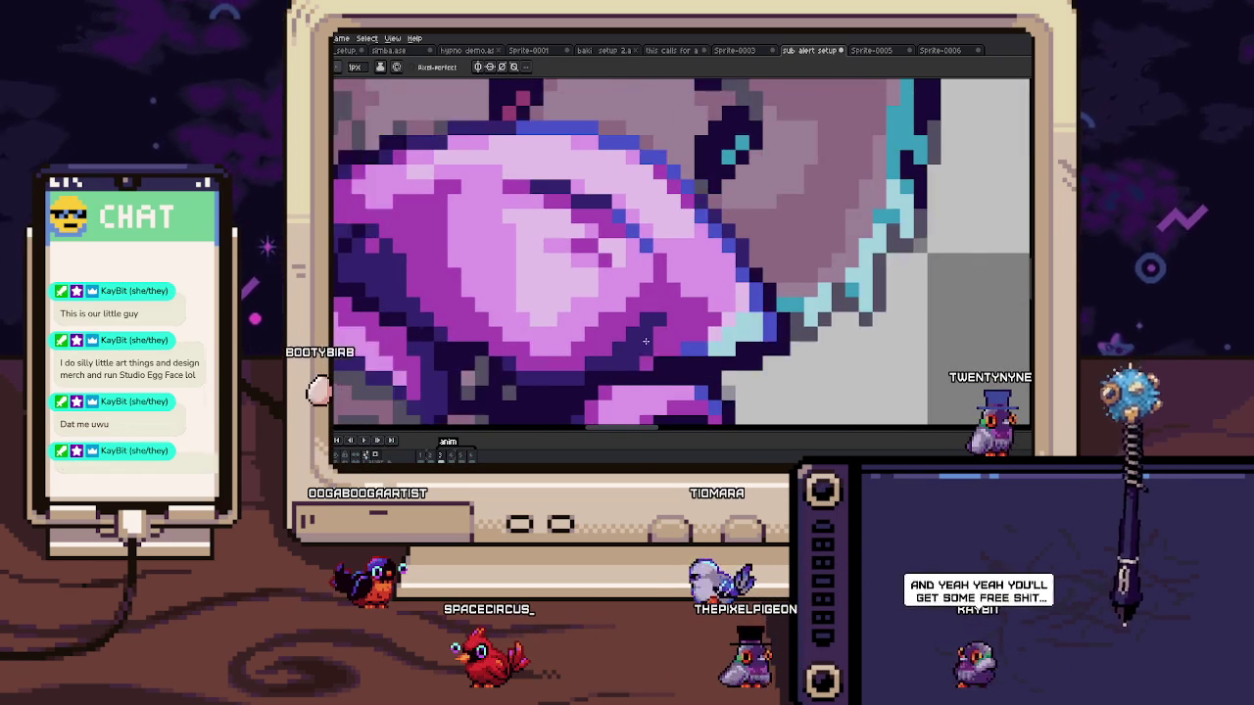
{"action": "scroll", "coordinate": [637, 333], "scroll_direction": "down", "scroll_amount": 3}
{"action": "scroll", "coordinate": [635, 335], "scroll_direction": "down", "scroll_amount": 2}
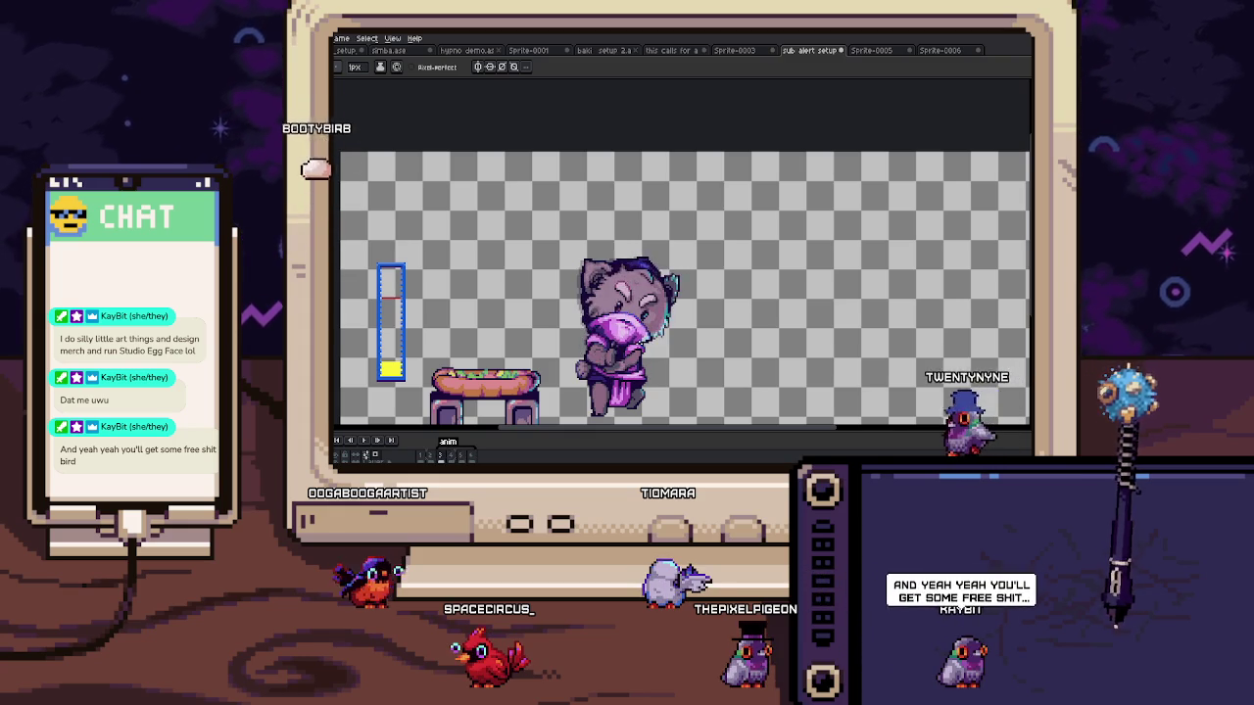
{"action": "scroll", "coordinate": [678, 262], "scroll_direction": "up", "scroll_amount": 1}
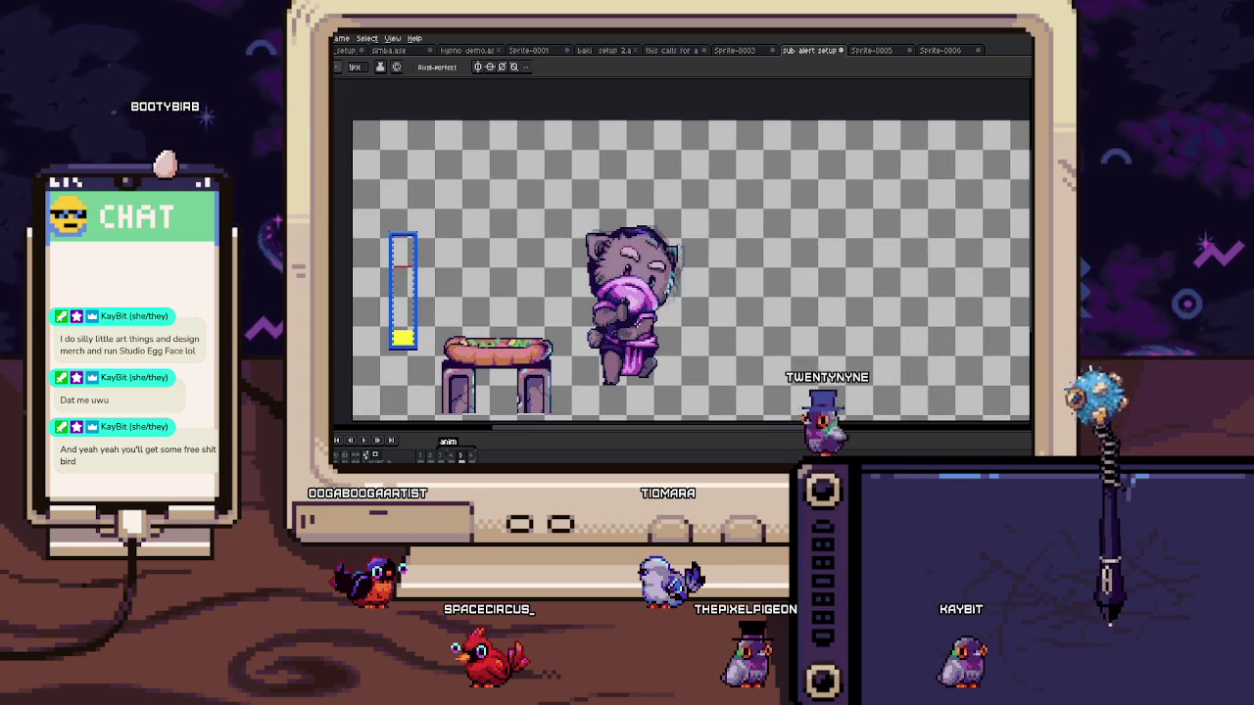
{"action": "scroll", "coordinate": [678, 262], "scroll_direction": "up", "scroll_amount": 2}
{"action": "scroll", "coordinate": [678, 263], "scroll_direction": "up", "scroll_amount": 2}
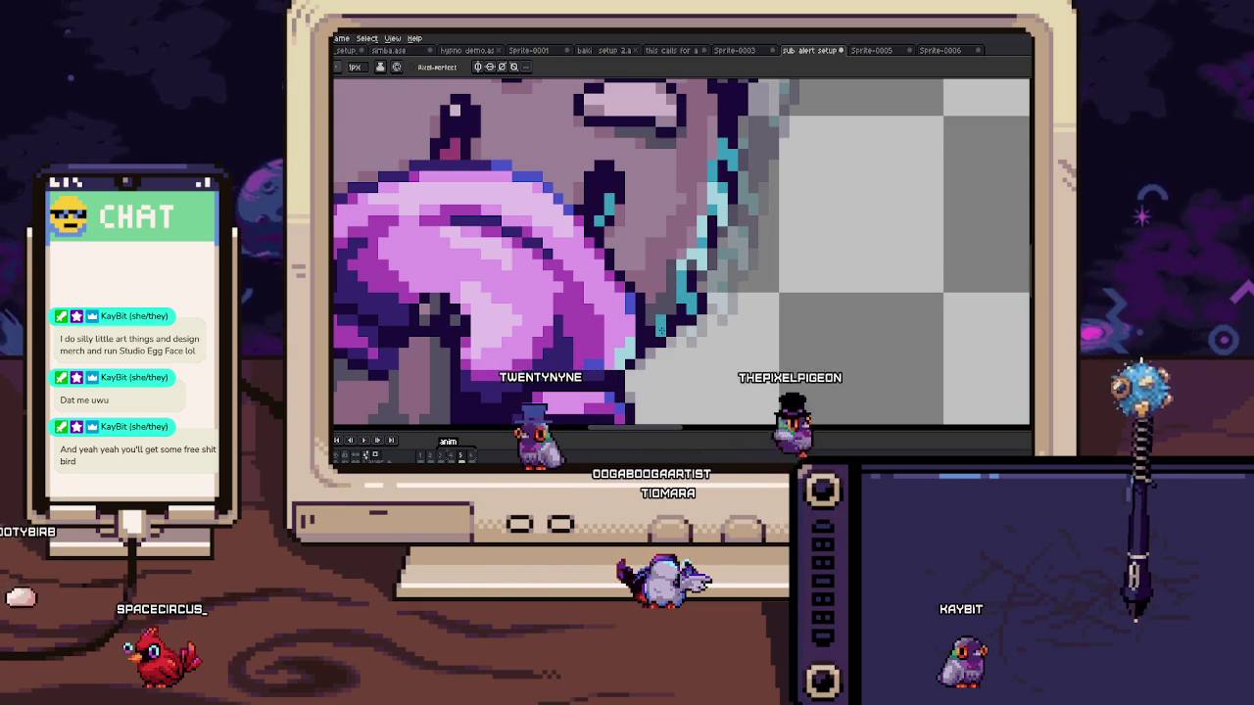
{"action": "scroll", "coordinate": [660, 330], "scroll_direction": "down", "scroll_amount": 4}
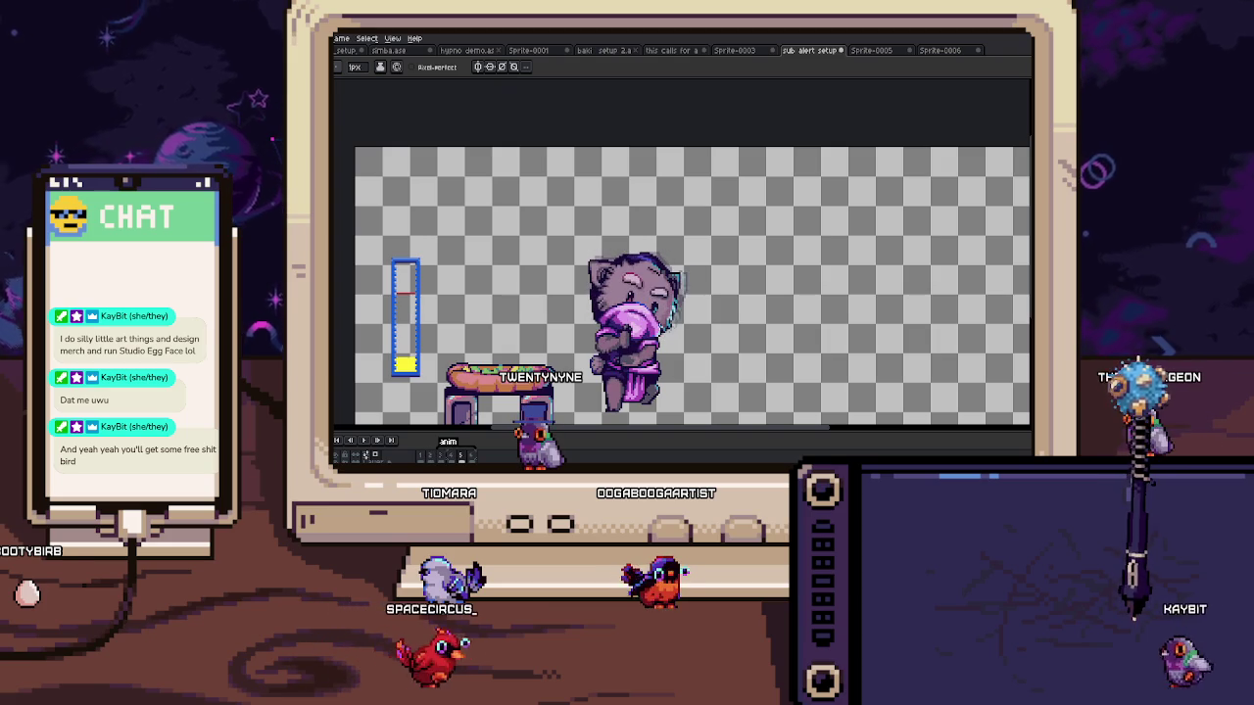
Step: Zoom in and select a small patch of pixels on the cat's head
{"action": "scroll", "coordinate": [560, 247], "scroll_direction": "up", "scroll_amount": 2}
{"action": "scroll", "coordinate": [560, 248], "scroll_direction": "up", "scroll_amount": 2}
{"action": "scroll", "coordinate": [560, 248], "scroll_direction": "up", "scroll_amount": 2}
{"action": "scroll", "coordinate": [560, 248], "scroll_direction": "up", "scroll_amount": 1}
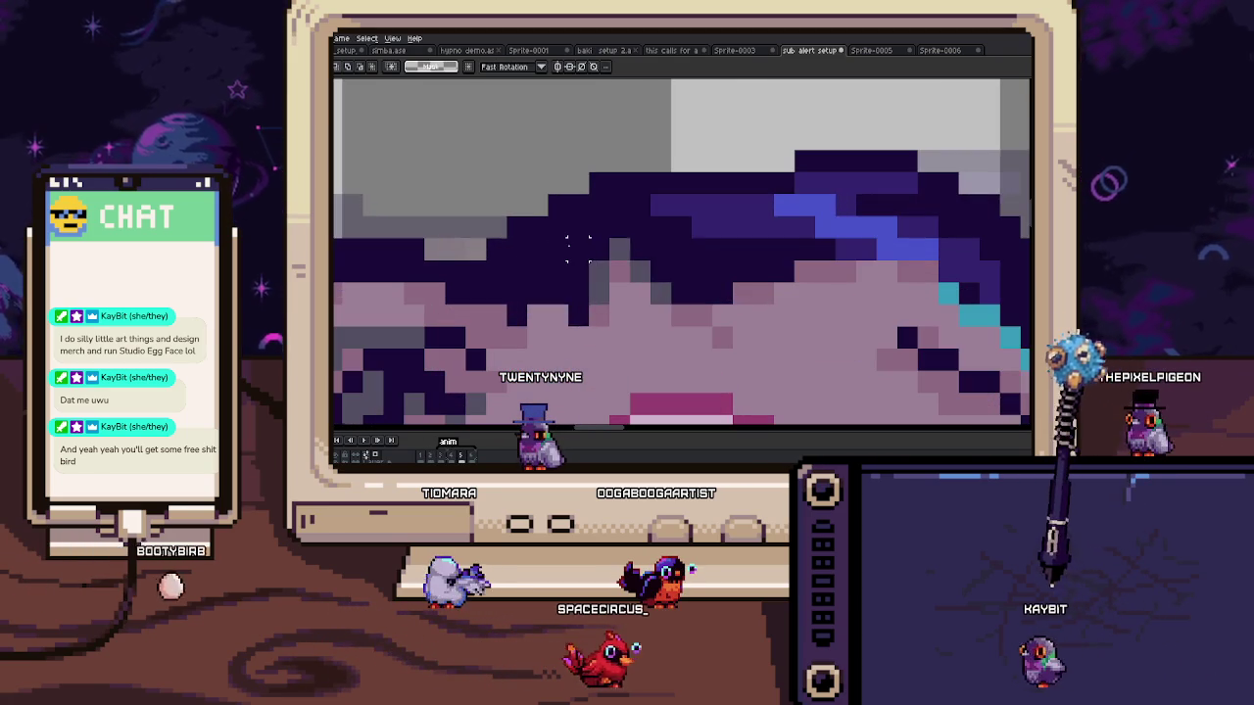
{"action": "left_click_drag", "start_coordinate": [567, 237], "coordinate": [693, 327]}
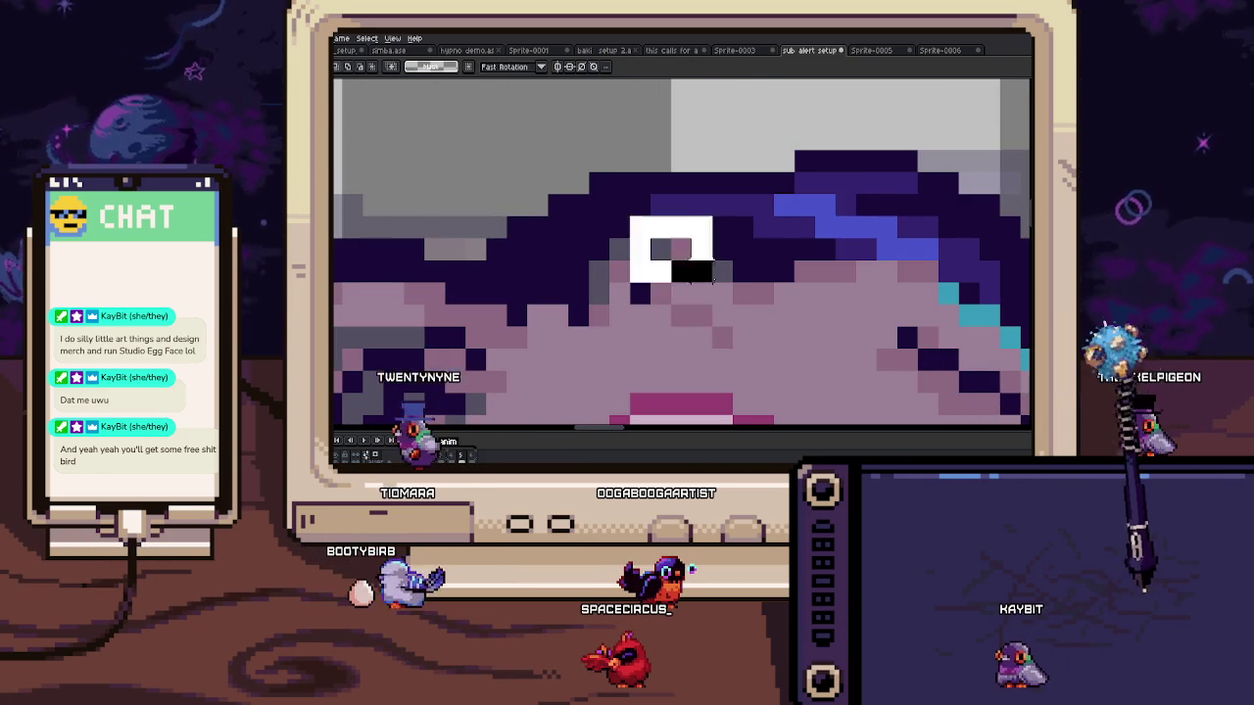
Step: Sample a sprite colour, touch up head pixels with the Pencil and pan to the whole cat
{"action": "key", "text": "i"}
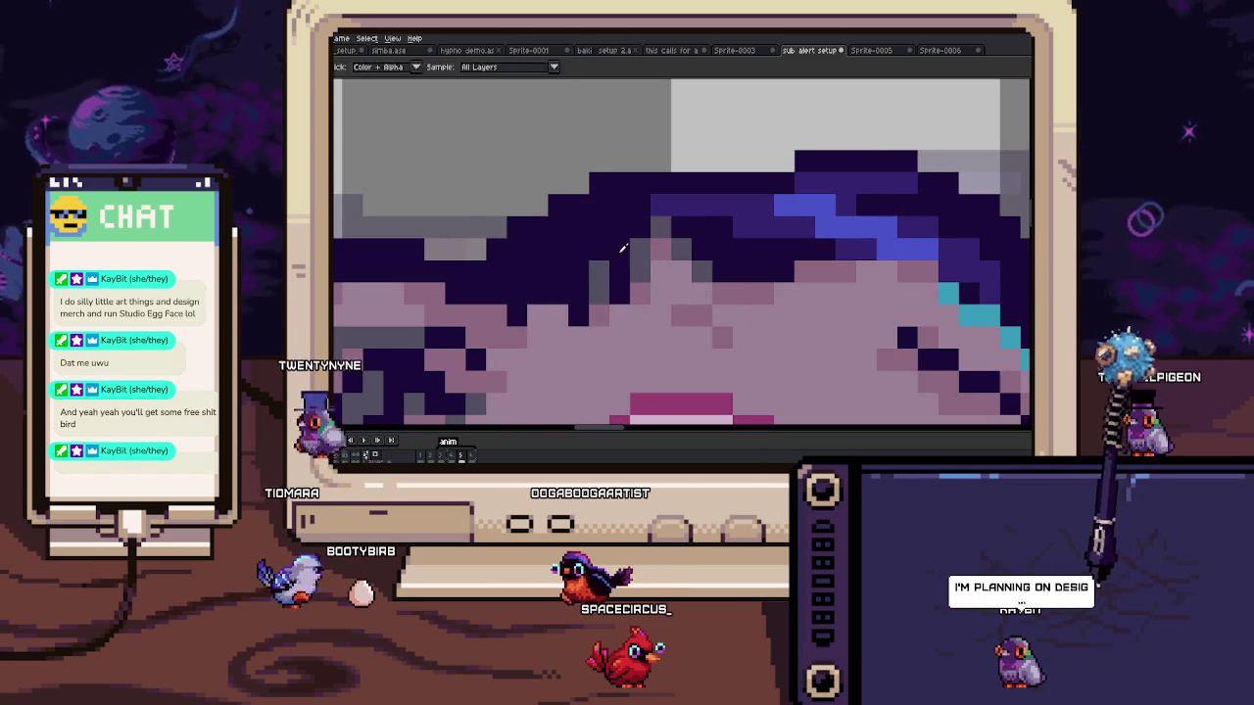
{"action": "key", "text": "b"}
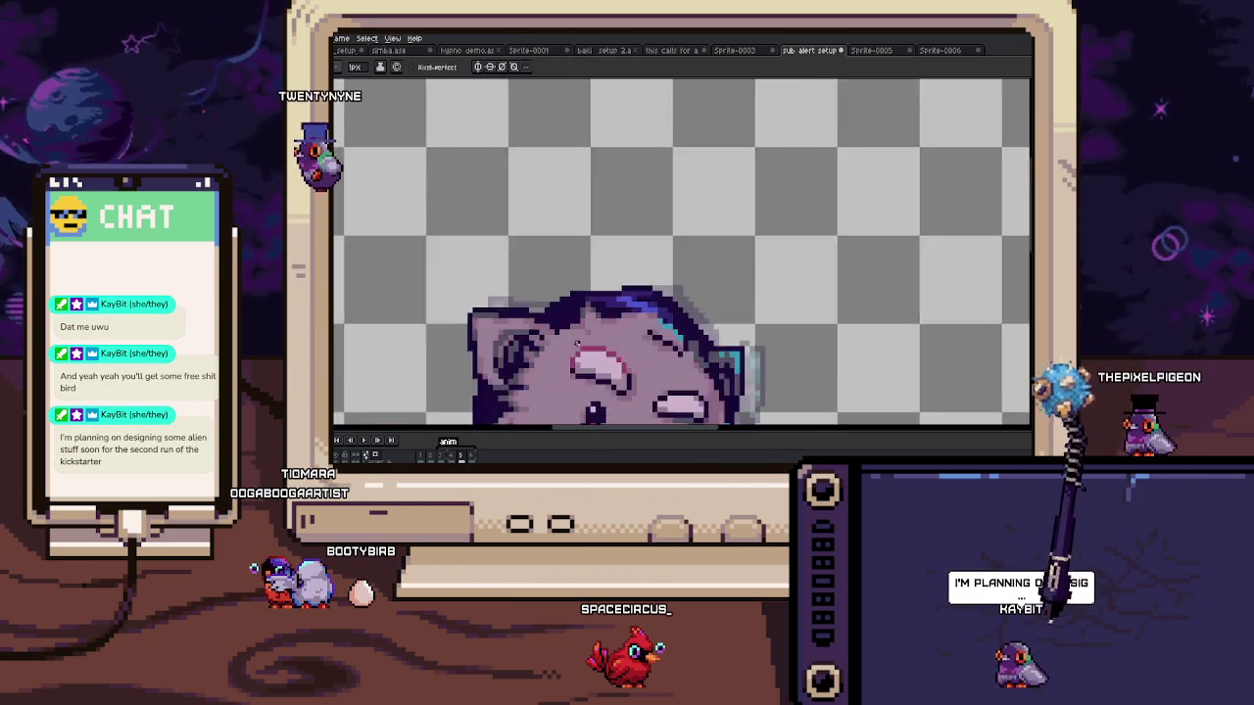
{"action": "scroll", "coordinate": [588, 285], "scroll_direction": "down", "scroll_amount": 3}
{"action": "left_click_drag", "start_coordinate": [587, 285], "coordinate": [612, 253]}
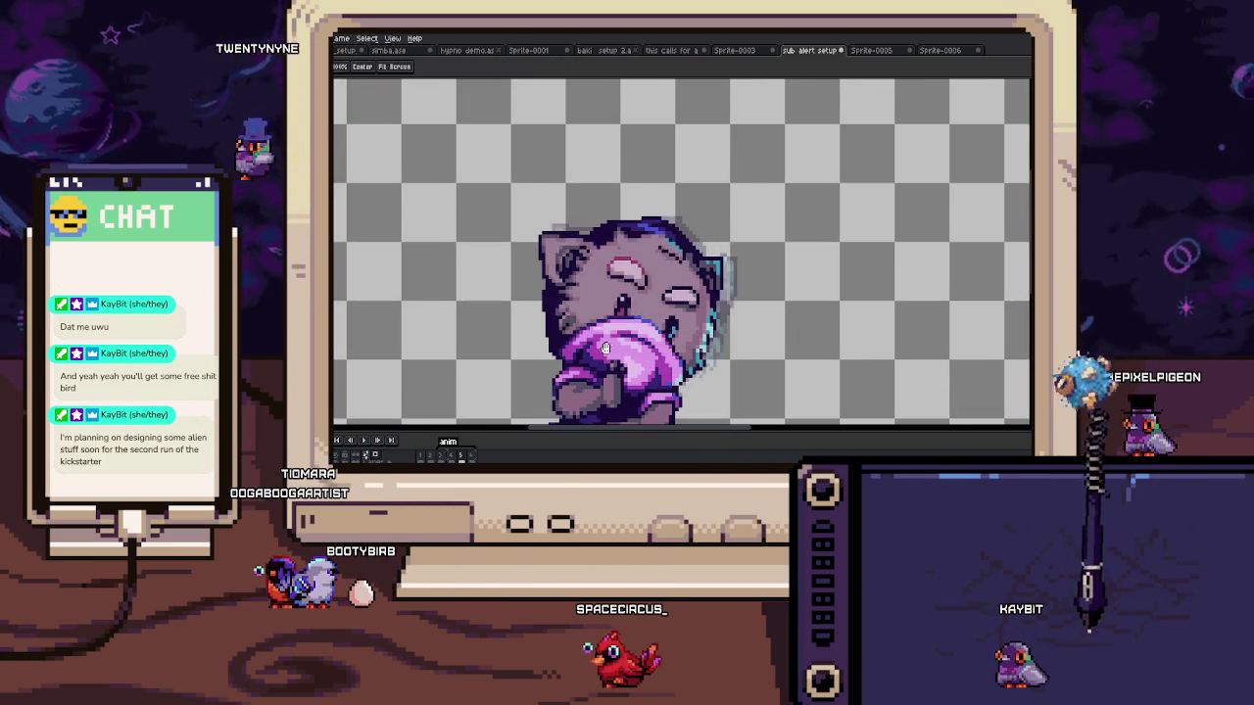
{"action": "key", "text": "b"}
Step: Make a rectangular selection near the cat's cyan outline, zooming to check
{"action": "key", "text": "m"}
{"action": "scroll", "coordinate": [723, 291], "scroll_direction": "up", "scroll_amount": 4}
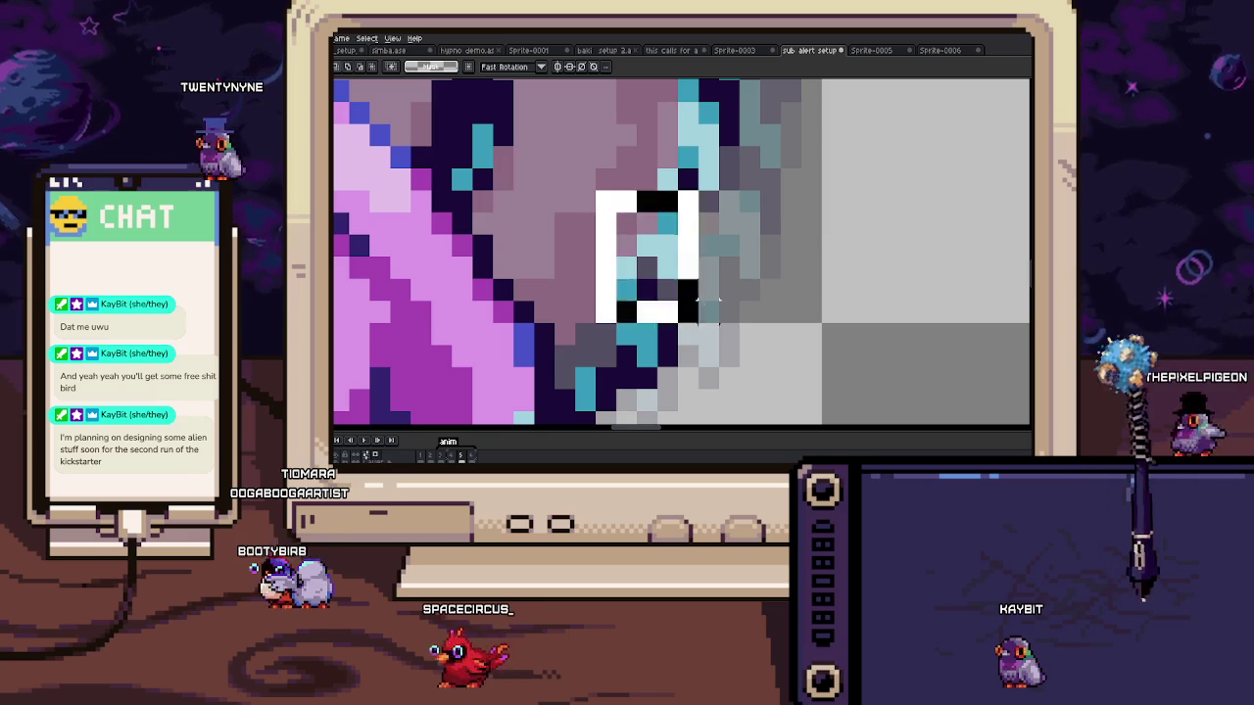
{"action": "scroll", "coordinate": [700, 304], "scroll_direction": "down", "scroll_amount": 2}
{"action": "scroll", "coordinate": [700, 304], "scroll_direction": "down", "scroll_amount": 2}
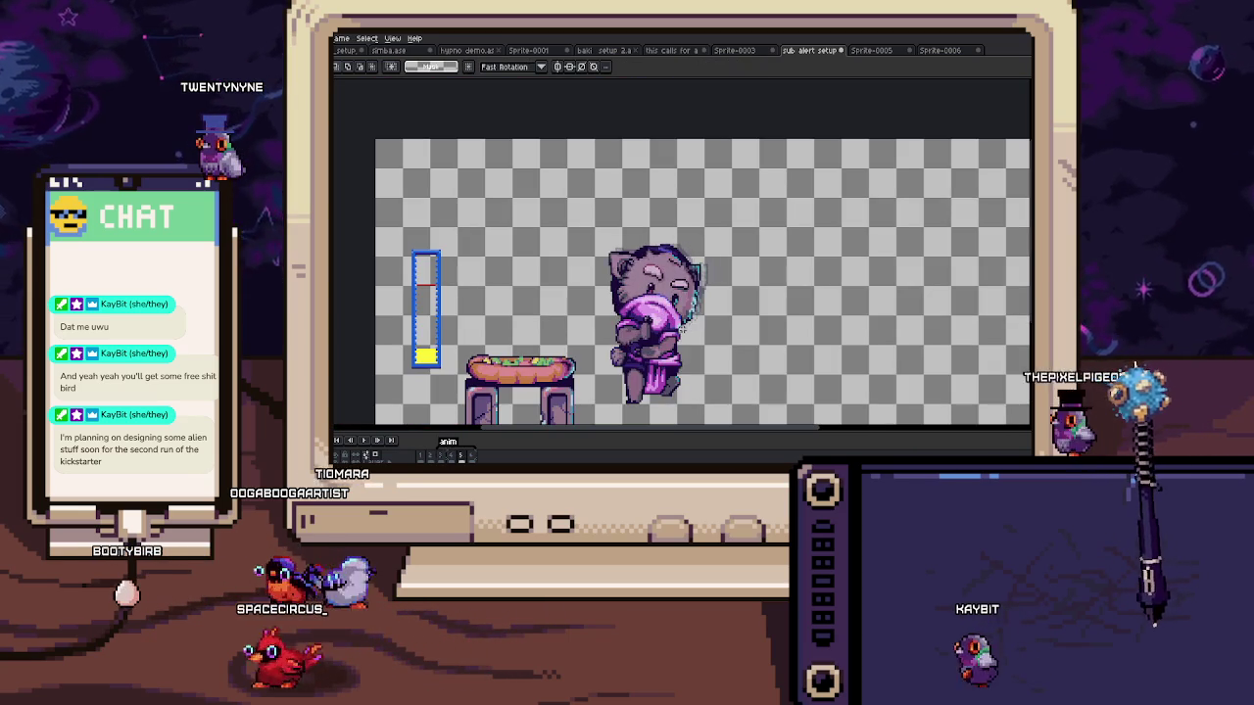
{"action": "scroll", "coordinate": [660, 328], "scroll_direction": "up", "scroll_amount": 1}
{"action": "scroll", "coordinate": [661, 328], "scroll_direction": "up", "scroll_amount": 2}
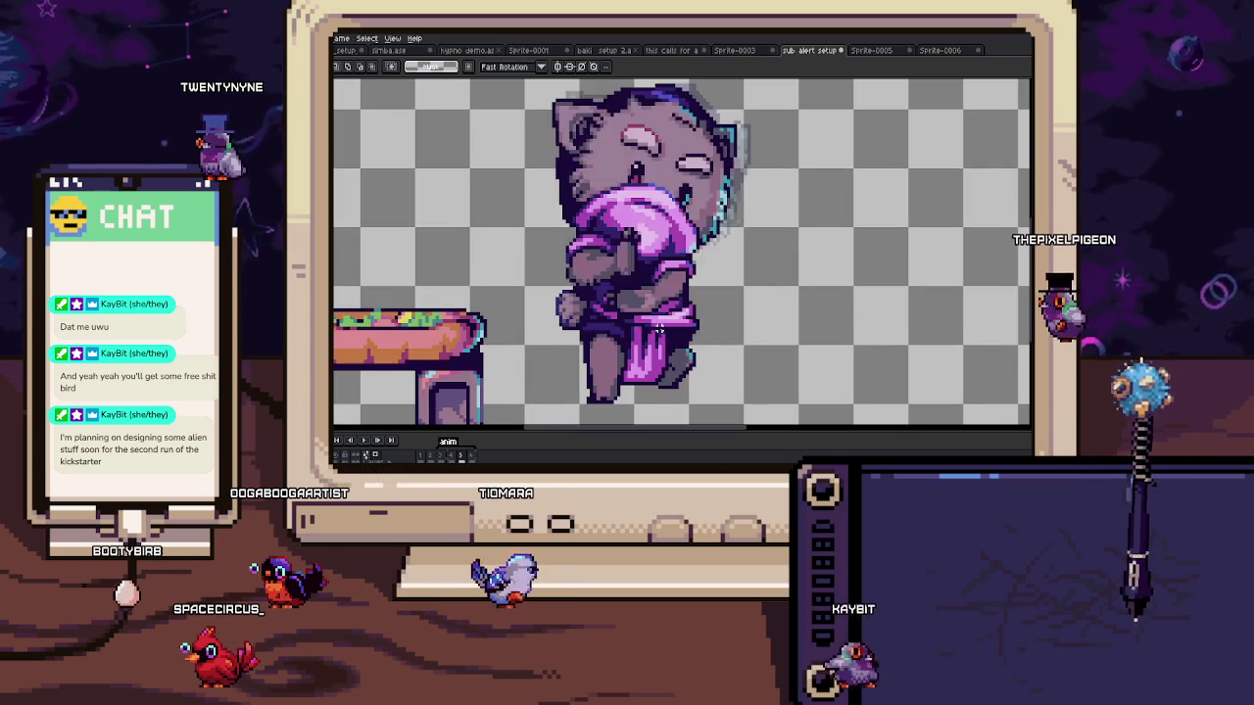
{"action": "scroll", "coordinate": [656, 313], "scroll_direction": "up", "scroll_amount": 3}
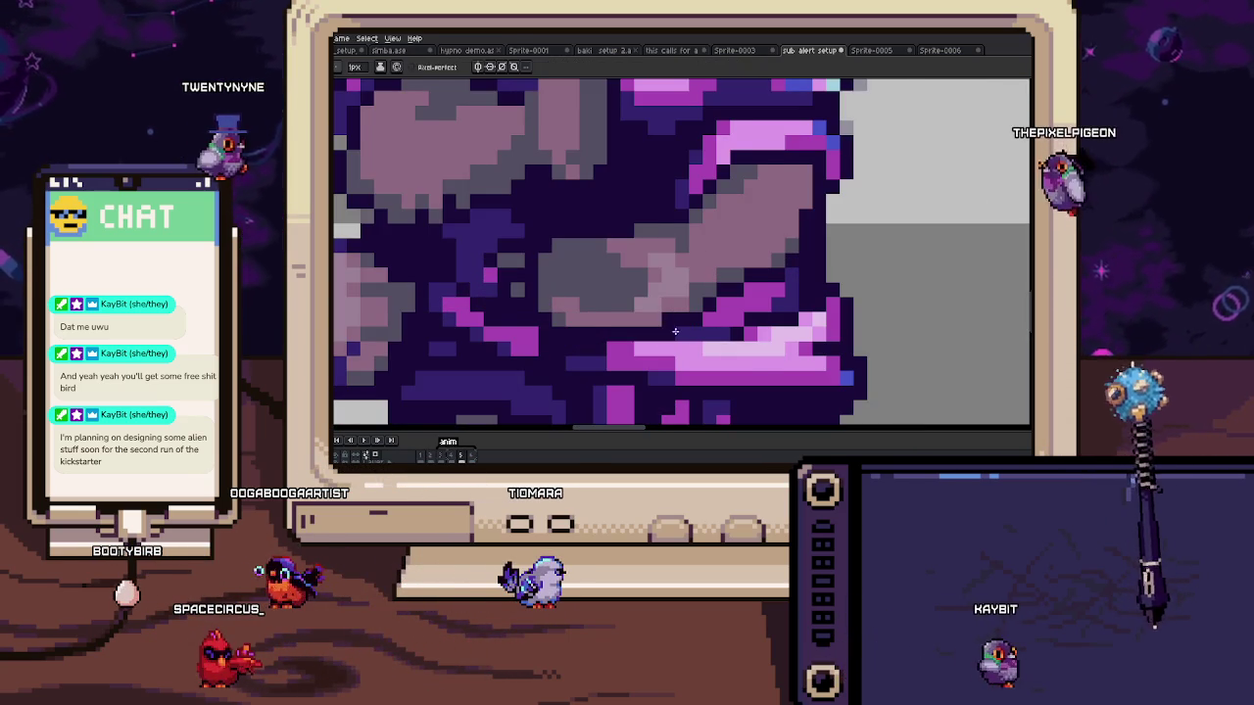
Step: Zoom in and out on the grey fist and purple sleeve while refining their pixel shading
{"action": "scroll", "coordinate": [685, 328], "scroll_direction": "down", "scroll_amount": 1}
{"action": "scroll", "coordinate": [666, 323], "scroll_direction": "up", "scroll_amount": 1}
{"action": "scroll", "coordinate": [651, 323], "scroll_direction": "down", "scroll_amount": 1}
{"action": "scroll", "coordinate": [641, 322], "scroll_direction": "up", "scroll_amount": 1}
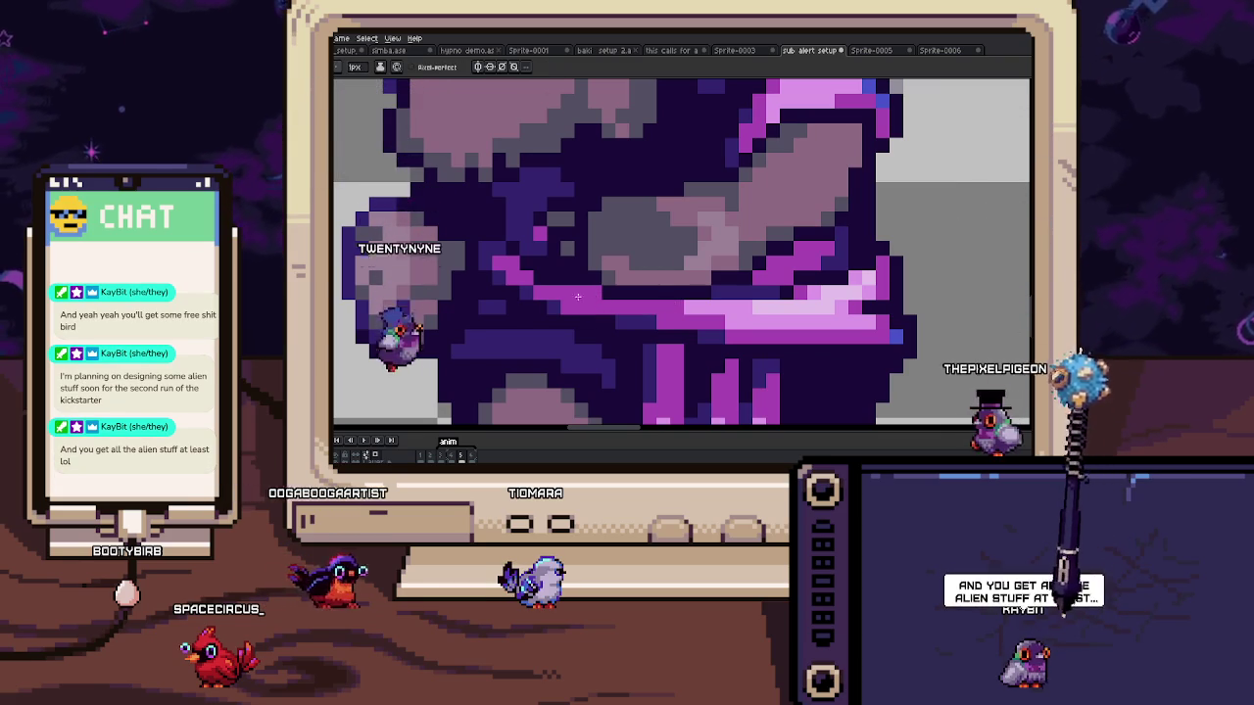
{"action": "scroll", "coordinate": [579, 304], "scroll_direction": "down", "scroll_amount": 3}
{"action": "scroll", "coordinate": [579, 305], "scroll_direction": "up", "scroll_amount": 2}
{"action": "scroll", "coordinate": [533, 310], "scroll_direction": "up", "scroll_amount": 3}
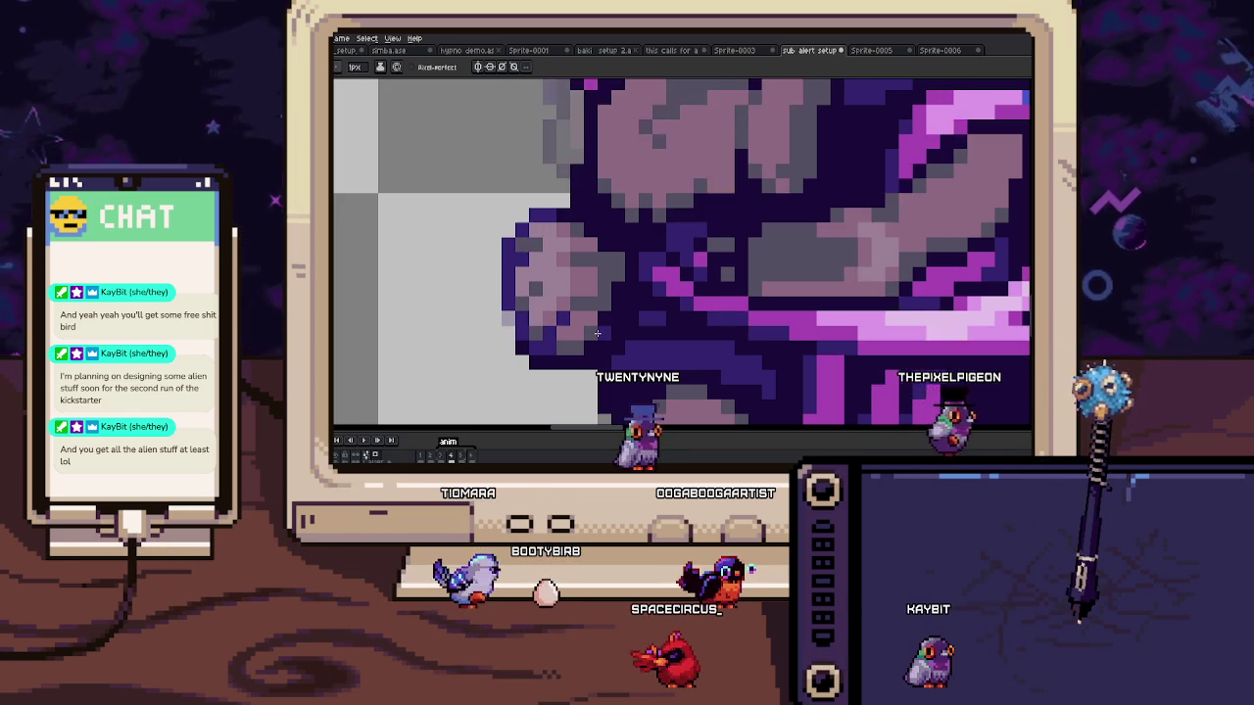
{"action": "scroll", "coordinate": [558, 317], "scroll_direction": "up", "scroll_amount": 2}
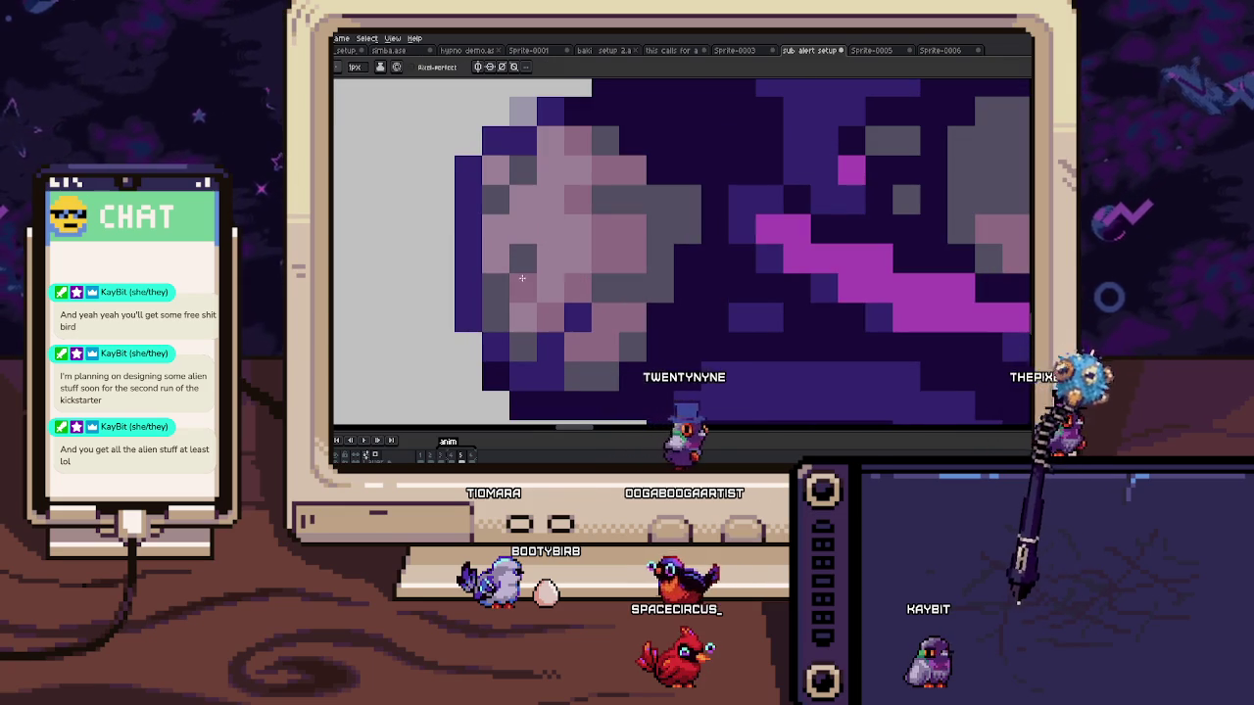
{"action": "scroll", "coordinate": [549, 250], "scroll_direction": "down", "scroll_amount": 3}
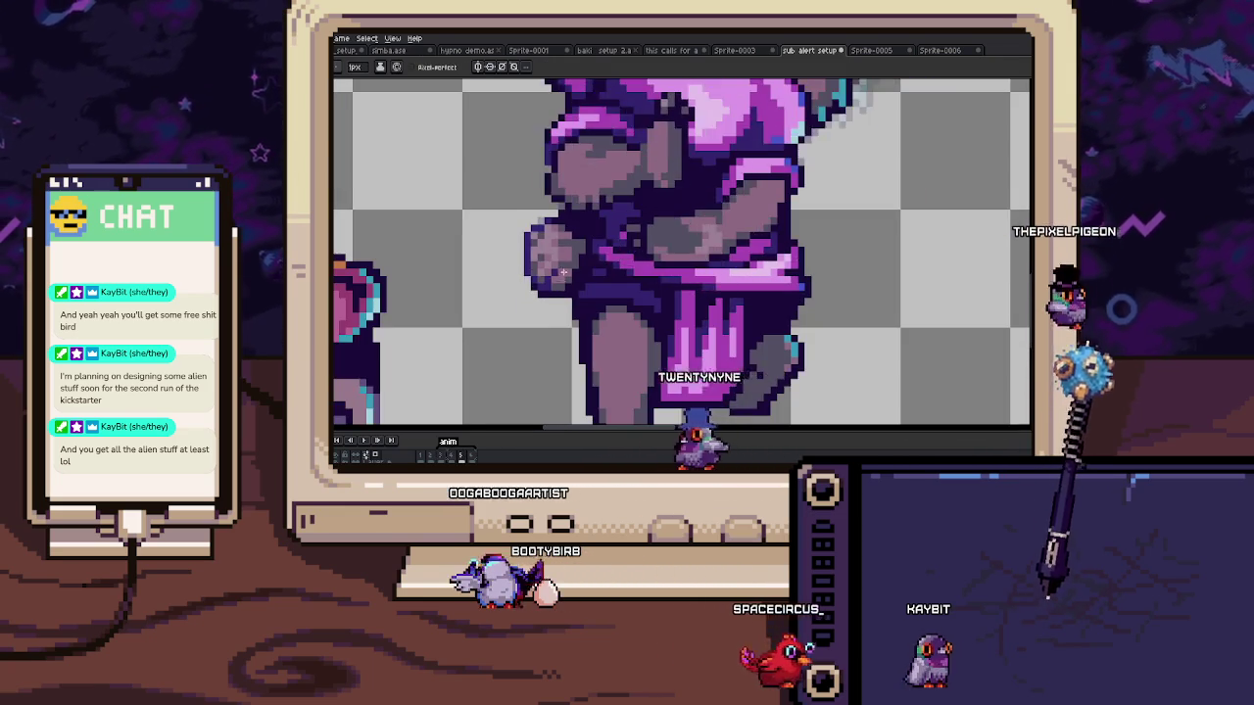
{"action": "scroll", "coordinate": [563, 259], "scroll_direction": "up", "scroll_amount": 3}
{"action": "scroll", "coordinate": [569, 264], "scroll_direction": "up", "scroll_amount": 1}
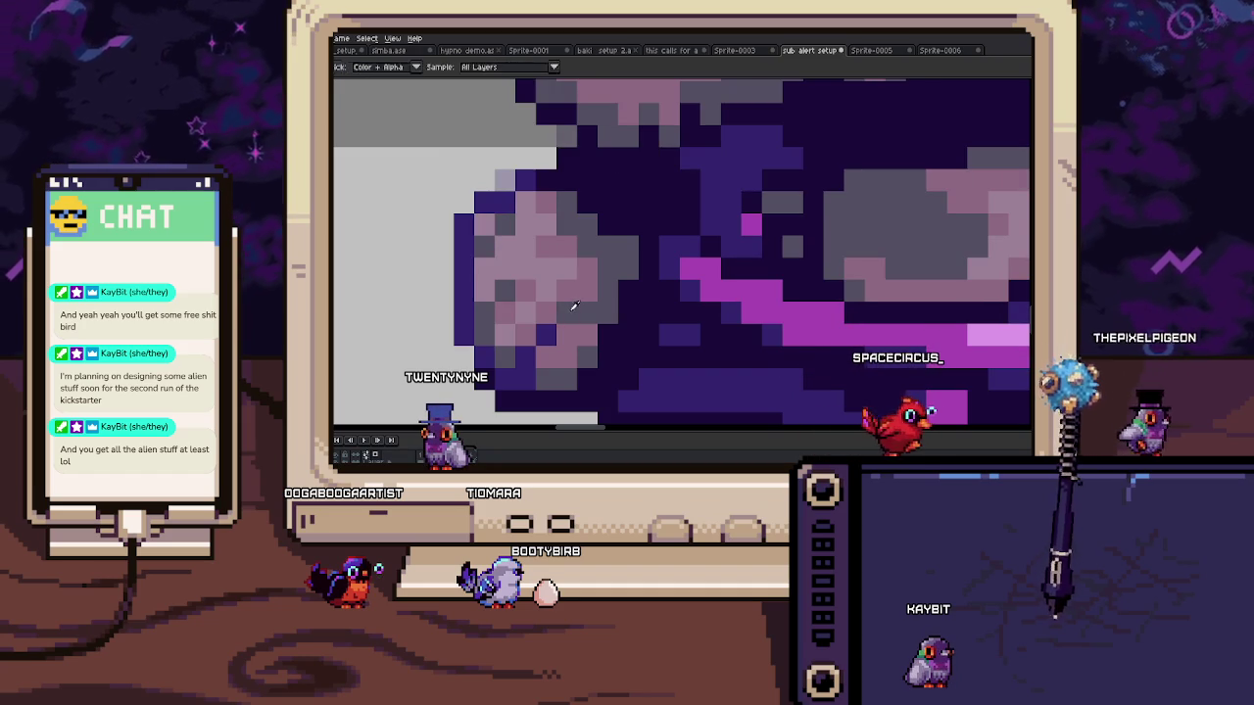
{"action": "scroll", "coordinate": [566, 308], "scroll_direction": "down", "scroll_amount": 2}
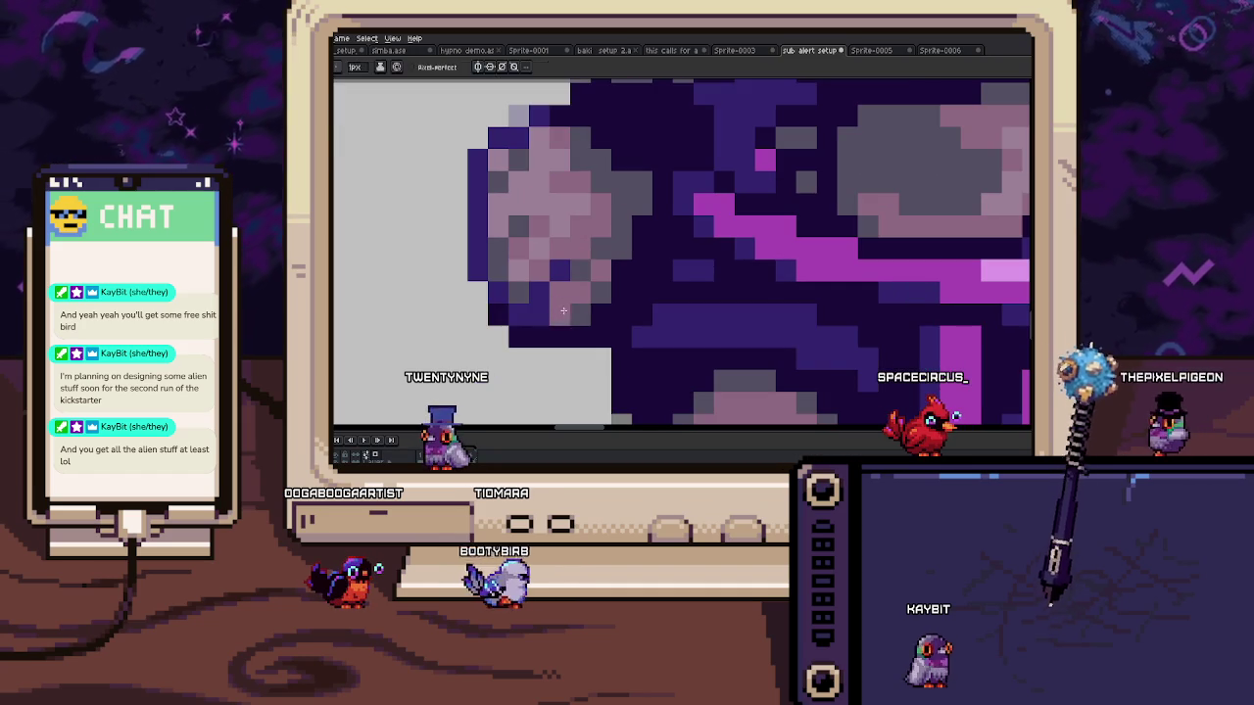
{"action": "scroll", "coordinate": [598, 313], "scroll_direction": "down", "scroll_amount": 2}
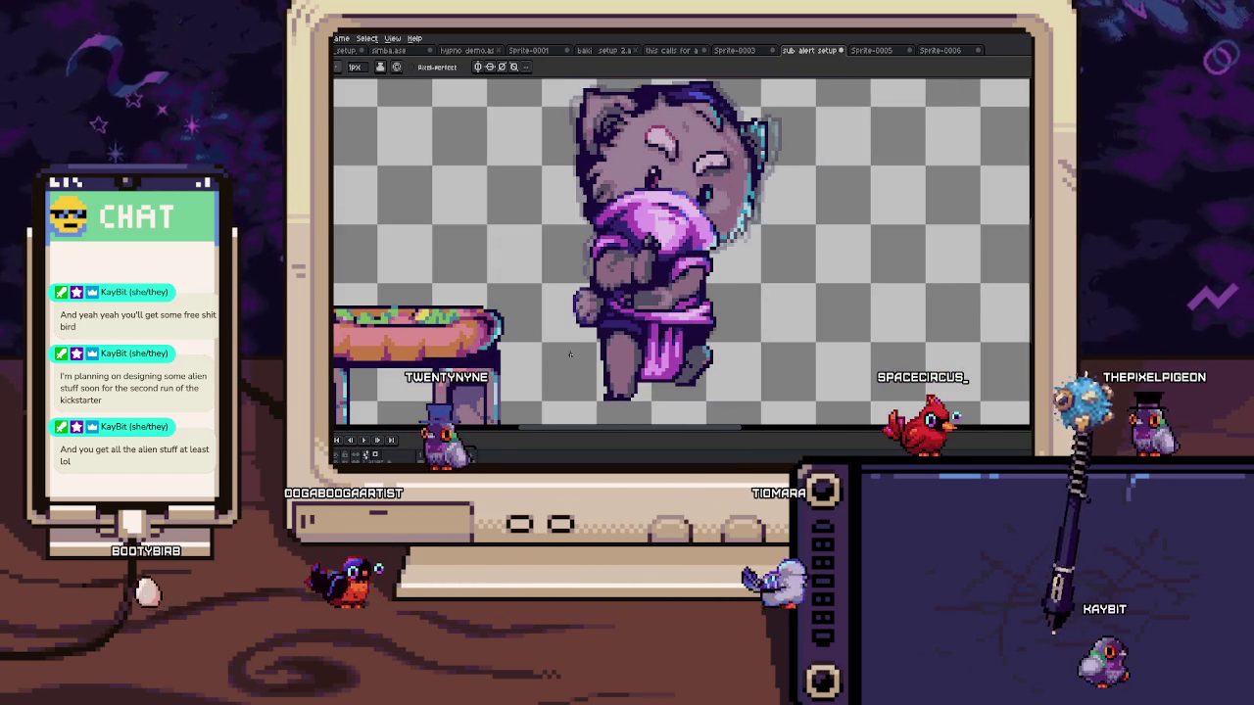
{"action": "scroll", "coordinate": [571, 259], "scroll_direction": "up", "scroll_amount": 2}
{"action": "scroll", "coordinate": [571, 259], "scroll_direction": "up", "scroll_amount": 2}
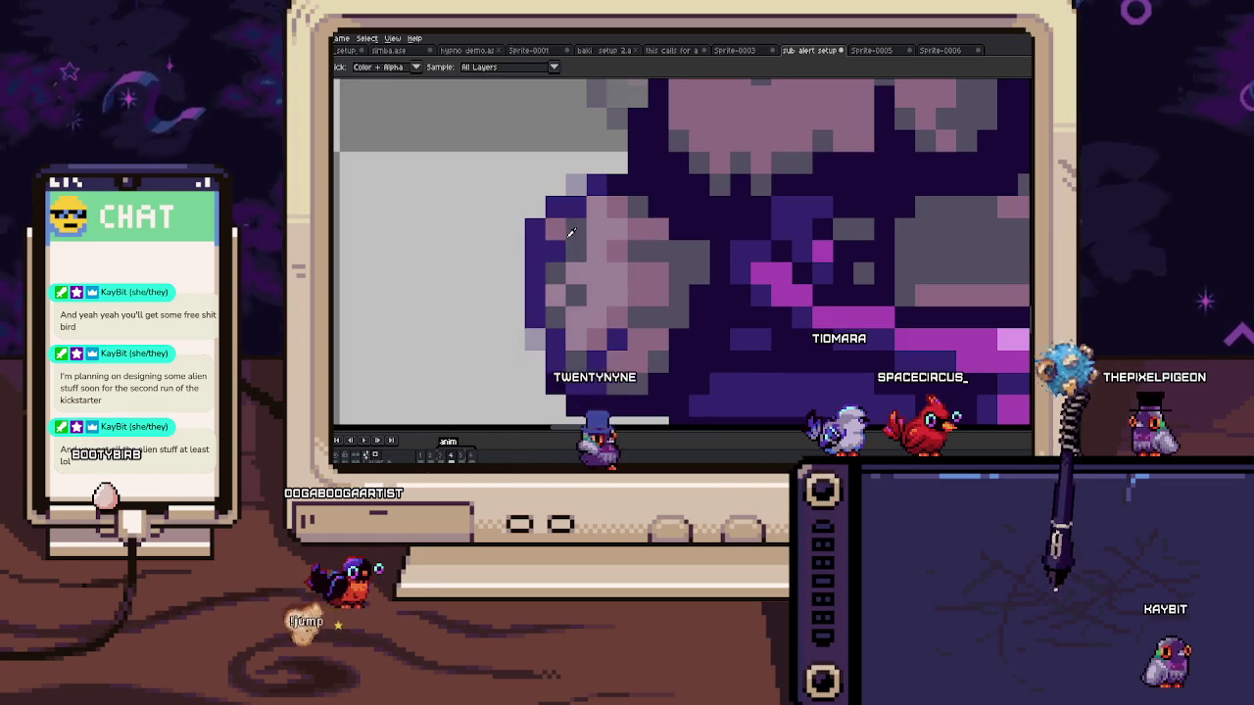
{"action": "scroll", "coordinate": [578, 227], "scroll_direction": "down", "scroll_amount": 2}
{"action": "scroll", "coordinate": [584, 316], "scroll_direction": "down", "scroll_amount": 1}
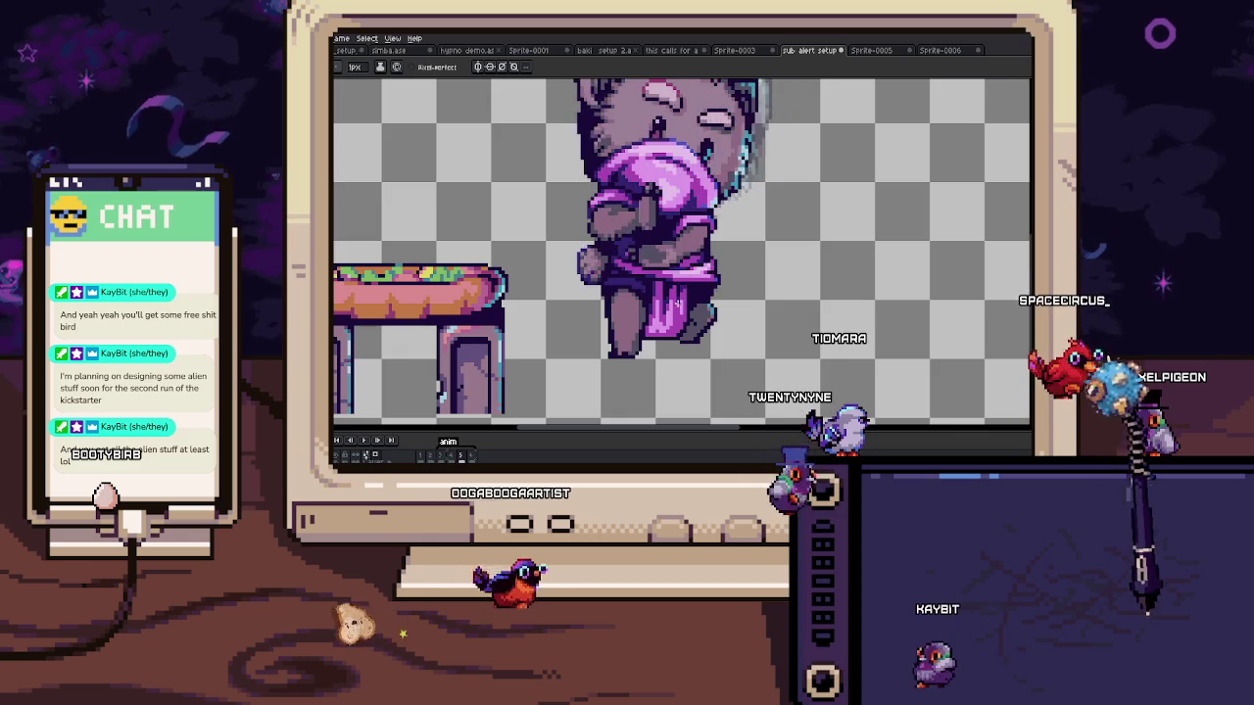
Step: Sample a sprite colour and repaint pixels near the cat's lower body
{"action": "scroll", "coordinate": [709, 246], "scroll_direction": "up", "scroll_amount": 3}
{"action": "key", "text": "i"}
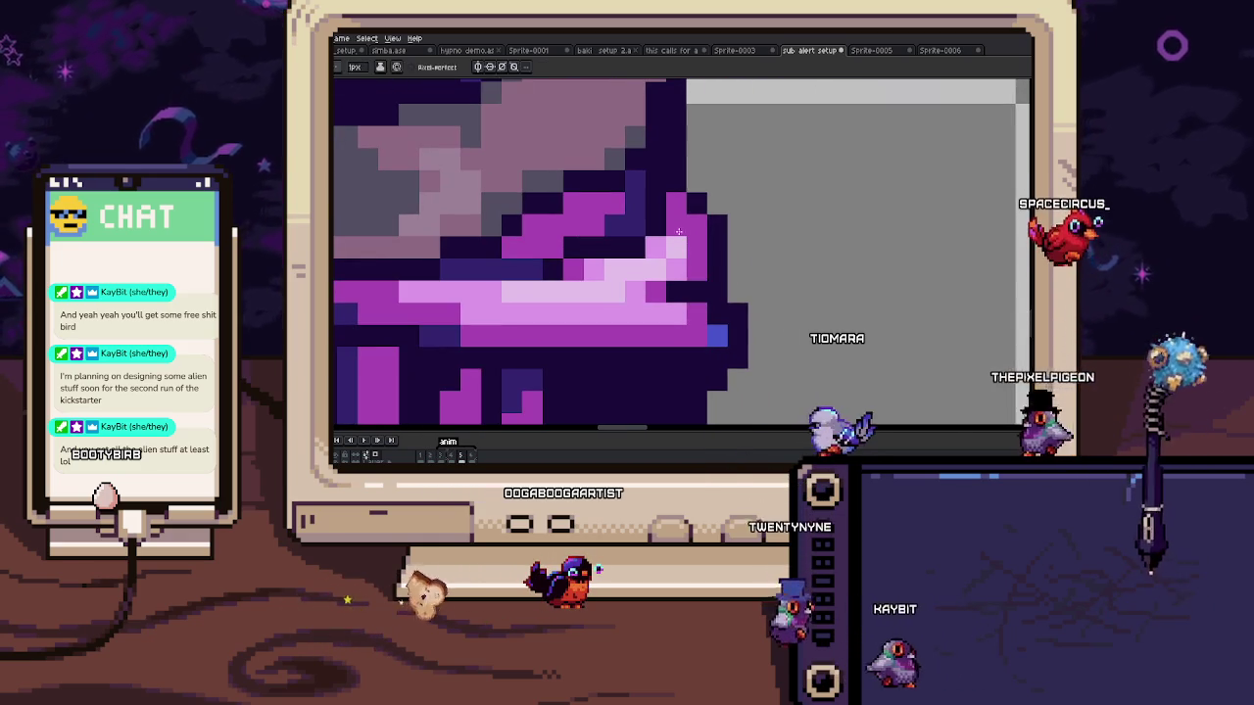
{"action": "key", "text": "b"}
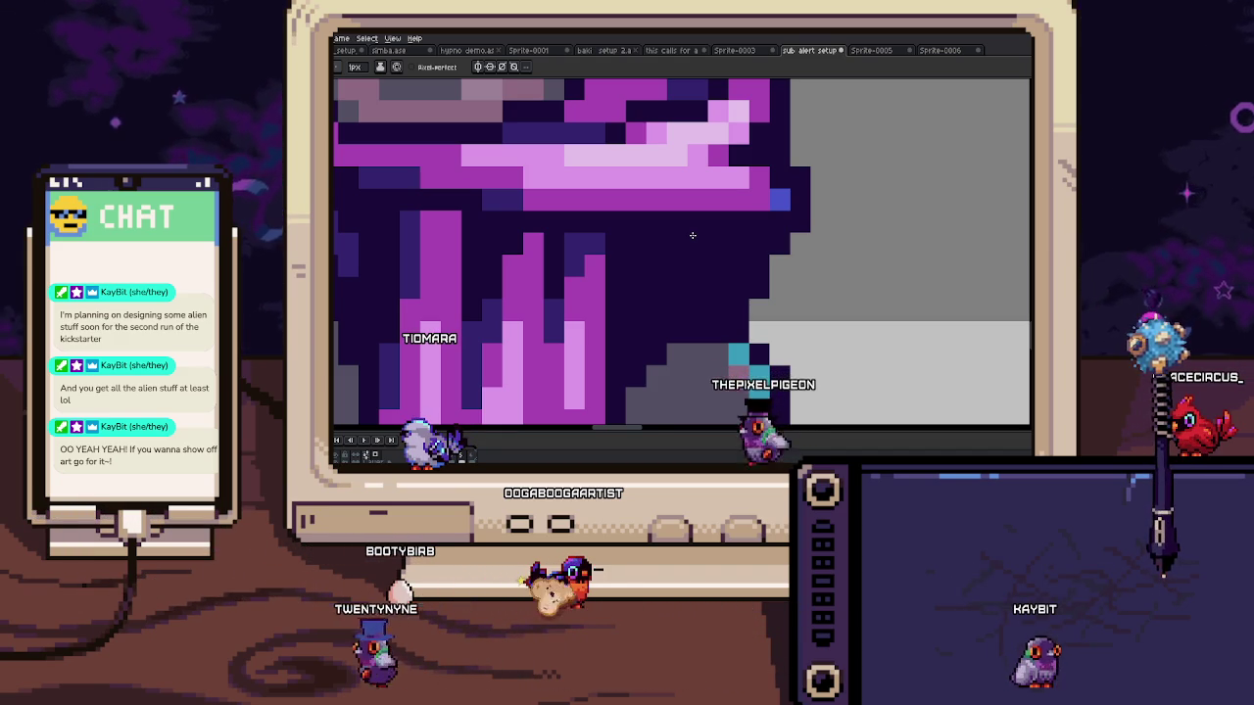
{"action": "scroll", "coordinate": [708, 293], "scroll_direction": "down", "scroll_amount": 3}
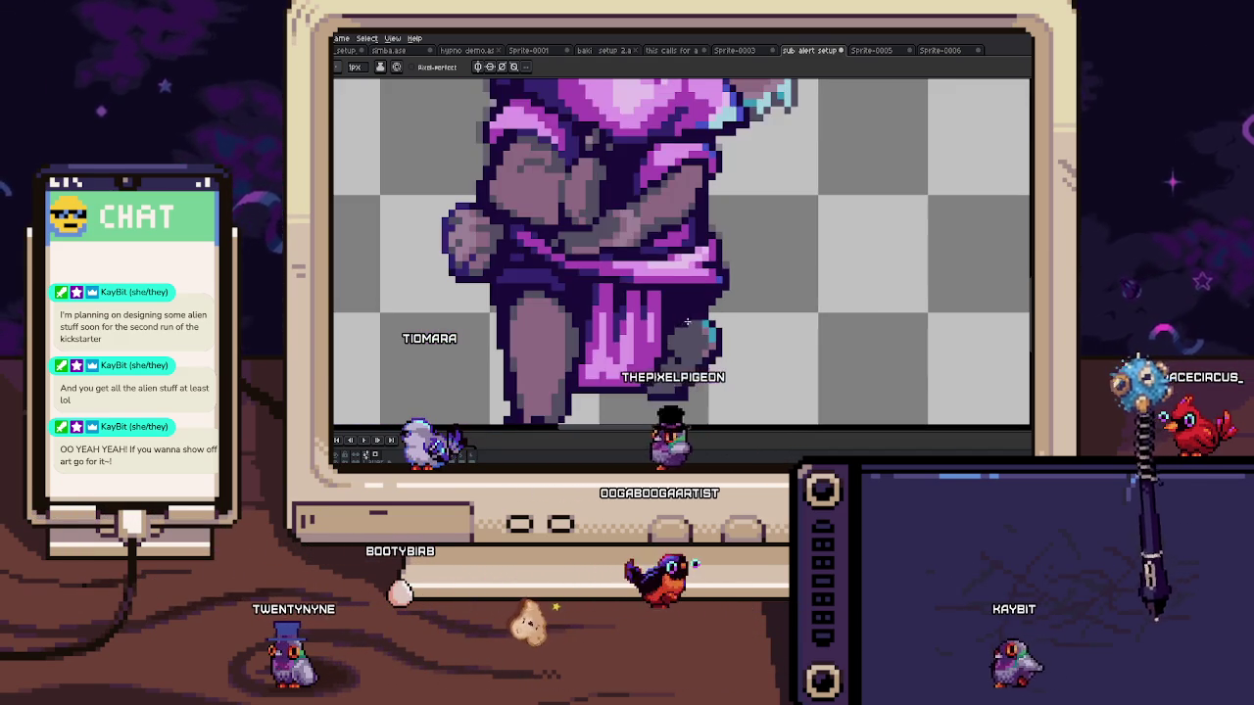
{"action": "scroll", "coordinate": [704, 350], "scroll_direction": "up", "scroll_amount": 3}
Step: Select around the cat's lower foot, drop the selection and pencil in outline fixes
{"action": "key", "text": "m"}
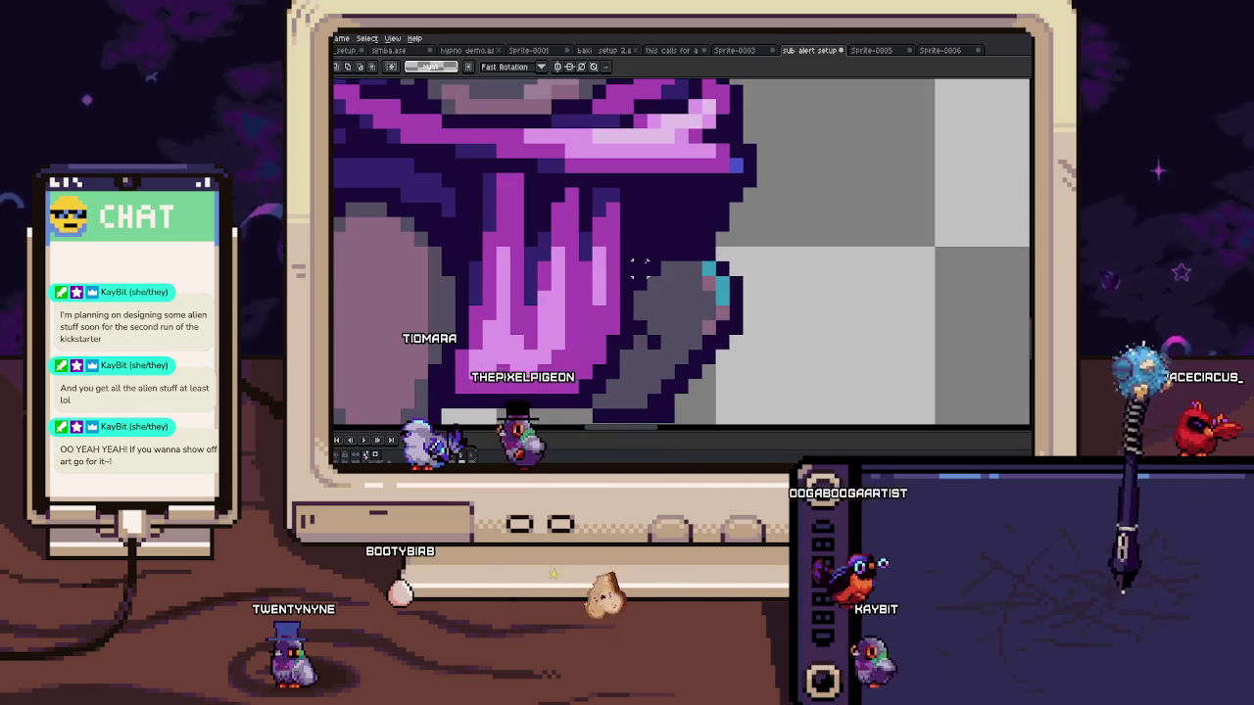
{"action": "left_click_drag", "start_coordinate": [635, 263], "coordinate": [754, 378]}
{"action": "key", "text": "ctrl+d"}
{"action": "key", "text": "b"}
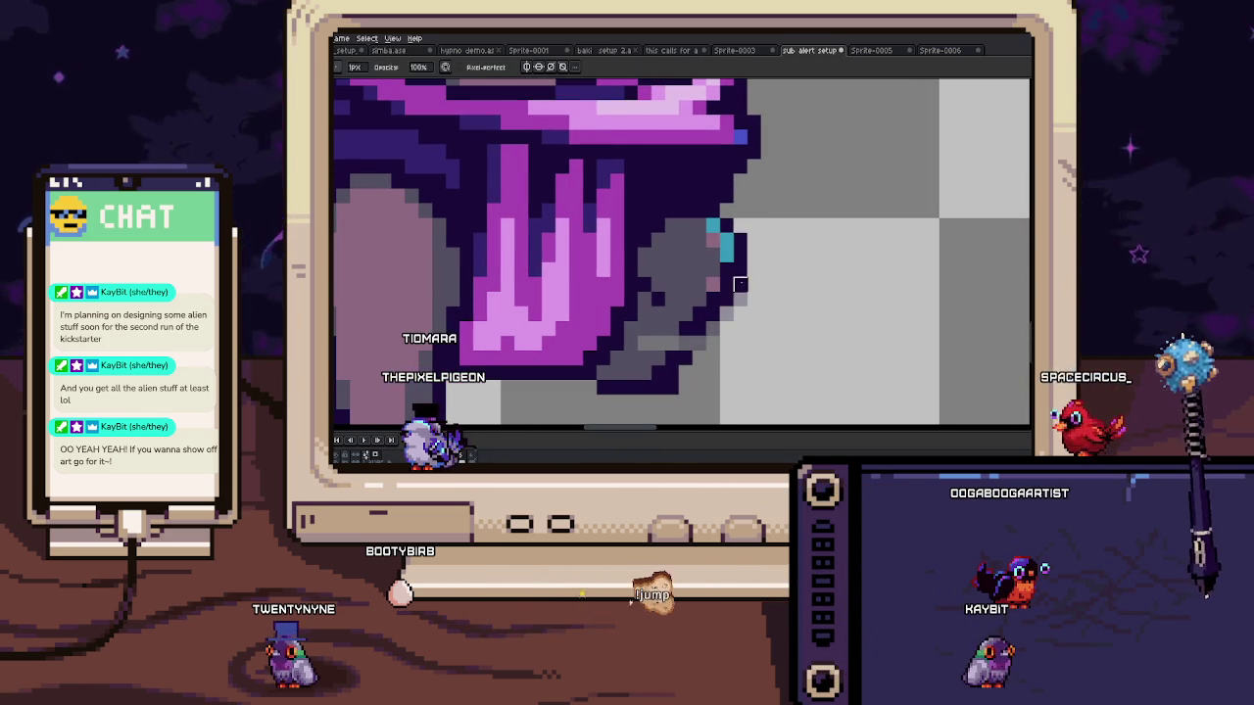
{"action": "scroll", "coordinate": [684, 340], "scroll_direction": "down", "scroll_amount": 3}
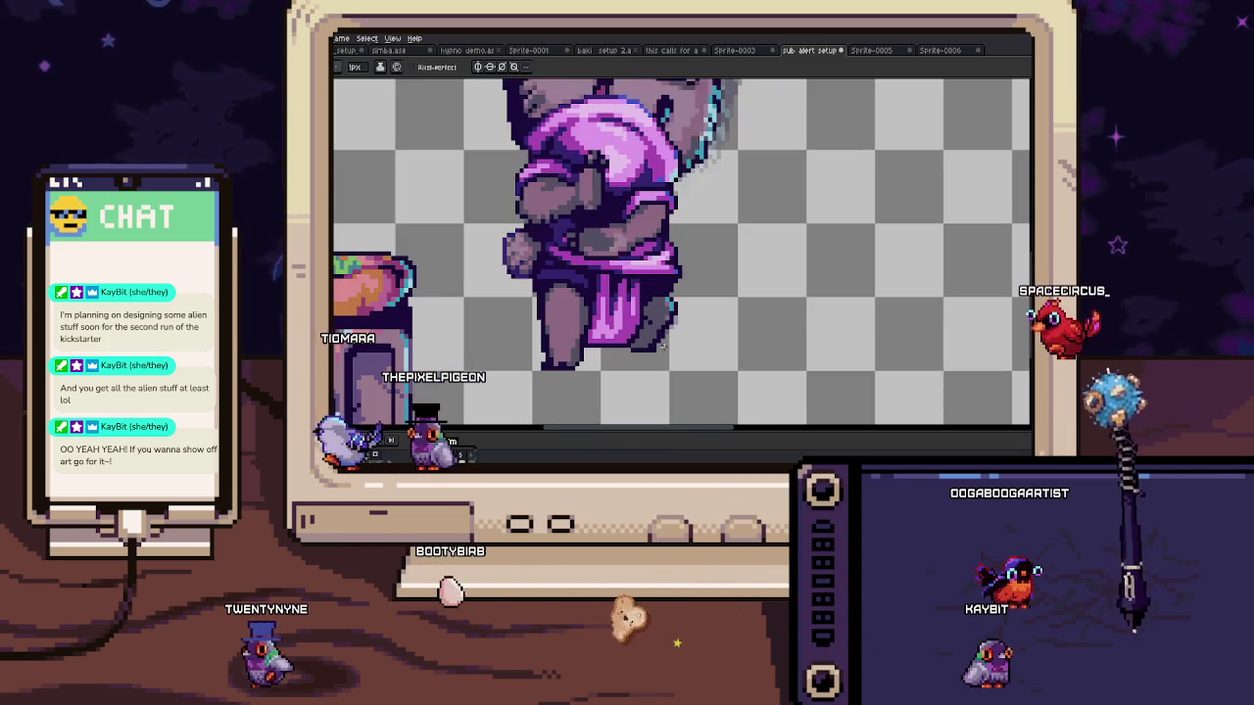
{"action": "scroll", "coordinate": [655, 318], "scroll_direction": "up", "scroll_amount": 3}
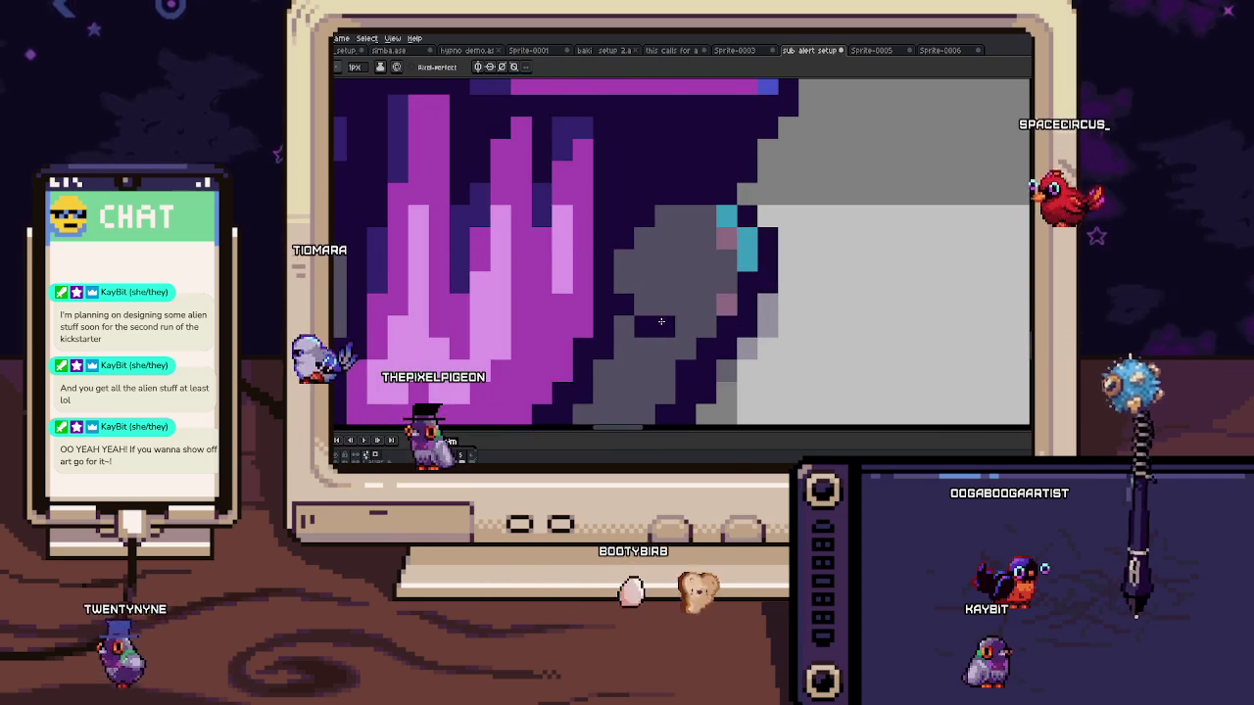
{"action": "scroll", "coordinate": [655, 318], "scroll_direction": "down", "scroll_amount": 2}
{"action": "scroll", "coordinate": [668, 328], "scroll_direction": "up", "scroll_amount": 2}
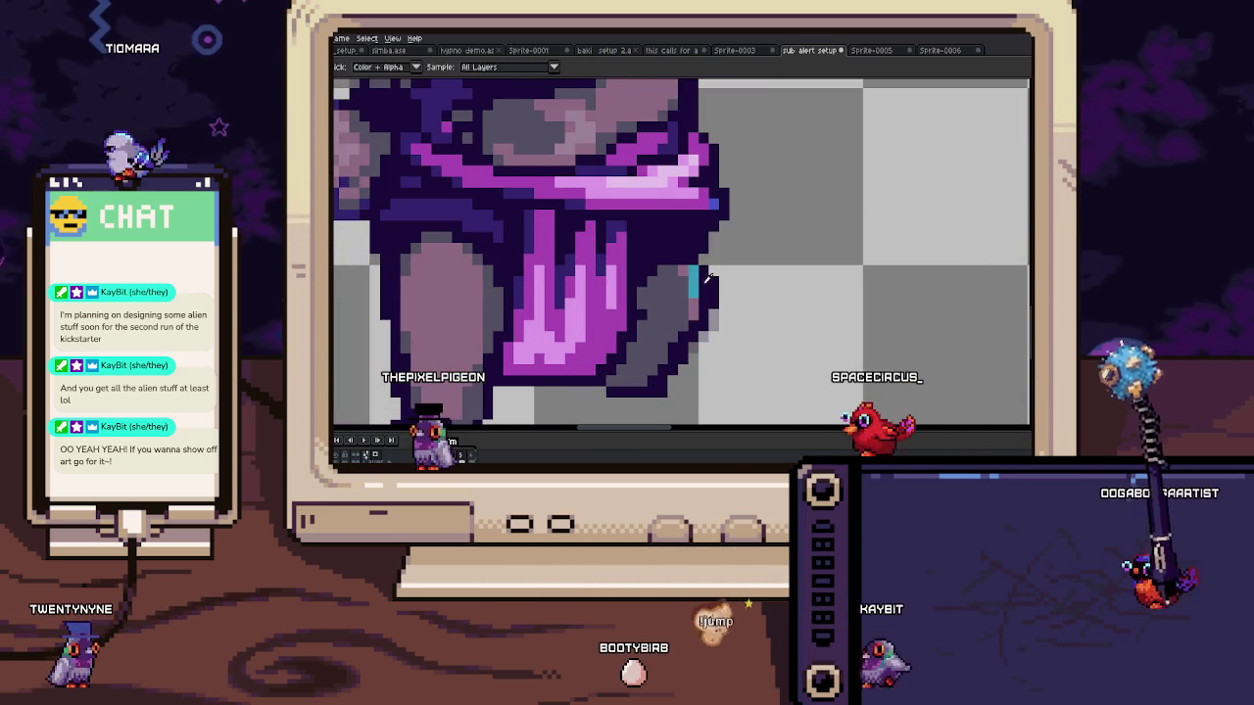
Step: Clean up outline pixels along the cat's lower body and foot
{"action": "key", "text": "b"}
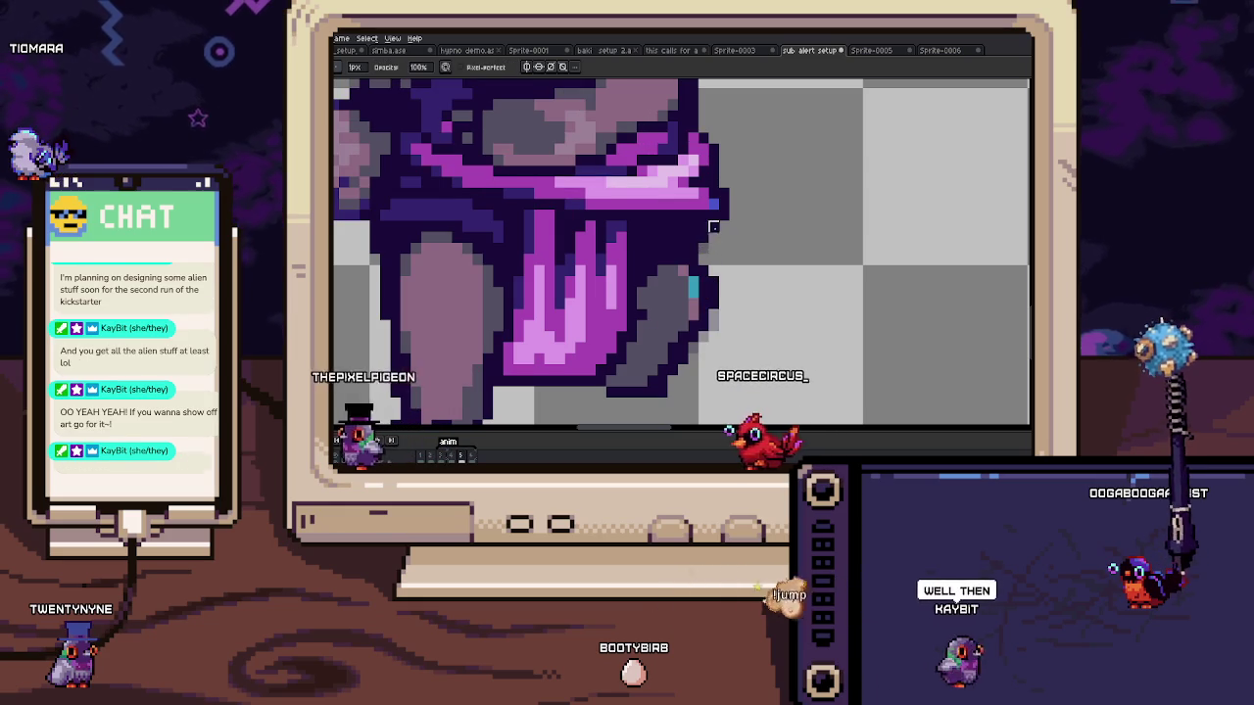
{"action": "scroll", "coordinate": [637, 274], "scroll_direction": "down", "scroll_amount": 2}
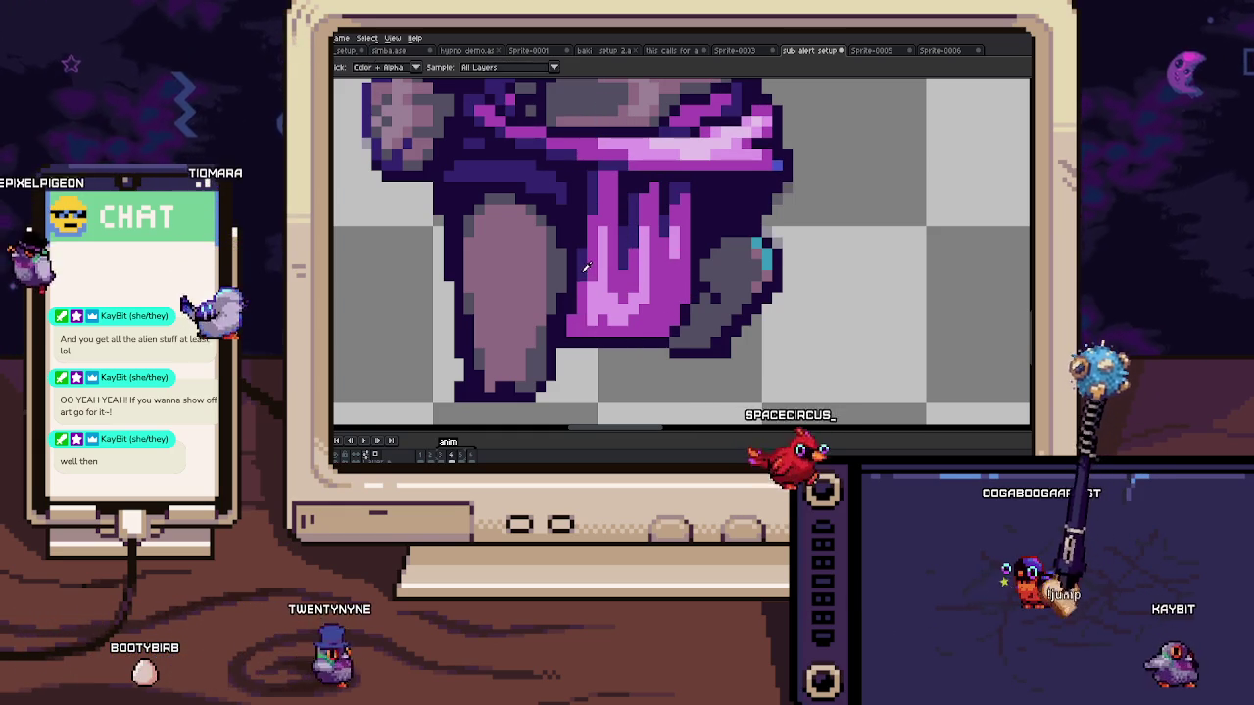
{"action": "scroll", "coordinate": [570, 319], "scroll_direction": "down", "scroll_amount": 3}
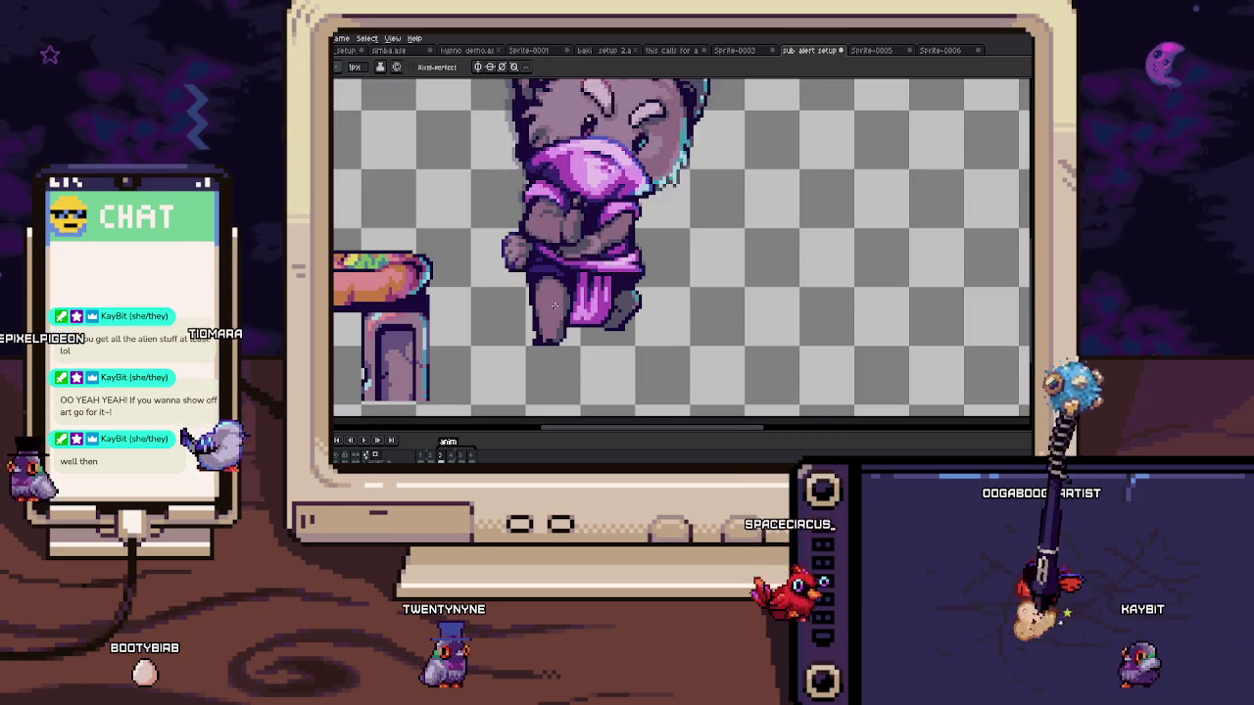
{"action": "scroll", "coordinate": [568, 267], "scroll_direction": "up", "scroll_amount": 3}
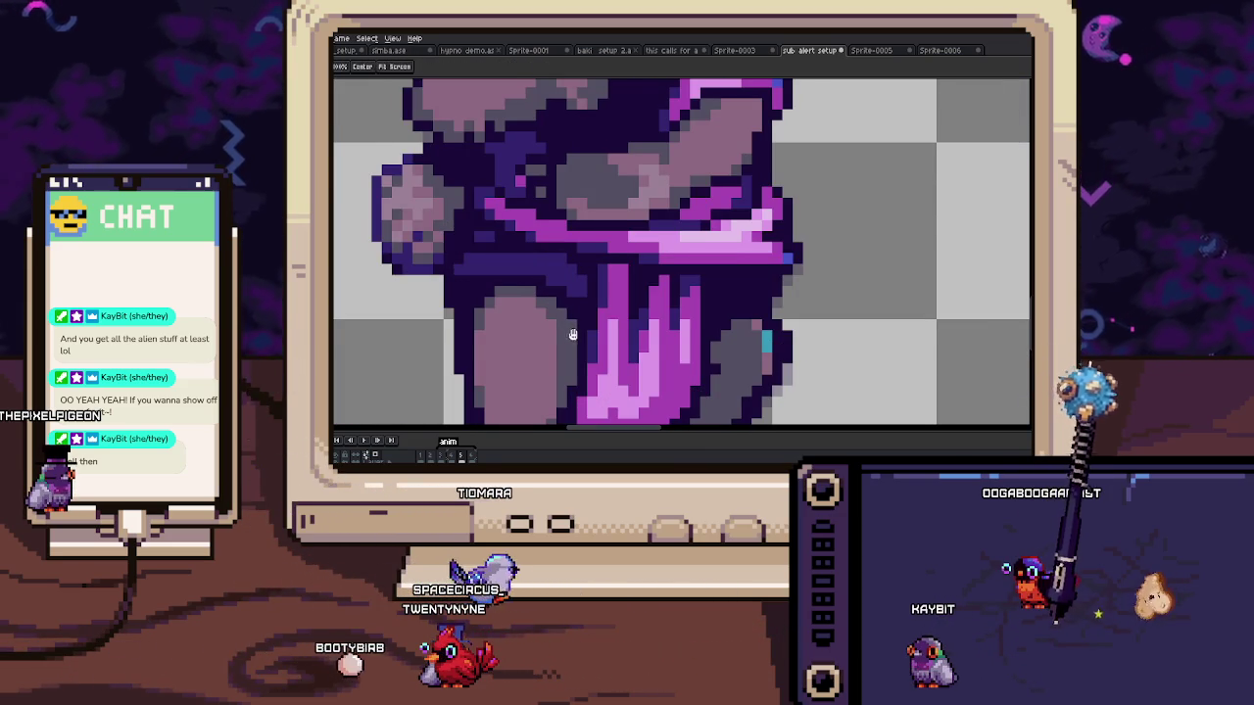
{"action": "left_click_drag", "start_coordinate": [571, 334], "coordinate": [566, 309]}
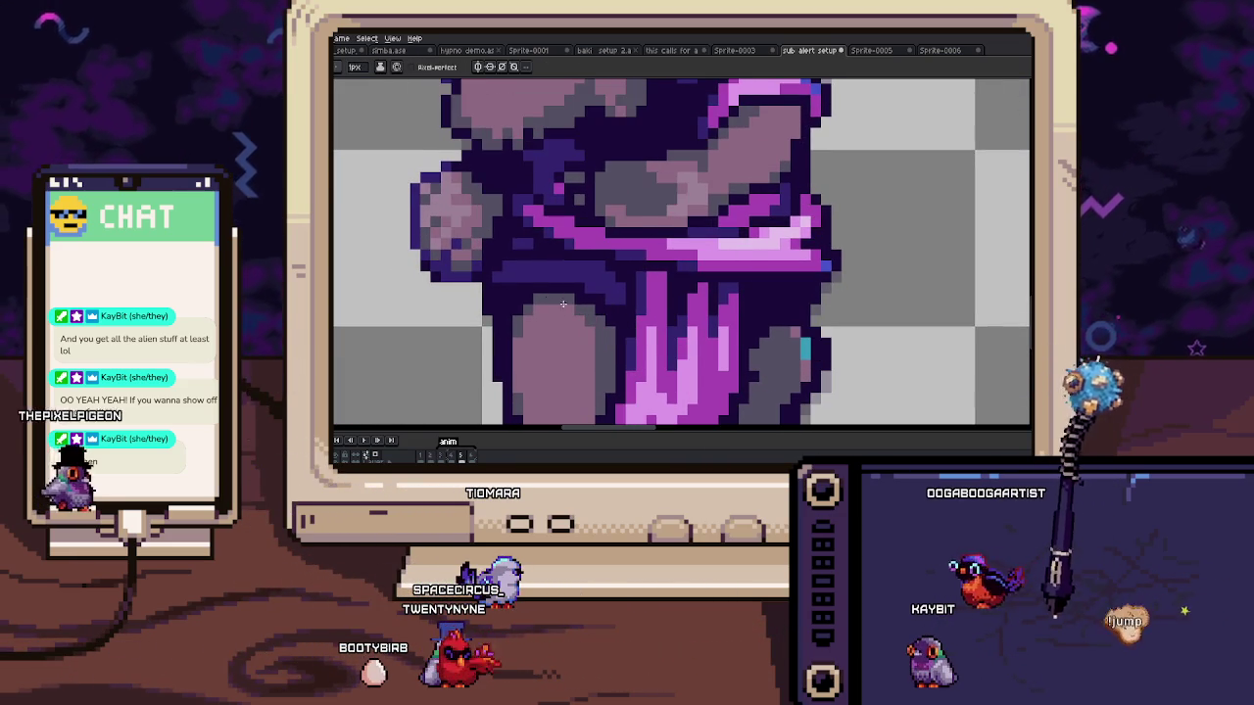
{"action": "scroll", "coordinate": [513, 312], "scroll_direction": "down", "scroll_amount": 3}
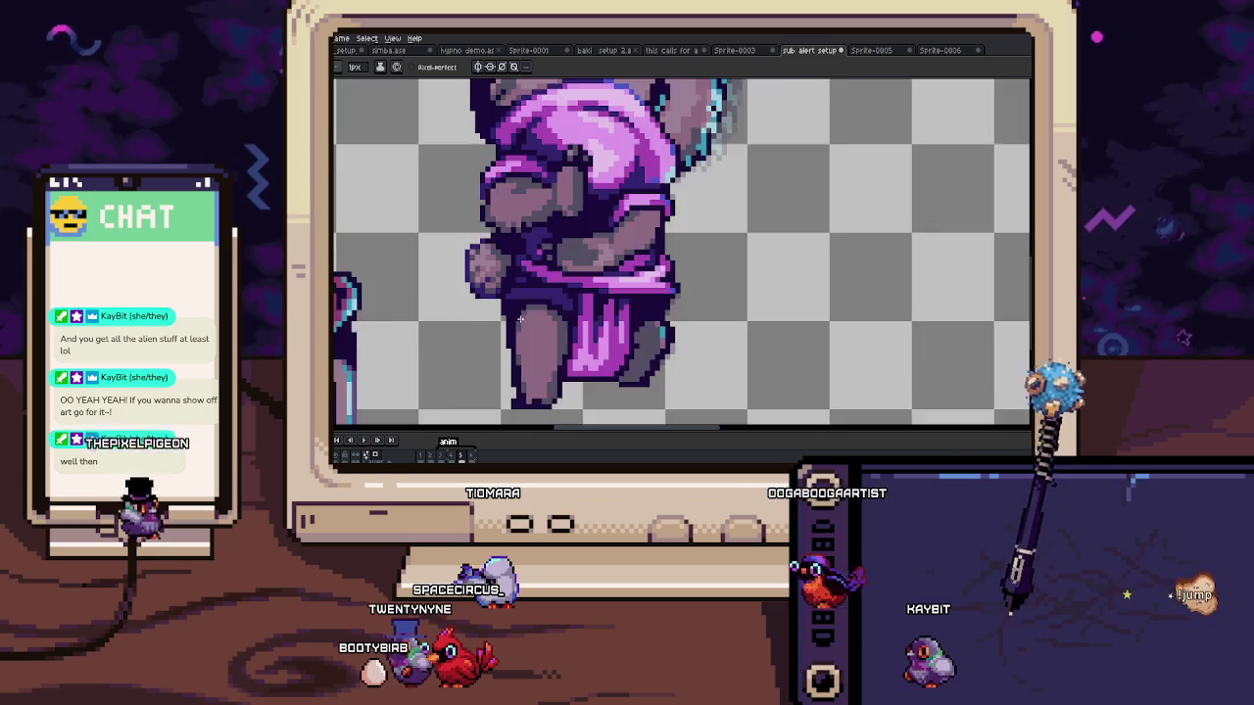
{"action": "scroll", "coordinate": [519, 318], "scroll_direction": "down", "scroll_amount": 1}
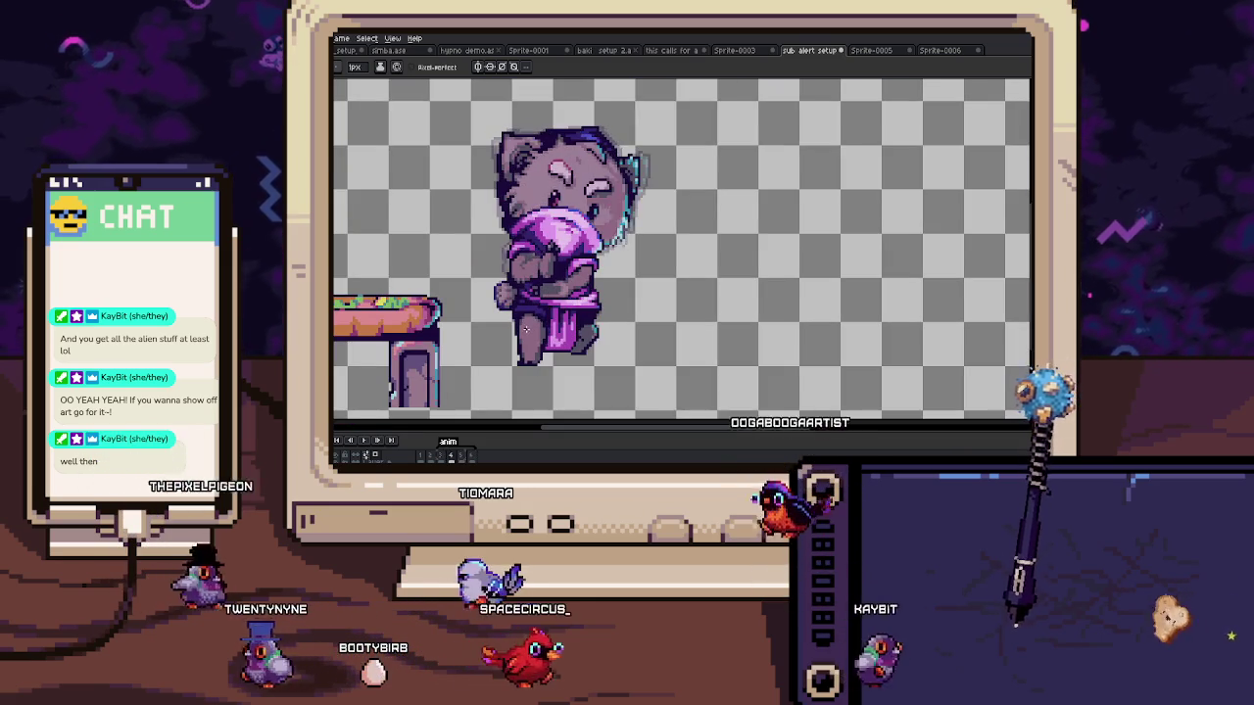
{"action": "scroll", "coordinate": [533, 338], "scroll_direction": "up", "scroll_amount": 2}
{"action": "scroll", "coordinate": [547, 361], "scroll_direction": "up", "scroll_amount": 1}
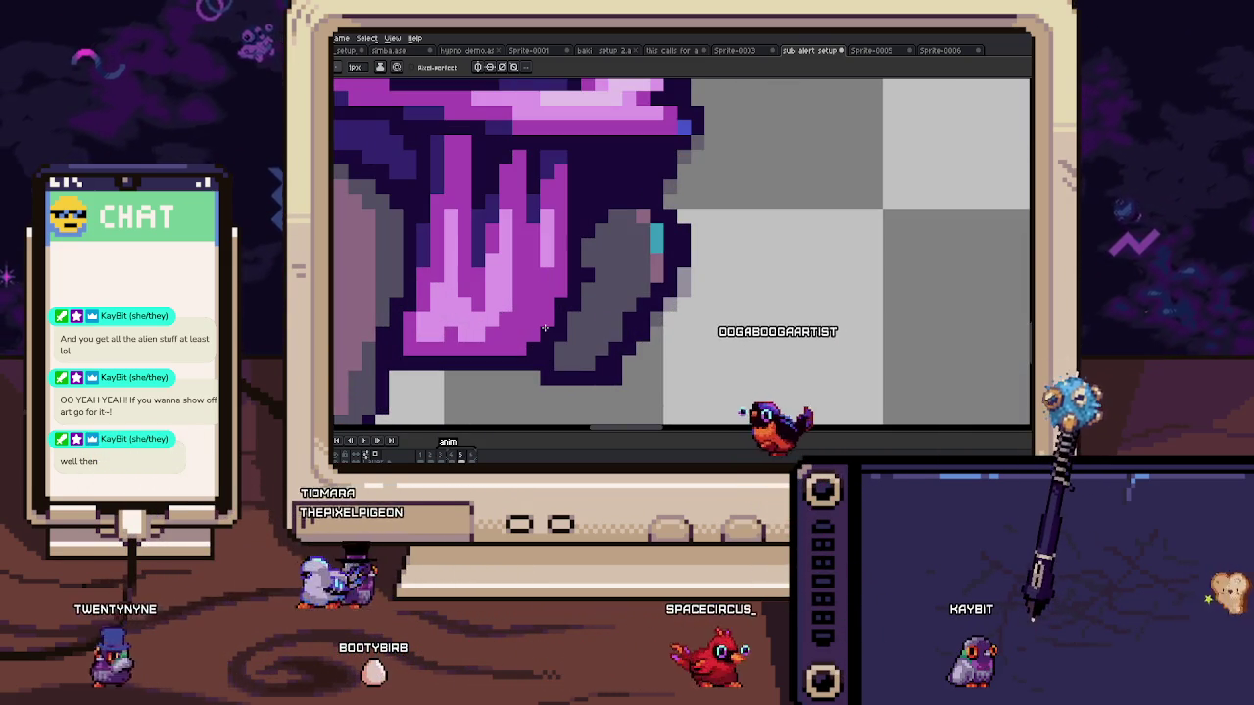
Step: Move the cat's grey paw pixels to the bundle's left edge and commit
{"action": "key", "text": "Return"}
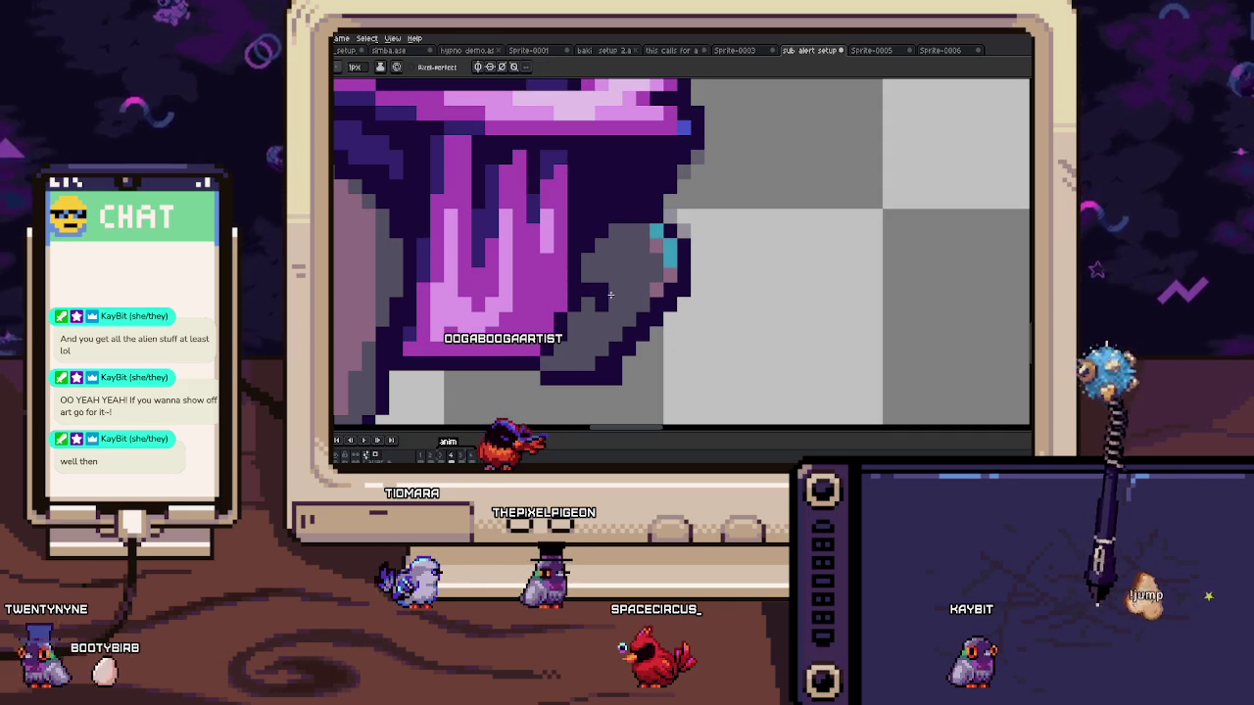
{"action": "scroll", "coordinate": [615, 295], "scroll_direction": "down", "scroll_amount": 3}
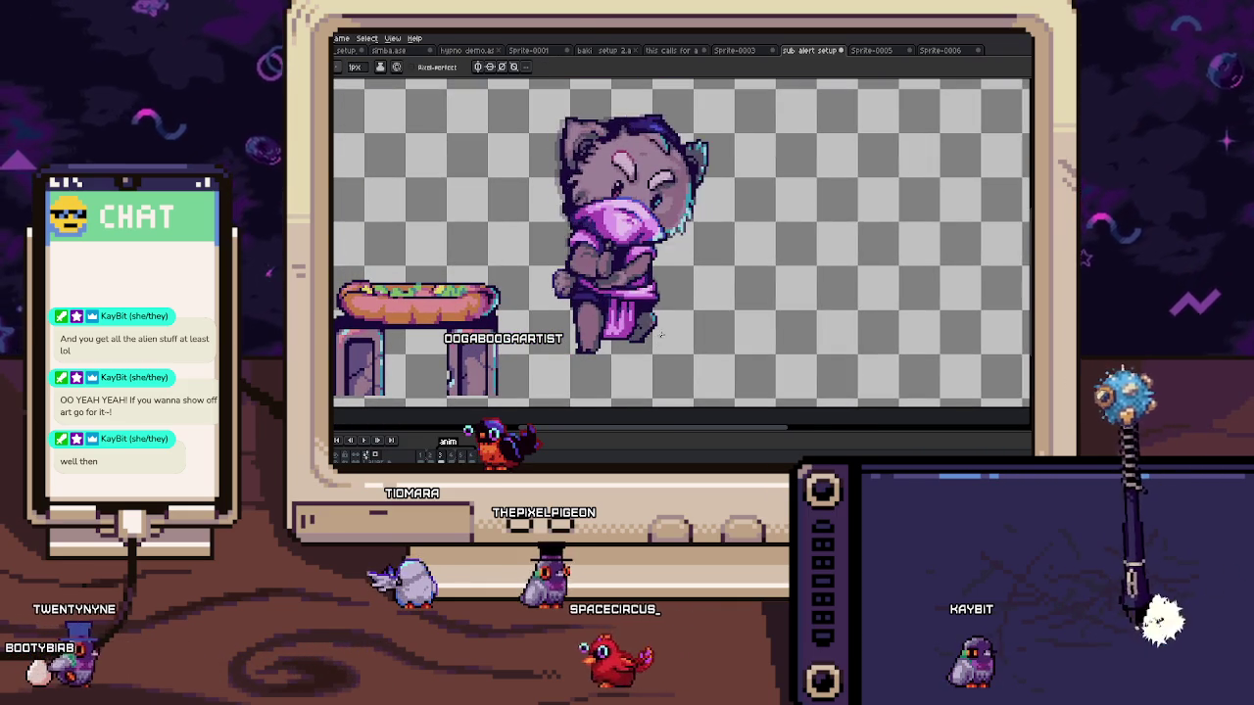
{"action": "scroll", "coordinate": [546, 312], "scroll_direction": "up", "scroll_amount": 3}
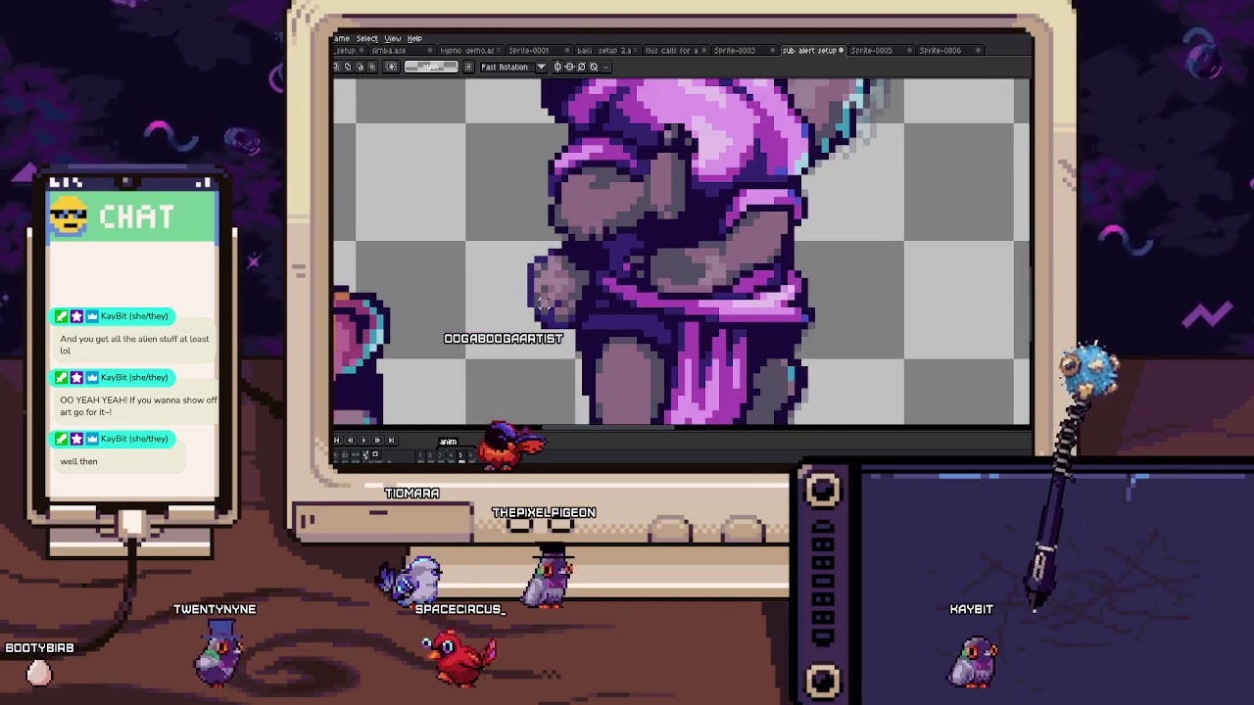
{"action": "scroll", "coordinate": [545, 311], "scroll_direction": "up", "scroll_amount": 2}
{"action": "left_click_drag", "start_coordinate": [517, 243], "coordinate": [603, 380]}
{"action": "key", "text": "Return"}
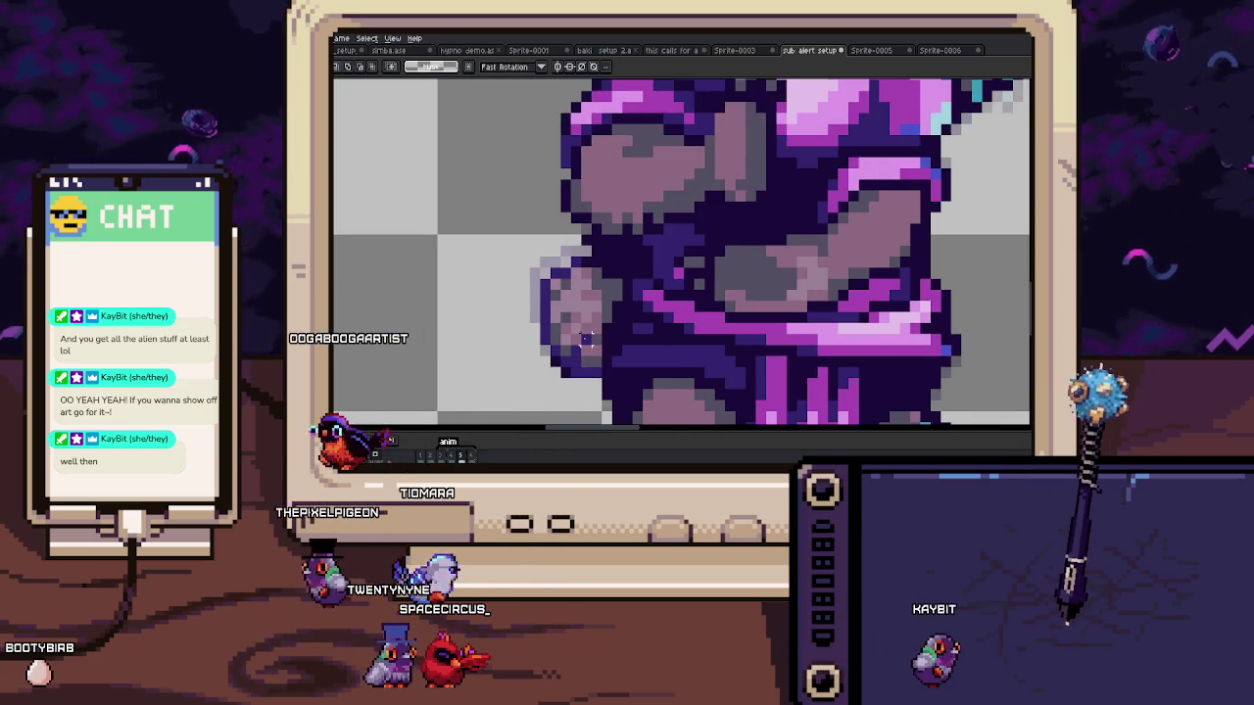
{"action": "scroll", "coordinate": [586, 340], "scroll_direction": "down", "scroll_amount": 4}
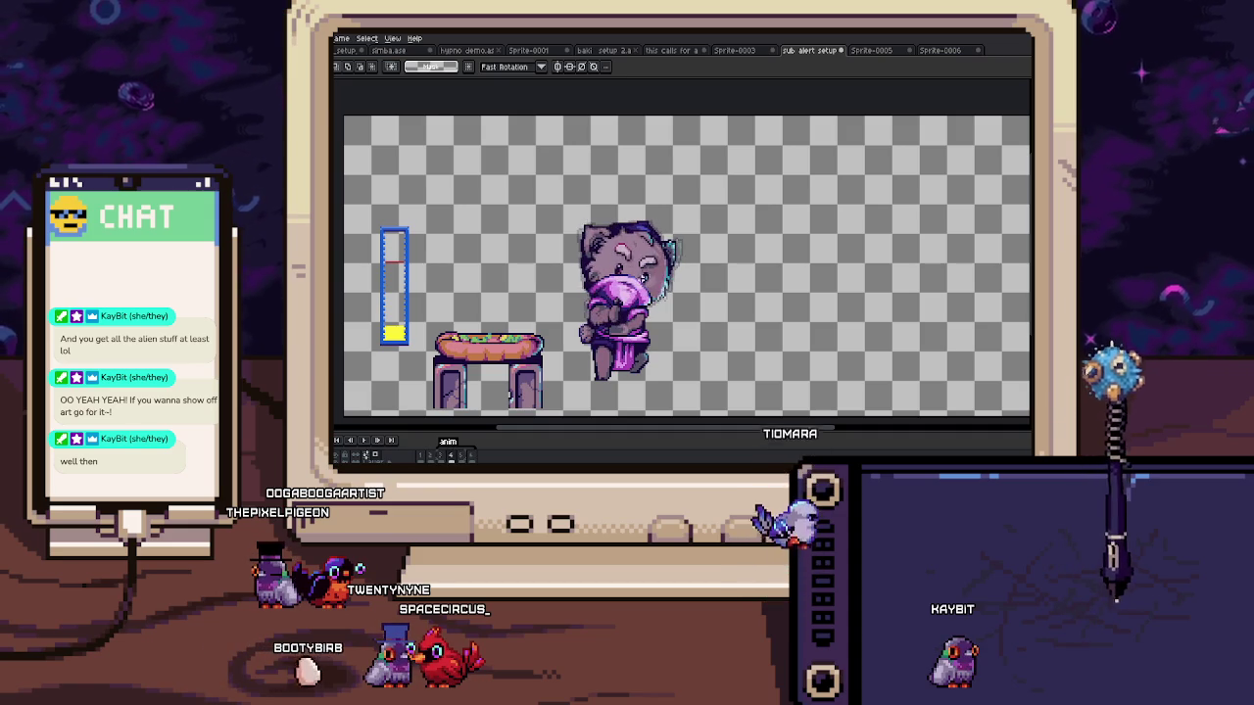
Step: Commit the adjusted patch of pixels beside the cat's mouth
{"action": "scroll", "coordinate": [642, 278], "scroll_direction": "up", "scroll_amount": 3}
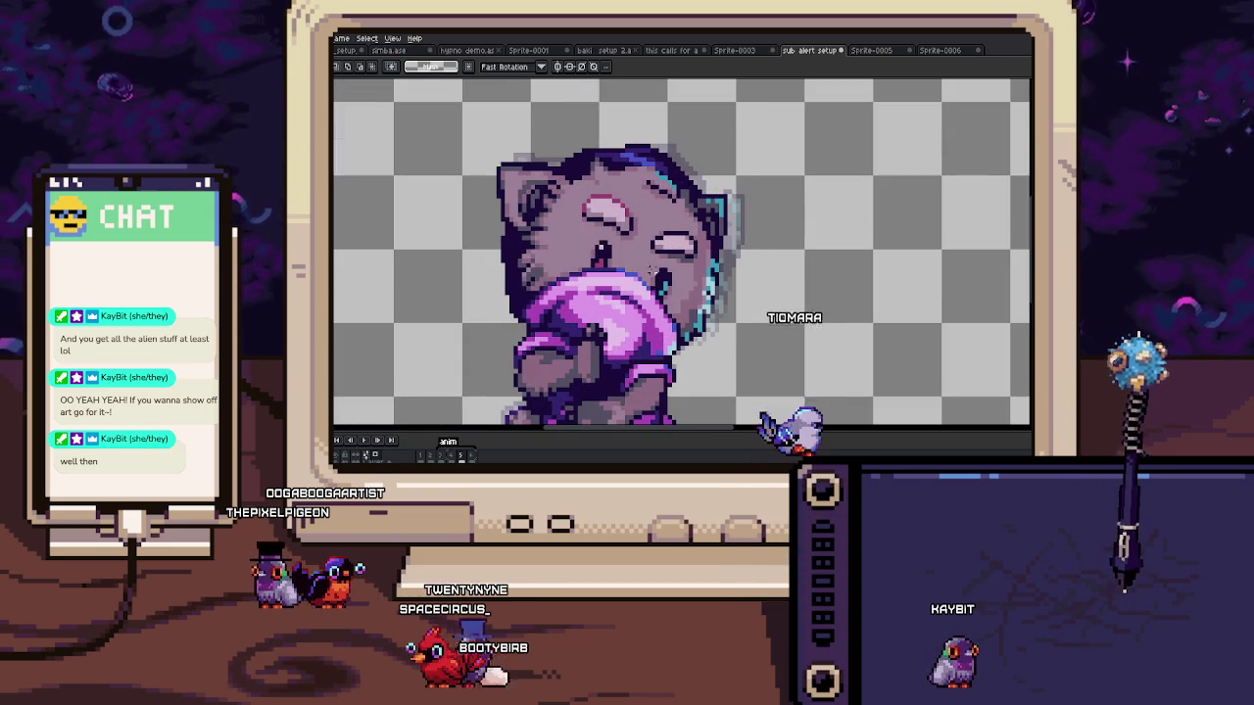
{"action": "scroll", "coordinate": [649, 271], "scroll_direction": "up", "scroll_amount": 1}
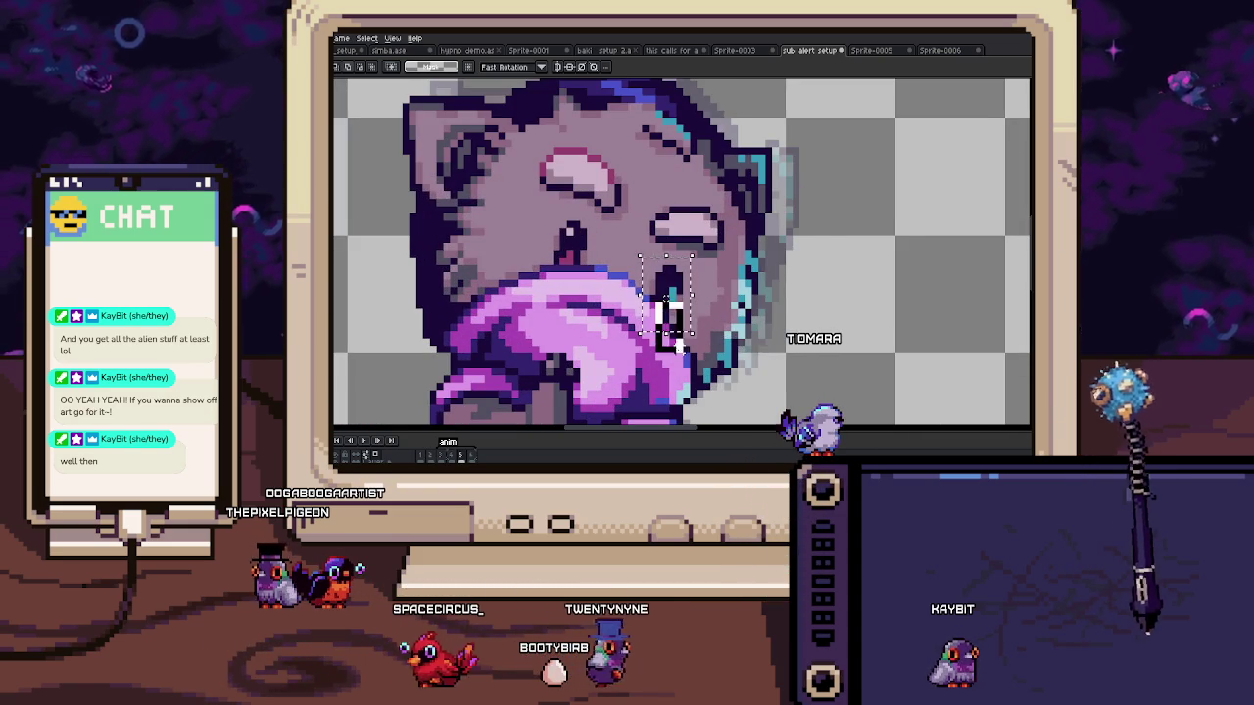
{"action": "key", "text": "ctrl+d"}
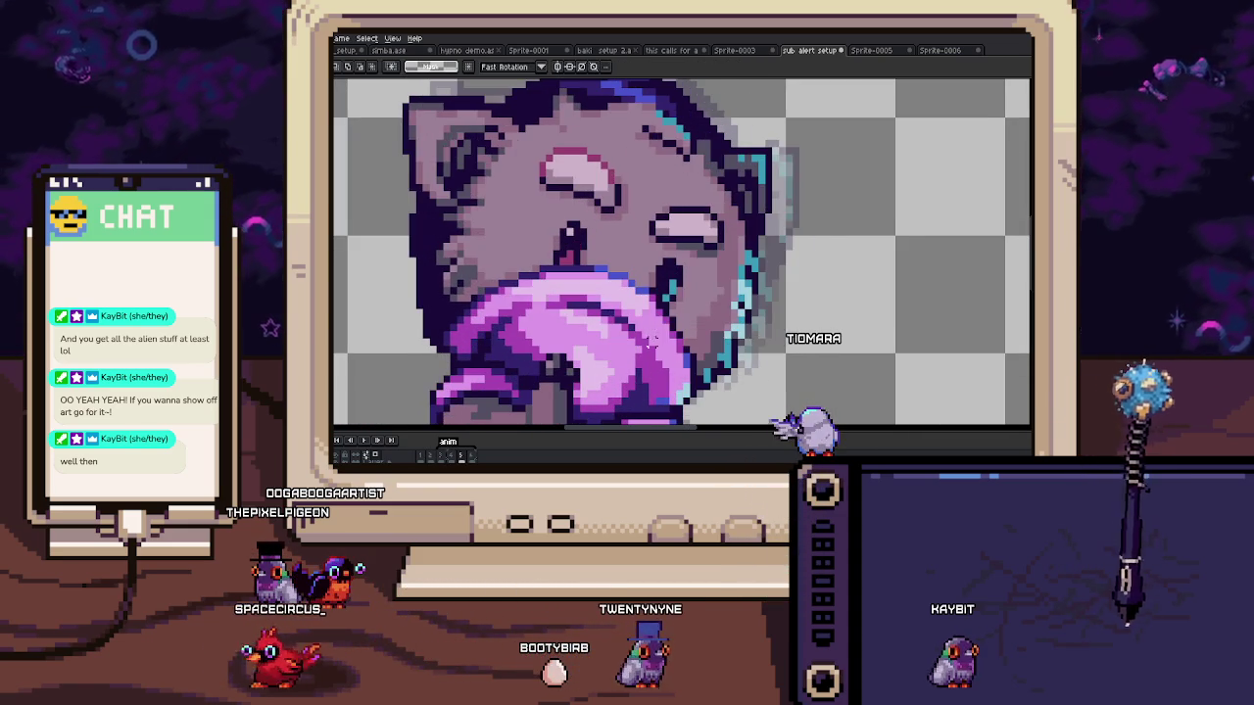
Step: Touch up the outline along the top of the head and reframe the cat and food stand
{"action": "scroll", "coordinate": [659, 296], "scroll_direction": "up", "scroll_amount": 1}
{"action": "scroll", "coordinate": [658, 296], "scroll_direction": "down", "scroll_amount": 3}
{"action": "scroll", "coordinate": [658, 296], "scroll_direction": "down", "scroll_amount": 1}
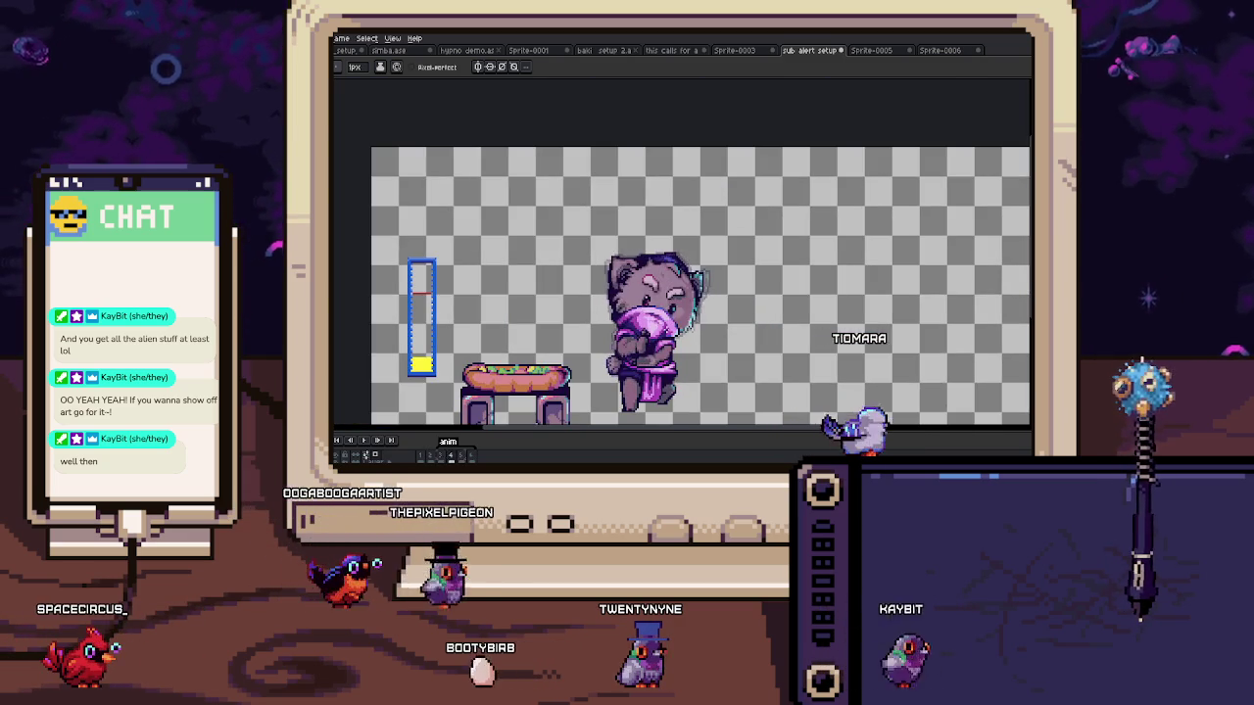
{"action": "scroll", "coordinate": [638, 311], "scroll_direction": "up", "scroll_amount": 4}
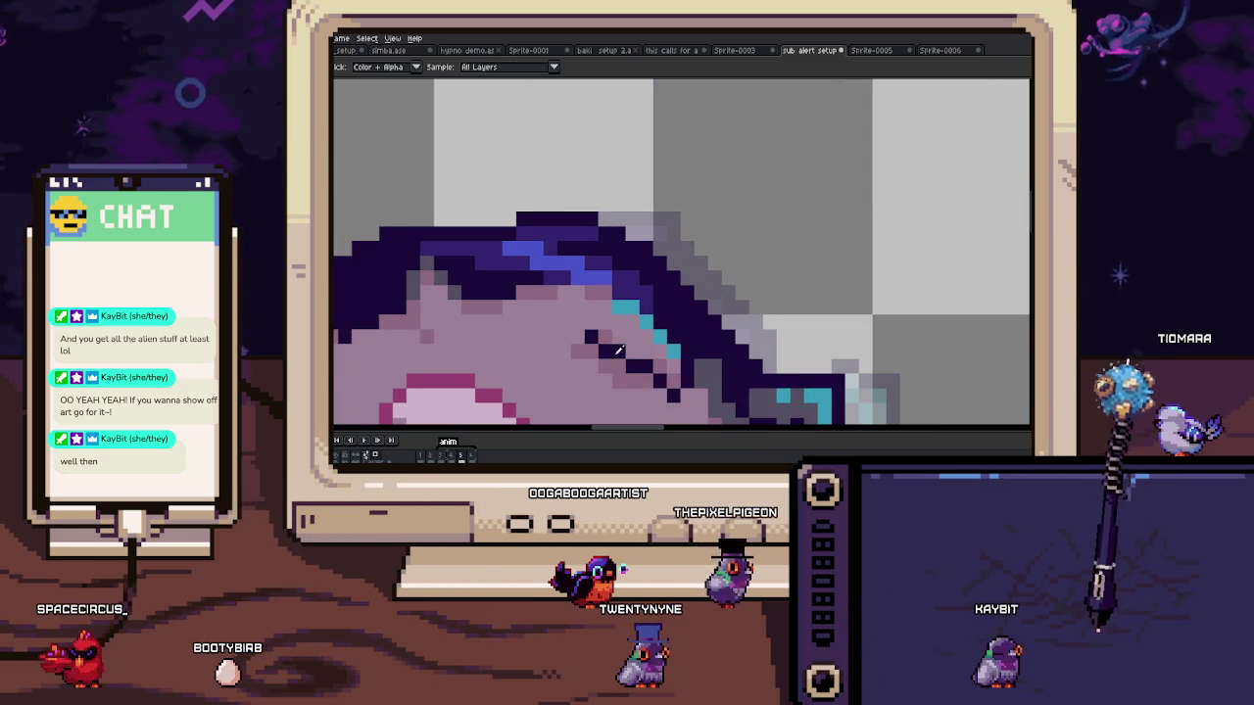
{"action": "left_click_drag", "start_coordinate": [623, 368], "coordinate": [637, 350]}
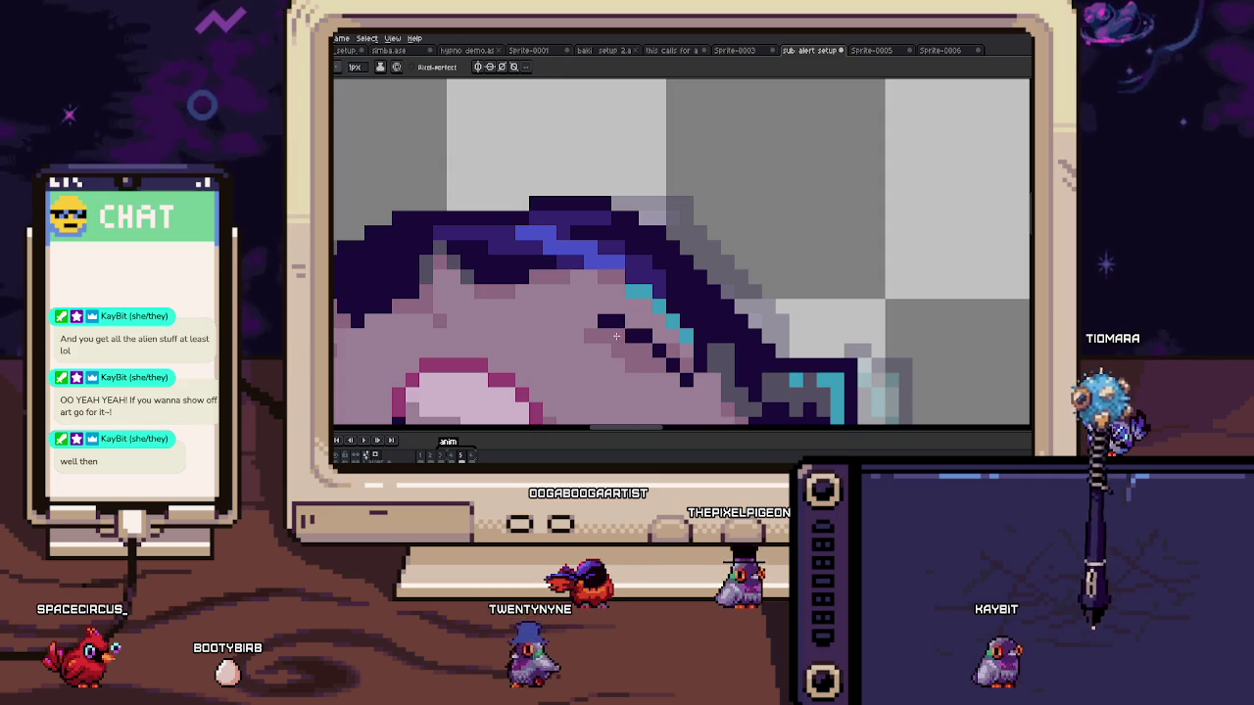
{"action": "scroll", "coordinate": [614, 335], "scroll_direction": "down", "scroll_amount": 3}
{"action": "scroll", "coordinate": [614, 335], "scroll_direction": "down", "scroll_amount": 1}
{"action": "left_click_drag", "start_coordinate": [623, 379], "coordinate": [623, 271]}
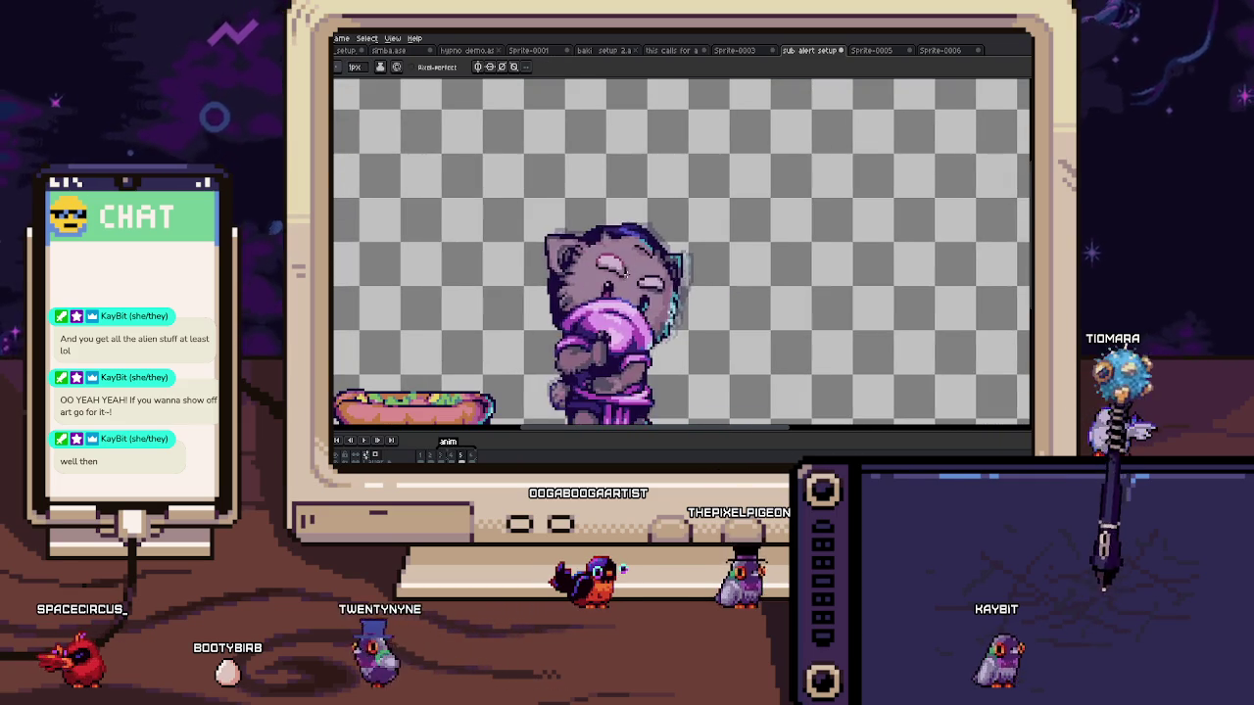
{"action": "left_click_drag", "start_coordinate": [624, 380], "coordinate": [624, 311]}
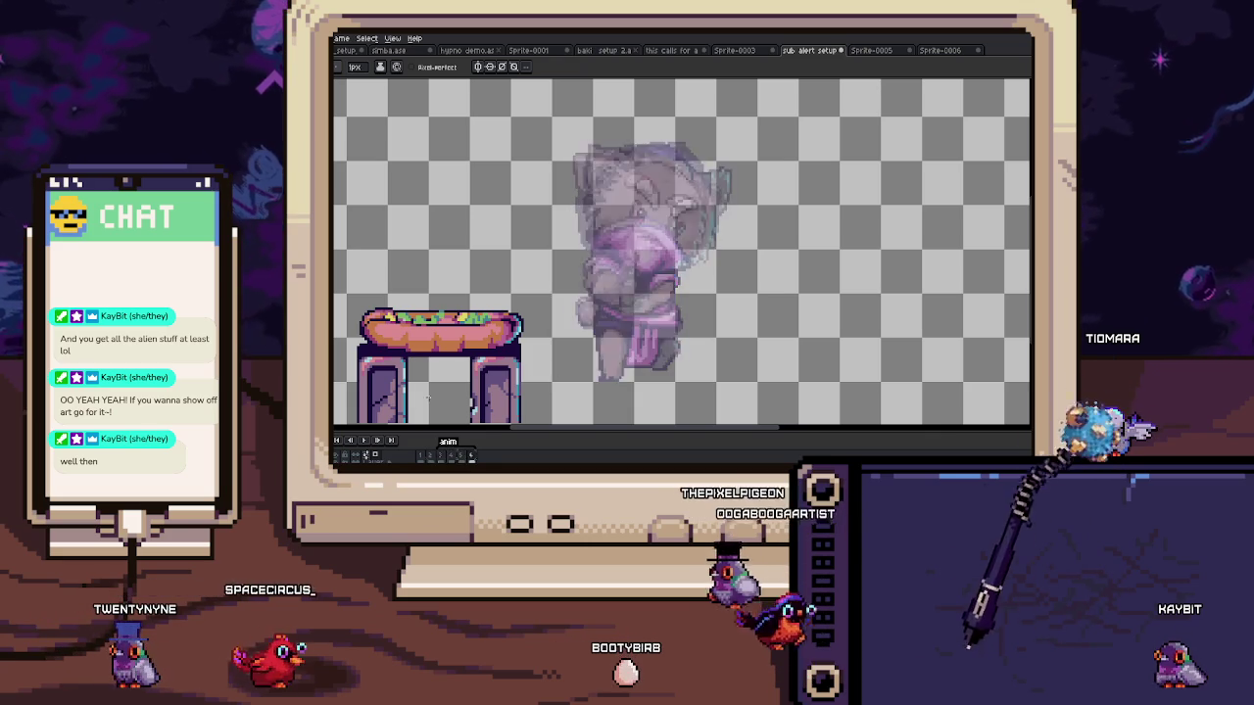
Step: Zoom in on the cat's dress and check its pixels with Pencil and Eyedropper
{"action": "key", "text": "minus"}
{"action": "key", "text": "minus"}
{"action": "key", "text": "plus"}
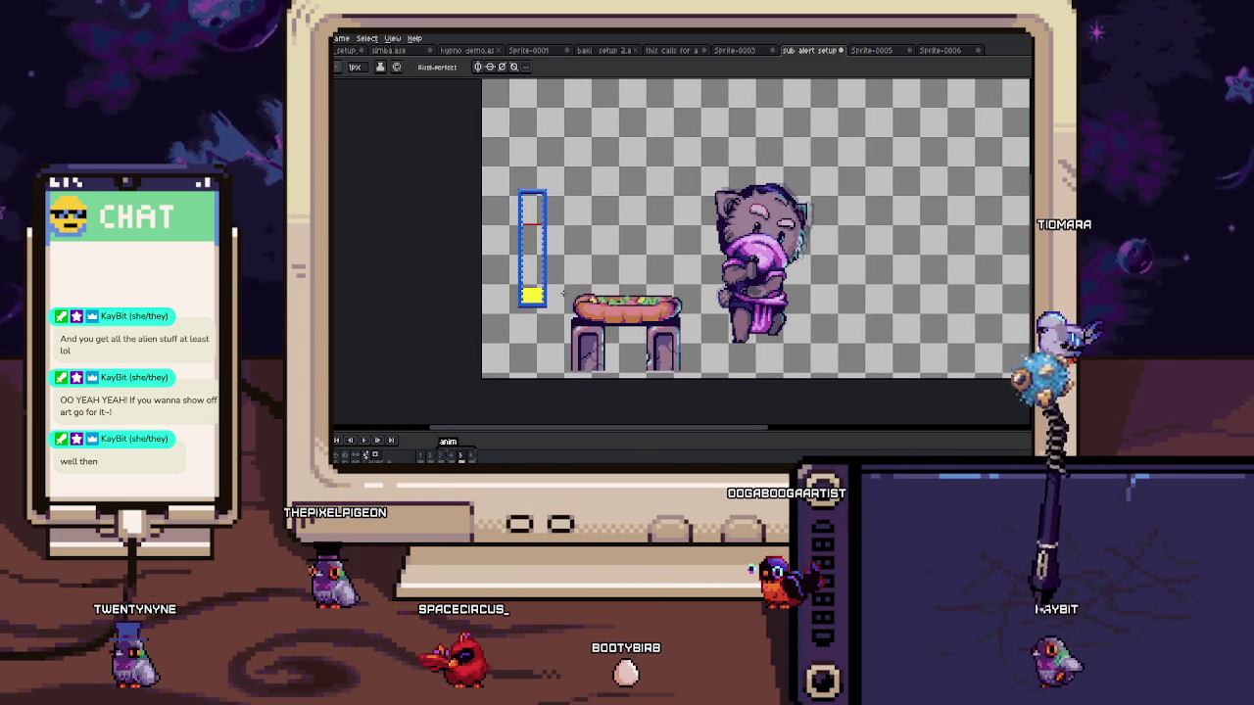
{"action": "scroll", "coordinate": [559, 295], "scroll_direction": "up", "scroll_amount": 1}
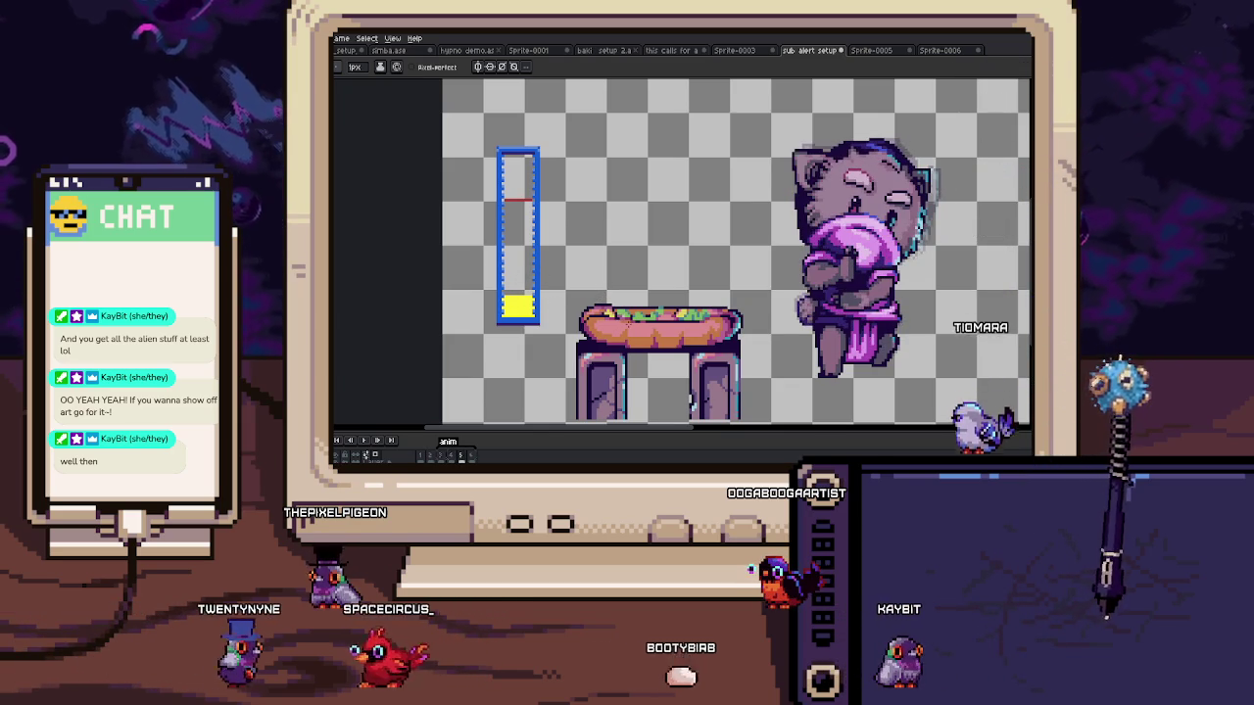
{"action": "scroll", "coordinate": [779, 216], "scroll_direction": "up", "scroll_amount": 2}
{"action": "scroll", "coordinate": [779, 216], "scroll_direction": "up", "scroll_amount": 1}
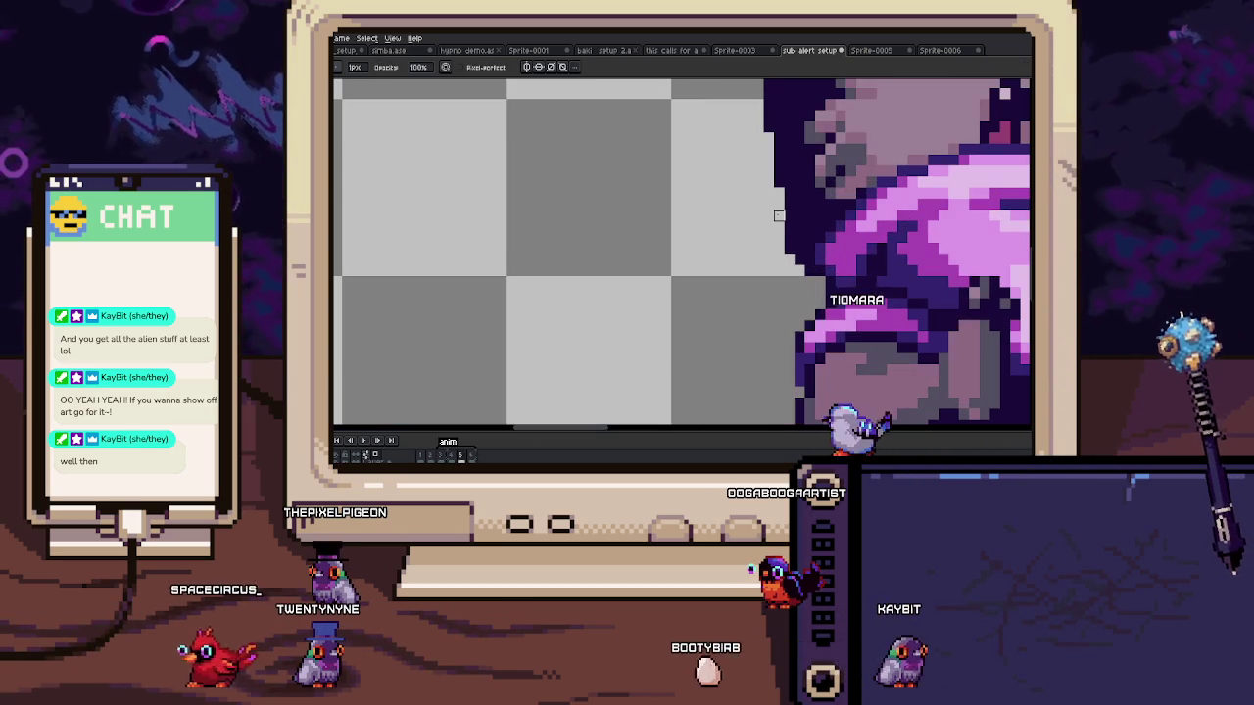
{"action": "scroll", "coordinate": [779, 216], "scroll_direction": "down", "scroll_amount": 3}
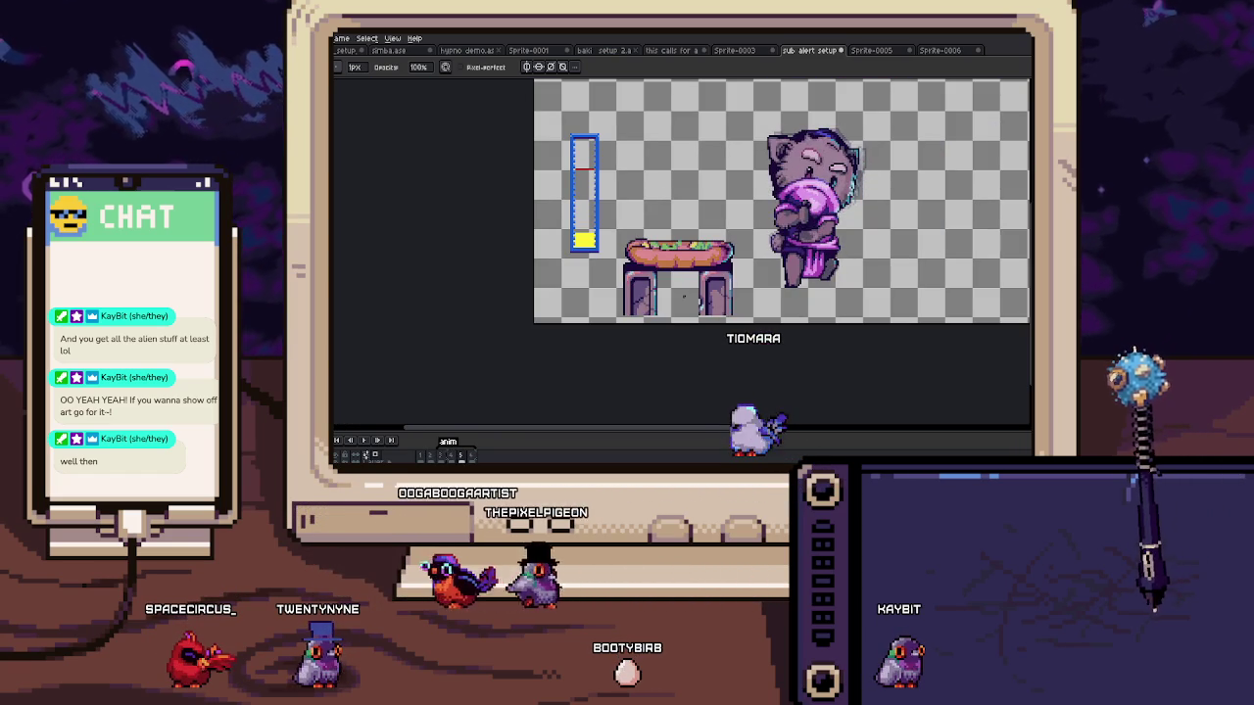
{"action": "scroll", "coordinate": [780, 298], "scroll_direction": "up", "scroll_amount": 2}
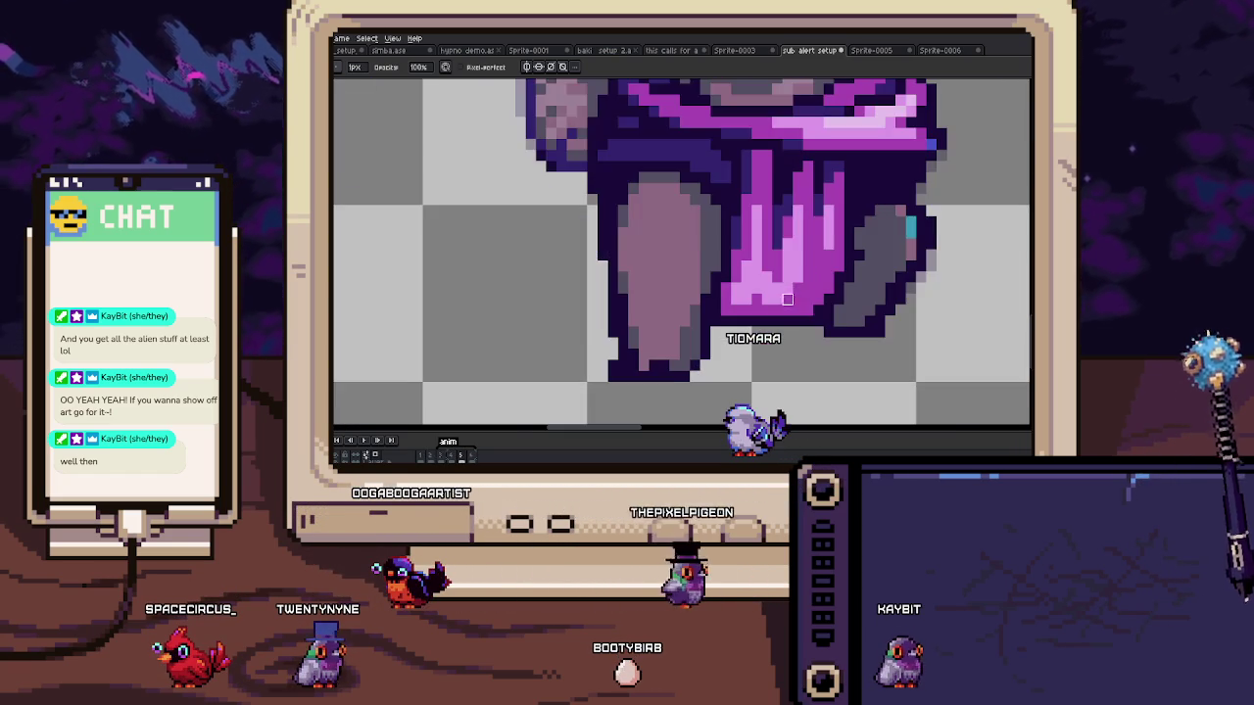
{"action": "scroll", "coordinate": [781, 298], "scroll_direction": "up", "scroll_amount": 1}
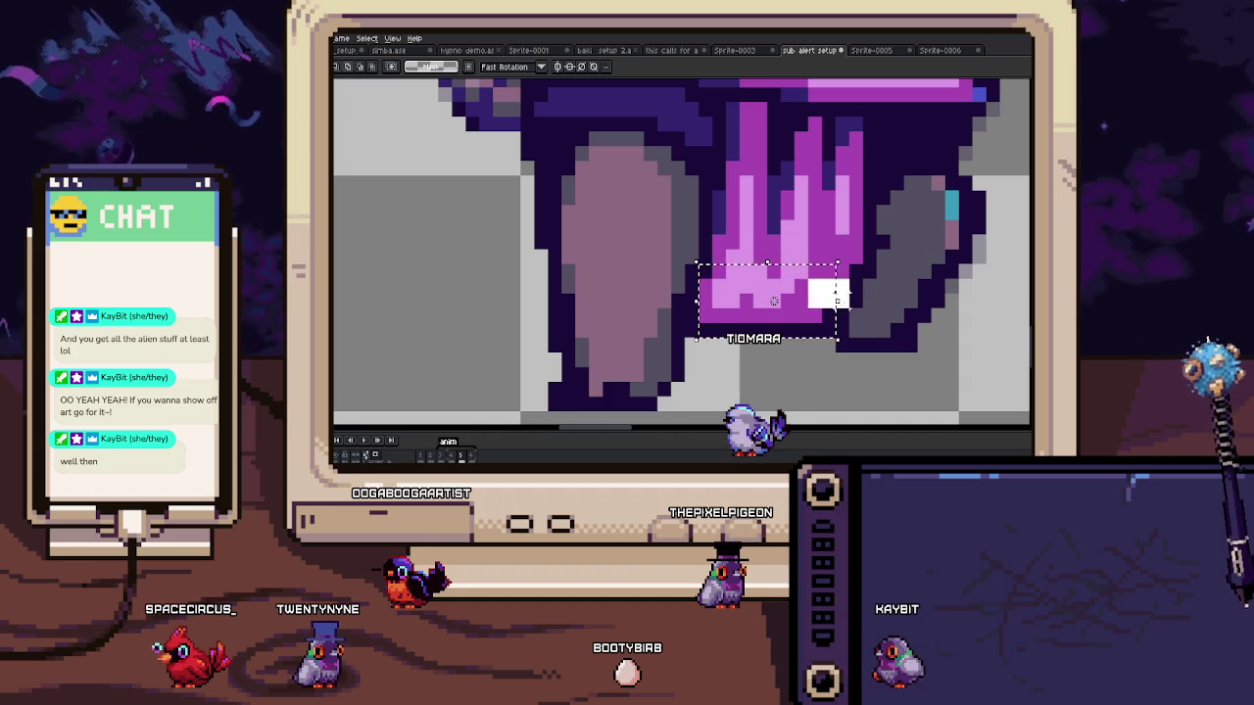
{"action": "key", "text": "b"}
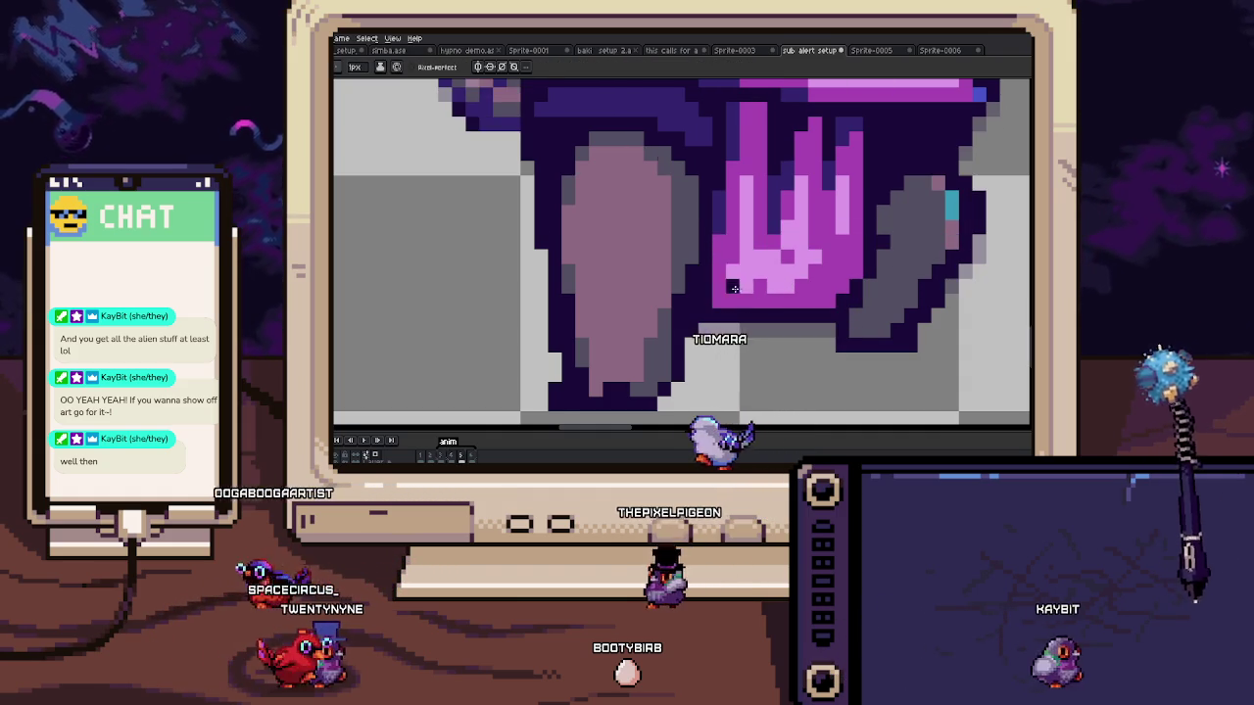
{"action": "left_click_drag", "start_coordinate": [745, 253], "coordinate": [744, 297]}
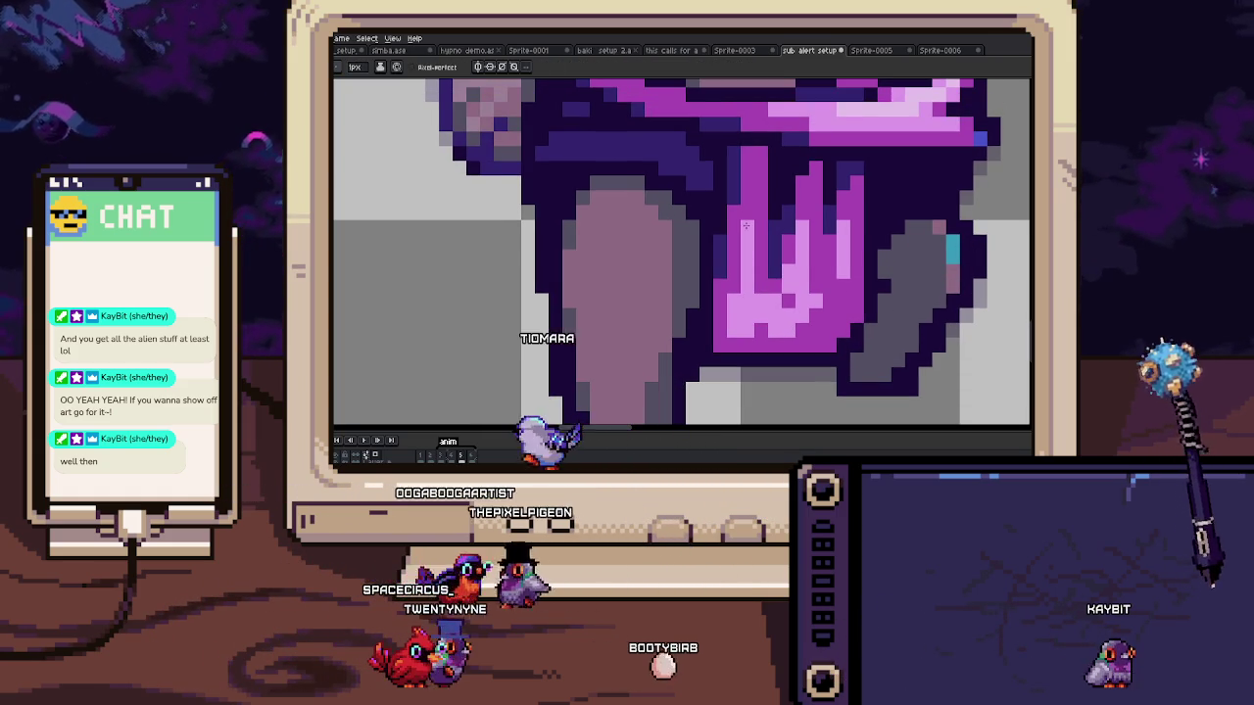
{"action": "key", "text": "i"}
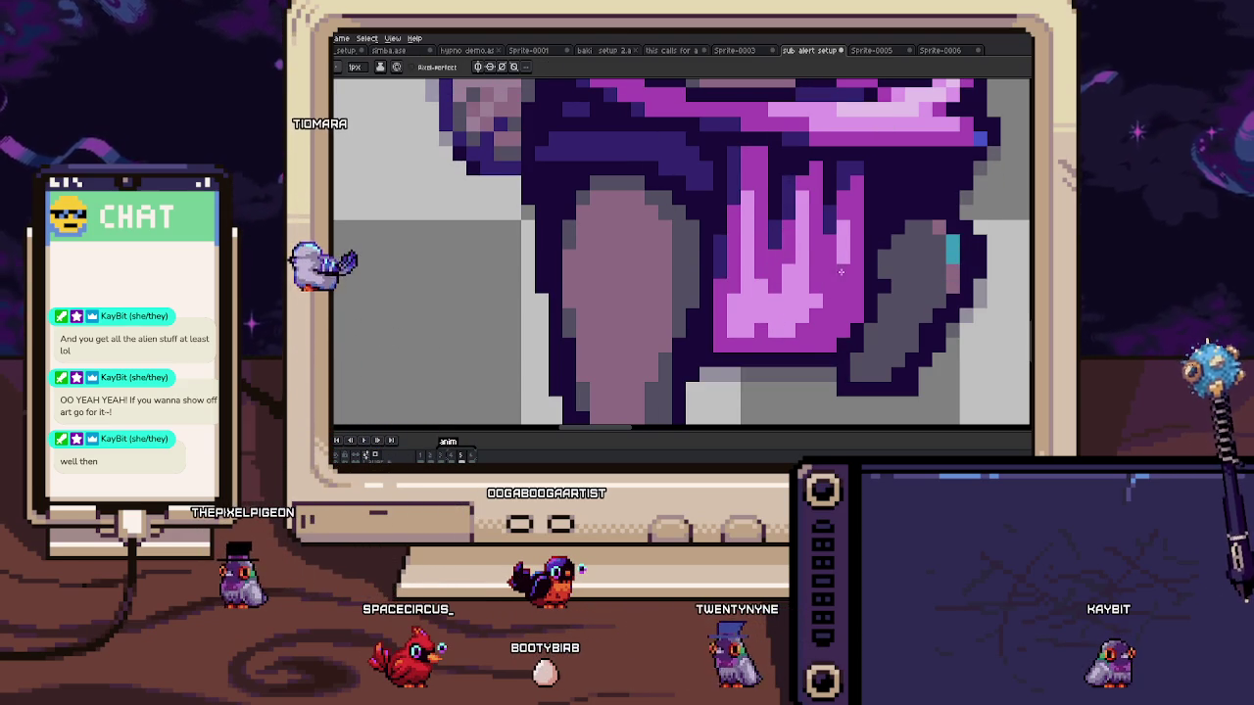
{"action": "scroll", "coordinate": [838, 282], "scroll_direction": "down", "scroll_amount": 5}
Step: Play the cat animation and zoom in and out to preview the poses
{"action": "key", "text": "Return"}
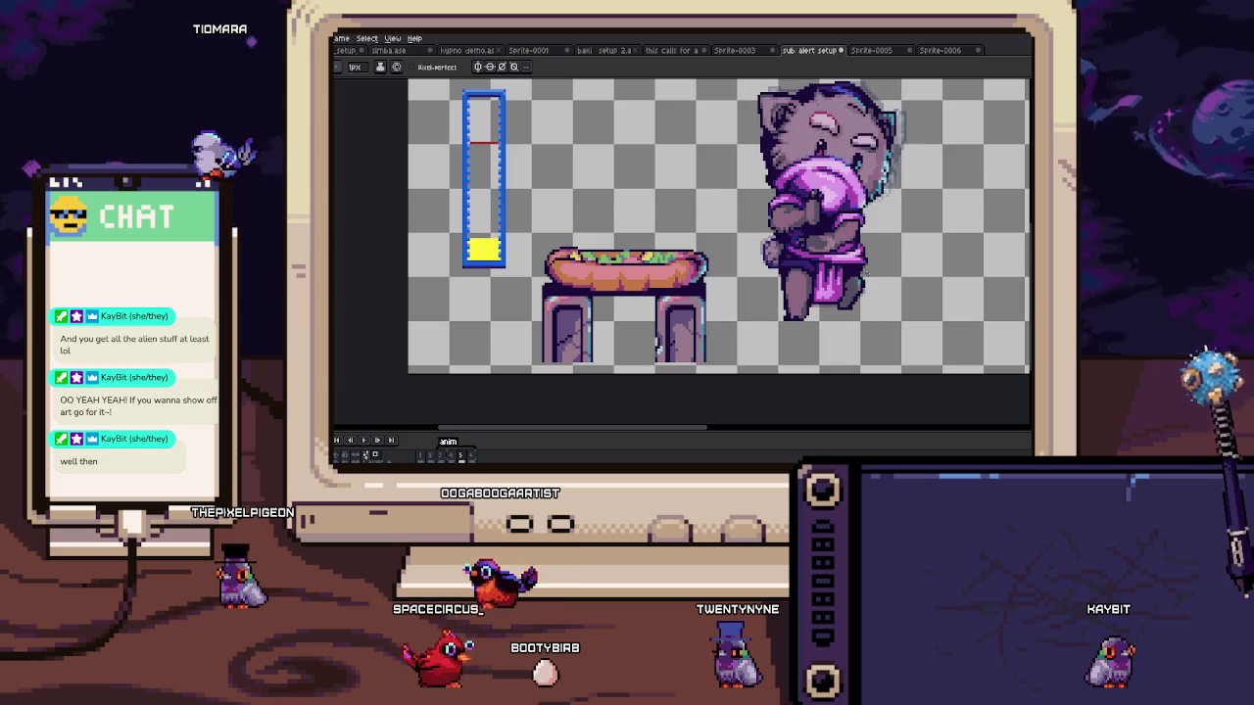
{"action": "scroll", "coordinate": [866, 279], "scroll_direction": "up", "scroll_amount": 3}
{"action": "scroll", "coordinate": [833, 265], "scroll_direction": "up", "scroll_amount": 2}
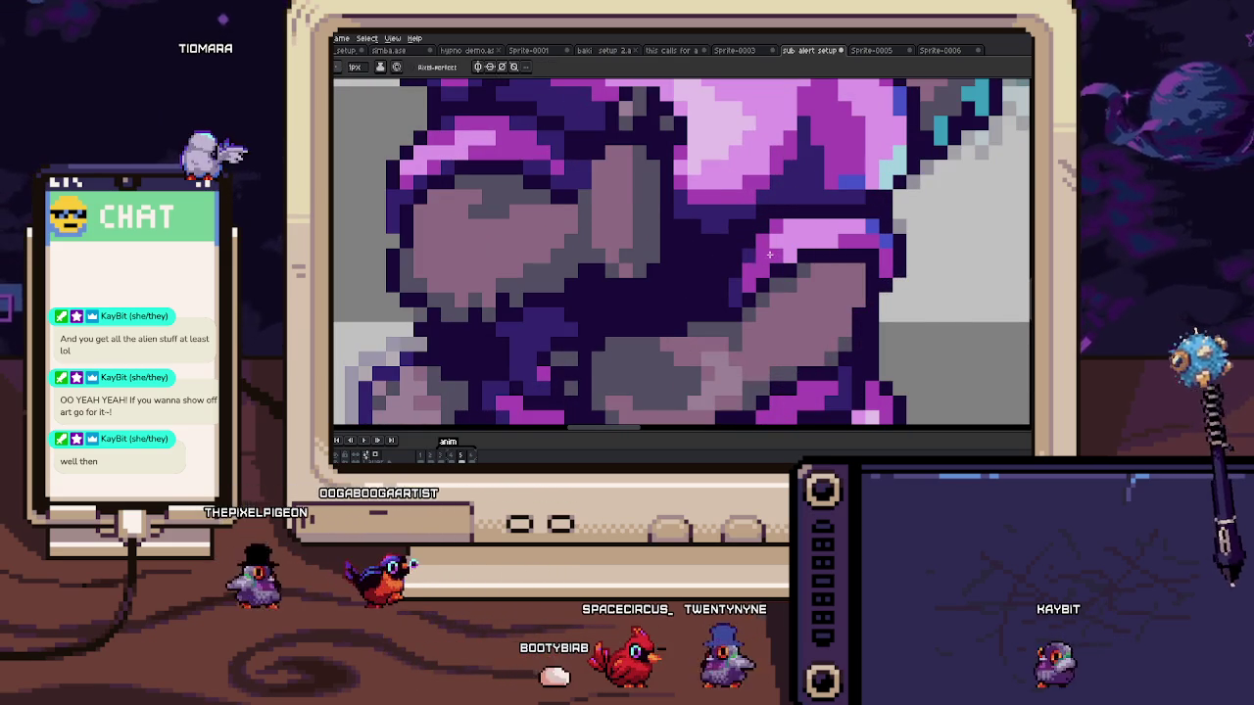
{"action": "scroll", "coordinate": [770, 253], "scroll_direction": "down", "scroll_amount": 2}
{"action": "scroll", "coordinate": [773, 275], "scroll_direction": "down", "scroll_amount": 2}
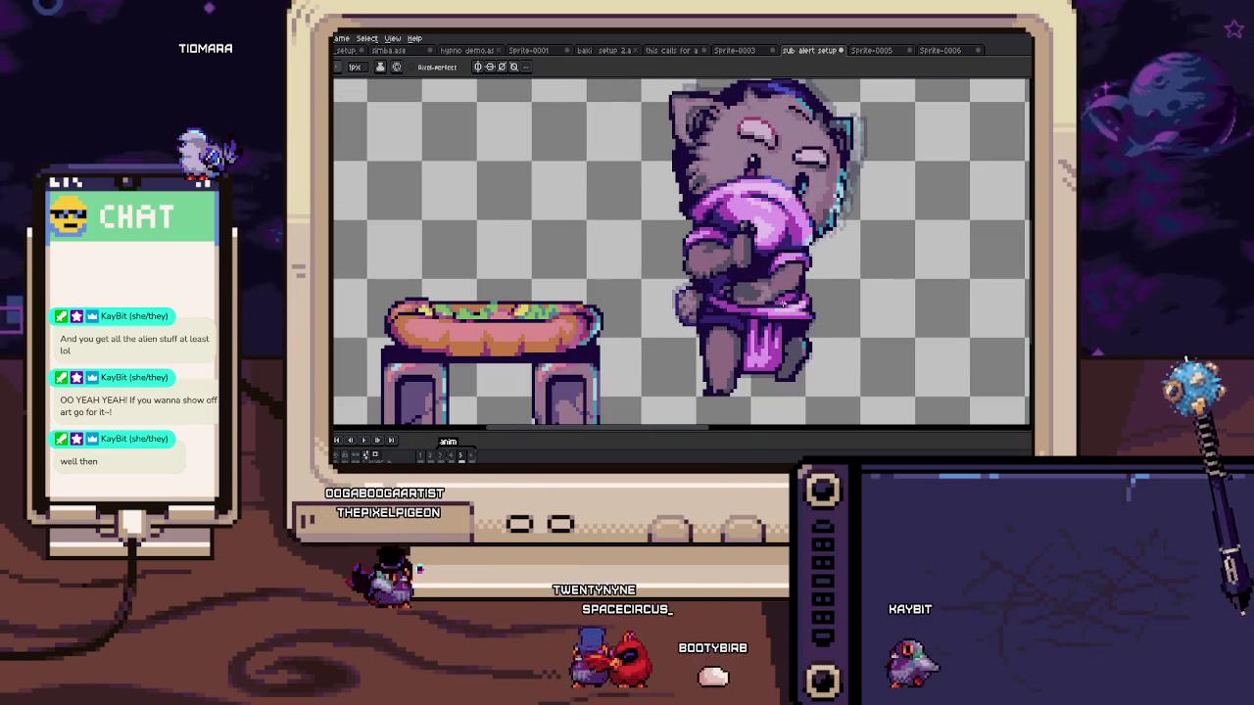
{"action": "scroll", "coordinate": [686, 250], "scroll_direction": "up", "scroll_amount": 2}
{"action": "scroll", "coordinate": [677, 244], "scroll_direction": "up", "scroll_amount": 2}
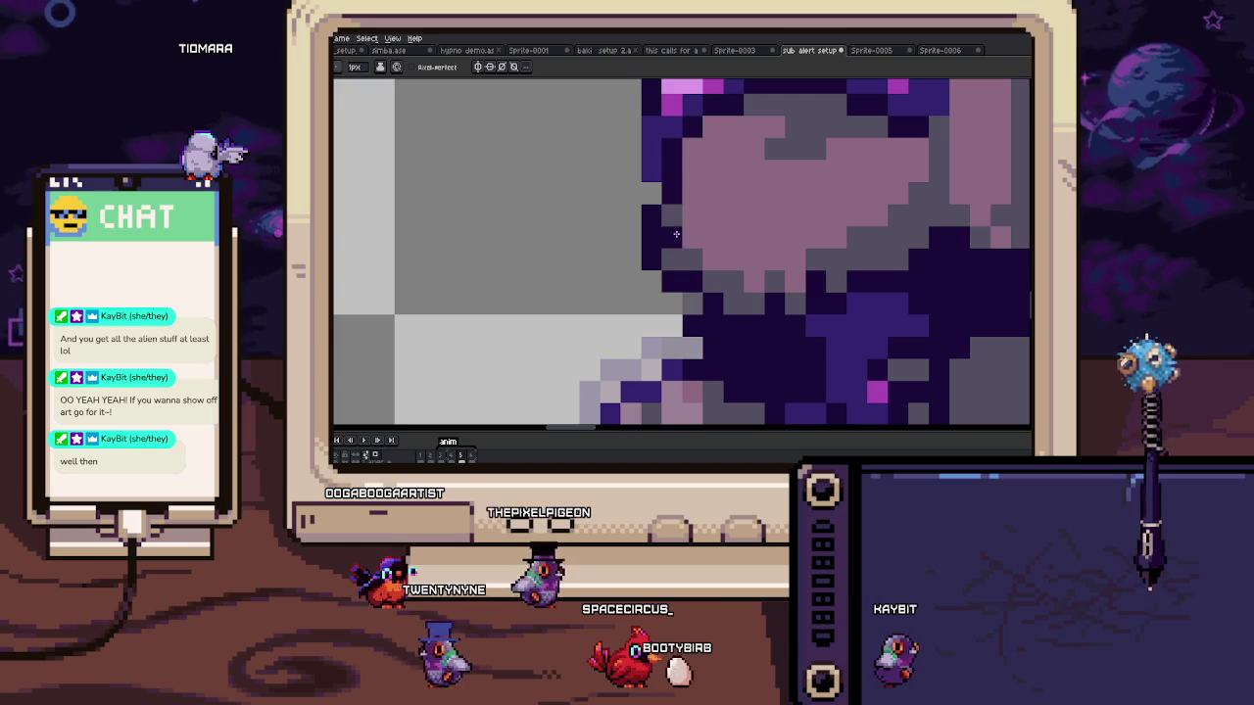
{"action": "scroll", "coordinate": [734, 306], "scroll_direction": "down", "scroll_amount": 3}
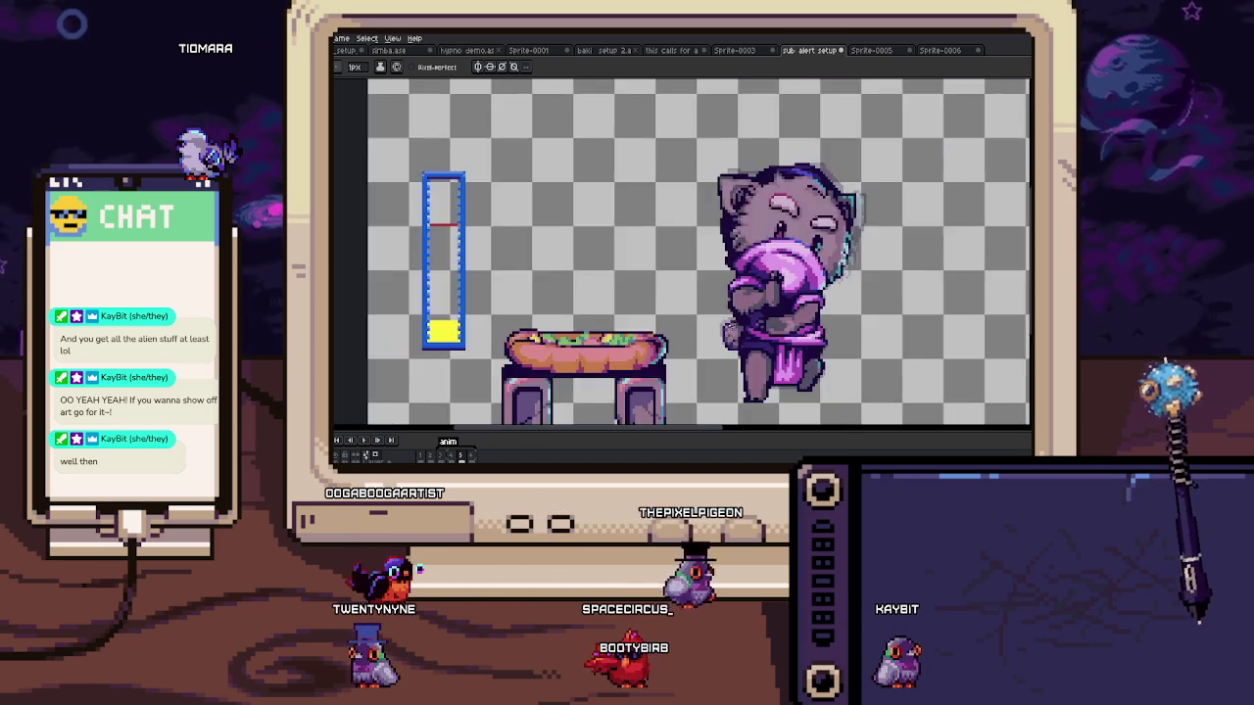
{"action": "scroll", "coordinate": [744, 333], "scroll_direction": "down", "scroll_amount": 1}
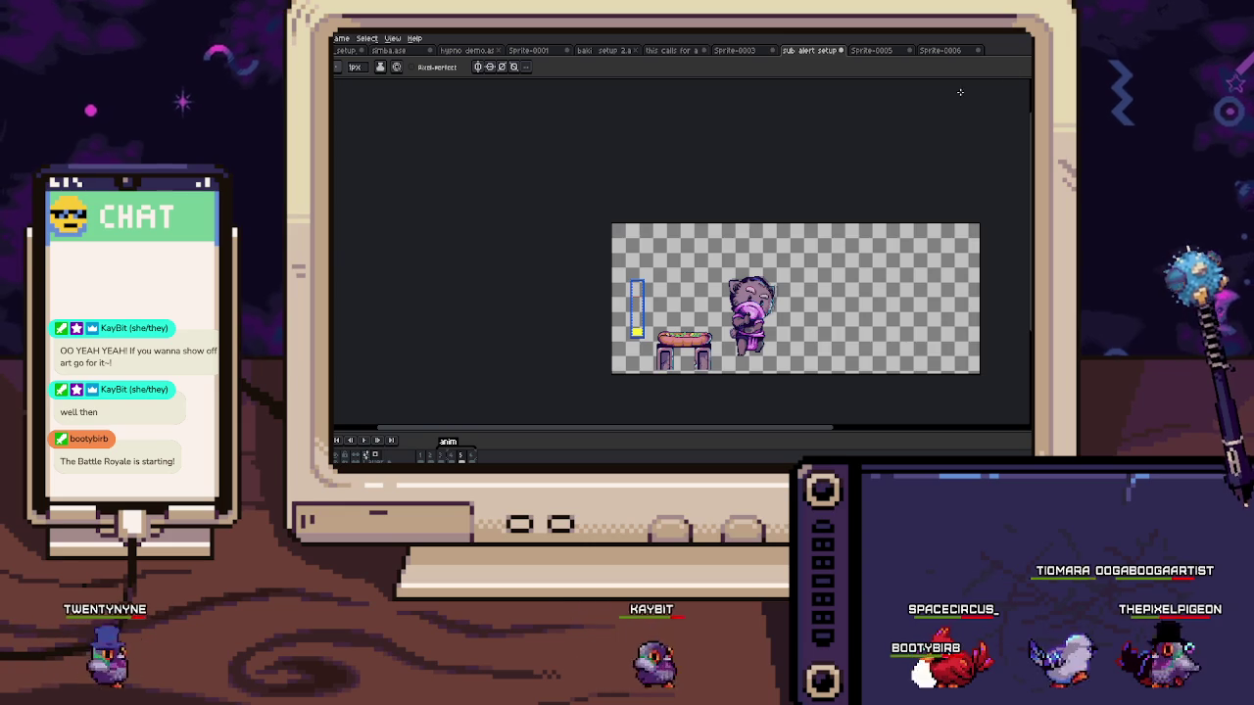
Step: Draw a red arrowhead right of the meter, pointing left at its red marker line
{"action": "scroll", "coordinate": [608, 283], "scroll_direction": "up", "scroll_amount": 5}
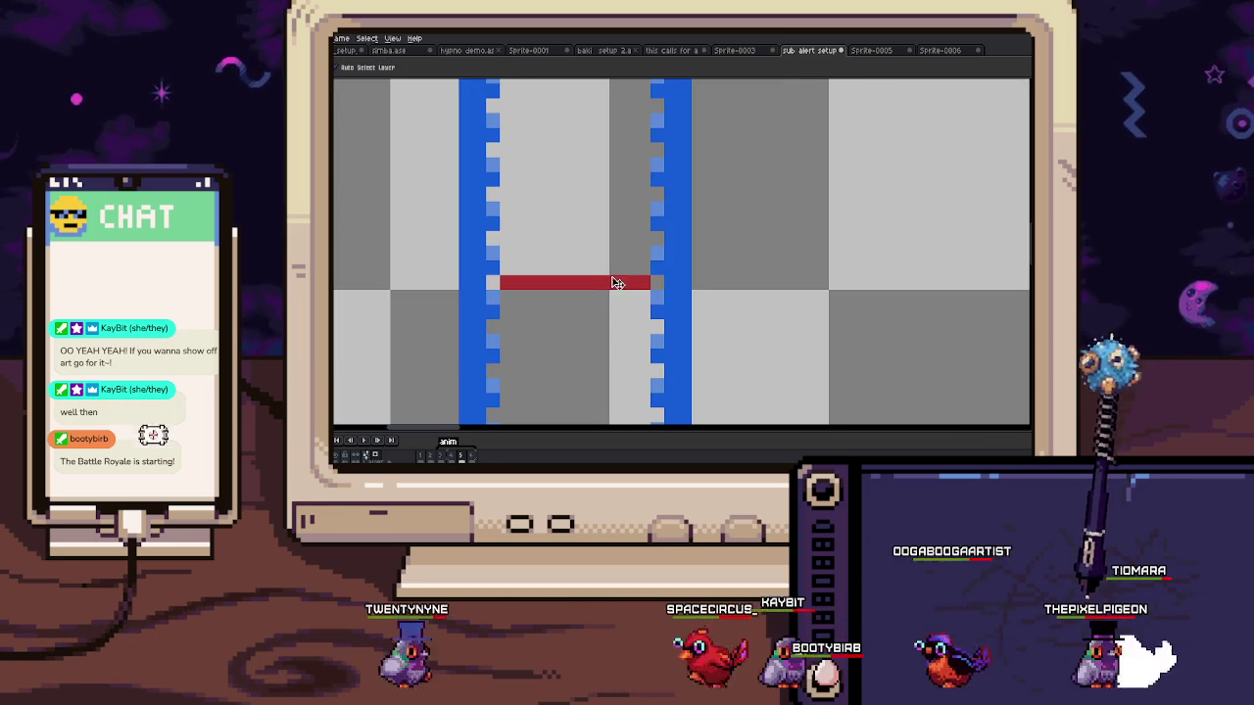
{"action": "left_click_drag", "start_coordinate": [608, 283], "coordinate": [525, 250]}
{"action": "key", "text": "b"}
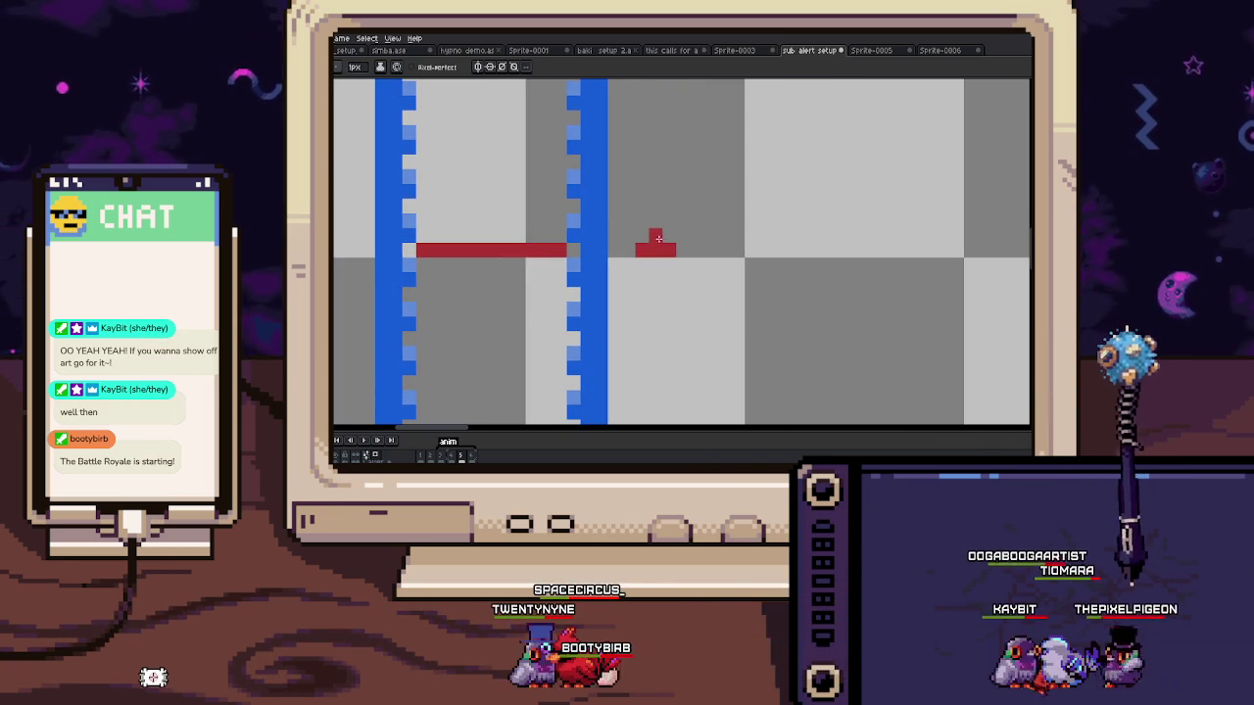
{"action": "left_click_drag", "start_coordinate": [654, 265], "coordinate": [684, 208]}
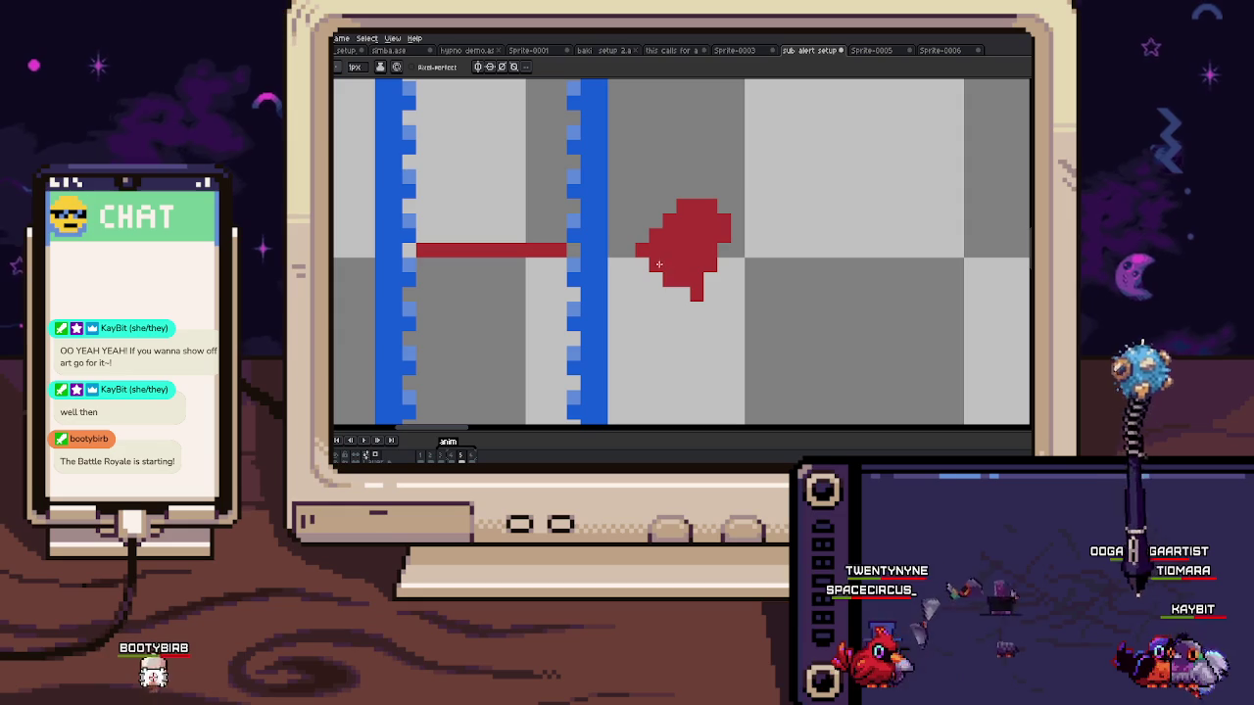
{"action": "mouse_move", "coordinate": [697, 306]}
{"action": "left_mouse_down"}
{"action": "mouse_move", "coordinate": [707, 328]}
{"action": "mouse_move", "coordinate": [710, 237]}
{"action": "left_mouse_up"}
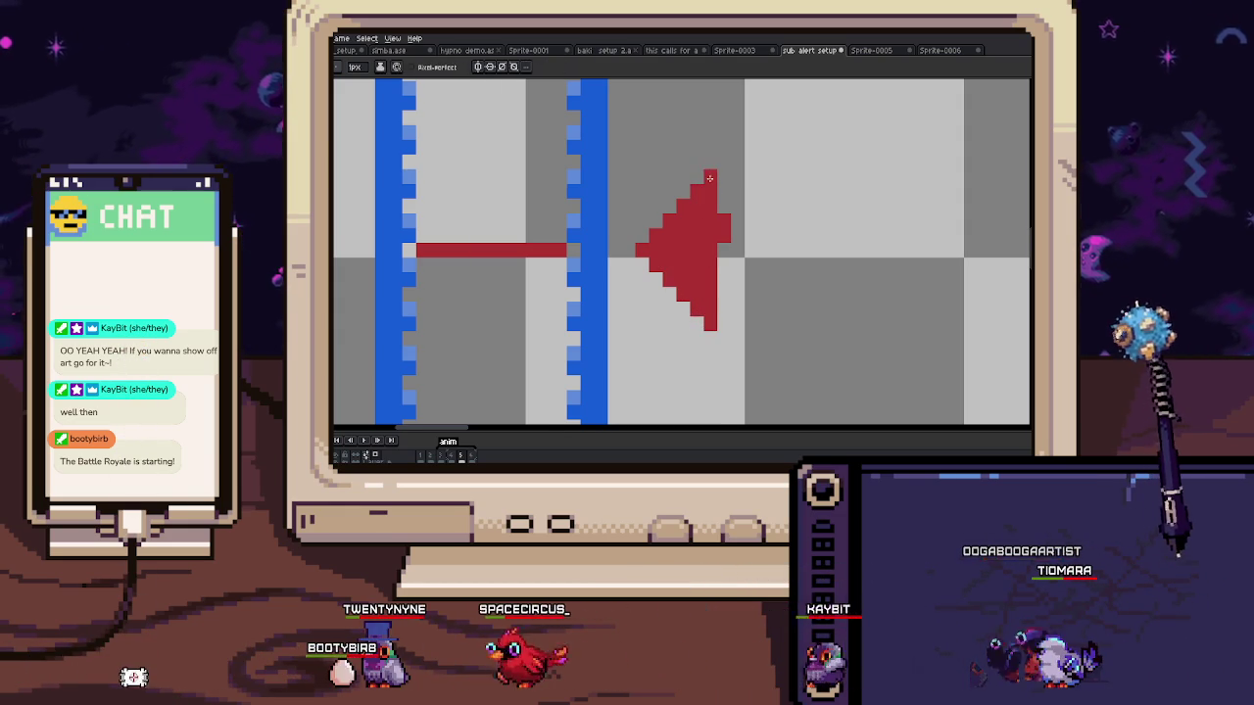
Step: Draw the arrow's shaft and fill it solid red with the Paint Bucket
{"action": "scroll", "coordinate": [709, 177], "scroll_direction": "down", "scroll_amount": 1}
{"action": "scroll", "coordinate": [686, 206], "scroll_direction": "down", "scroll_amount": 1}
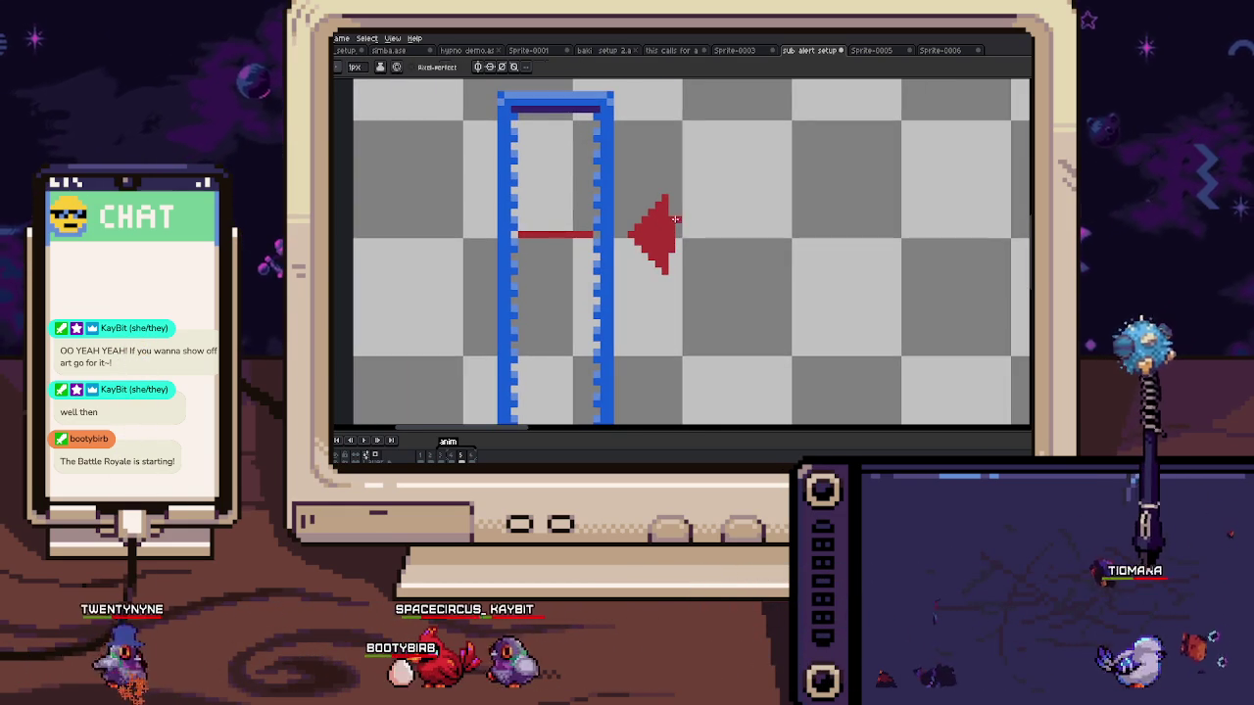
{"action": "mouse_move", "coordinate": [674, 228]}
{"action": "left_mouse_down"}
{"action": "mouse_move", "coordinate": [725, 229]}
{"action": "mouse_move", "coordinate": [676, 252]}
{"action": "left_mouse_up"}
{"action": "left_click", "coordinate": [713, 237]}
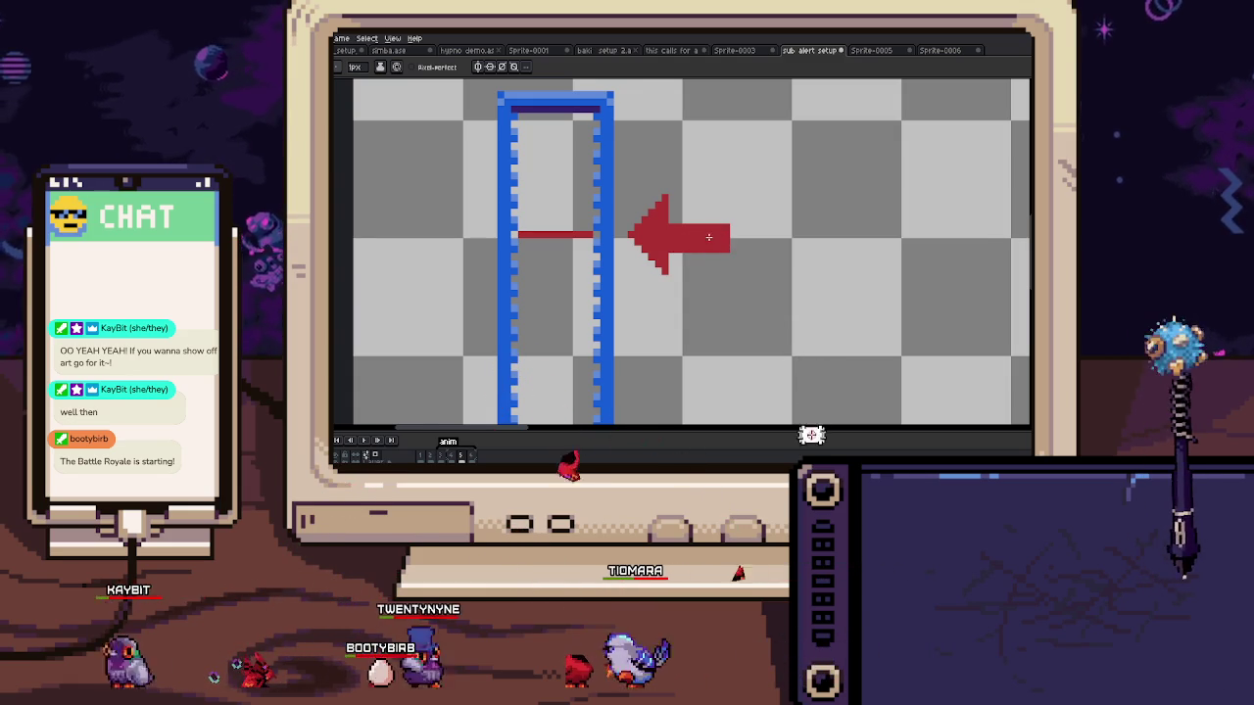
{"action": "scroll", "coordinate": [713, 237], "scroll_direction": "up", "scroll_amount": 1}
{"action": "scroll", "coordinate": [741, 256], "scroll_direction": "down", "scroll_amount": 3}
{"action": "scroll", "coordinate": [685, 254], "scroll_direction": "up", "scroll_amount": 1}
{"action": "scroll", "coordinate": [402, 312], "scroll_direction": "up", "scroll_amount": 1}
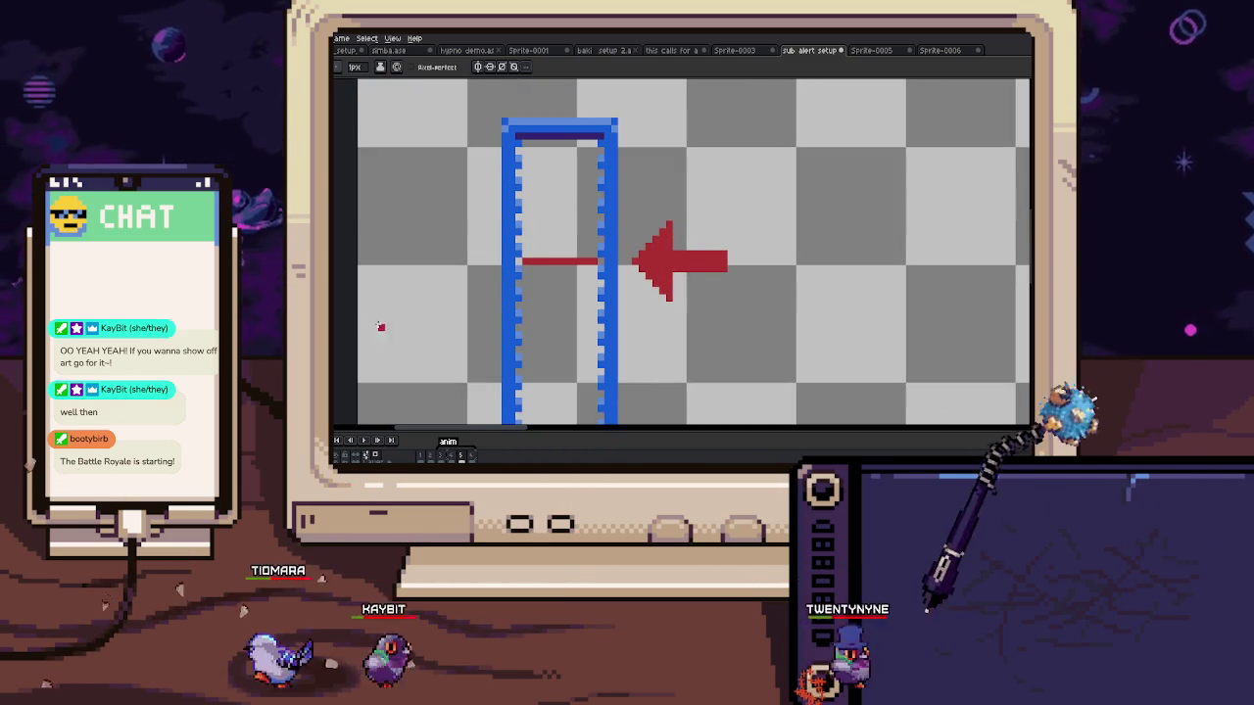
{"action": "scroll", "coordinate": [656, 240], "scroll_direction": "up", "scroll_amount": 1}
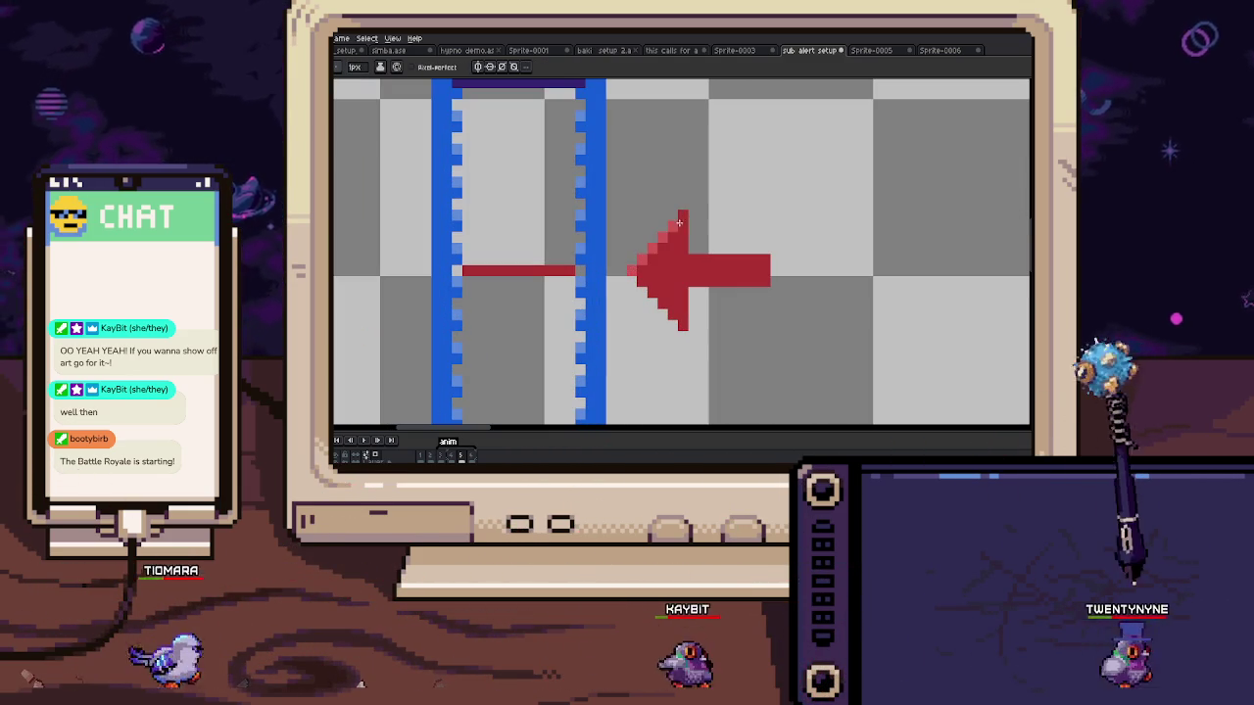
{"action": "scroll", "coordinate": [785, 302], "scroll_direction": "down", "scroll_amount": 2}
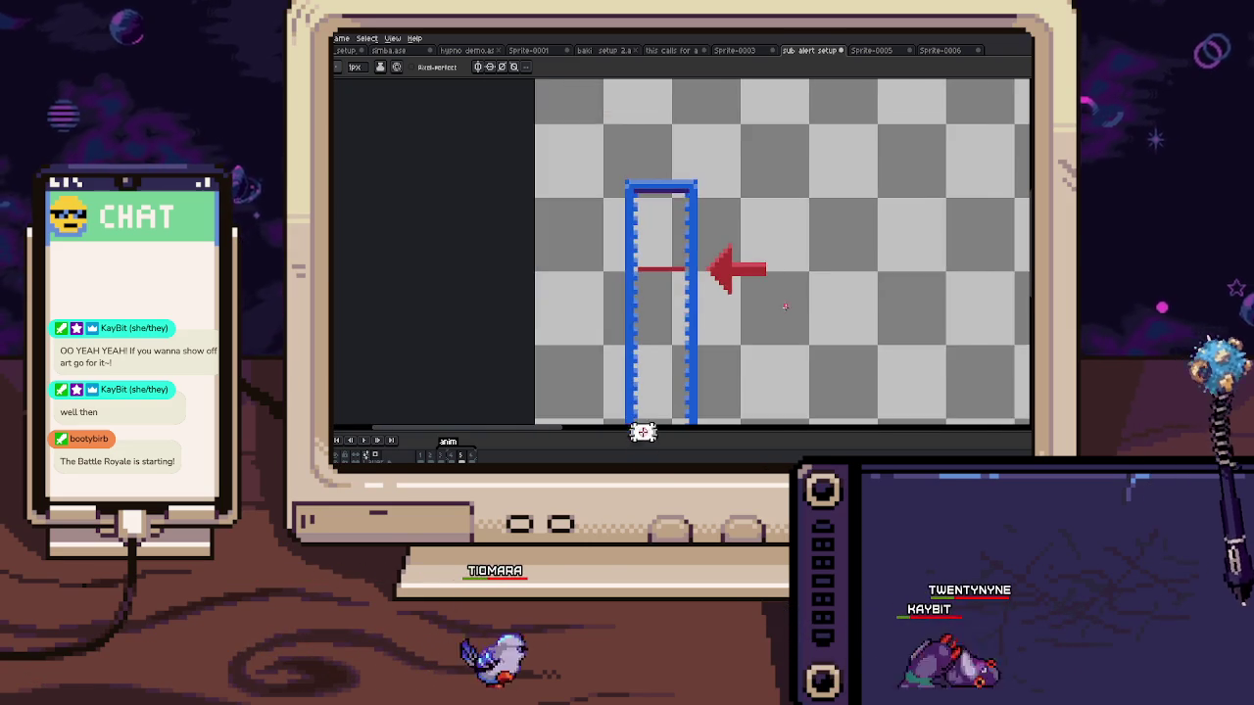
{"action": "scroll", "coordinate": [778, 304], "scroll_direction": "down", "scroll_amount": 1}
{"action": "scroll", "coordinate": [764, 309], "scroll_direction": "up", "scroll_amount": 1}
{"action": "scroll", "coordinate": [744, 317], "scroll_direction": "down", "scroll_amount": 1}
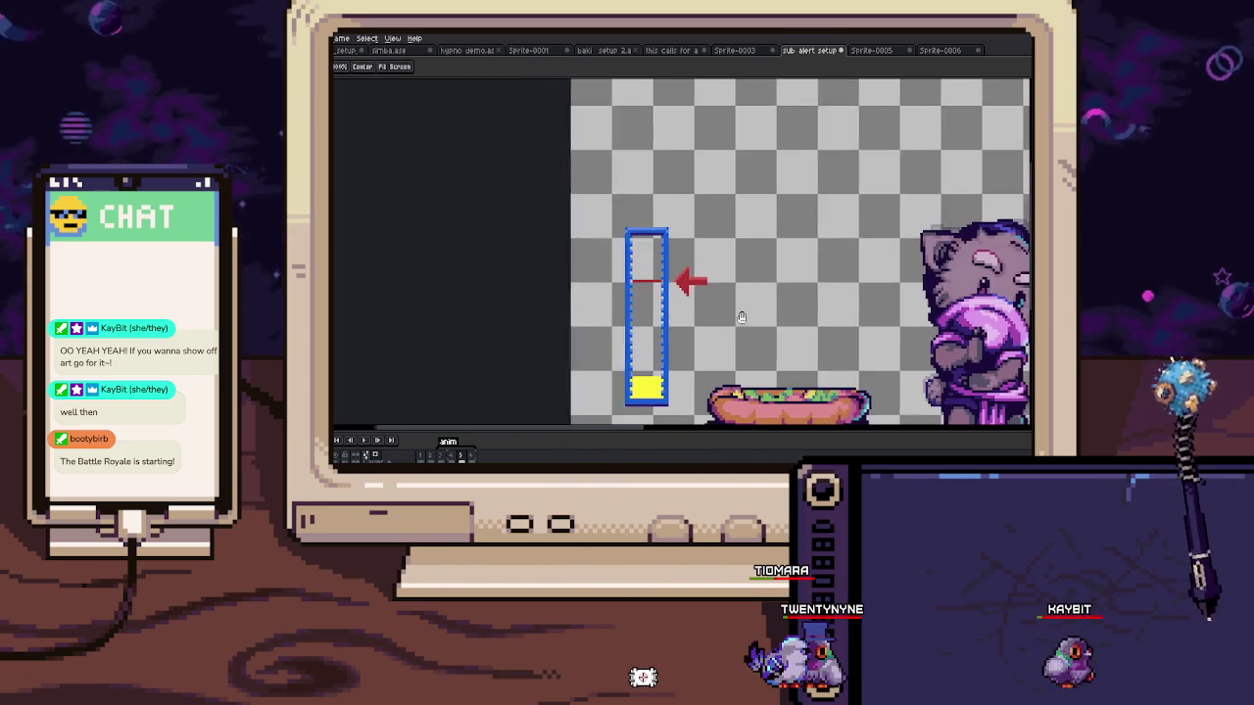
{"action": "scroll", "coordinate": [725, 308], "scroll_direction": "down", "scroll_amount": 1}
{"action": "scroll", "coordinate": [672, 268], "scroll_direction": "up", "scroll_amount": 2}
{"action": "scroll", "coordinate": [637, 284], "scroll_direction": "down", "scroll_amount": 2}
{"action": "scroll", "coordinate": [551, 260], "scroll_direction": "up", "scroll_amount": 1}
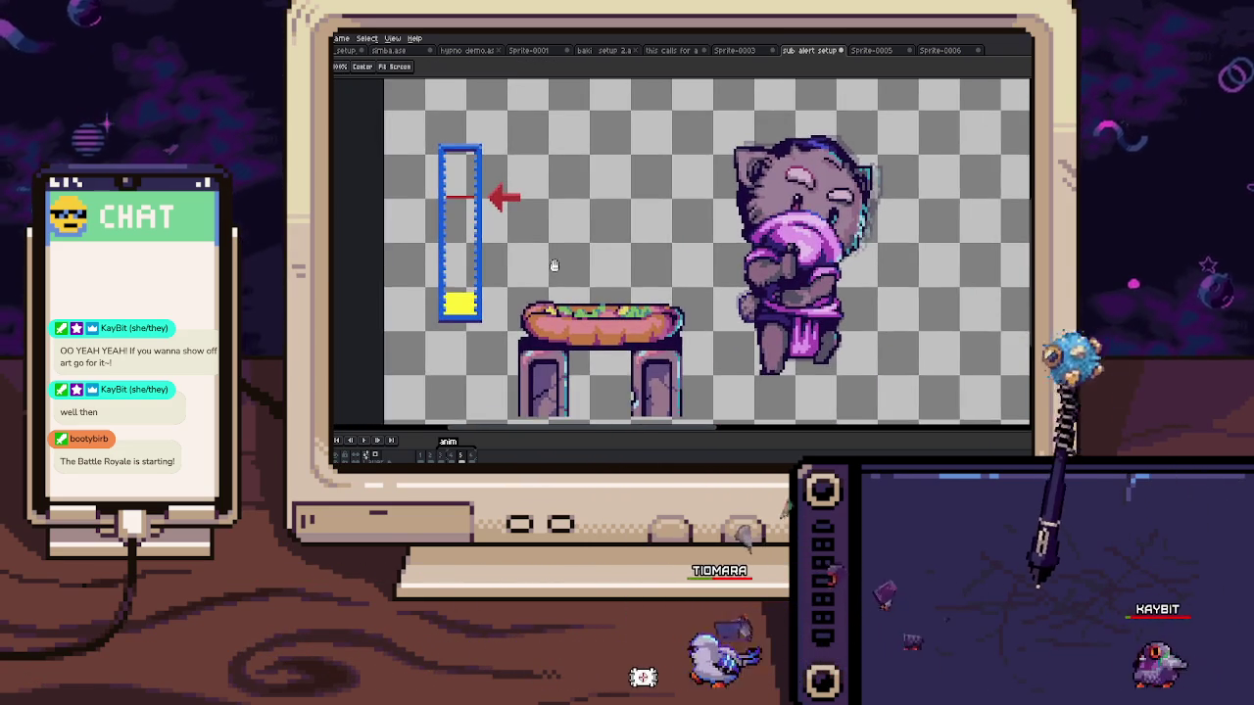
{"action": "scroll", "coordinate": [485, 280], "scroll_direction": "down", "scroll_amount": 1}
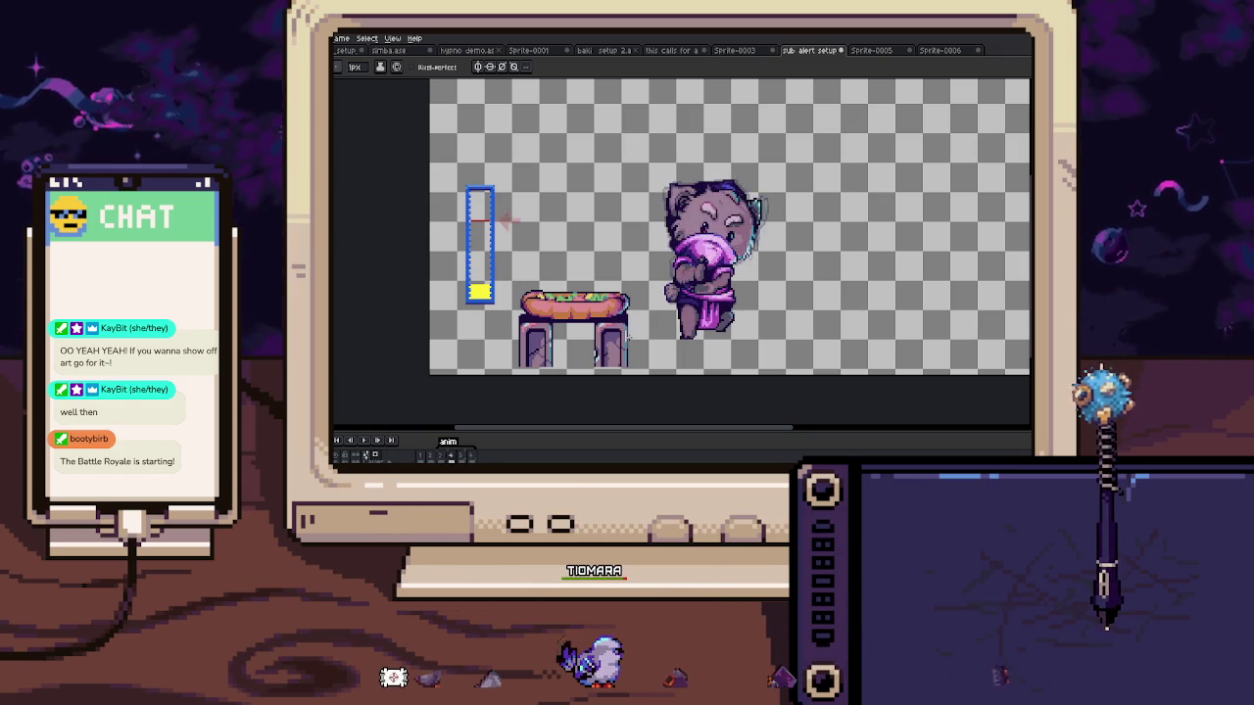
Step: Zoom out and shift the view to see the whole canvas with meter and hotdog stand
{"action": "scroll", "coordinate": [641, 312], "scroll_direction": "up", "scroll_amount": 2}
{"action": "scroll", "coordinate": [642, 312], "scroll_direction": "up", "scroll_amount": 1}
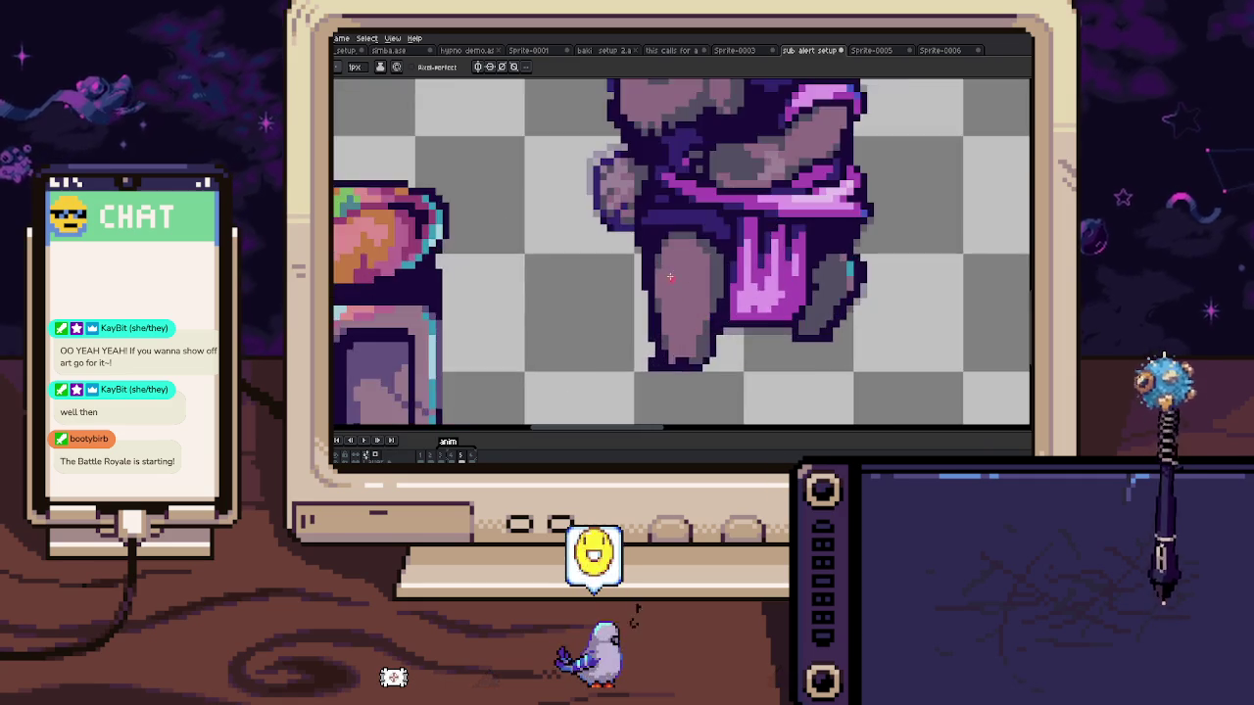
{"action": "scroll", "coordinate": [641, 311], "scroll_direction": "up", "scroll_amount": 2}
{"action": "key", "text": "b"}
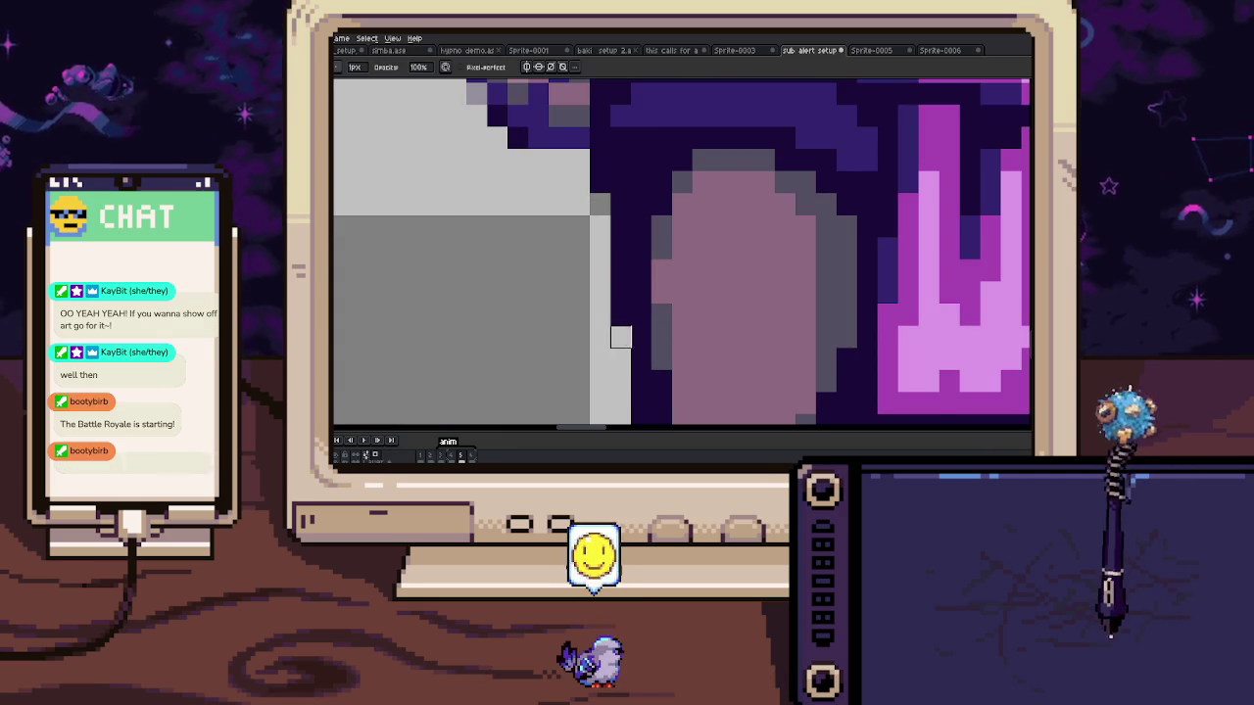
{"action": "key", "text": "e"}
{"action": "scroll", "coordinate": [647, 284], "scroll_direction": "down", "scroll_amount": 2}
{"action": "scroll", "coordinate": [661, 270], "scroll_direction": "down", "scroll_amount": 1}
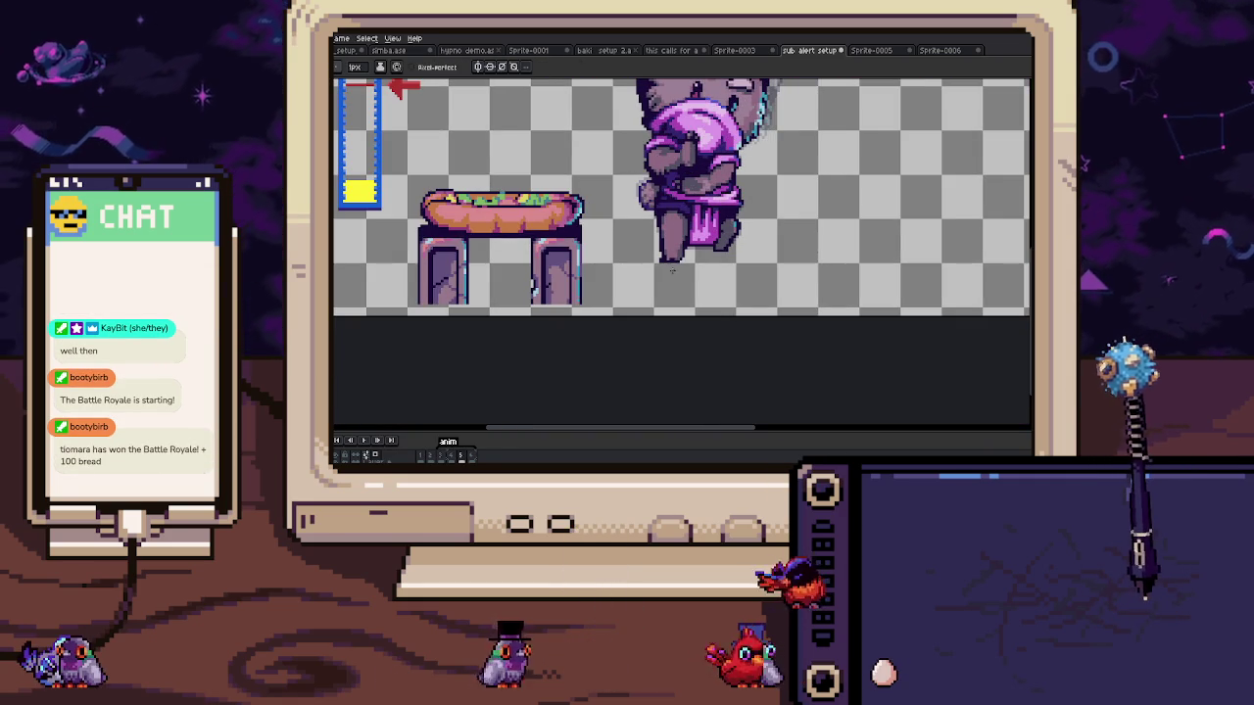
{"action": "scroll", "coordinate": [673, 269], "scroll_direction": "up", "scroll_amount": 3}
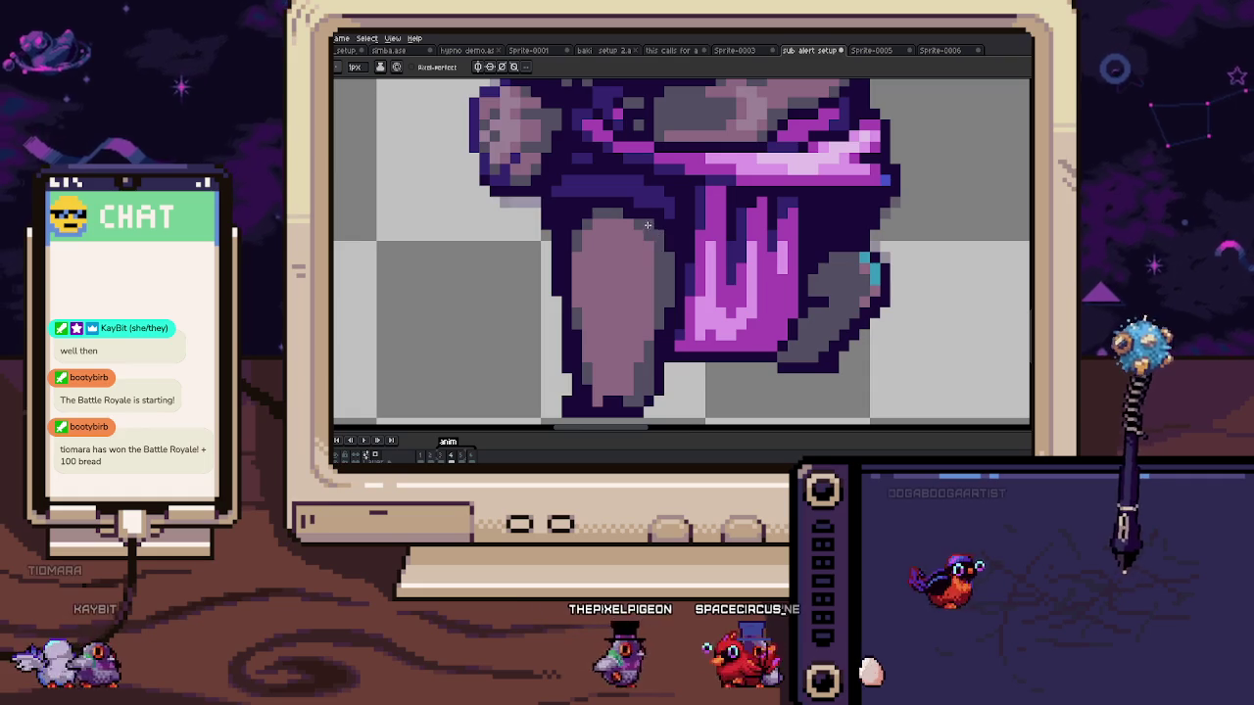
{"action": "scroll", "coordinate": [647, 225], "scroll_direction": "down", "scroll_amount": 2}
{"action": "scroll", "coordinate": [648, 225], "scroll_direction": "down", "scroll_amount": 1}
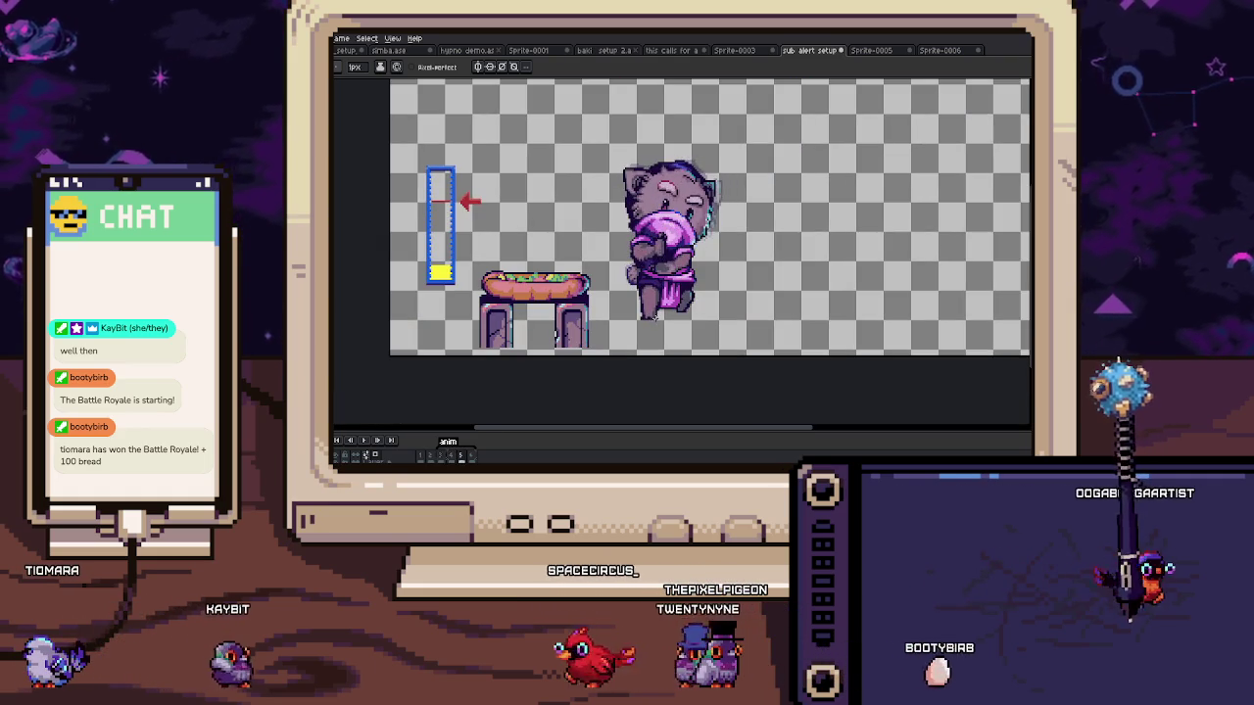
{"action": "left_click_drag", "start_coordinate": [648, 310], "coordinate": [711, 299]}
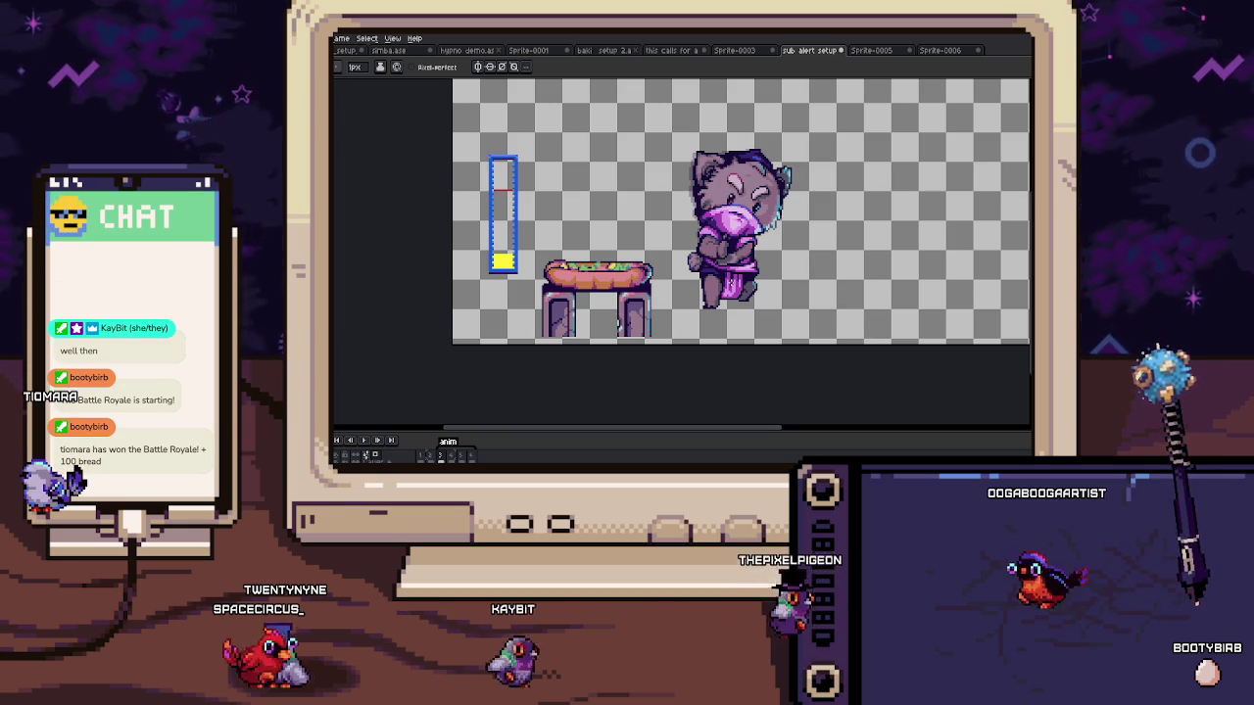
Step: Step to the next frame, where the cat shows as a faint onion-skin guide
{"action": "key", "text": "Right"}
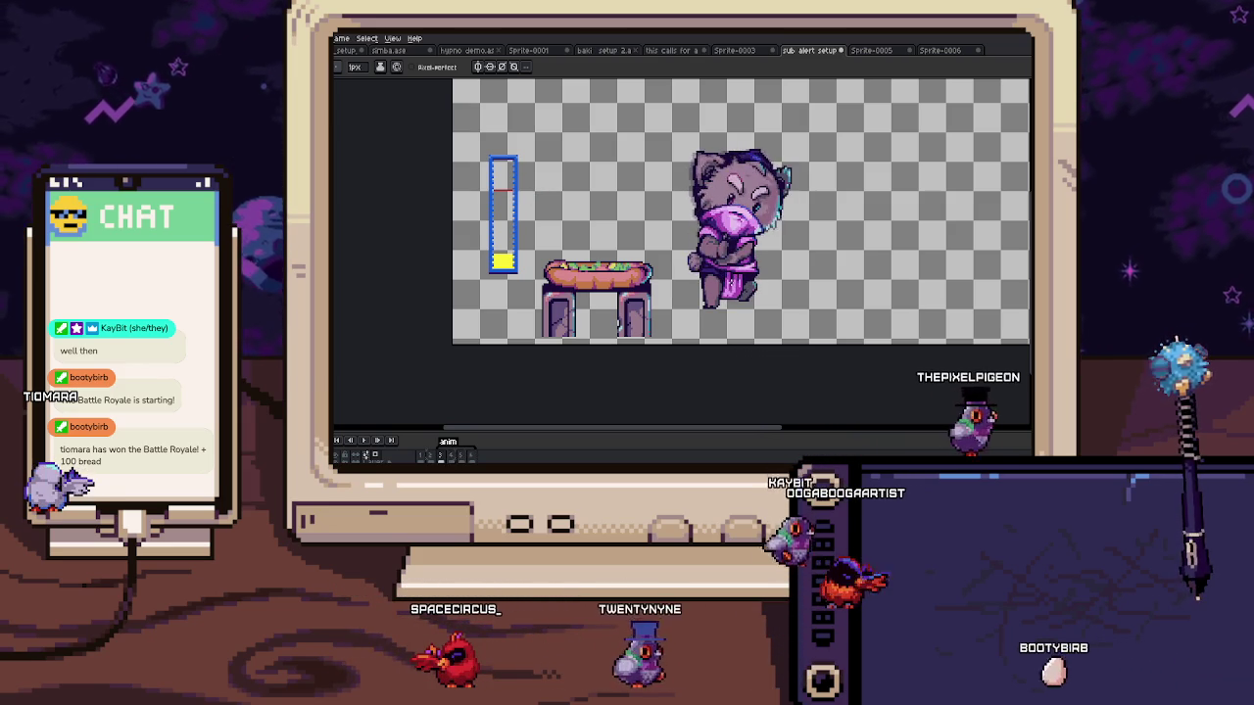
{"action": "scroll", "coordinate": [674, 189], "scroll_direction": "up", "scroll_amount": 1}
{"action": "scroll", "coordinate": [710, 201], "scroll_direction": "up", "scroll_amount": 1}
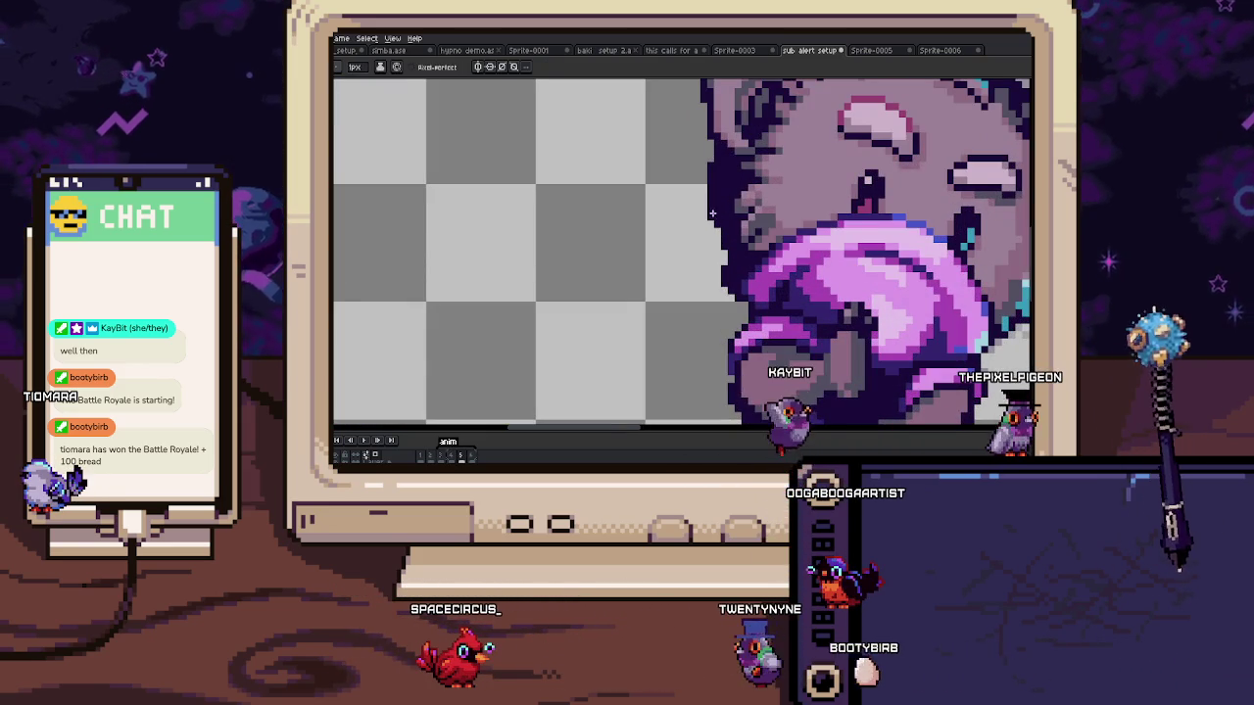
{"action": "scroll", "coordinate": [719, 228], "scroll_direction": "down", "scroll_amount": 2}
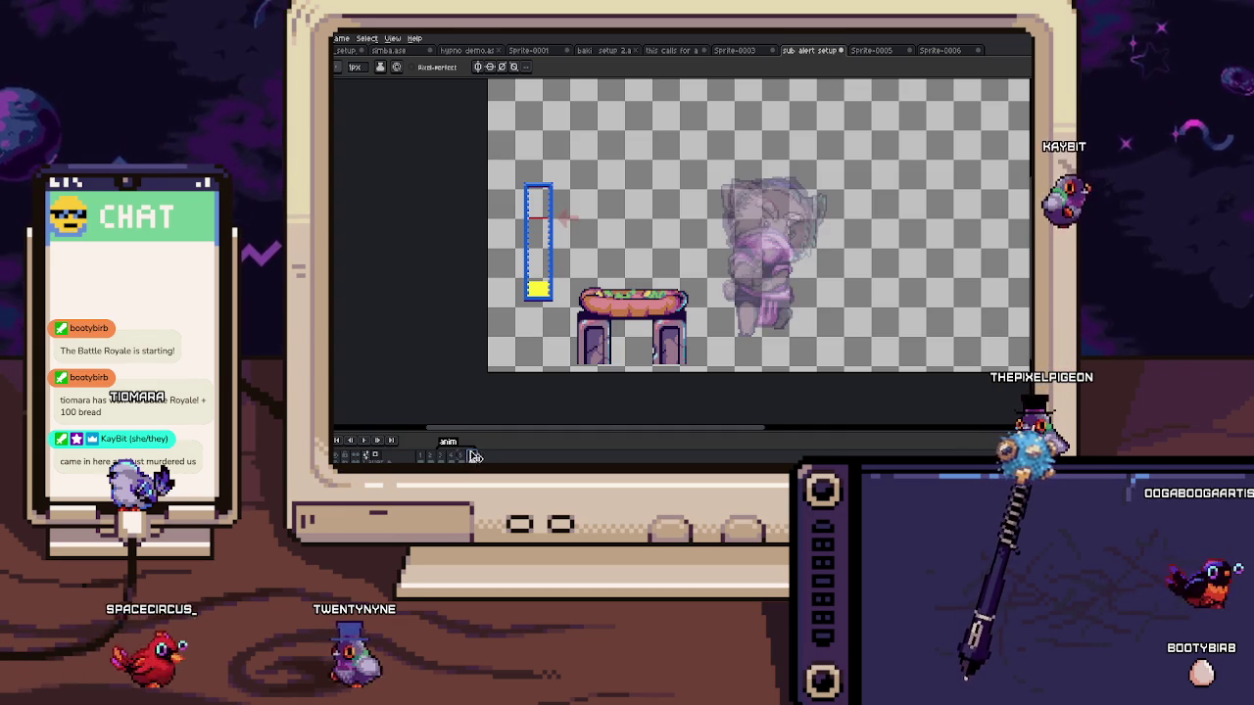
Step: Zoom in on the ghost cat and take the Pencil to sketch the raised hand's loops
{"action": "scroll", "coordinate": [616, 262], "scroll_direction": "up", "scroll_amount": 1}
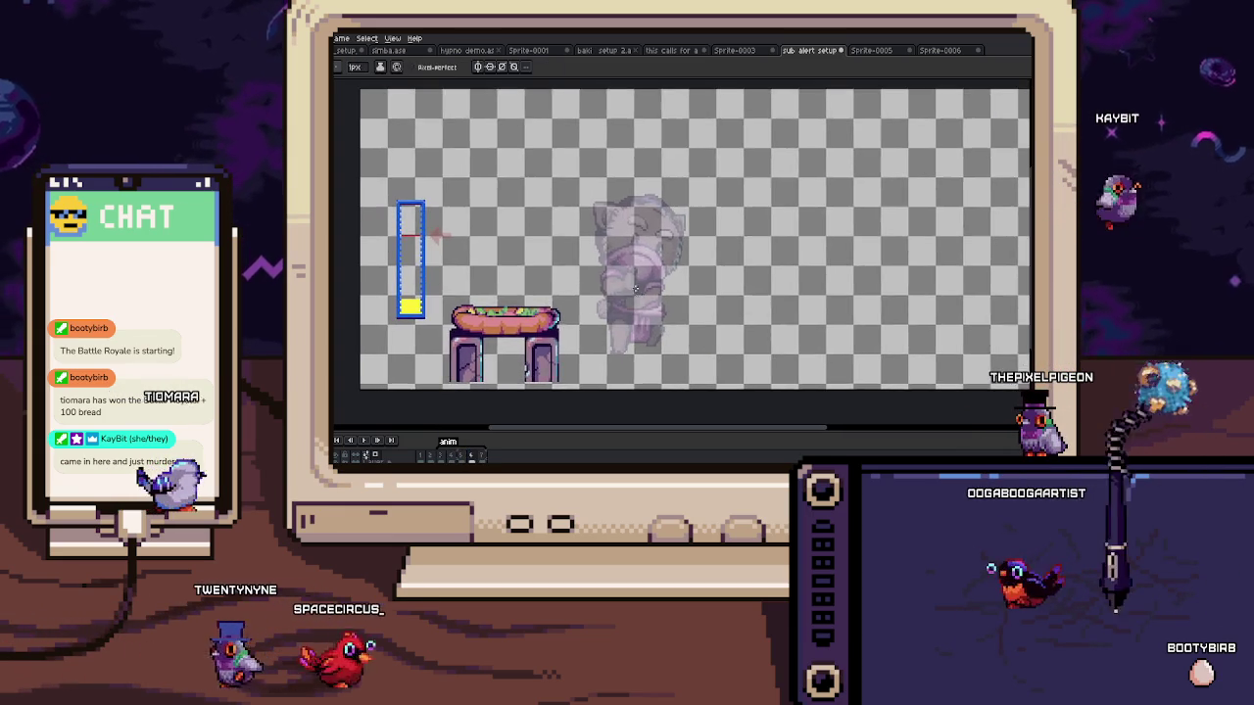
{"action": "scroll", "coordinate": [616, 262], "scroll_direction": "up", "scroll_amount": 1}
{"action": "scroll", "coordinate": [616, 263], "scroll_direction": "up", "scroll_amount": 1}
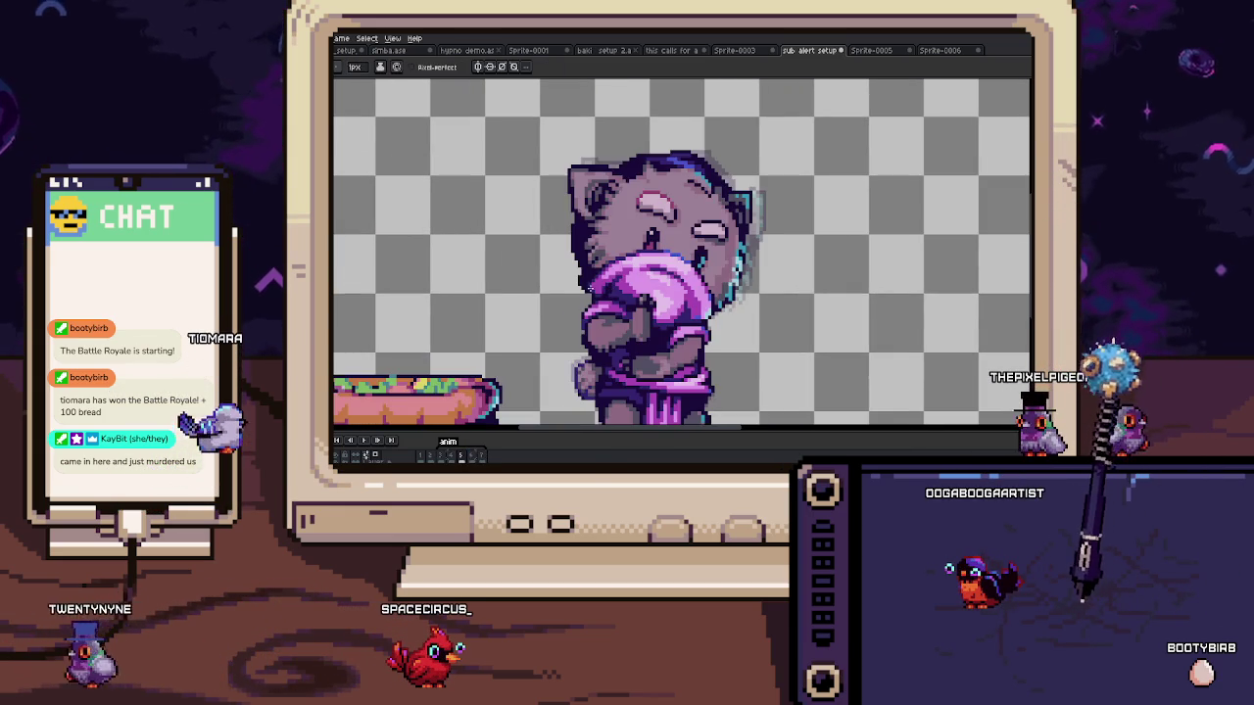
{"action": "key", "text": "b"}
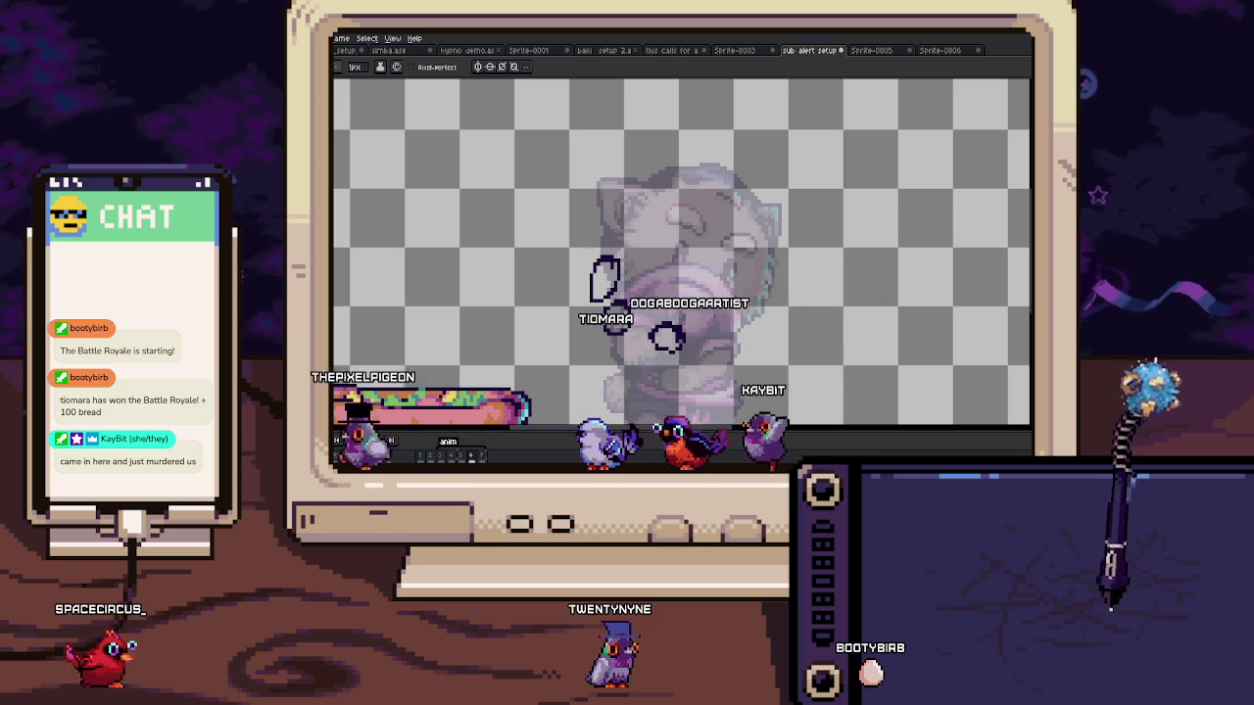
Step: Connect the hand loops and sketch a tall vertical pole rising above the cat's head
{"action": "left_click_drag", "start_coordinate": [607, 289], "coordinate": [666, 338]}
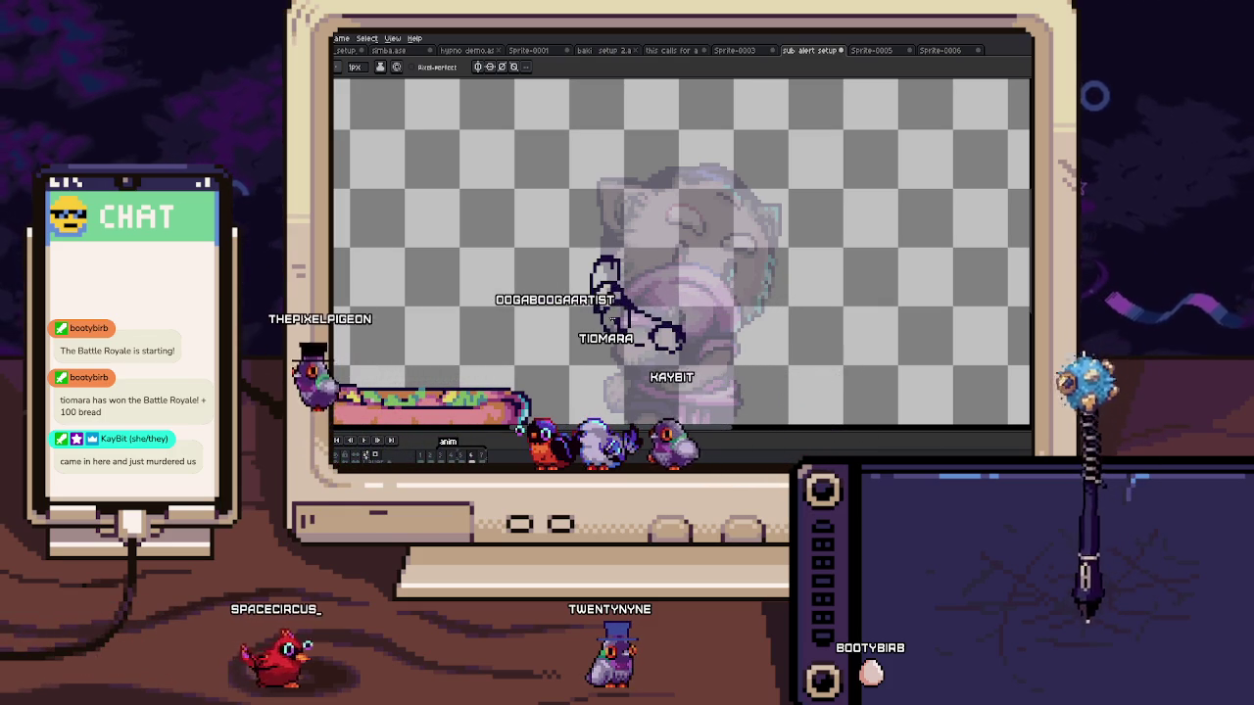
{"action": "scroll", "coordinate": [629, 188], "scroll_direction": "up", "scroll_amount": 2}
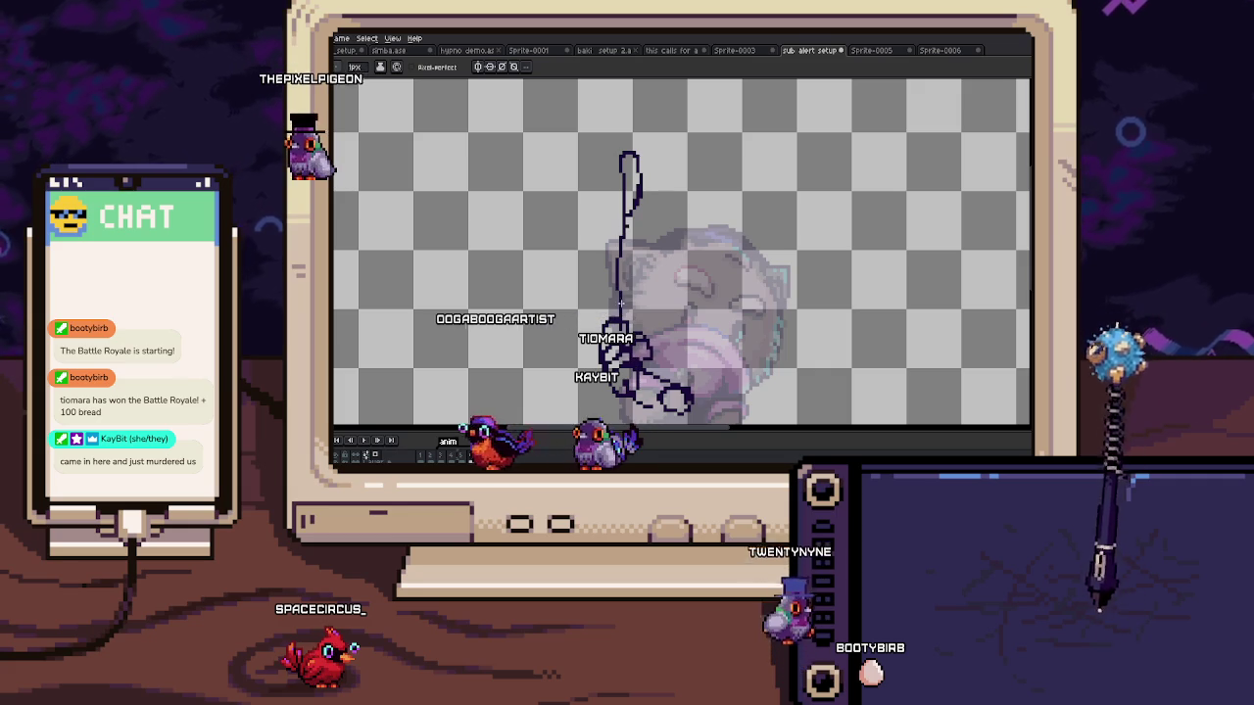
{"action": "left_click_drag", "start_coordinate": [636, 181], "coordinate": [634, 323]}
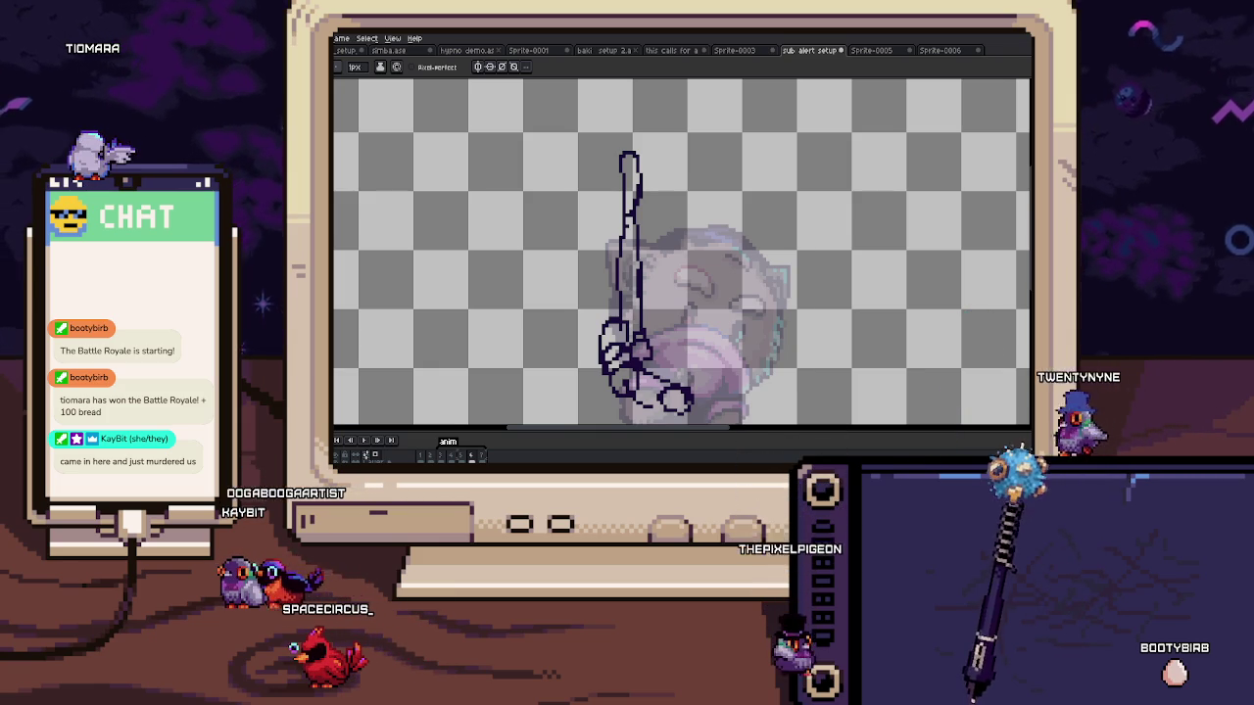
{"action": "left_click_drag", "start_coordinate": [645, 362], "coordinate": [576, 284]}
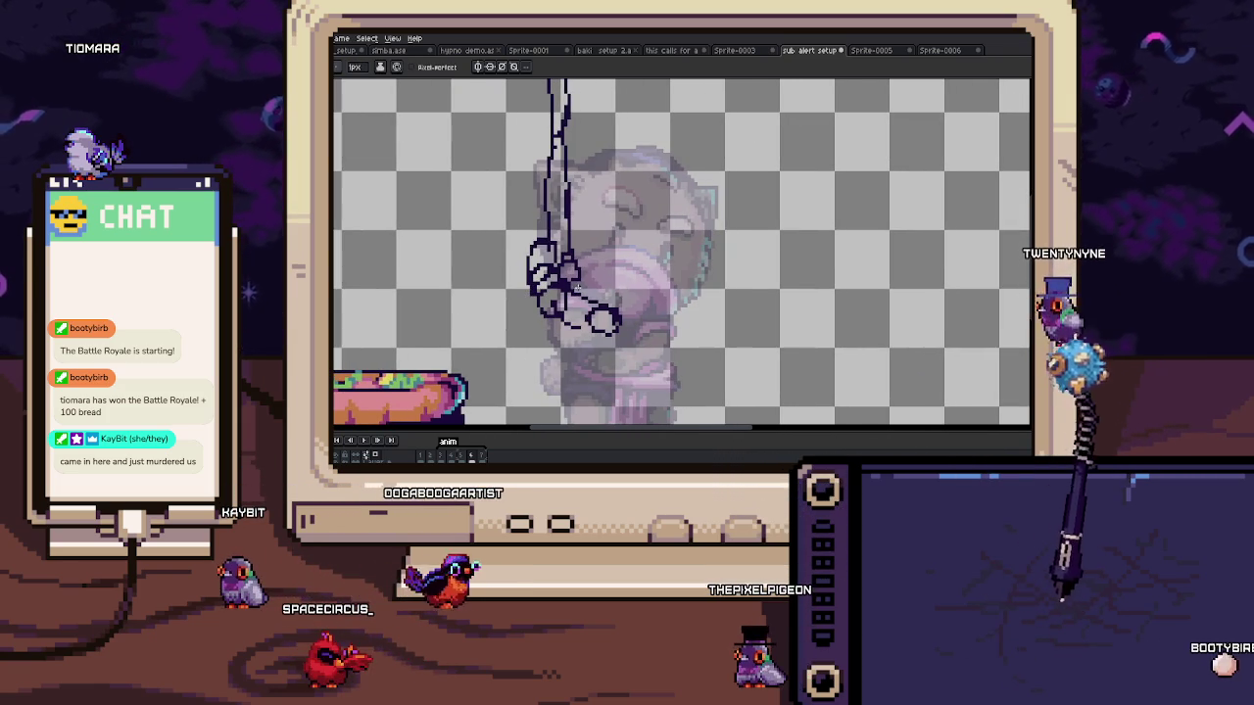
{"action": "left_click_drag", "start_coordinate": [606, 243], "coordinate": [592, 284]}
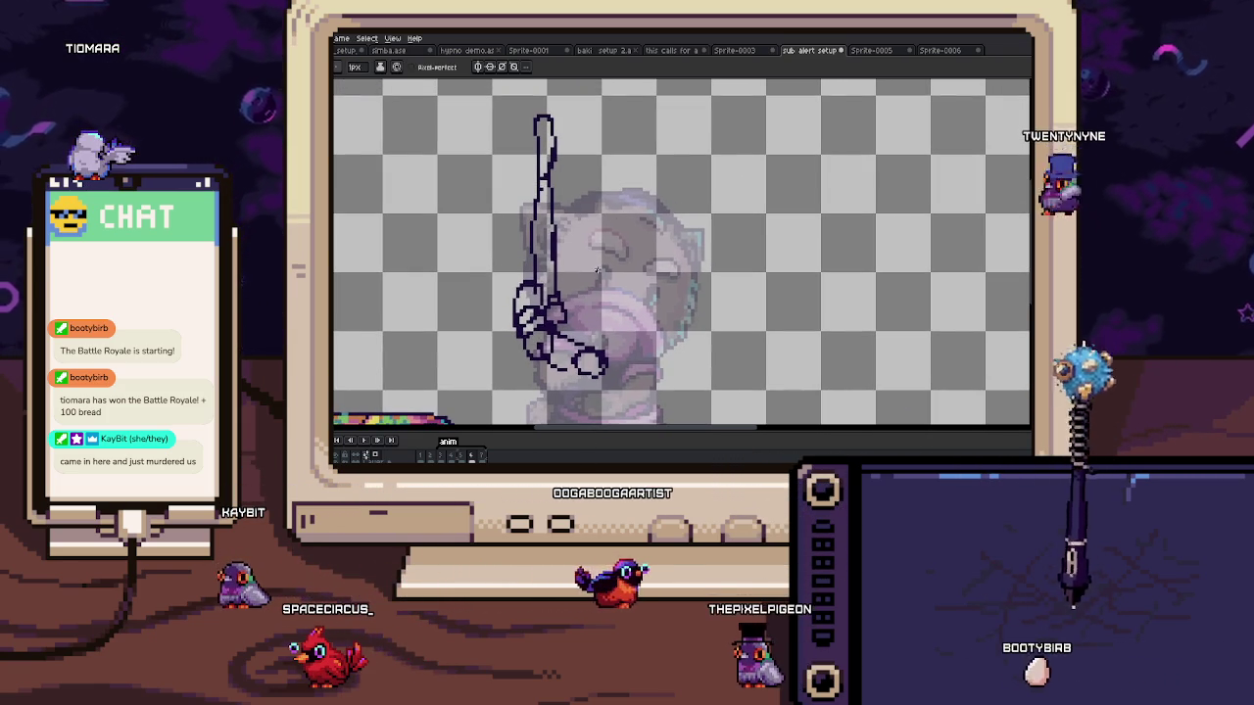
{"action": "scroll", "coordinate": [678, 257], "scroll_direction": "down", "scroll_amount": 1}
Step: Move the arm and pole sketch to the left and remove a stray arc
{"action": "key", "text": "m"}
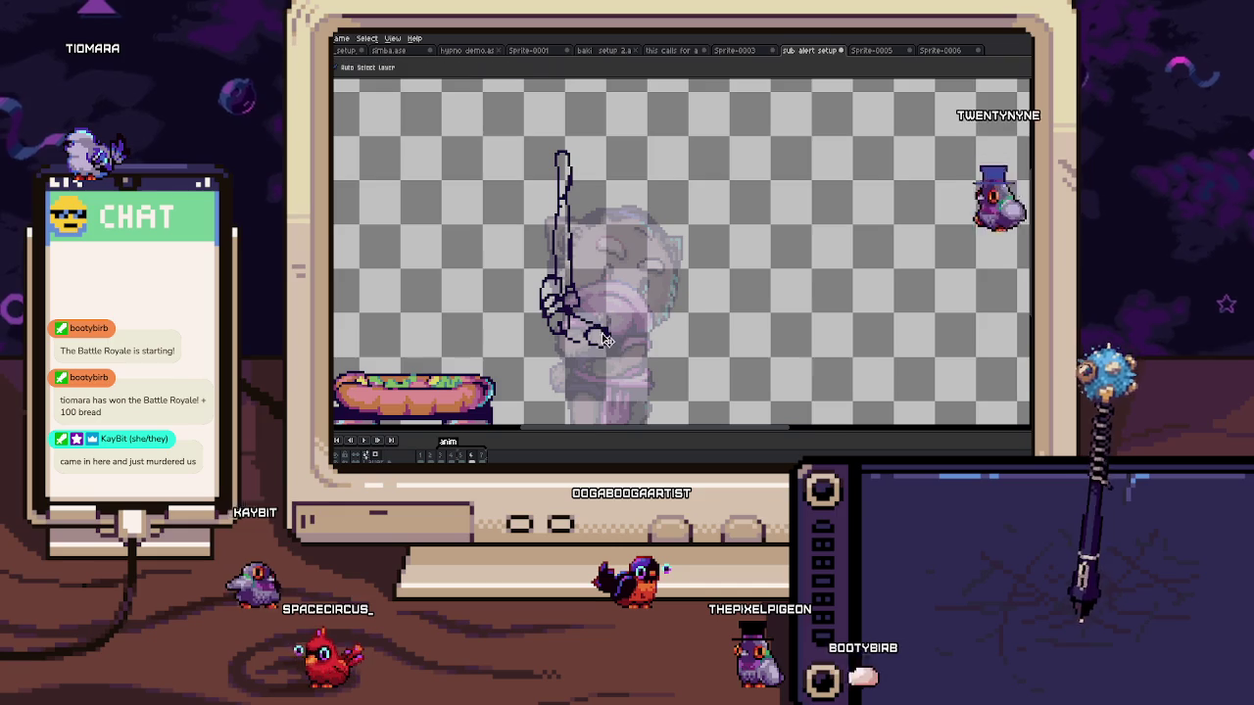
{"action": "left_click_drag", "start_coordinate": [527, 124], "coordinate": [652, 352]}
{"action": "left_click_drag", "start_coordinate": [588, 245], "coordinate": [494, 238]}
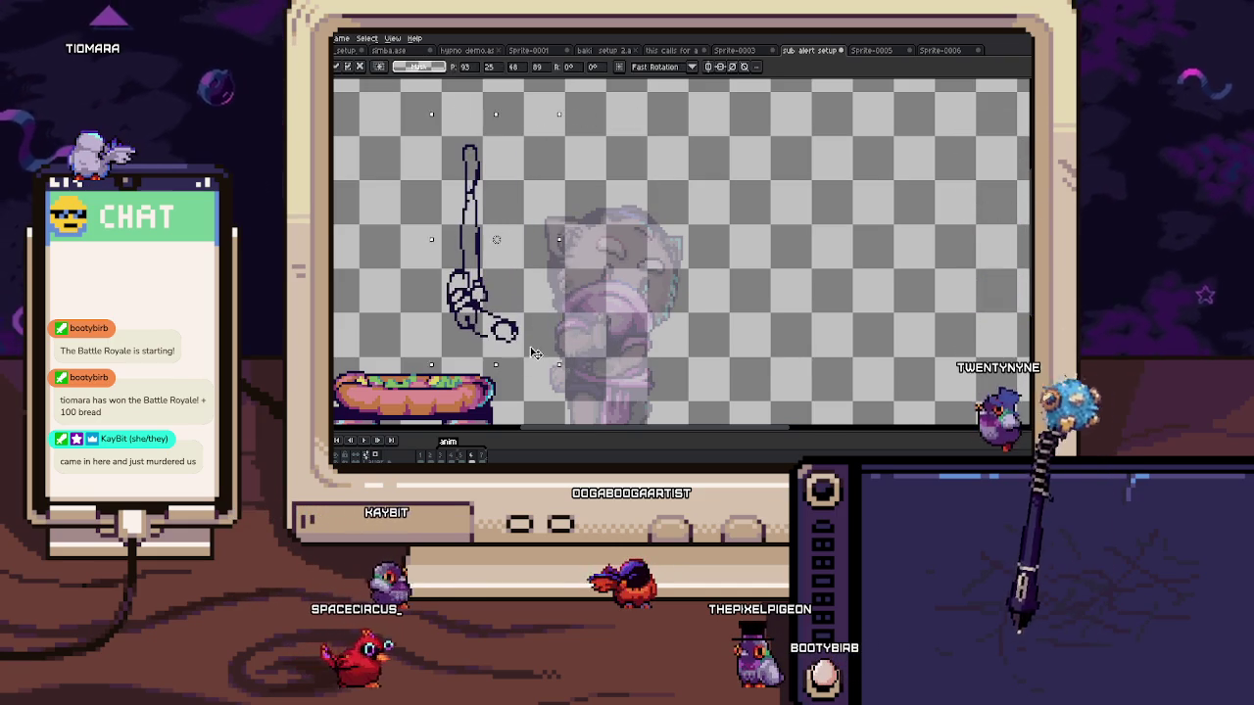
{"action": "key", "text": "b"}
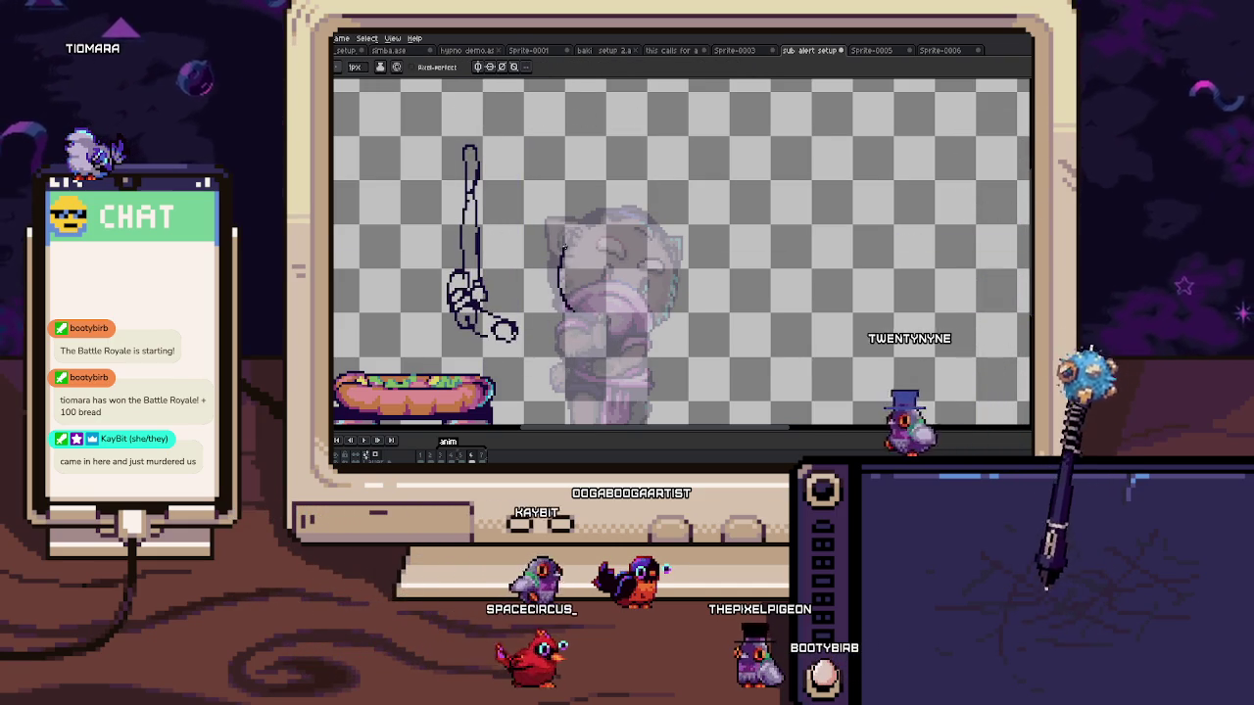
{"action": "key", "text": "ctrl+z"}
Step: Draw a round head outline and move the arm and pole onto it
{"action": "mouse_move", "coordinate": [623, 209]}
{"action": "left_mouse_down"}
{"action": "mouse_move", "coordinate": [676, 243]}
{"action": "mouse_move", "coordinate": [570, 304]}
{"action": "mouse_move", "coordinate": [551, 262]}
{"action": "mouse_move", "coordinate": [560, 230]}
{"action": "mouse_move", "coordinate": [603, 212]}
{"action": "left_mouse_up"}
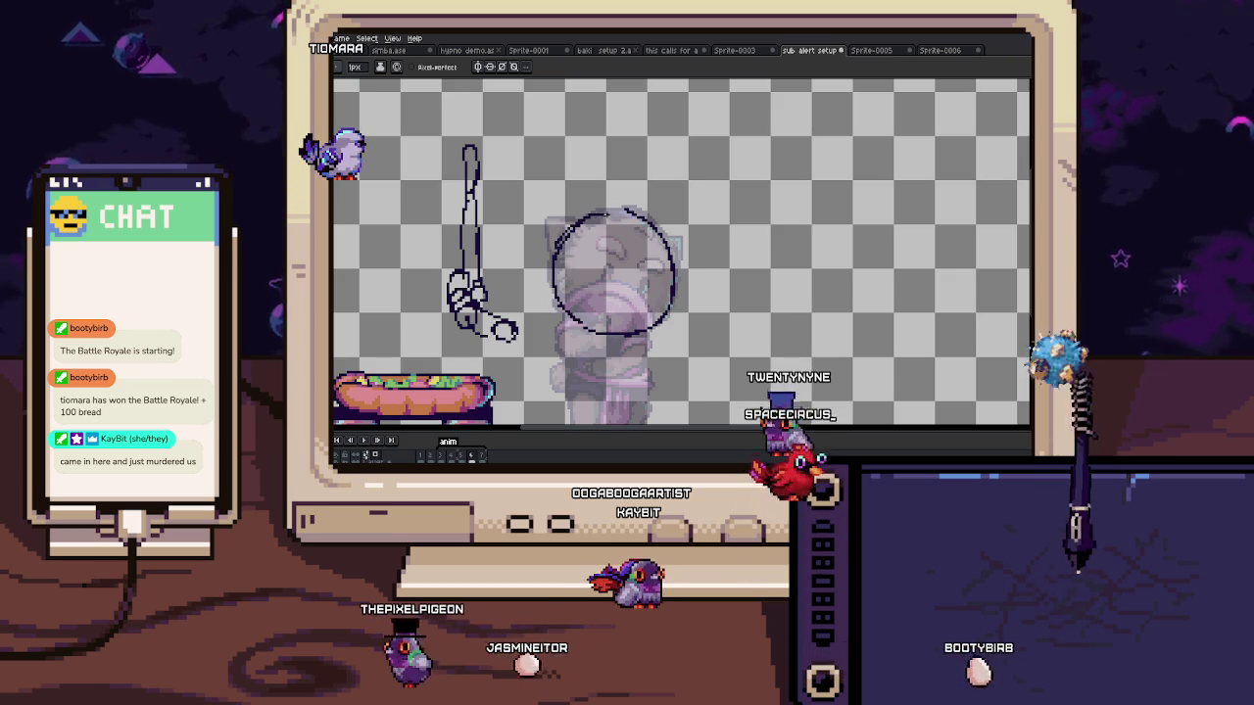
{"action": "key", "text": "m"}
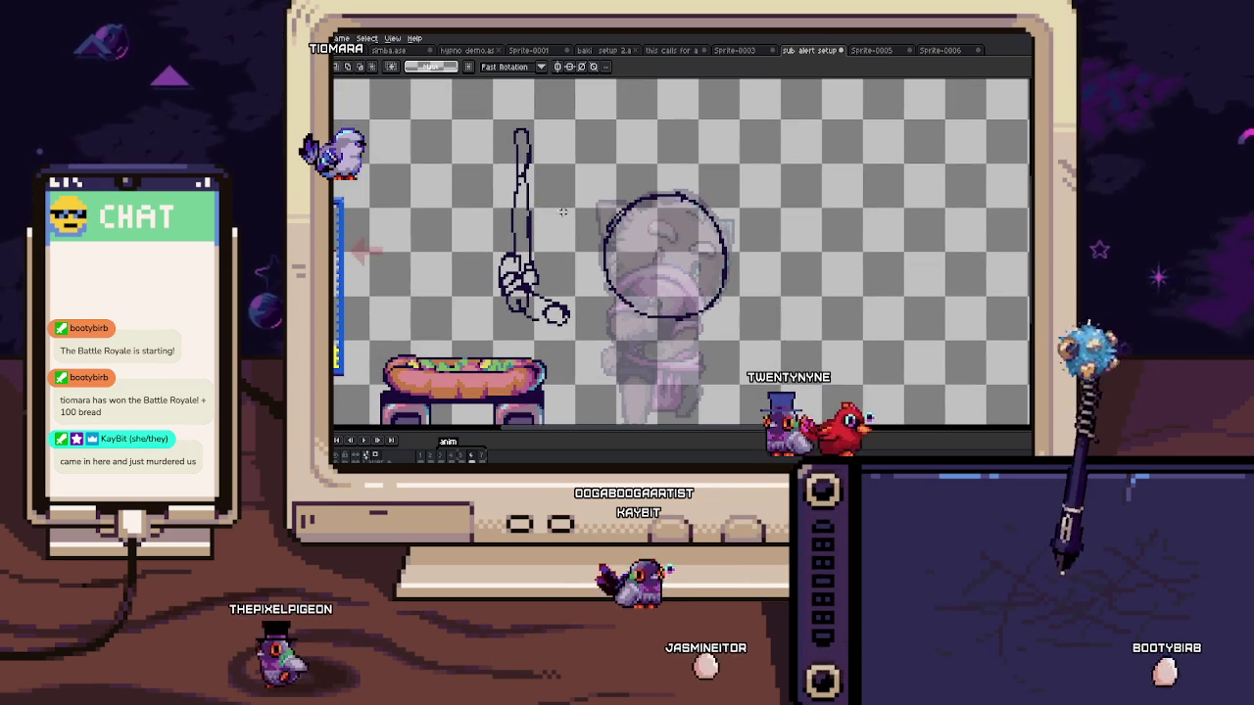
{"action": "mouse_move", "coordinate": [460, 105]}
{"action": "left_mouse_down"}
{"action": "mouse_move", "coordinate": [574, 331]}
{"action": "mouse_move", "coordinate": [664, 320]}
{"action": "left_mouse_up"}
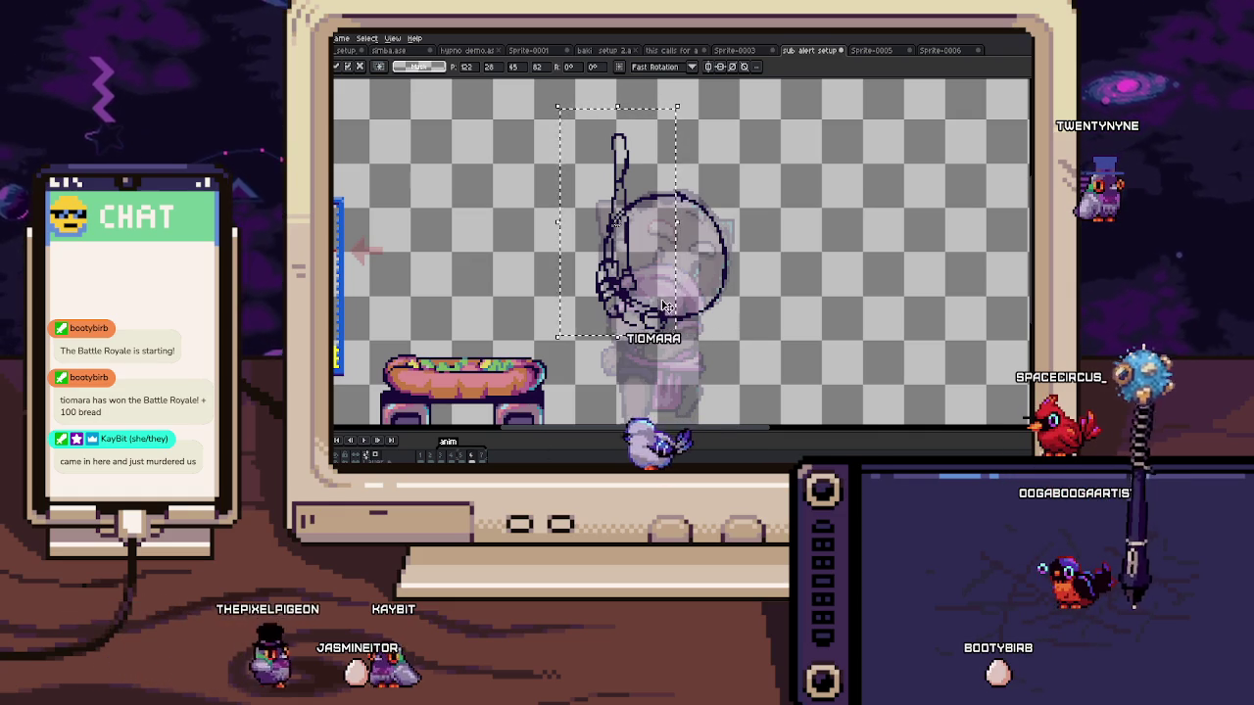
Step: Confirm the arm's position and sketch the two eyes on the face
{"action": "key", "text": "Return"}
{"action": "key", "text": "b"}
{"action": "scroll", "coordinate": [655, 263], "scroll_direction": "up", "scroll_amount": 1}
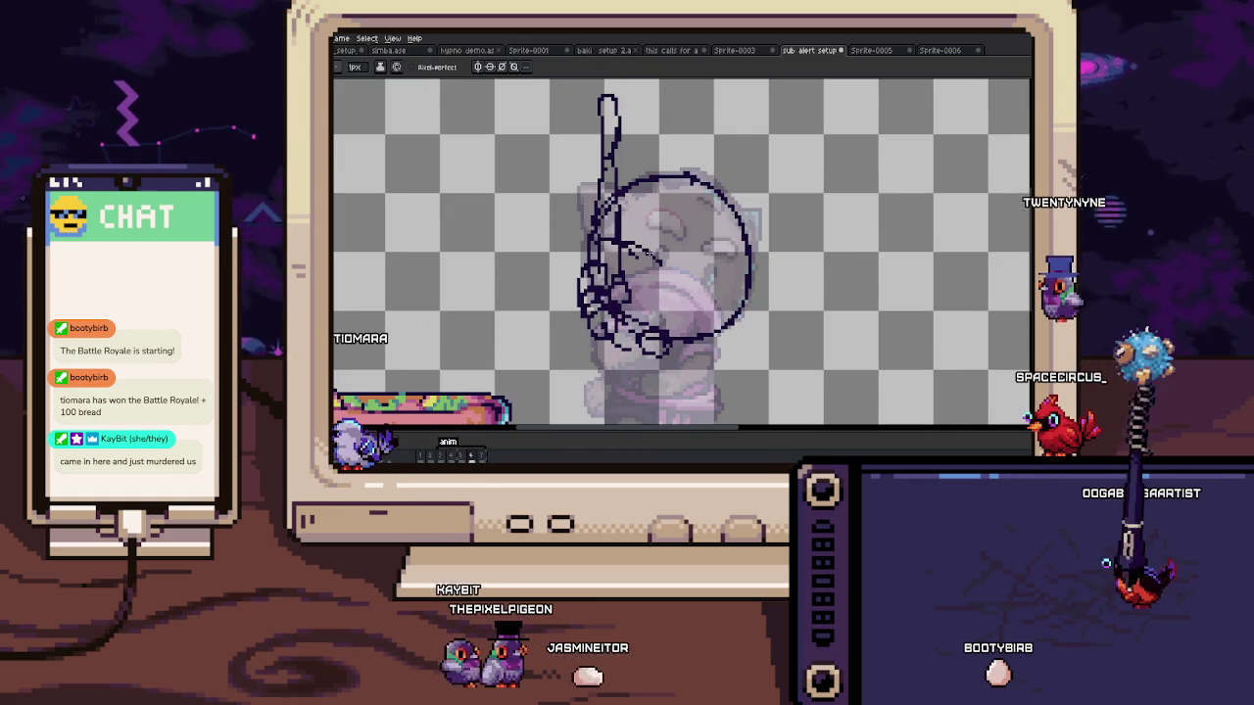
{"action": "left_click_drag", "start_coordinate": [686, 243], "coordinate": [683, 257]}
{"action": "left_click", "coordinate": [646, 226]}
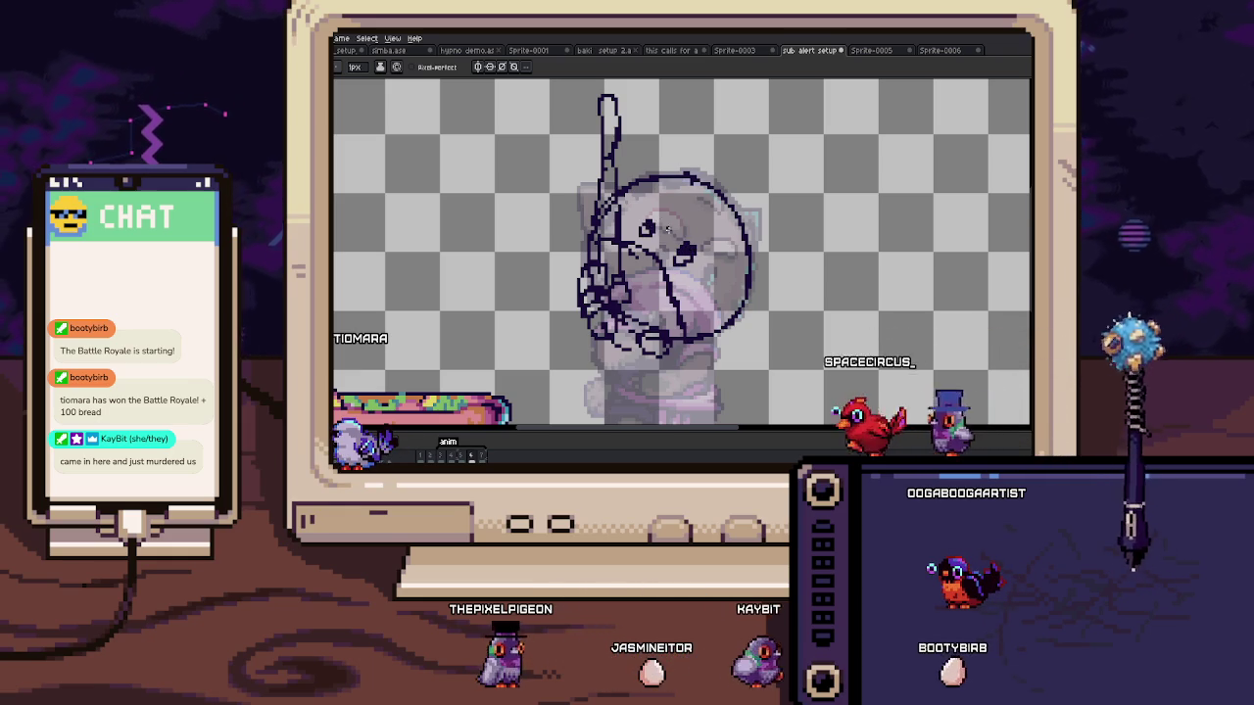
Step: Adjust the right eye with a selection and settle the left eye's placement
{"action": "key", "text": "m"}
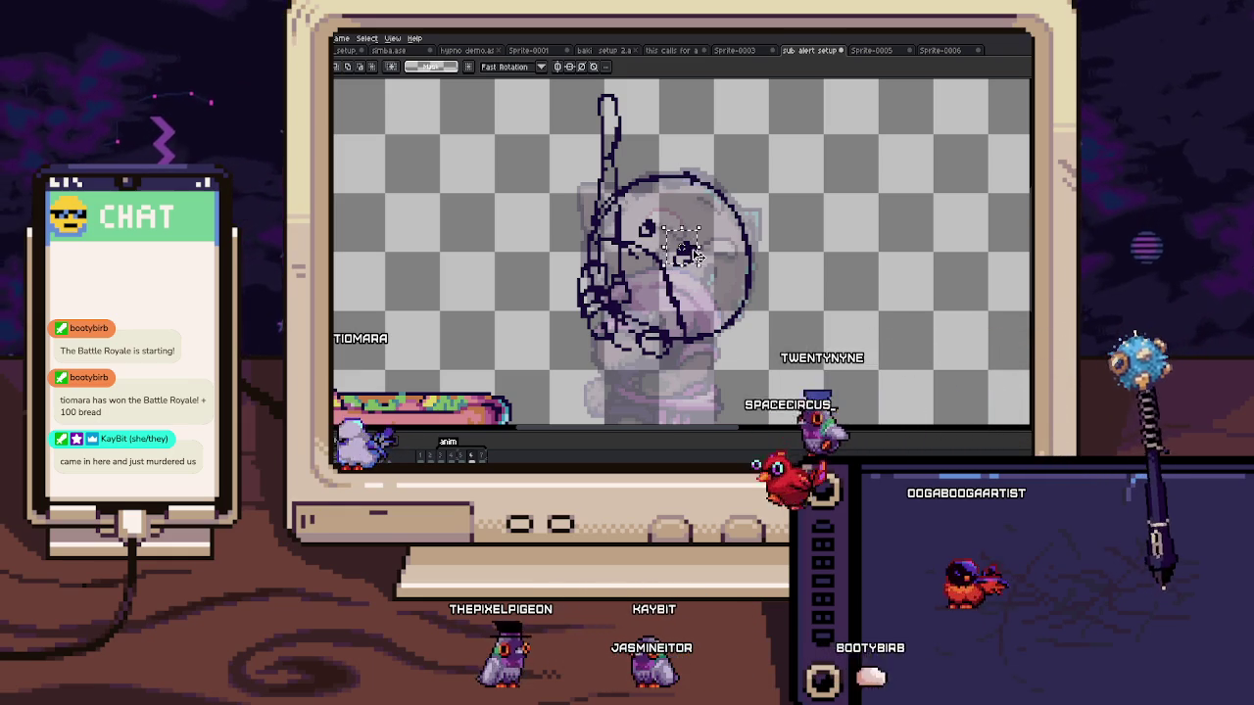
{"action": "key", "text": "ctrl+d"}
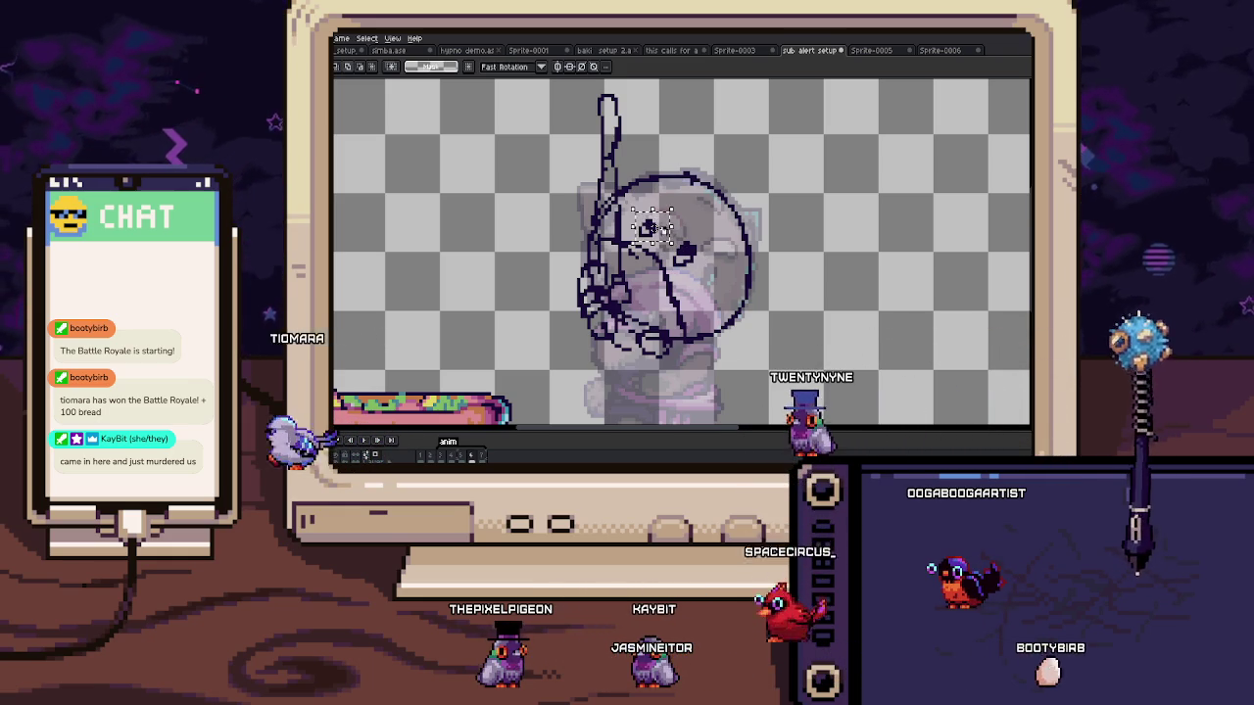
{"action": "key", "text": "ctrl+z"}
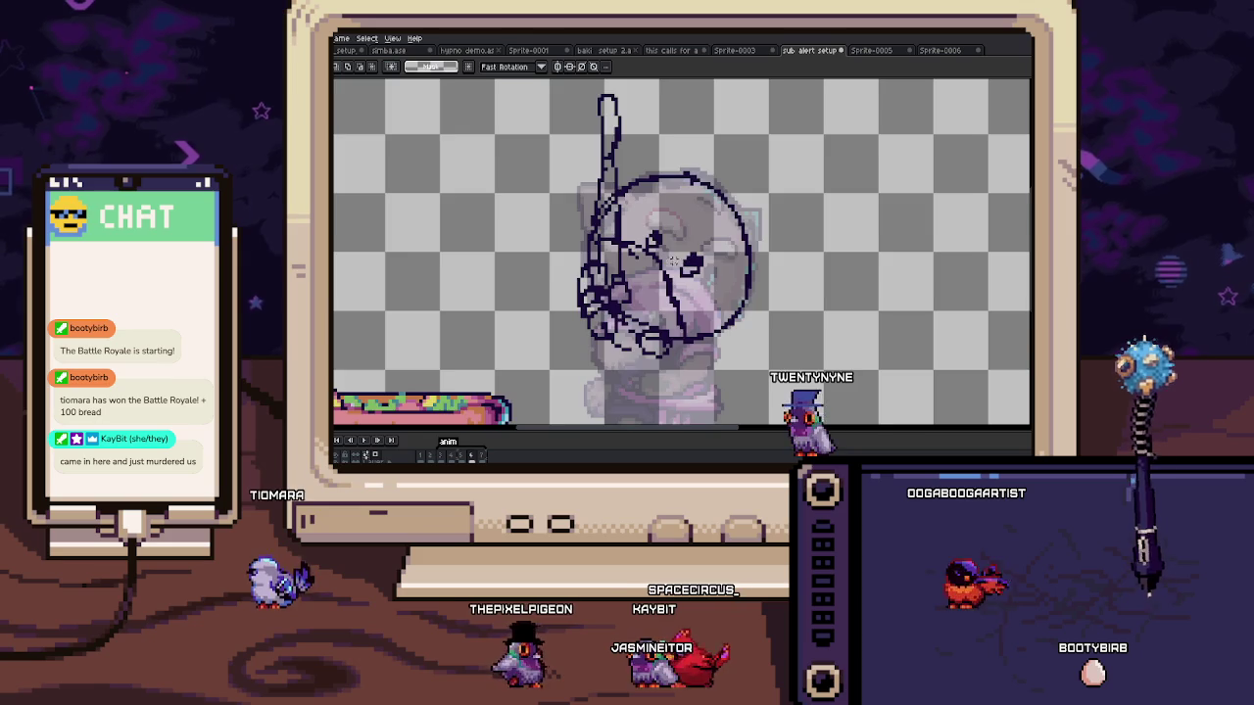
{"action": "key", "text": "b"}
{"action": "scroll", "coordinate": [674, 257], "scroll_direction": "up", "scroll_amount": 1}
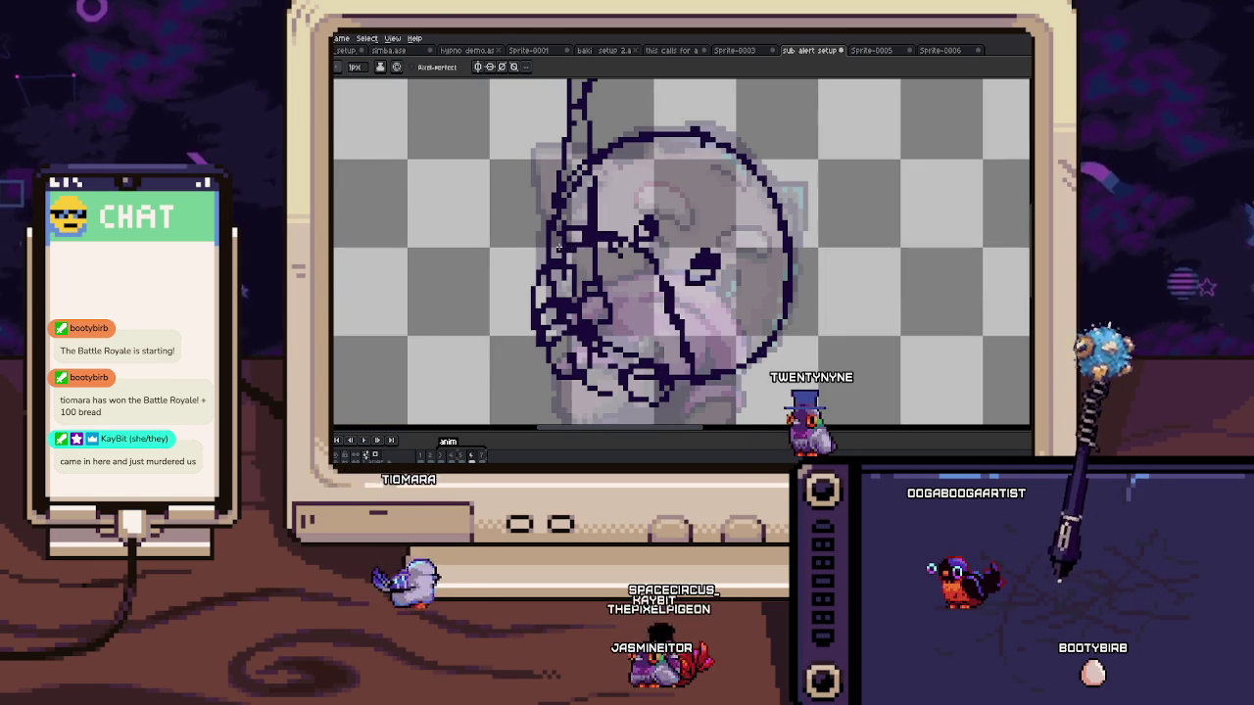
{"action": "scroll", "coordinate": [588, 239], "scroll_direction": "down", "scroll_amount": 2}
{"action": "scroll", "coordinate": [617, 239], "scroll_direction": "up", "scroll_amount": 3}
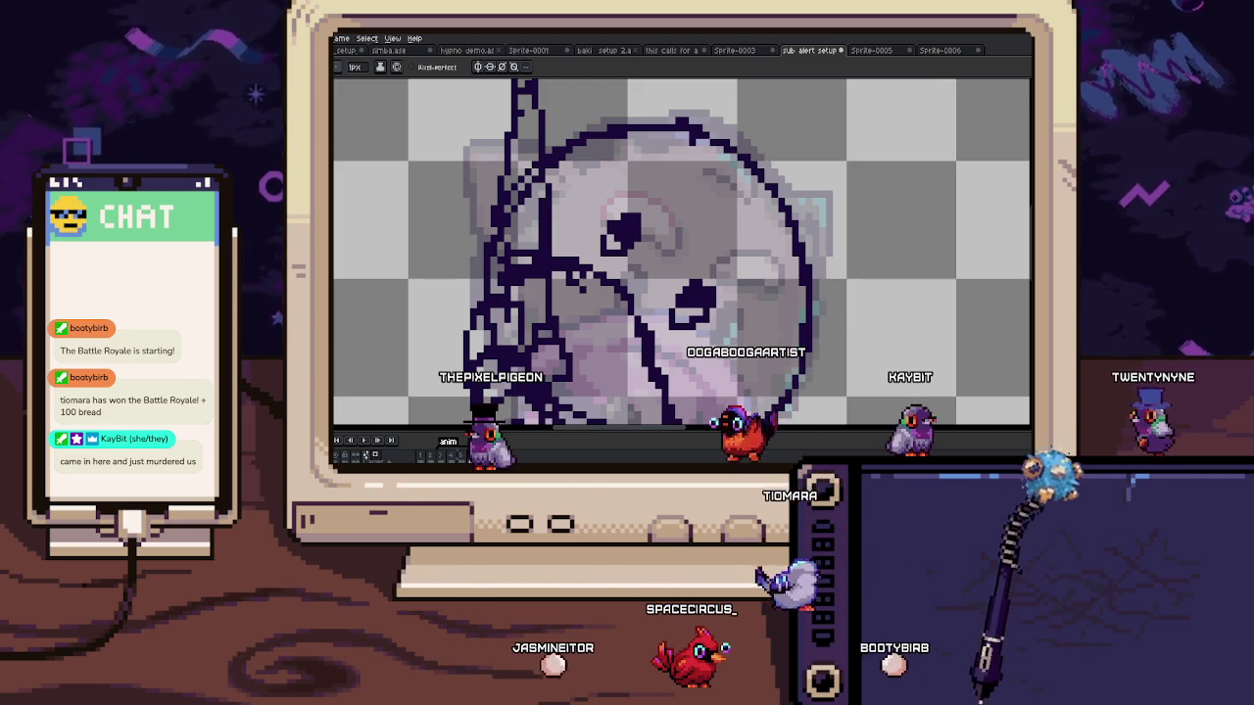
Step: Refine the right eye's shape and reposition the whole sketch
{"action": "scroll", "coordinate": [557, 308], "scroll_direction": "down", "scroll_amount": 2}
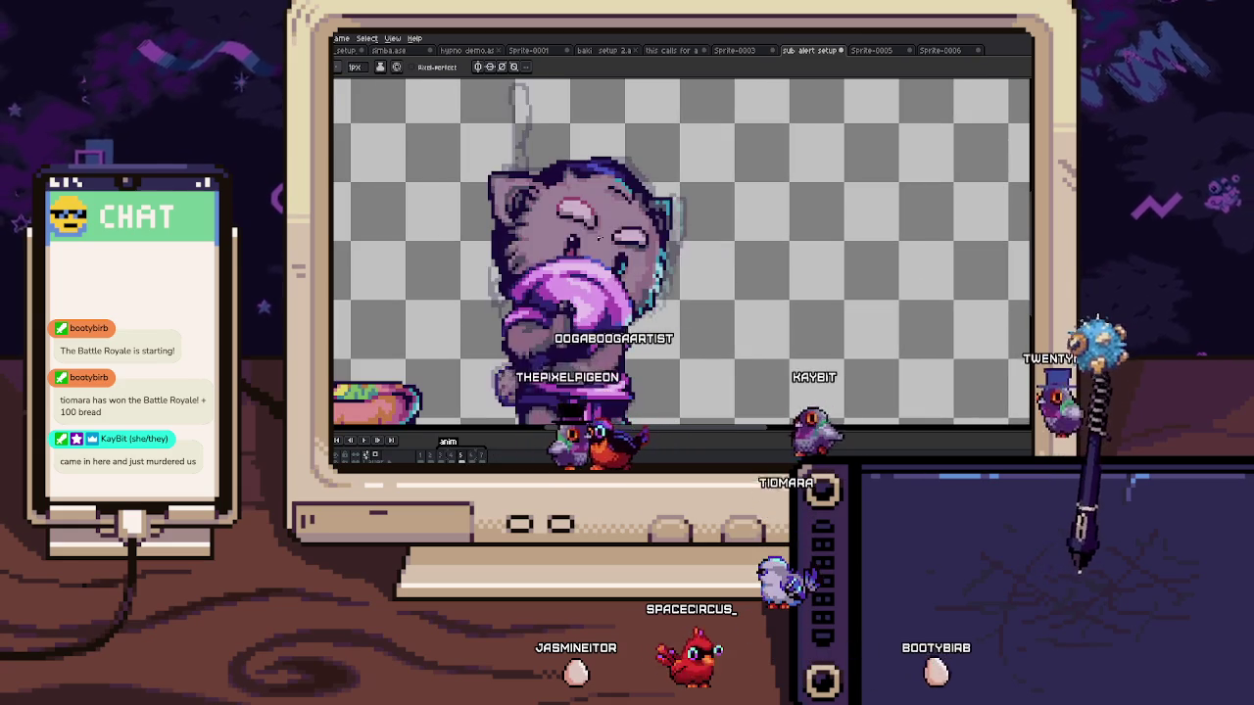
{"action": "scroll", "coordinate": [619, 227], "scroll_direction": "up", "scroll_amount": 1}
{"action": "mouse_move", "coordinate": [607, 227]}
{"action": "left_mouse_down"}
{"action": "mouse_move", "coordinate": [647, 240]}
{"action": "mouse_move", "coordinate": [619, 245]}
{"action": "left_mouse_up"}
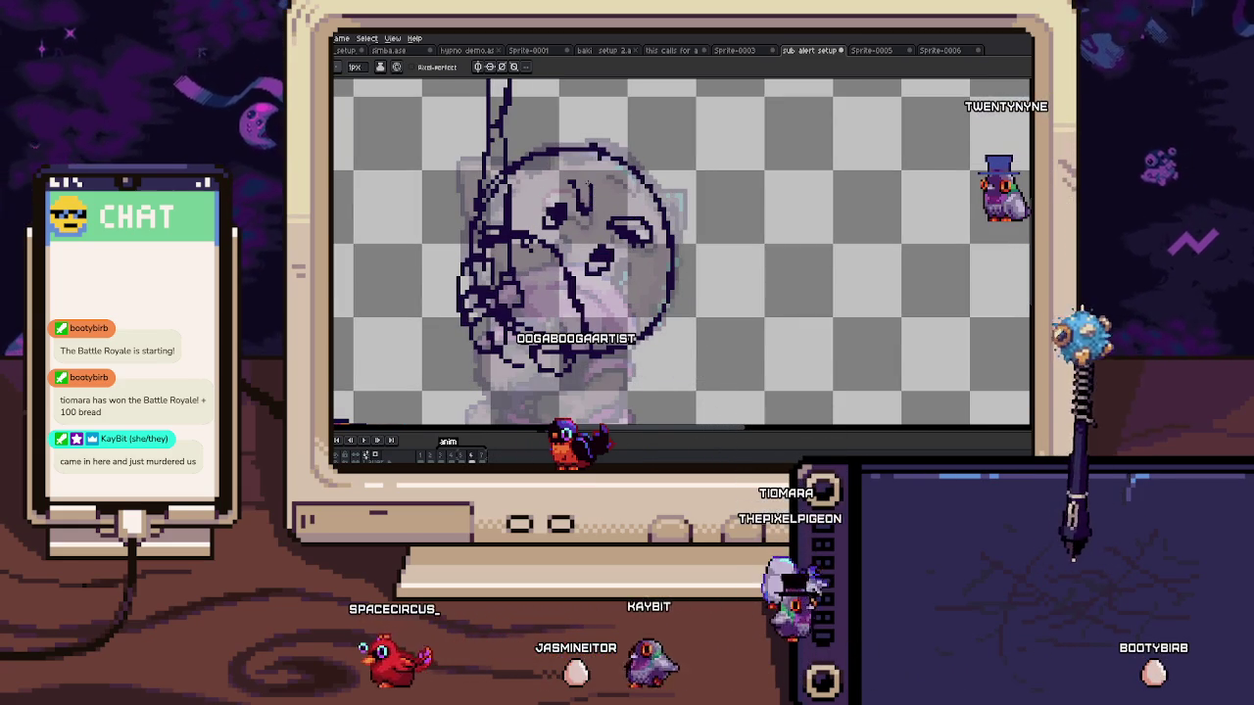
{"action": "scroll", "coordinate": [590, 186], "scroll_direction": "down", "scroll_amount": 2}
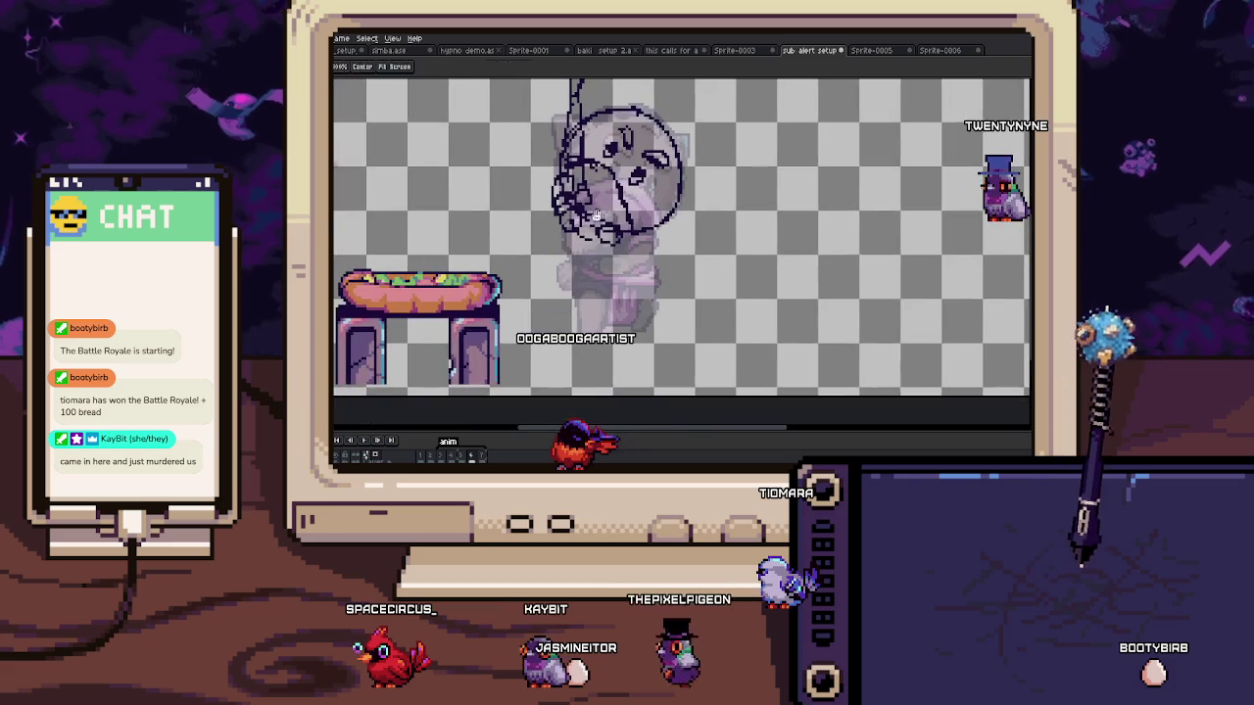
{"action": "key", "text": "m"}
{"action": "left_click_drag", "start_coordinate": [525, 80], "coordinate": [706, 307]}
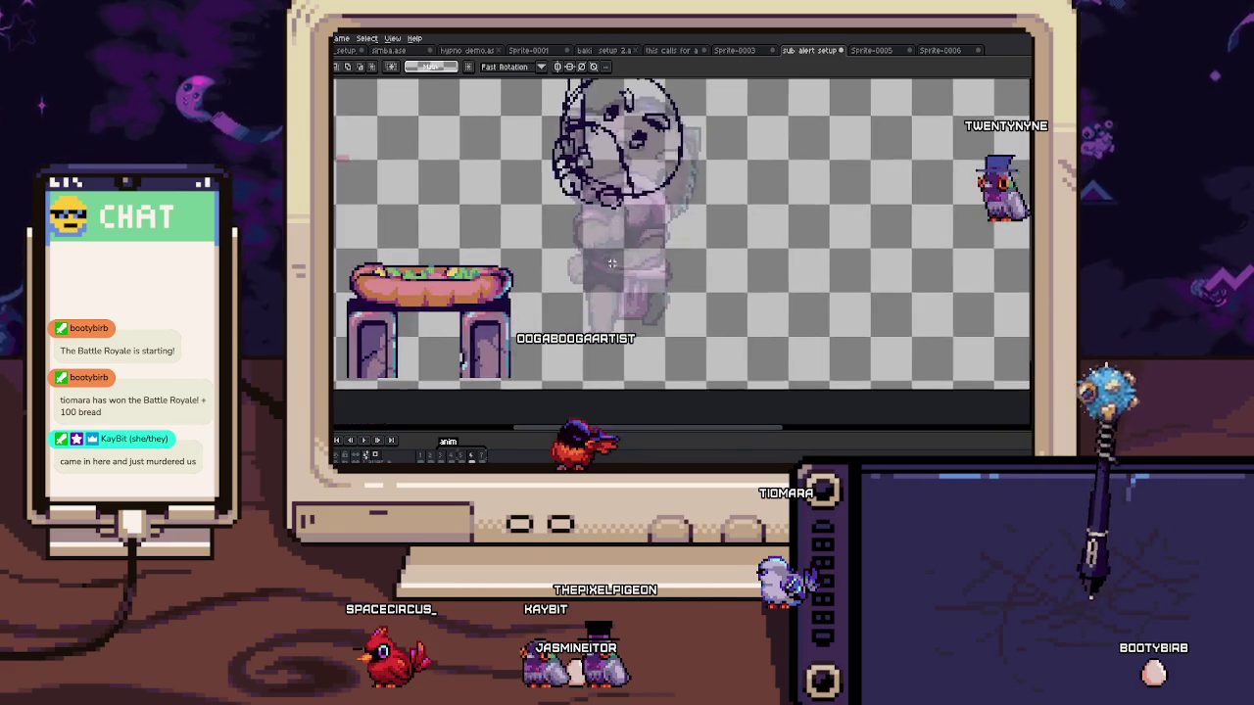
{"action": "key", "text": "b"}
Step: Outline the lower body and both legs beneath the sketched head
{"action": "scroll", "coordinate": [563, 402], "scroll_direction": "up", "scroll_amount": 3}
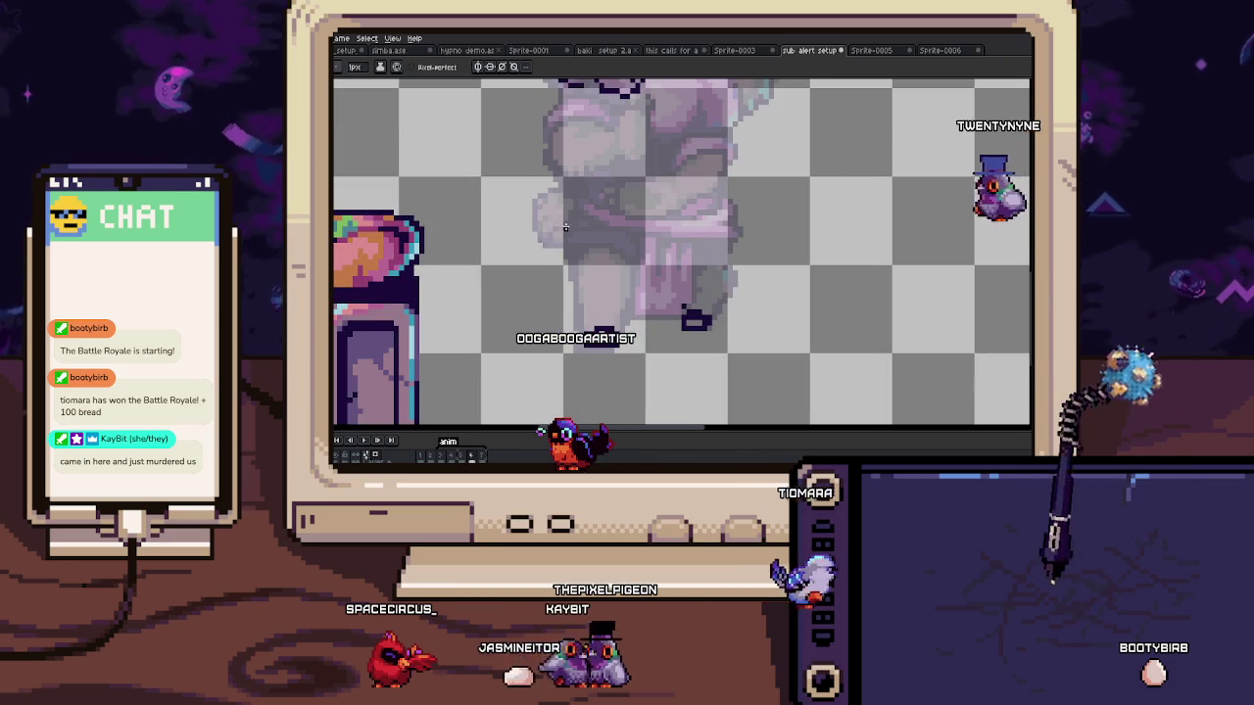
{"action": "left_click_drag", "start_coordinate": [599, 189], "coordinate": [588, 338]}
{"action": "left_click_drag", "start_coordinate": [622, 235], "coordinate": [615, 338]}
{"action": "left_click_drag", "start_coordinate": [583, 196], "coordinate": [692, 323]}
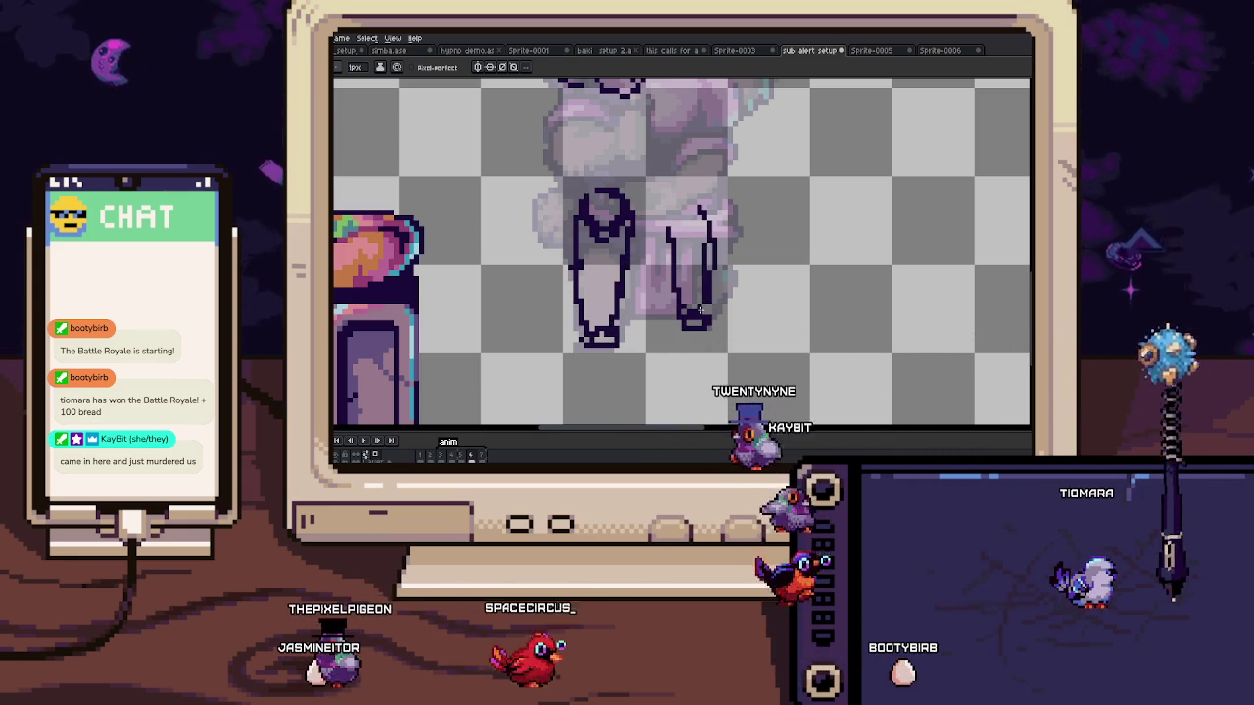
{"action": "scroll", "coordinate": [698, 207], "scroll_direction": "down", "scroll_amount": 1}
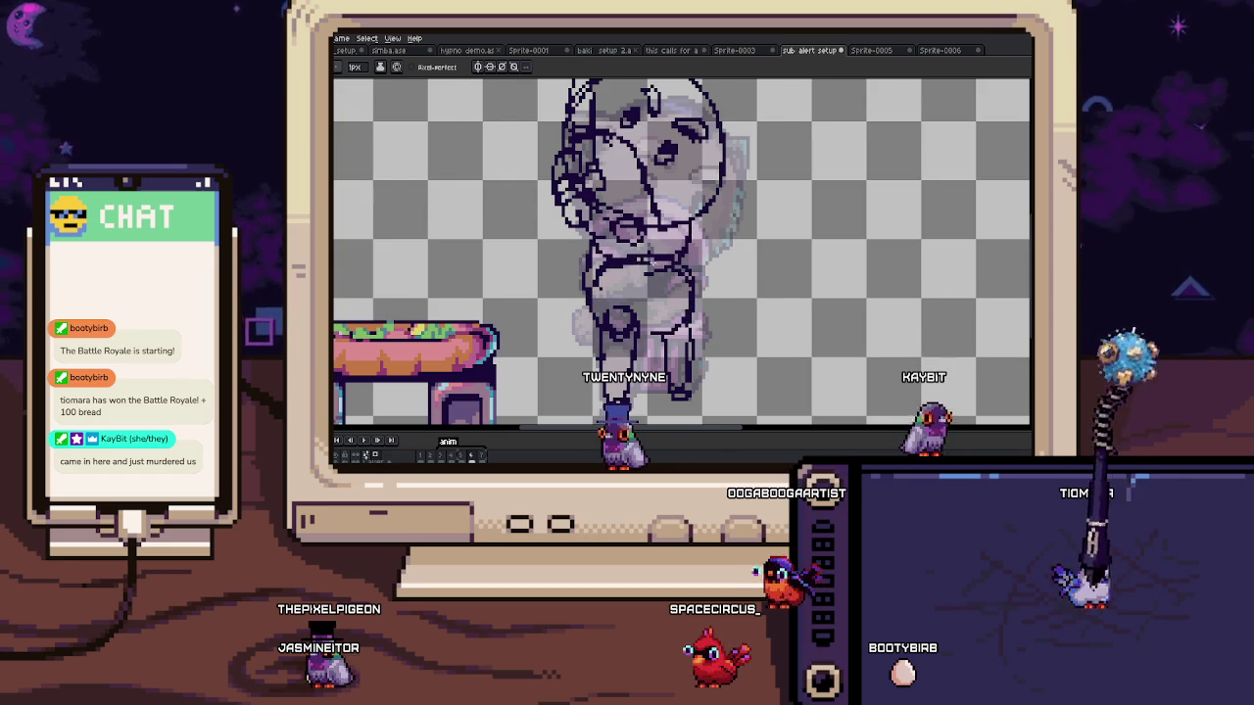
{"action": "scroll", "coordinate": [618, 245], "scroll_direction": "down", "scroll_amount": 1}
{"action": "scroll", "coordinate": [618, 245], "scroll_direction": "up", "scroll_amount": 1}
Step: Nudge the sketched figure slightly right and drop the selection
{"action": "left_click_drag", "start_coordinate": [618, 245], "coordinate": [624, 274]}
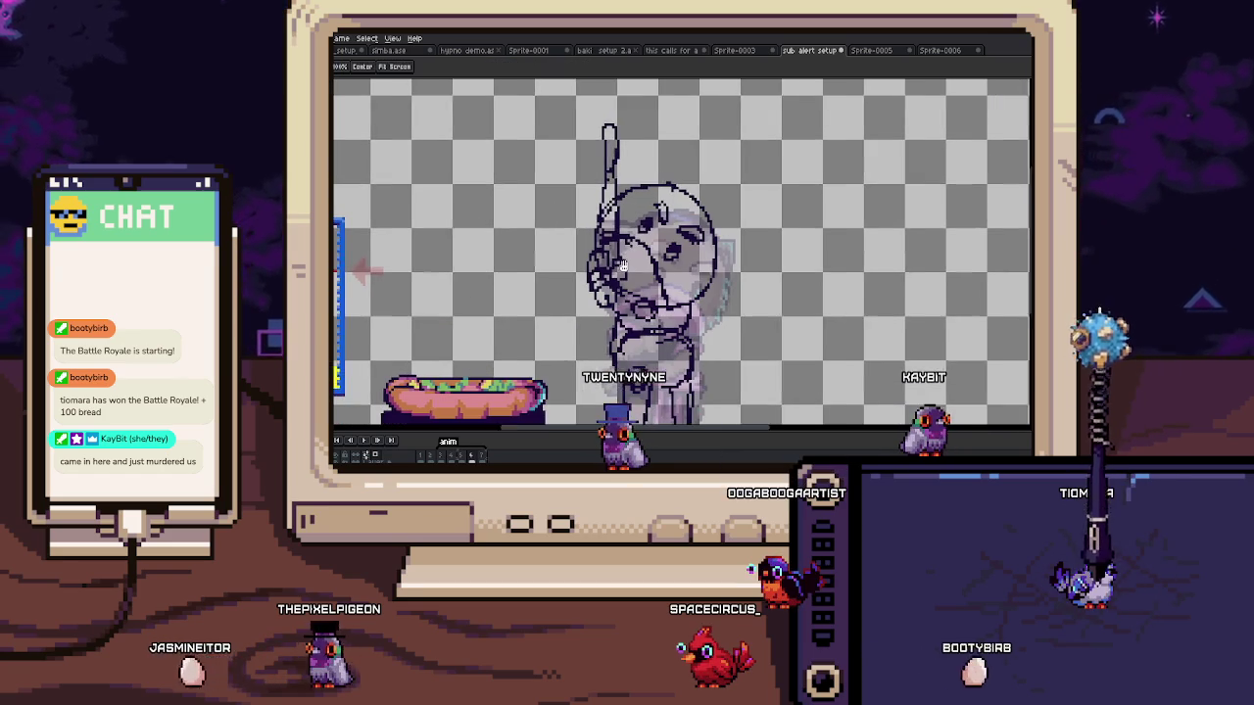
{"action": "left_click_drag", "start_coordinate": [551, 102], "coordinate": [734, 319]}
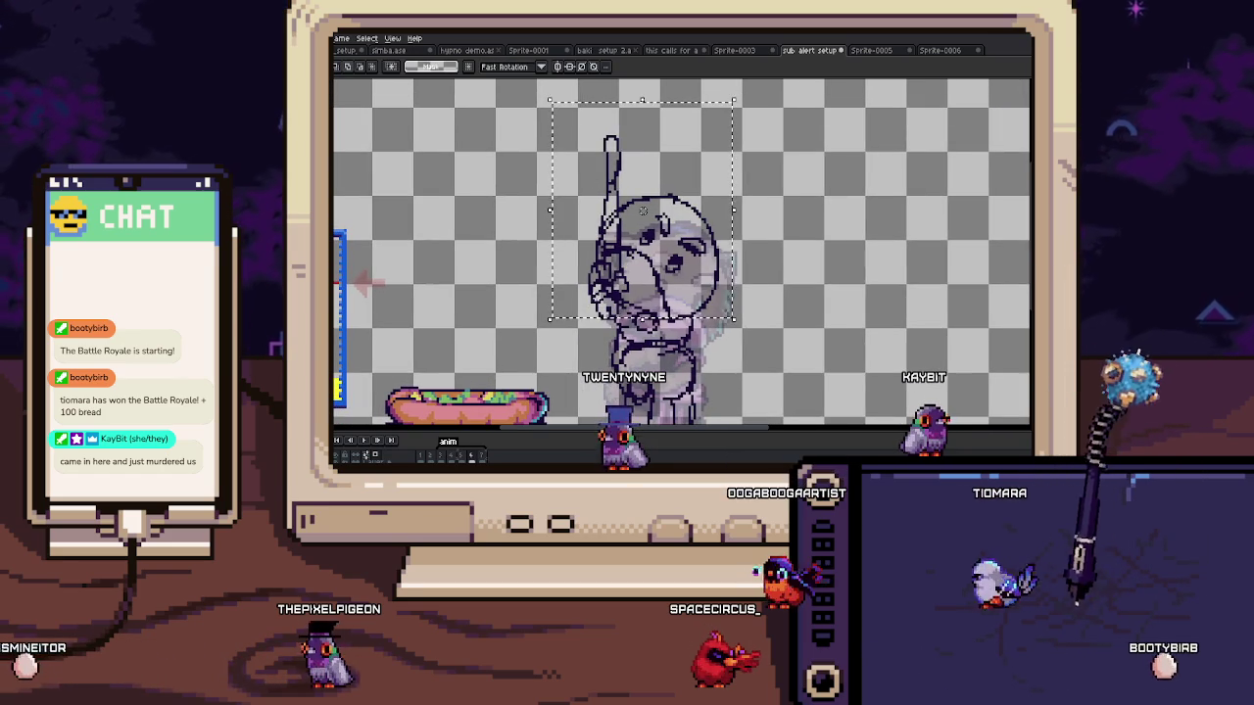
{"action": "left_click_drag", "start_coordinate": [643, 211], "coordinate": [650, 211]}
{"action": "key", "text": "Return"}
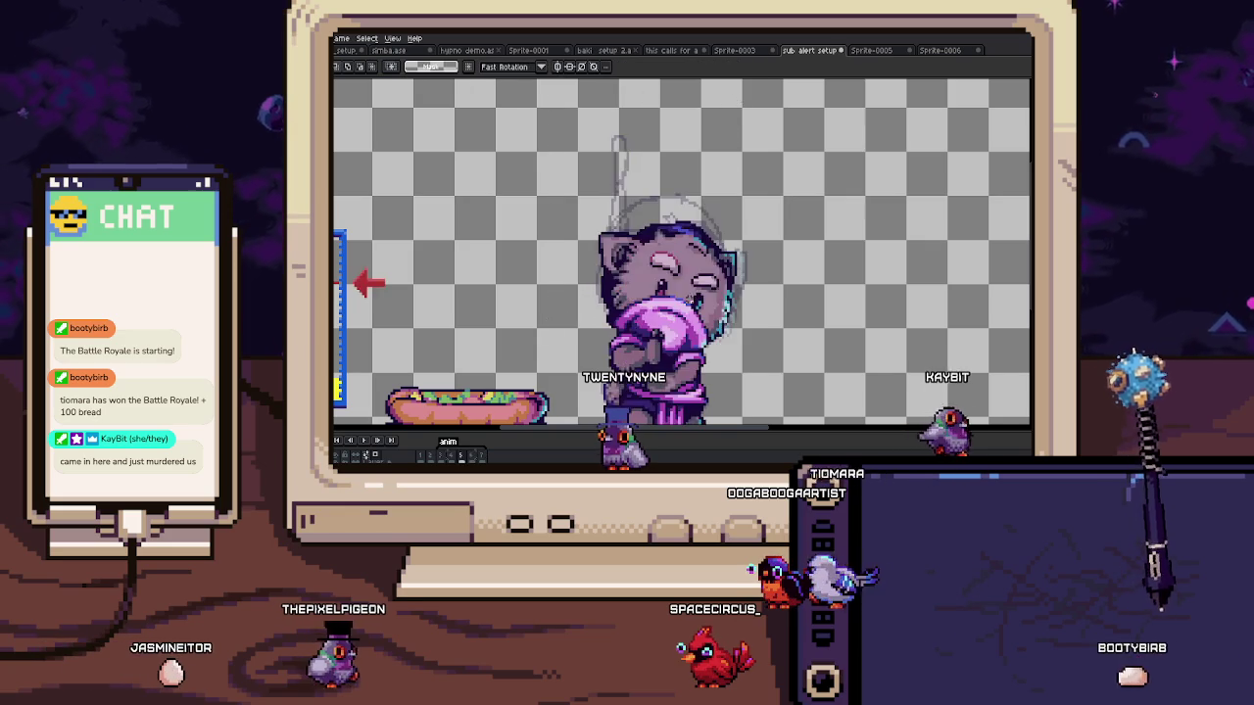
{"action": "scroll", "coordinate": [680, 255], "scroll_direction": "down", "scroll_amount": 1}
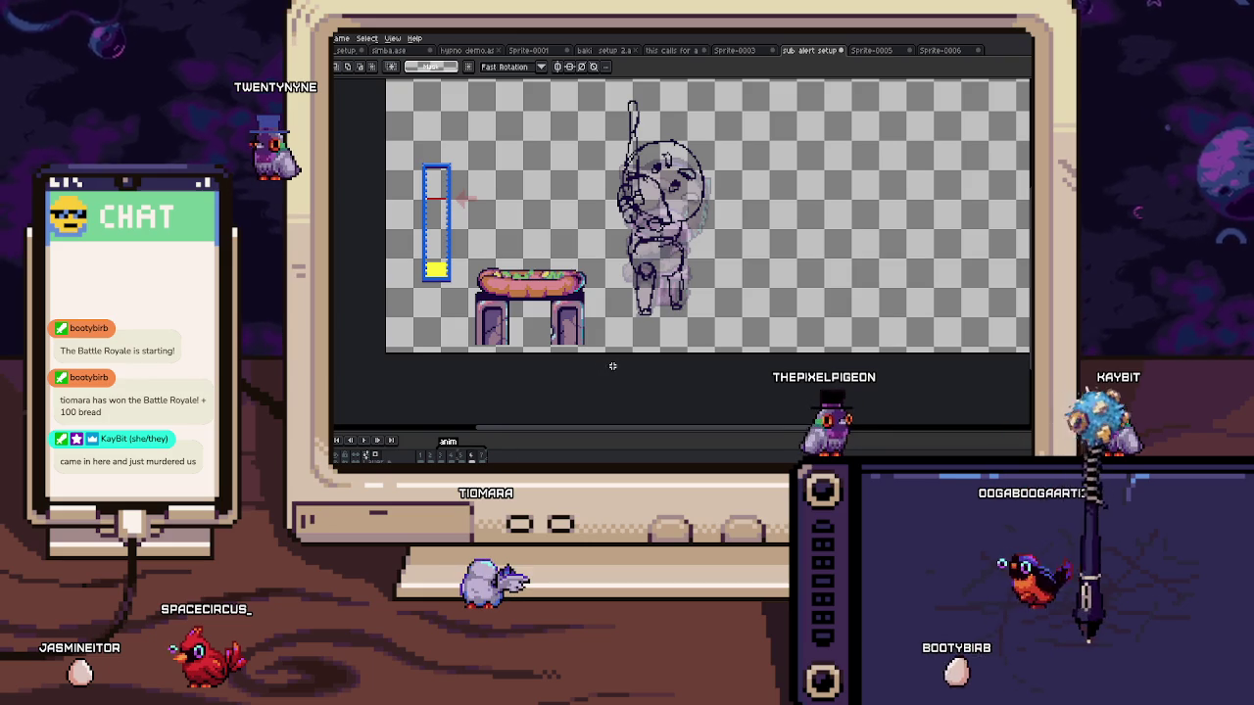
Step: On the next frame, pencil a round head outline and shift it slightly down-left
{"action": "key", "text": "Right"}
{"action": "scroll", "coordinate": [636, 297], "scroll_direction": "up", "scroll_amount": 1}
{"action": "key", "text": "b"}
{"action": "mouse_move", "coordinate": [659, 285]}
{"action": "left_mouse_down"}
{"action": "mouse_move", "coordinate": [726, 211]}
{"action": "mouse_move", "coordinate": [658, 286]}
{"action": "left_mouse_up"}
{"action": "key", "text": "q"}
{"action": "left_click_drag", "start_coordinate": [578, 178], "coordinate": [751, 318]}
{"action": "left_click_drag", "start_coordinate": [742, 267], "coordinate": [737, 292]}
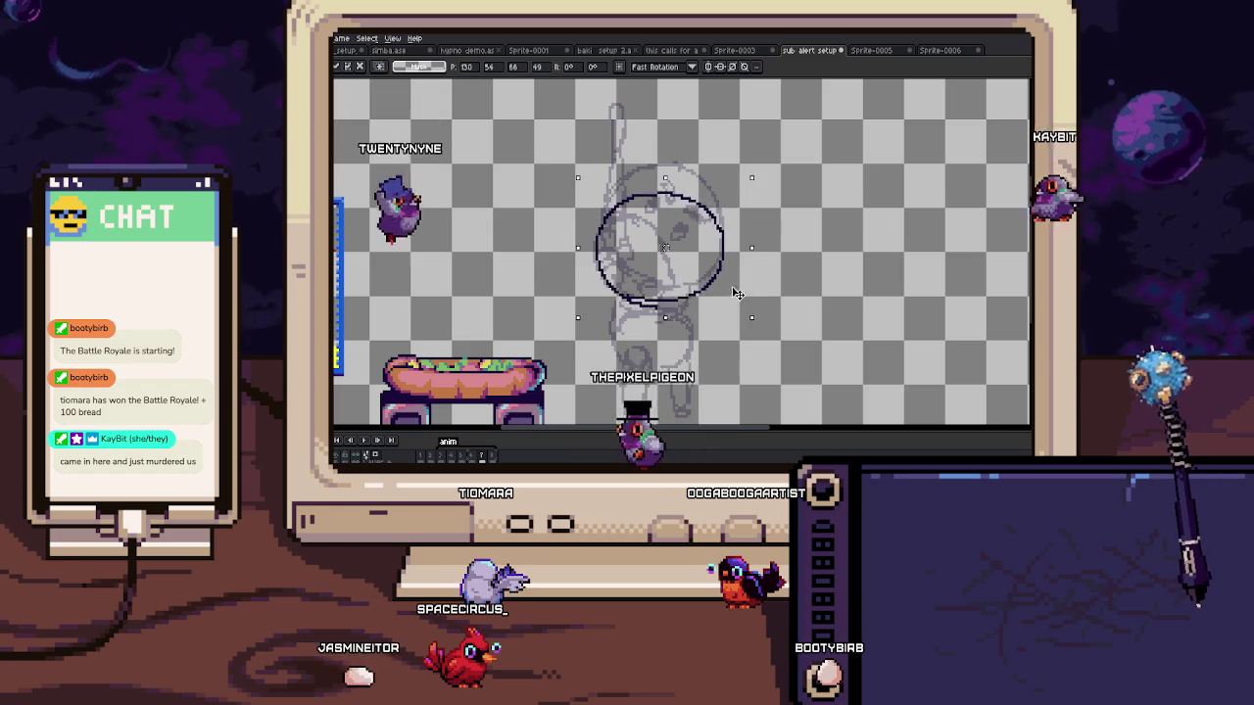
Step: Draw the back leg and the front leg with its foot on the raised-arm sketch
{"action": "key", "text": "b"}
{"action": "scroll", "coordinate": [721, 304], "scroll_direction": "up", "scroll_amount": 1}
{"action": "scroll", "coordinate": [722, 305], "scroll_direction": "up", "scroll_amount": 1}
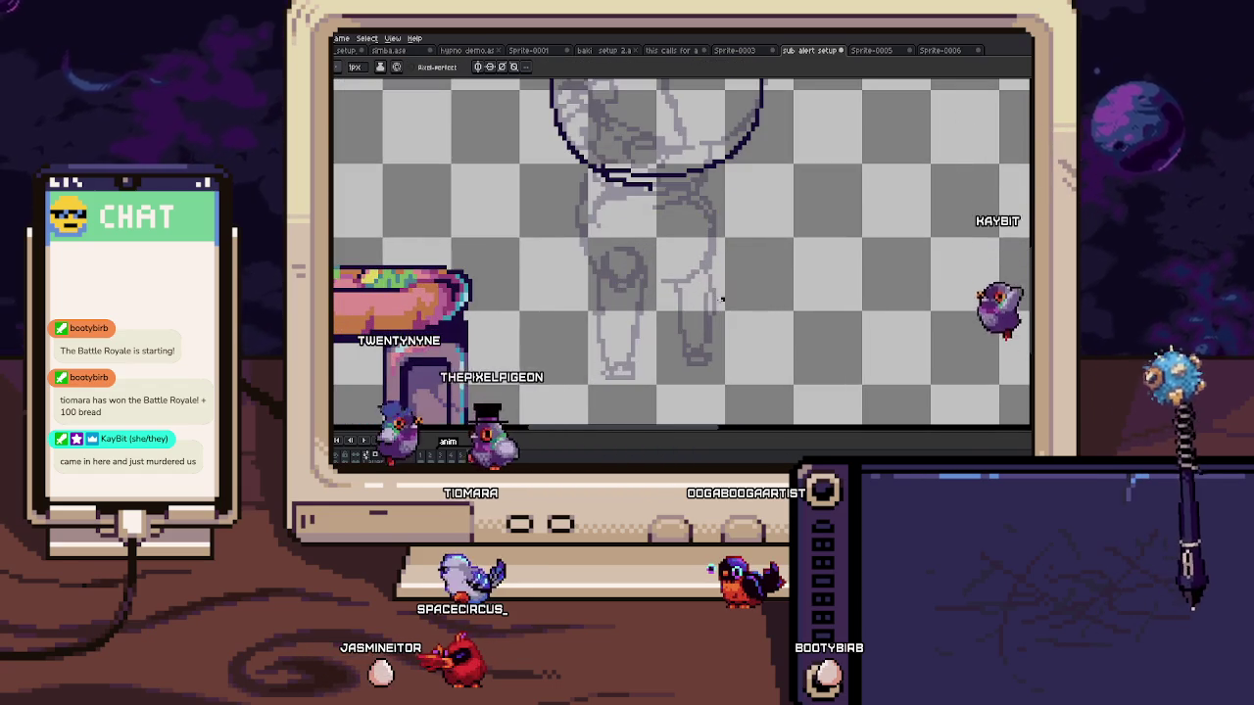
{"action": "left_click_drag", "start_coordinate": [703, 267], "coordinate": [705, 337]}
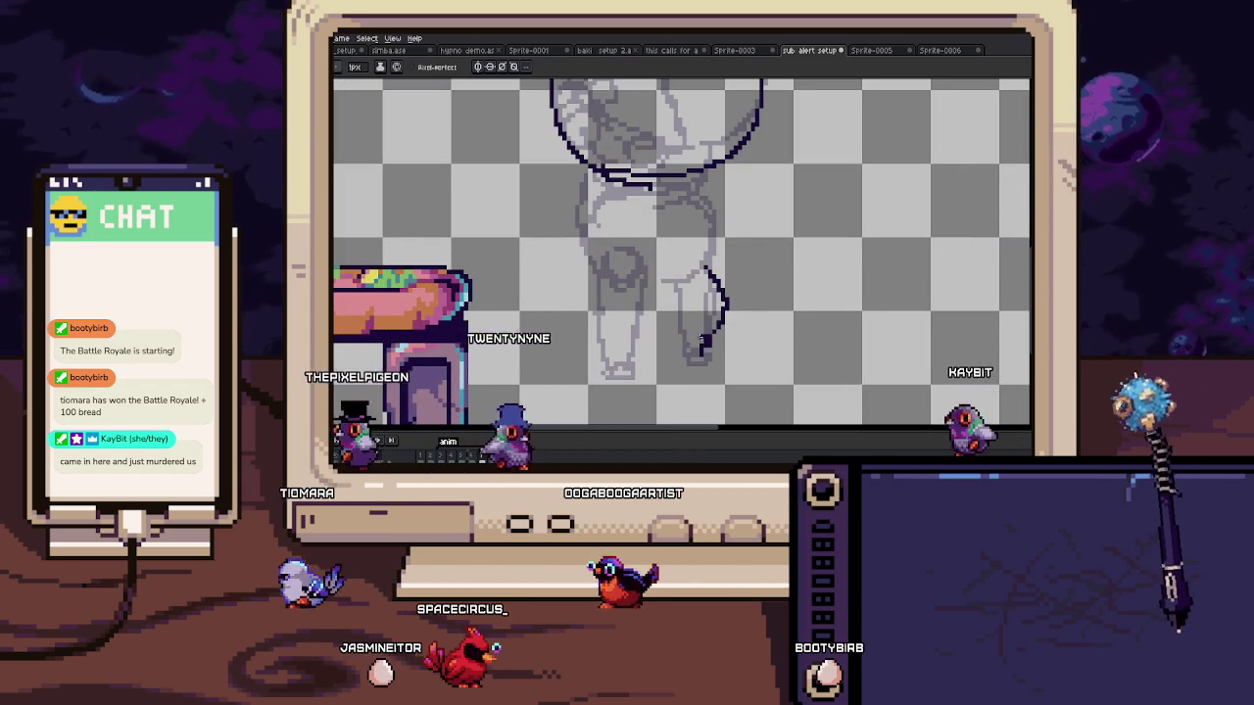
{"action": "mouse_move", "coordinate": [678, 280]}
{"action": "left_mouse_down"}
{"action": "mouse_move", "coordinate": [691, 329]}
{"action": "mouse_move", "coordinate": [714, 314]}
{"action": "left_mouse_up"}
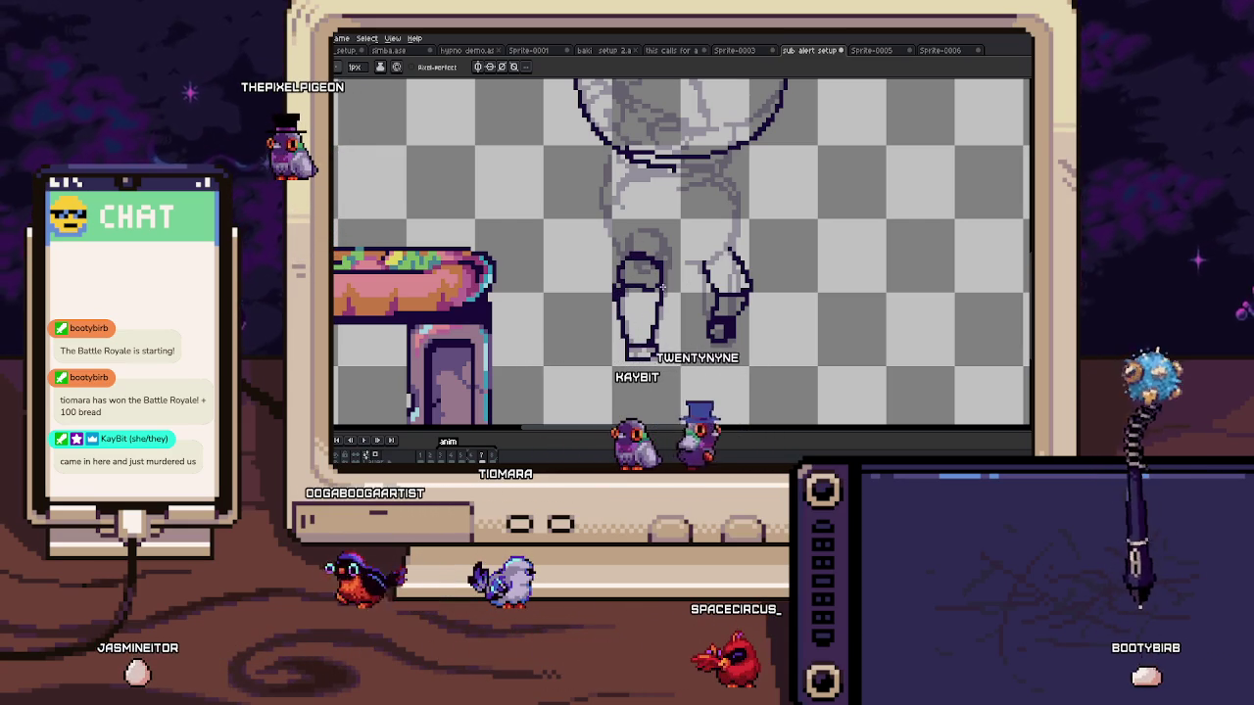
{"action": "scroll", "coordinate": [628, 303], "scroll_direction": "up", "scroll_amount": 1}
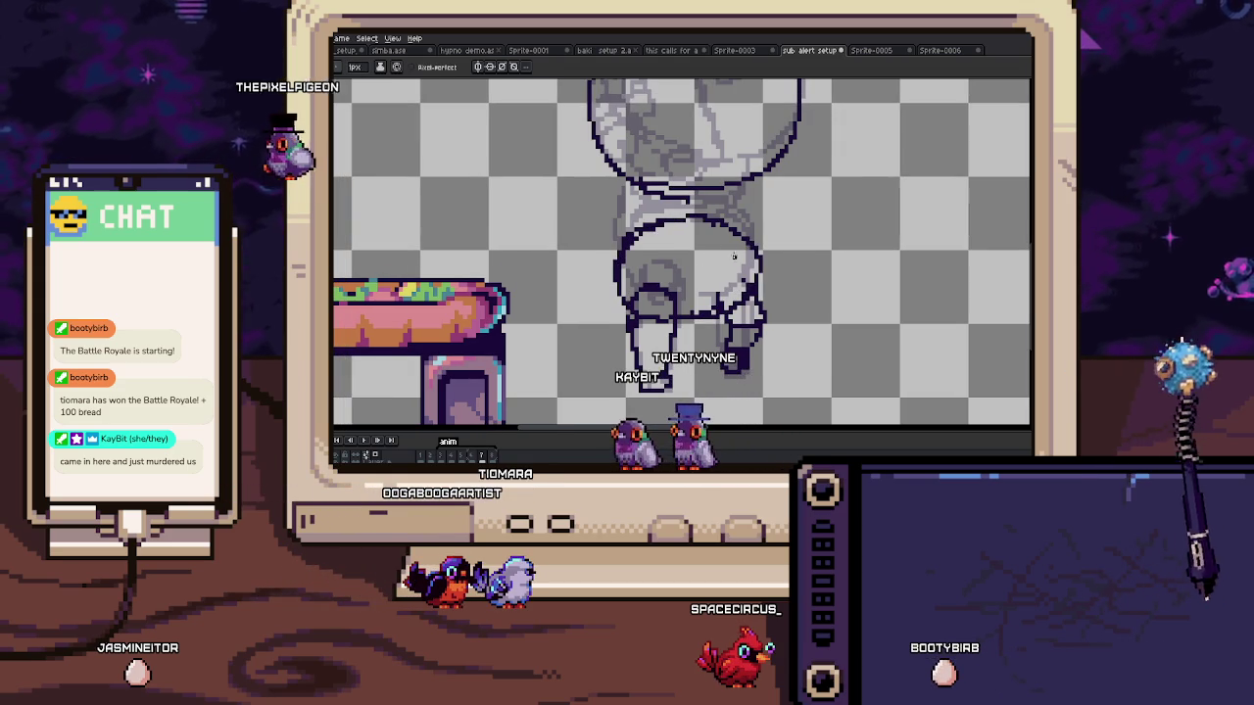
{"action": "scroll", "coordinate": [738, 261], "scroll_direction": "up", "scroll_amount": 2}
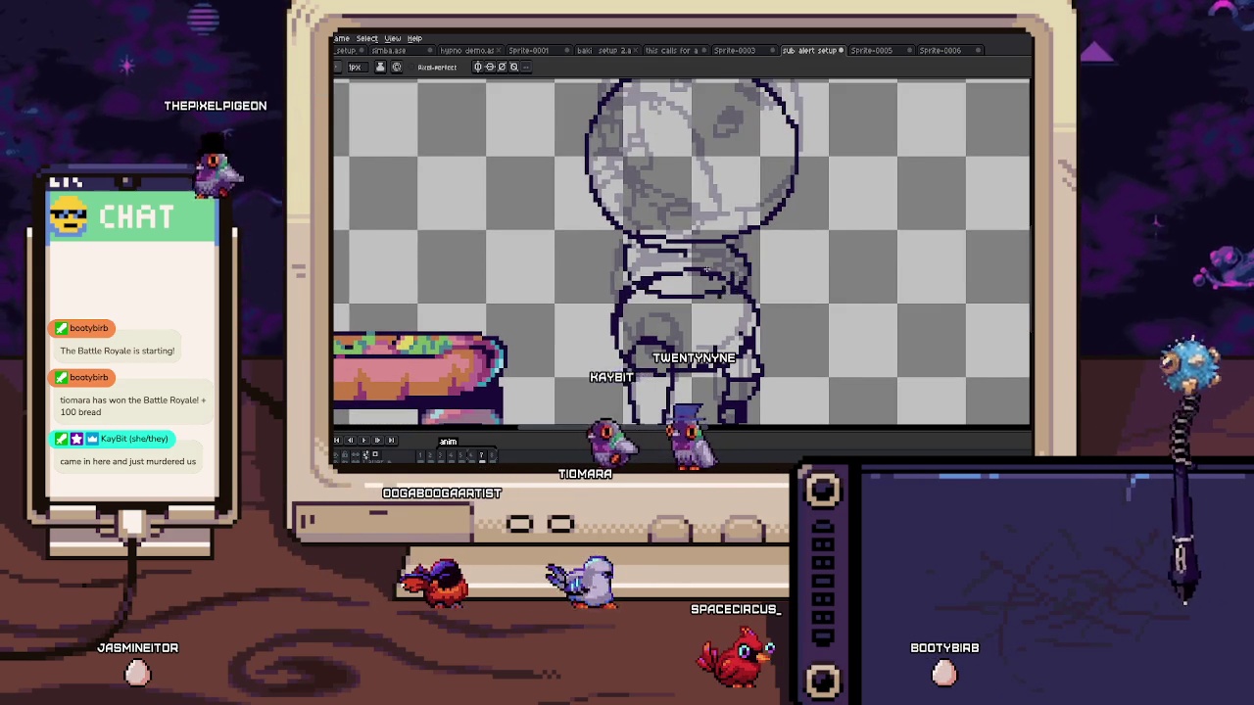
{"action": "scroll", "coordinate": [658, 281], "scroll_direction": "down", "scroll_amount": 2}
Step: On the adjacent frame, sketch an oval above the head and a raised arm with round hand
{"action": "key", "text": "Right"}
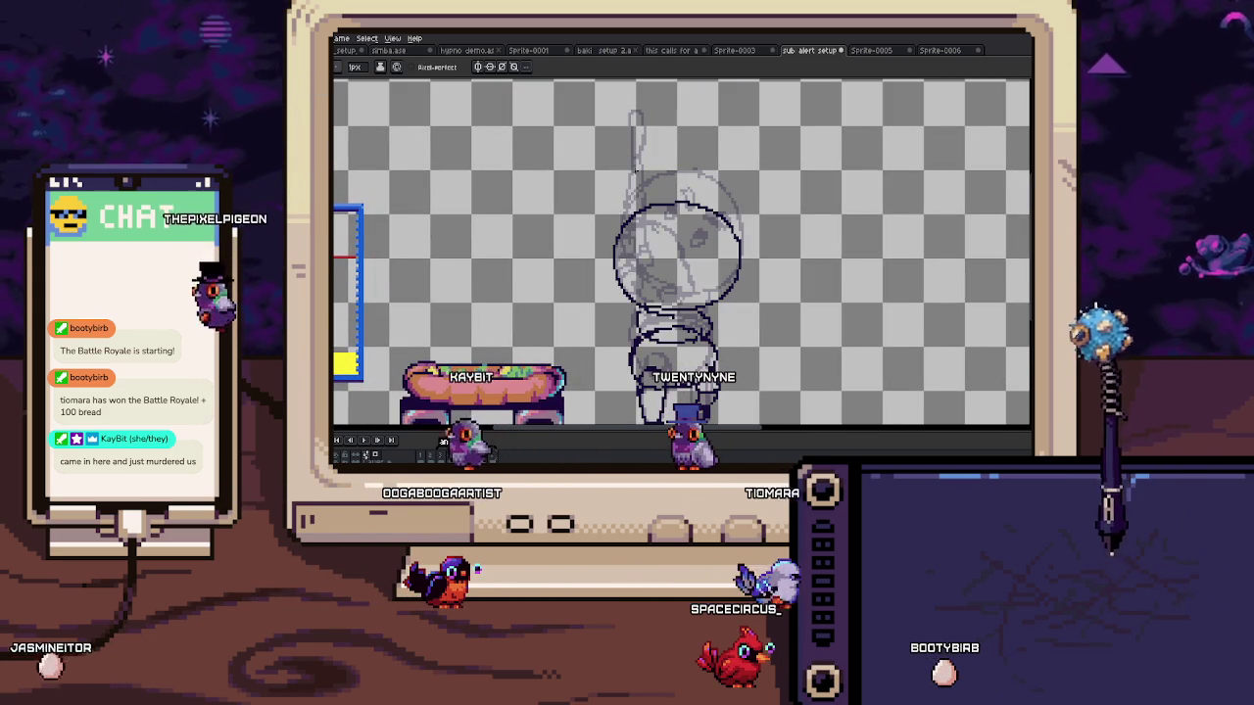
{"action": "left_click_drag", "start_coordinate": [636, 163], "coordinate": [673, 173]}
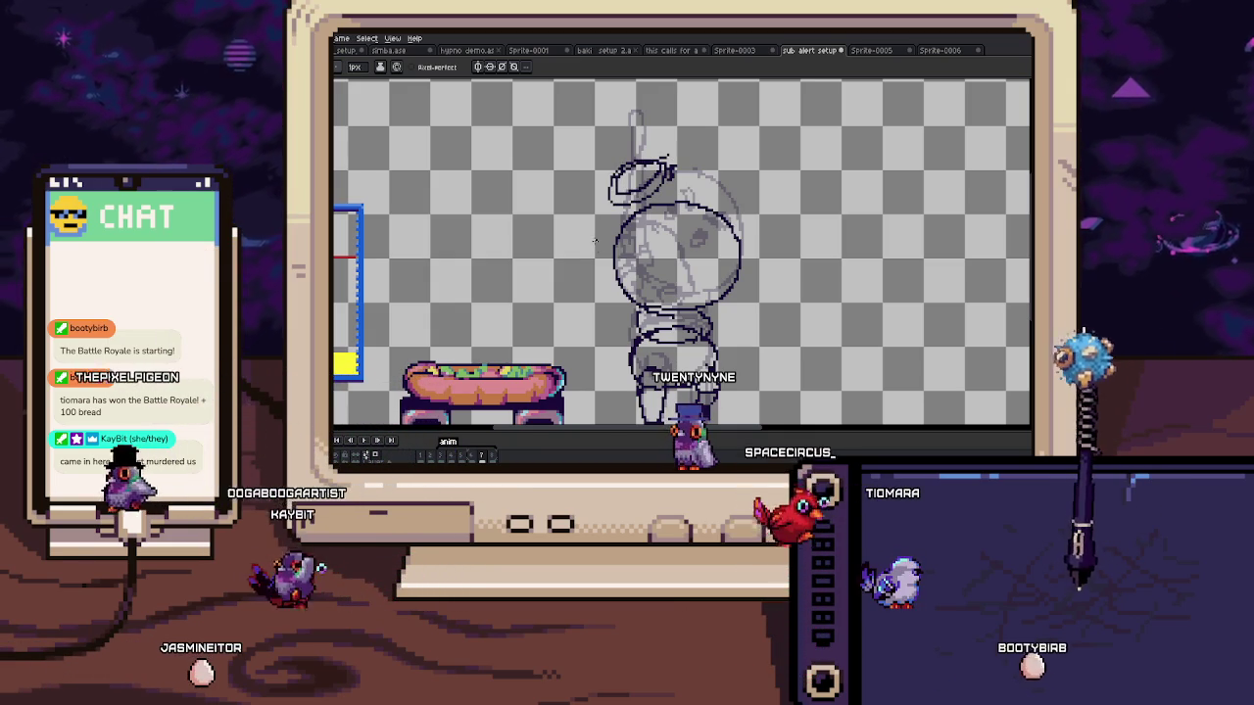
{"action": "left_click_drag", "start_coordinate": [623, 294], "coordinate": [588, 241]}
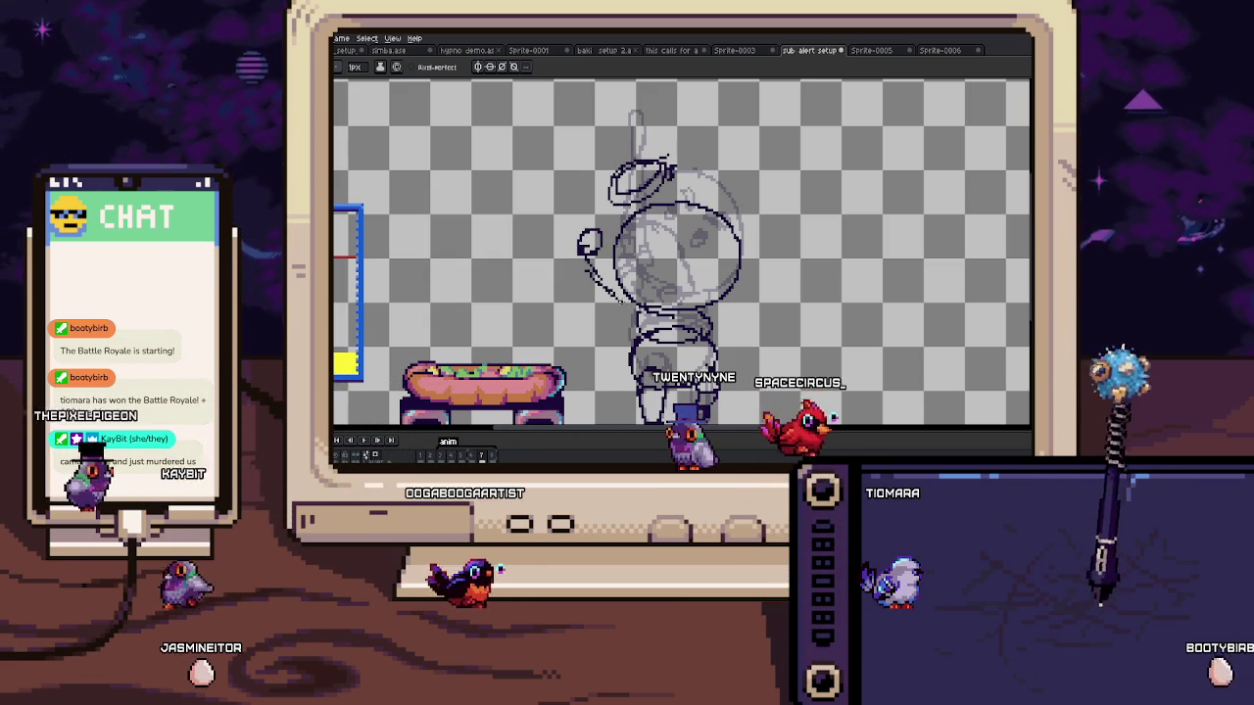
{"action": "left_click_drag", "start_coordinate": [617, 205], "coordinate": [586, 245]}
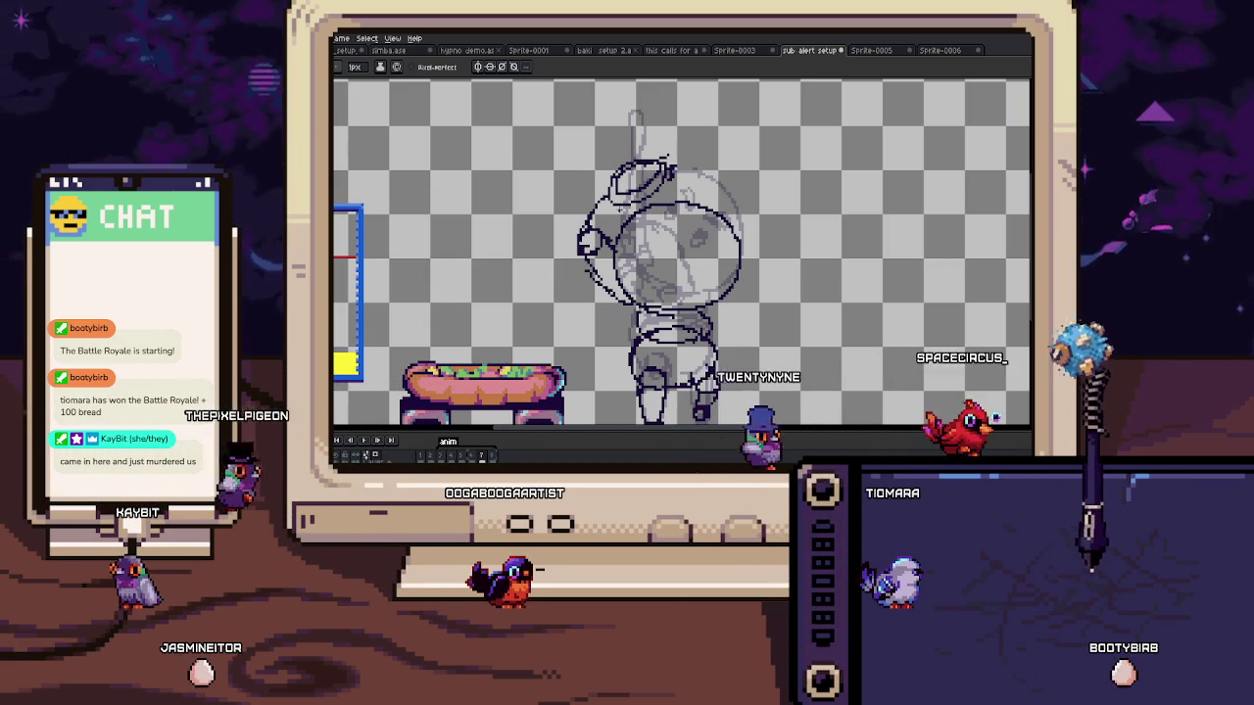
{"action": "left_click_drag", "start_coordinate": [646, 284], "coordinate": [646, 249]}
{"action": "key", "text": "Return"}
{"action": "key", "text": "Return"}
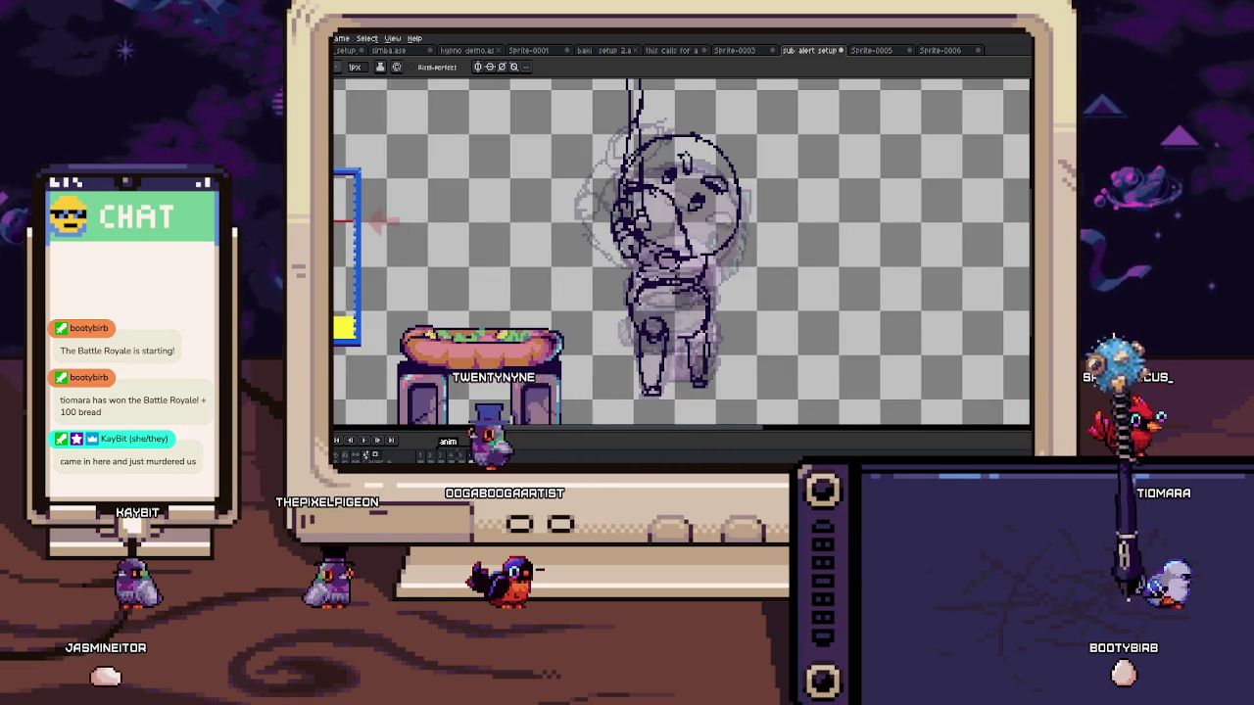
{"action": "left_click_drag", "start_coordinate": [634, 118], "coordinate": [646, 196]}
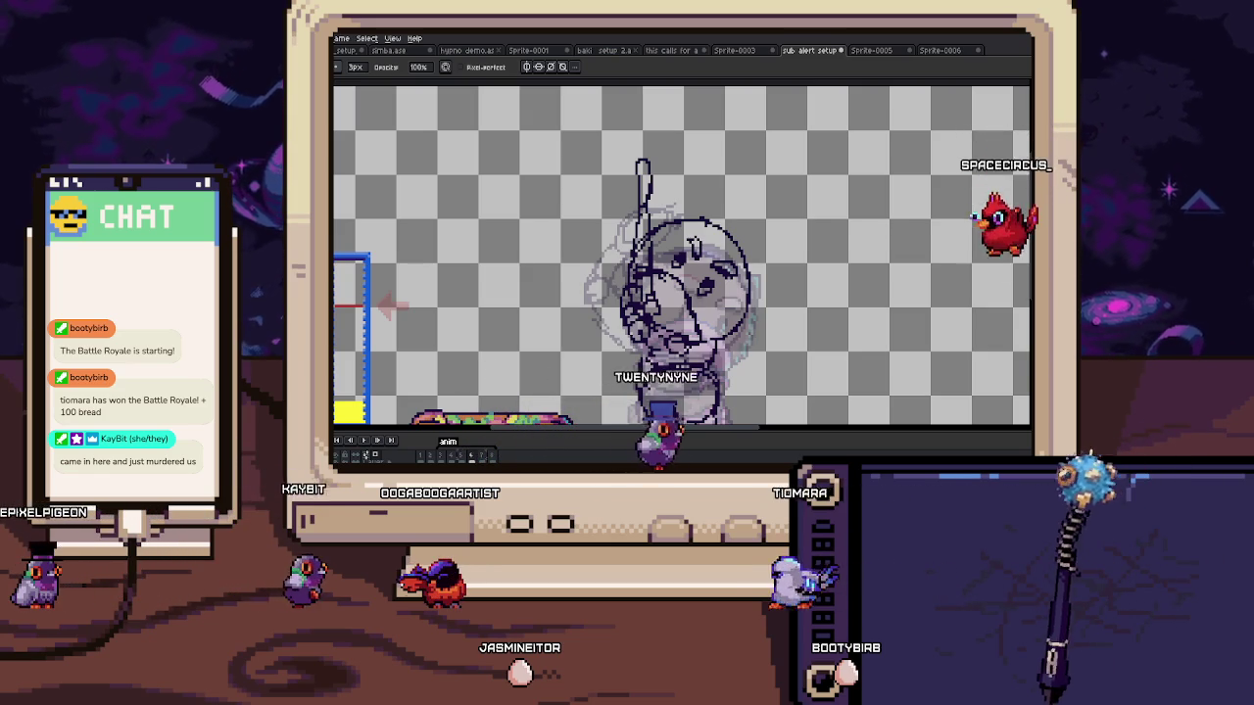
Step: Select the sketched head and move it slightly left and down
{"action": "scroll", "coordinate": [672, 284], "scroll_direction": "up", "scroll_amount": 1}
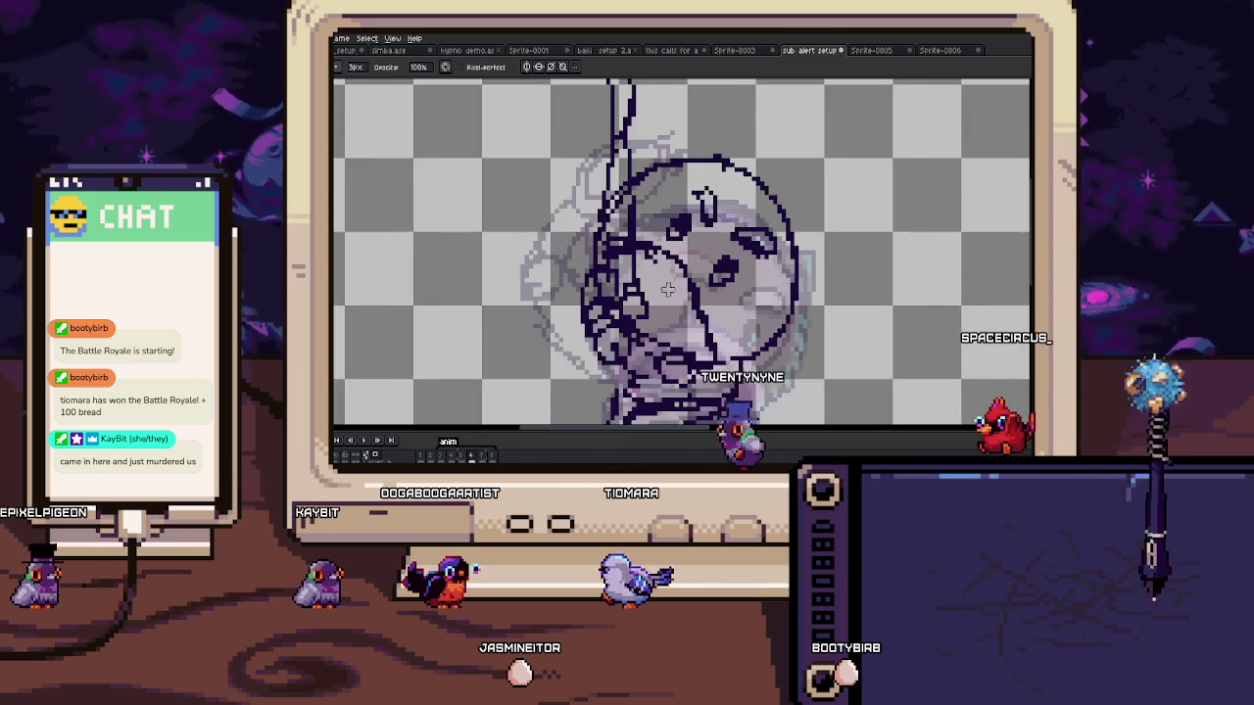
{"action": "left_click_drag", "start_coordinate": [672, 284], "coordinate": [641, 272]}
{"action": "key", "text": "m"}
{"action": "left_click_drag", "start_coordinate": [542, 193], "coordinate": [639, 271]}
{"action": "left_click_drag", "start_coordinate": [589, 150], "coordinate": [769, 278]}
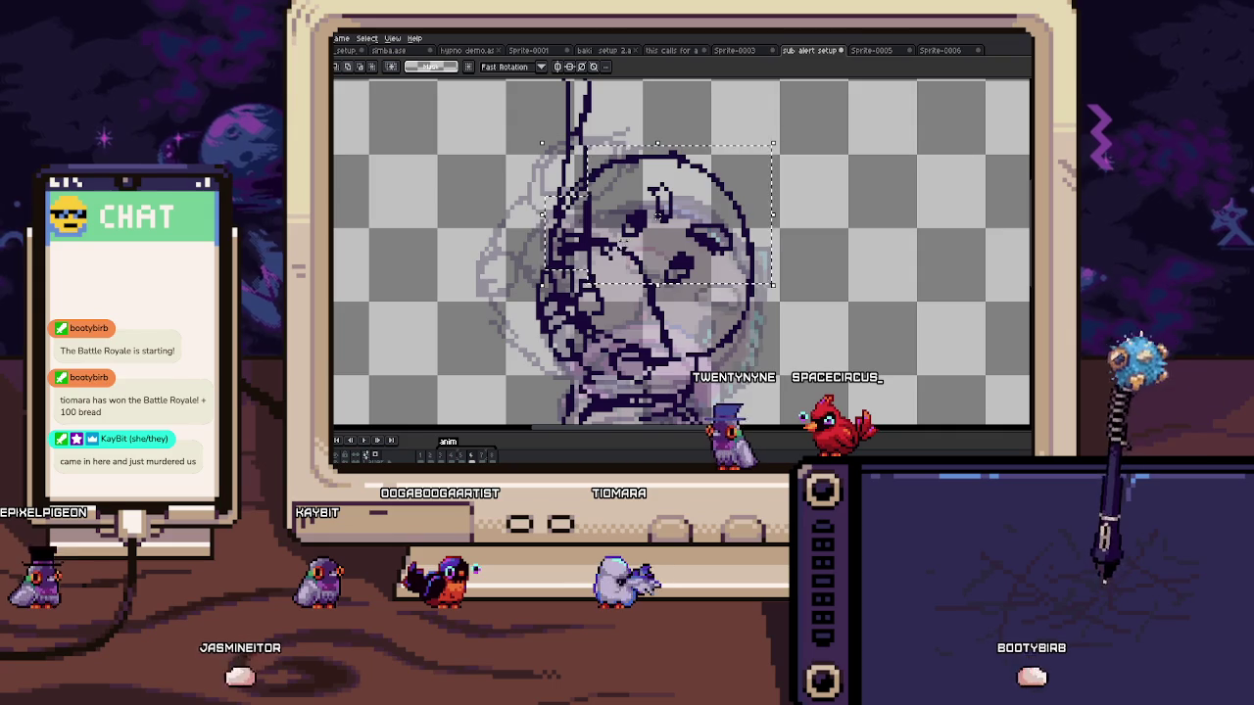
{"action": "scroll", "coordinate": [746, 325], "scroll_direction": "down", "scroll_amount": 2}
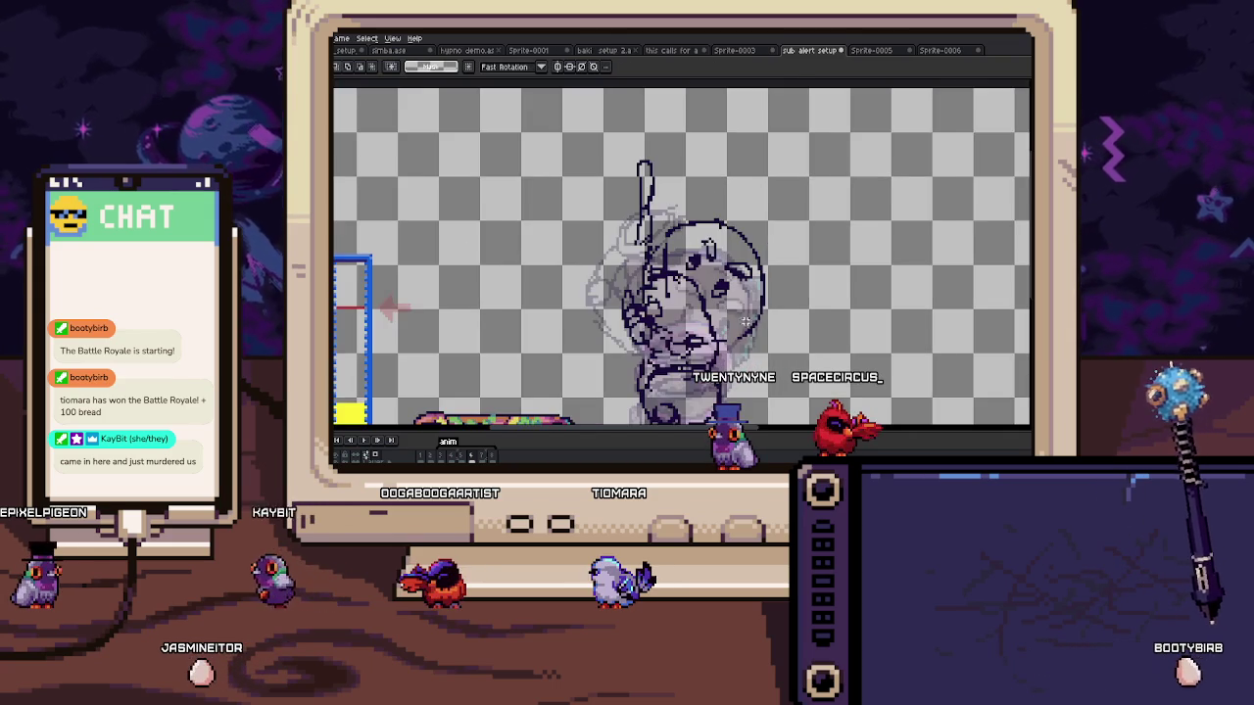
{"action": "left_click_drag", "start_coordinate": [746, 325], "coordinate": [705, 239]}
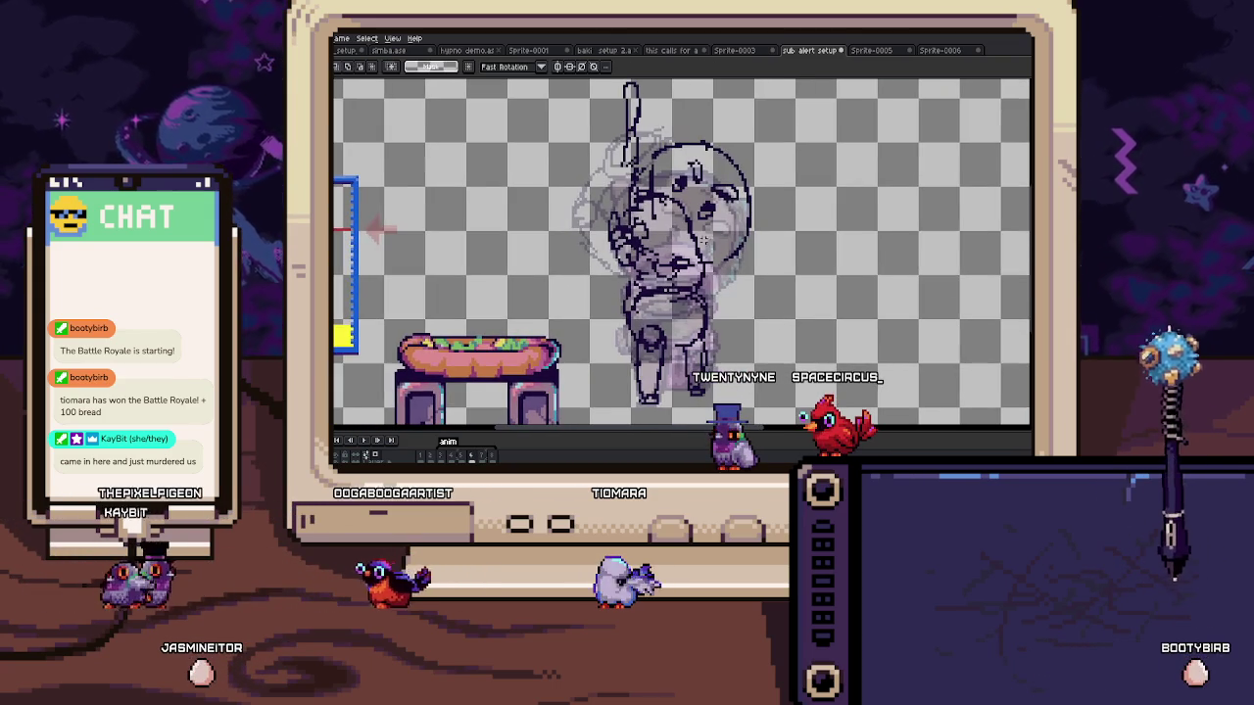
{"action": "scroll", "coordinate": [705, 240], "scroll_direction": "down", "scroll_amount": 3}
{"action": "key", "text": "b"}
{"action": "scroll", "coordinate": [705, 240], "scroll_direction": "up", "scroll_amount": 4}
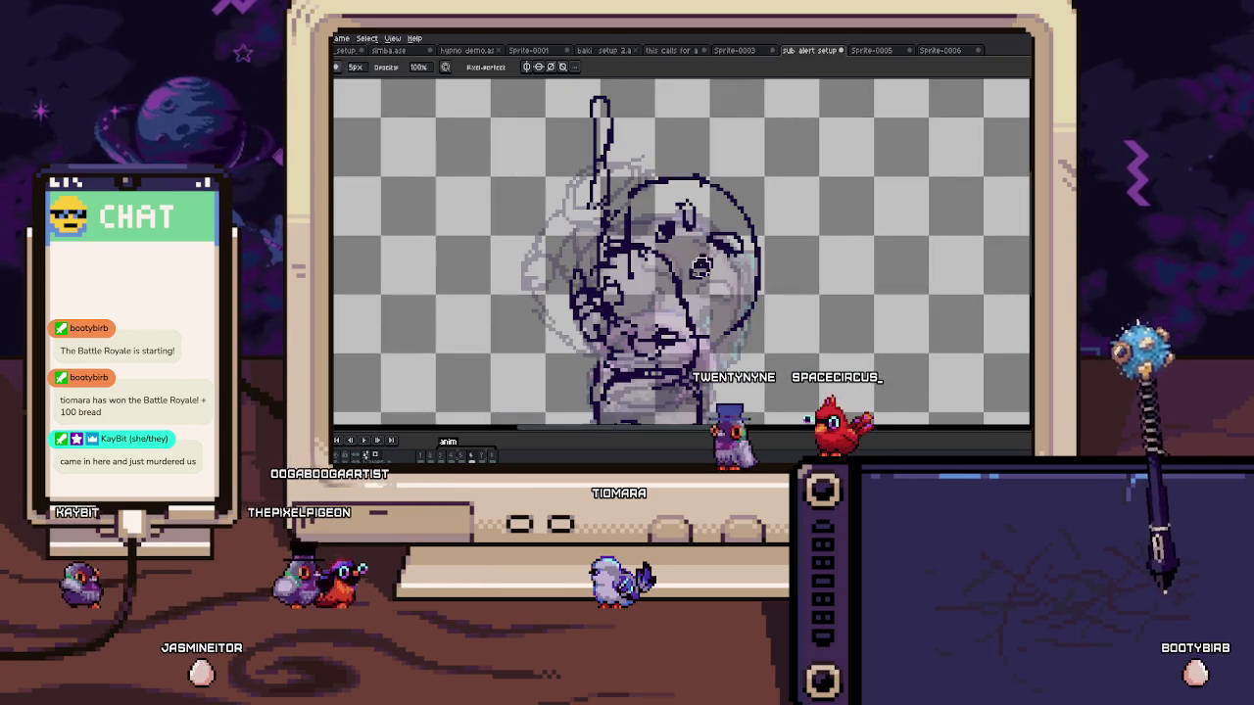
{"action": "key", "text": "v"}
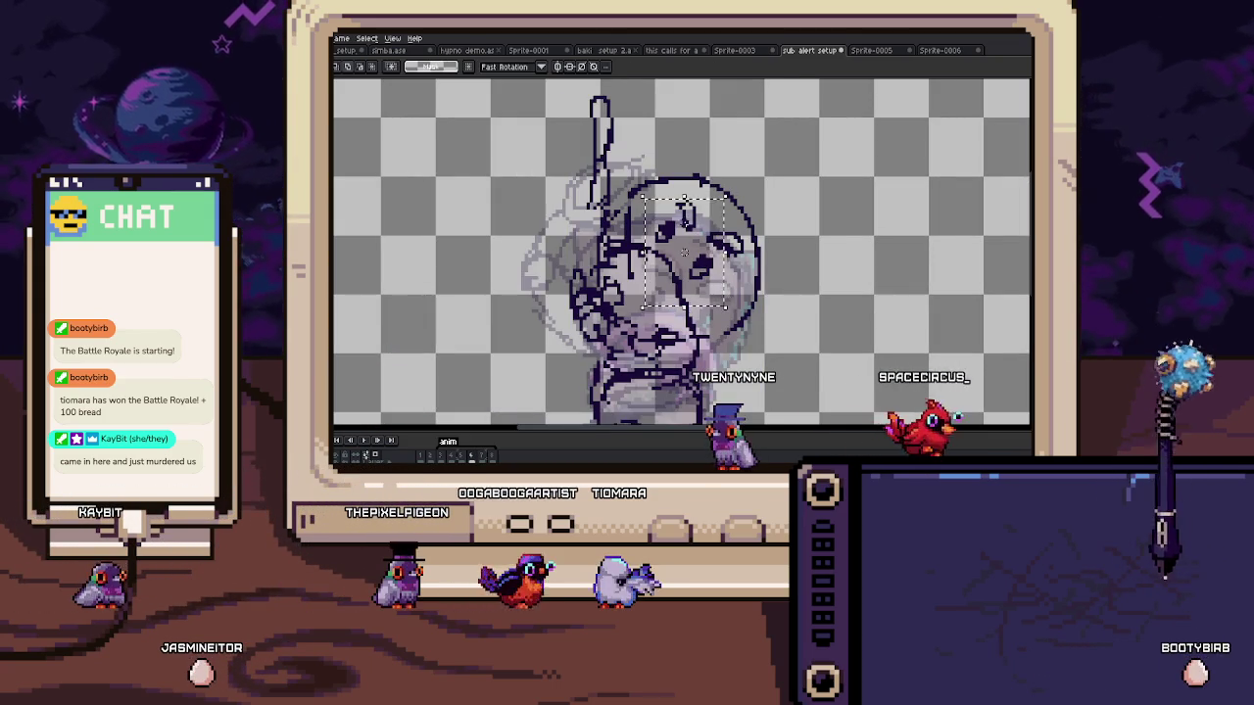
{"action": "left_click_drag", "start_coordinate": [733, 267], "coordinate": [715, 272]}
{"action": "key", "text": "Return"}
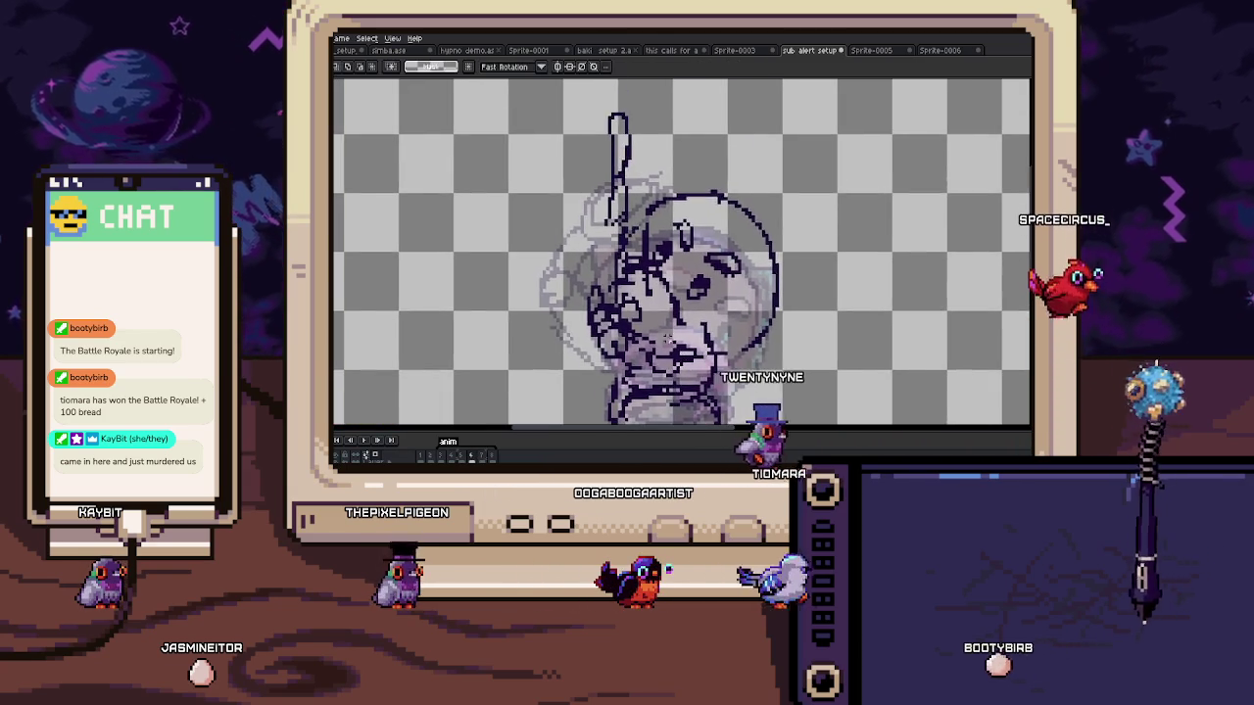
Step: On the next frame, pencil a short stroke beside the body
{"action": "key", "text": "Right"}
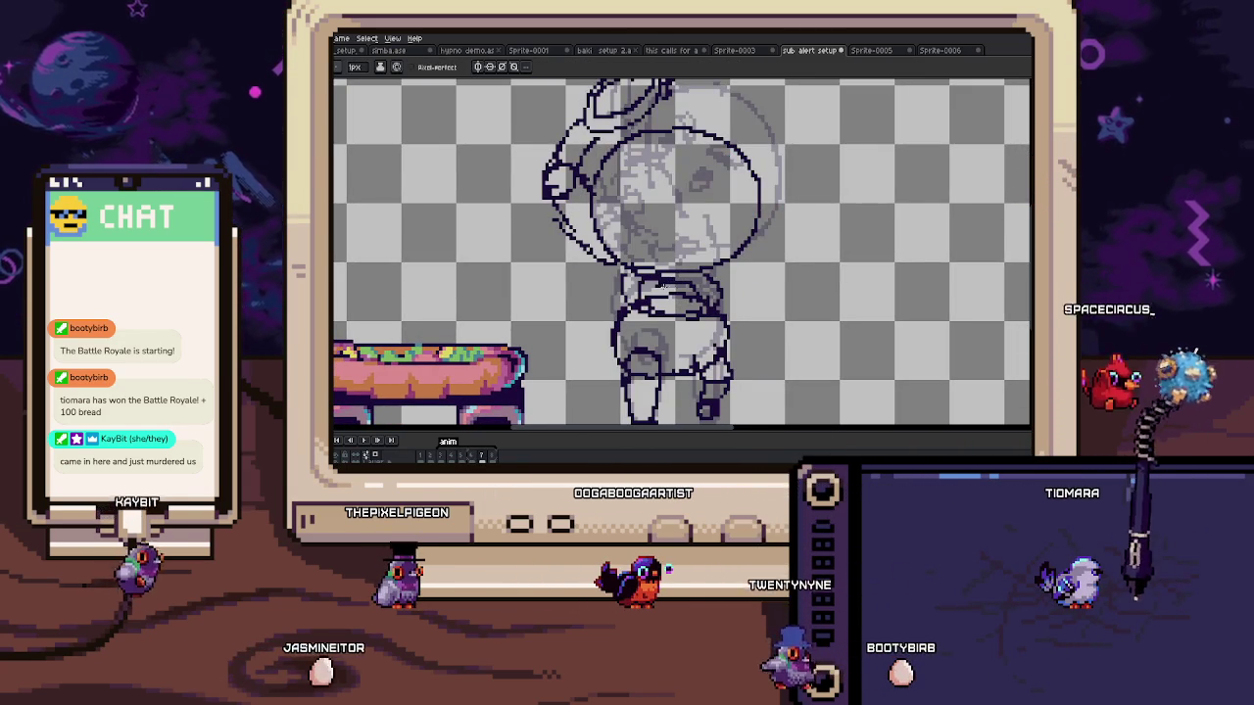
{"action": "mouse_move", "coordinate": [730, 275]}
{"action": "left_mouse_down"}
{"action": "mouse_move", "coordinate": [779, 275]}
{"action": "mouse_move", "coordinate": [729, 309]}
{"action": "mouse_move", "coordinate": [711, 297]}
{"action": "left_mouse_up"}
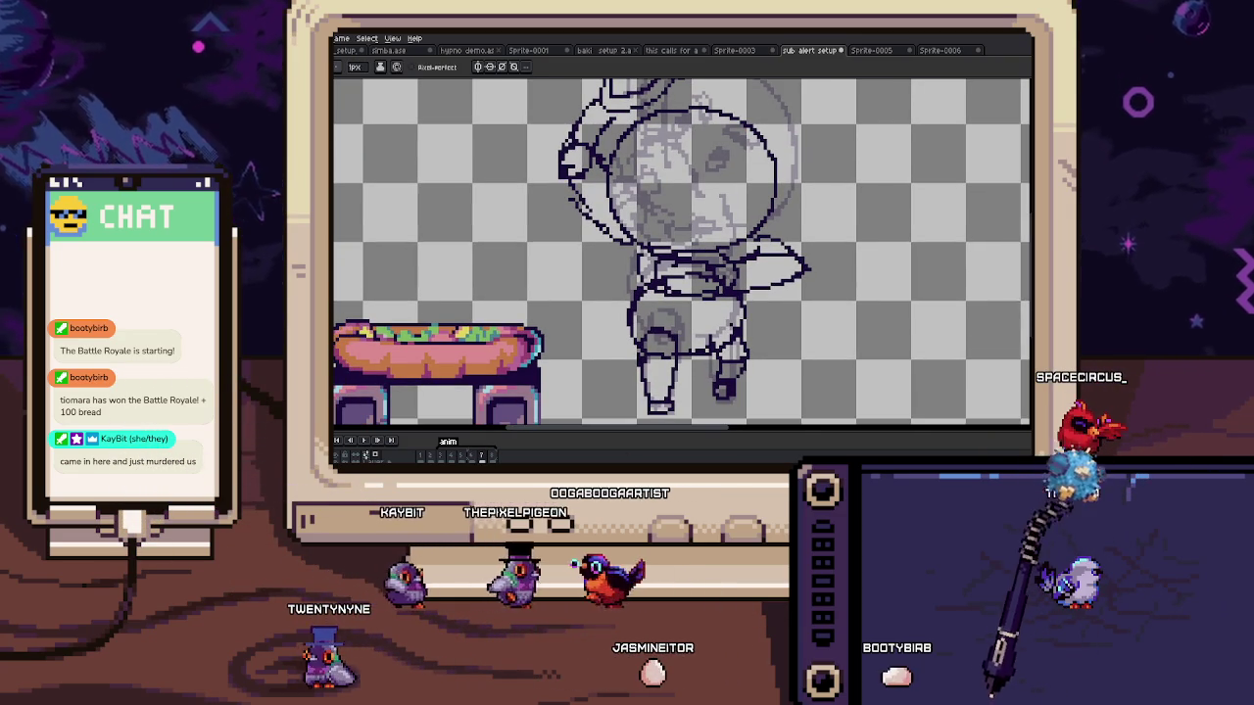
{"action": "key", "text": "Right"}
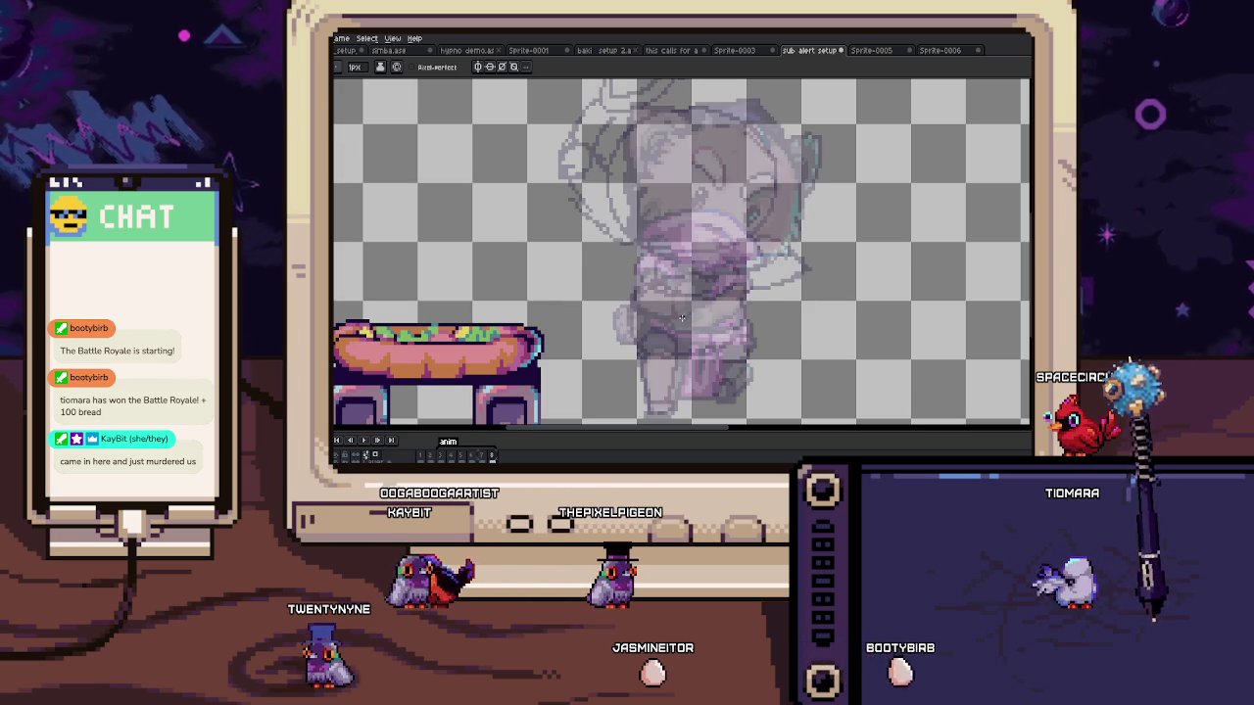
Step: Close the head circle over the faint cat with curved Pencil strokes
{"action": "left_click_drag", "start_coordinate": [678, 310], "coordinate": [672, 282]}
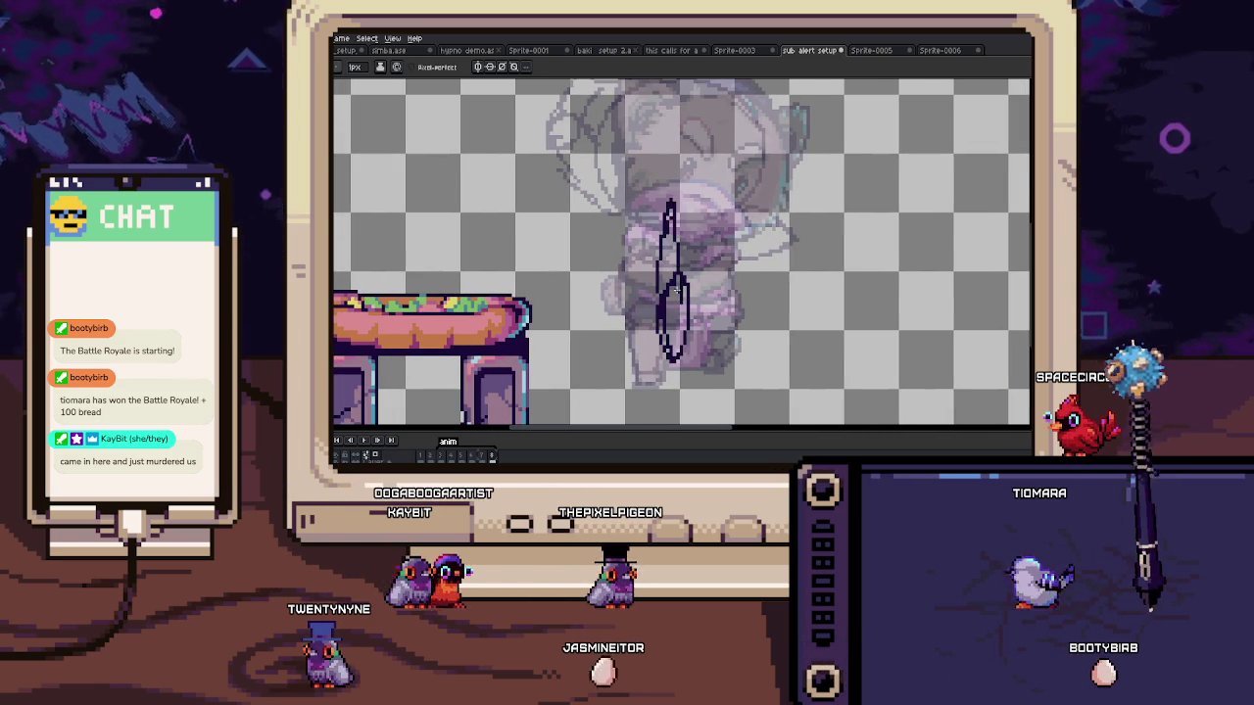
{"action": "mouse_move", "coordinate": [679, 252]}
{"action": "left_mouse_down"}
{"action": "mouse_move", "coordinate": [674, 334]}
{"action": "mouse_move", "coordinate": [698, 260]}
{"action": "left_mouse_up"}
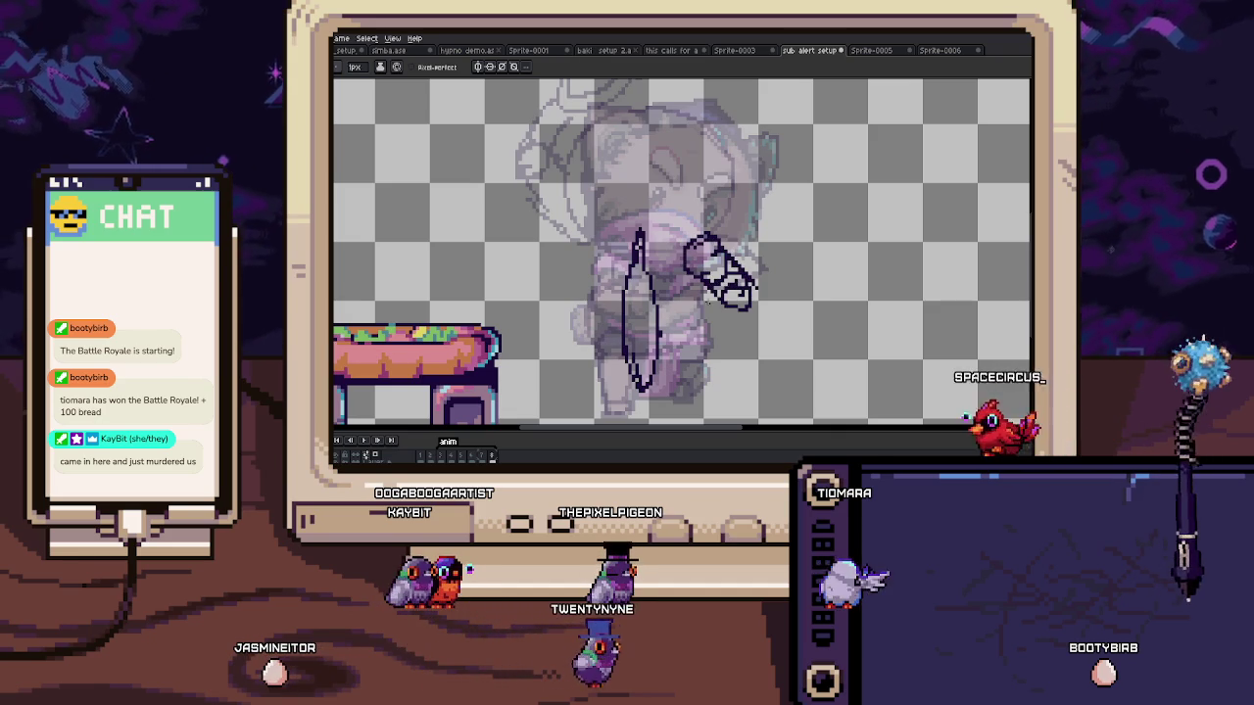
{"action": "left_click_drag", "start_coordinate": [616, 214], "coordinate": [660, 267]}
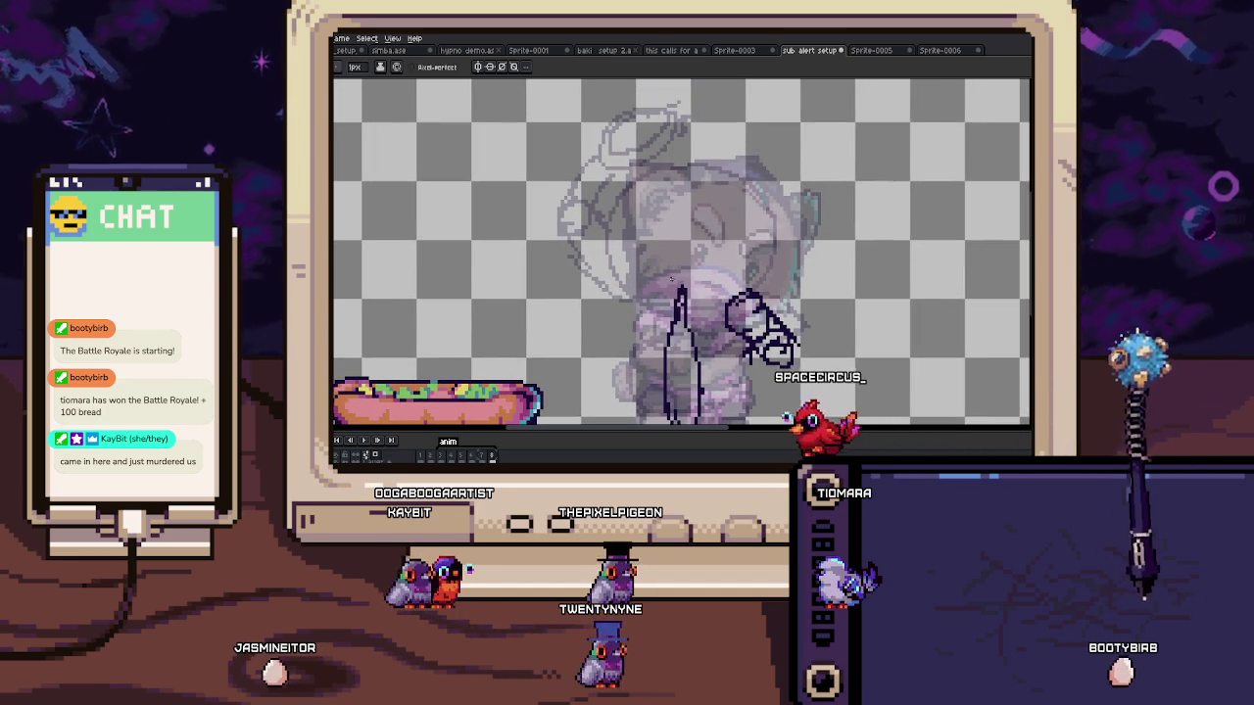
{"action": "left_click_drag", "start_coordinate": [673, 188], "coordinate": [674, 329]}
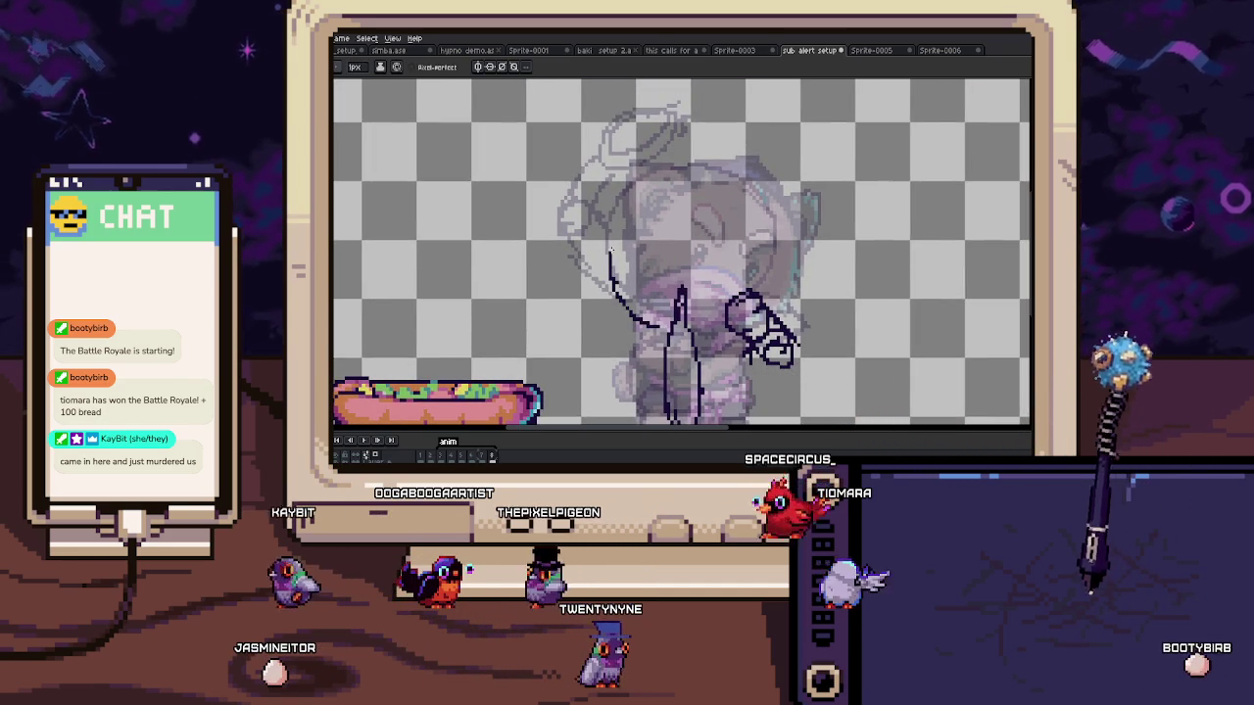
{"action": "left_click_drag", "start_coordinate": [675, 186], "coordinate": [773, 286]}
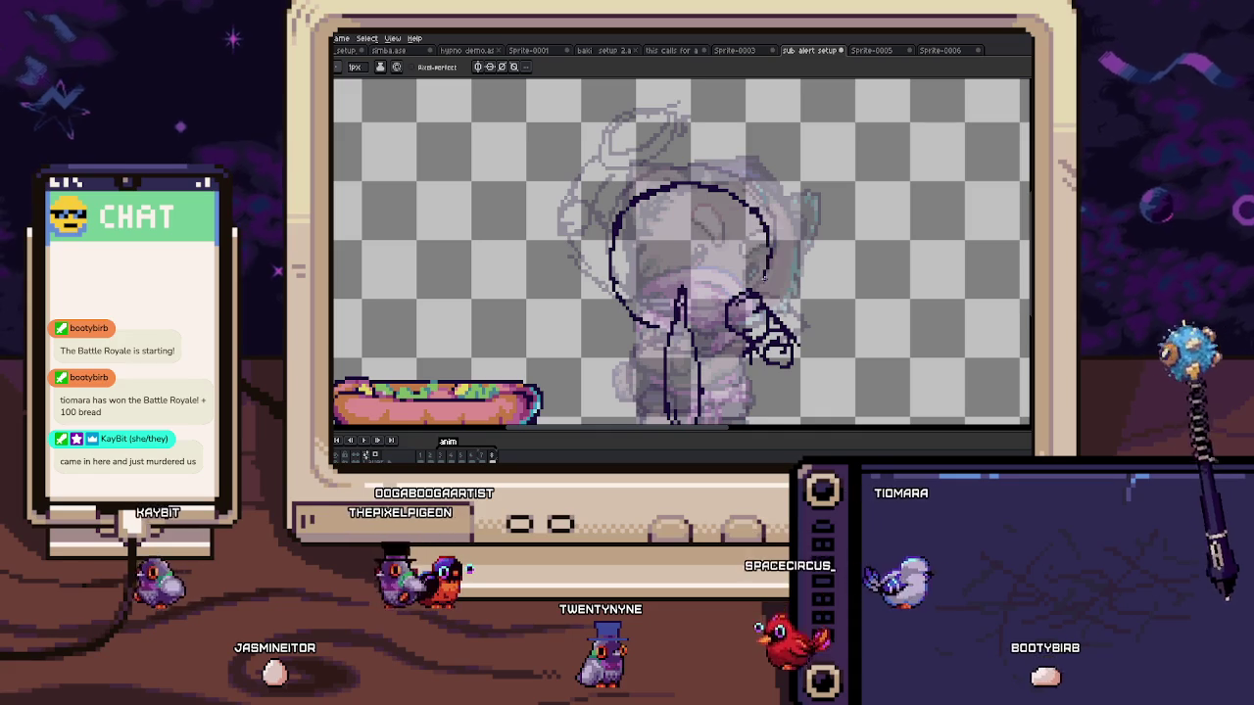
{"action": "mouse_move", "coordinate": [701, 349]}
{"action": "left_mouse_down"}
{"action": "mouse_move", "coordinate": [696, 281]}
{"action": "mouse_move", "coordinate": [664, 276]}
{"action": "left_mouse_up"}
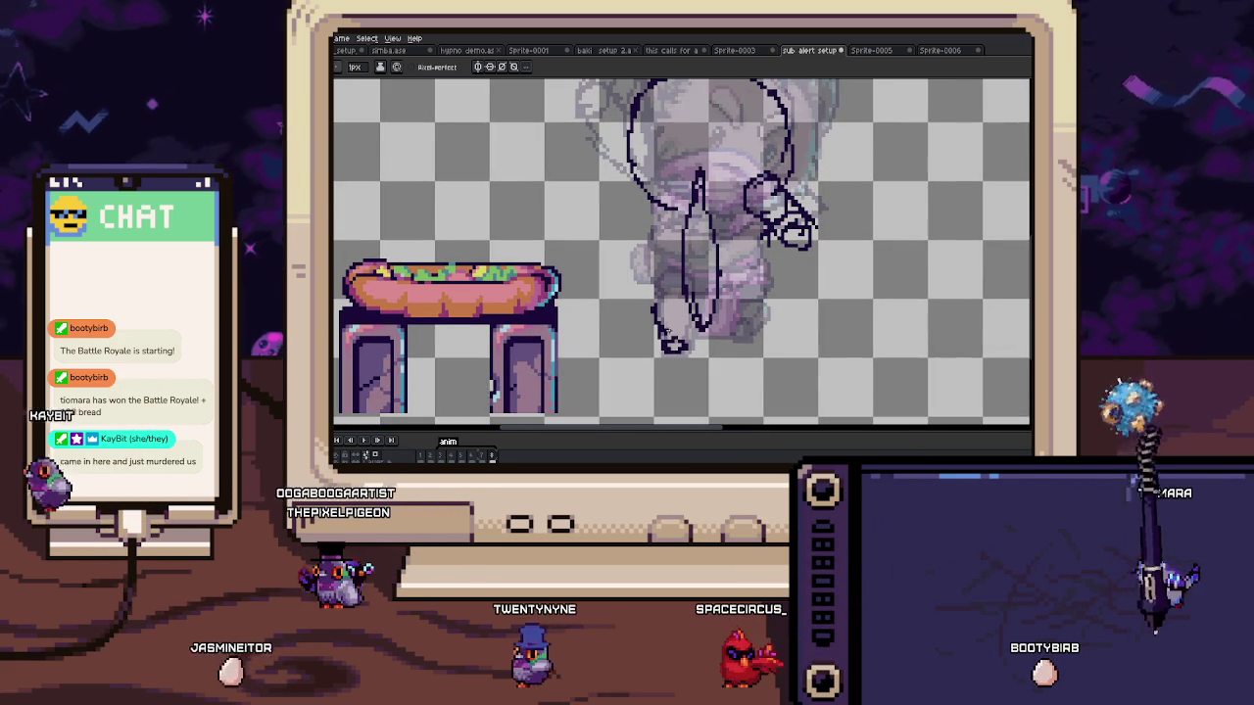
Step: Sketch a looped raised fist beside the head and feet at the figure's base
{"action": "left_click_drag", "start_coordinate": [686, 286], "coordinate": [674, 324]}
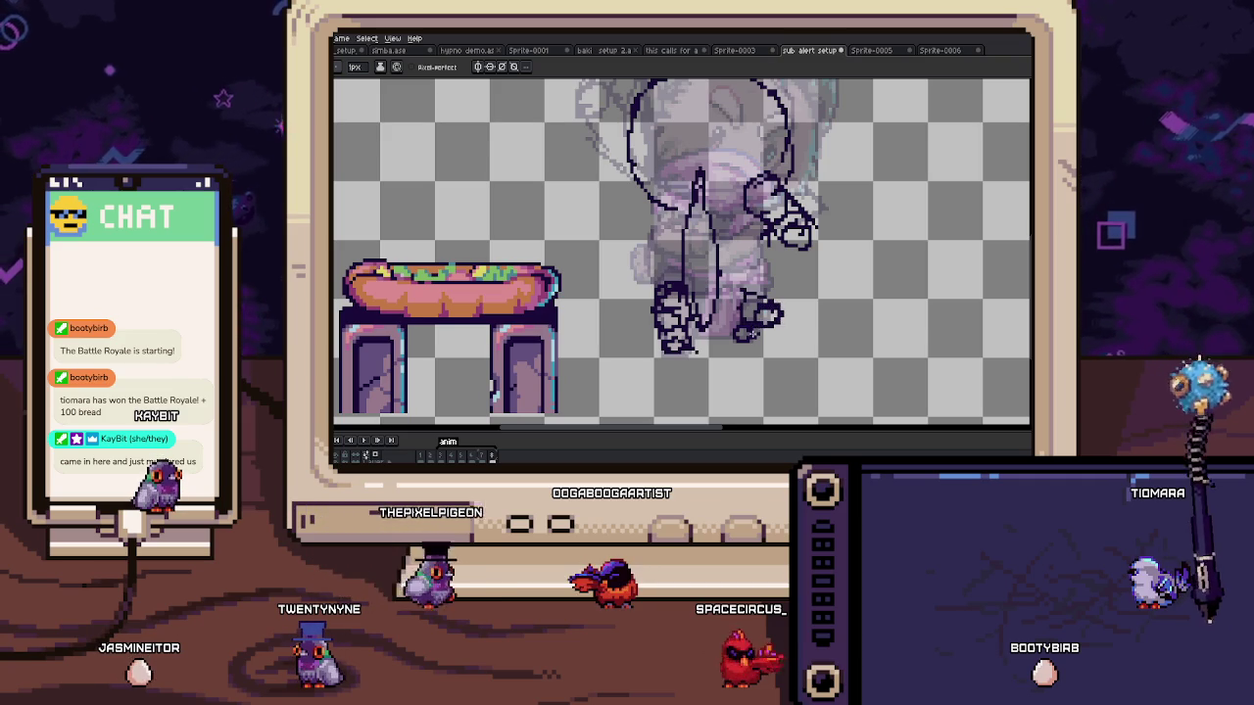
{"action": "scroll", "coordinate": [721, 316], "scroll_direction": "up", "scroll_amount": 1}
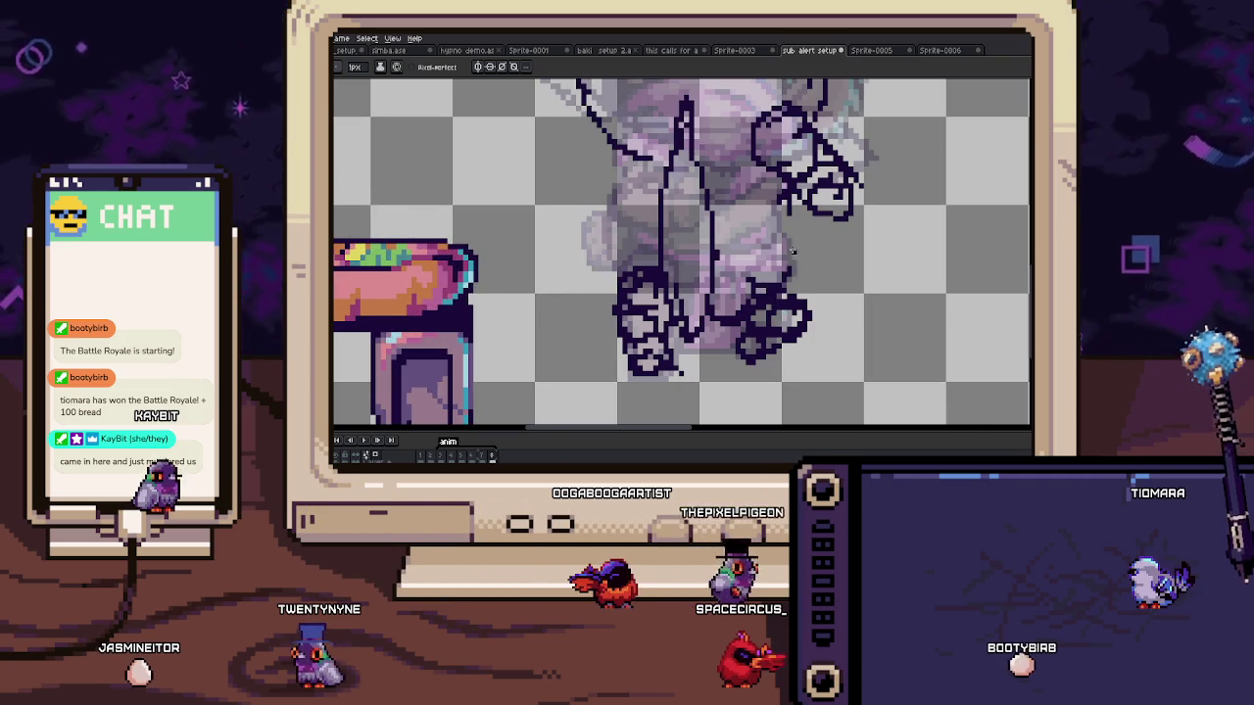
{"action": "left_click_drag", "start_coordinate": [631, 200], "coordinate": [614, 274]}
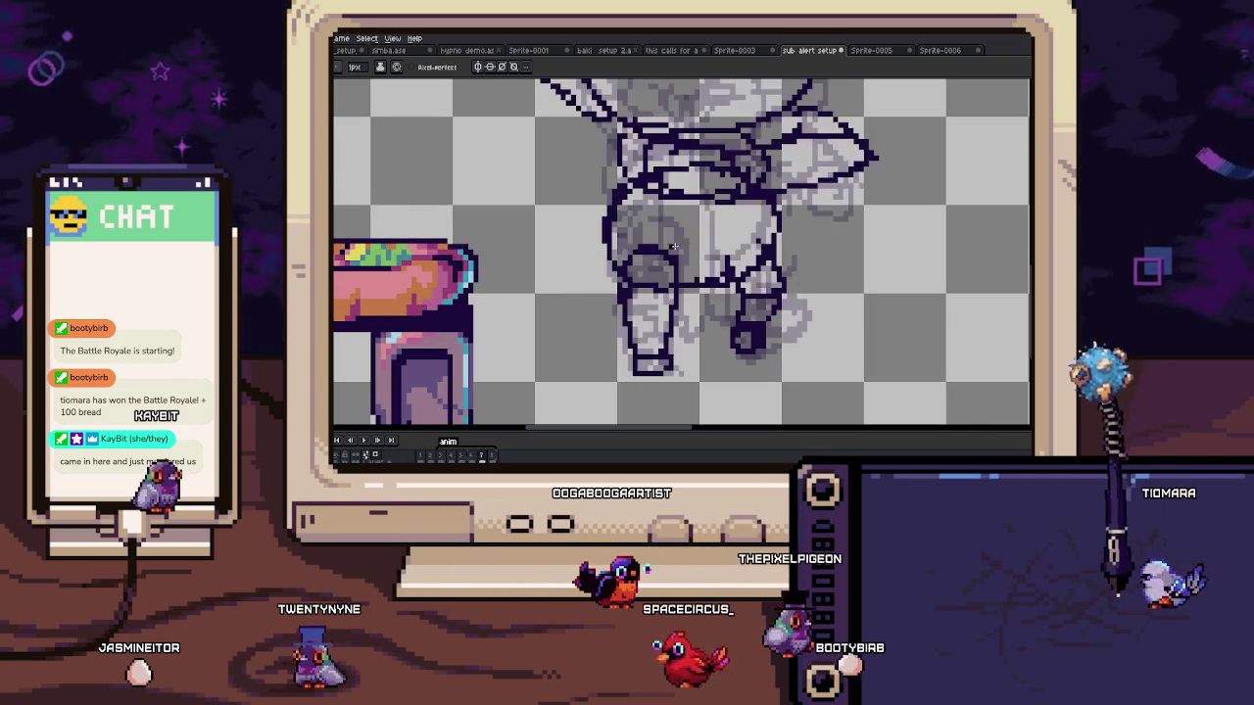
{"action": "left_click_drag", "start_coordinate": [646, 225], "coordinate": [653, 273]}
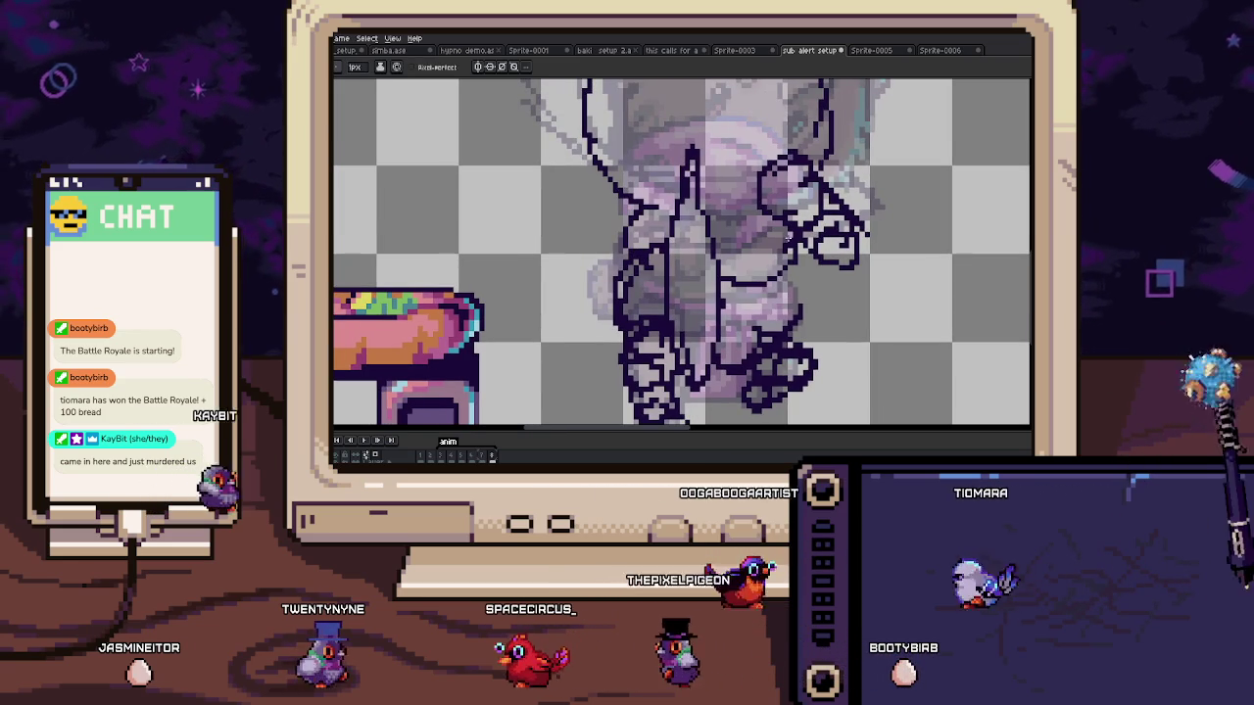
{"action": "scroll", "coordinate": [764, 267], "scroll_direction": "down", "scroll_amount": 3}
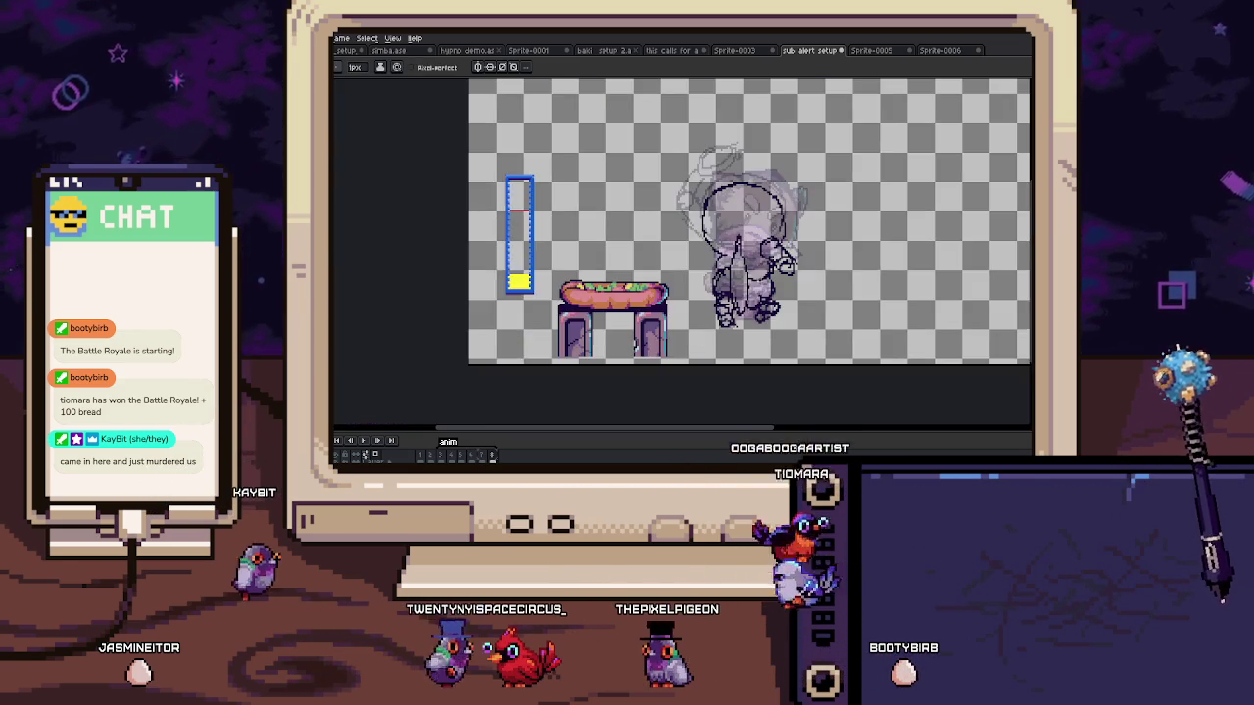
Step: Marquee-select the rectangle around the coloured cat on the base frame, then return to the sketch frame
{"action": "scroll", "coordinate": [747, 257], "scroll_direction": "up", "scroll_amount": 2}
{"action": "scroll", "coordinate": [774, 241], "scroll_direction": "up", "scroll_amount": 1}
{"action": "scroll", "coordinate": [769, 243], "scroll_direction": "up", "scroll_amount": 1}
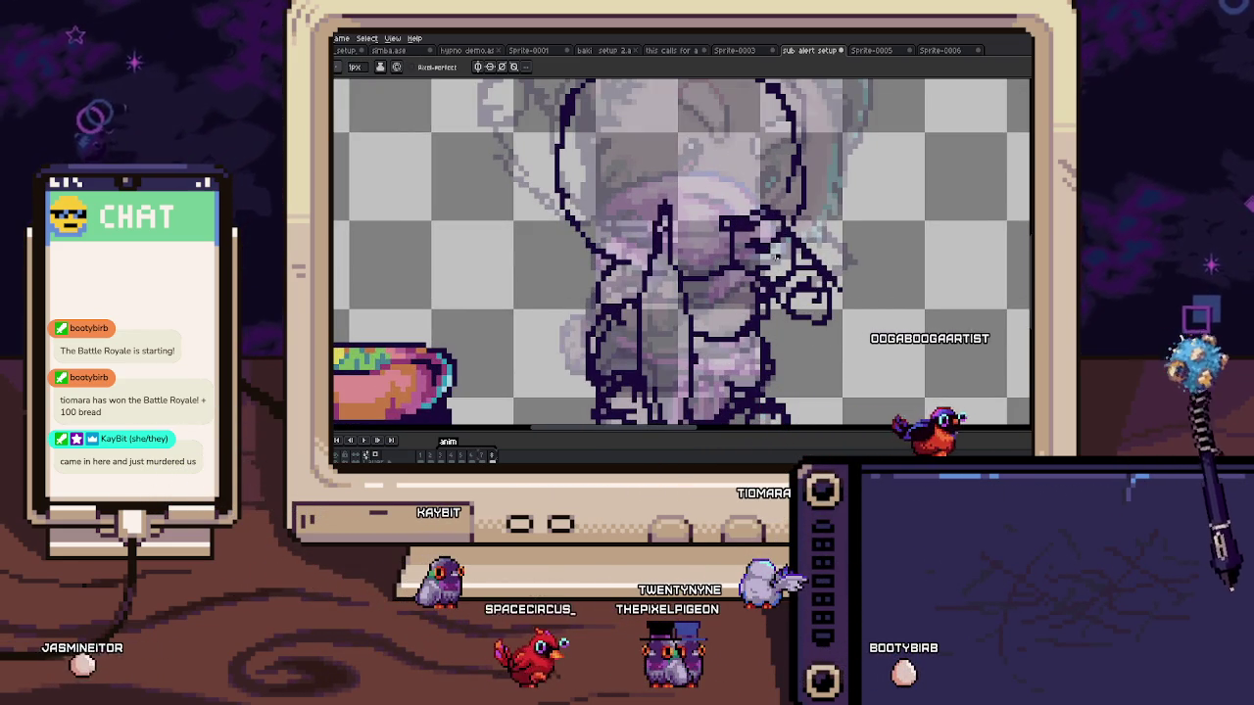
{"action": "scroll", "coordinate": [771, 253], "scroll_direction": "down", "scroll_amount": 2}
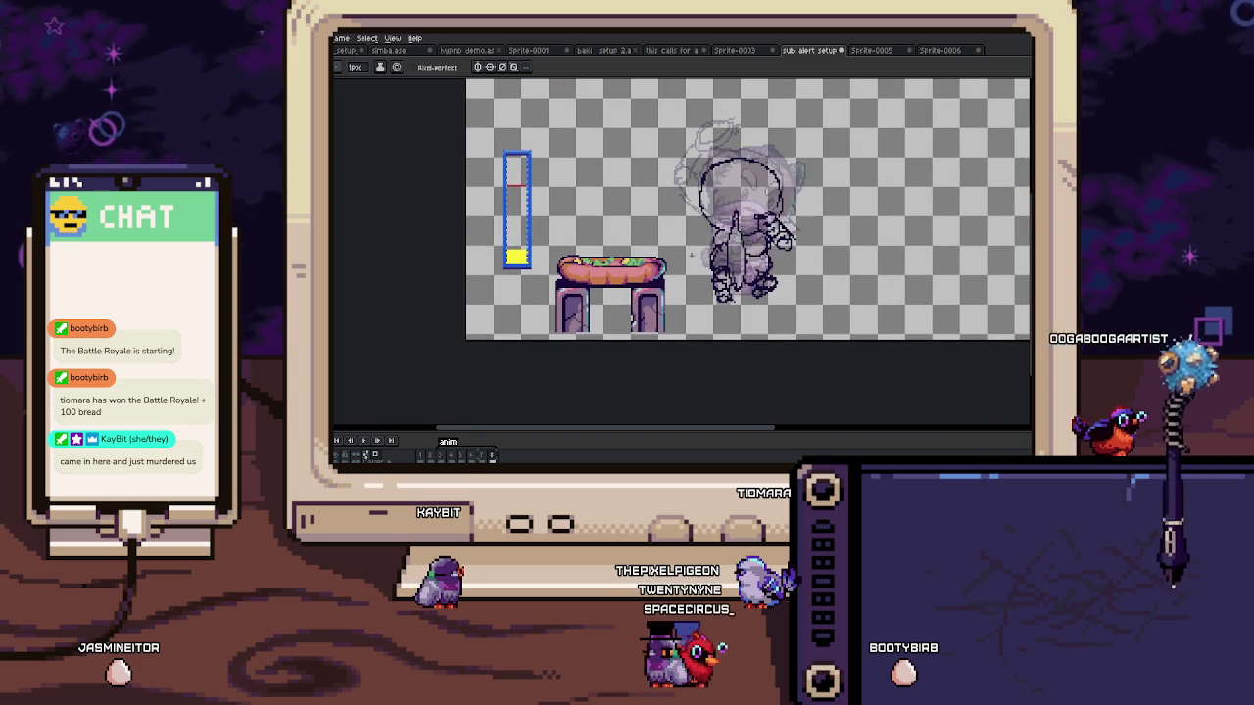
{"action": "scroll", "coordinate": [647, 286], "scroll_direction": "up", "scroll_amount": 1}
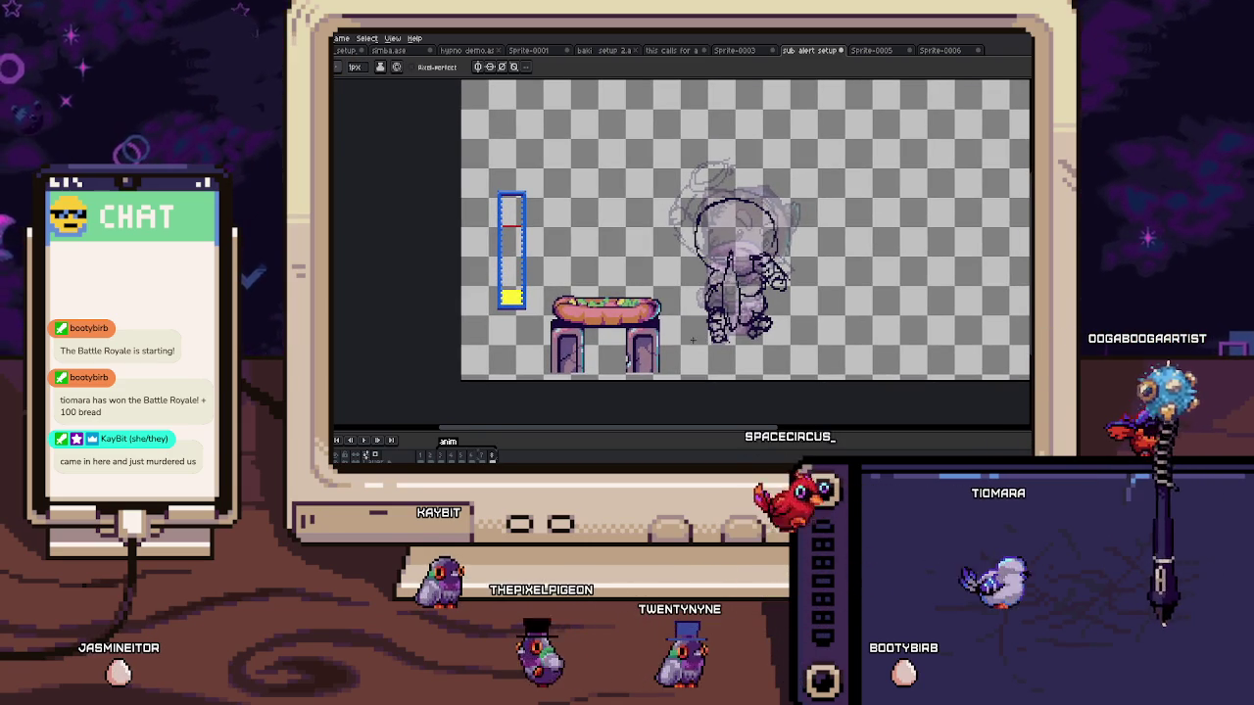
{"action": "key", "text": "Right"}
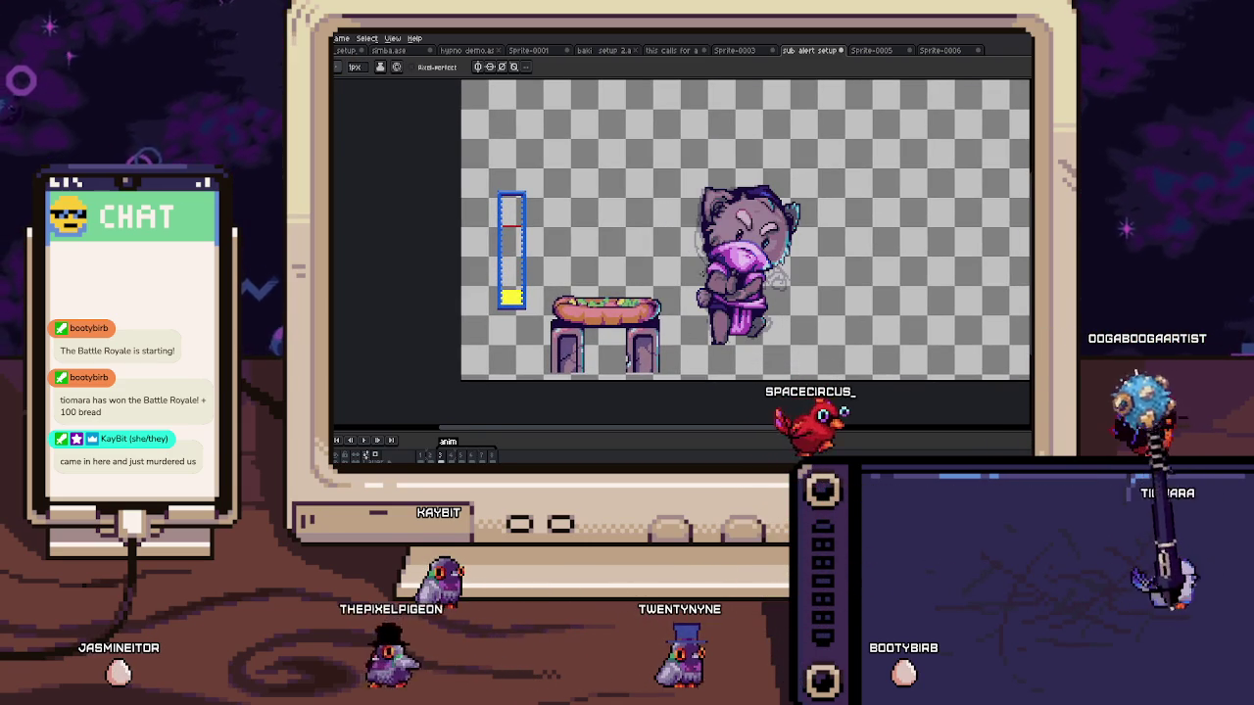
{"action": "left_click_drag", "start_coordinate": [671, 162], "coordinate": [811, 359]}
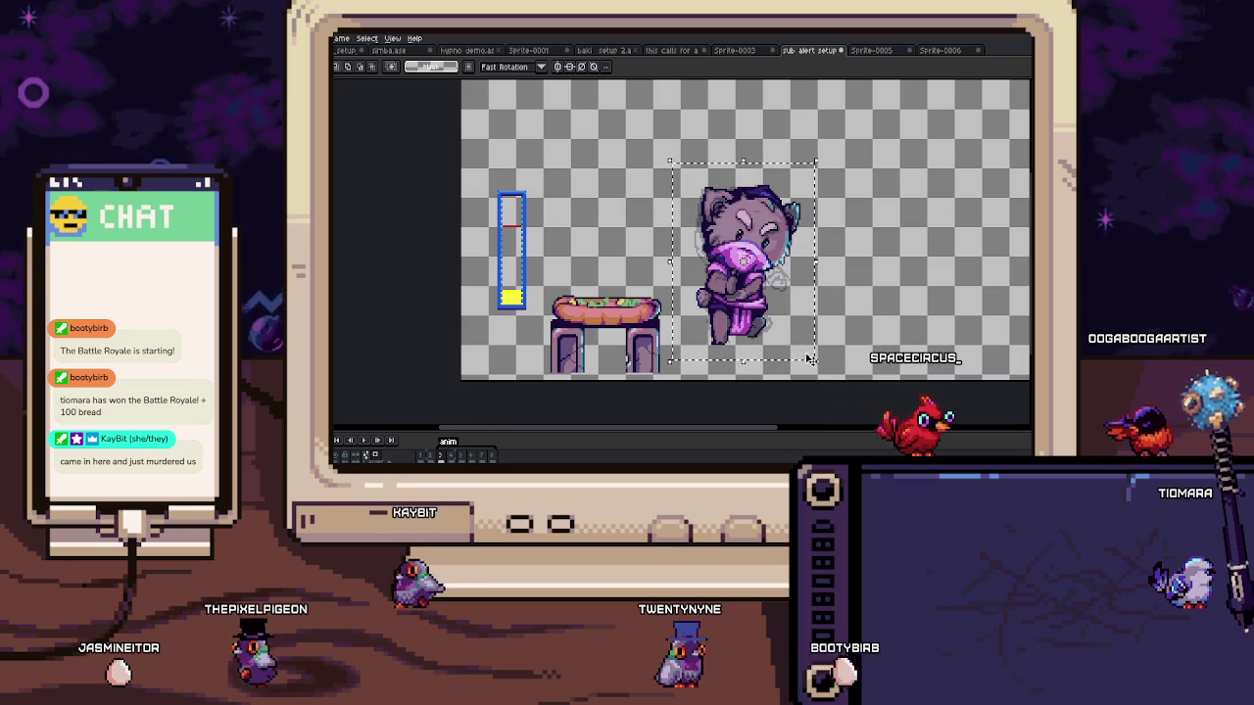
{"action": "key", "text": "Left"}
Step: Draw a new round head circle over the fainter sketch frame
{"action": "key", "text": "Right"}
{"action": "key", "text": "Left"}
{"action": "key", "text": "Left"}
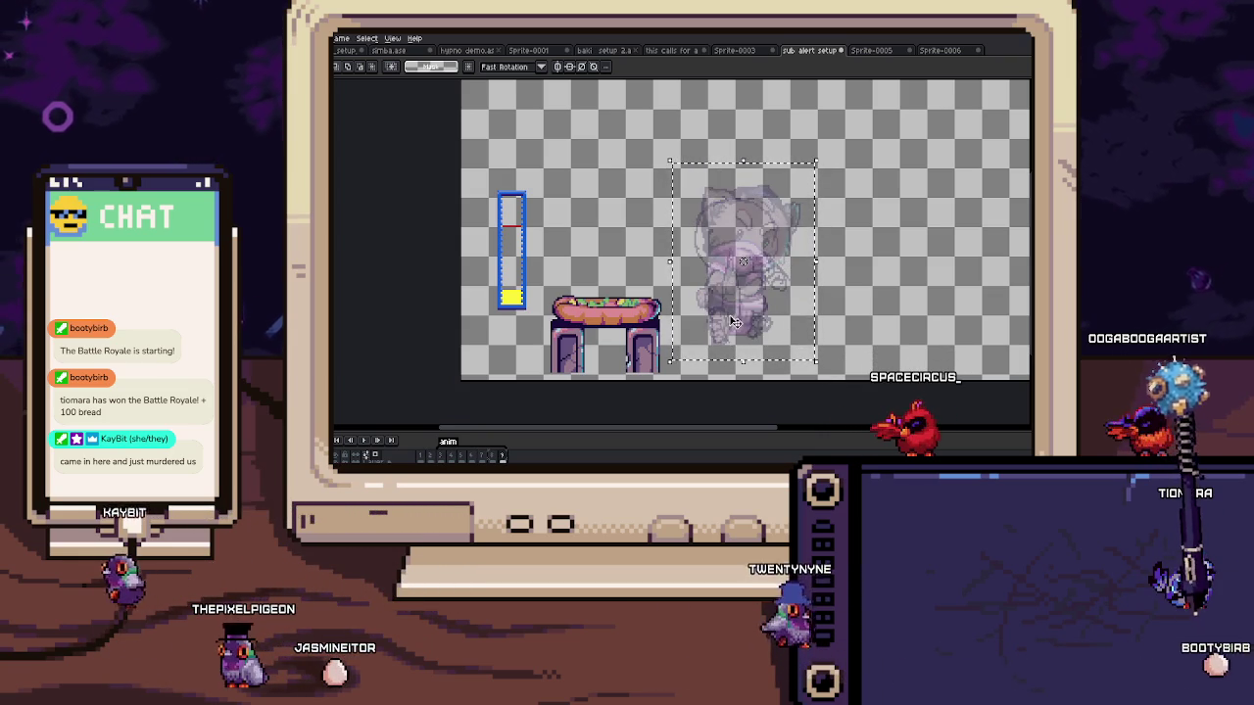
{"action": "scroll", "coordinate": [732, 322], "scroll_direction": "up", "scroll_amount": 2}
{"action": "key", "text": "b"}
{"action": "left_click_drag", "start_coordinate": [727, 157], "coordinate": [625, 259]}
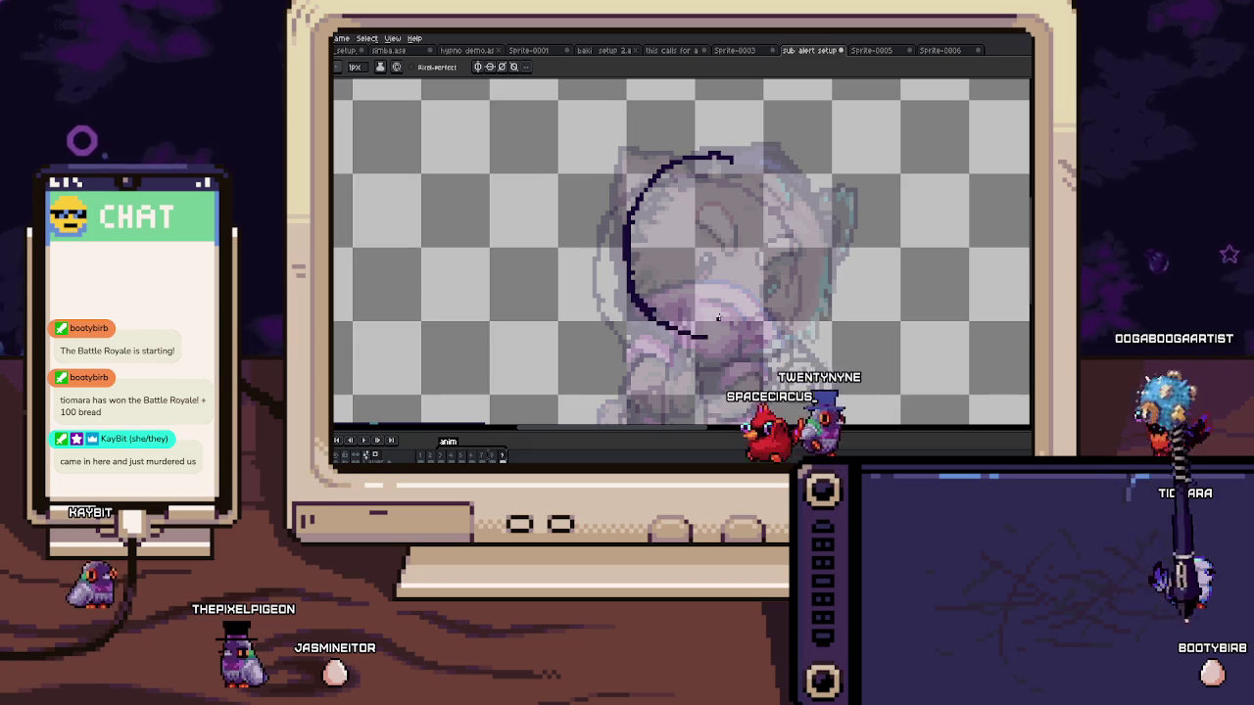
{"action": "left_click_drag", "start_coordinate": [724, 157], "coordinate": [705, 338]}
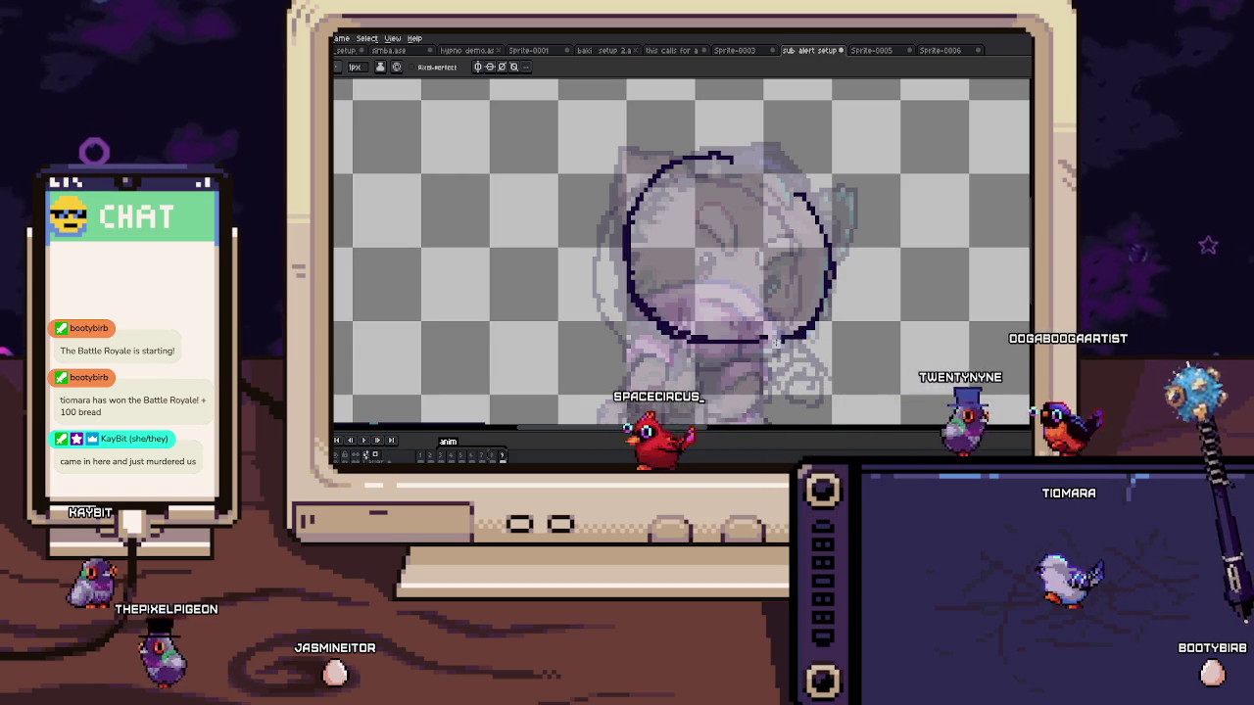
{"action": "left_click_drag", "start_coordinate": [636, 195], "coordinate": [646, 259]}
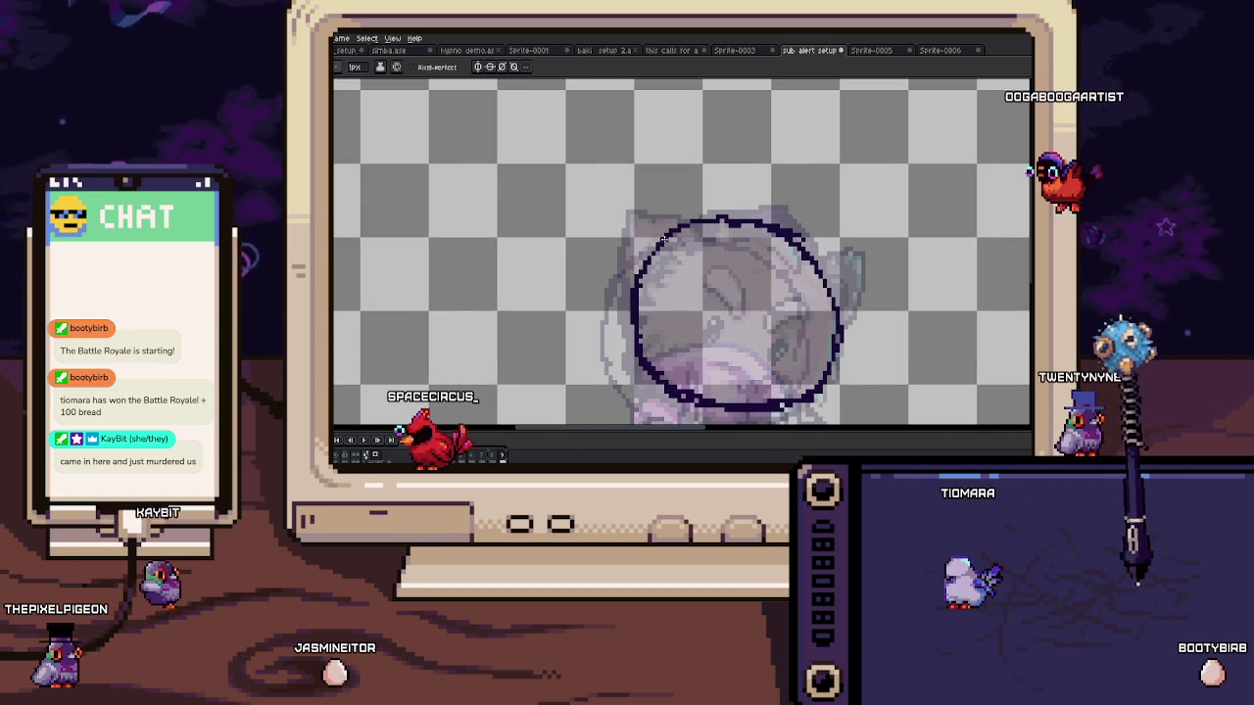
Step: Select the head circle and rotate it into a slight tilt
{"action": "left_click_drag", "start_coordinate": [742, 266], "coordinate": [723, 210]}
{"action": "key", "text": "m"}
{"action": "mouse_move", "coordinate": [591, 146]}
{"action": "left_mouse_down"}
{"action": "mouse_move", "coordinate": [834, 374]}
{"action": "mouse_move", "coordinate": [841, 345]}
{"action": "left_mouse_up"}
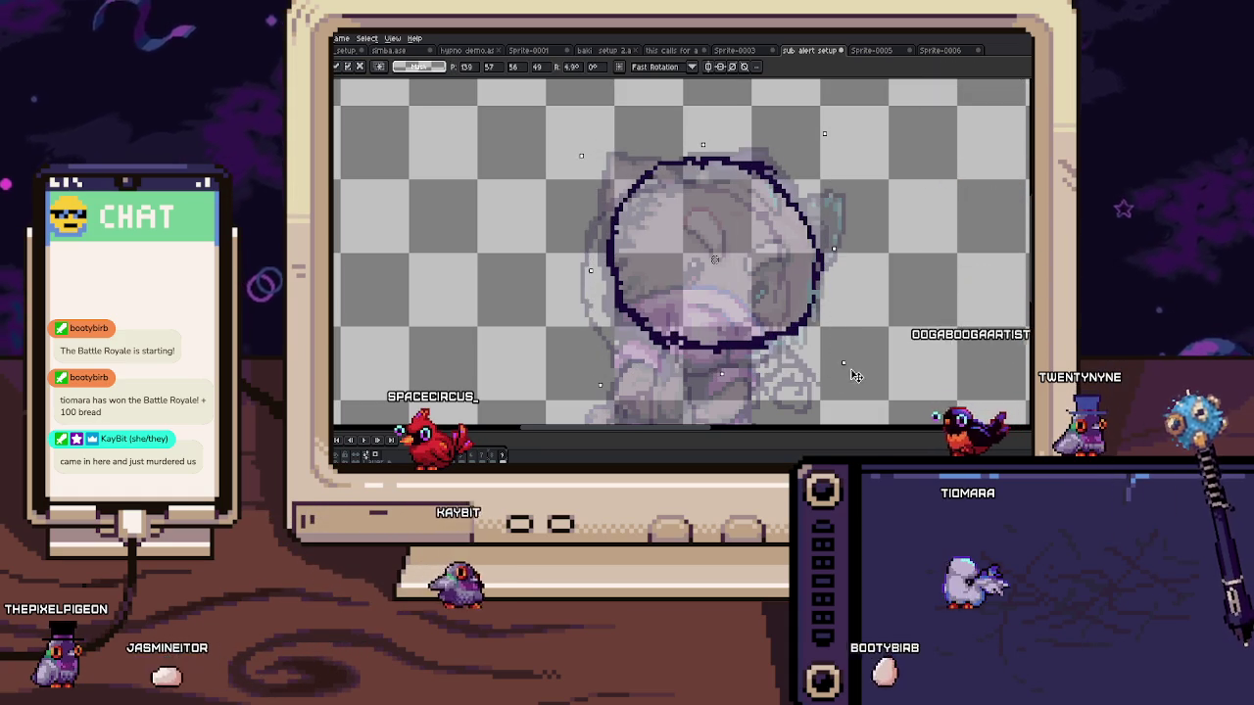
{"action": "key", "text": "b"}
{"action": "scroll", "coordinate": [745, 284], "scroll_direction": "down", "scroll_amount": 5}
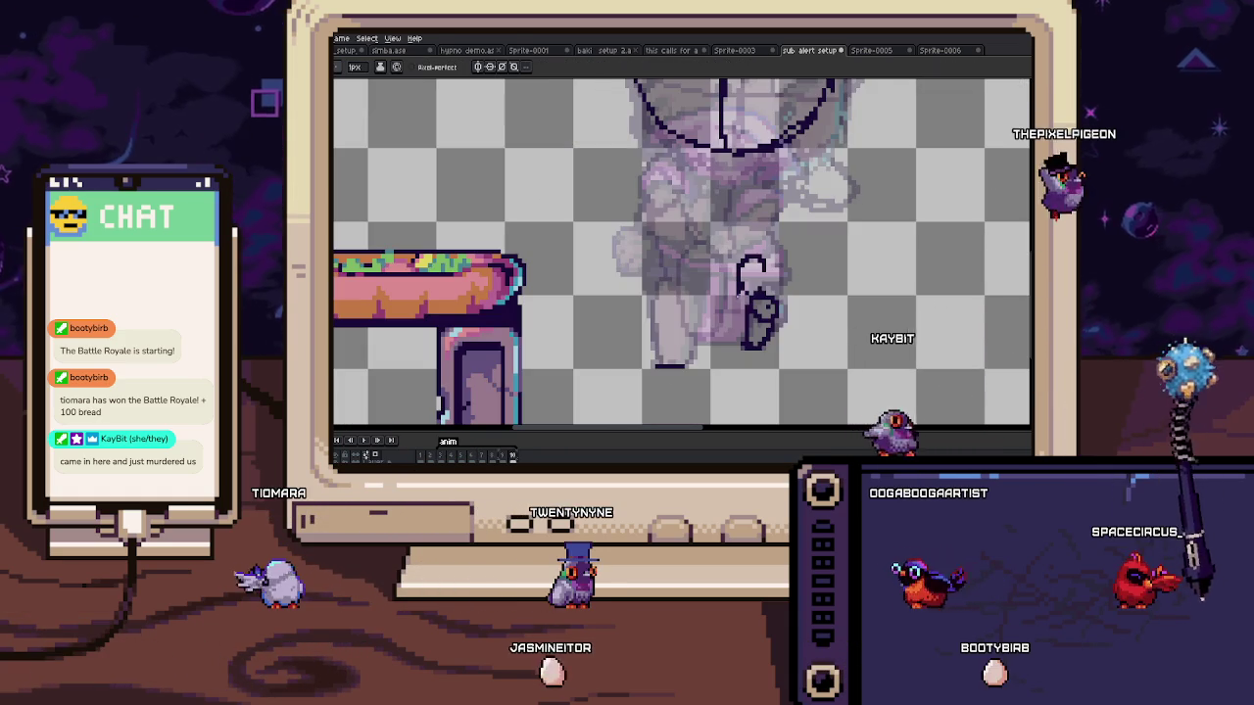
Step: Sketch the left outline, two raised paws, and the face centre line with jaw strokes
{"action": "left_click_drag", "start_coordinate": [670, 258], "coordinate": [659, 362]}
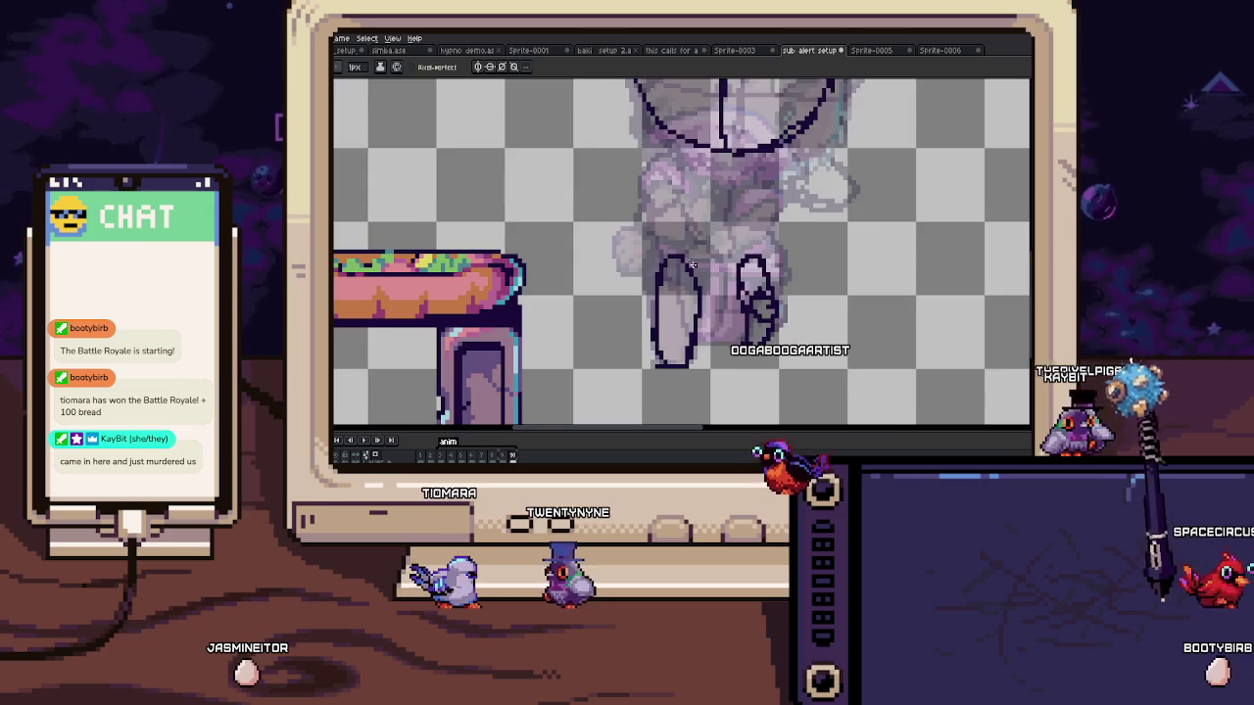
{"action": "scroll", "coordinate": [676, 294], "scroll_direction": "up", "scroll_amount": 3}
{"action": "scroll", "coordinate": [676, 302], "scroll_direction": "up", "scroll_amount": 2}
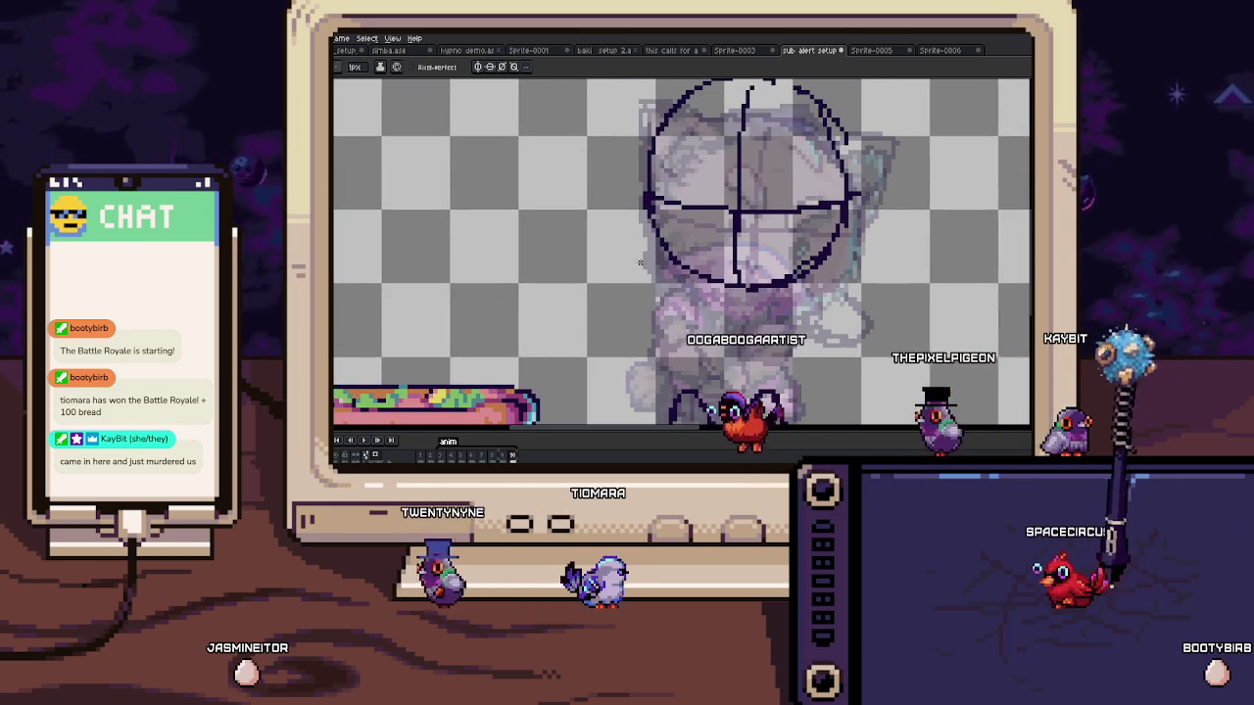
{"action": "left_click_drag", "start_coordinate": [643, 266], "coordinate": [617, 253]}
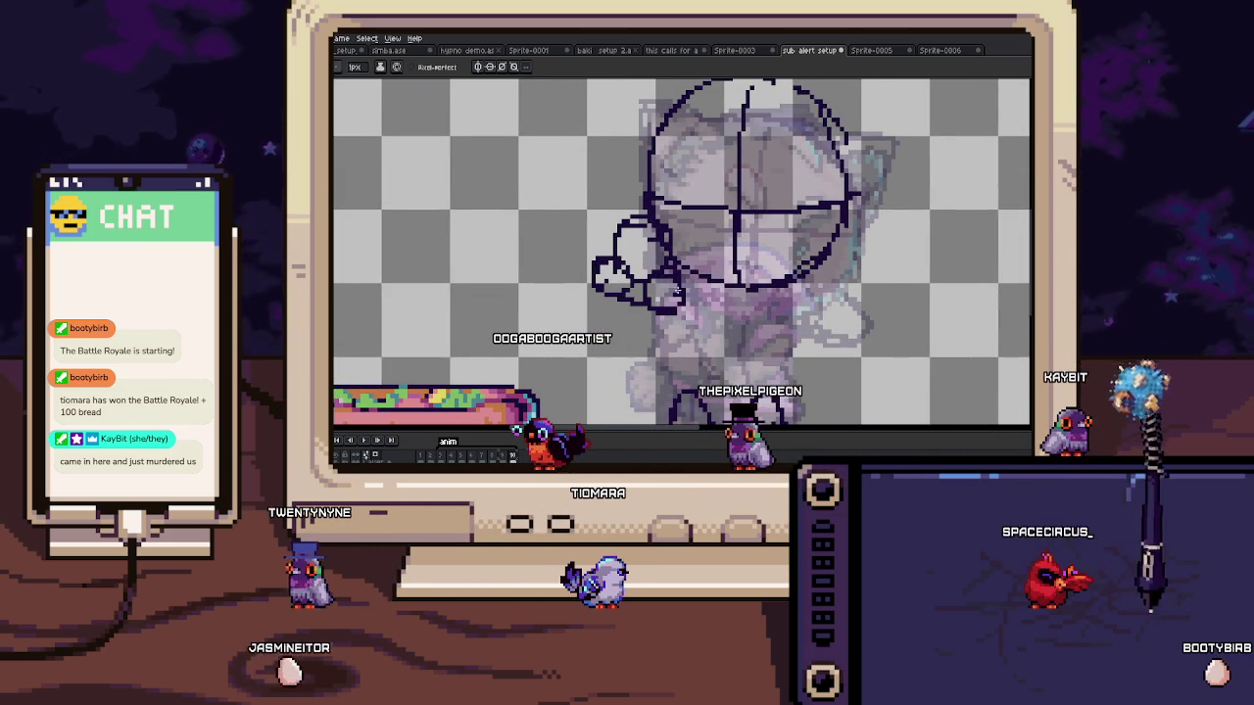
{"action": "scroll", "coordinate": [677, 300], "scroll_direction": "right", "scroll_amount": 3}
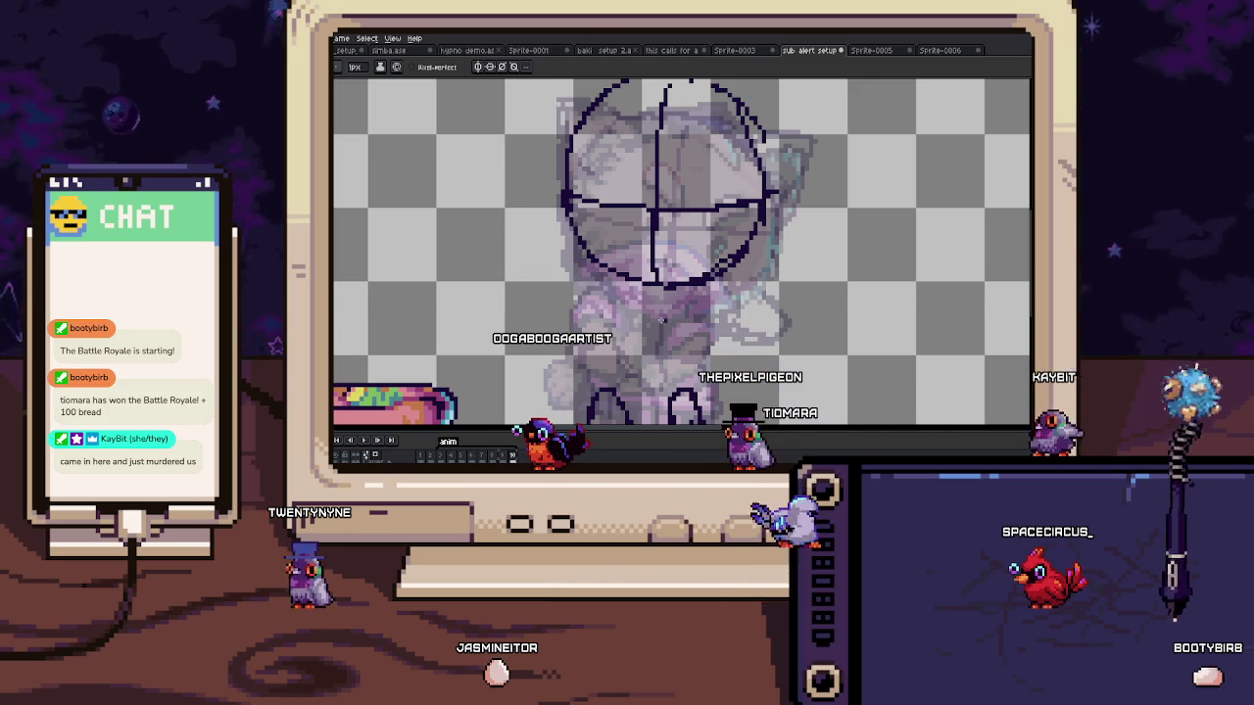
{"action": "left_click_drag", "start_coordinate": [587, 275], "coordinate": [577, 337]}
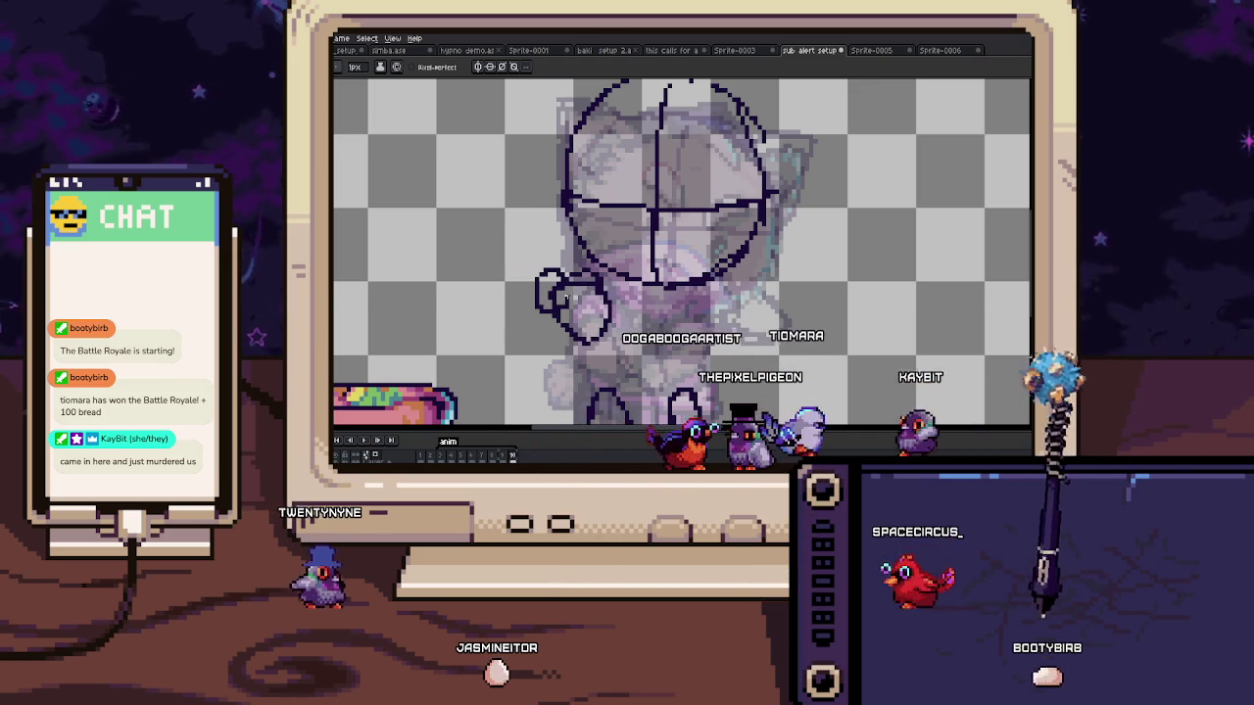
{"action": "mouse_move", "coordinate": [754, 304]}
{"action": "left_mouse_down"}
{"action": "mouse_move", "coordinate": [725, 307]}
{"action": "mouse_move", "coordinate": [765, 336]}
{"action": "left_mouse_up"}
{"action": "left_click_drag", "start_coordinate": [653, 276], "coordinate": [653, 377]}
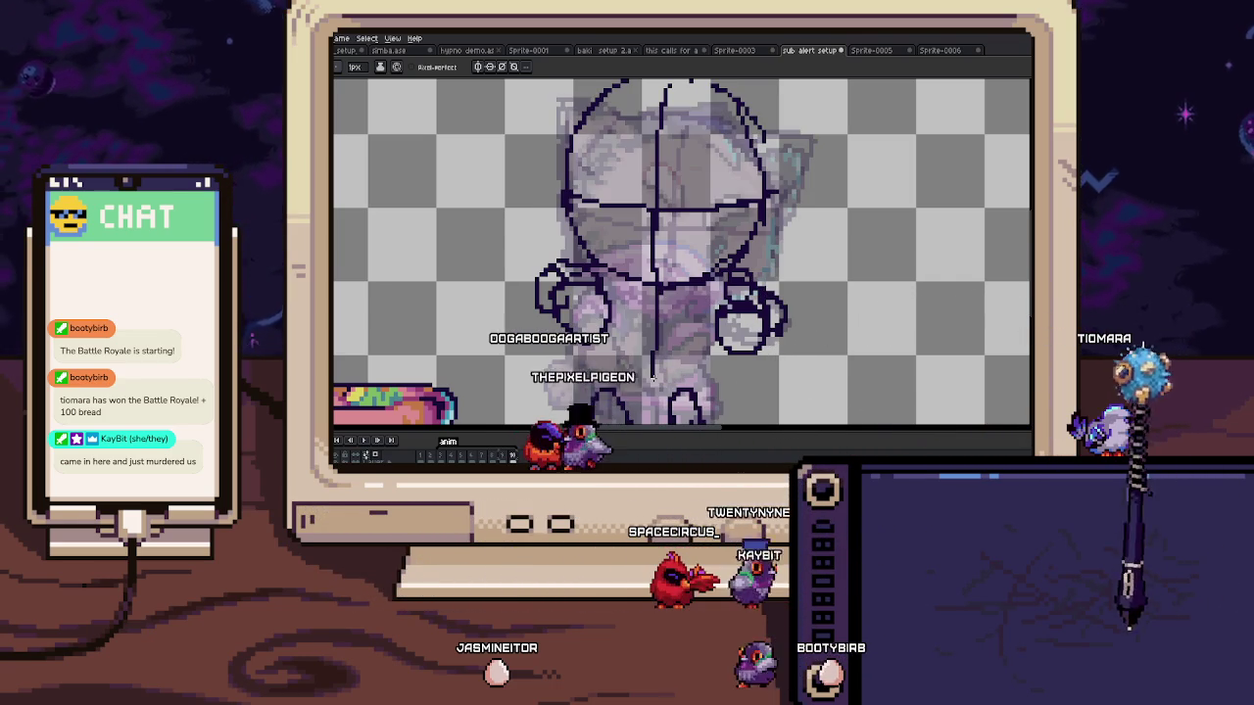
Step: Step through the animation frames to review the crosshair-head pose
{"action": "scroll", "coordinate": [720, 317], "scroll_direction": "down", "scroll_amount": 3}
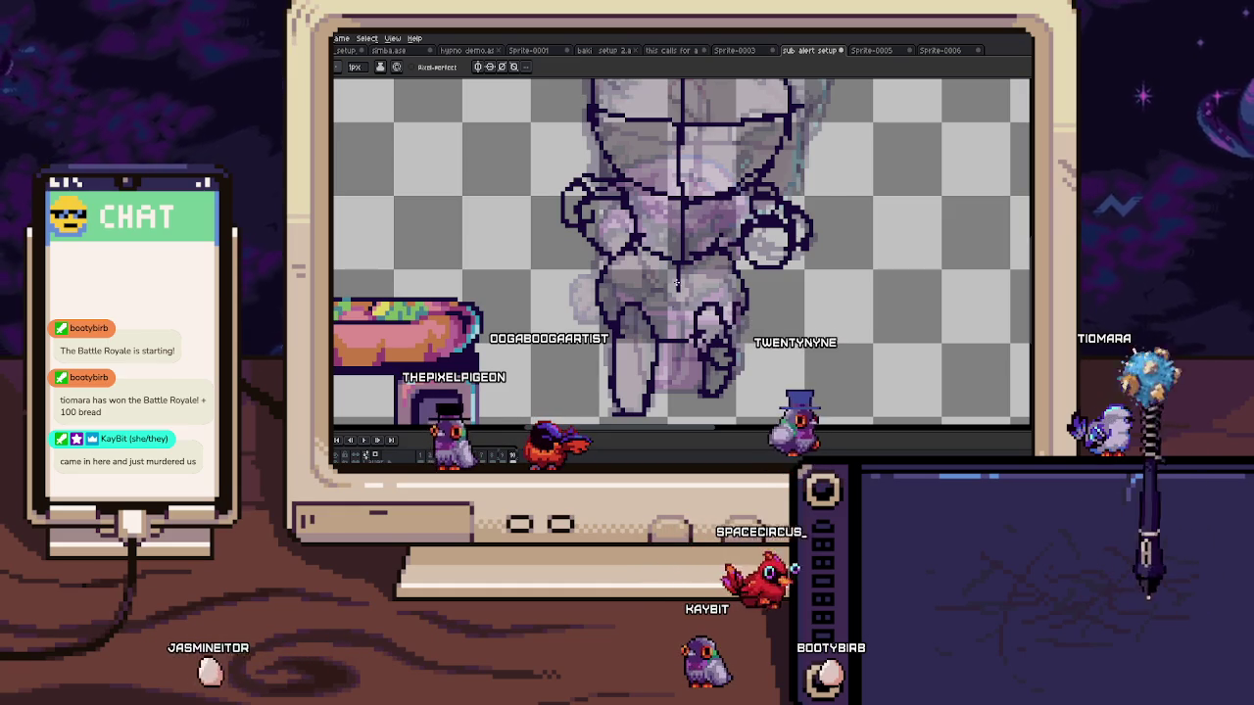
{"action": "scroll", "coordinate": [677, 281], "scroll_direction": "down", "scroll_amount": 3}
{"action": "scroll", "coordinate": [659, 258], "scroll_direction": "up", "scroll_amount": 2}
{"action": "scroll", "coordinate": [659, 259], "scroll_direction": "up", "scroll_amount": 1}
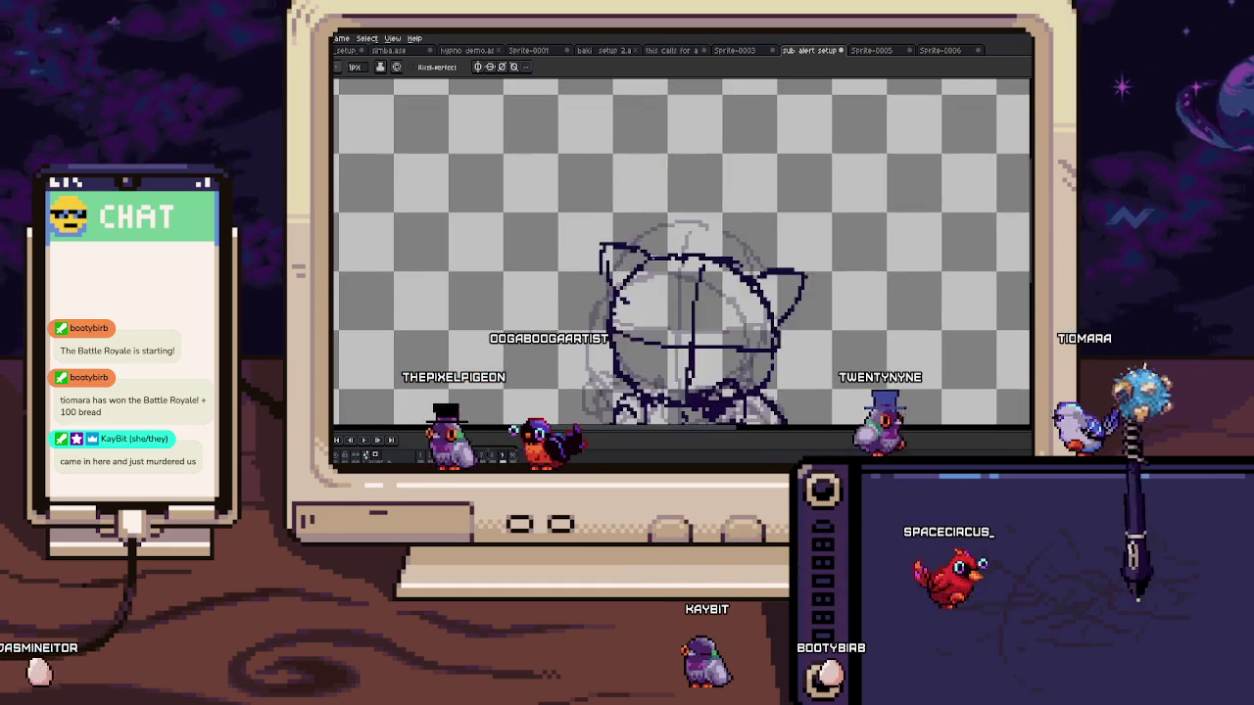
{"action": "key", "text": "Left"}
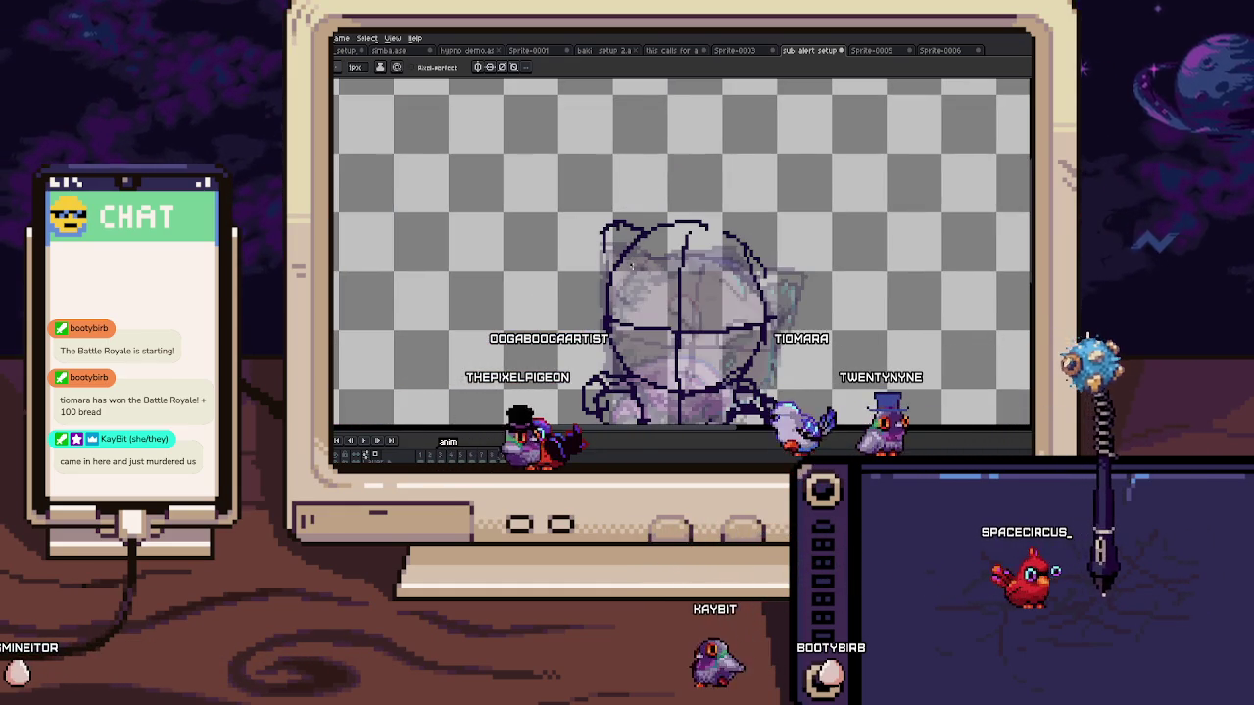
{"action": "key", "text": "Return"}
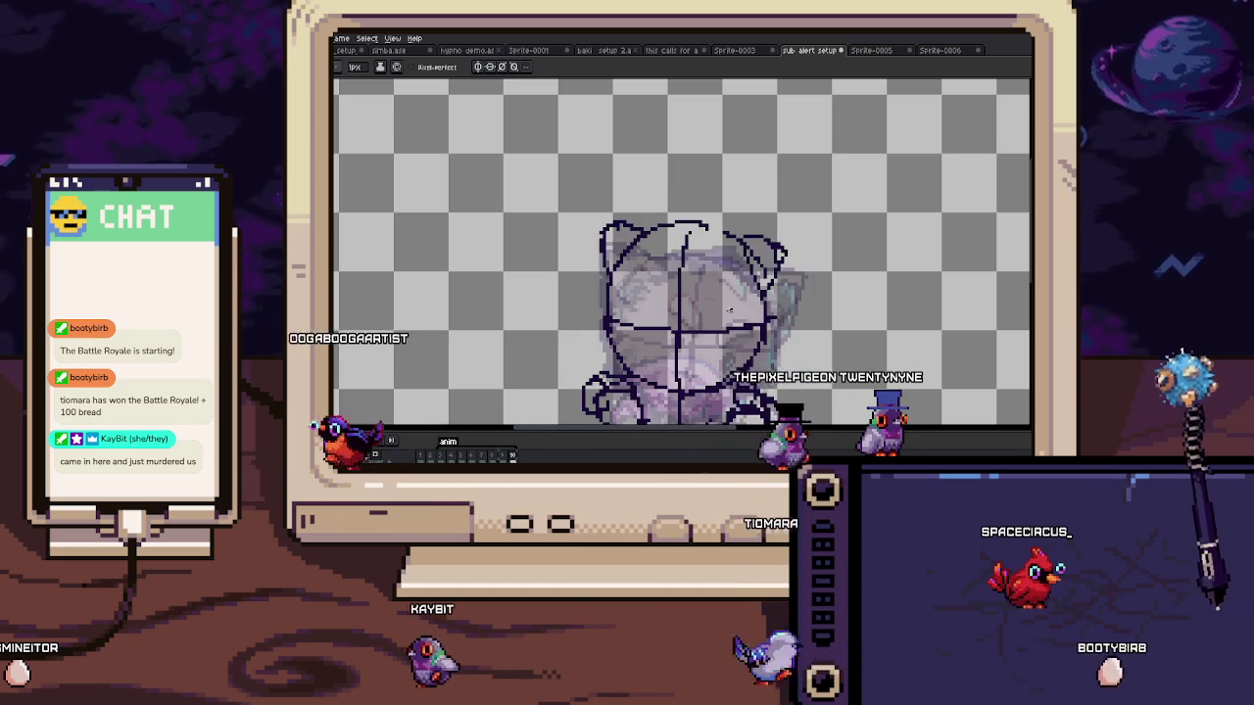
{"action": "left_click_drag", "start_coordinate": [673, 332], "coordinate": [676, 257]}
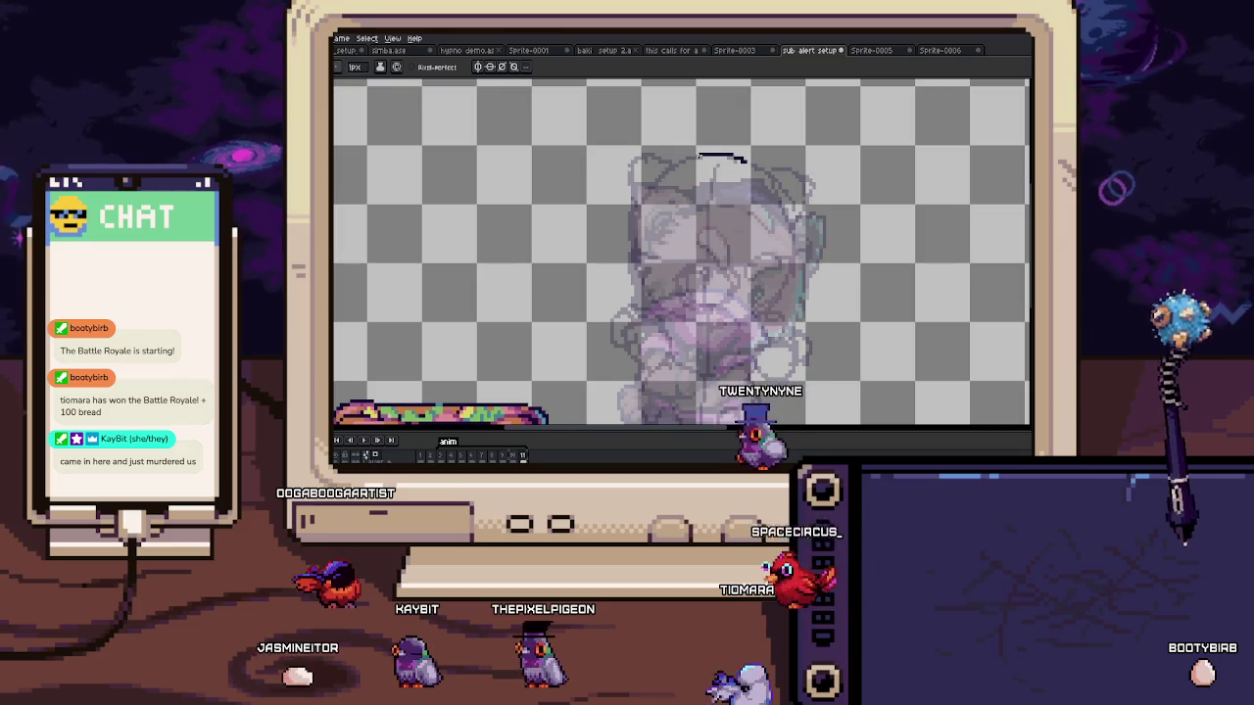
Step: Add a curved head stroke and an ear on the right, then transform the head sketch
{"action": "mouse_move", "coordinate": [639, 266]}
{"action": "left_mouse_down"}
{"action": "mouse_move", "coordinate": [687, 297]}
{"action": "mouse_move", "coordinate": [757, 301]}
{"action": "left_mouse_up"}
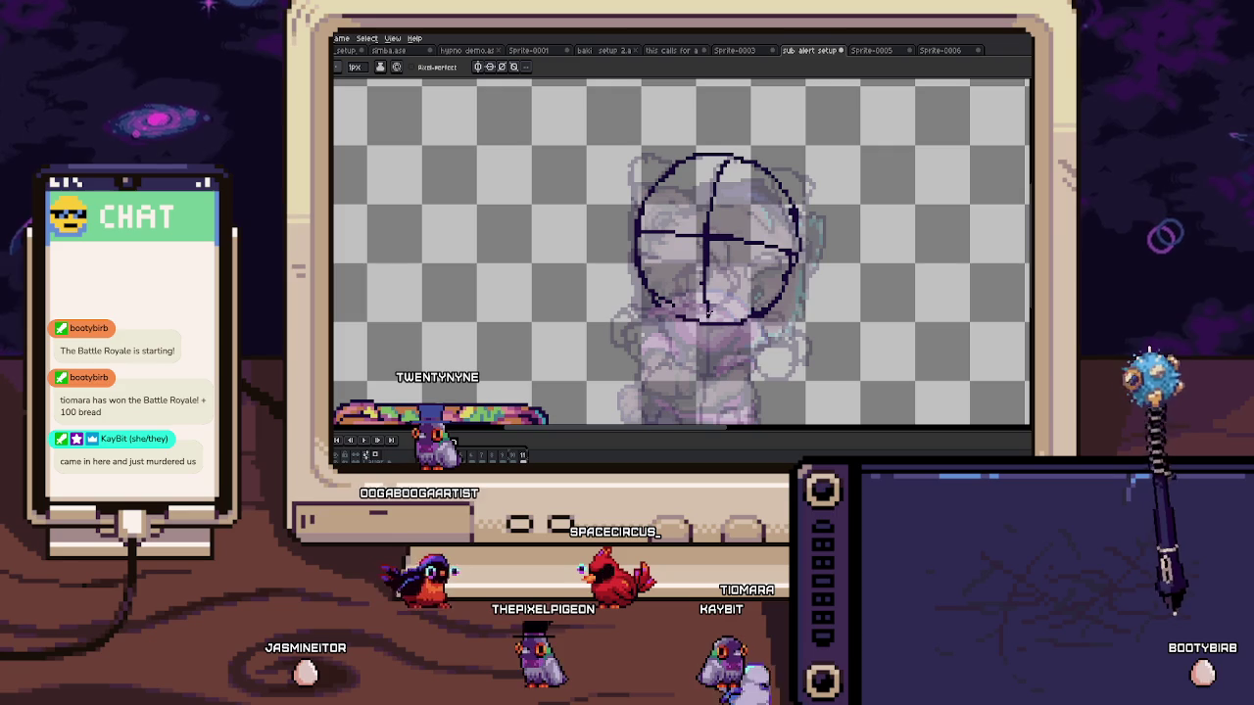
{"action": "left_click_drag", "start_coordinate": [696, 250], "coordinate": [704, 289]}
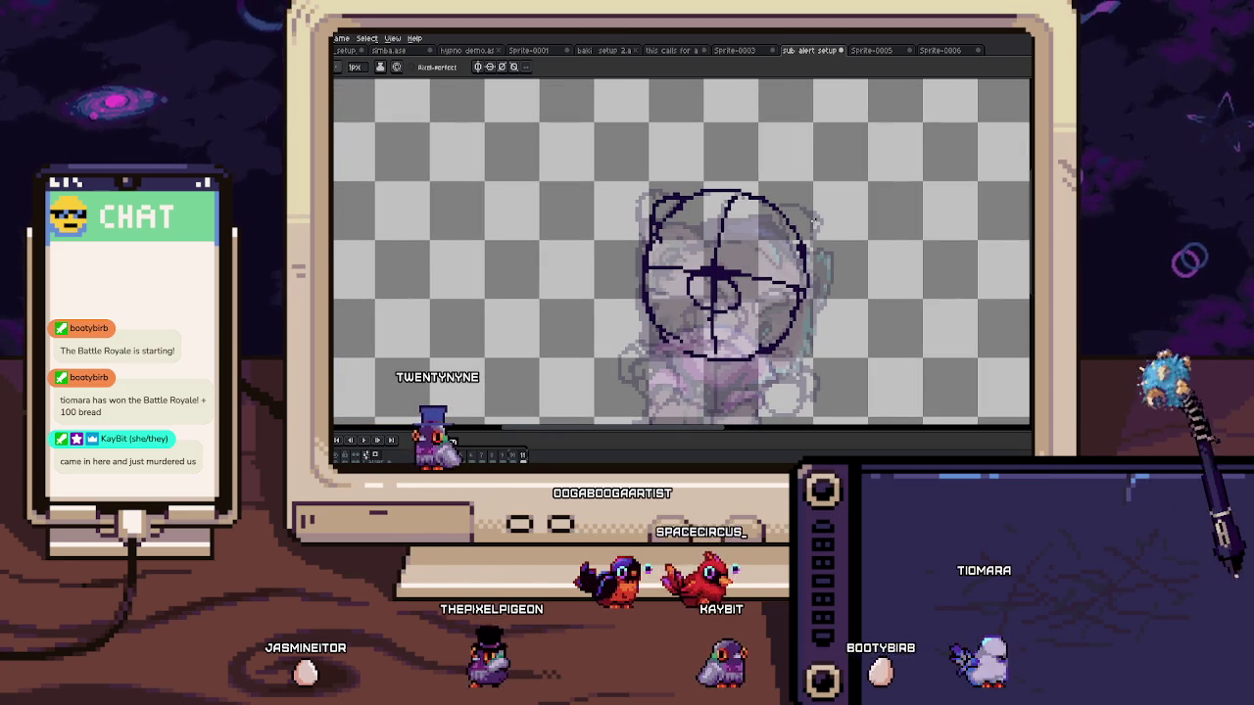
{"action": "mouse_move", "coordinate": [801, 228]}
{"action": "left_mouse_down"}
{"action": "mouse_move", "coordinate": [796, 279]}
{"action": "mouse_move", "coordinate": [822, 235]}
{"action": "left_mouse_up"}
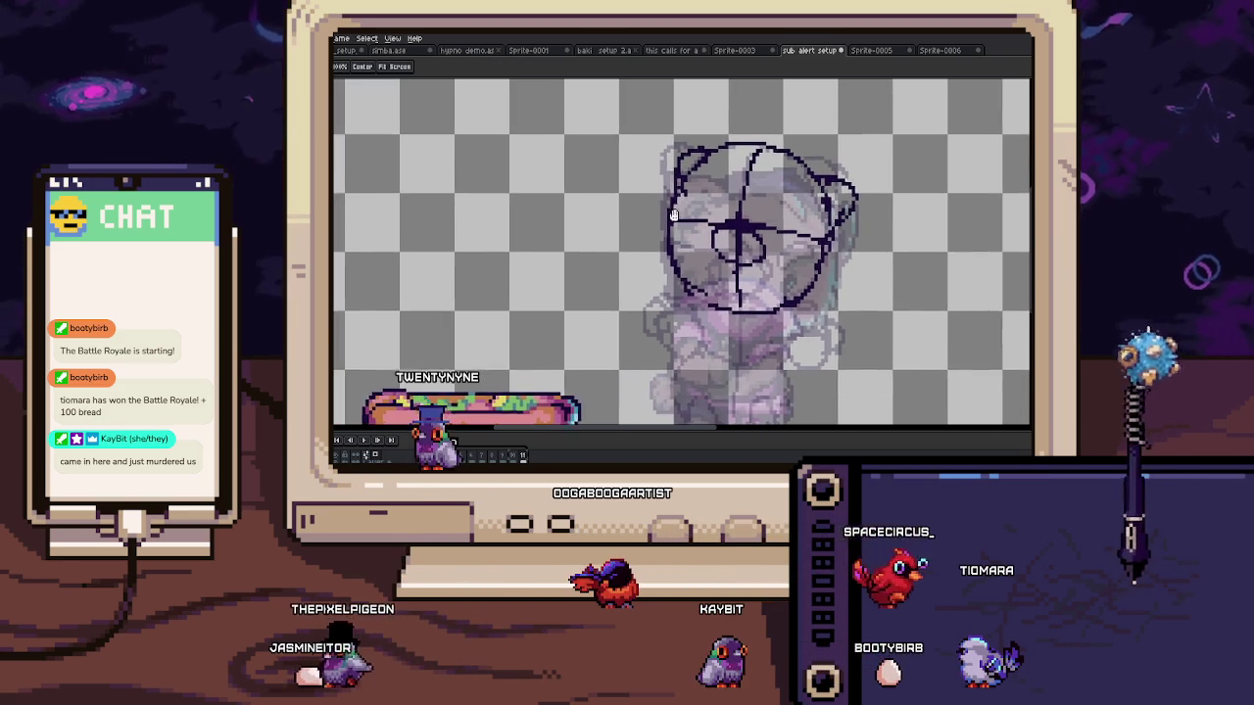
{"action": "left_click_drag", "start_coordinate": [653, 124], "coordinate": [872, 335]}
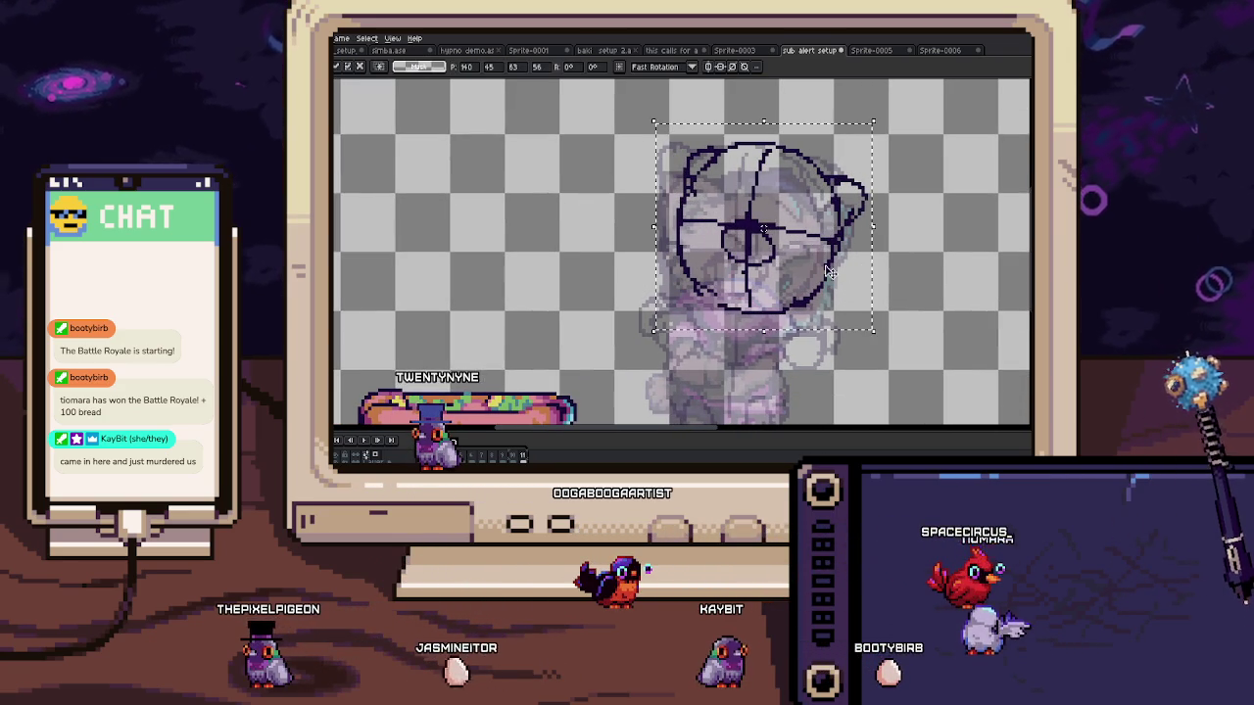
{"action": "key", "text": "Return"}
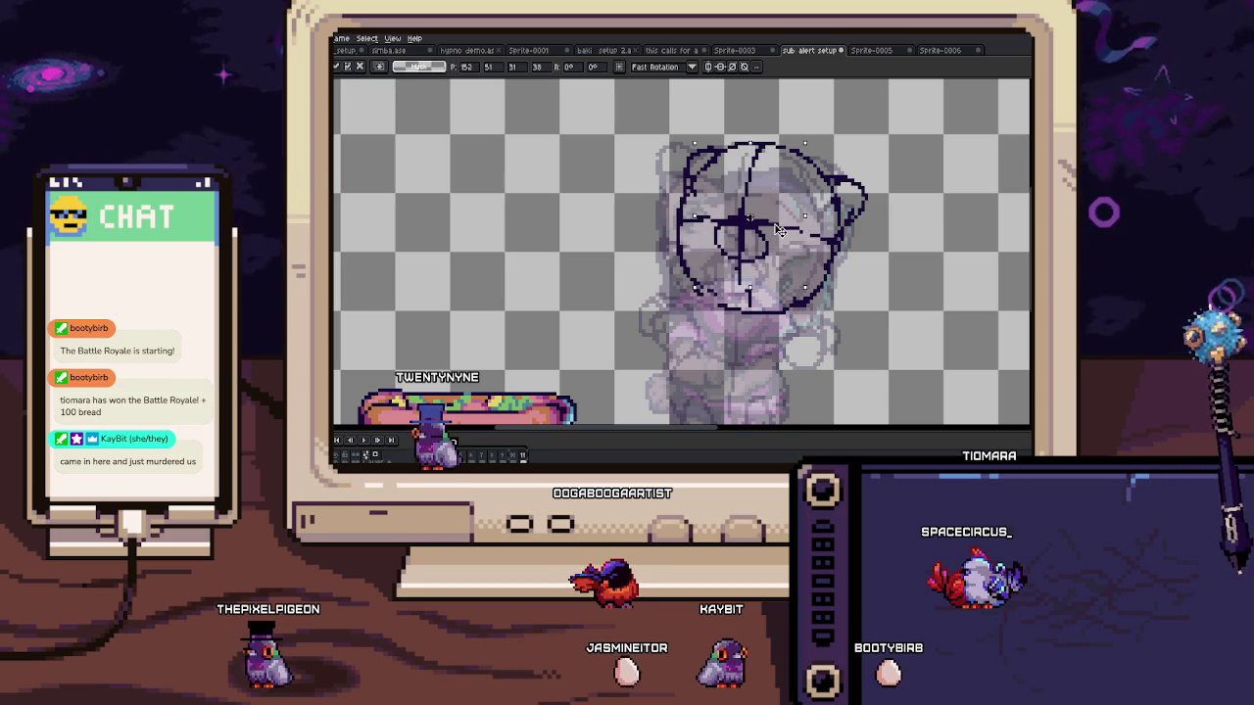
{"action": "key", "text": "b"}
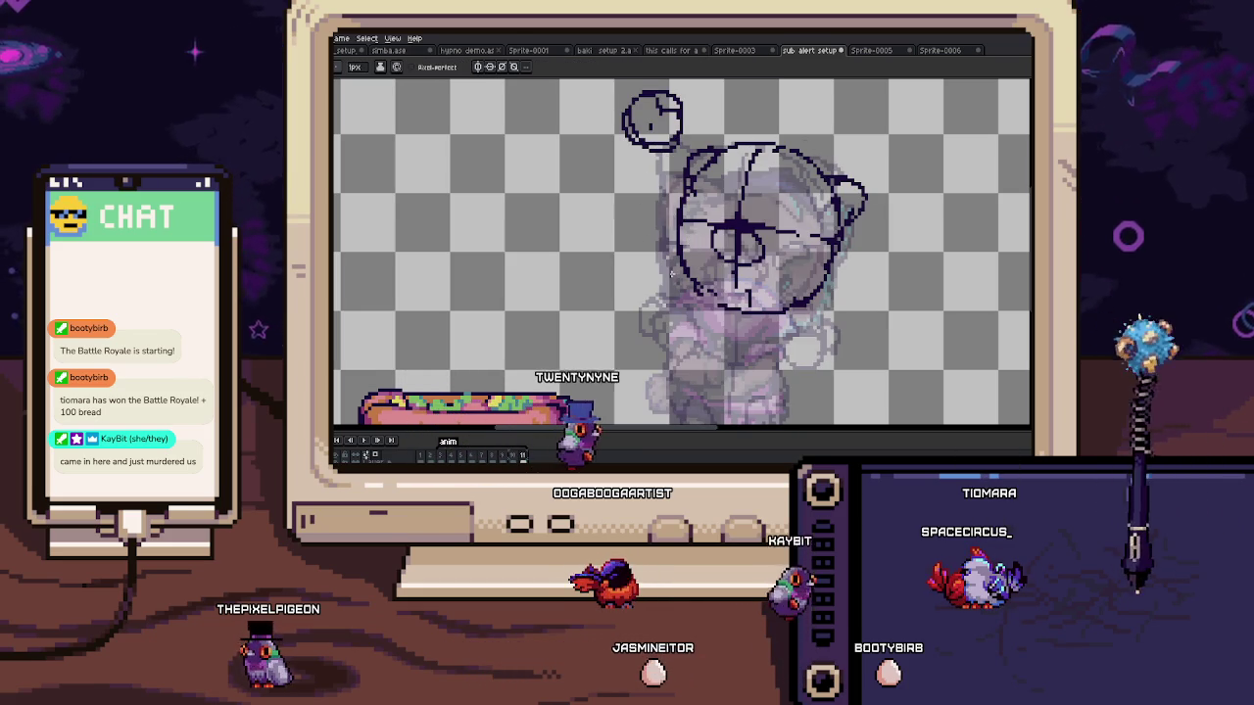
Step: Sketch the raised fist, arm circles, and the other arm's joint and hand
{"action": "left_click_drag", "start_coordinate": [646, 182], "coordinate": [641, 184]}
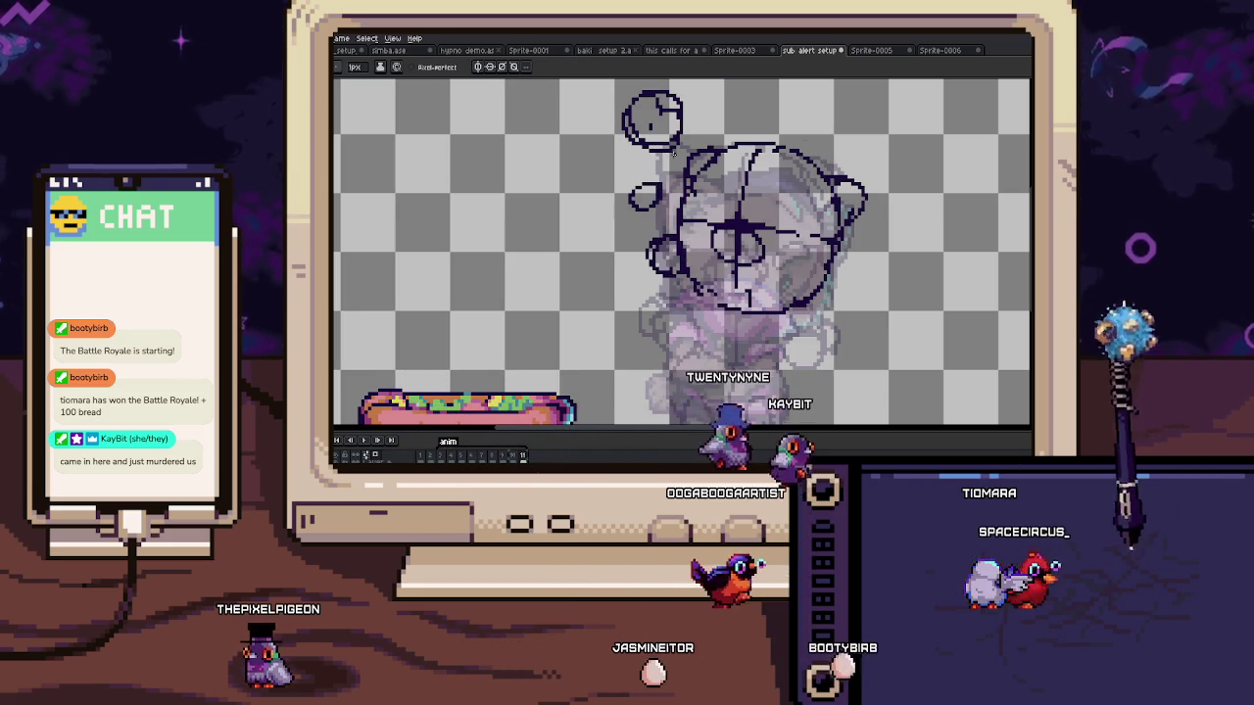
{"action": "left_click_drag", "start_coordinate": [666, 241], "coordinate": [661, 243]}
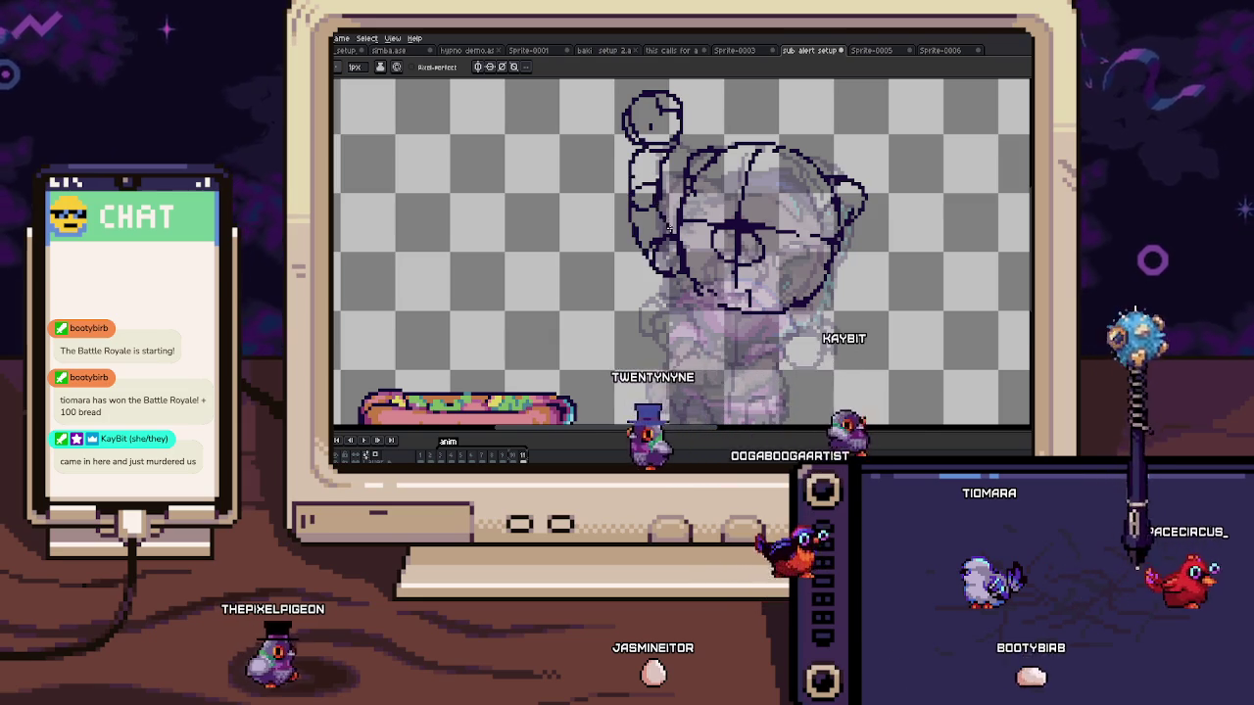
{"action": "key", "text": "comma"}
{"action": "key", "text": "period"}
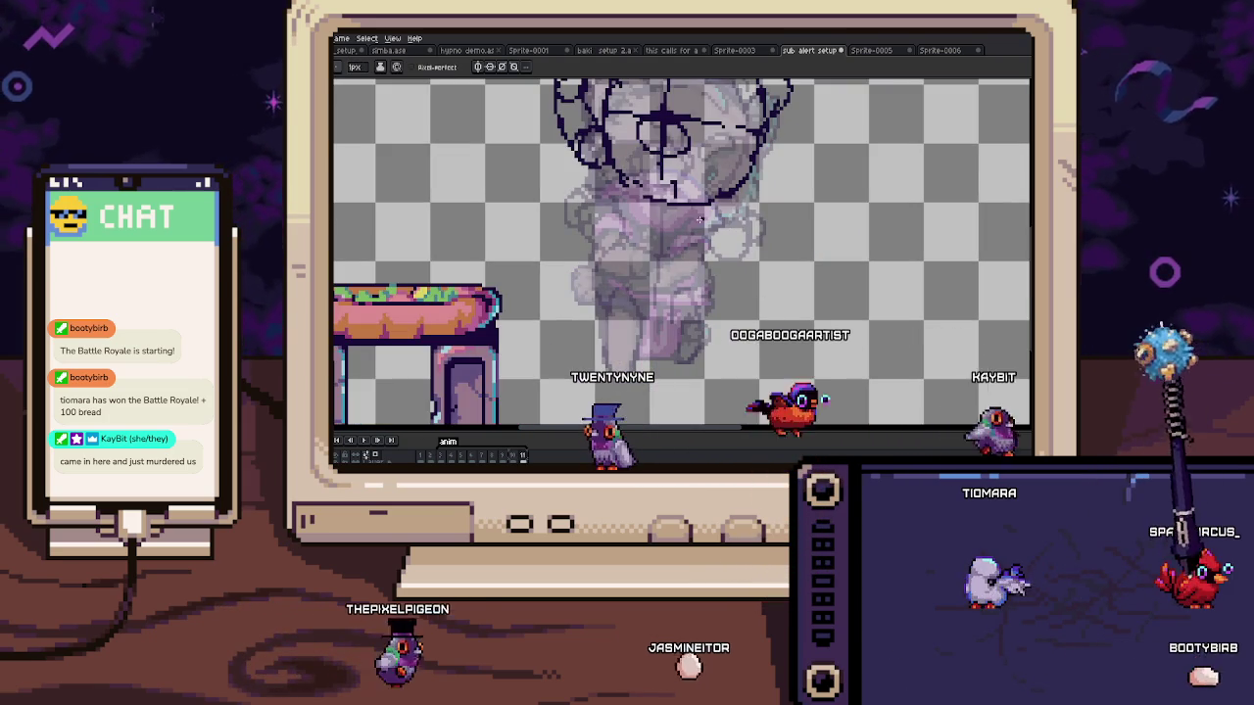
{"action": "left_click_drag", "start_coordinate": [732, 214], "coordinate": [730, 217]}
{"action": "left_click_drag", "start_coordinate": [749, 290], "coordinate": [736, 311]}
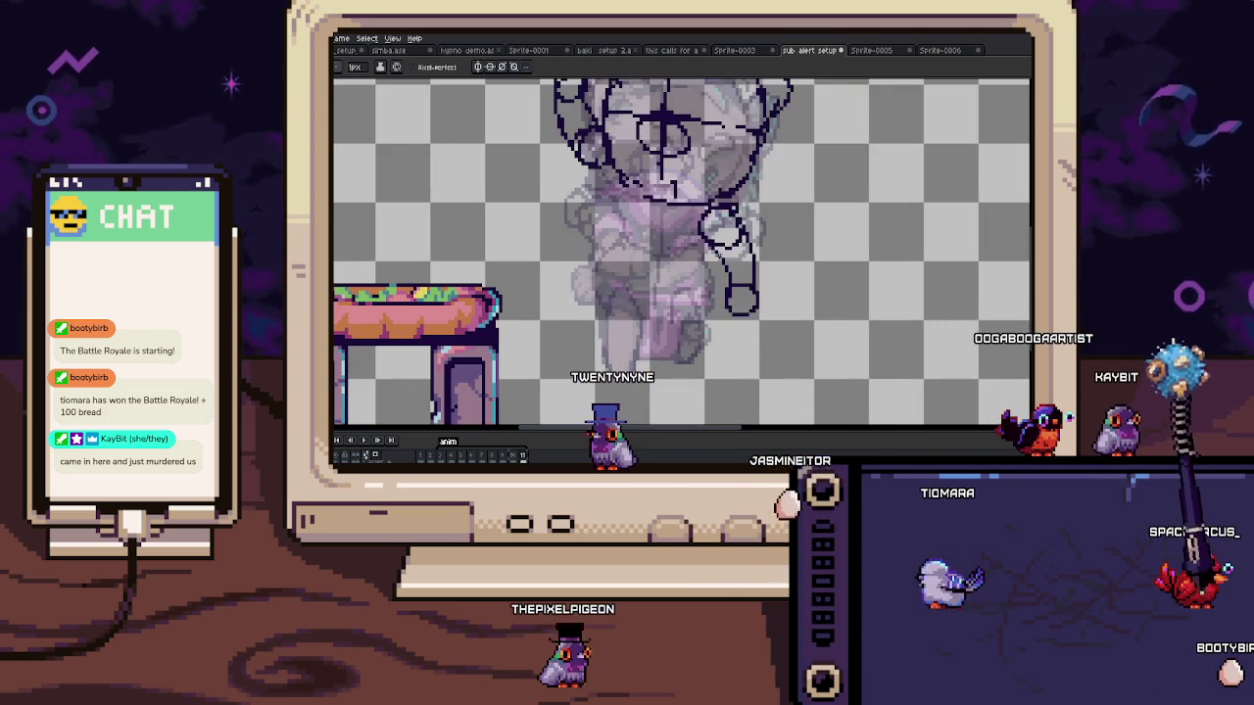
Step: Select the raised arm sketch, then draw the body and hip outlines
{"action": "left_click_drag", "start_coordinate": [664, 235], "coordinate": [689, 353]}
{"action": "key", "text": "m"}
{"action": "mouse_move", "coordinate": [559, 86]}
{"action": "left_mouse_down"}
{"action": "mouse_move", "coordinate": [645, 154]}
{"action": "mouse_move", "coordinate": [615, 216]}
{"action": "left_mouse_up"}
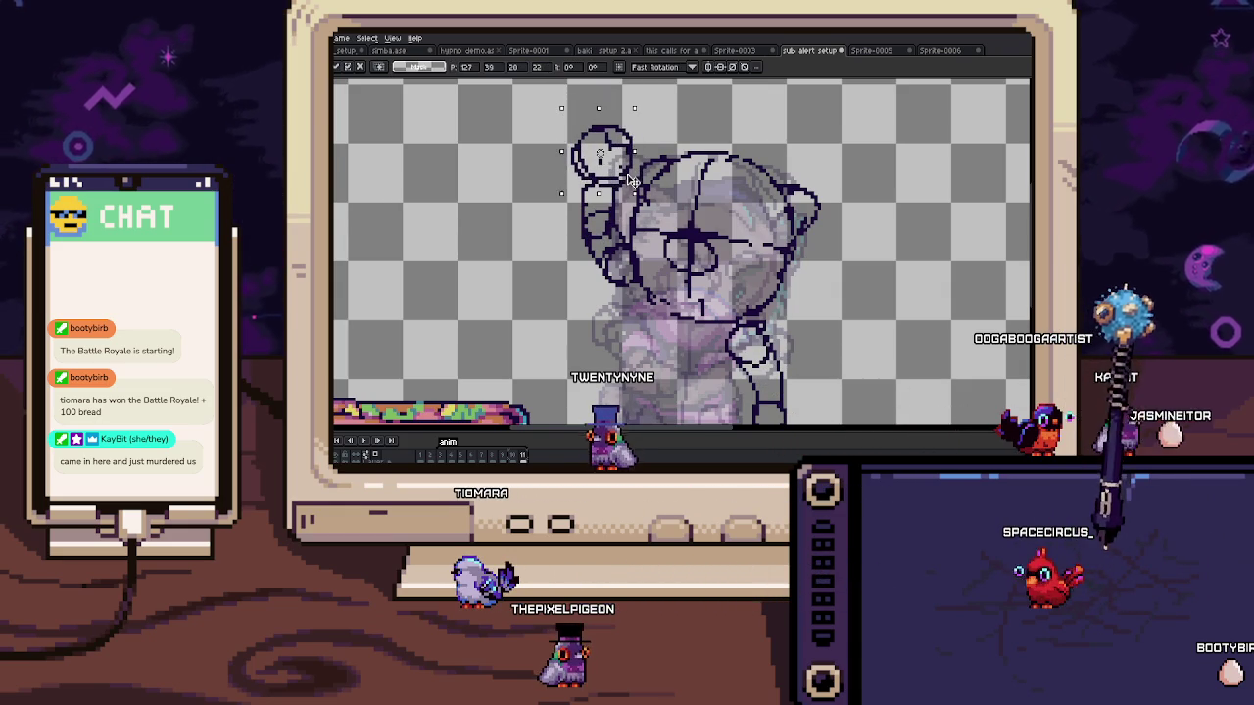
{"action": "scroll", "coordinate": [634, 210], "scroll_direction": "down", "scroll_amount": 3}
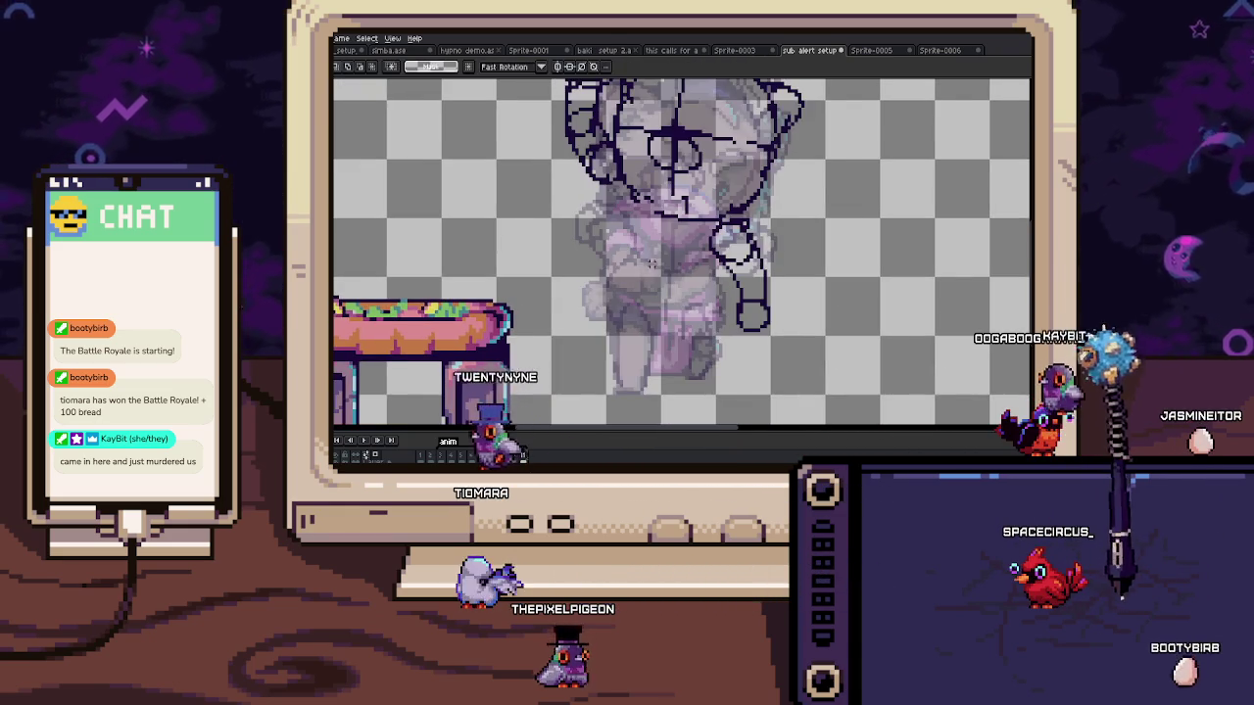
{"action": "scroll", "coordinate": [609, 277], "scroll_direction": "up", "scroll_amount": 1}
{"action": "scroll", "coordinate": [608, 276], "scroll_direction": "up", "scroll_amount": 1}
{"action": "scroll", "coordinate": [608, 276], "scroll_direction": "down", "scroll_amount": 2}
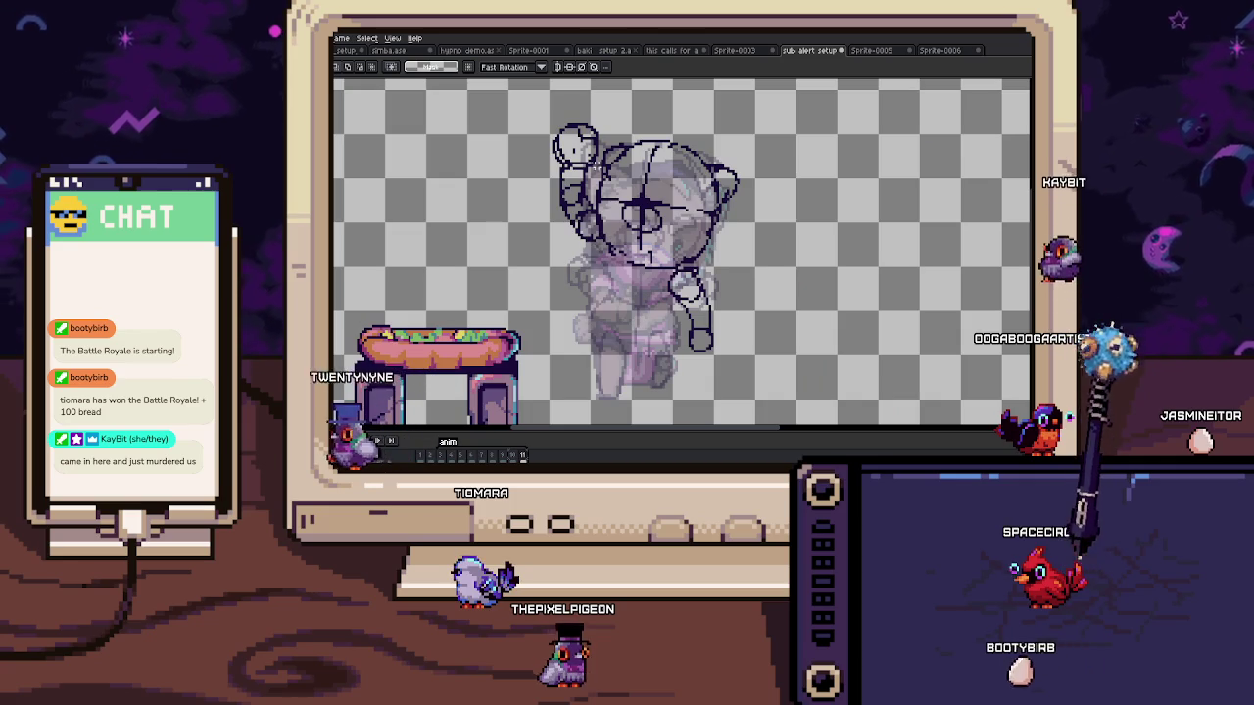
{"action": "scroll", "coordinate": [617, 262], "scroll_direction": "up", "scroll_amount": 1}
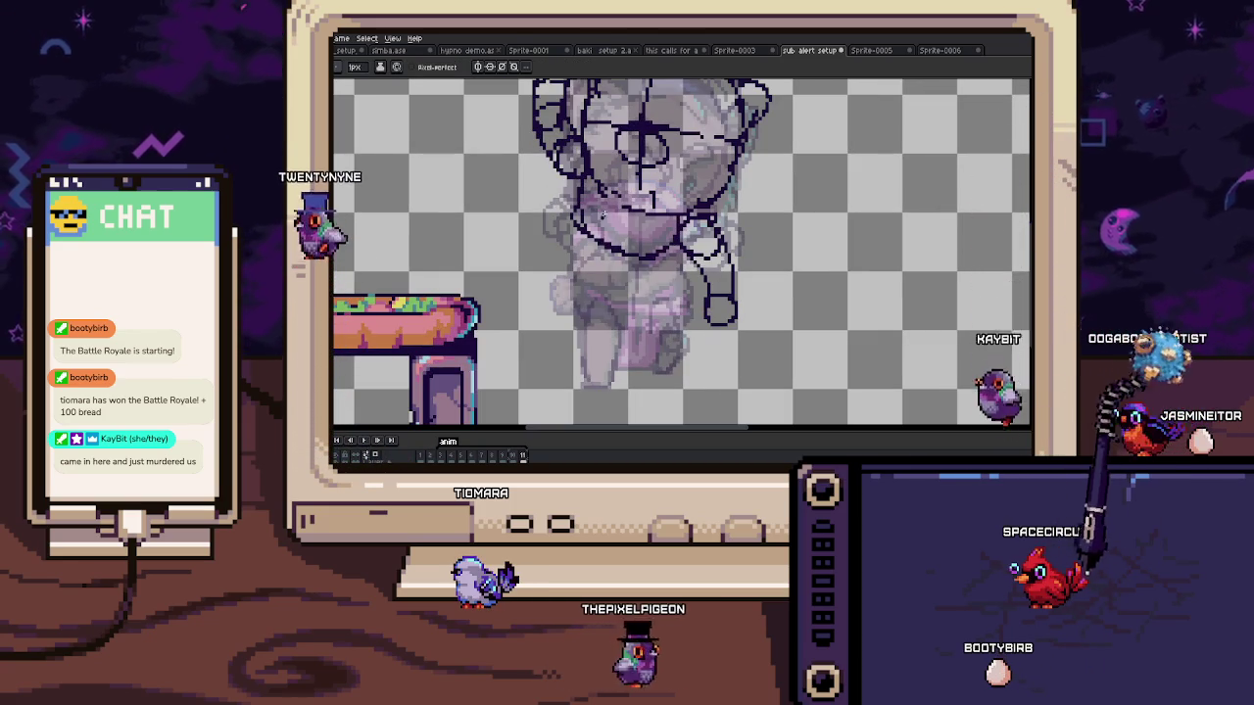
{"action": "left_click_drag", "start_coordinate": [627, 264], "coordinate": [619, 275]}
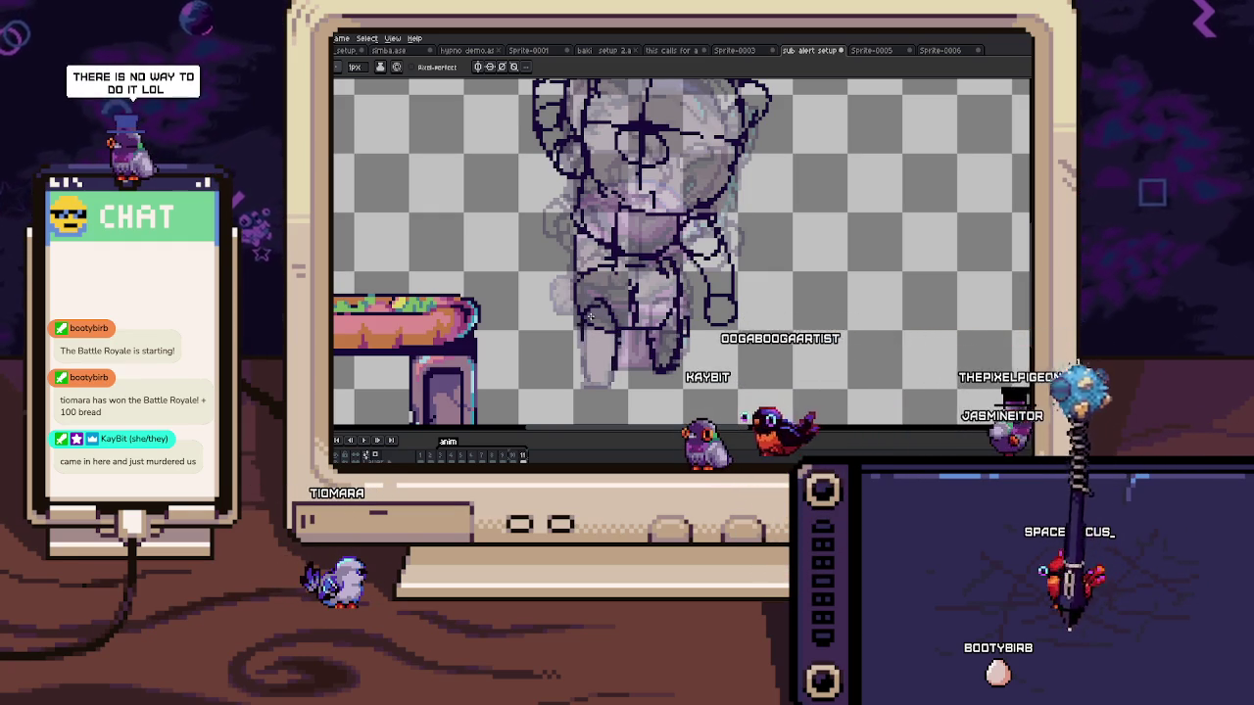
{"action": "scroll", "coordinate": [665, 284], "scroll_direction": "down", "scroll_amount": 2}
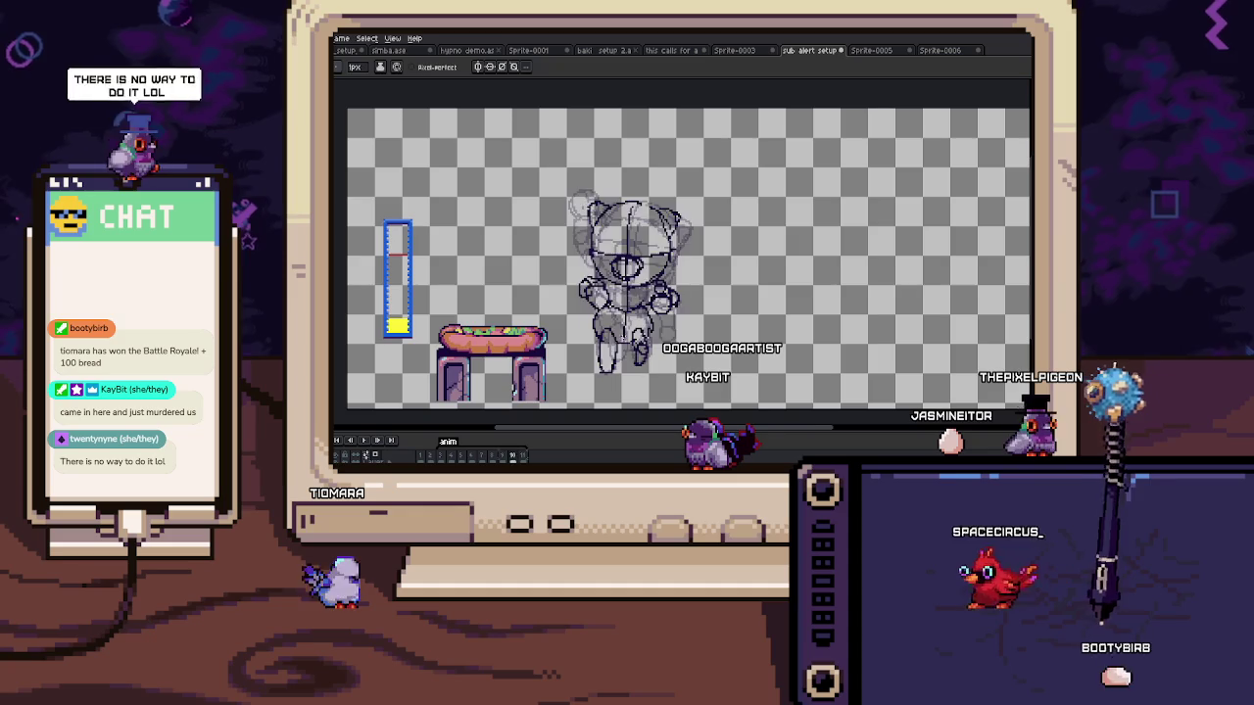
Step: Move the selected raised arm and fist up and right, closer to the head
{"action": "left_click_drag", "start_coordinate": [666, 284], "coordinate": [720, 278]}
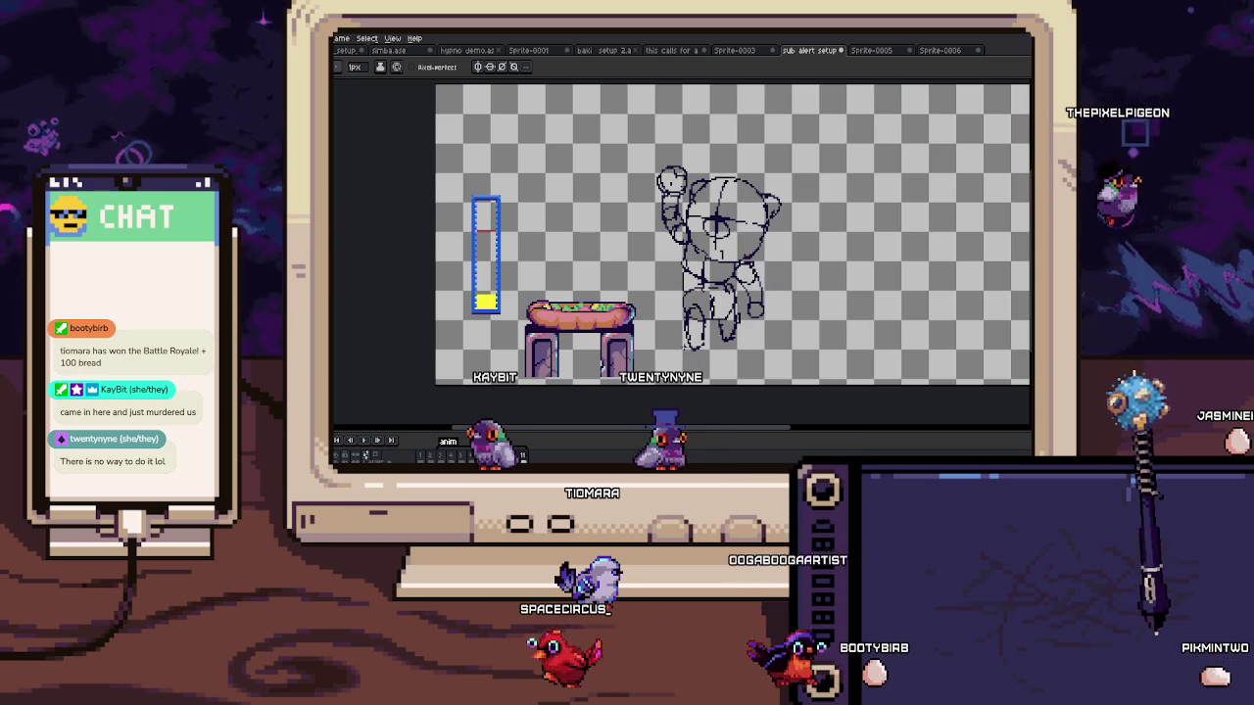
{"action": "left_click_drag", "start_coordinate": [691, 341], "coordinate": [730, 331]}
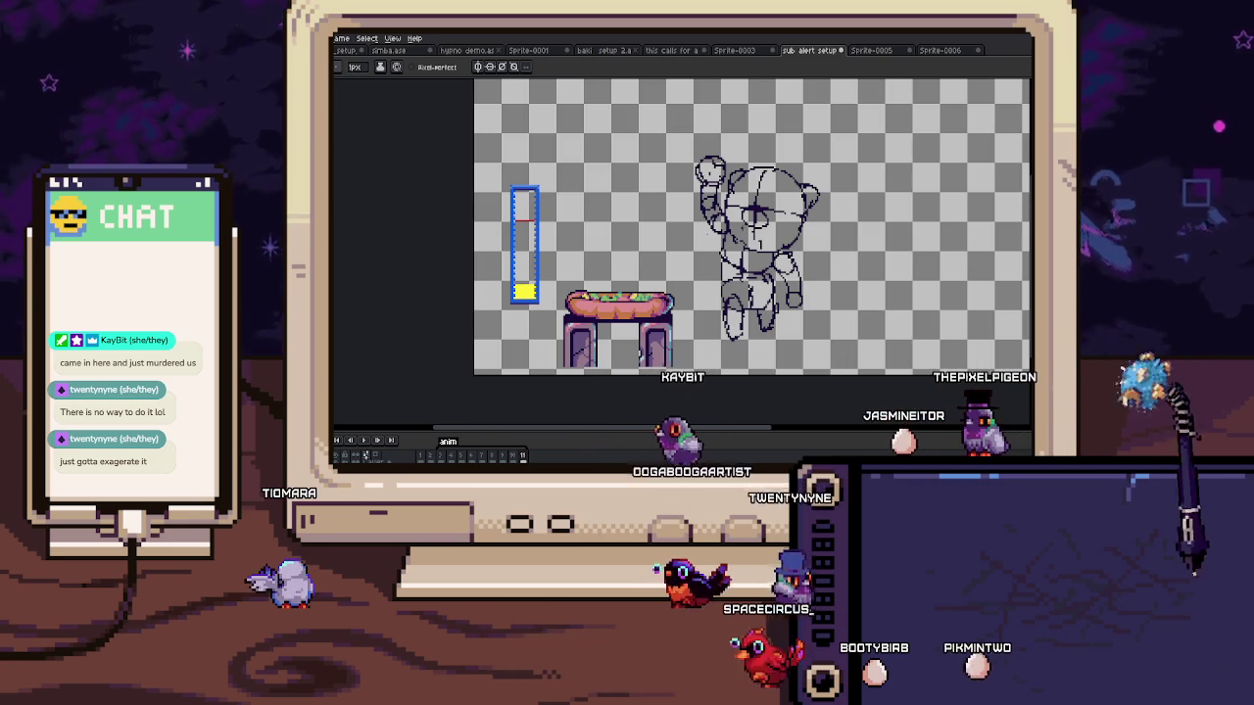
{"action": "scroll", "coordinate": [662, 167], "scroll_direction": "up", "scroll_amount": 2}
{"action": "scroll", "coordinate": [662, 166], "scroll_direction": "down", "scroll_amount": 2}
{"action": "left_click_drag", "start_coordinate": [587, 128], "coordinate": [672, 274]}
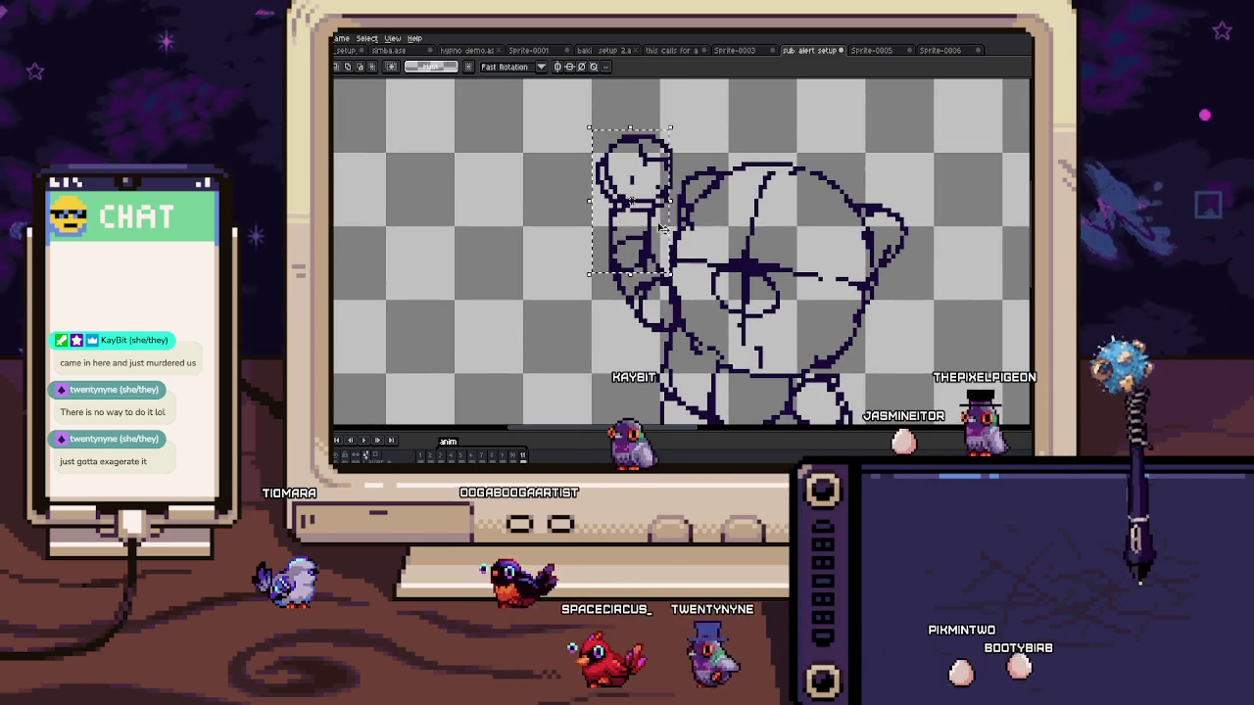
{"action": "left_click_drag", "start_coordinate": [649, 144], "coordinate": [660, 130]}
{"action": "key", "text": "b"}
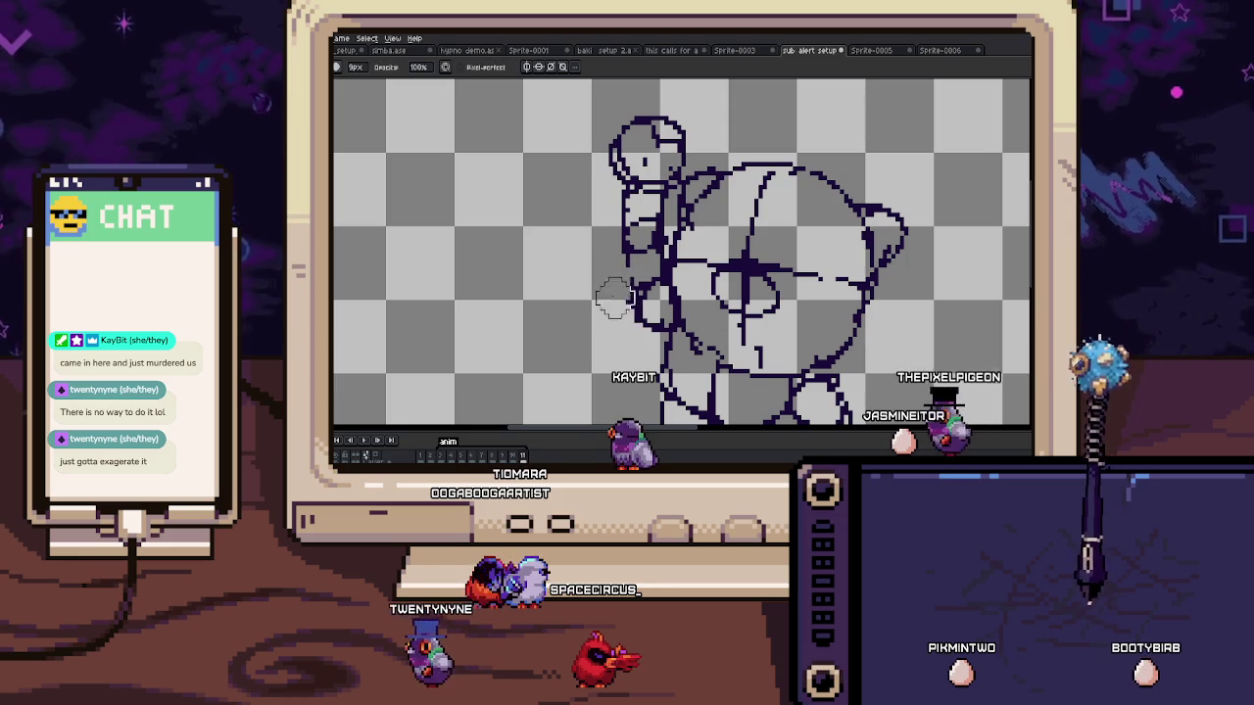
{"action": "left_click_drag", "start_coordinate": [630, 318], "coordinate": [628, 314]}
{"action": "scroll", "coordinate": [627, 313], "scroll_direction": "down", "scroll_amount": 5}
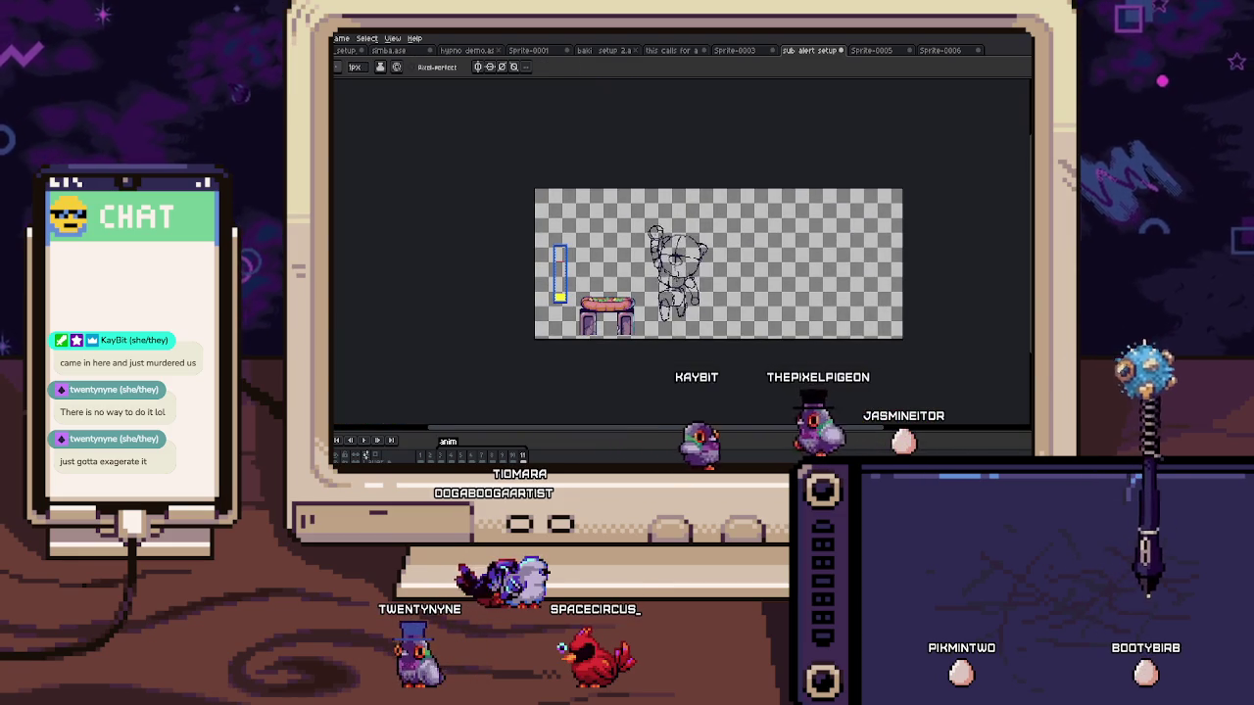
Step: Return to the coloured base frame with the cat hugging its pink bundle
{"action": "left_click_drag", "start_coordinate": [628, 313], "coordinate": [666, 273]}
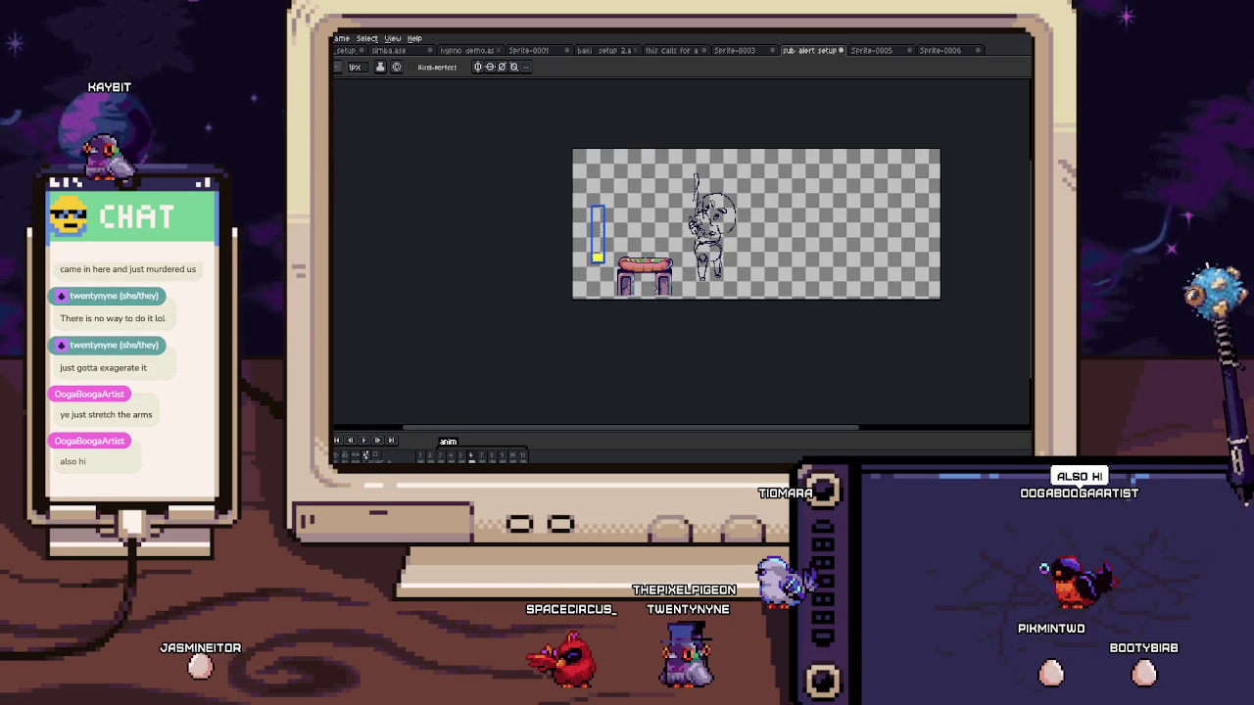
{"action": "left_click_drag", "start_coordinate": [754, 198], "coordinate": [750, 179]}
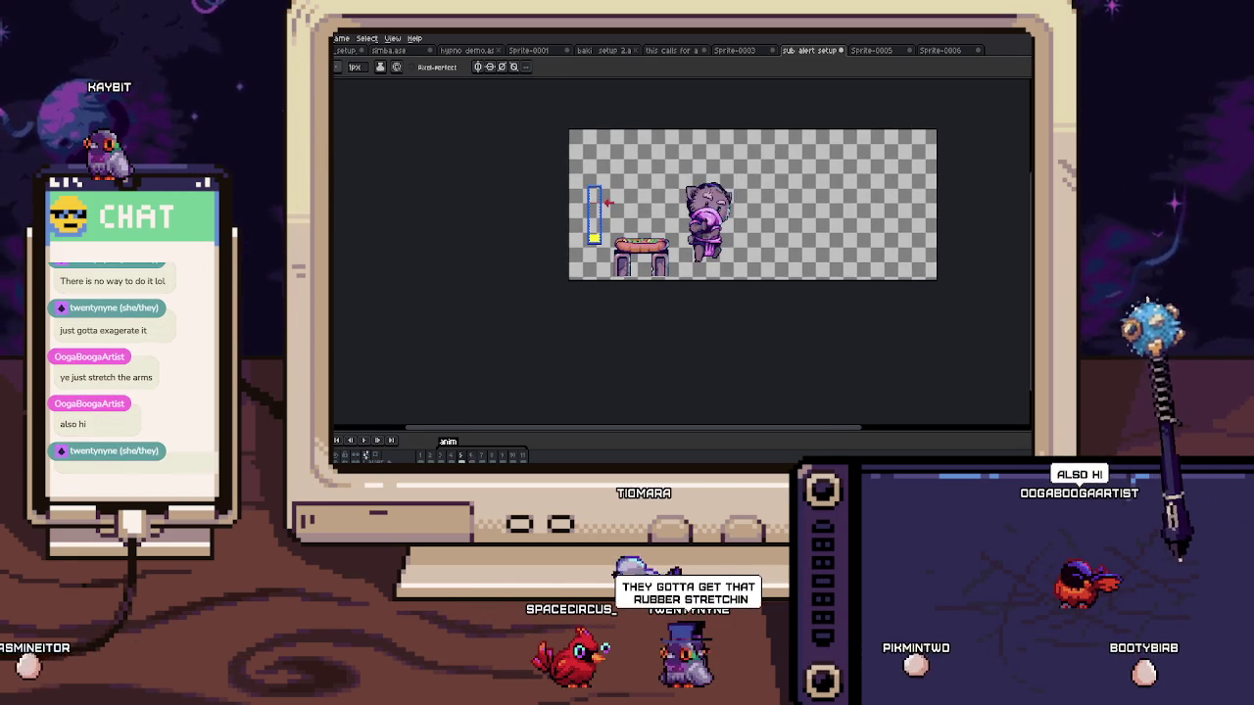
{"action": "key", "text": "Left"}
{"action": "key", "text": "Left"}
{"action": "key", "text": "Left"}
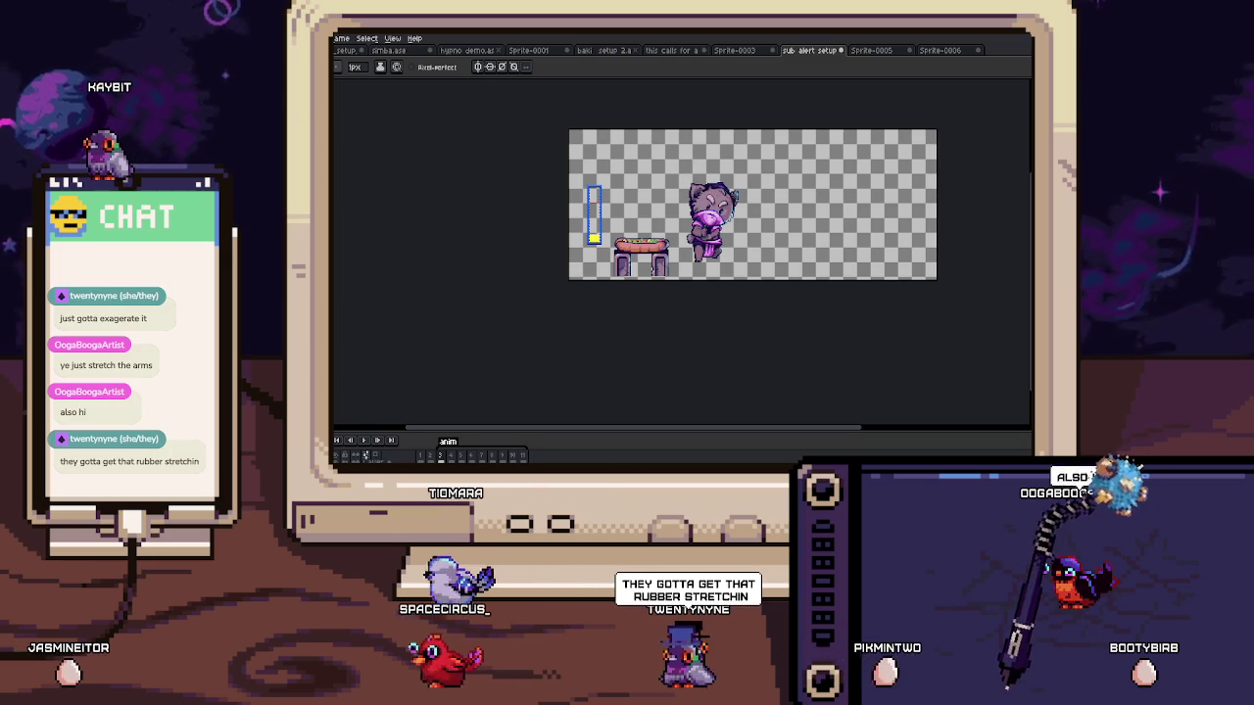
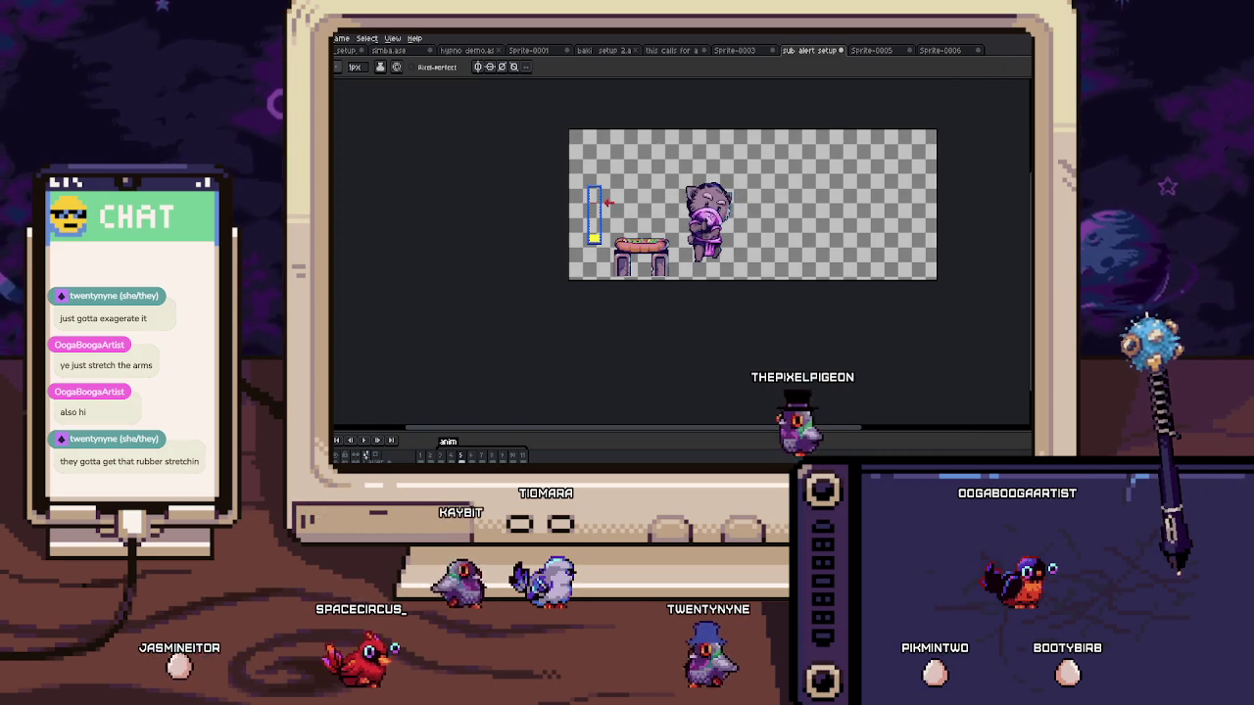
Step: Zoom in on the sketch's head and switch to a 9px eraser
{"action": "scroll", "coordinate": [688, 243], "scroll_direction": "up", "scroll_amount": 5}
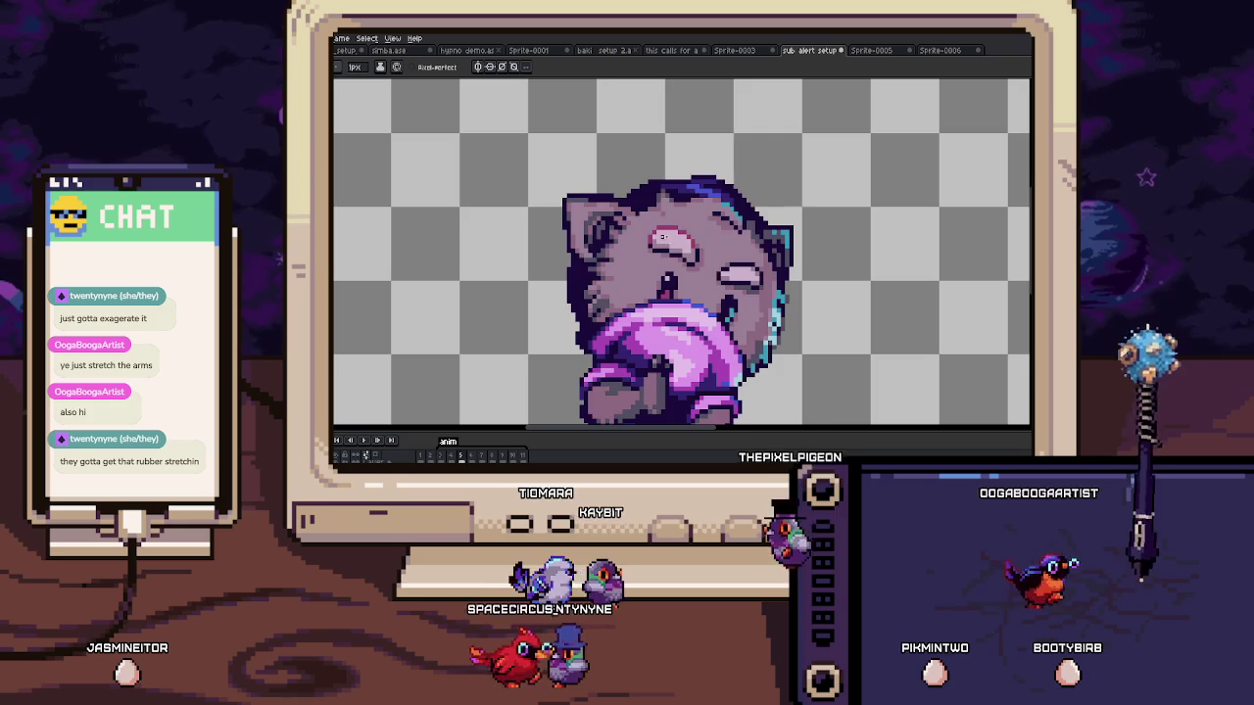
{"action": "mouse_move", "coordinate": [689, 243]}
{"action": "left_mouse_down"}
{"action": "mouse_move", "coordinate": [669, 224]}
{"action": "mouse_move", "coordinate": [701, 154]}
{"action": "left_mouse_up"}
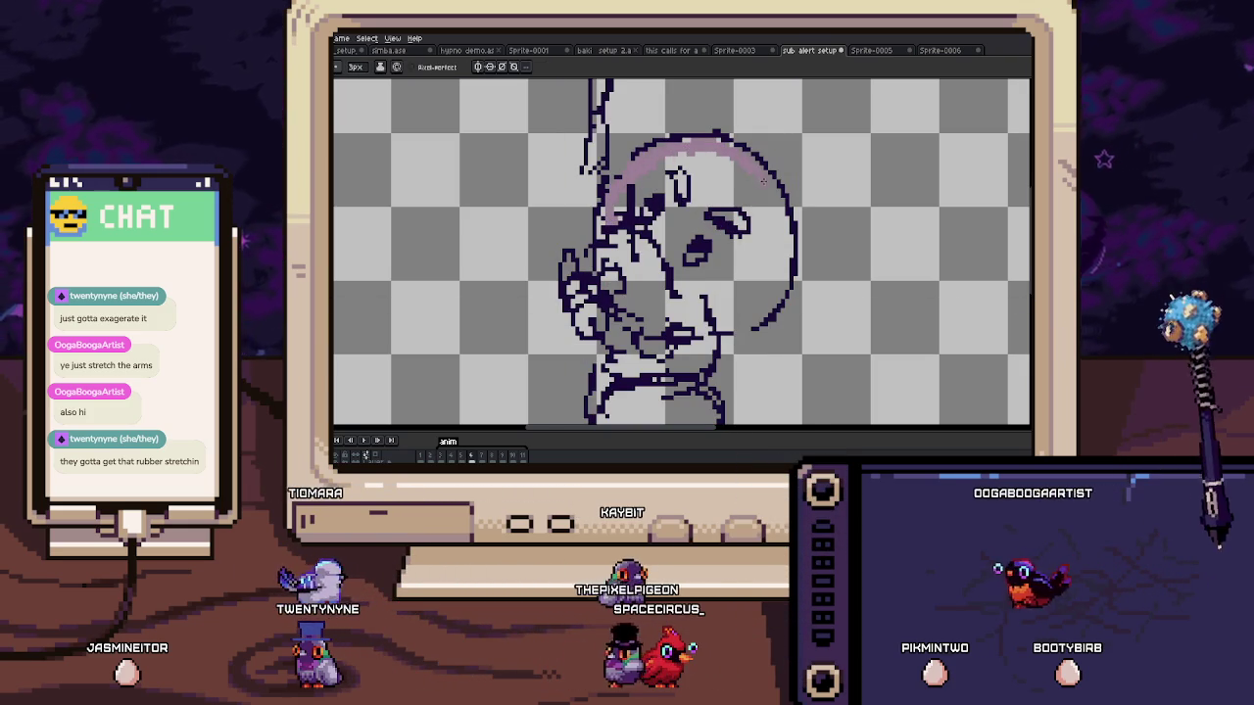
{"action": "left_click_drag", "start_coordinate": [772, 243], "coordinate": [759, 206]}
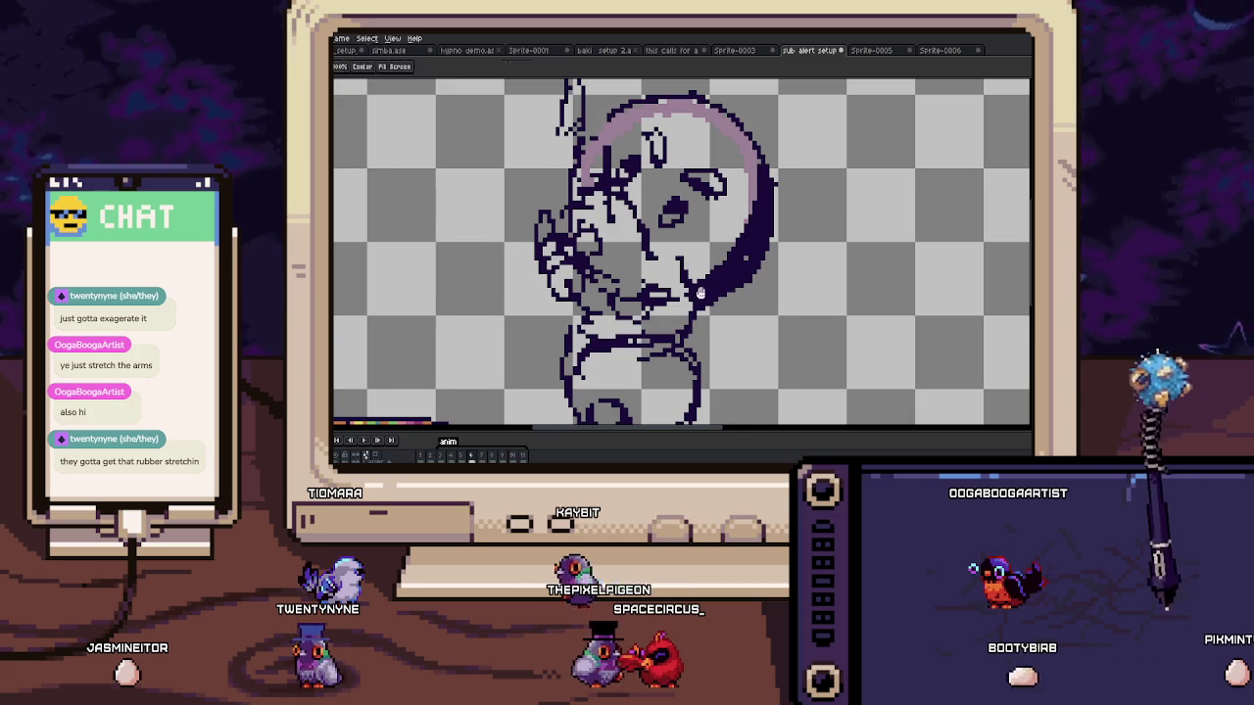
{"action": "left_click_drag", "start_coordinate": [697, 291], "coordinate": [739, 255]}
{"action": "key", "text": "e"}
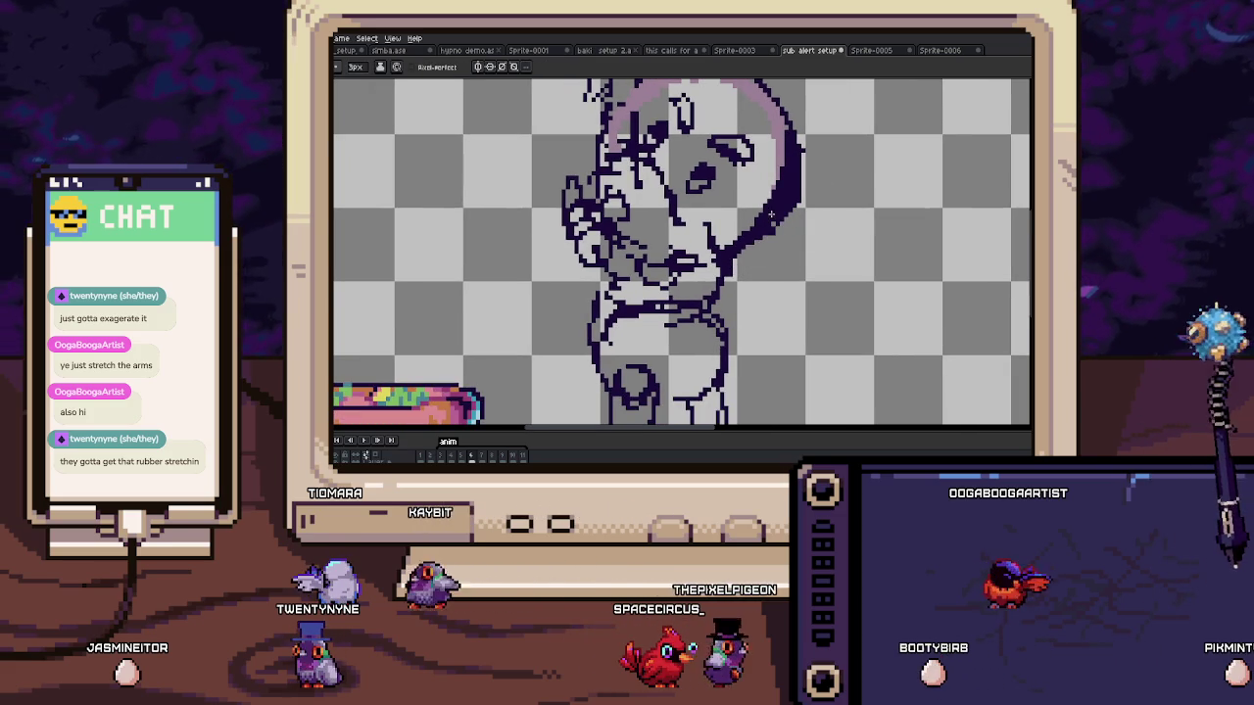
{"action": "left_click_drag", "start_coordinate": [735, 202], "coordinate": [764, 256]}
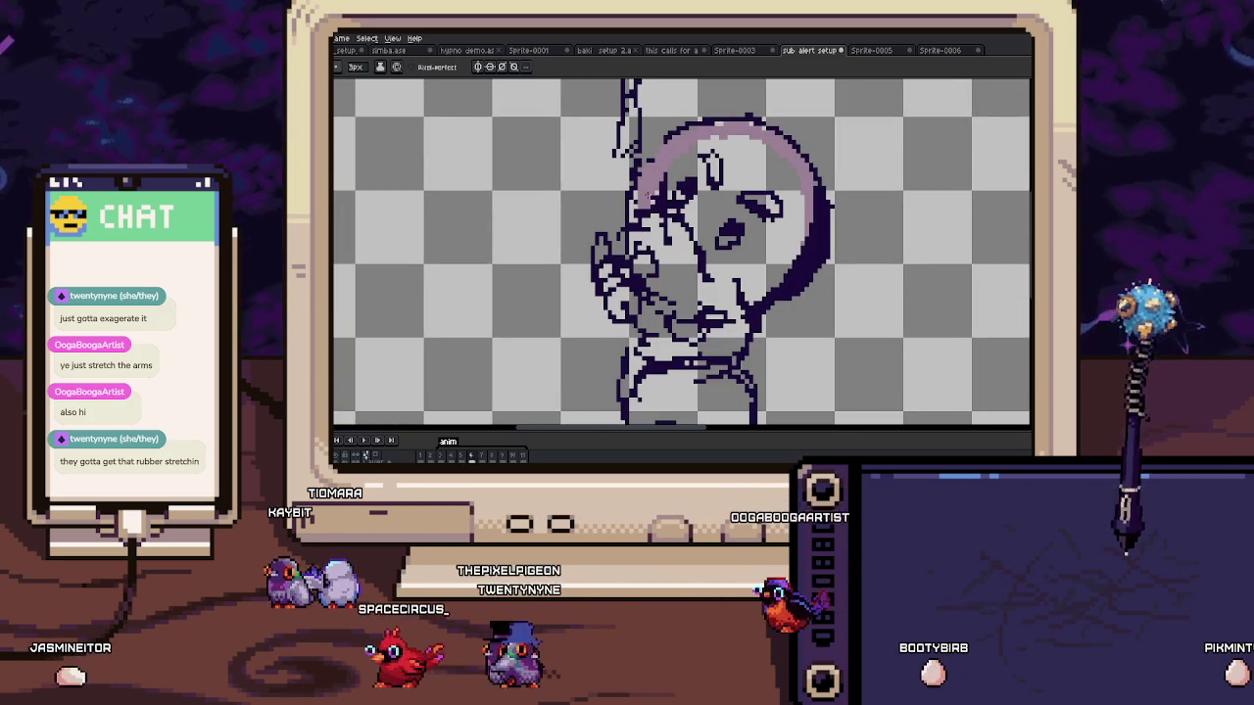
Step: Extend the pink shading down the left of the face and preview the animation
{"action": "left_click_drag", "start_coordinate": [647, 188], "coordinate": [639, 208]}
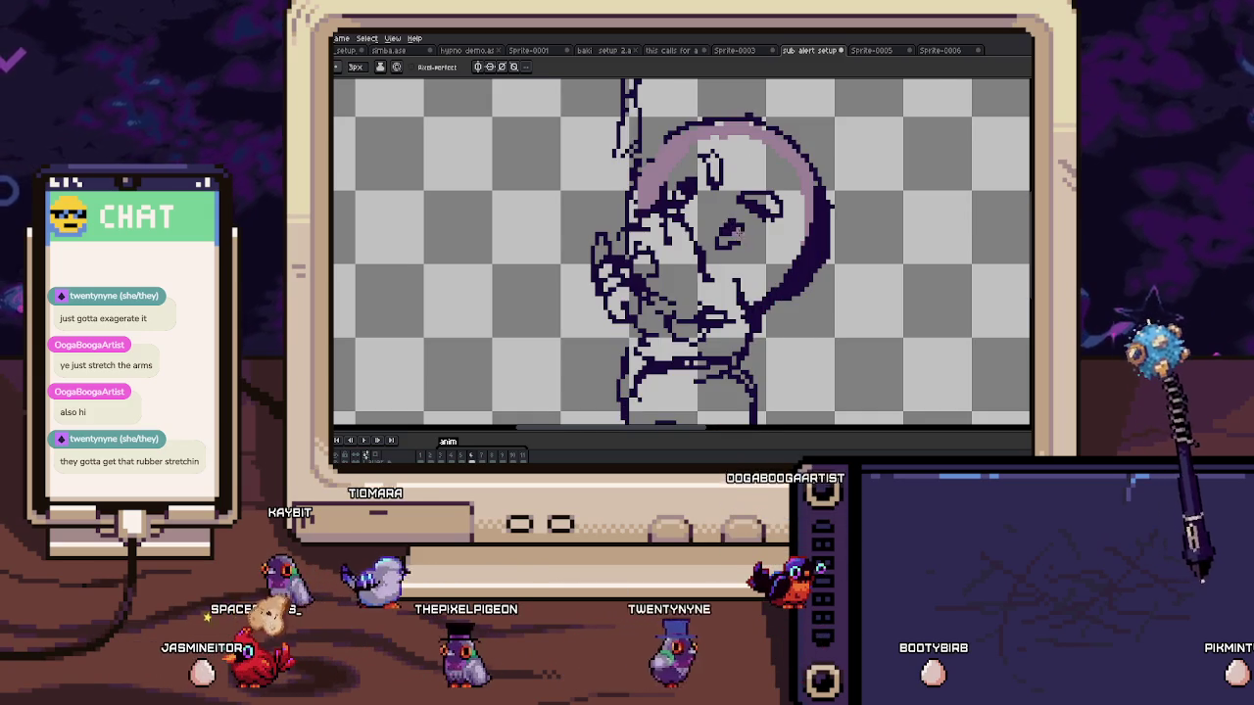
{"action": "scroll", "coordinate": [715, 229], "scroll_direction": "up", "scroll_amount": 1}
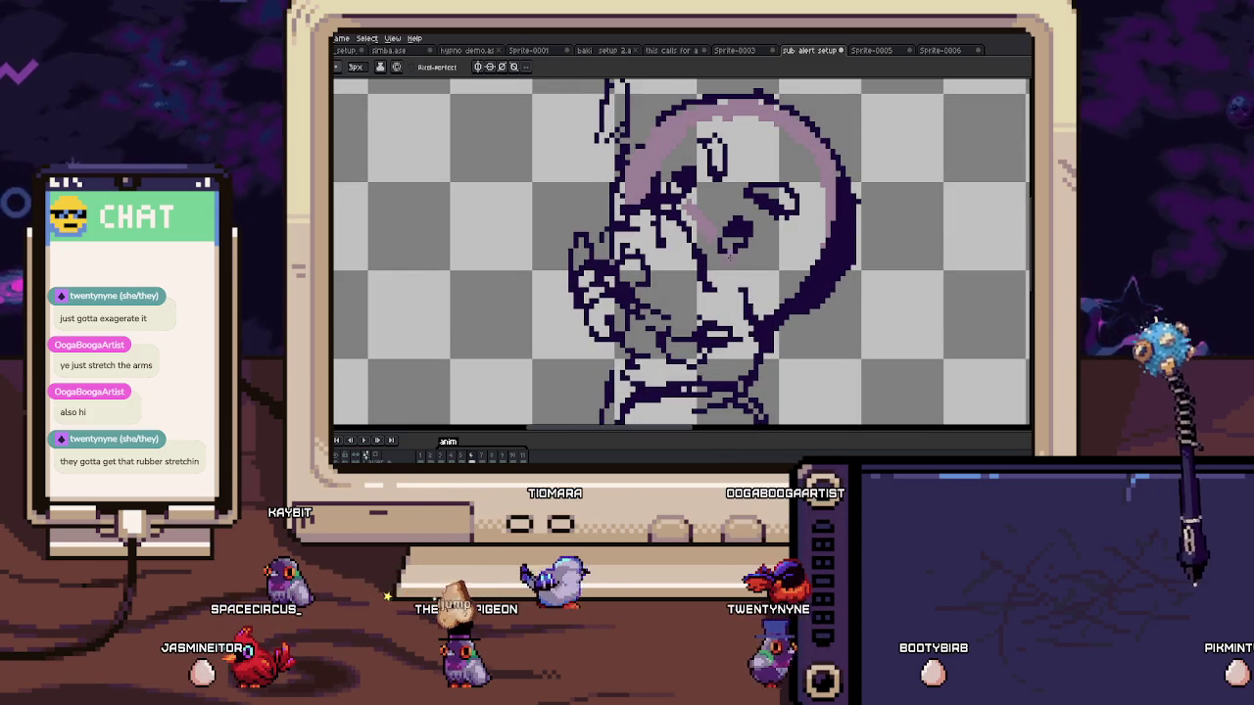
{"action": "key", "text": "Return"}
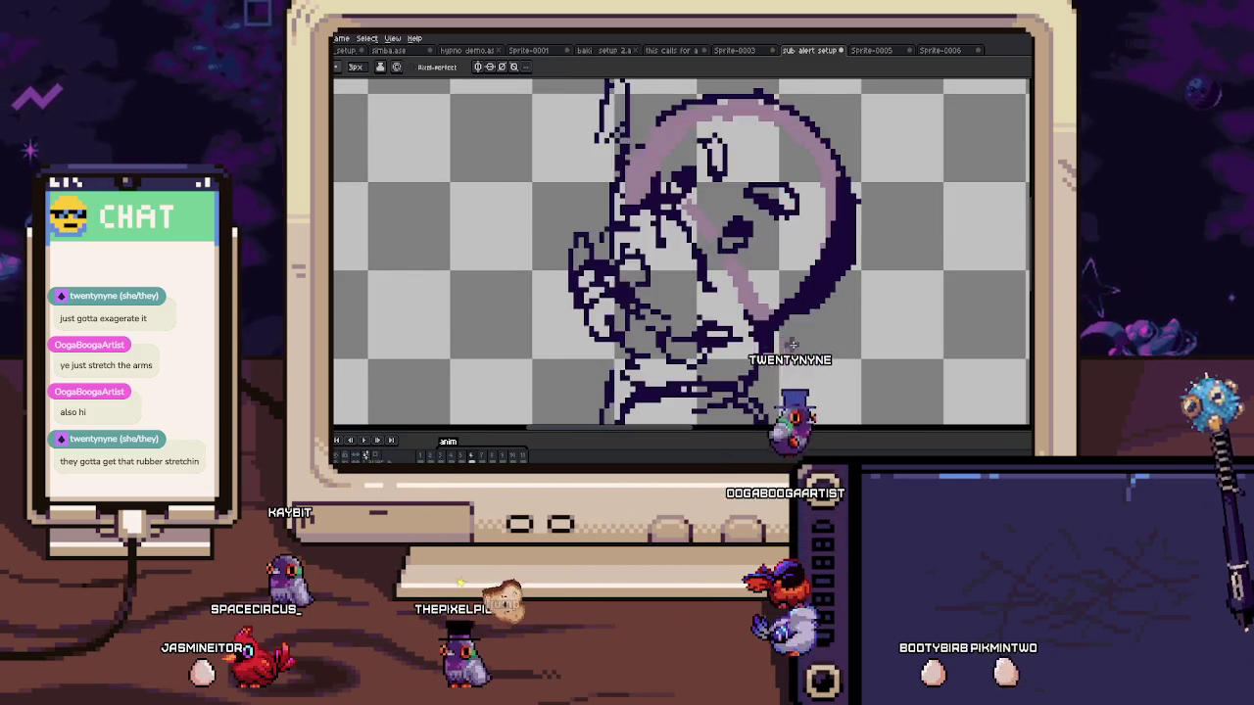
Step: Compare the sketch frame against the neighbouring cat-face frame, returning to brush drawing
{"action": "scroll", "coordinate": [774, 284], "scroll_direction": "up", "scroll_amount": 2}
{"action": "scroll", "coordinate": [768, 291], "scroll_direction": "down", "scroll_amount": 2}
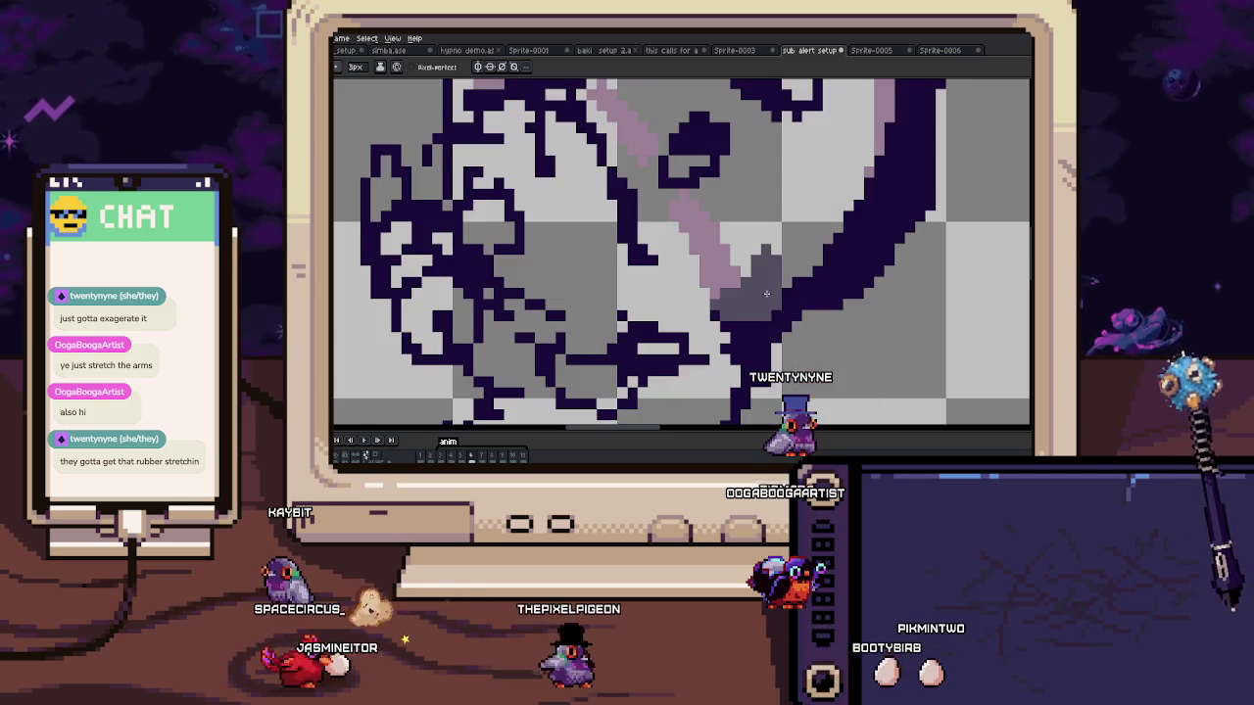
{"action": "scroll", "coordinate": [754, 314], "scroll_direction": "down", "scroll_amount": 1}
{"action": "scroll", "coordinate": [768, 274], "scroll_direction": "up", "scroll_amount": 1}
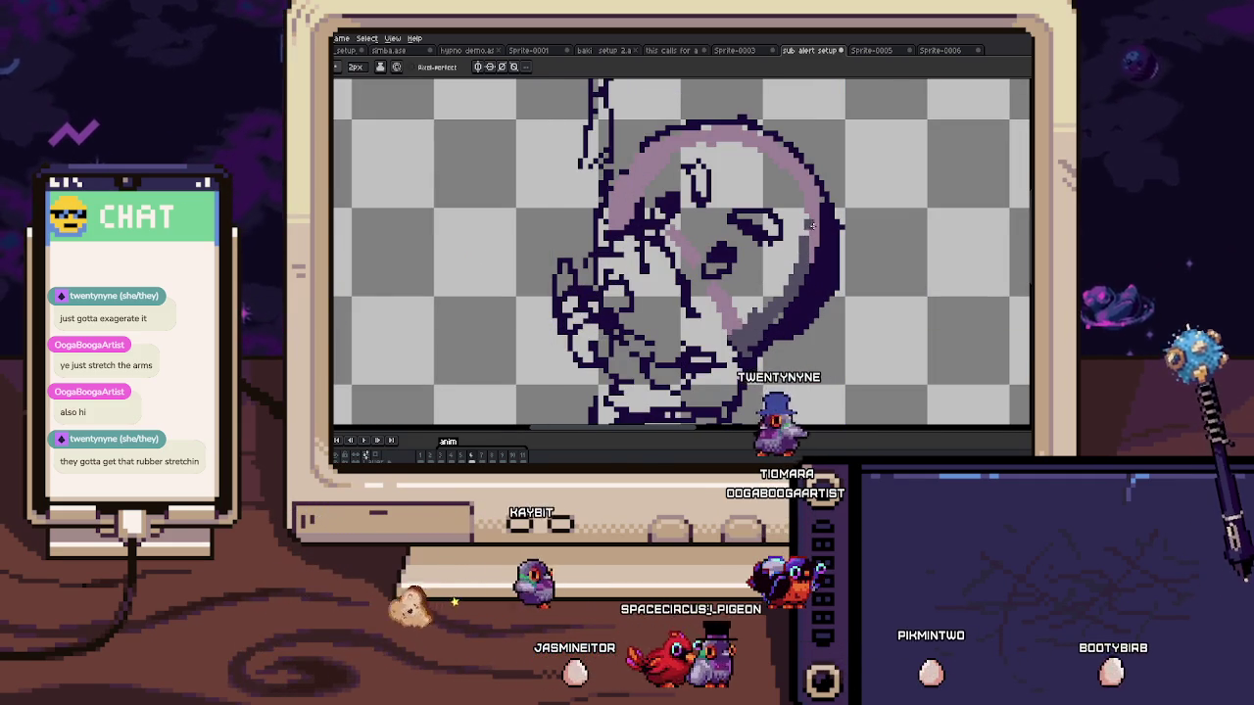
{"action": "key", "text": "Right"}
{"action": "key", "text": "Left"}
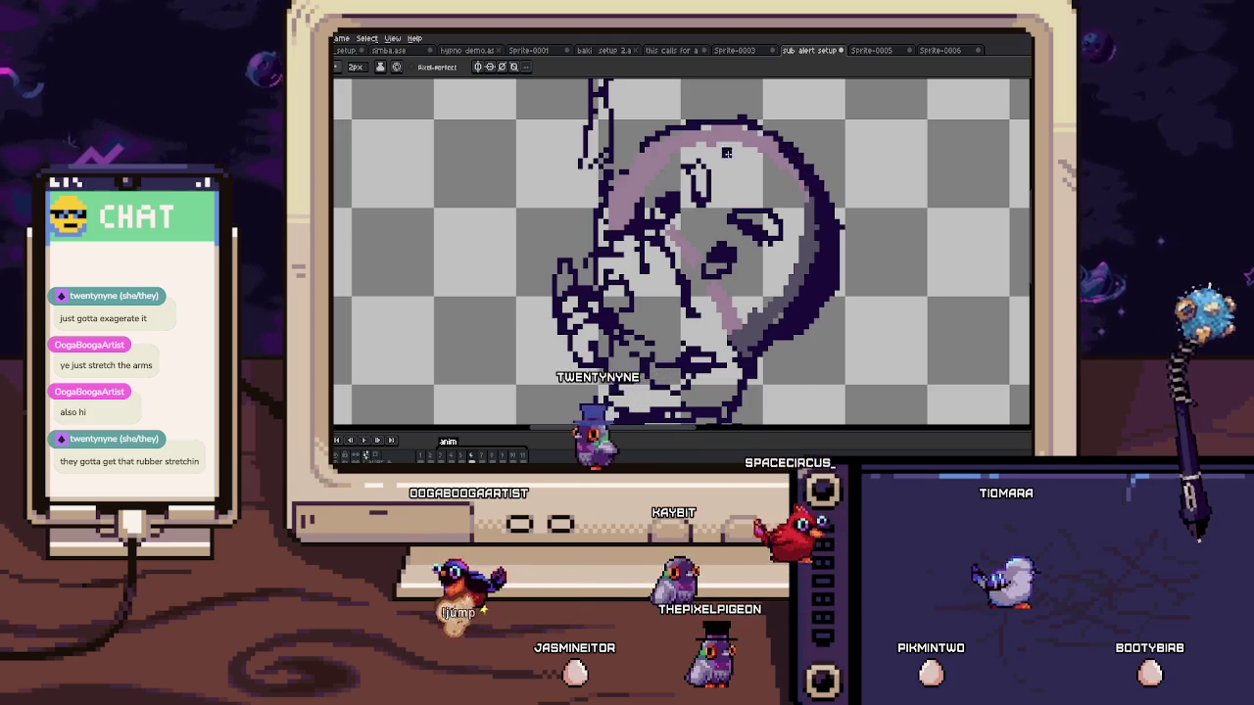
{"action": "key", "text": "h"}
{"action": "key", "text": "Right"}
{"action": "key", "text": "Left"}
{"action": "key", "text": "b"}
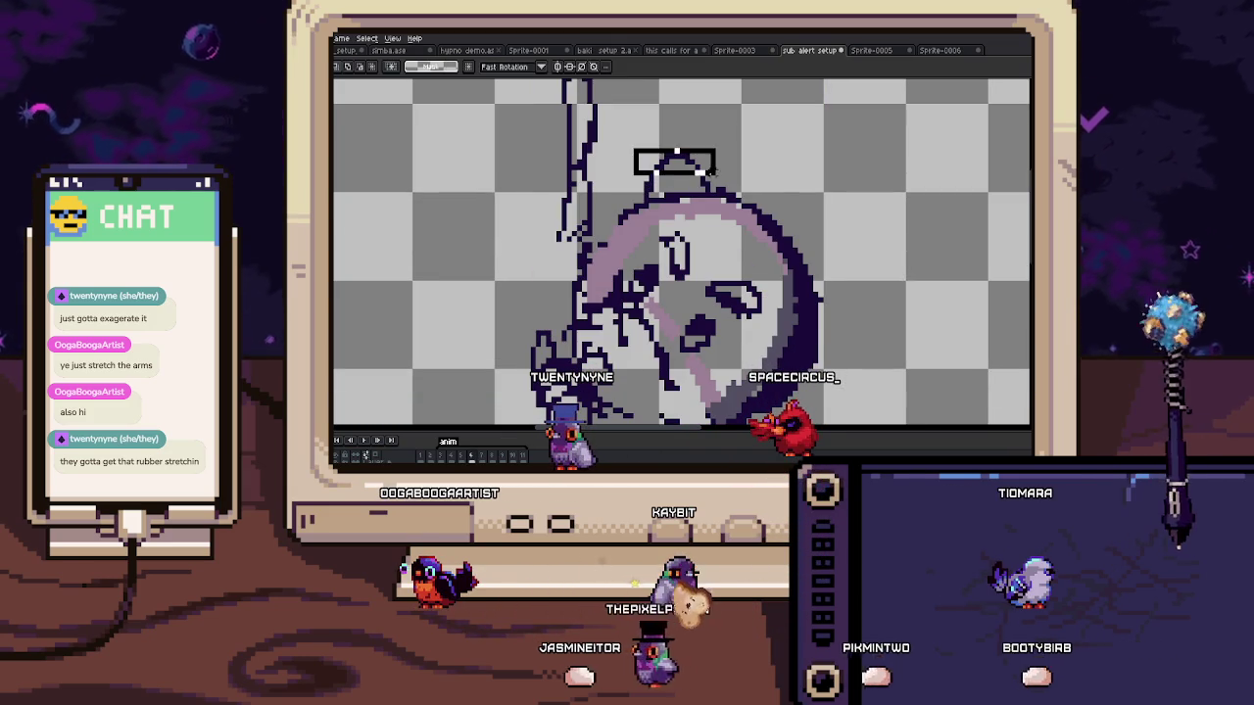
{"action": "key", "text": "Right"}
{"action": "key", "text": "Left"}
{"action": "key", "text": "b"}
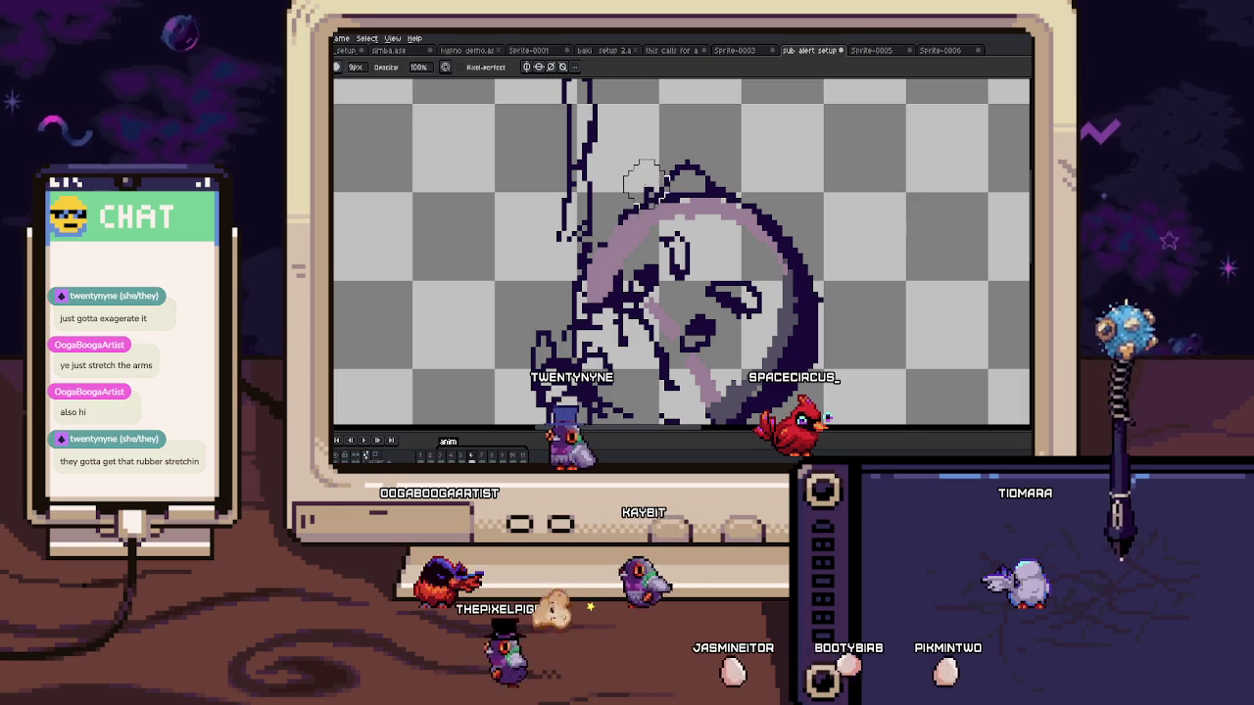
Step: Select the area on top of the head for the ear, then deselect and return to 1px drawing
{"action": "left_click_drag", "start_coordinate": [595, 264], "coordinate": [595, 249]}
{"action": "scroll", "coordinate": [595, 249], "scroll_direction": "up", "scroll_amount": 1}
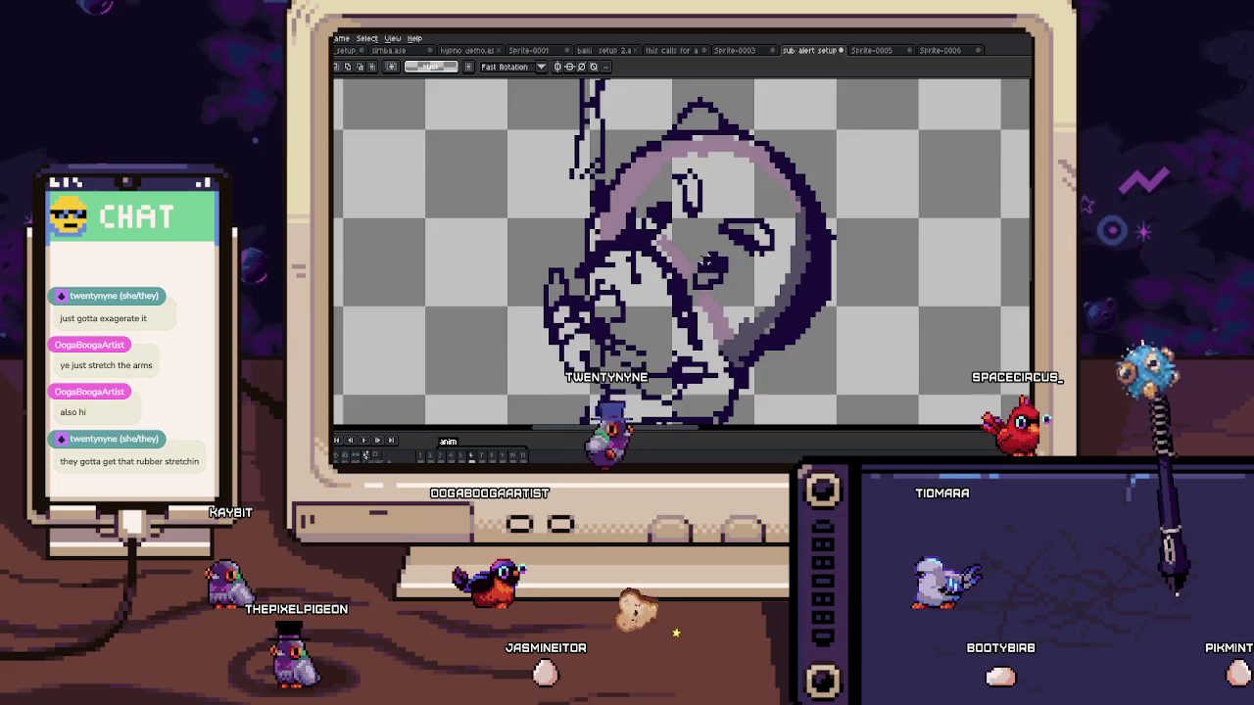
{"action": "scroll", "coordinate": [700, 288], "scroll_direction": "up", "scroll_amount": 1}
{"action": "left_click_drag", "start_coordinate": [681, 240], "coordinate": [741, 299]}
{"action": "key", "text": "ctrl+d"}
{"action": "scroll", "coordinate": [709, 266], "scroll_direction": "up", "scroll_amount": 1}
{"action": "key", "text": "b"}
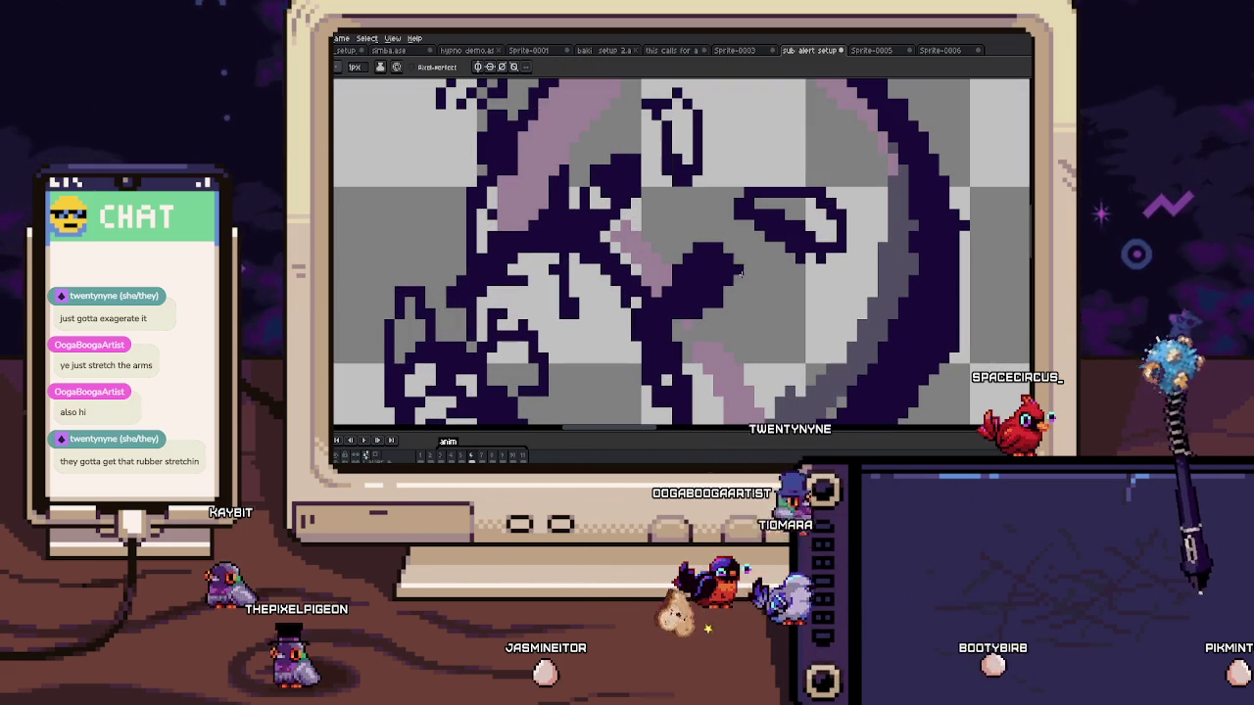
Step: Step through the animation frames, from coloured face frame 5 to frame 7, to compare the ear
{"action": "key", "text": "Left"}
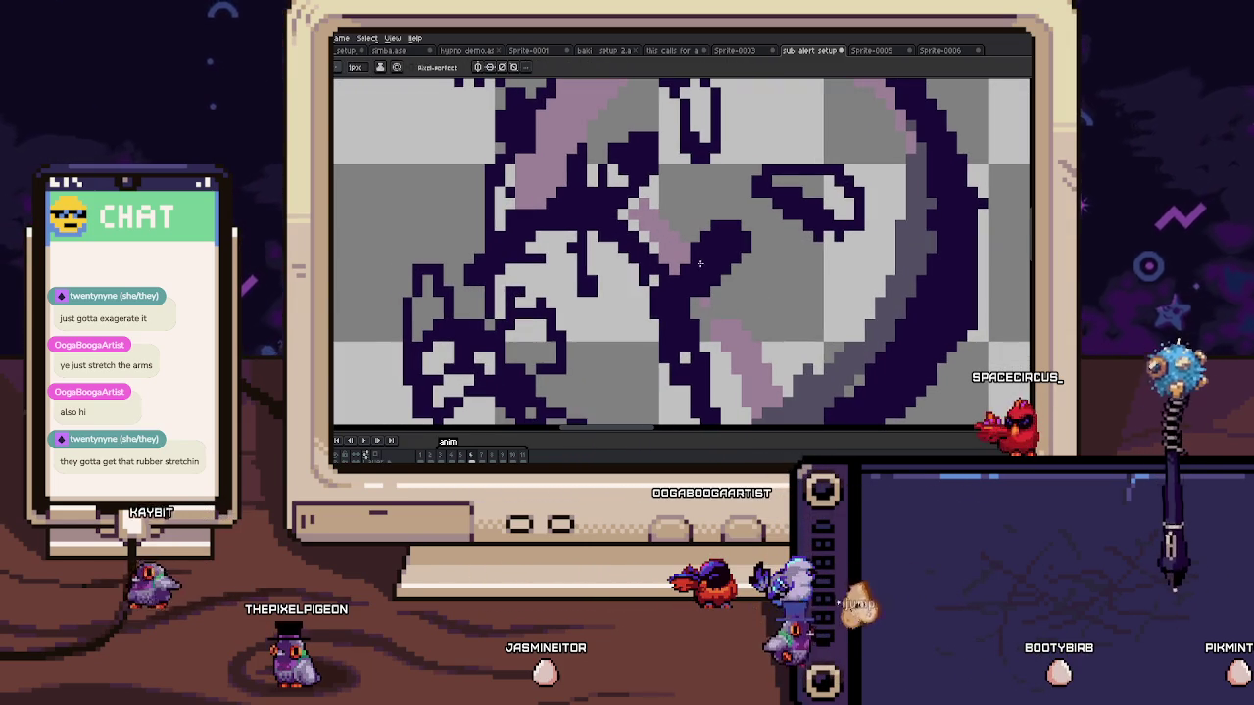
{"action": "key", "text": "Left"}
{"action": "key", "text": "Right"}
{"action": "key", "text": "Right"}
{"action": "key", "text": "Left"}
{"action": "key", "text": "Left"}
{"action": "key", "text": "Right"}
{"action": "key", "text": "w"}
{"action": "scroll", "coordinate": [627, 235], "scroll_direction": "down", "scroll_amount": 3}
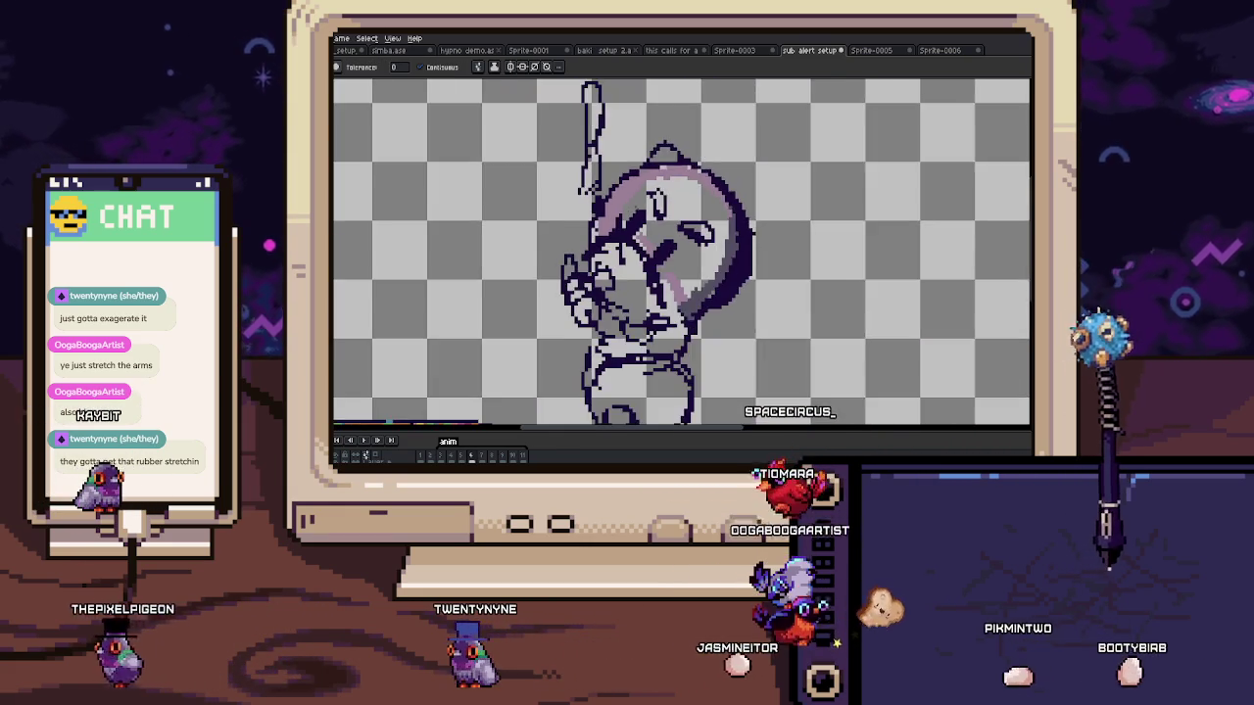
Step: Fill the cat's head with pale purple using the paint bucket
{"action": "scroll", "coordinate": [666, 260], "scroll_direction": "up", "scroll_amount": 1}
{"action": "scroll", "coordinate": [671, 265], "scroll_direction": "up", "scroll_amount": 1}
{"action": "key", "text": "b"}
{"action": "scroll", "coordinate": [670, 264], "scroll_direction": "up", "scroll_amount": 2}
{"action": "scroll", "coordinate": [665, 278], "scroll_direction": "down", "scroll_amount": 2}
{"action": "key", "text": "Left"}
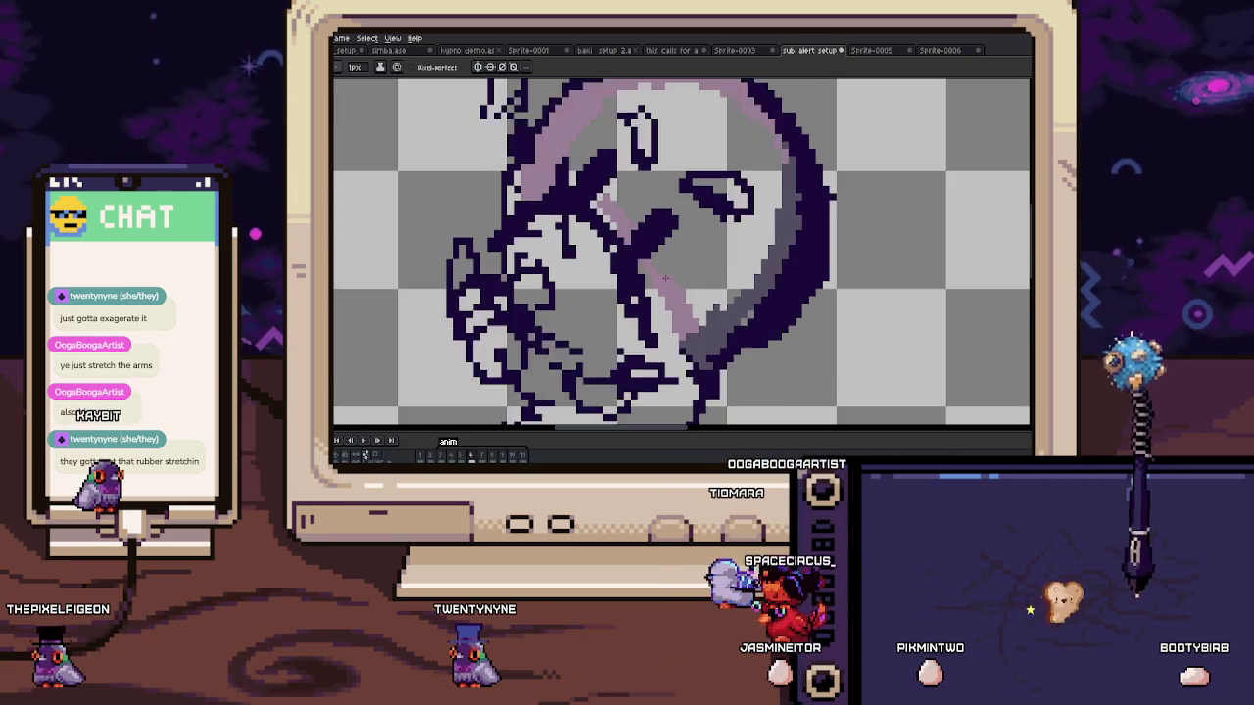
{"action": "key", "text": "Right"}
{"action": "key", "text": "g"}
{"action": "left_click", "coordinate": [651, 251]}
Step: Compare the filled head against the previous cat-face frame and the raised-arm frame
{"action": "scroll", "coordinate": [651, 252], "scroll_direction": "up", "scroll_amount": 2}
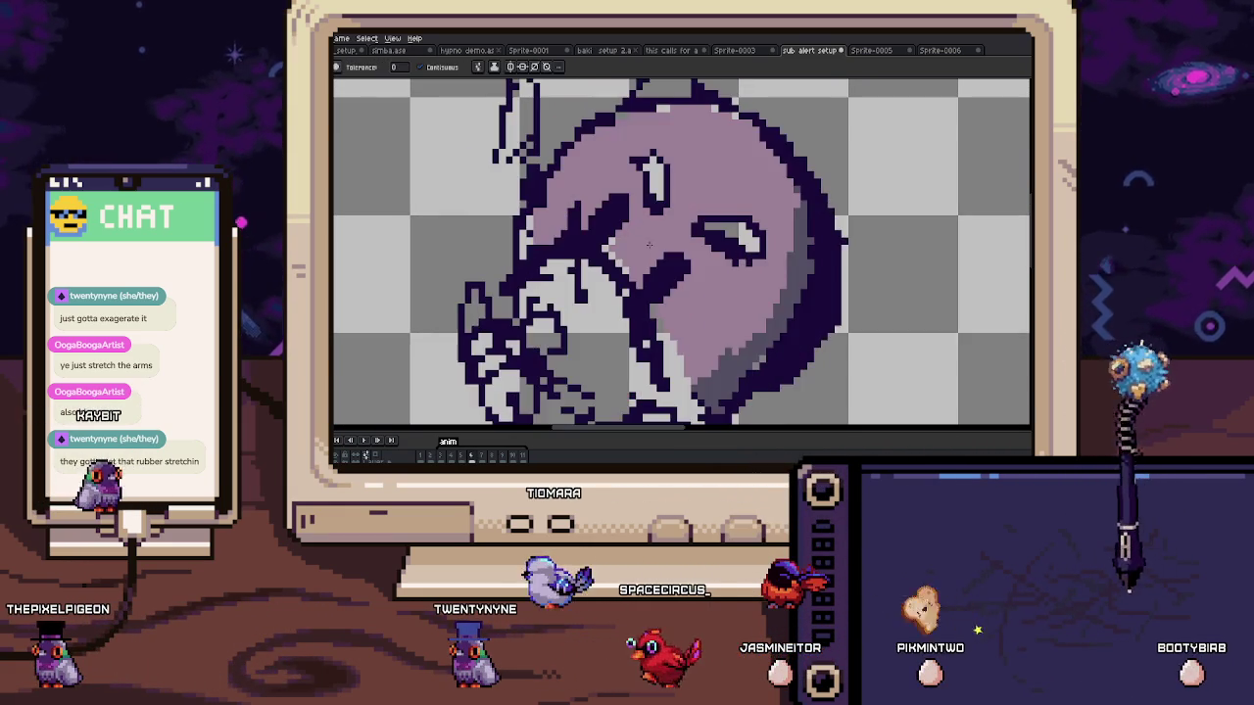
{"action": "scroll", "coordinate": [651, 252], "scroll_direction": "down", "scroll_amount": 2}
{"action": "key", "text": "Left"}
{"action": "scroll", "coordinate": [648, 251], "scroll_direction": "up", "scroll_amount": 2}
{"action": "scroll", "coordinate": [619, 346], "scroll_direction": "down", "scroll_amount": 2}
{"action": "scroll", "coordinate": [618, 346], "scroll_direction": "up", "scroll_amount": 2}
{"action": "key", "text": "b"}
{"action": "scroll", "coordinate": [596, 255], "scroll_direction": "down", "scroll_amount": 2}
{"action": "key", "text": "Right"}
{"action": "key", "text": "Left"}
{"action": "scroll", "coordinate": [596, 254], "scroll_direction": "up", "scroll_amount": 2}
{"action": "scroll", "coordinate": [597, 255], "scroll_direction": "down", "scroll_amount": 2}
{"action": "key", "text": "Right"}
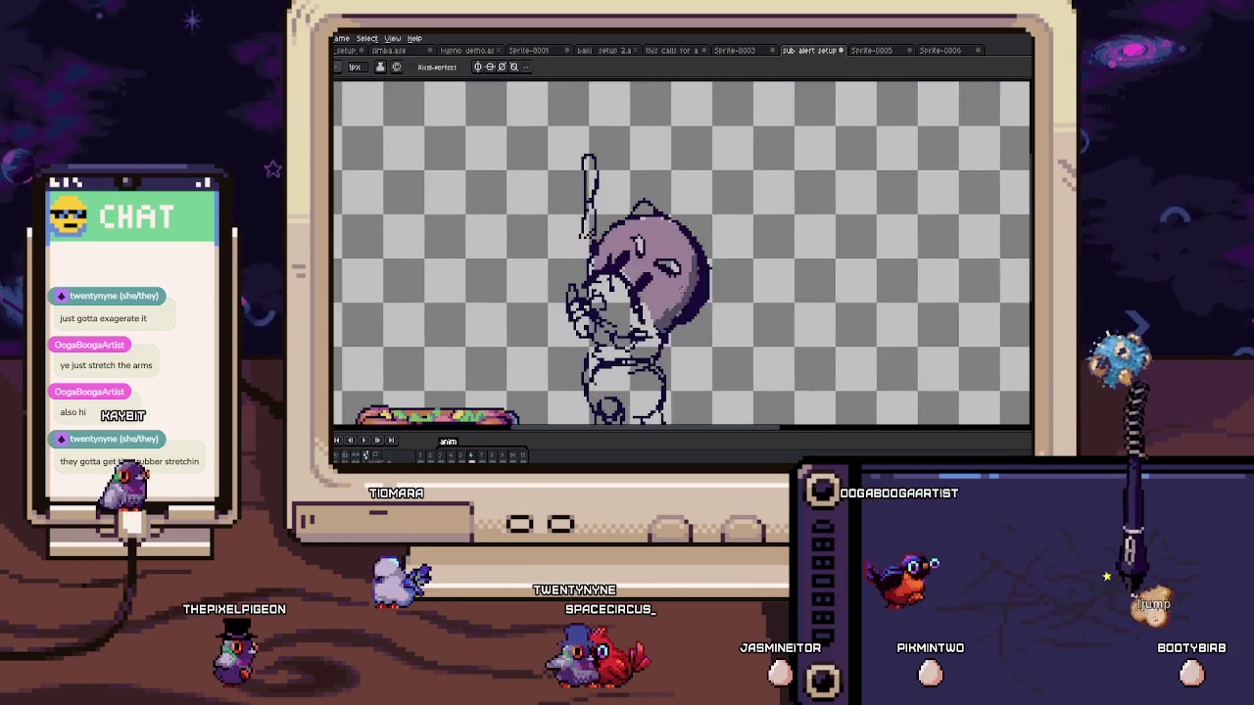
Step: Zoom around the top and right edge of the head to check the darker purple shading
{"action": "scroll", "coordinate": [700, 236], "scroll_direction": "up", "scroll_amount": 2}
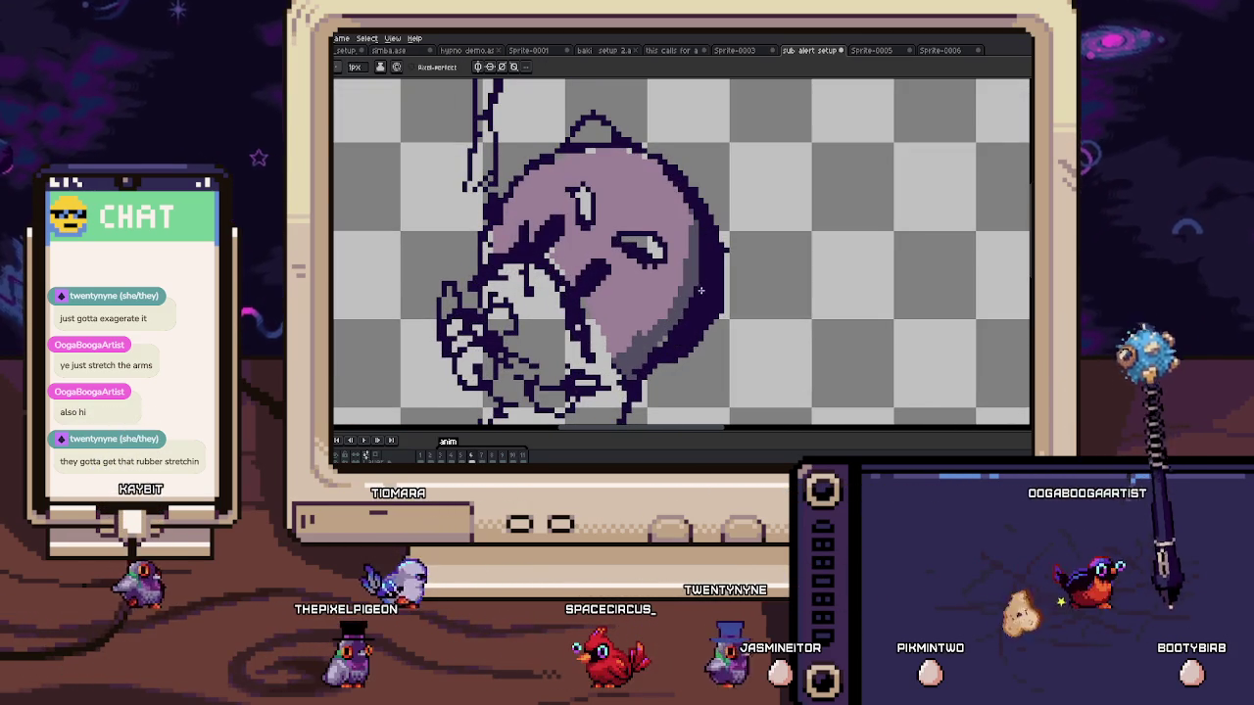
{"action": "scroll", "coordinate": [696, 233], "scroll_direction": "up", "scroll_amount": 2}
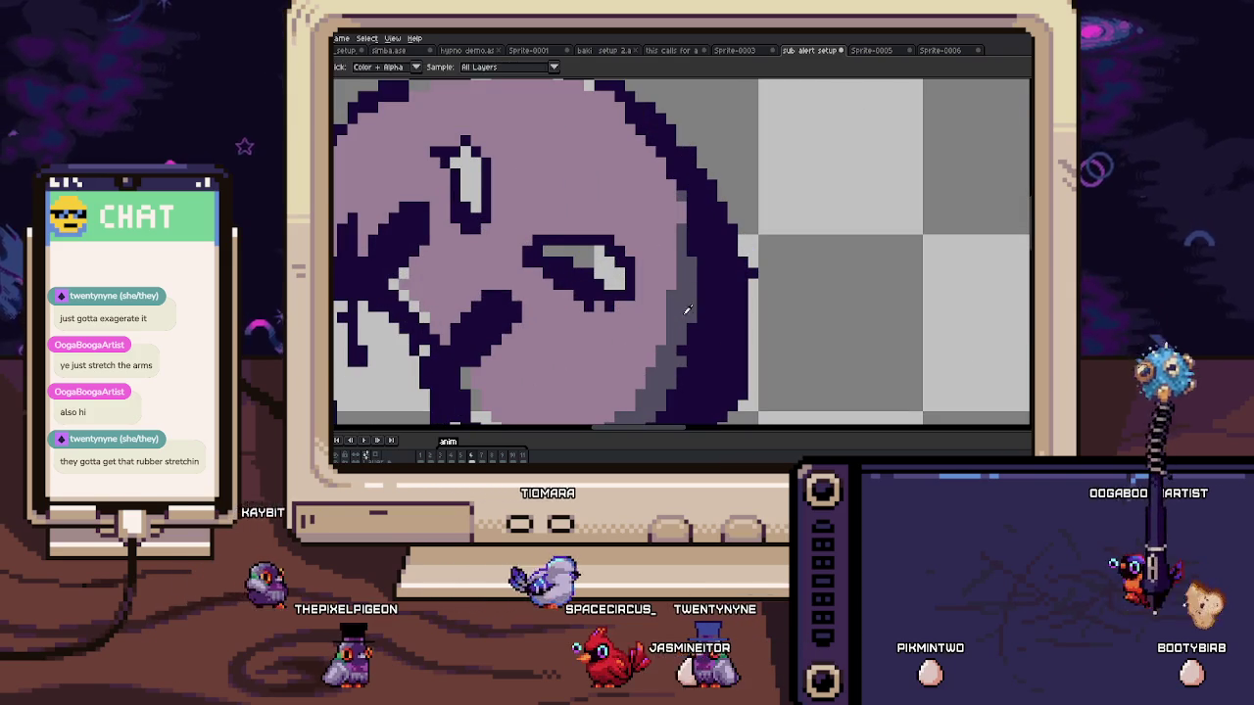
{"action": "left_click_drag", "start_coordinate": [689, 231], "coordinate": [690, 290]}
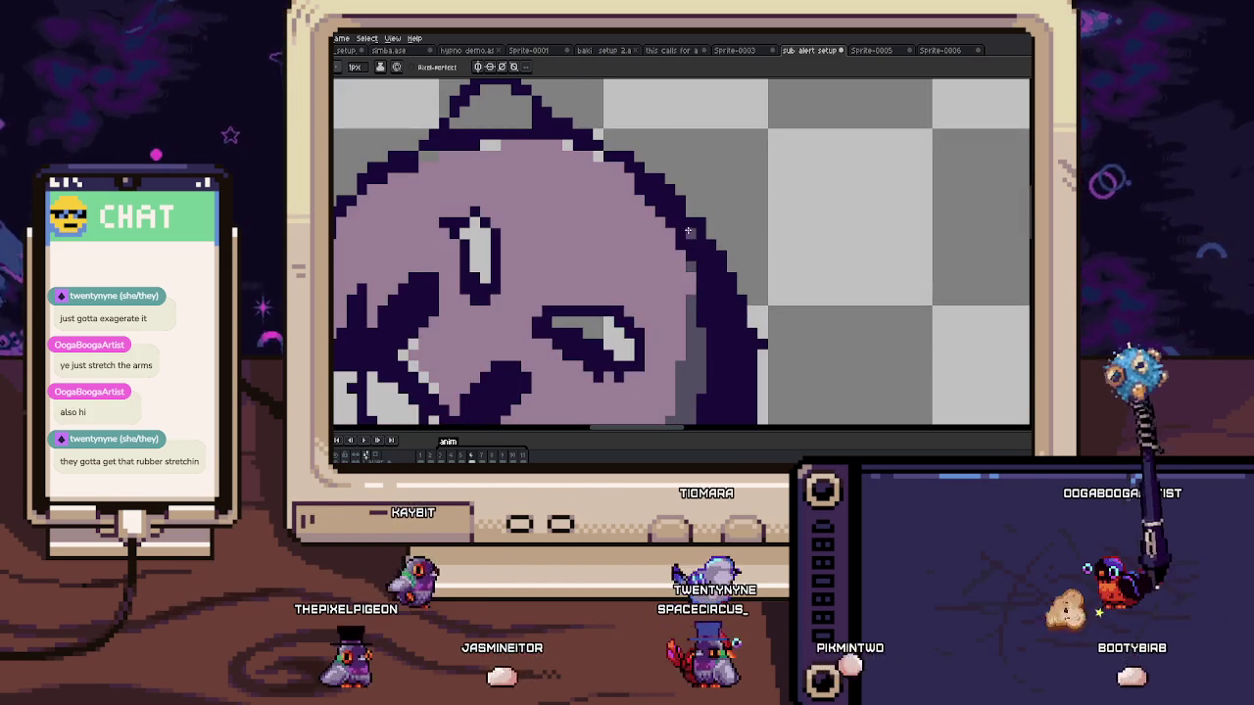
{"action": "scroll", "coordinate": [690, 290], "scroll_direction": "down", "scroll_amount": 5}
{"action": "scroll", "coordinate": [655, 182], "scroll_direction": "up", "scroll_amount": 1}
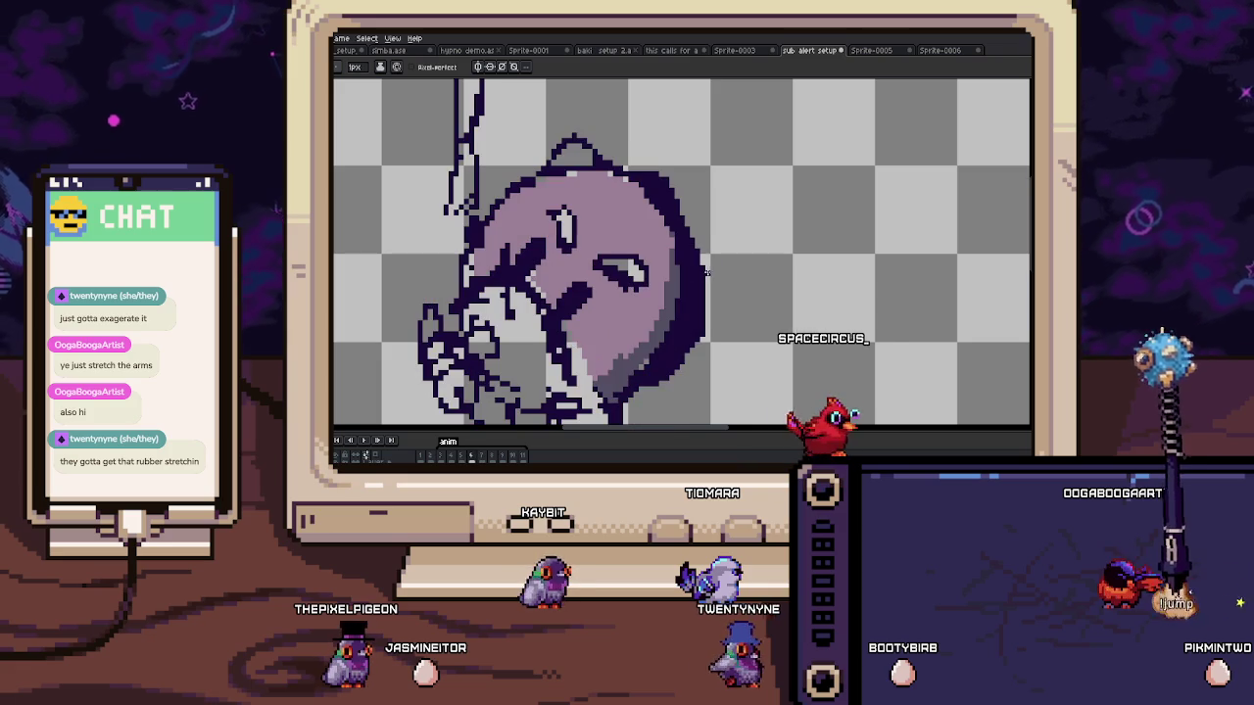
{"action": "scroll", "coordinate": [702, 274], "scroll_direction": "down", "scroll_amount": 1}
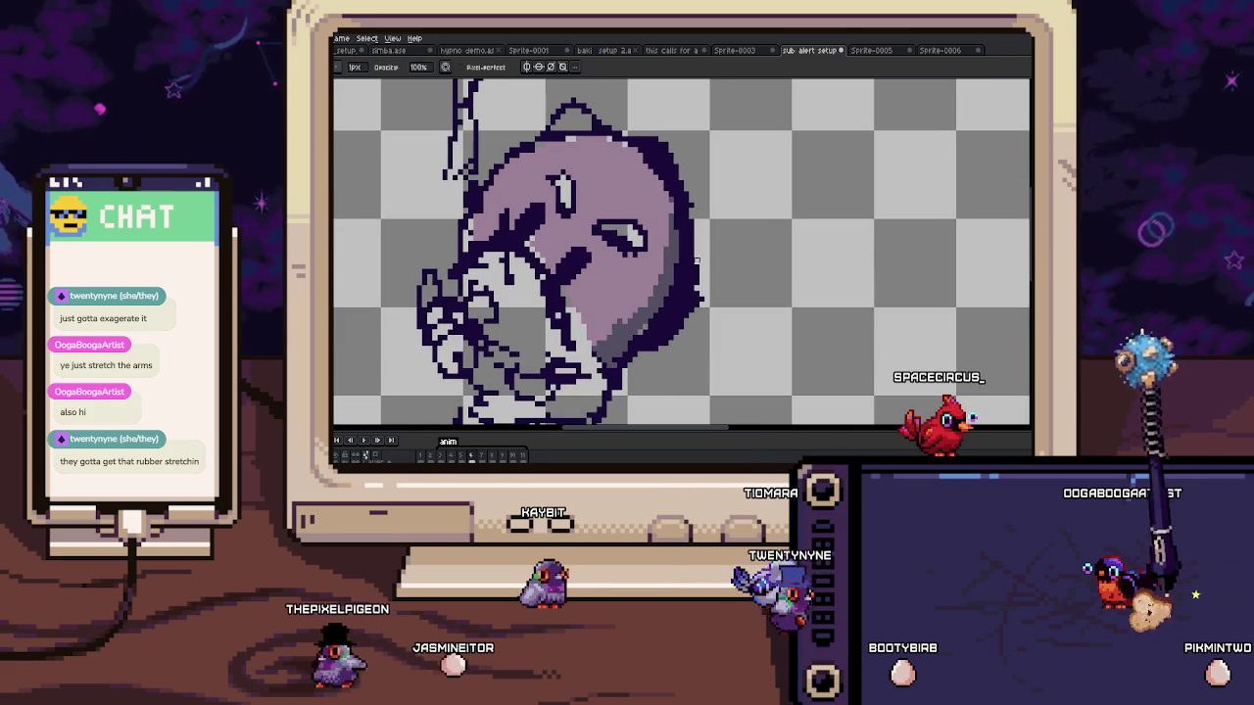
{"action": "scroll", "coordinate": [690, 245], "scroll_direction": "up", "scroll_amount": 3}
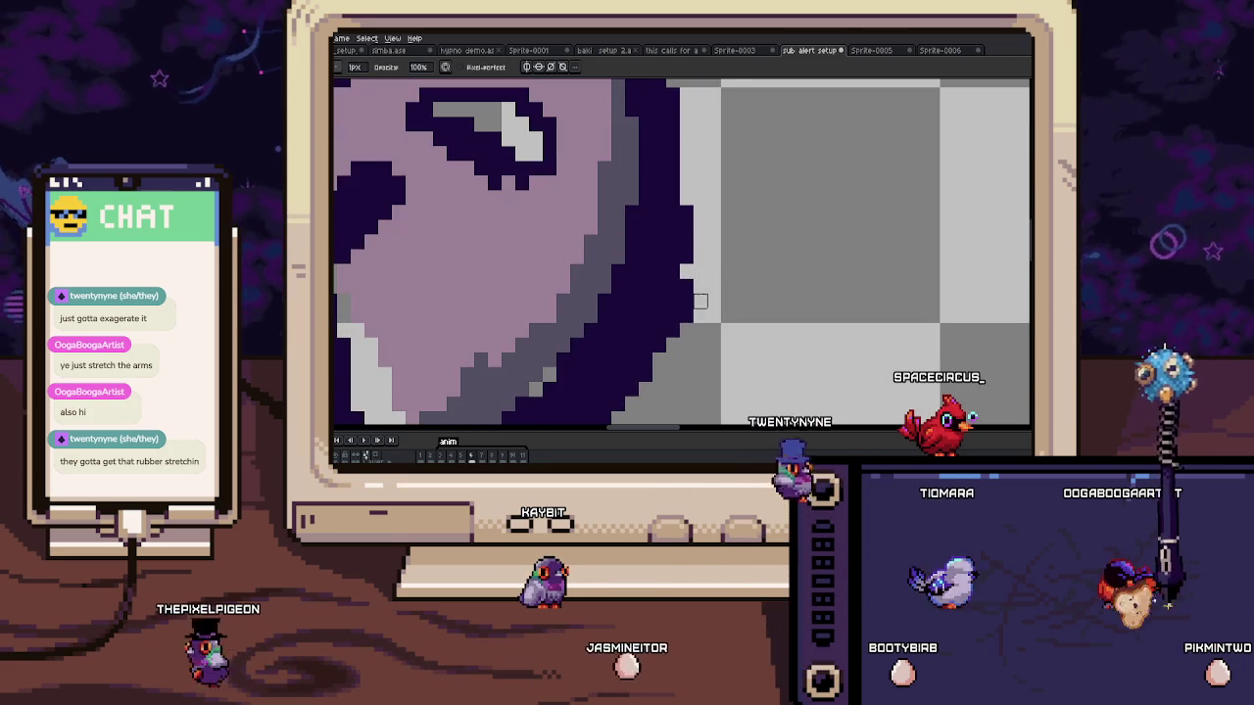
{"action": "scroll", "coordinate": [691, 286], "scroll_direction": "down", "scroll_amount": 3}
{"action": "scroll", "coordinate": [623, 271], "scroll_direction": "up", "scroll_amount": 3}
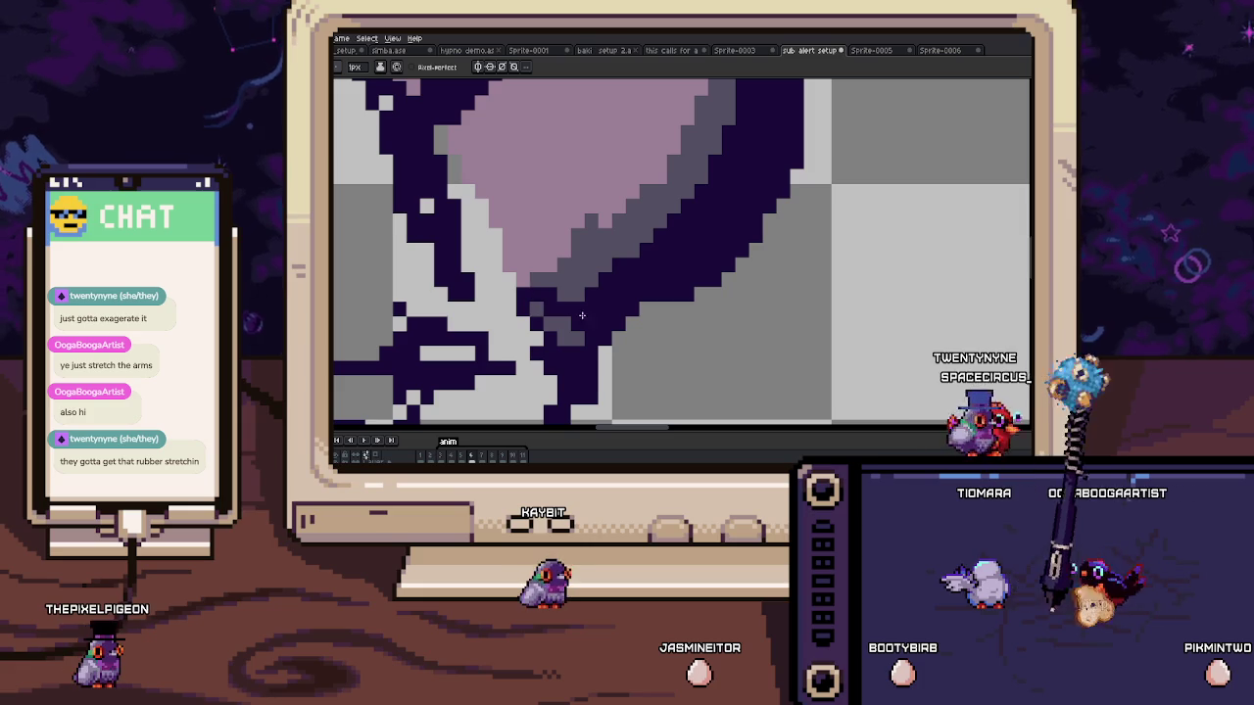
{"action": "scroll", "coordinate": [541, 300], "scroll_direction": "down", "scroll_amount": 3}
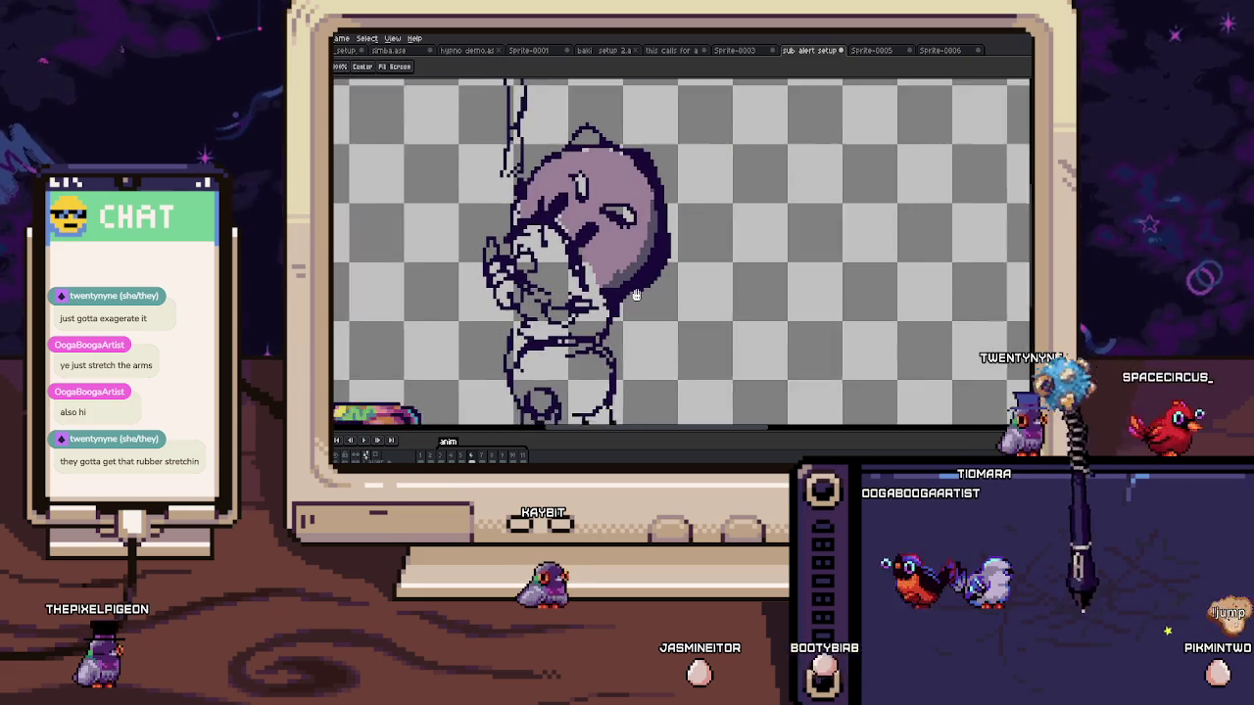
Step: Flip between neighbouring frames to compare the eye shape and corner
{"action": "left_click_drag", "start_coordinate": [667, 245], "coordinate": [677, 262]}
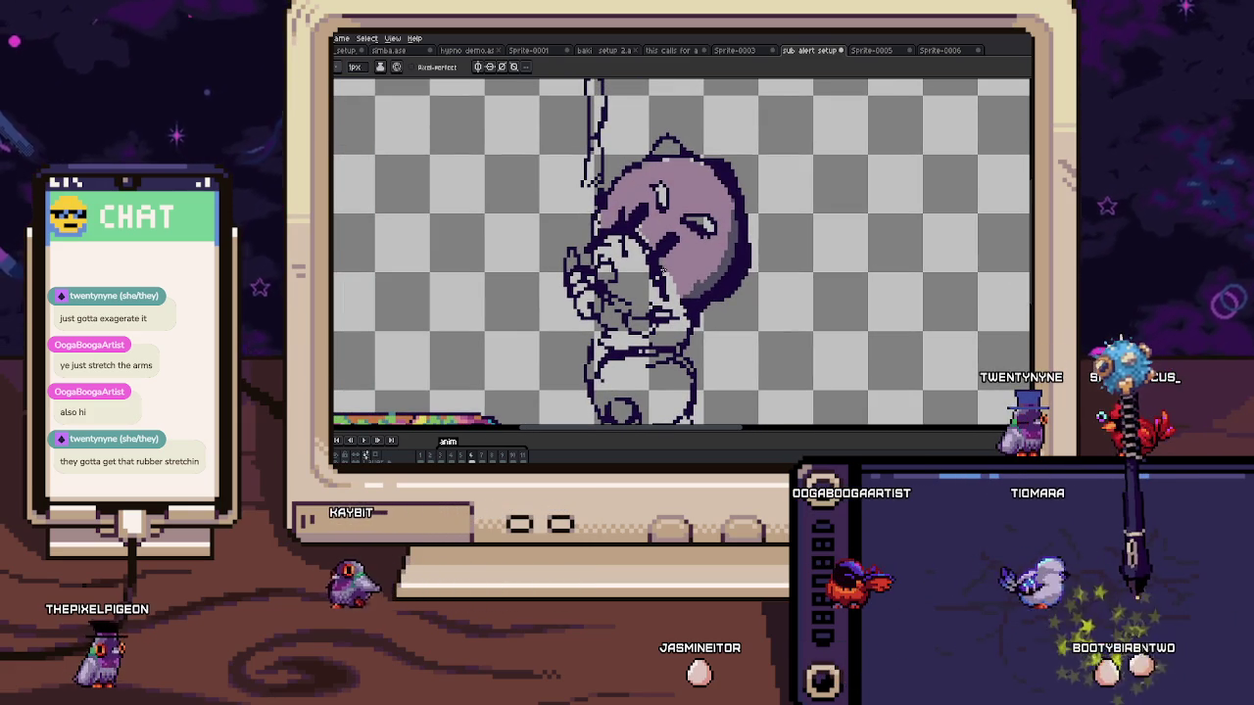
{"action": "key", "text": "Left"}
{"action": "key", "text": "Right"}
{"action": "key", "text": "Left"}
{"action": "key", "text": "Right"}
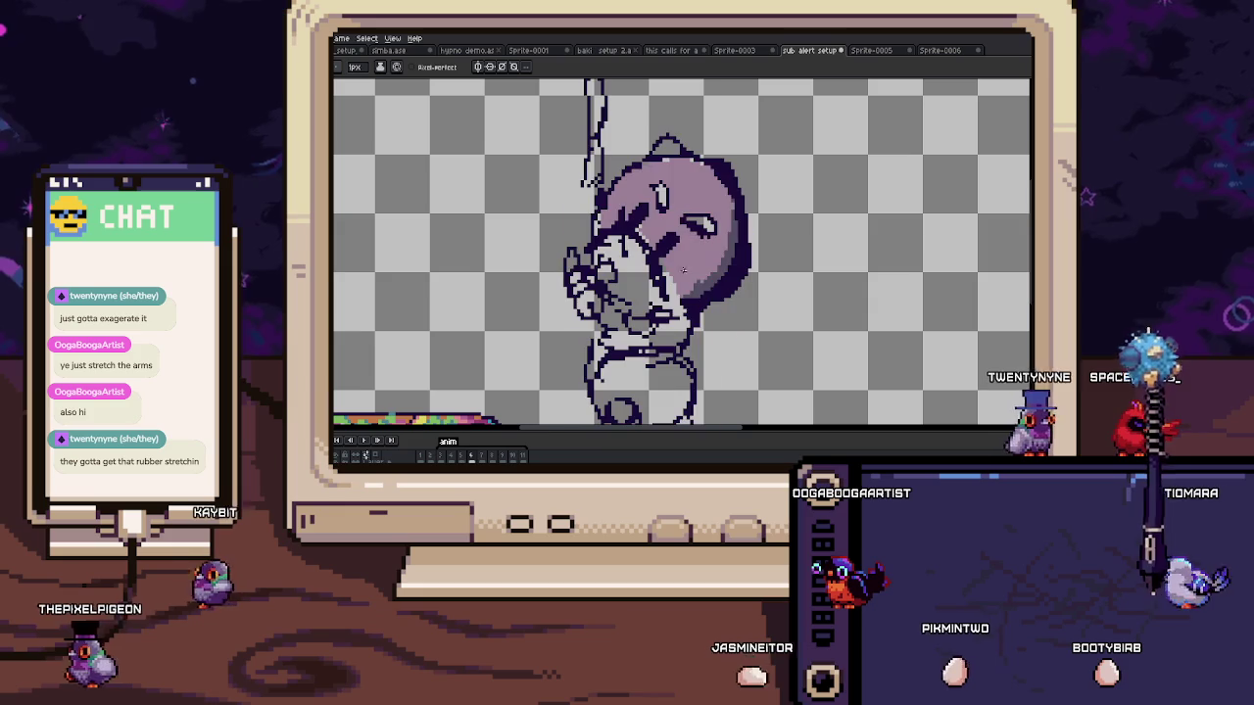
{"action": "key", "text": "Right"}
{"action": "scroll", "coordinate": [724, 250], "scroll_direction": "up", "scroll_amount": 2}
{"action": "key", "text": "Left"}
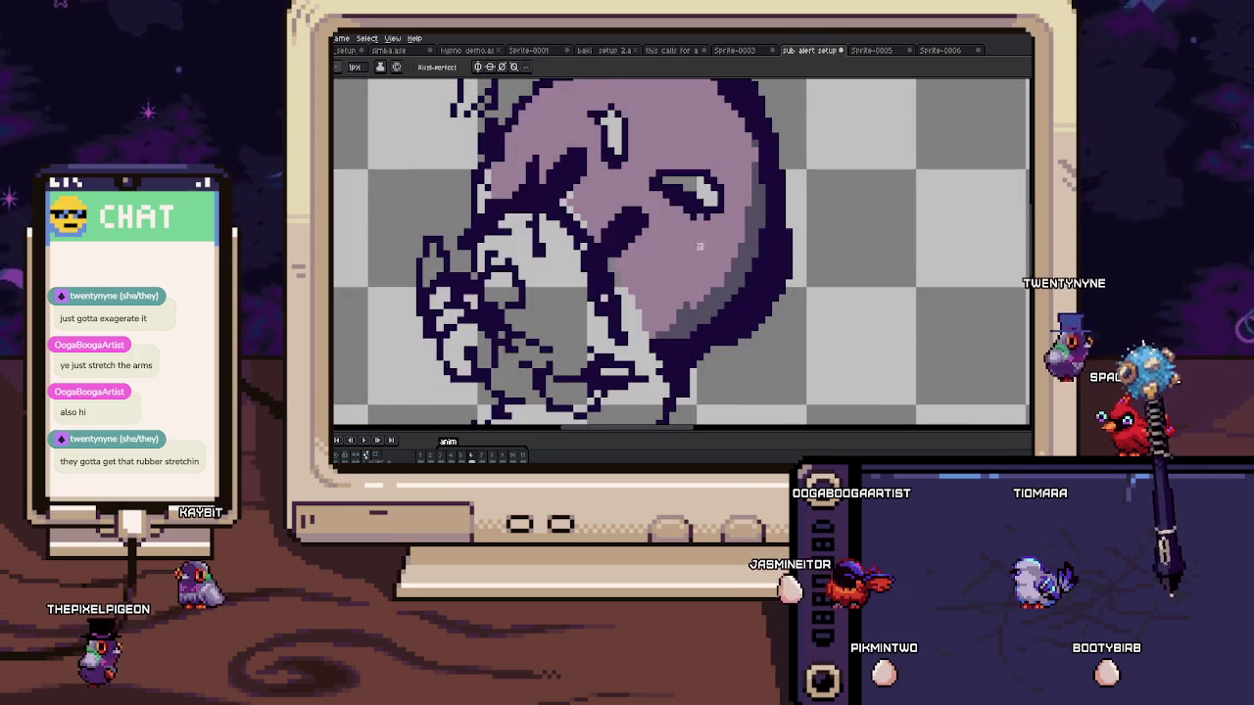
{"action": "scroll", "coordinate": [666, 181], "scroll_direction": "up", "scroll_amount": 2}
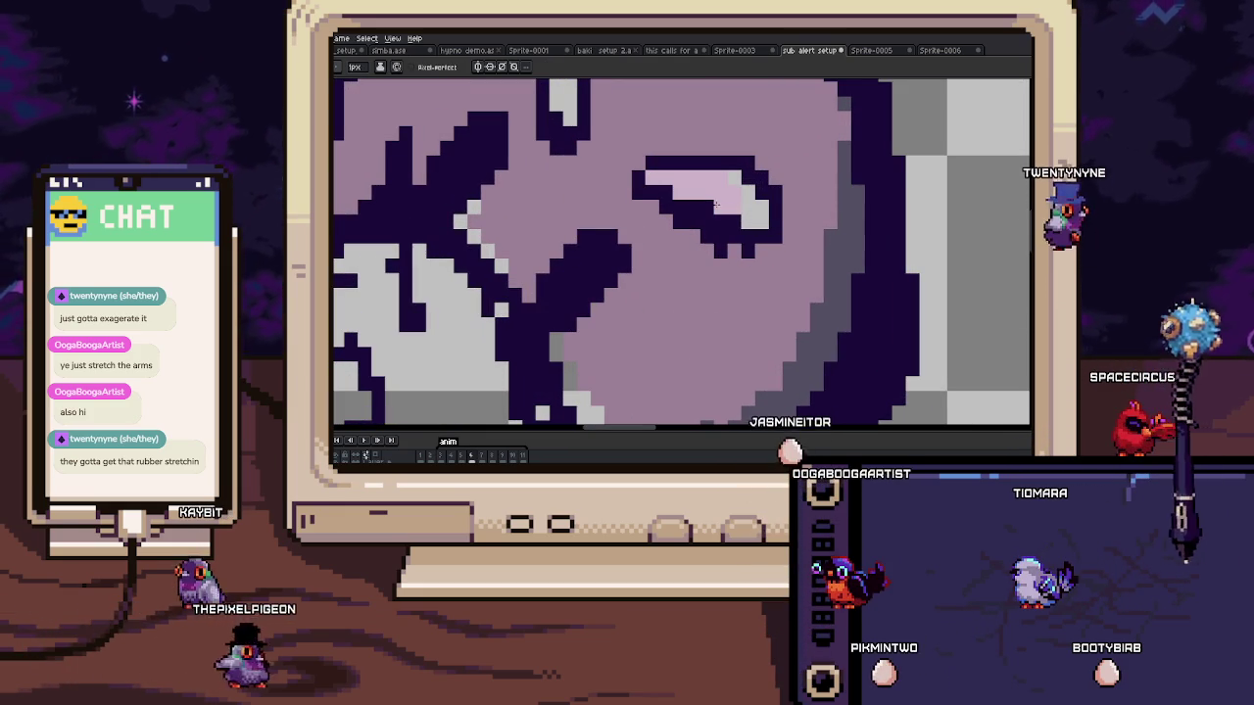
{"action": "key", "text": "Left"}
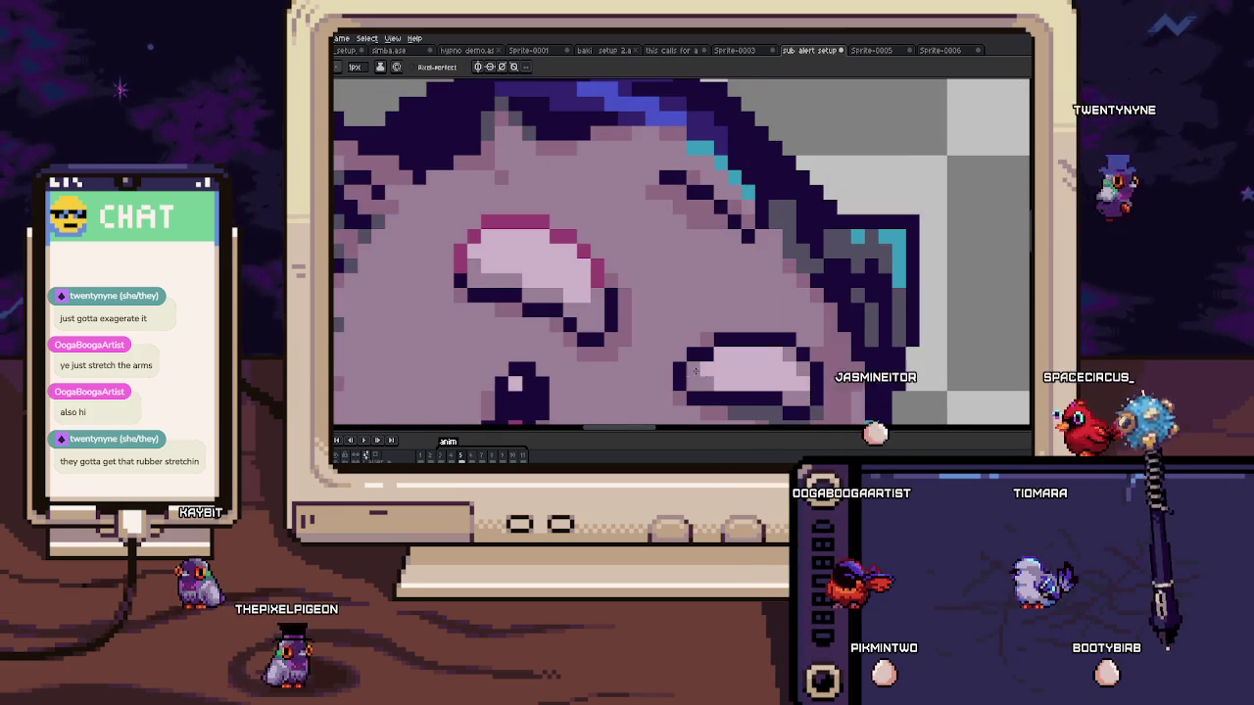
{"action": "key", "text": "Right"}
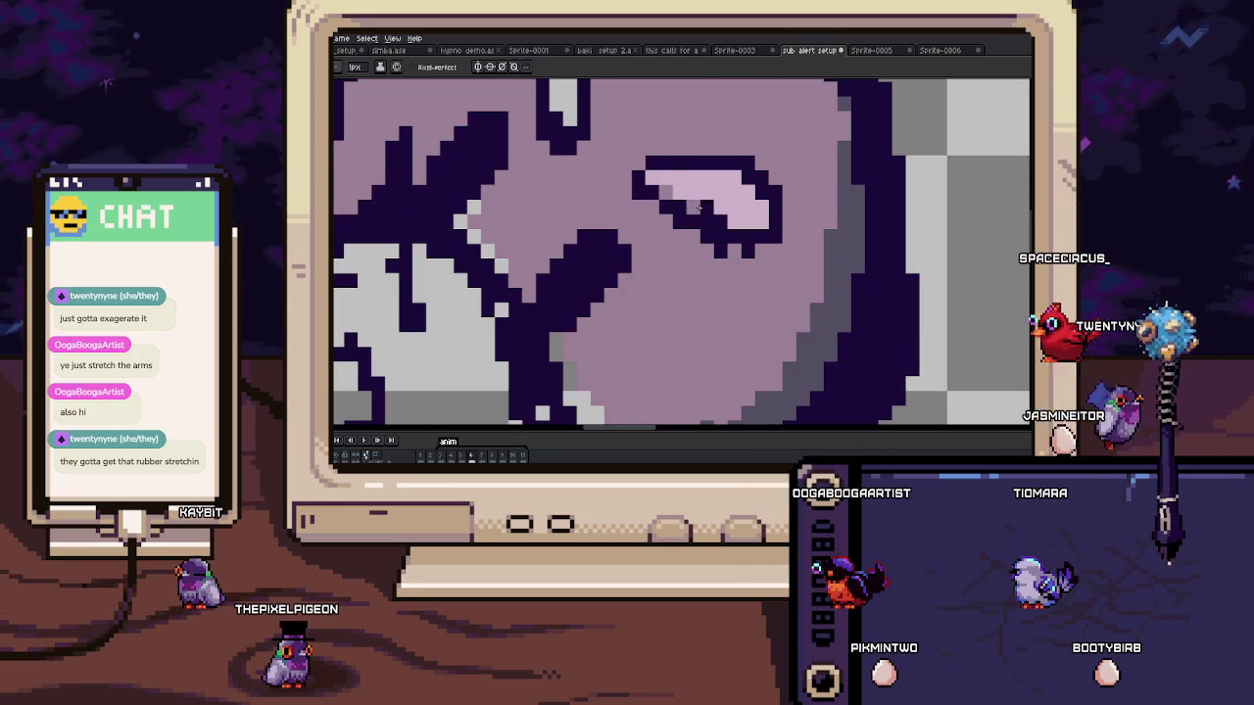
{"action": "key", "text": "Right"}
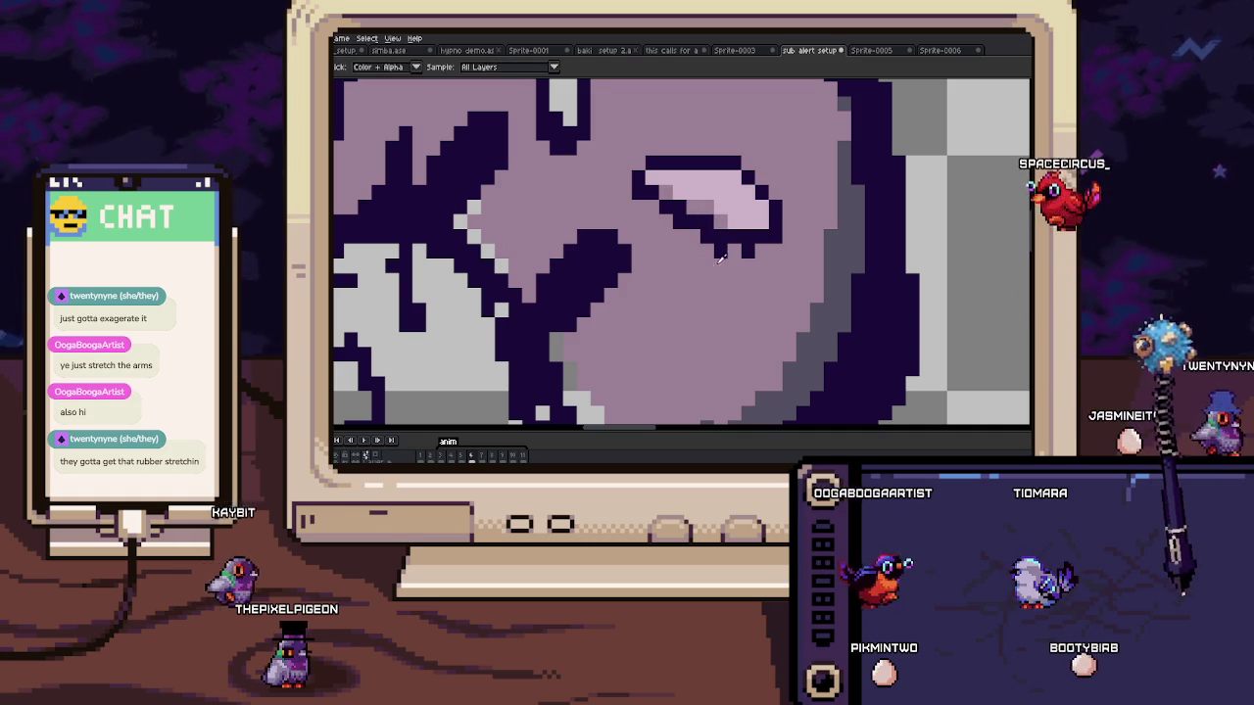
{"action": "key", "text": "Right"}
Step: Bring the eye area into view and check it against the coloured reference frame
{"action": "scroll", "coordinate": [777, 234], "scroll_direction": "down", "scroll_amount": 3}
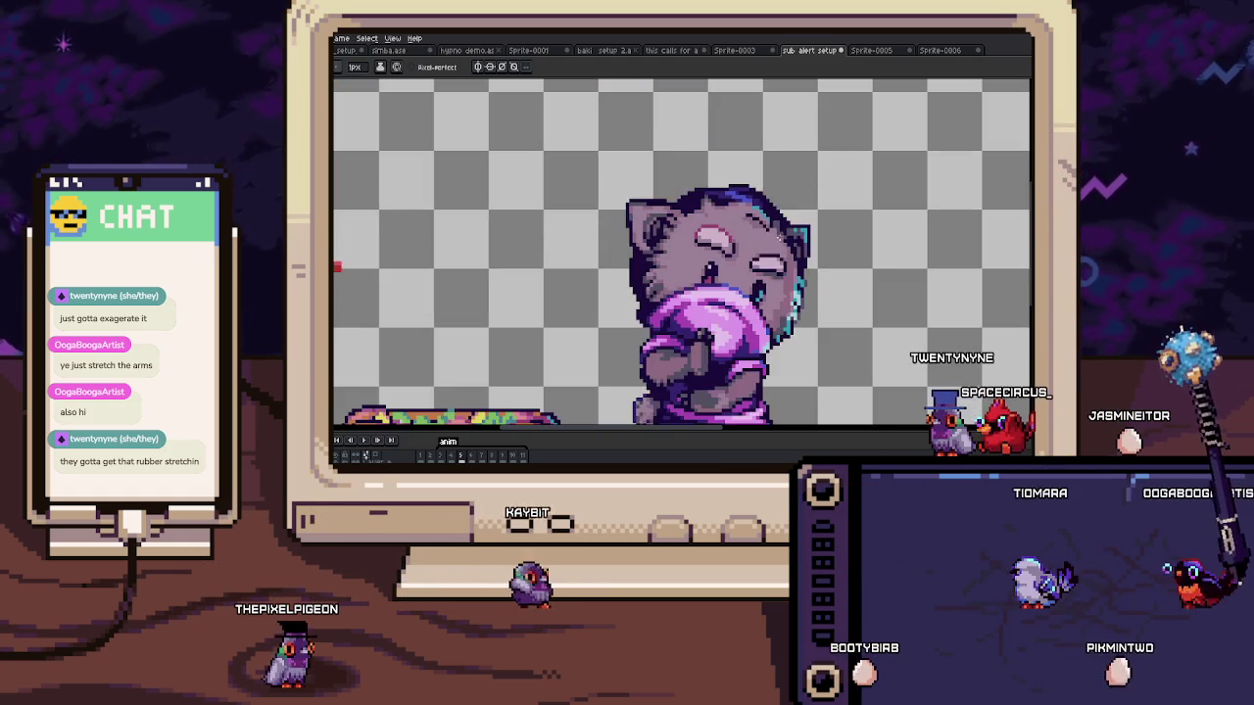
{"action": "scroll", "coordinate": [714, 207], "scroll_direction": "up", "scroll_amount": 3}
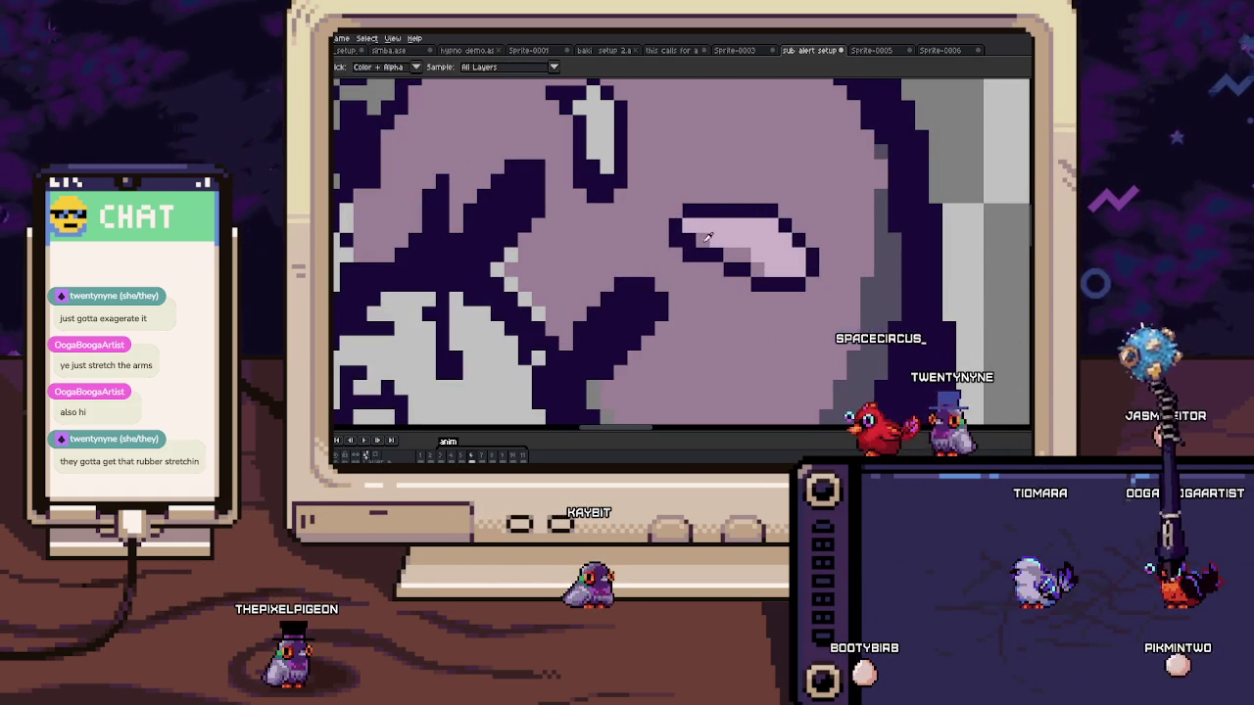
{"action": "left_click_drag", "start_coordinate": [708, 237], "coordinate": [698, 201]}
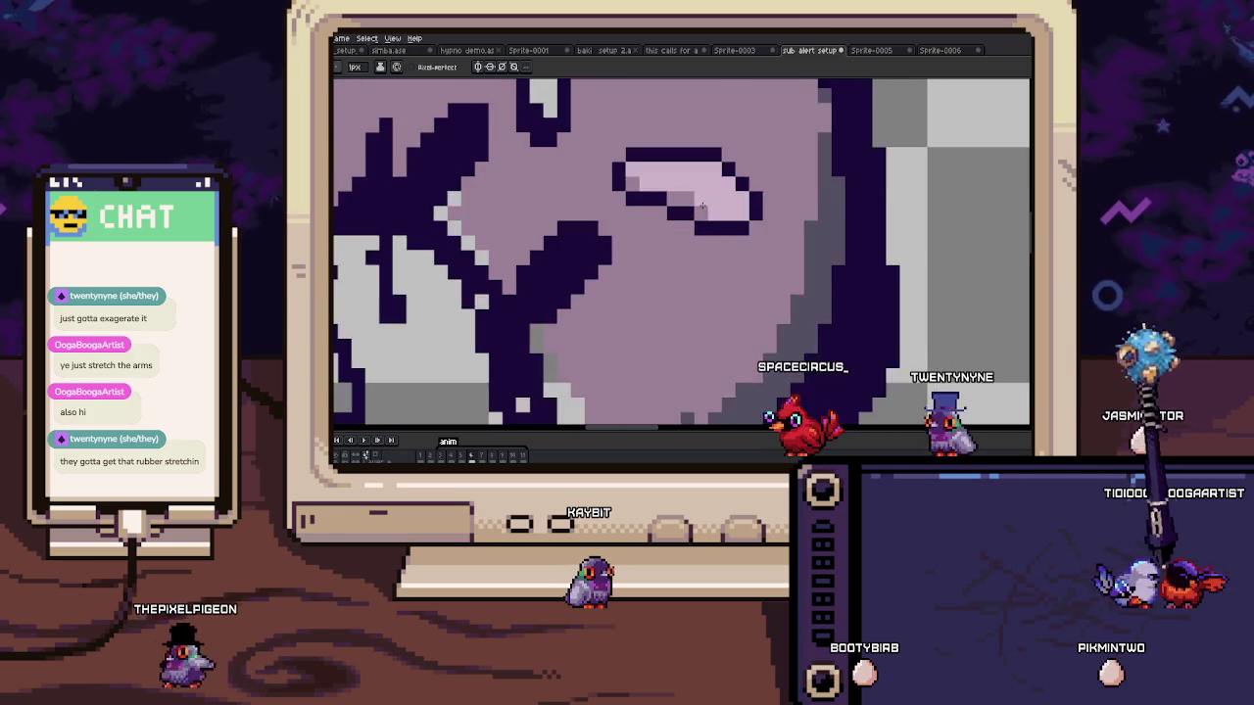
{"action": "key", "text": "Left"}
{"action": "key", "text": "Left"}
{"action": "key", "text": "Right"}
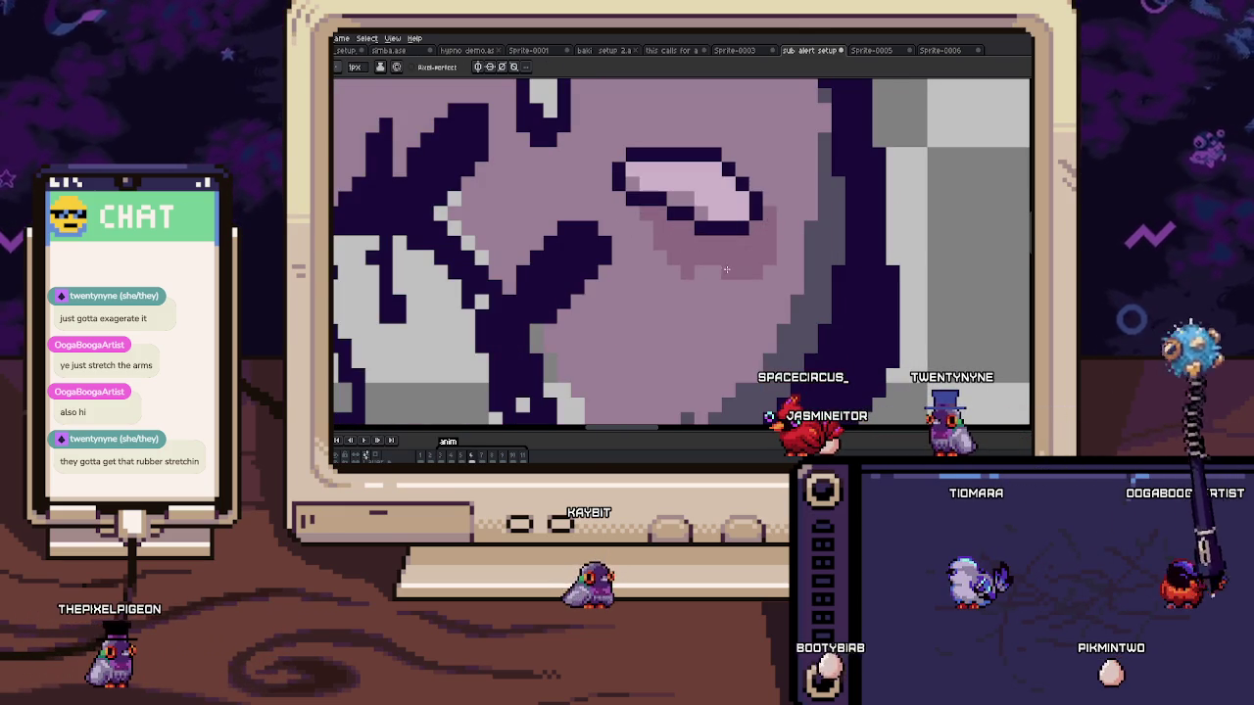
{"action": "scroll", "coordinate": [739, 268], "scroll_direction": "down", "scroll_amount": 3}
{"action": "scroll", "coordinate": [704, 267], "scroll_direction": "up", "scroll_amount": 2}
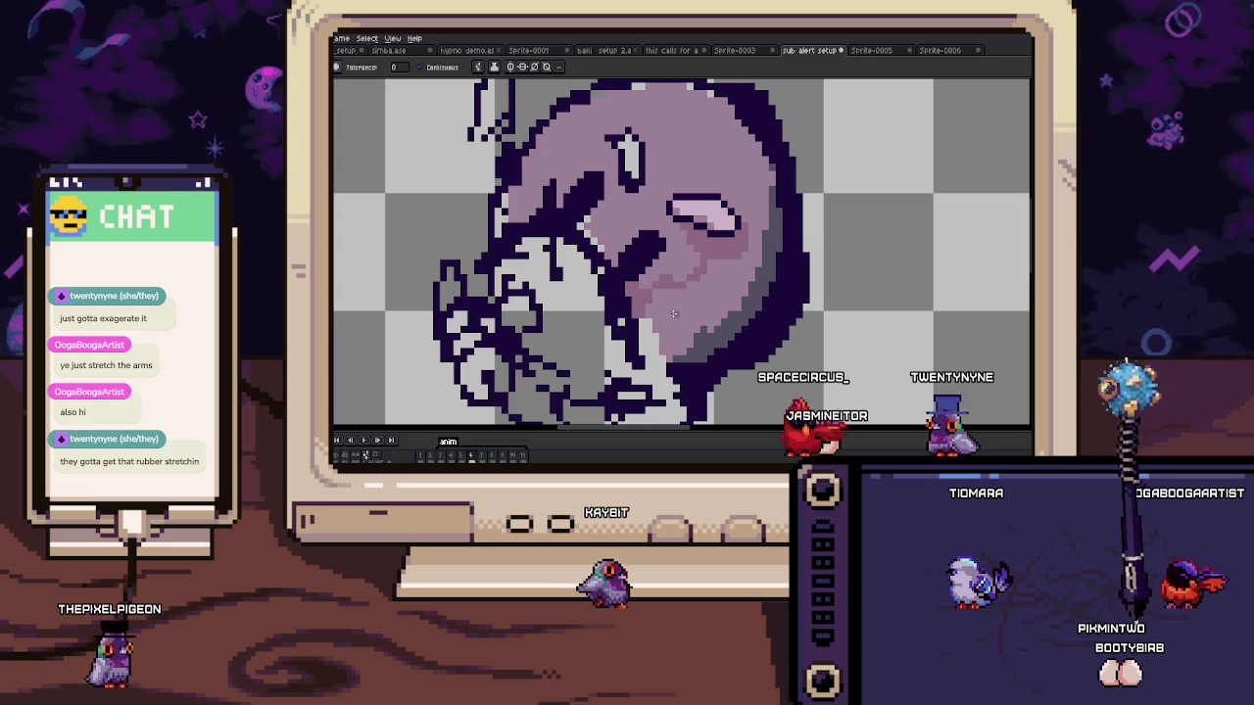
{"action": "scroll", "coordinate": [686, 294], "scroll_direction": "down", "scroll_amount": 1}
{"action": "scroll", "coordinate": [710, 264], "scroll_direction": "up", "scroll_amount": 1}
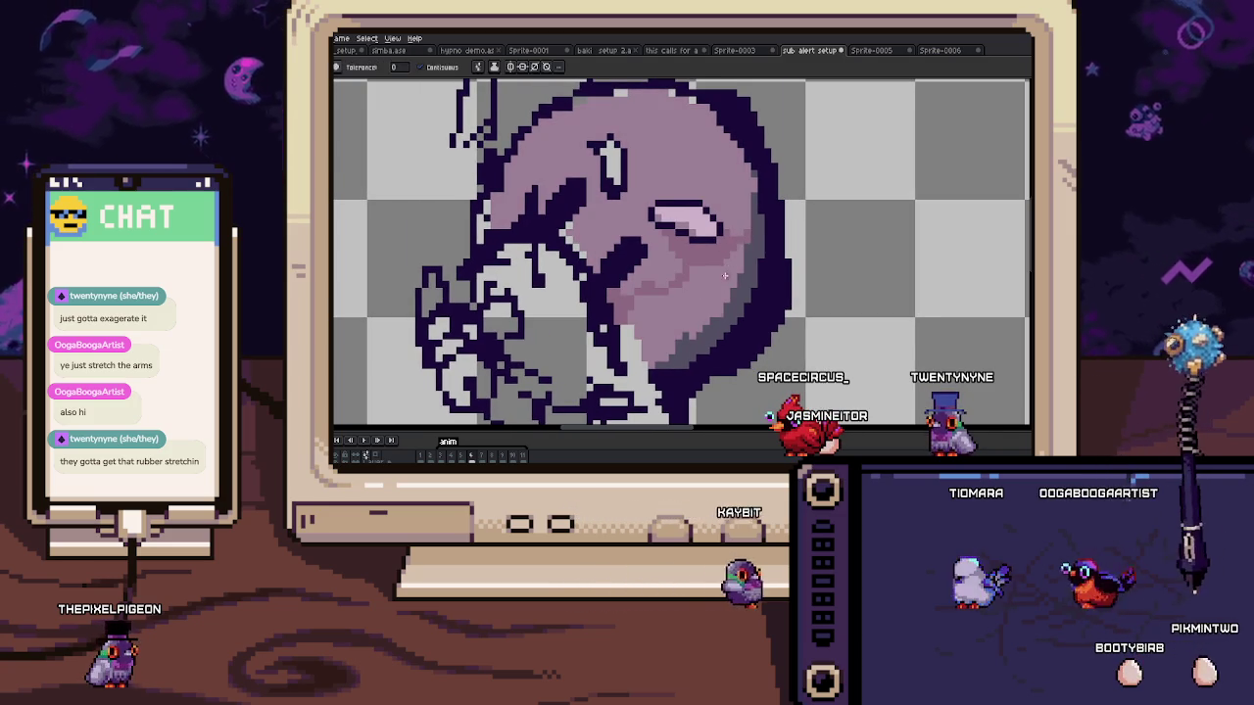
{"action": "scroll", "coordinate": [686, 245], "scroll_direction": "down", "scroll_amount": 2}
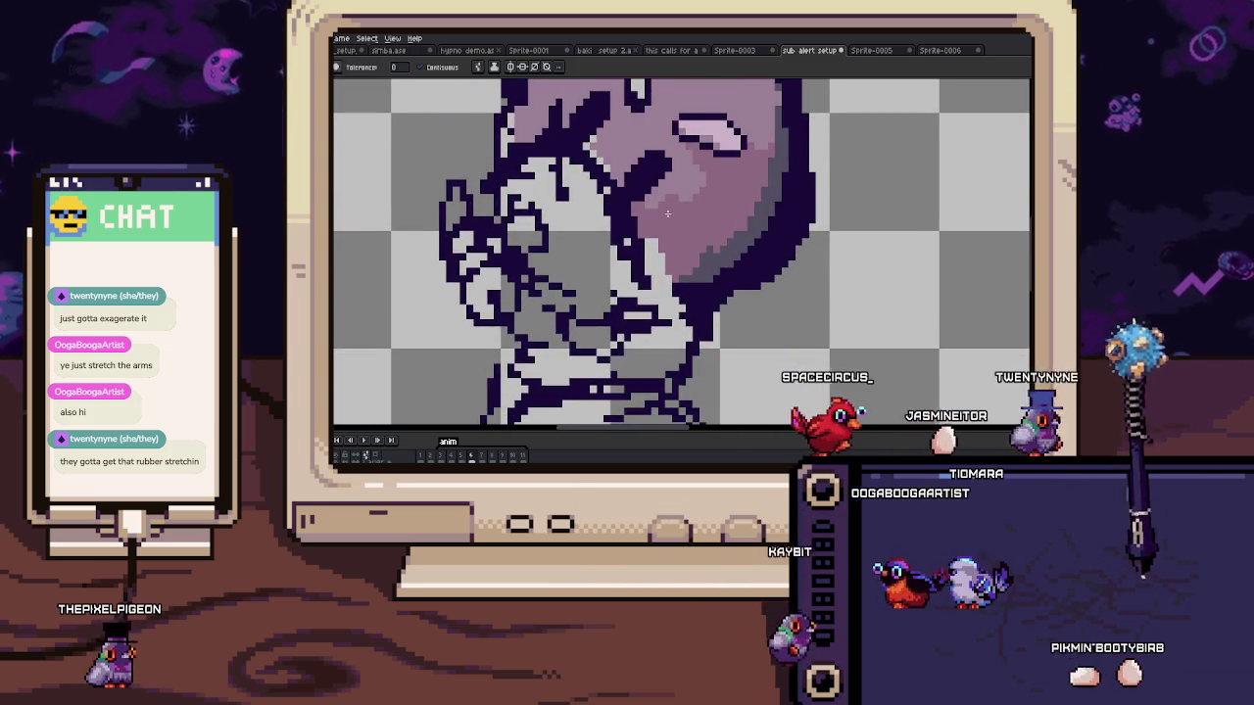
{"action": "scroll", "coordinate": [669, 223], "scroll_direction": "down", "scroll_amount": 3}
Step: Move to the next frame with the pencil and compare poses across frames
{"action": "key", "text": "Right"}
{"action": "key", "text": "b"}
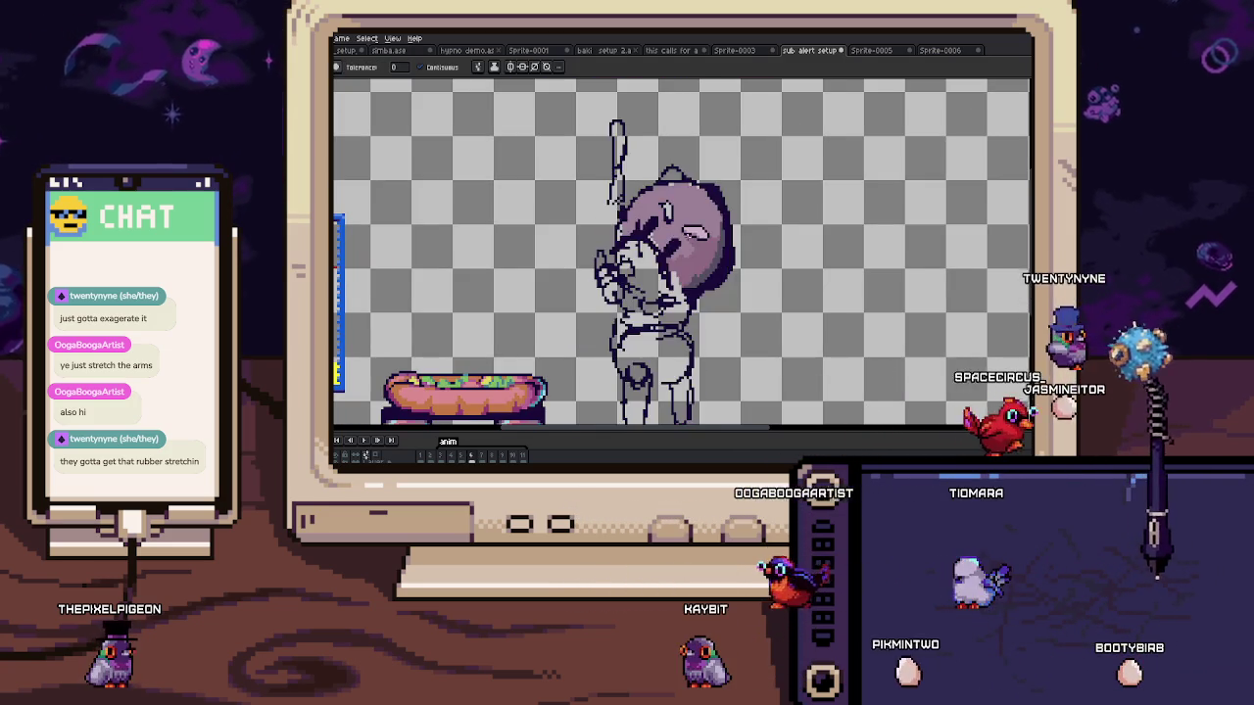
{"action": "scroll", "coordinate": [655, 209], "scroll_direction": "up", "scroll_amount": 2}
{"action": "scroll", "coordinate": [655, 209], "scroll_direction": "up", "scroll_amount": 1}
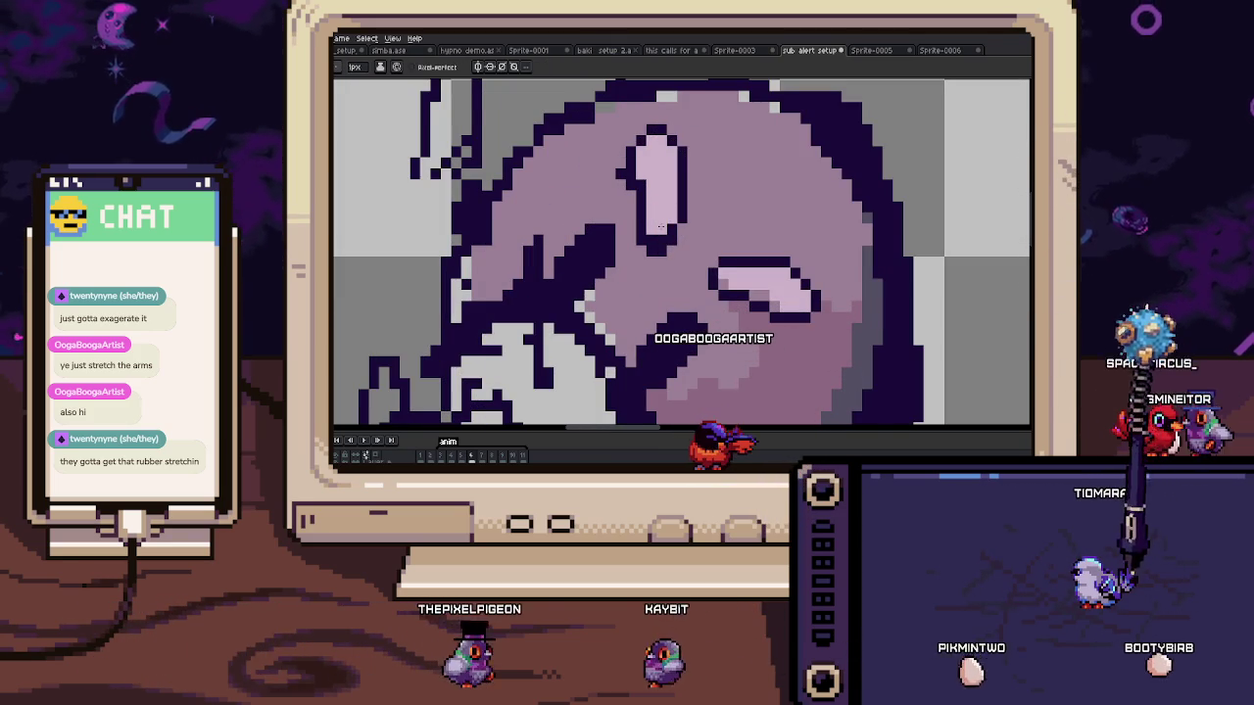
{"action": "key", "text": "Right"}
{"action": "key", "text": "Left"}
{"action": "key", "text": "Right"}
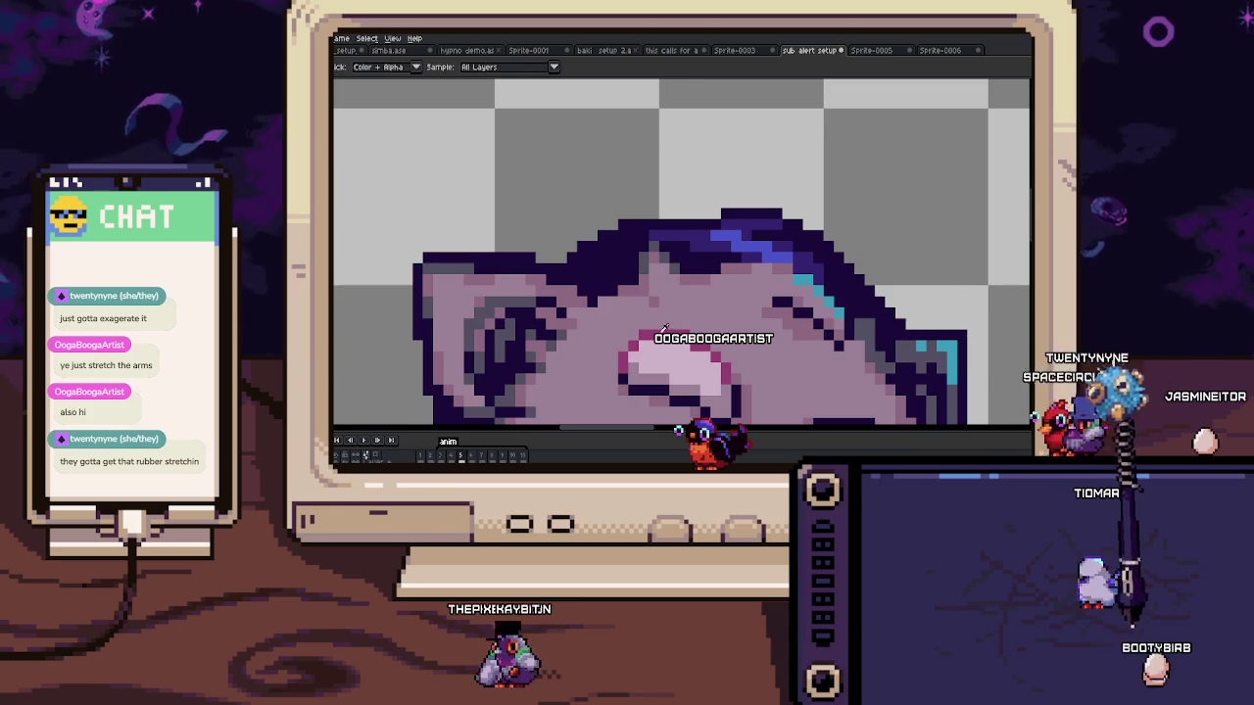
{"action": "key", "text": "Right"}
Step: Zoom around the cheek below the closed eye to work on the pink blush
{"action": "scroll", "coordinate": [664, 328], "scroll_direction": "up", "scroll_amount": 3}
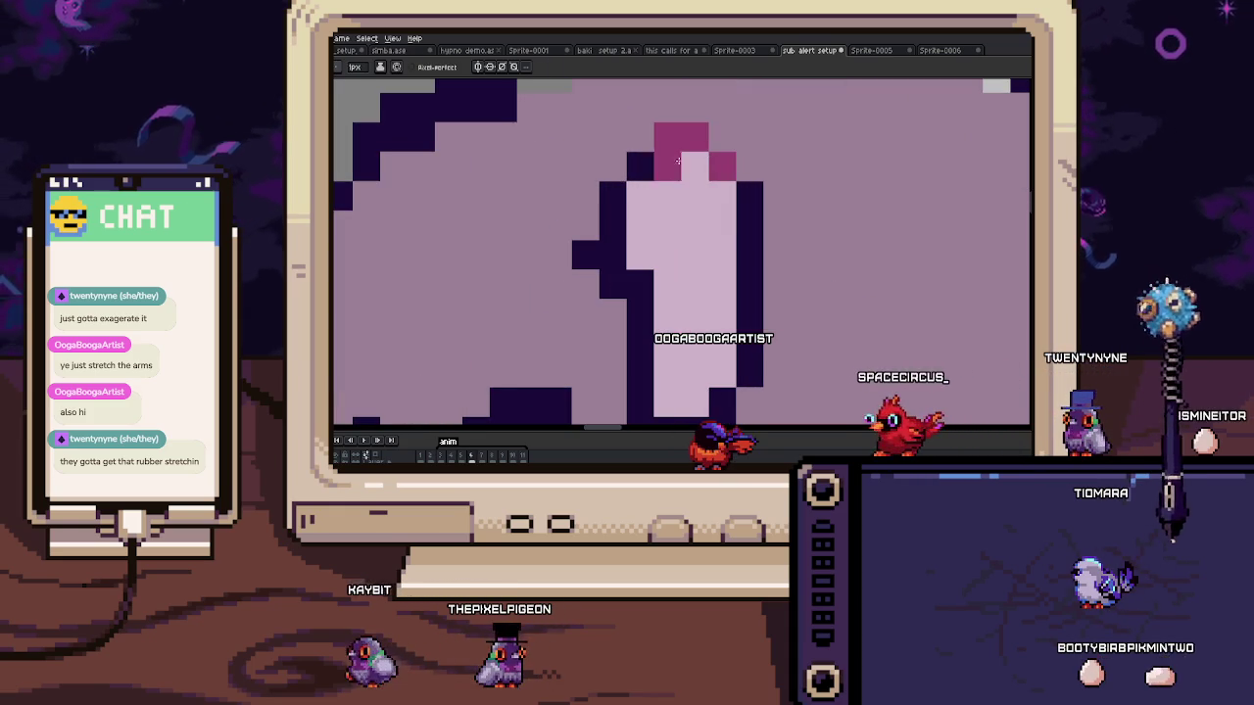
{"action": "scroll", "coordinate": [628, 215], "scroll_direction": "down", "scroll_amount": 3}
{"action": "scroll", "coordinate": [659, 243], "scroll_direction": "up", "scroll_amount": 3}
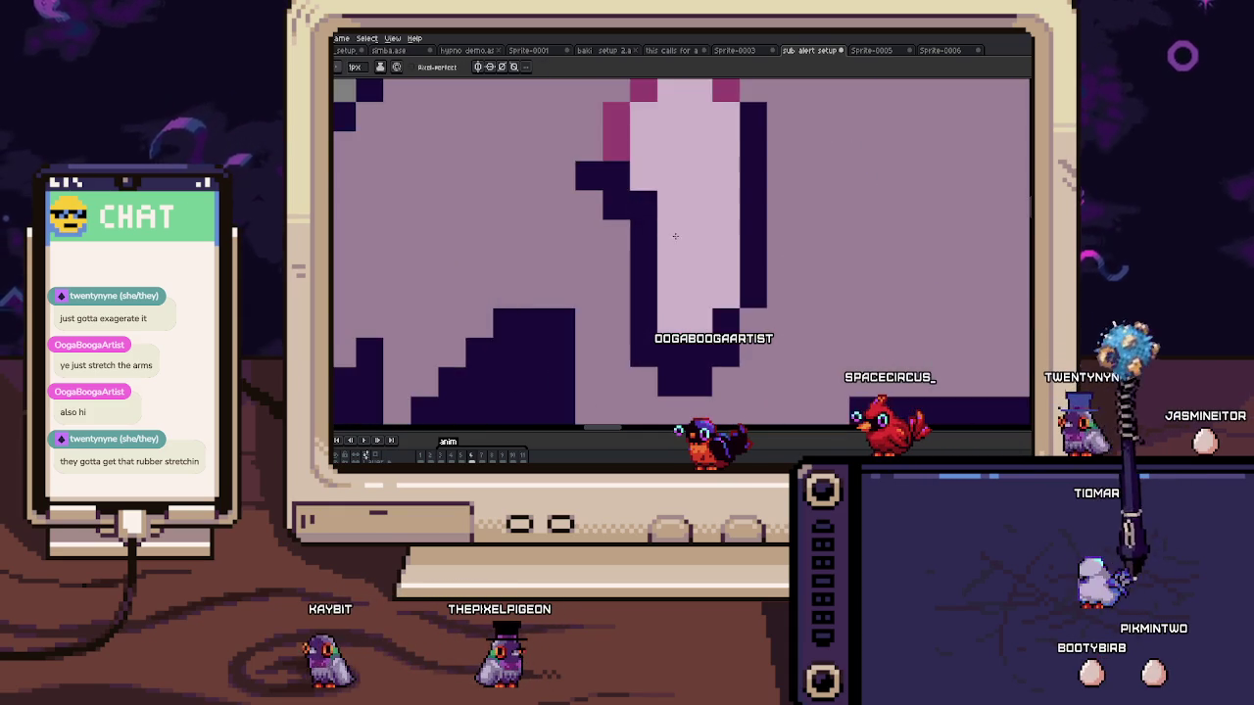
{"action": "scroll", "coordinate": [622, 250], "scroll_direction": "down", "scroll_amount": 1}
{"action": "scroll", "coordinate": [627, 235], "scroll_direction": "down", "scroll_amount": 1}
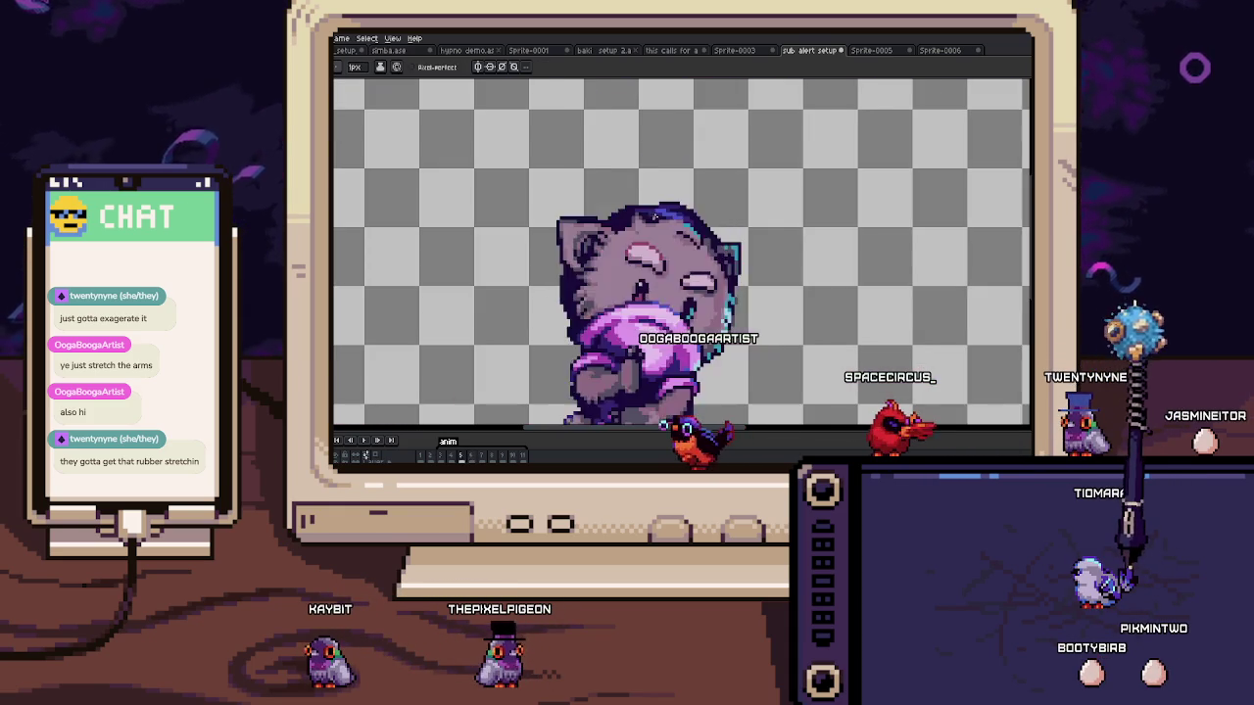
{"action": "scroll", "coordinate": [637, 215], "scroll_direction": "up", "scroll_amount": 1}
{"action": "scroll", "coordinate": [641, 205], "scroll_direction": "up", "scroll_amount": 1}
{"action": "scroll", "coordinate": [640, 206], "scroll_direction": "down", "scroll_amount": 2}
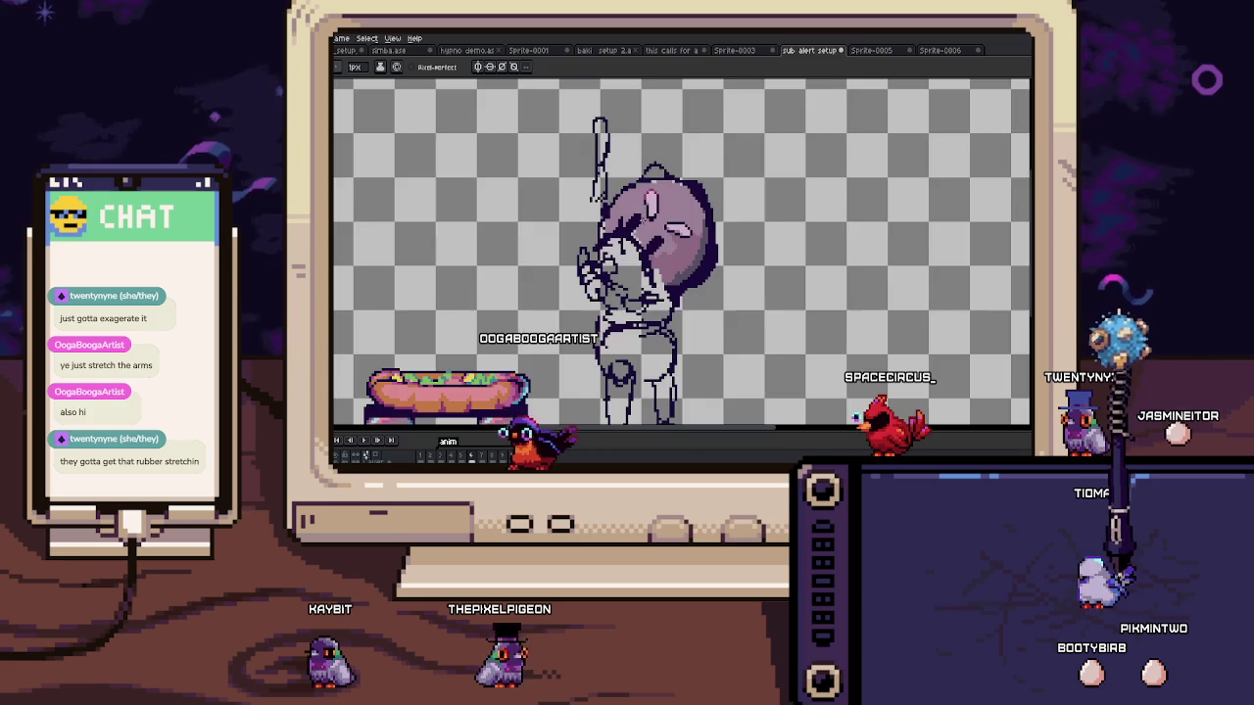
{"action": "scroll", "coordinate": [637, 216], "scroll_direction": "up", "scroll_amount": 1}
{"action": "scroll", "coordinate": [631, 218], "scroll_direction": "up", "scroll_amount": 1}
{"action": "scroll", "coordinate": [635, 235], "scroll_direction": "down", "scroll_amount": 1}
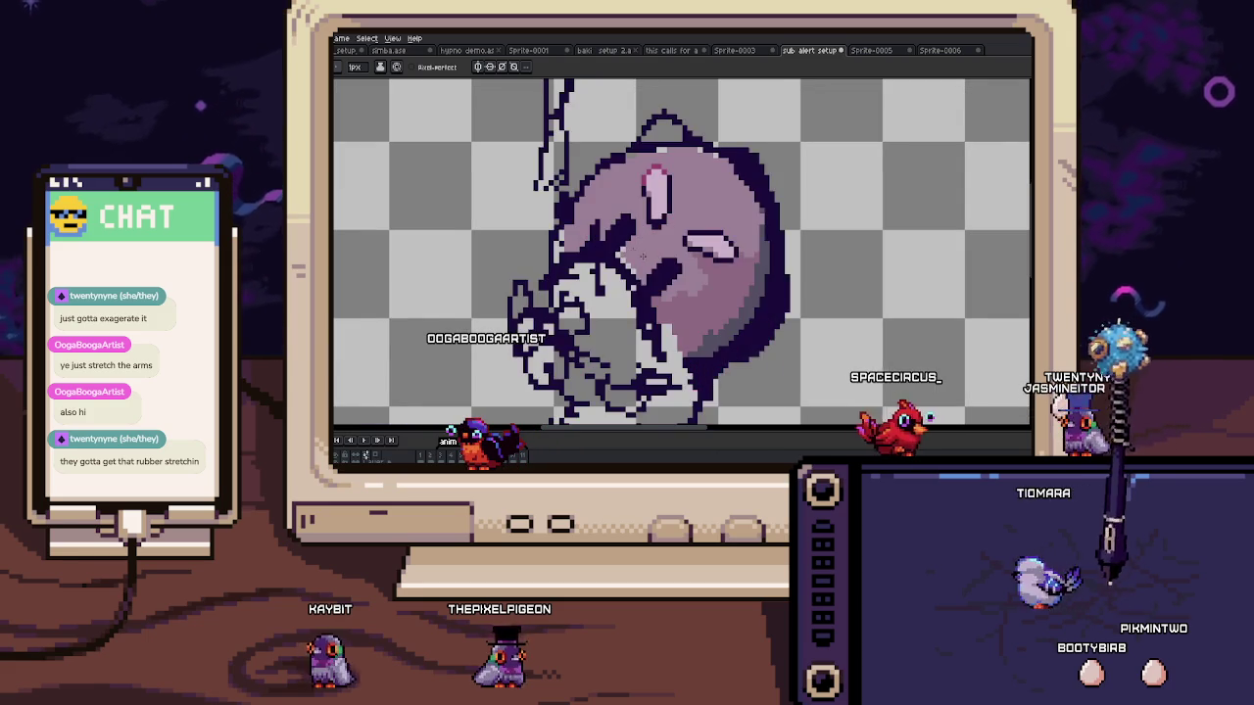
{"action": "scroll", "coordinate": [639, 255], "scroll_direction": "up", "scroll_amount": 1}
{"action": "scroll", "coordinate": [645, 280], "scroll_direction": "up", "scroll_amount": 2}
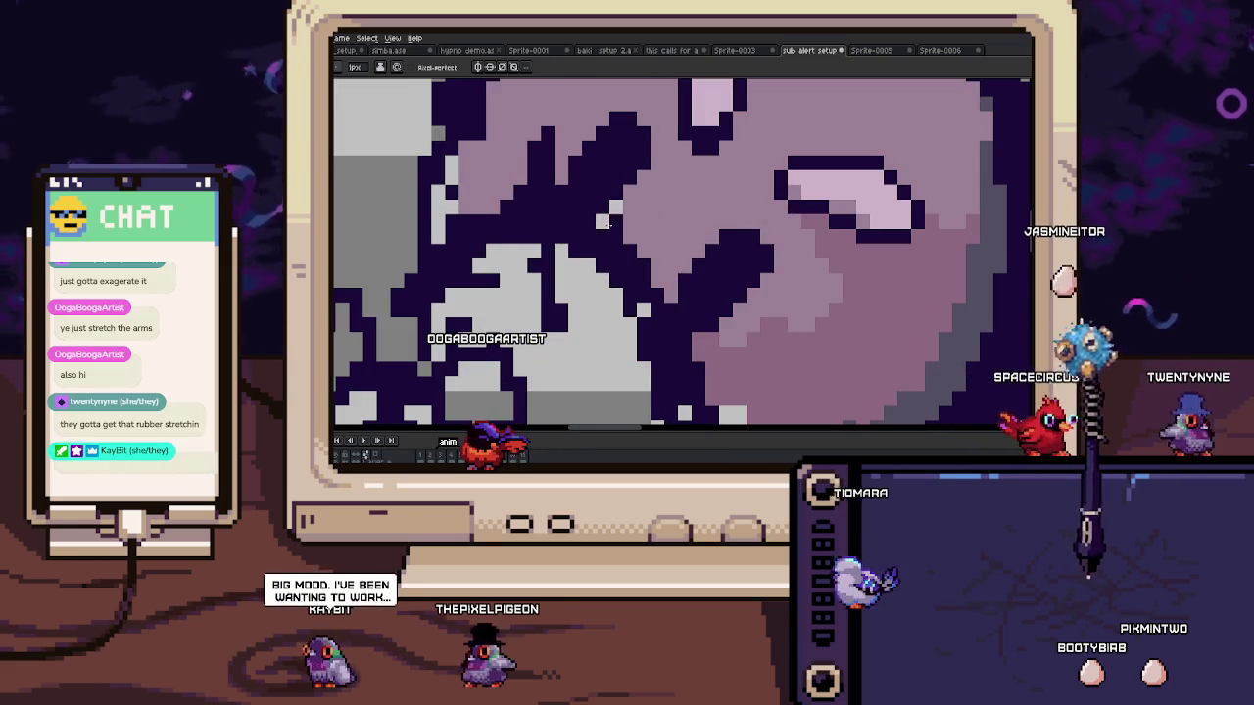
{"action": "scroll", "coordinate": [643, 281], "scroll_direction": "down", "scroll_amount": 3}
{"action": "scroll", "coordinate": [643, 284], "scroll_direction": "down", "scroll_amount": 1}
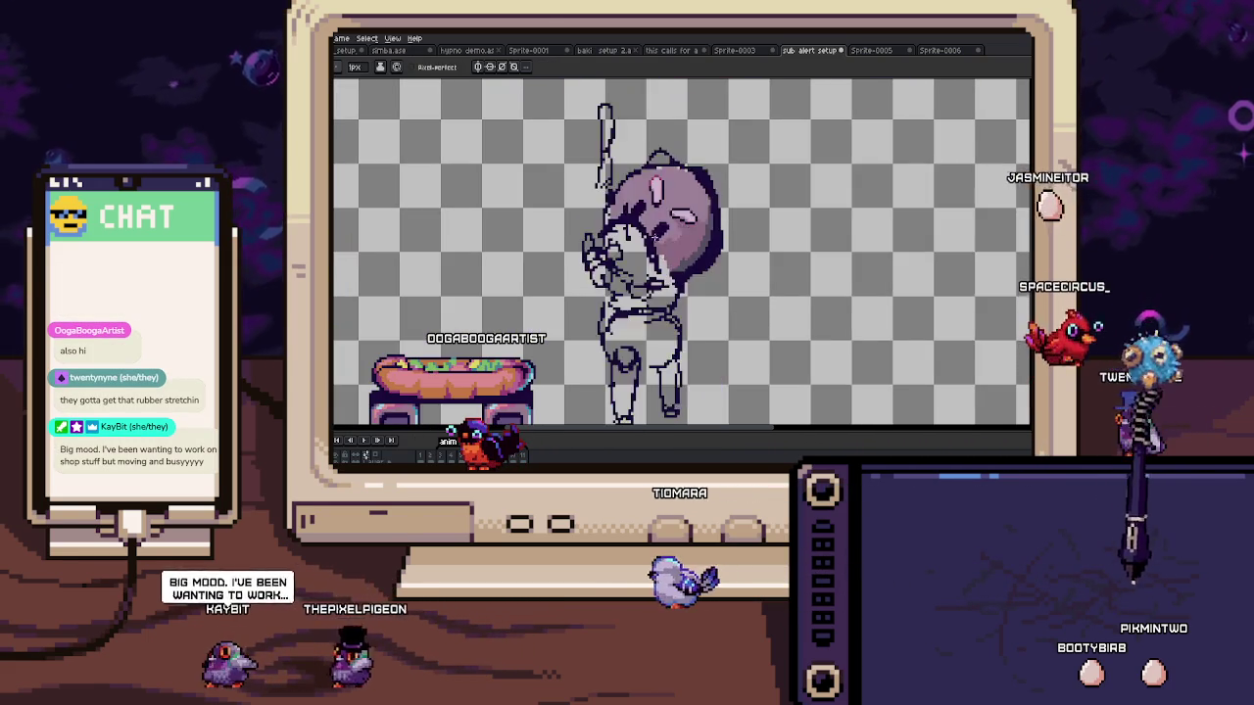
{"action": "scroll", "coordinate": [642, 294], "scroll_direction": "up", "scroll_amount": 3}
{"action": "scroll", "coordinate": [643, 297], "scroll_direction": "up", "scroll_amount": 1}
Step: Save the sprite, then bring the cat's head and the coloured reference frame into view
{"action": "left_click_drag", "start_coordinate": [643, 297], "coordinate": [637, 267]}
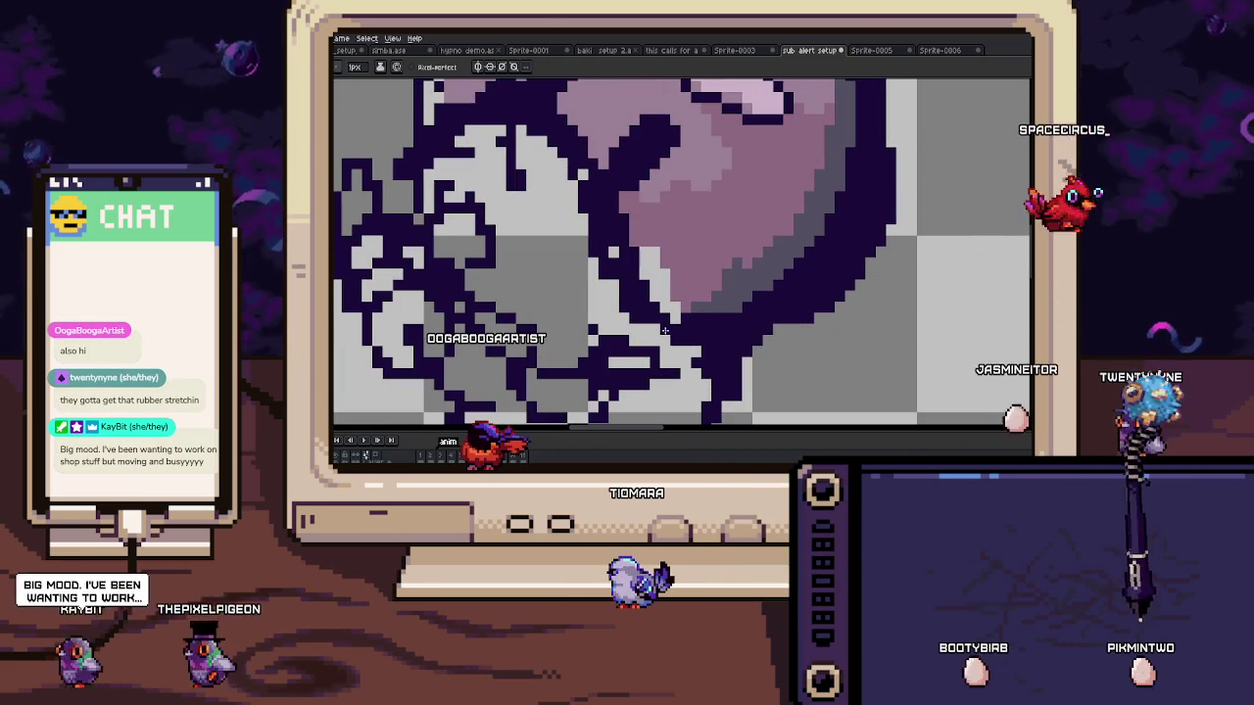
{"action": "key", "text": "ctrl+s"}
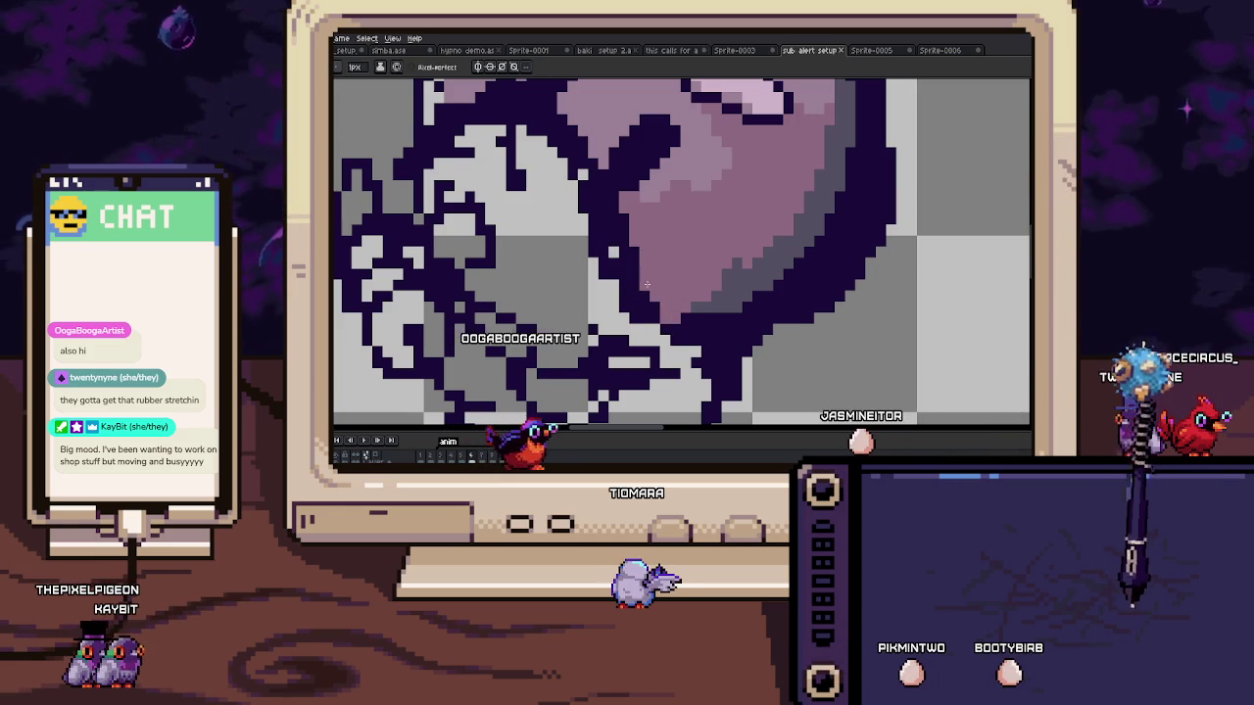
{"action": "scroll", "coordinate": [652, 327], "scroll_direction": "down", "scroll_amount": 4}
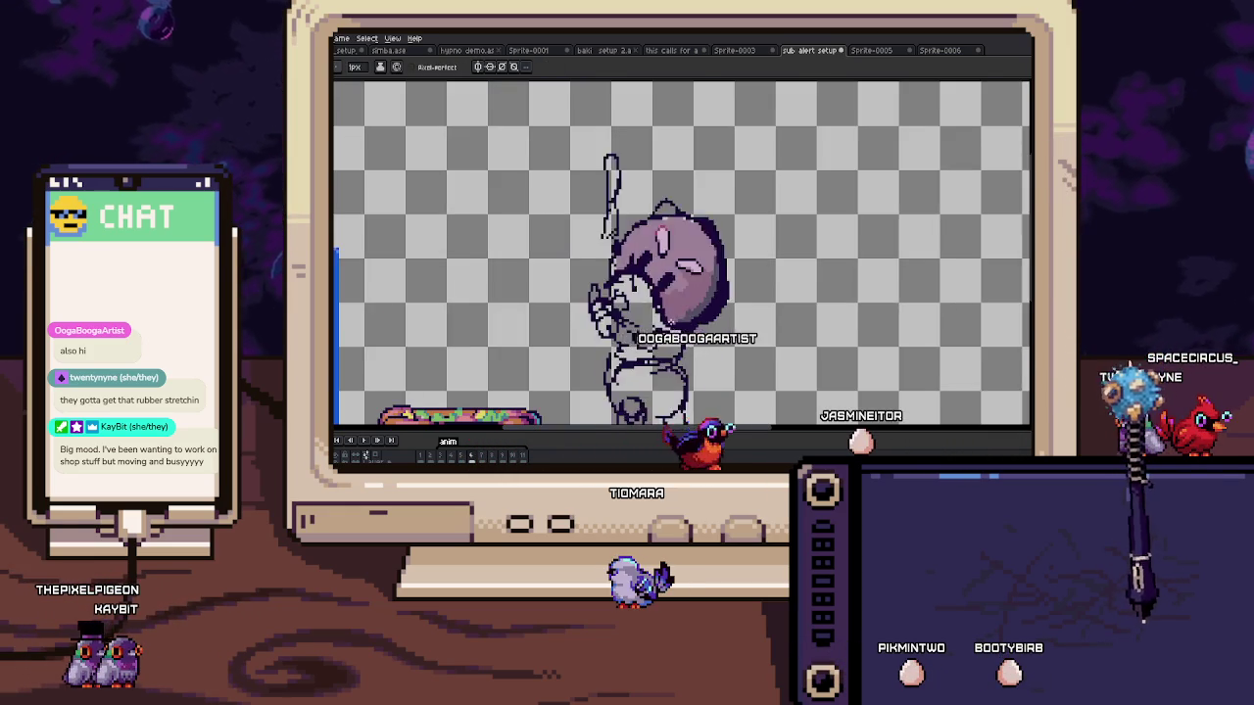
{"action": "left_click_drag", "start_coordinate": [654, 311], "coordinate": [679, 231]}
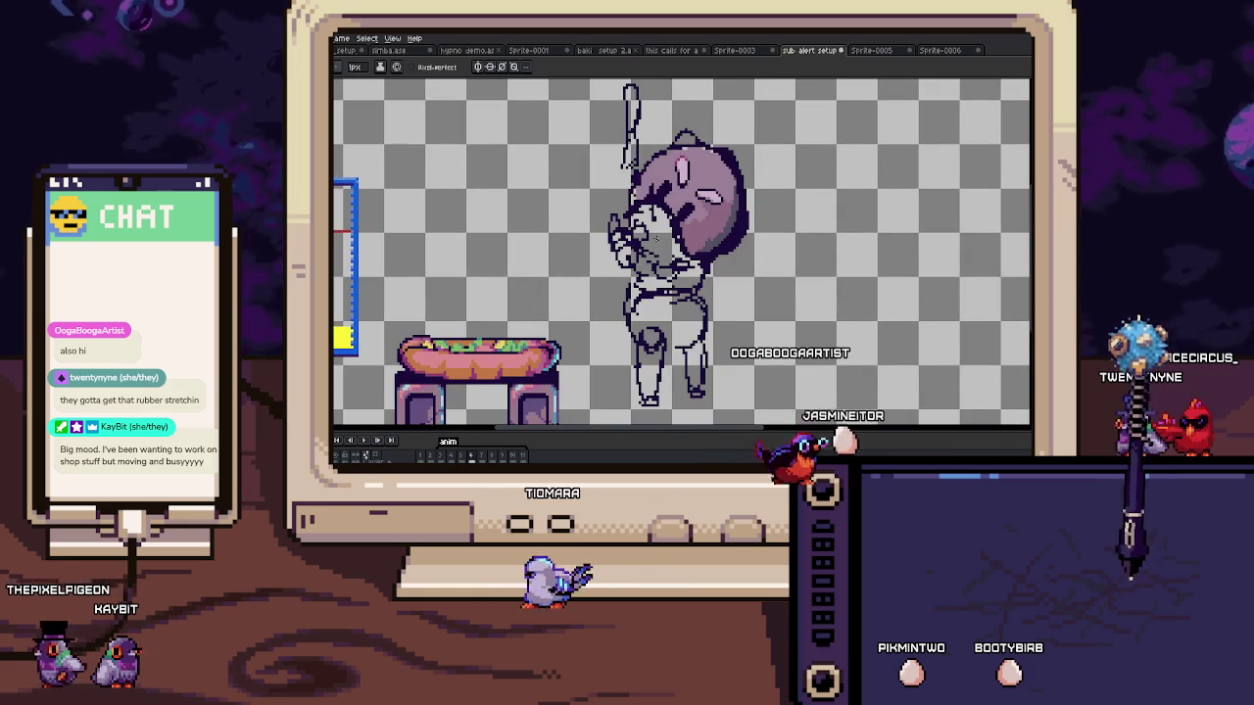
{"action": "scroll", "coordinate": [690, 137], "scroll_direction": "up", "scroll_amount": 2}
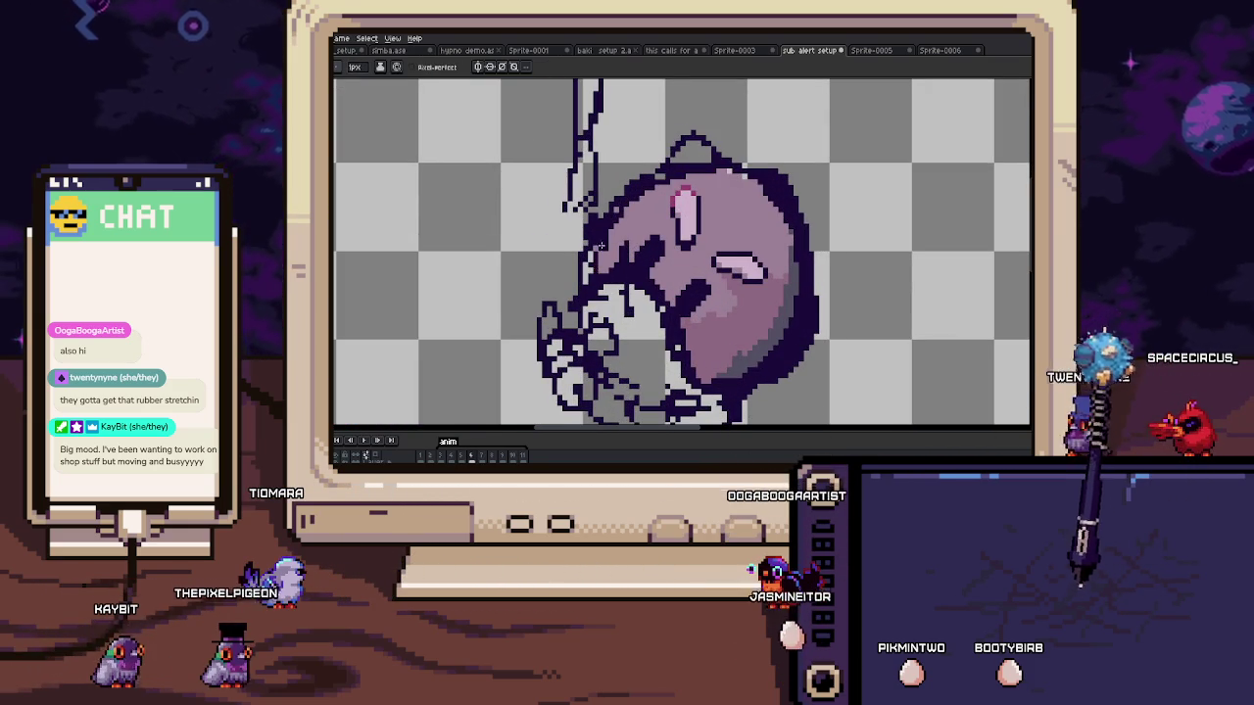
{"action": "key", "text": "i"}
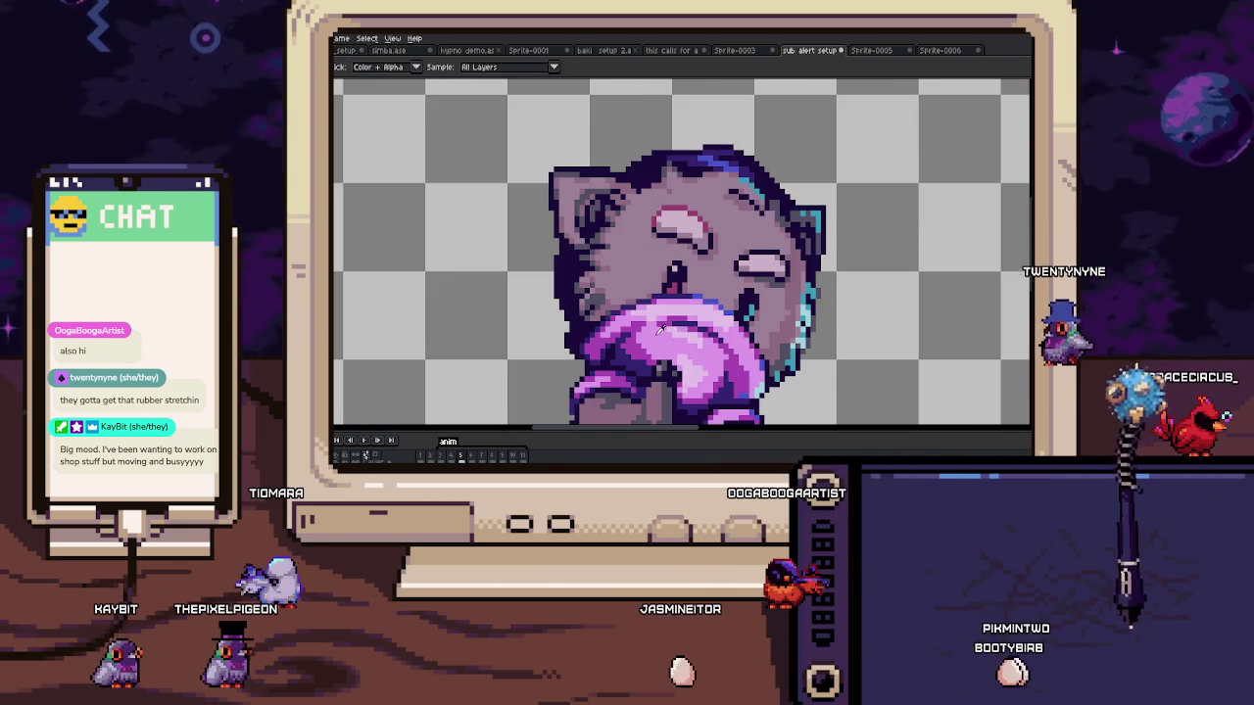
{"action": "key", "text": "comma"}
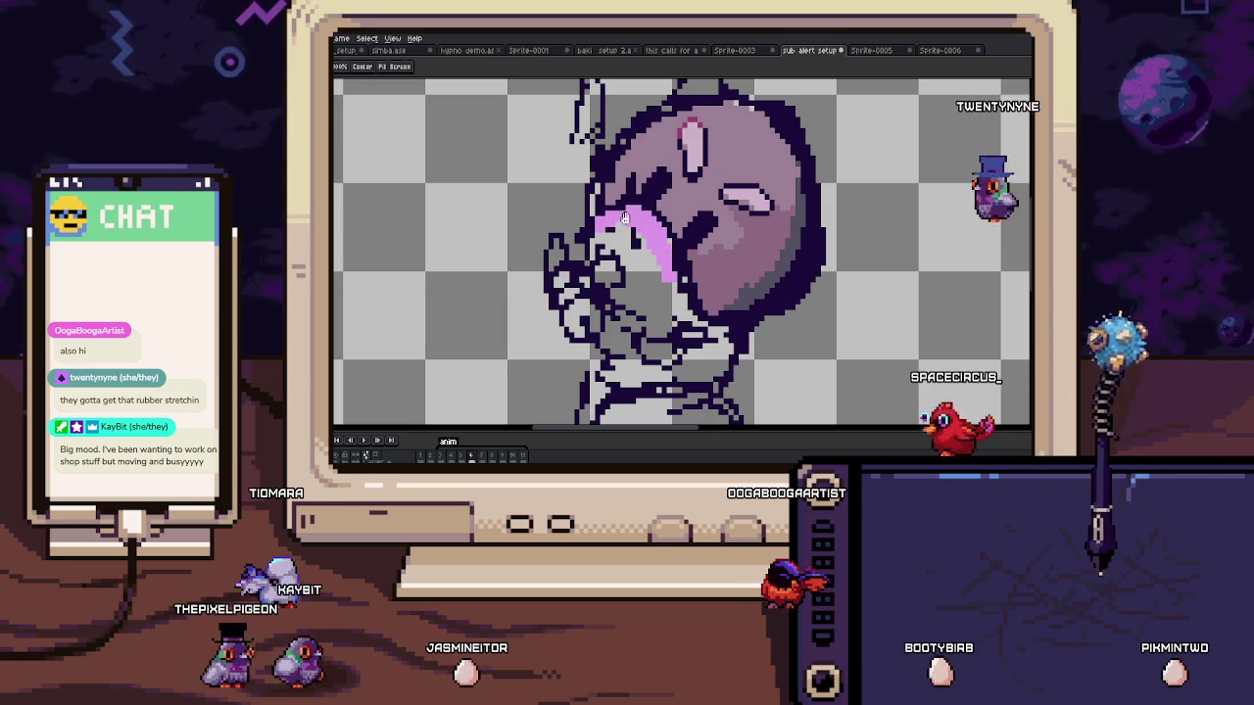
{"action": "key", "text": "i"}
{"action": "scroll", "coordinate": [661, 255], "scroll_direction": "up", "scroll_amount": 2}
{"action": "key", "text": "b"}
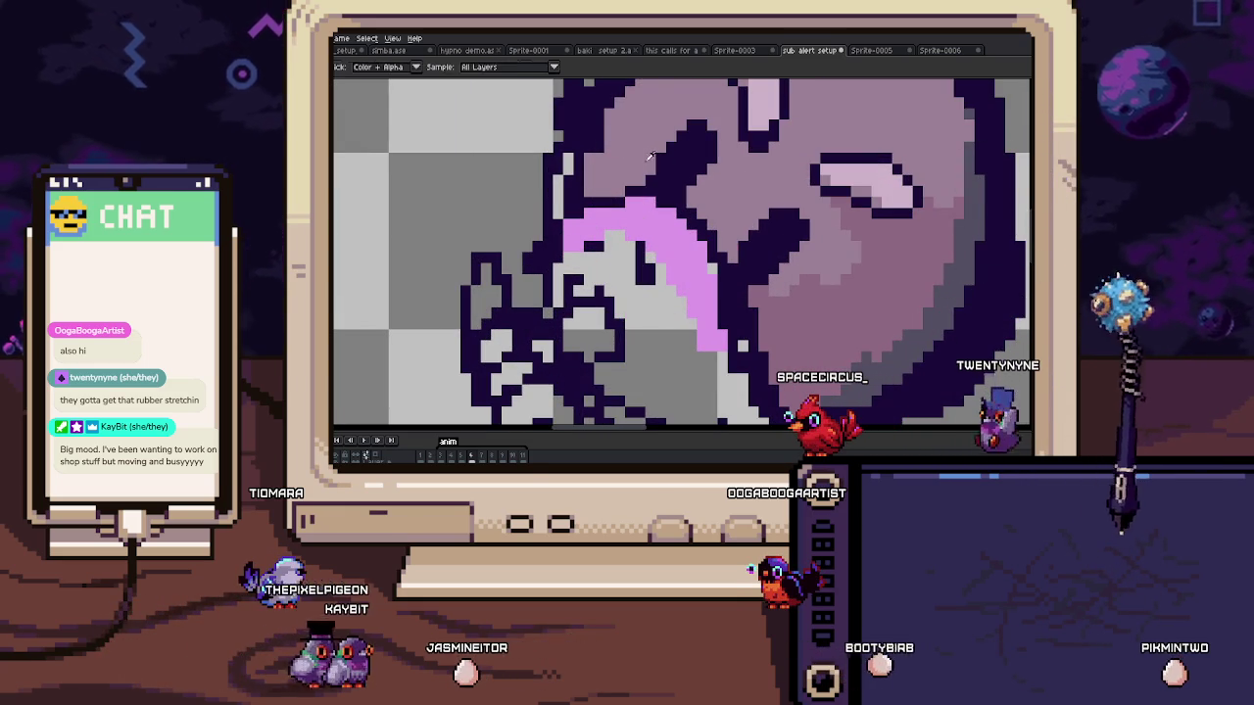
{"action": "left_click_drag", "start_coordinate": [582, 199], "coordinate": [570, 260]}
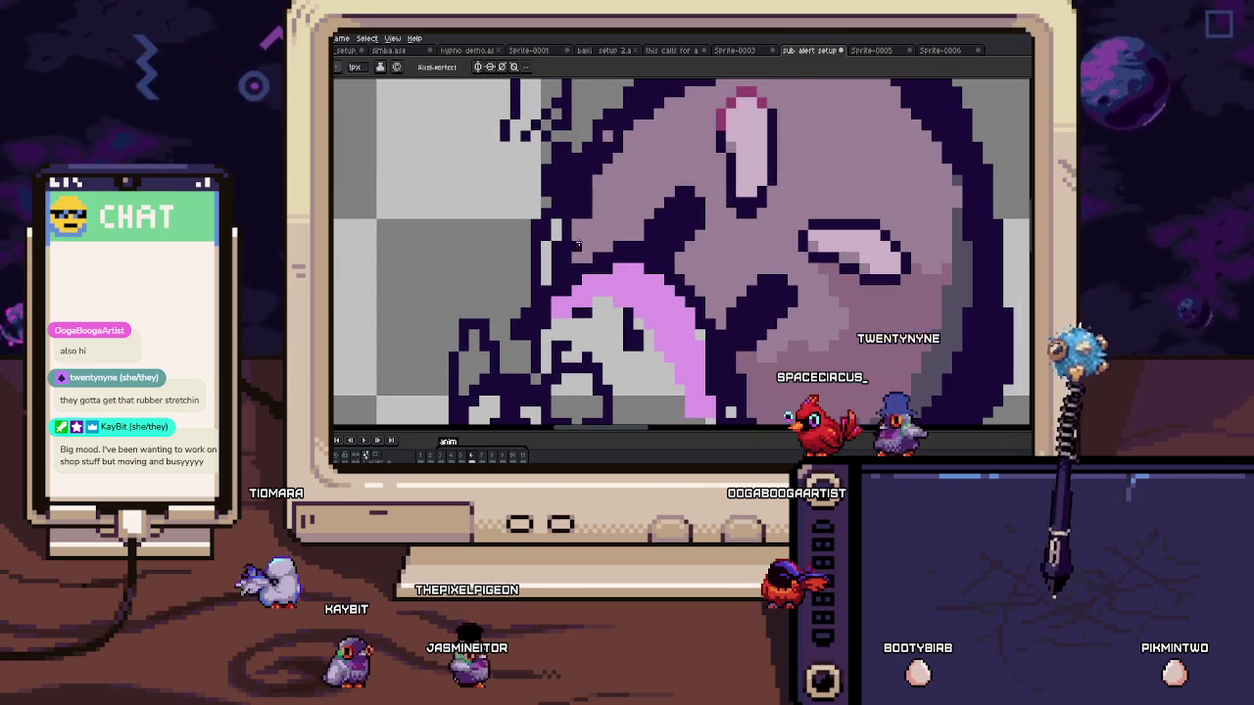
{"action": "key", "text": "b"}
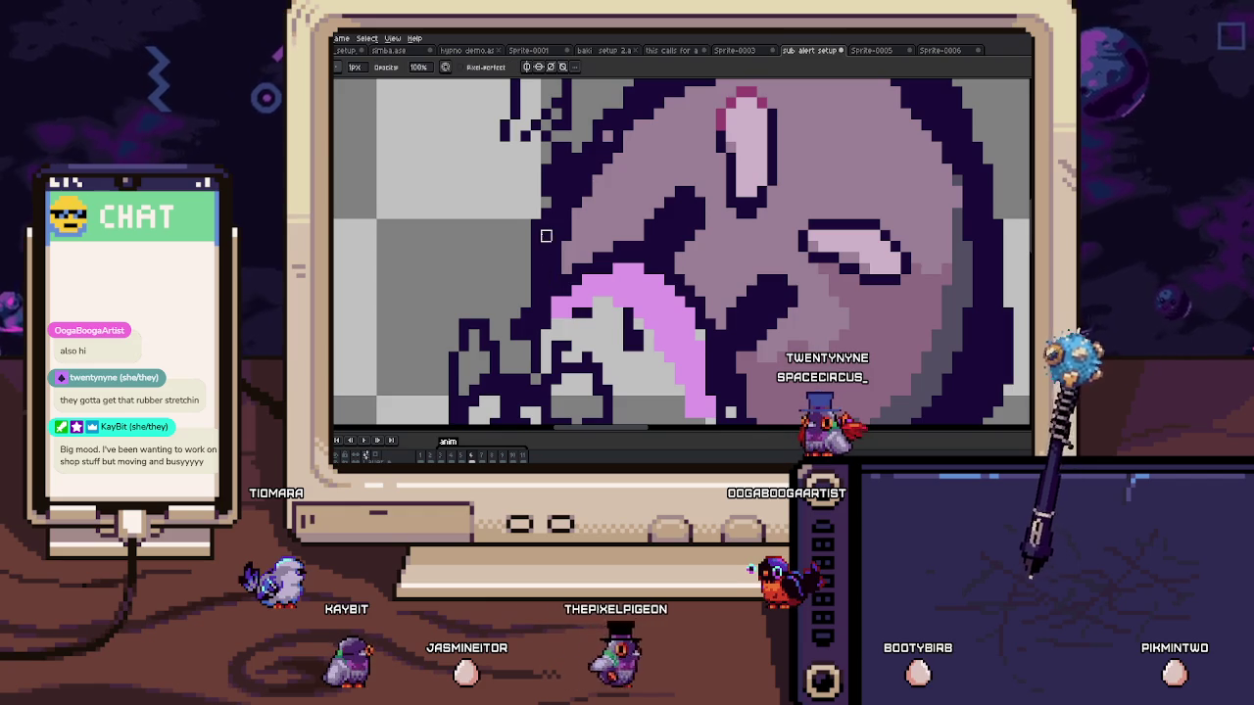
{"action": "scroll", "coordinate": [545, 247], "scroll_direction": "down", "scroll_amount": 3}
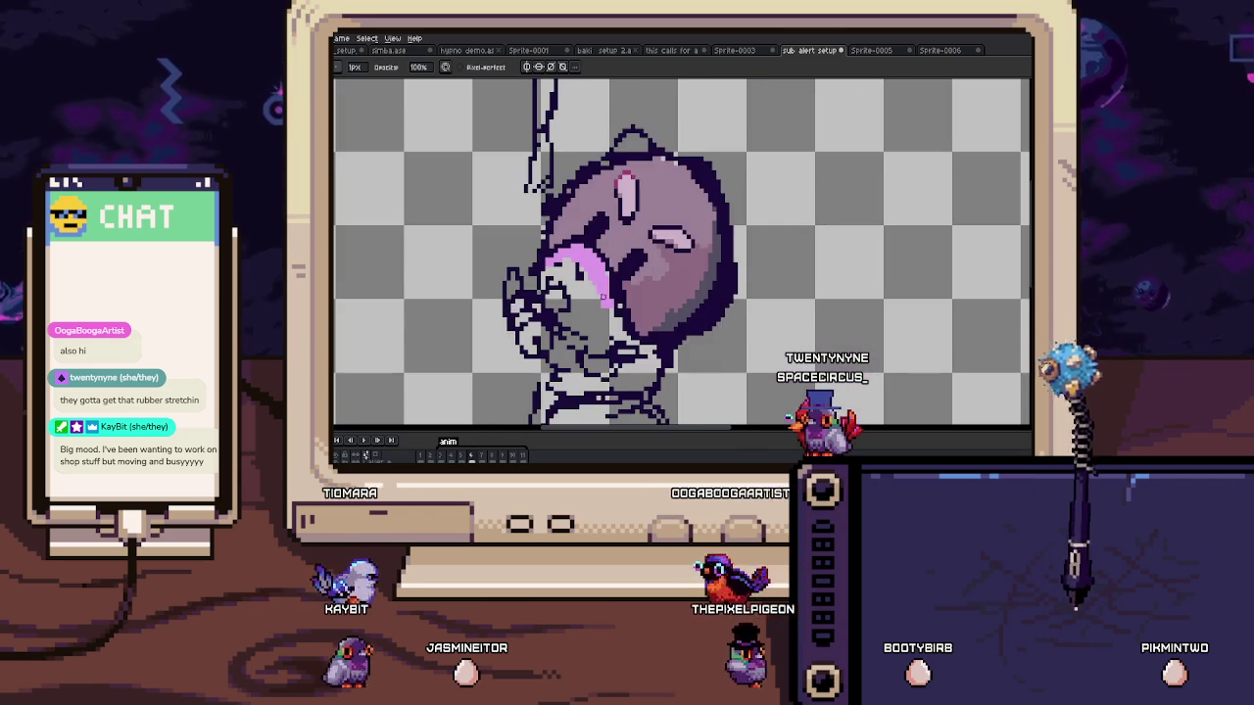
{"action": "scroll", "coordinate": [635, 274], "scroll_direction": "up", "scroll_amount": 3}
{"action": "key", "text": "i"}
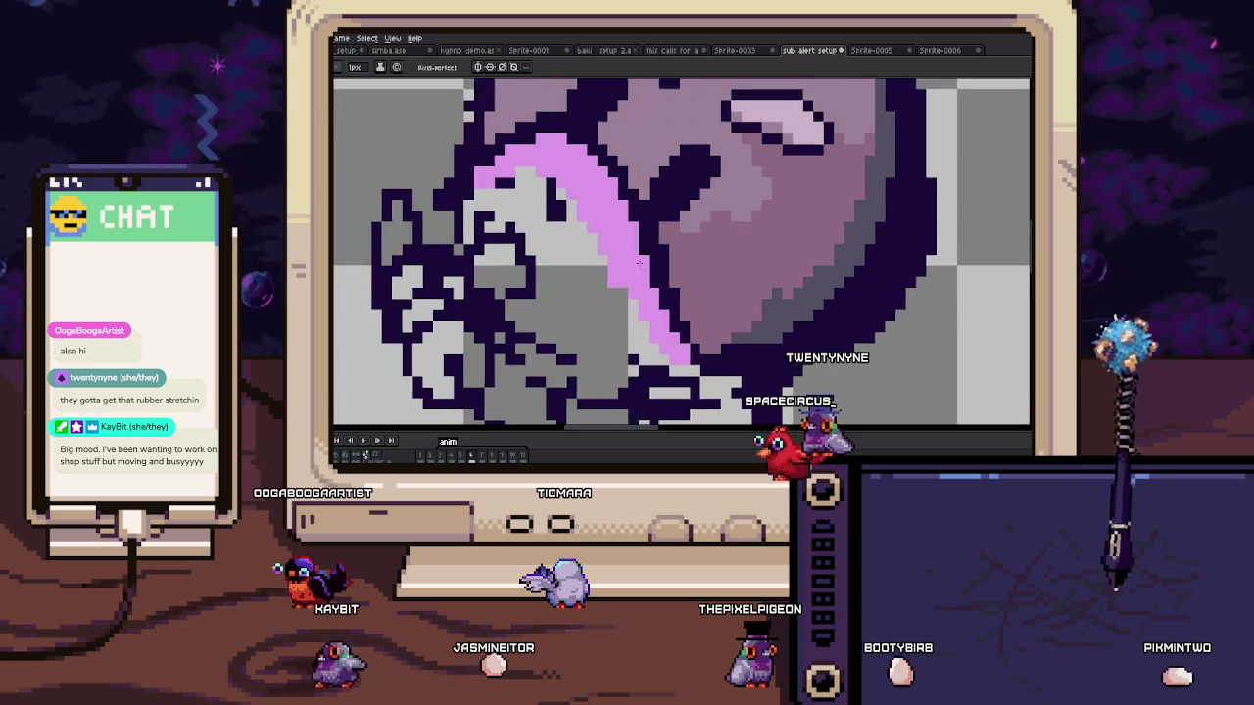
{"action": "scroll", "coordinate": [558, 160], "scroll_direction": "up", "scroll_amount": 1}
{"action": "key", "text": "b"}
{"action": "left_click_drag", "start_coordinate": [558, 160], "coordinate": [636, 205]}
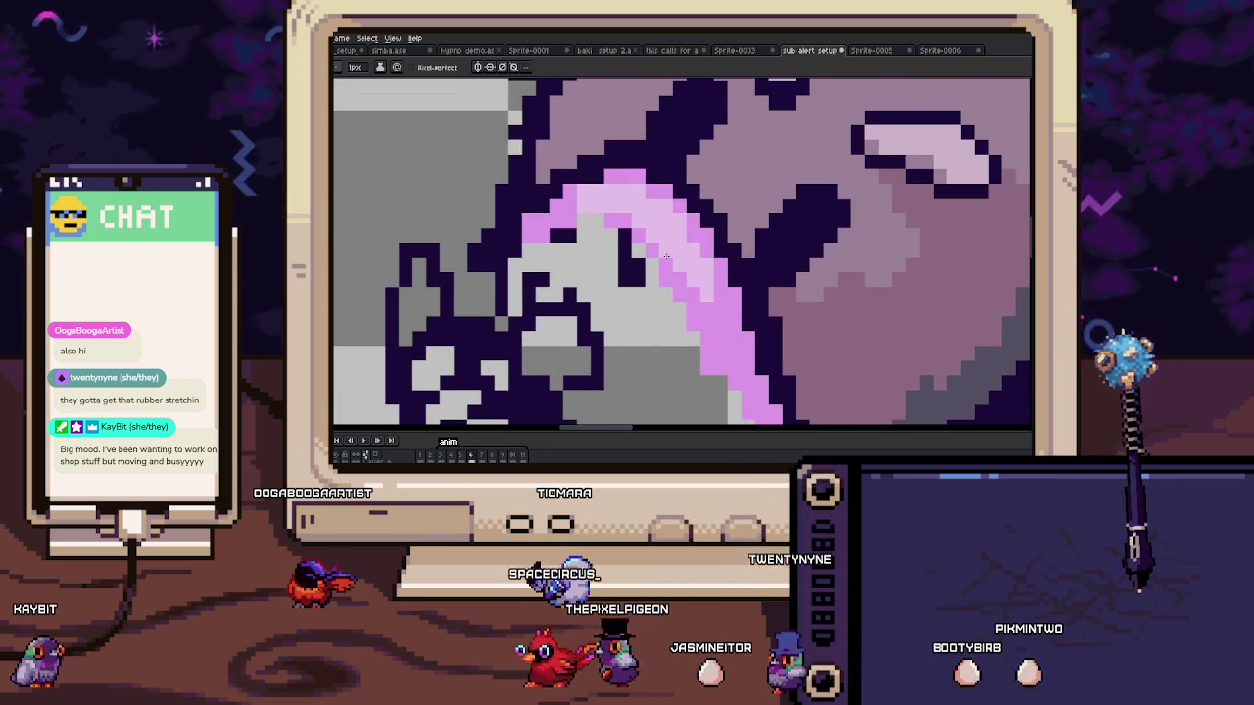
{"action": "scroll", "coordinate": [608, 212], "scroll_direction": "up", "scroll_amount": 1}
{"action": "key", "text": "i"}
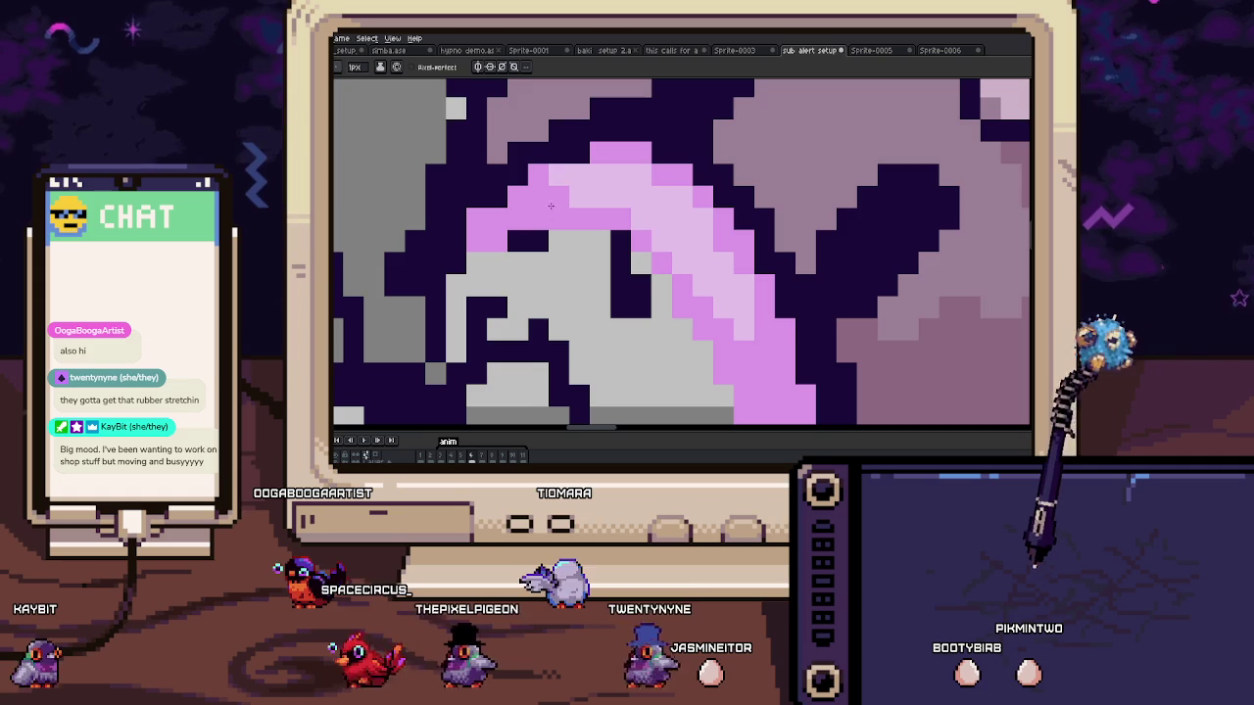
{"action": "scroll", "coordinate": [547, 209], "scroll_direction": "down", "scroll_amount": 1}
{"action": "scroll", "coordinate": [594, 184], "scroll_direction": "down", "scroll_amount": 3}
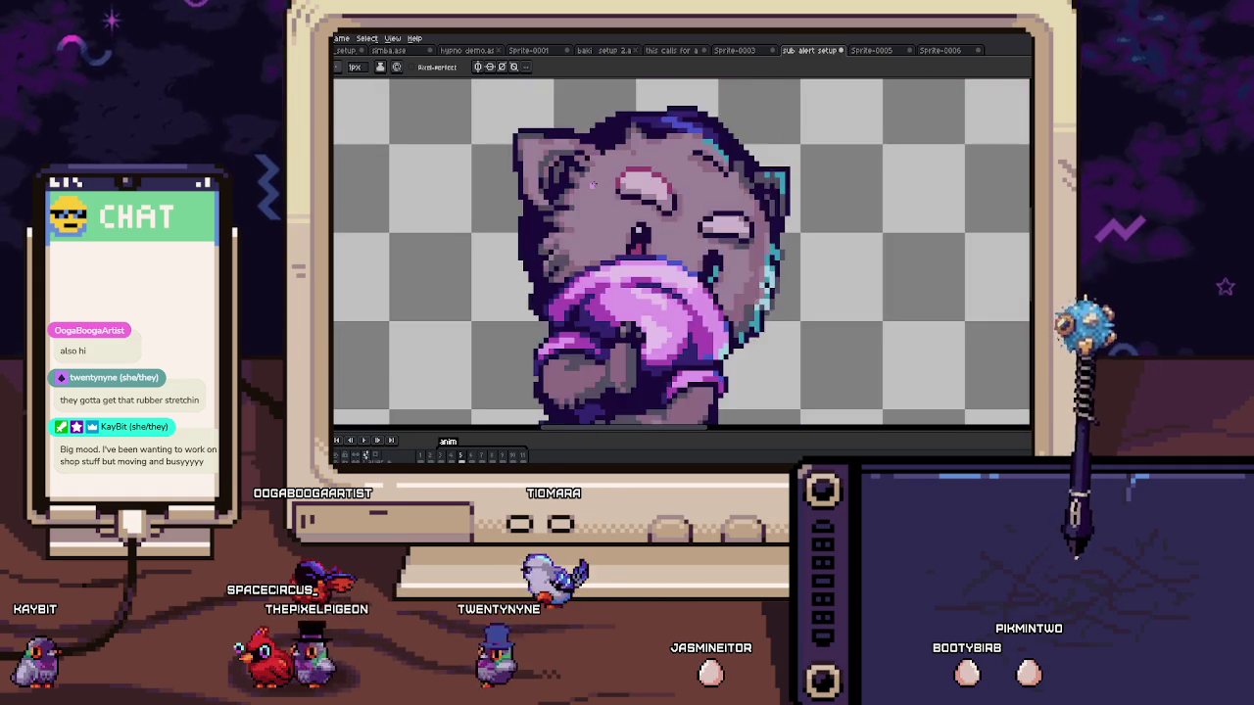
{"action": "scroll", "coordinate": [595, 183], "scroll_direction": "up", "scroll_amount": 1}
{"action": "scroll", "coordinate": [568, 186], "scroll_direction": "up", "scroll_amount": 2}
{"action": "scroll", "coordinate": [538, 191], "scroll_direction": "up", "scroll_amount": 1}
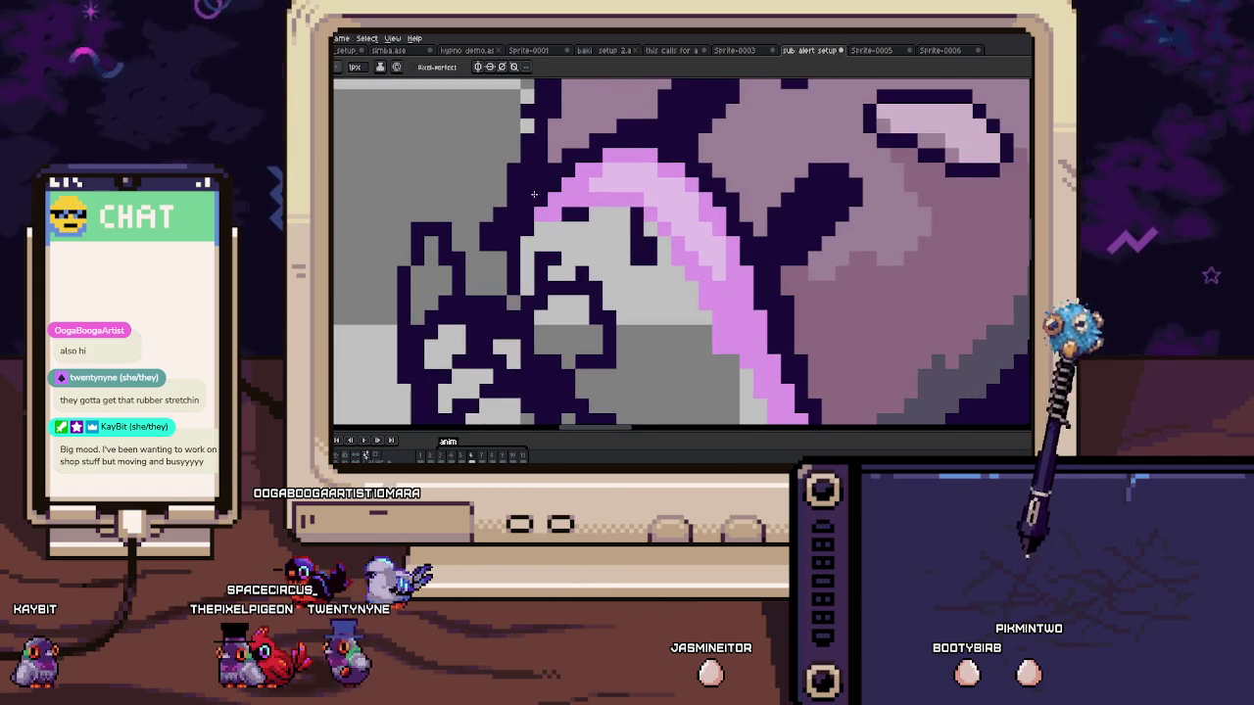
{"action": "scroll", "coordinate": [537, 192], "scroll_direction": "down", "scroll_amount": 1}
{"action": "scroll", "coordinate": [607, 265], "scroll_direction": "down", "scroll_amount": 2}
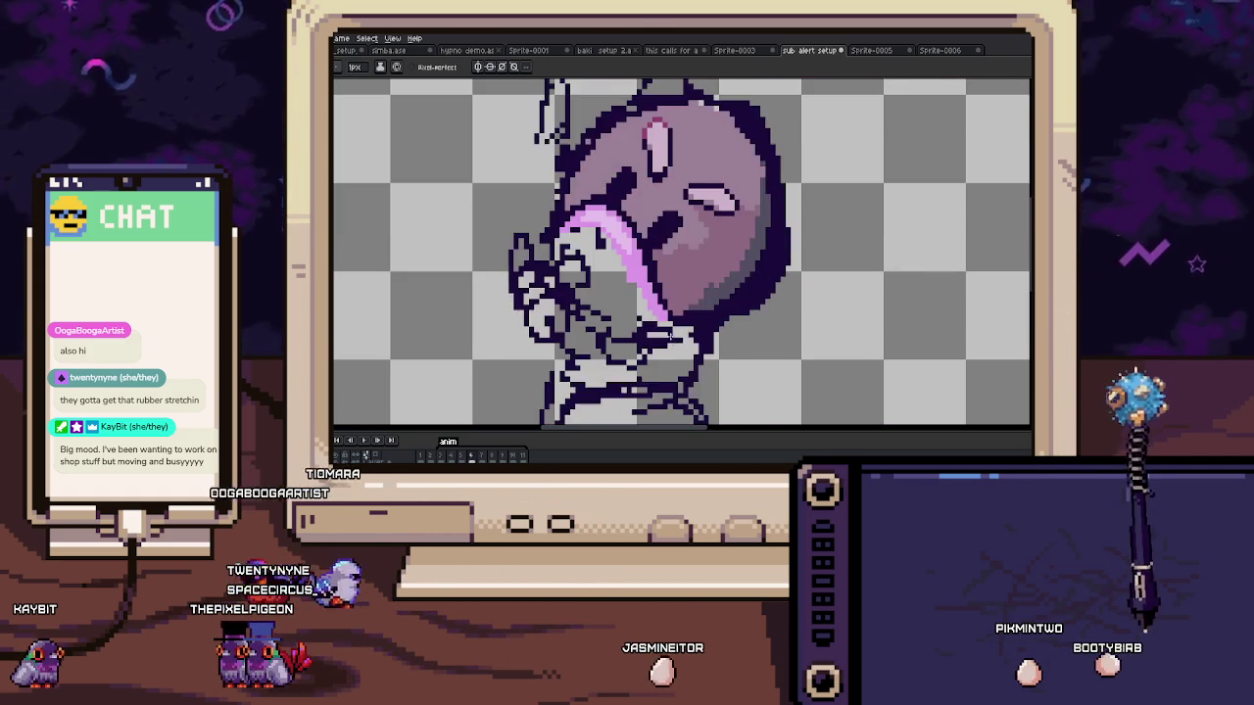
{"action": "scroll", "coordinate": [614, 257], "scroll_direction": "up", "scroll_amount": 3}
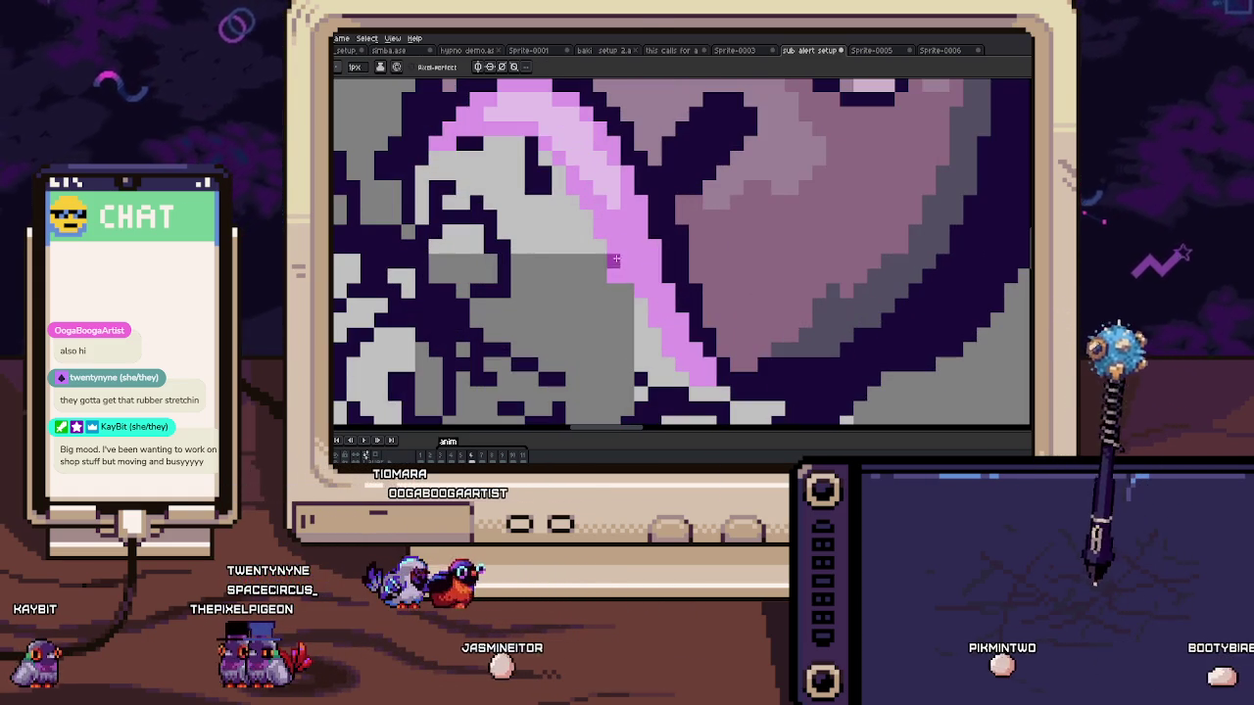
{"action": "left_click_drag", "start_coordinate": [638, 336], "coordinate": [609, 261]}
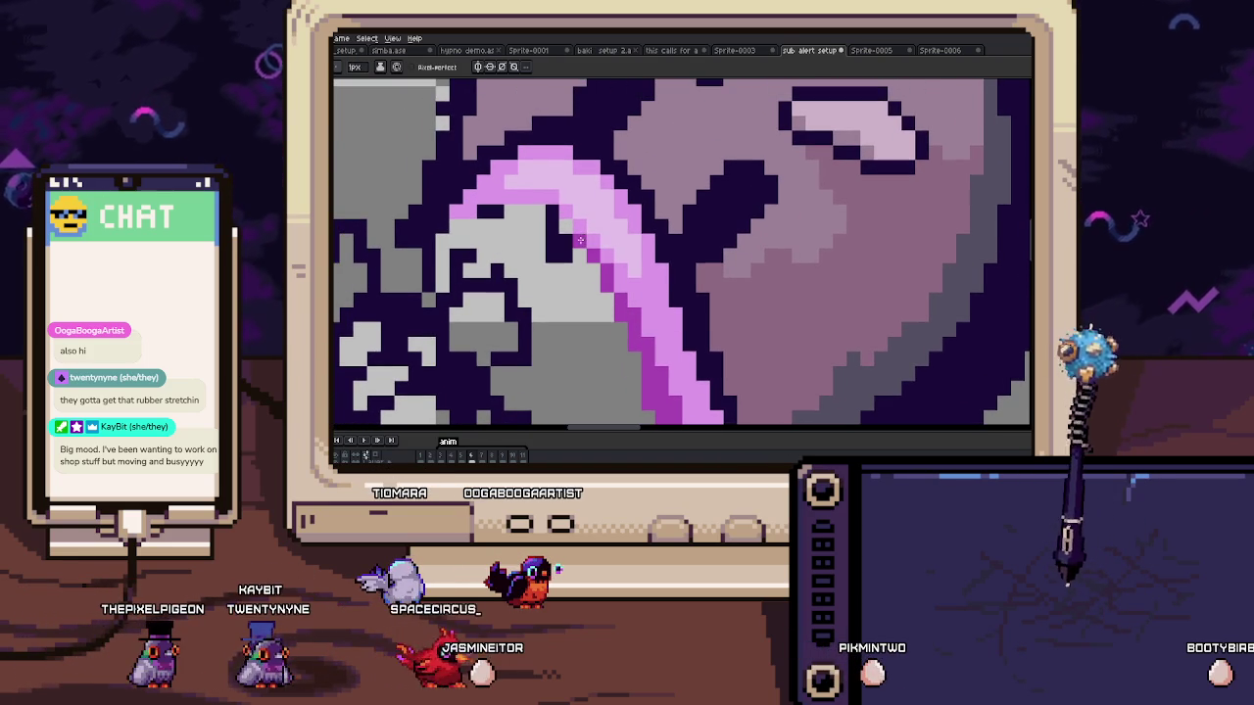
{"action": "scroll", "coordinate": [526, 208], "scroll_direction": "down", "scroll_amount": 3}
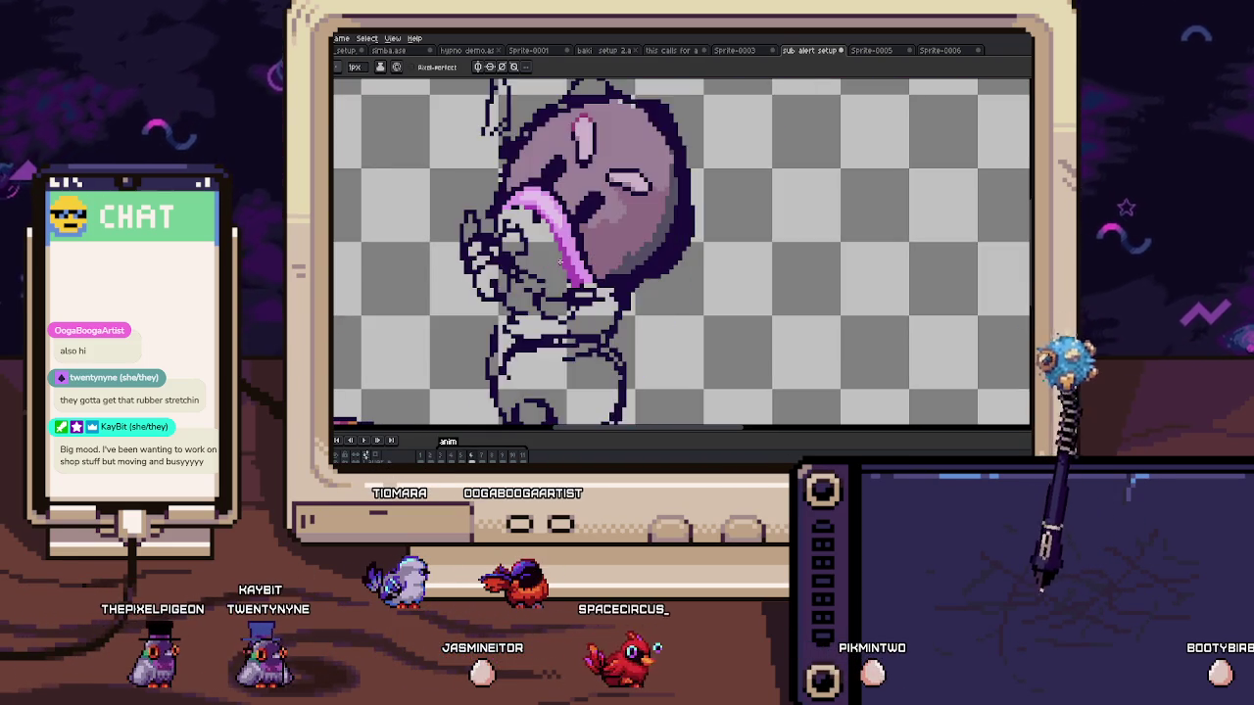
{"action": "scroll", "coordinate": [578, 223], "scroll_direction": "up", "scroll_amount": 3}
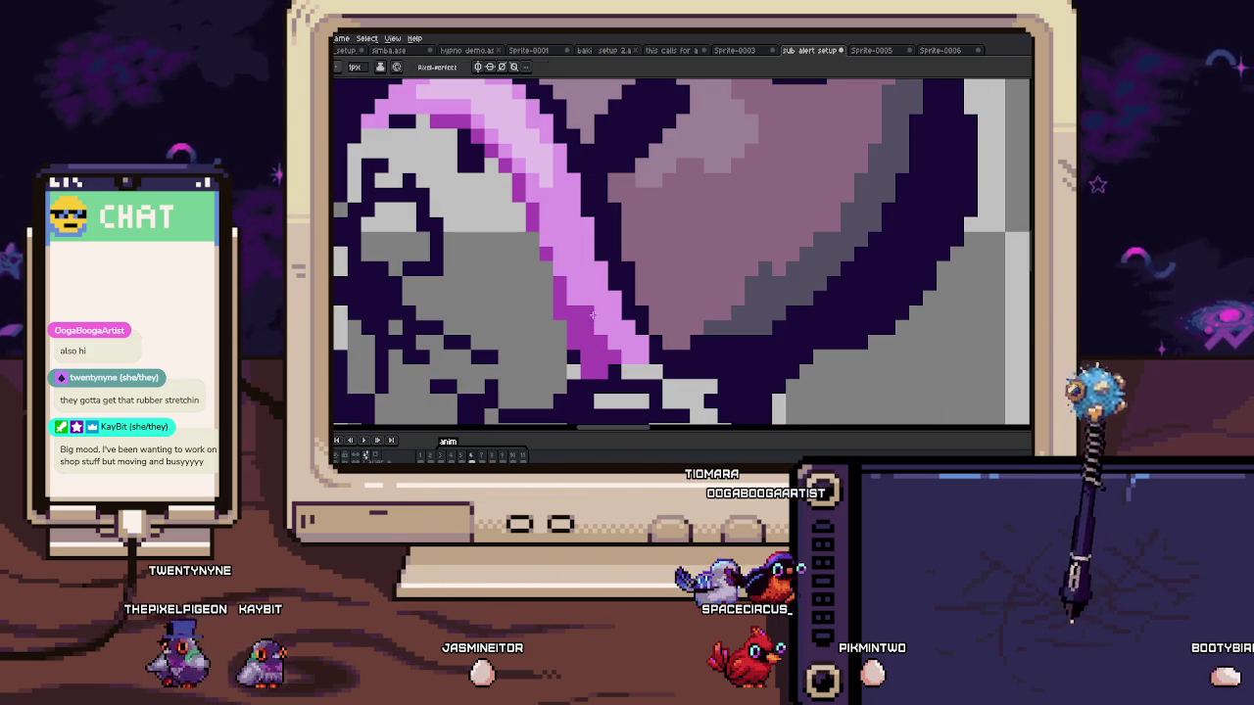
{"action": "scroll", "coordinate": [591, 264], "scroll_direction": "up", "scroll_amount": 1}
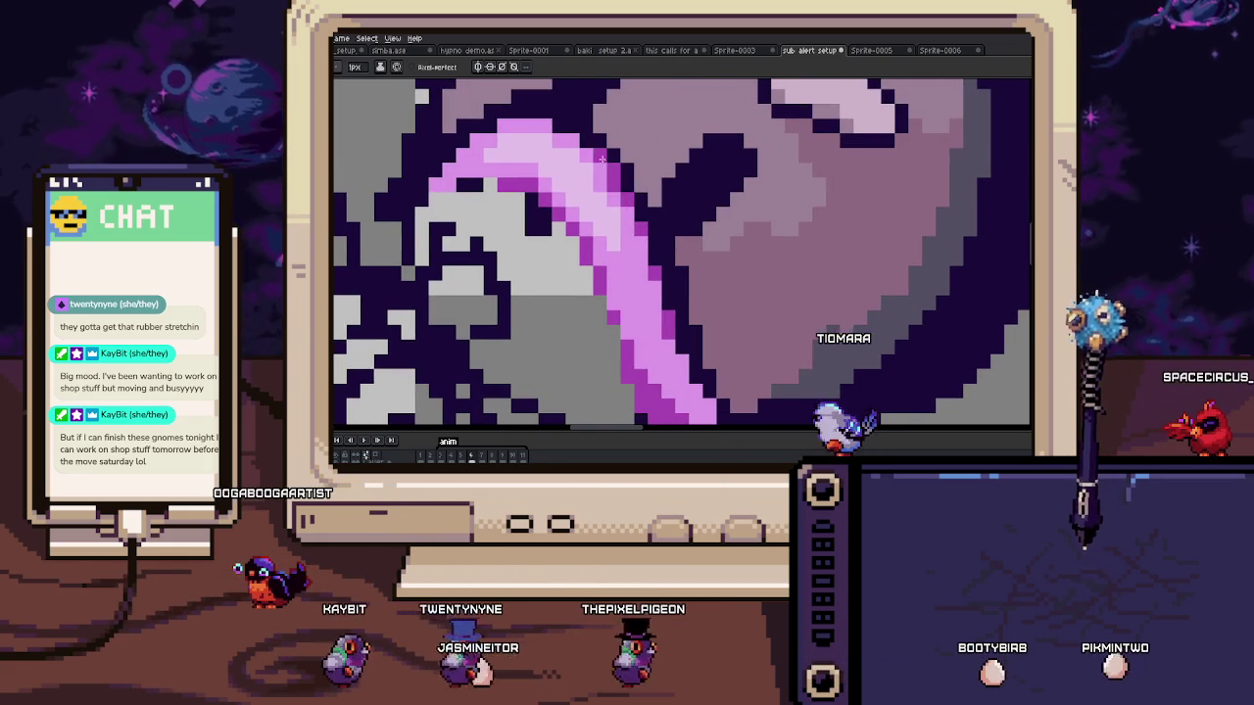
{"action": "scroll", "coordinate": [587, 143], "scroll_direction": "down", "scroll_amount": 1}
{"action": "scroll", "coordinate": [587, 143], "scroll_direction": "down", "scroll_amount": 2}
{"action": "scroll", "coordinate": [590, 135], "scroll_direction": "up", "scroll_amount": 2}
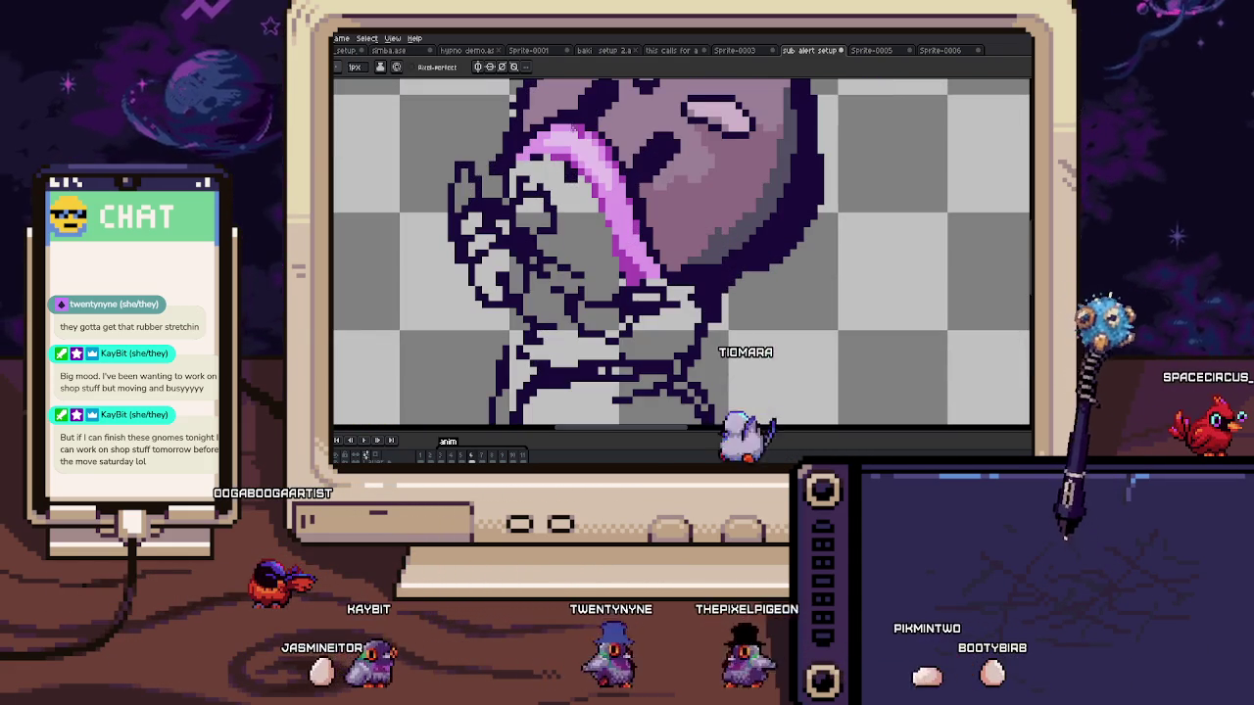
{"action": "scroll", "coordinate": [591, 129], "scroll_direction": "down", "scroll_amount": 2}
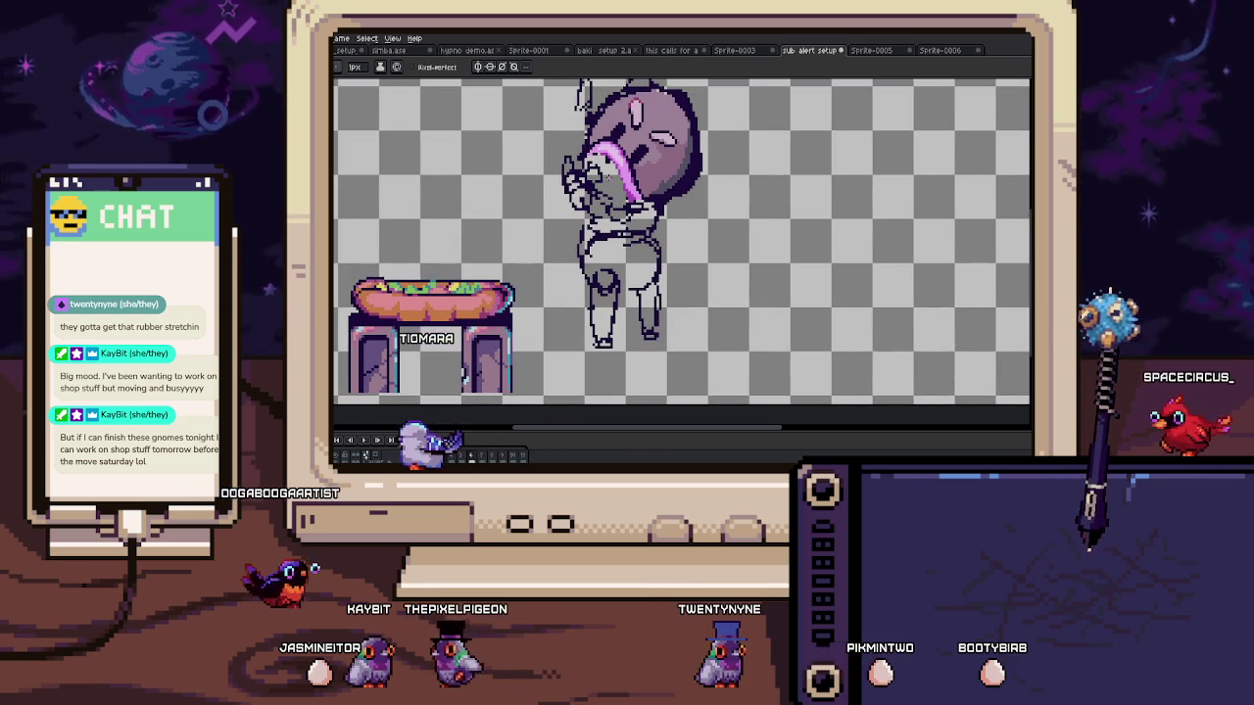
{"action": "scroll", "coordinate": [611, 179], "scroll_direction": "up", "scroll_amount": 1}
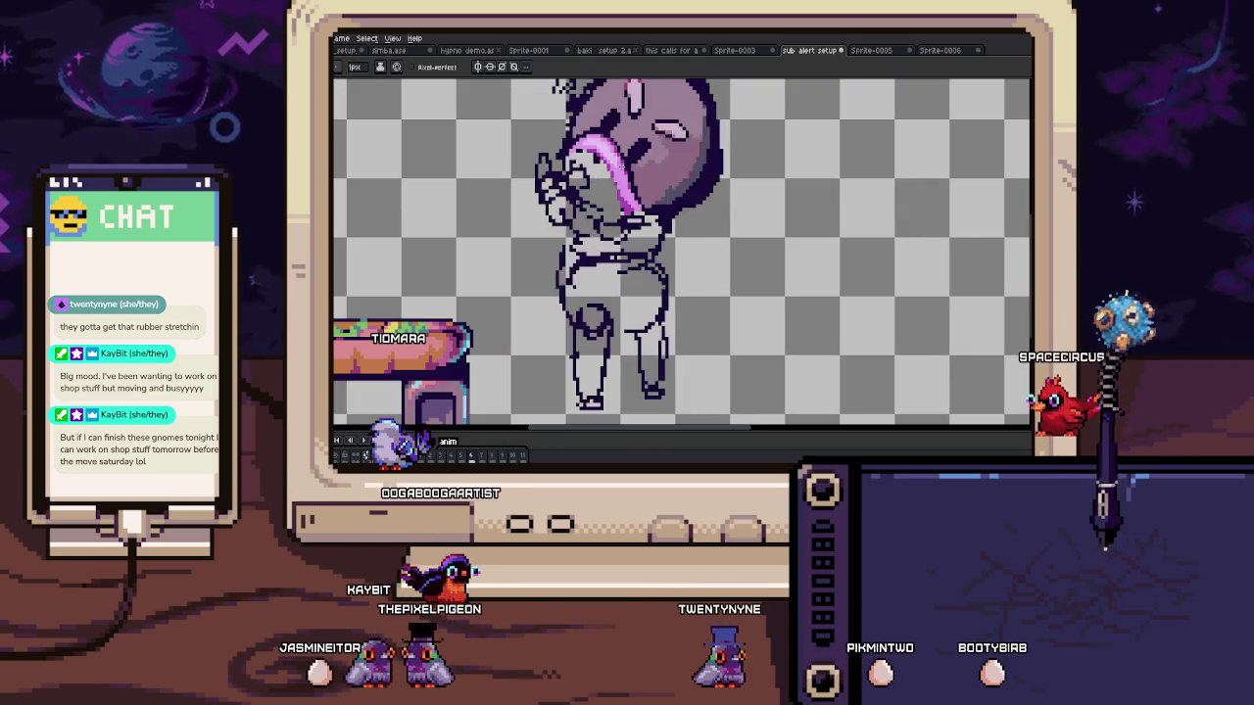
{"action": "scroll", "coordinate": [614, 184], "scroll_direction": "up", "scroll_amount": 1}
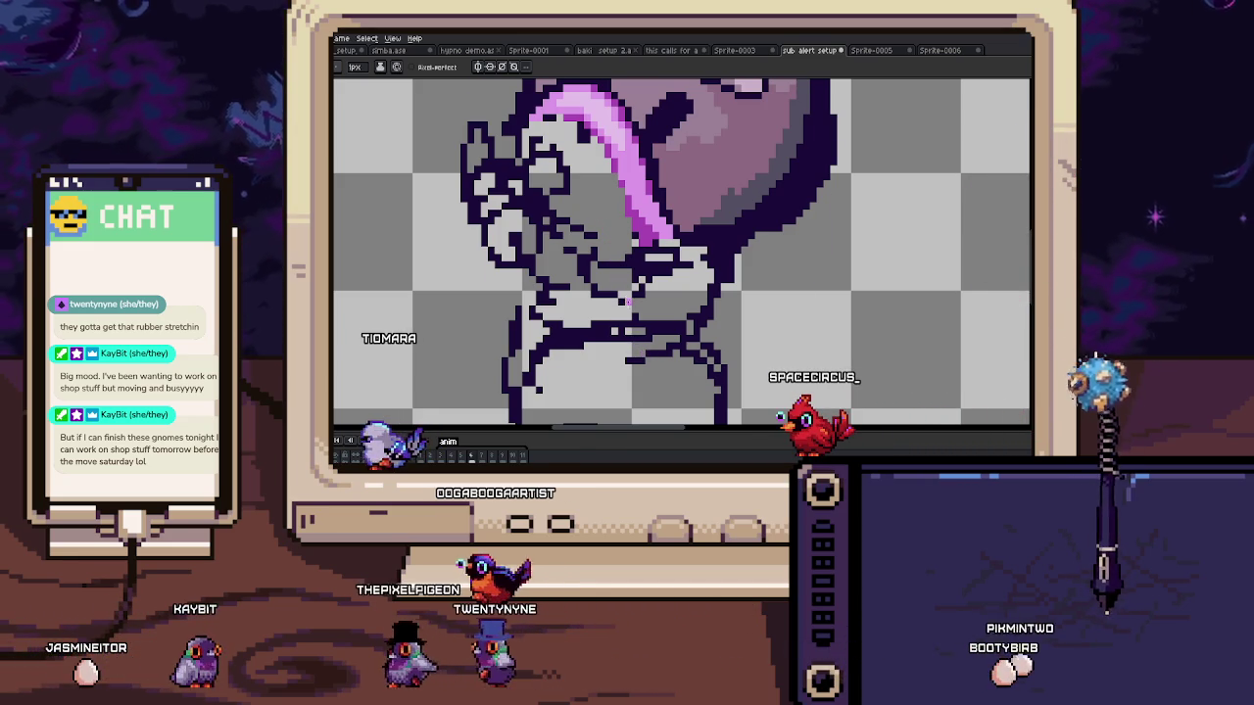
{"action": "left_click_drag", "start_coordinate": [574, 182], "coordinate": [617, 233]}
{"action": "scroll", "coordinate": [613, 234], "scroll_direction": "up", "scroll_amount": 2}
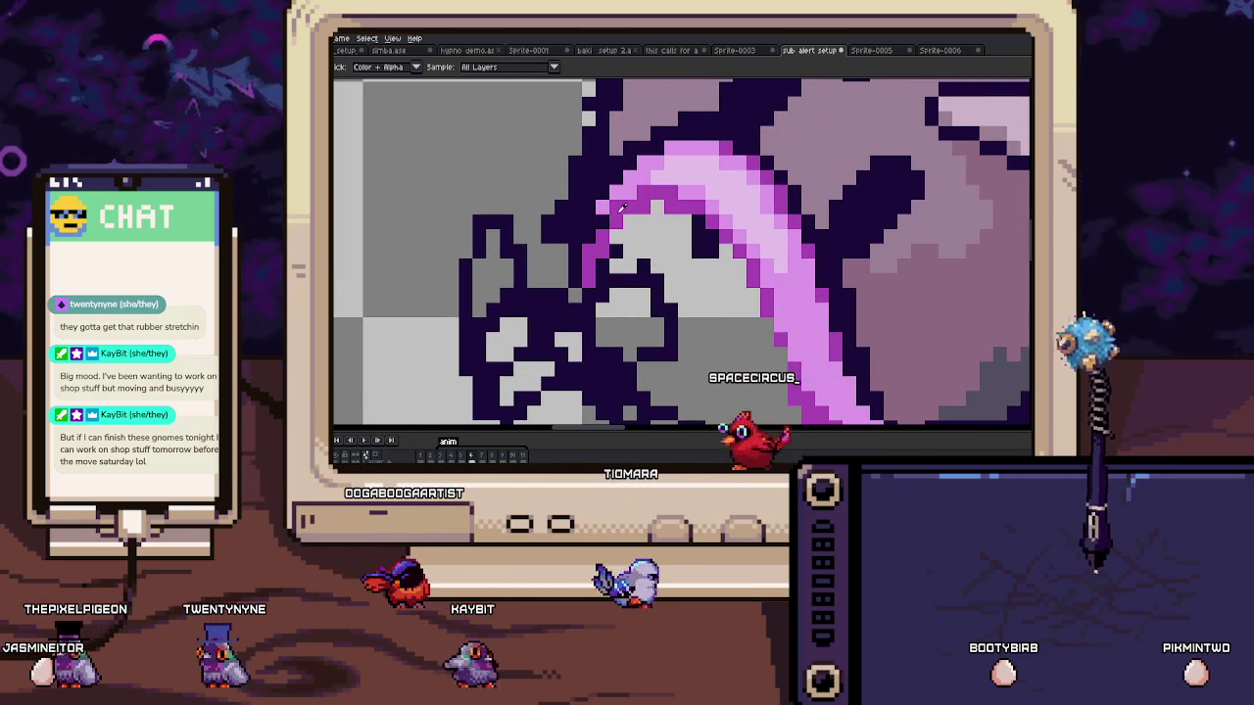
{"action": "key", "text": "b"}
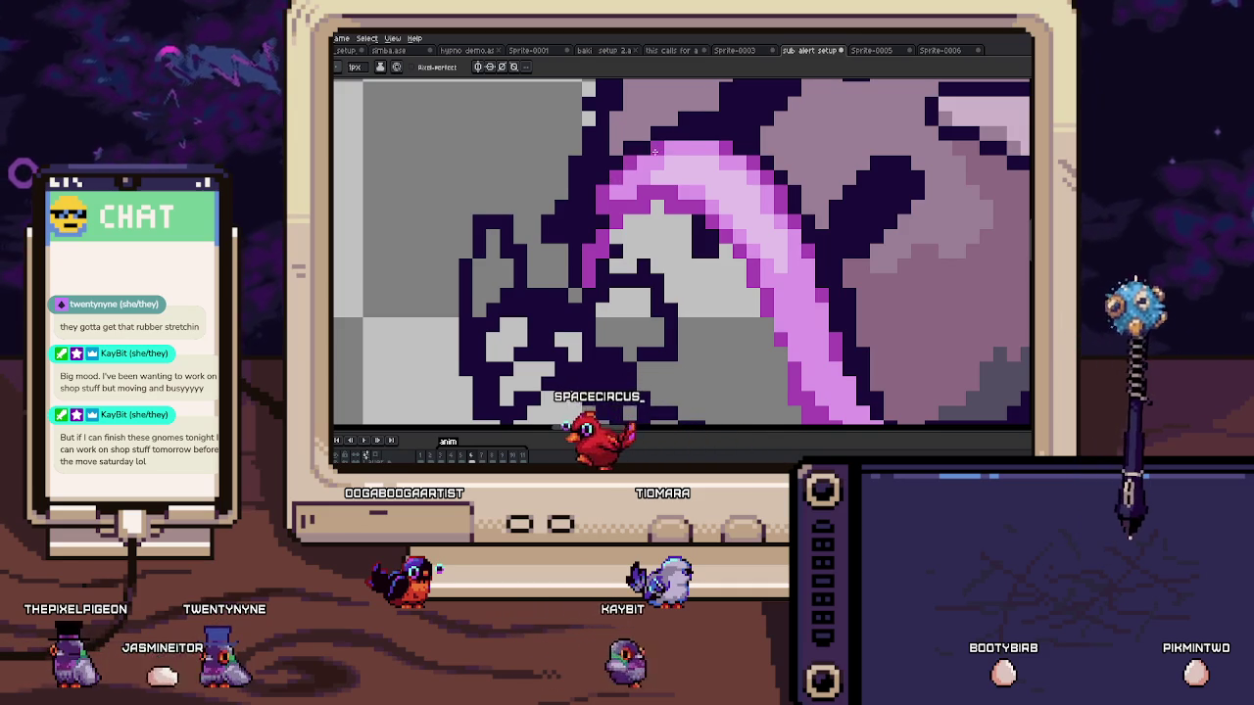
{"action": "scroll", "coordinate": [655, 150], "scroll_direction": "down", "scroll_amount": 1}
{"action": "scroll", "coordinate": [656, 196], "scroll_direction": "down", "scroll_amount": 2}
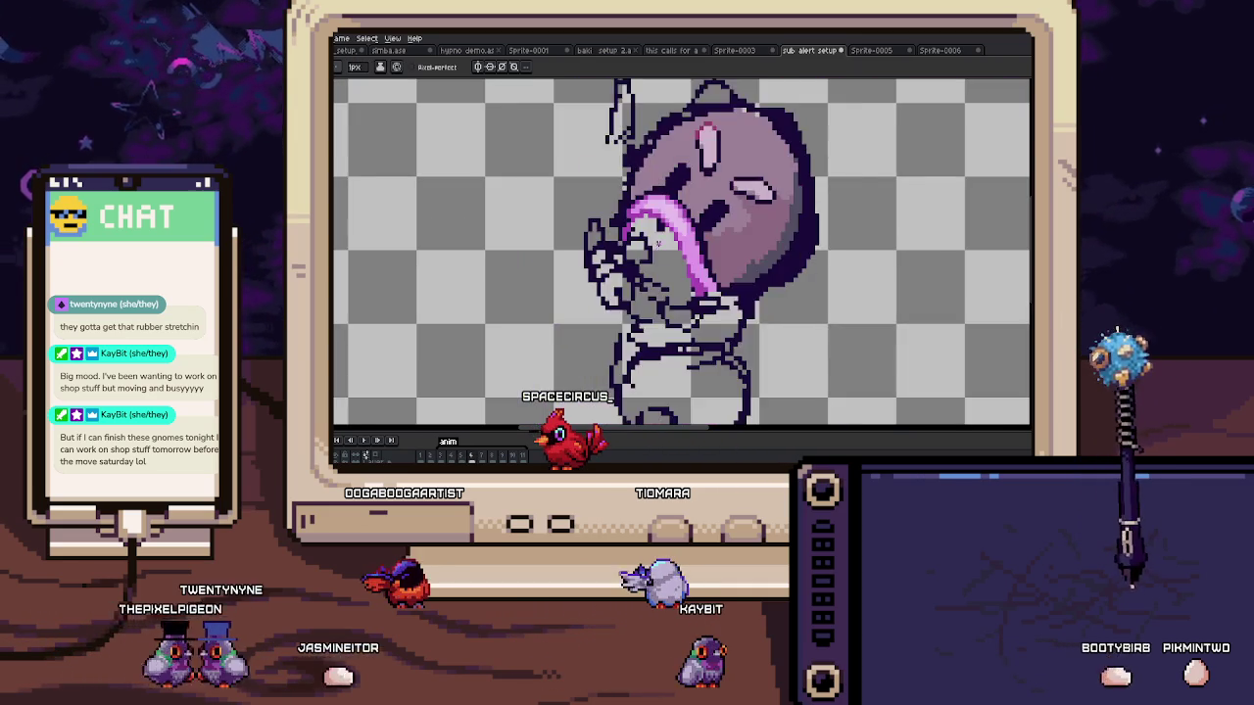
{"action": "scroll", "coordinate": [658, 242], "scroll_direction": "up", "scroll_amount": 3}
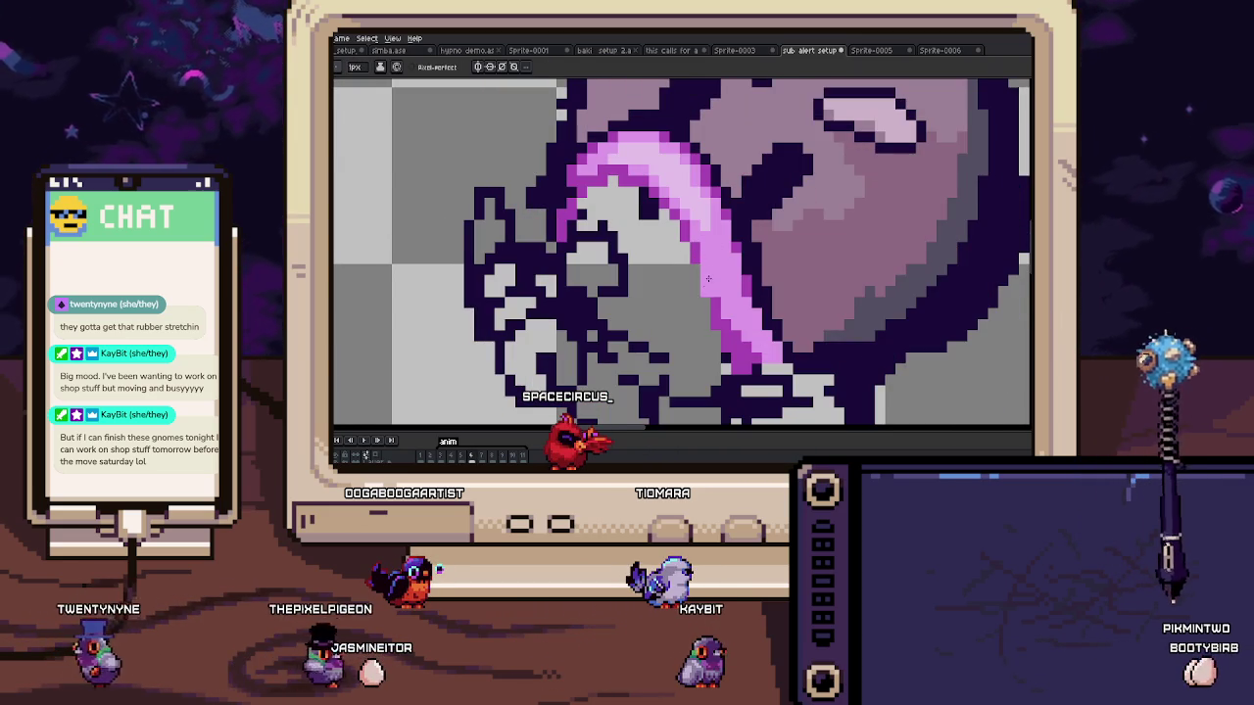
{"action": "scroll", "coordinate": [705, 285], "scroll_direction": "down", "scroll_amount": 2}
{"action": "scroll", "coordinate": [676, 245], "scroll_direction": "down", "scroll_amount": 1}
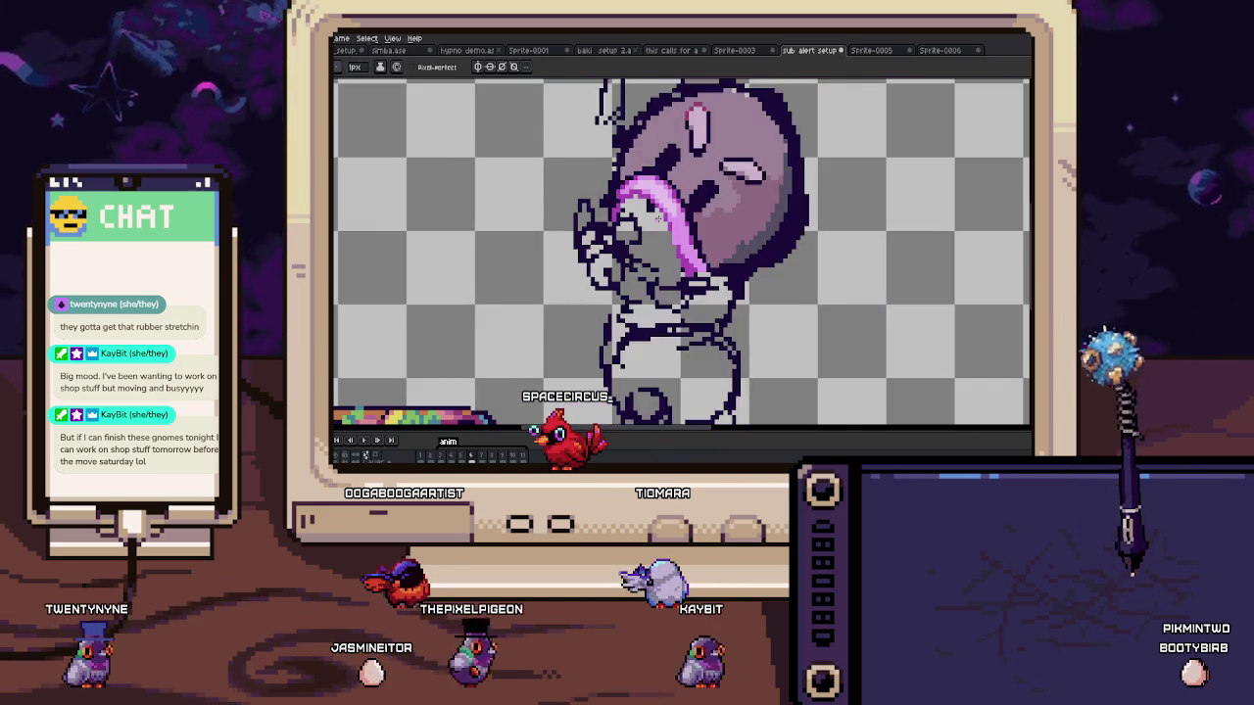
{"action": "scroll", "coordinate": [658, 218], "scroll_direction": "up", "scroll_amount": 1}
{"action": "scroll", "coordinate": [638, 202], "scroll_direction": "up", "scroll_amount": 1}
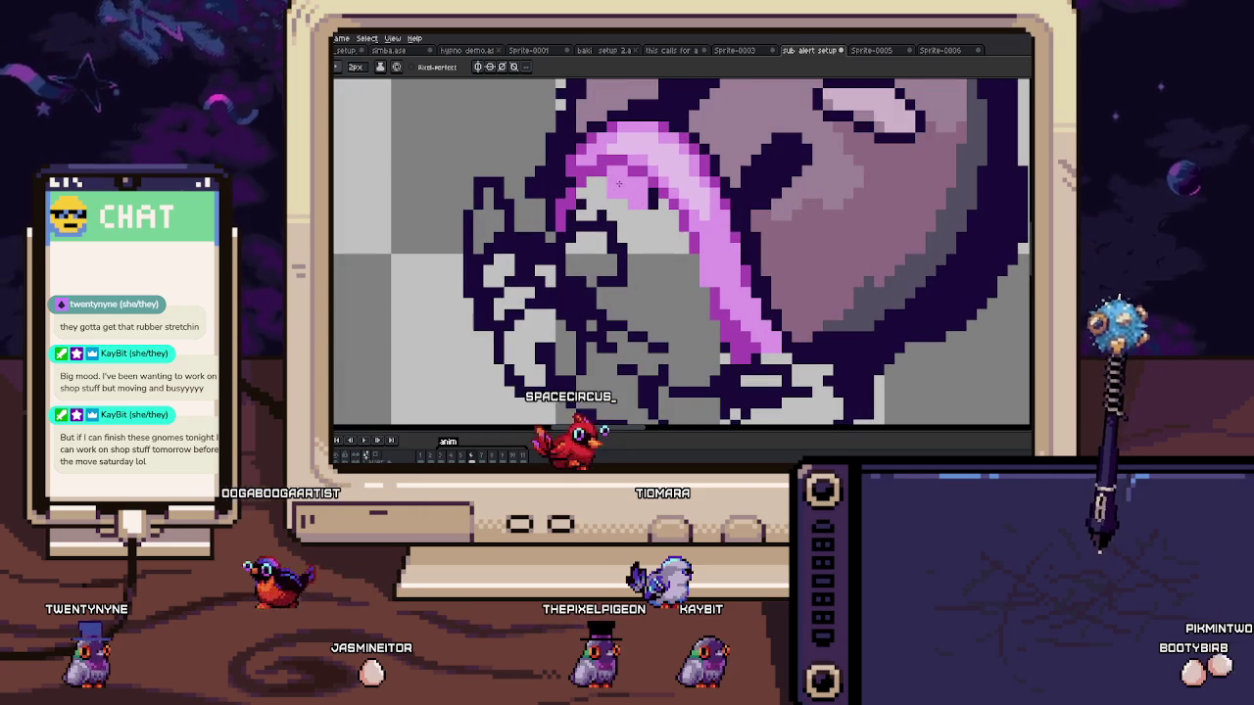
{"action": "mouse_move", "coordinate": [593, 221]}
{"action": "left_mouse_down"}
{"action": "mouse_move", "coordinate": [611, 292]}
{"action": "mouse_move", "coordinate": [654, 207]}
{"action": "left_mouse_up"}
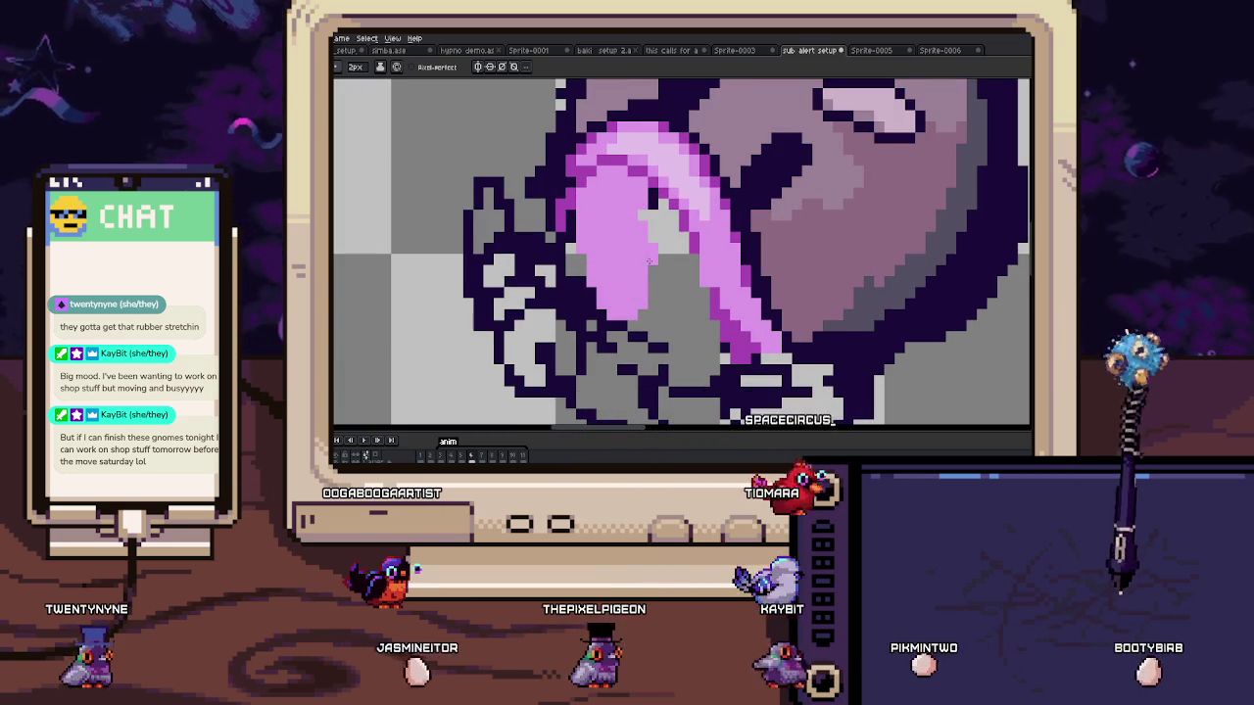
{"action": "scroll", "coordinate": [654, 206], "scroll_direction": "down", "scroll_amount": 5}
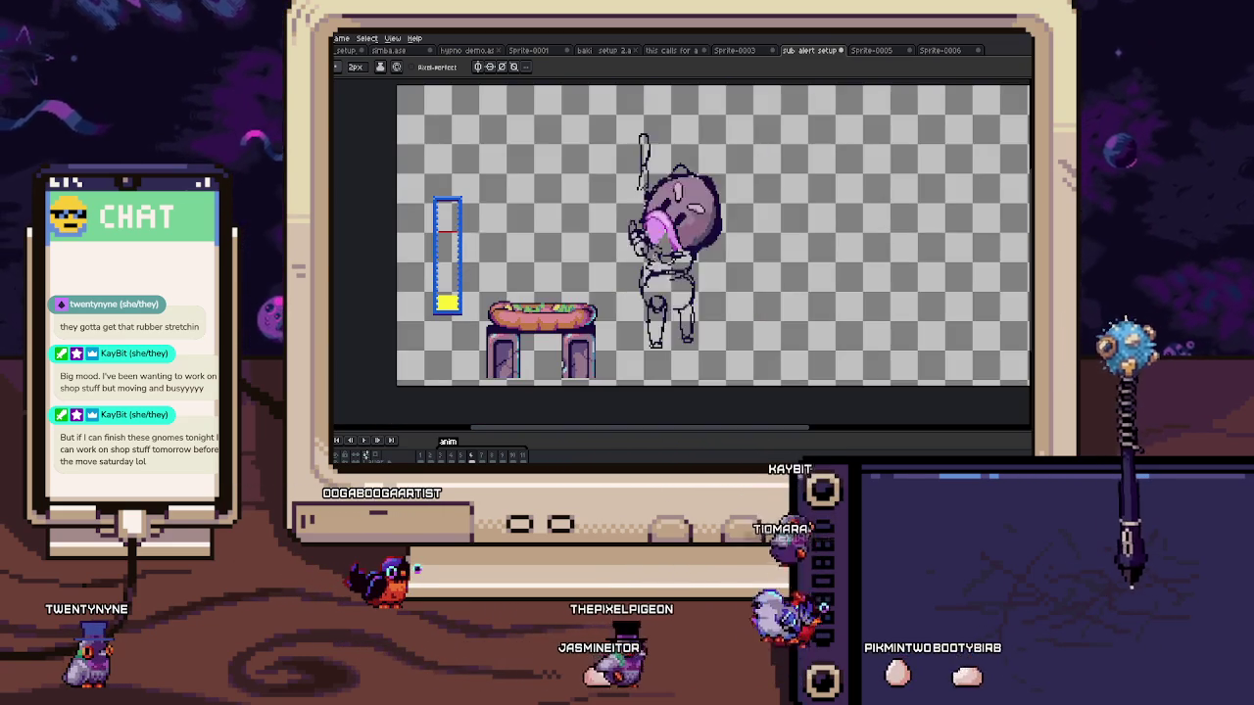
{"action": "scroll", "coordinate": [685, 235], "scroll_direction": "up", "scroll_amount": 5}
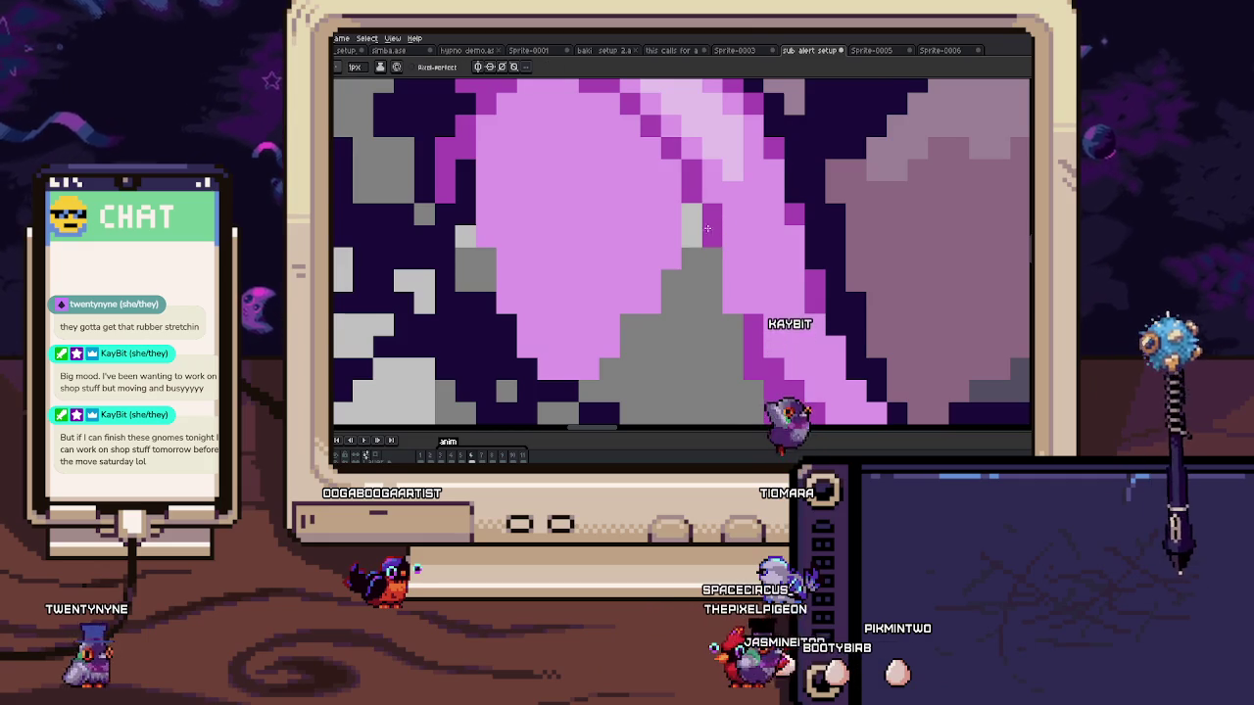
{"action": "scroll", "coordinate": [692, 241], "scroll_direction": "down", "scroll_amount": 3}
{"action": "scroll", "coordinate": [693, 241], "scroll_direction": "up", "scroll_amount": 2}
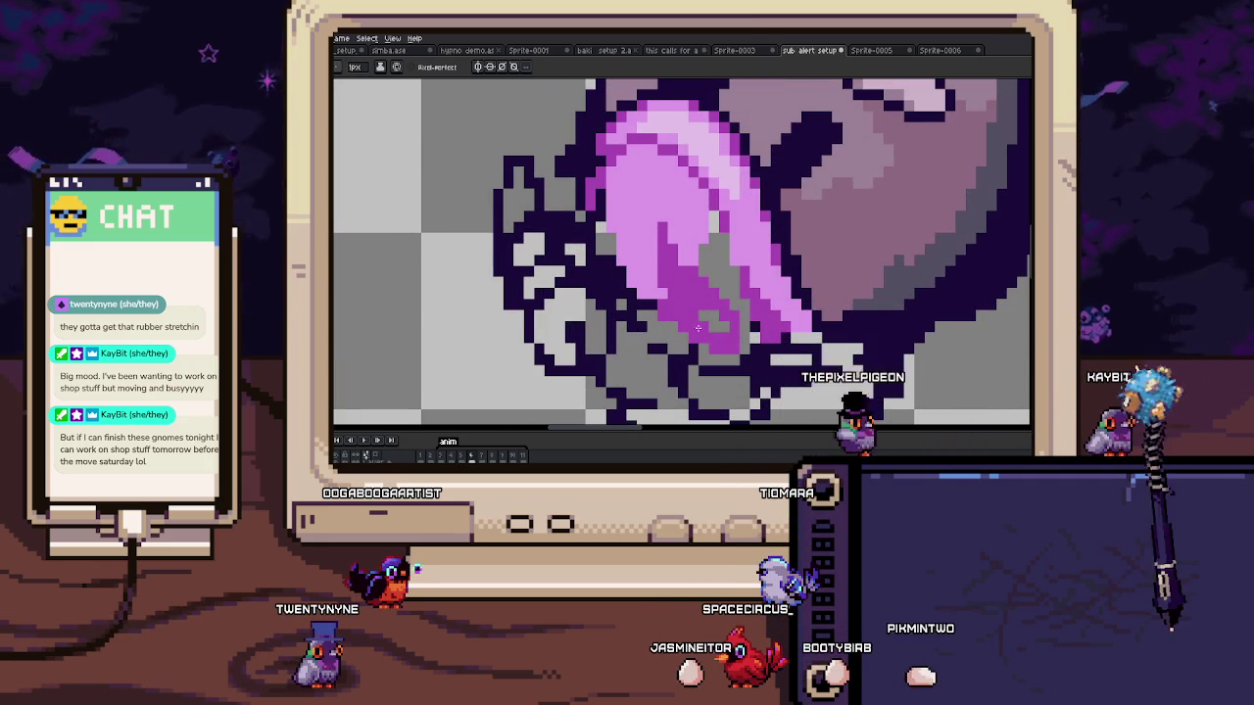
{"action": "scroll", "coordinate": [714, 318], "scroll_direction": "down", "scroll_amount": 2}
{"action": "scroll", "coordinate": [727, 278], "scroll_direction": "up", "scroll_amount": 2}
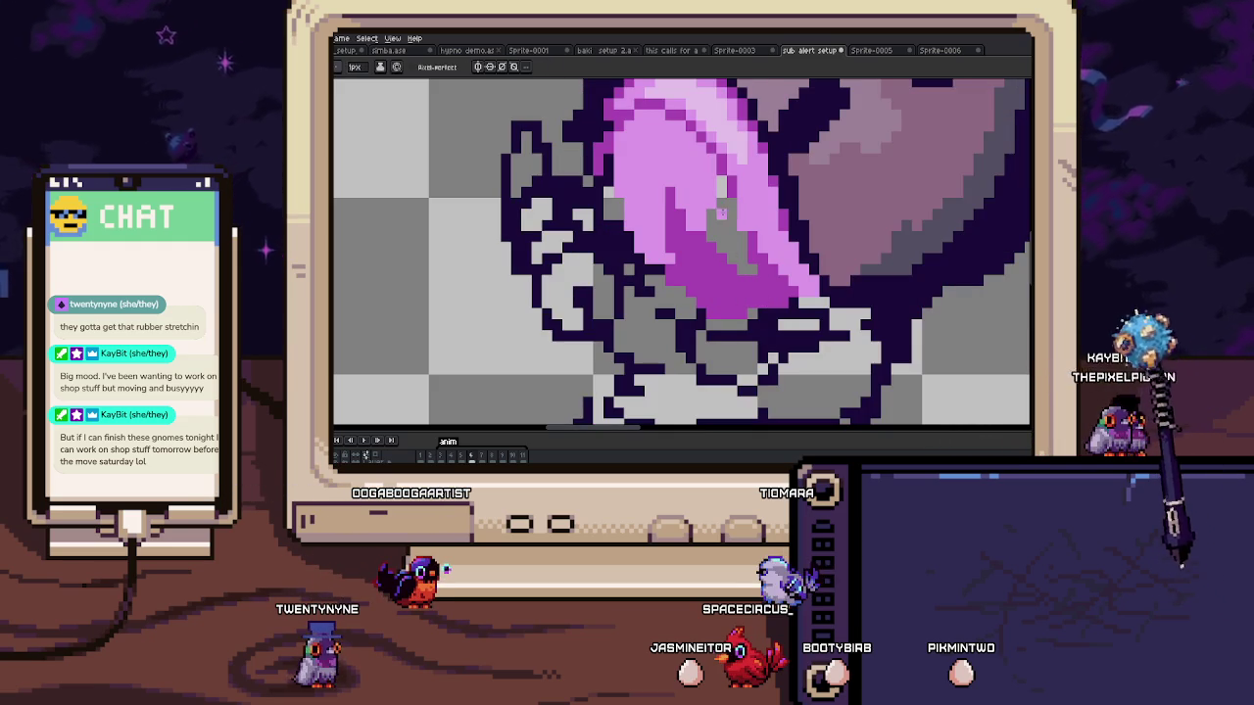
{"action": "scroll", "coordinate": [729, 230], "scroll_direction": "down", "scroll_amount": 3}
{"action": "scroll", "coordinate": [724, 225], "scroll_direction": "up", "scroll_amount": 3}
{"action": "key", "text": "i"}
{"action": "left_click", "coordinate": [743, 191], "text": "alt"}
{"action": "left_click_drag", "start_coordinate": [715, 201], "coordinate": [728, 249]}
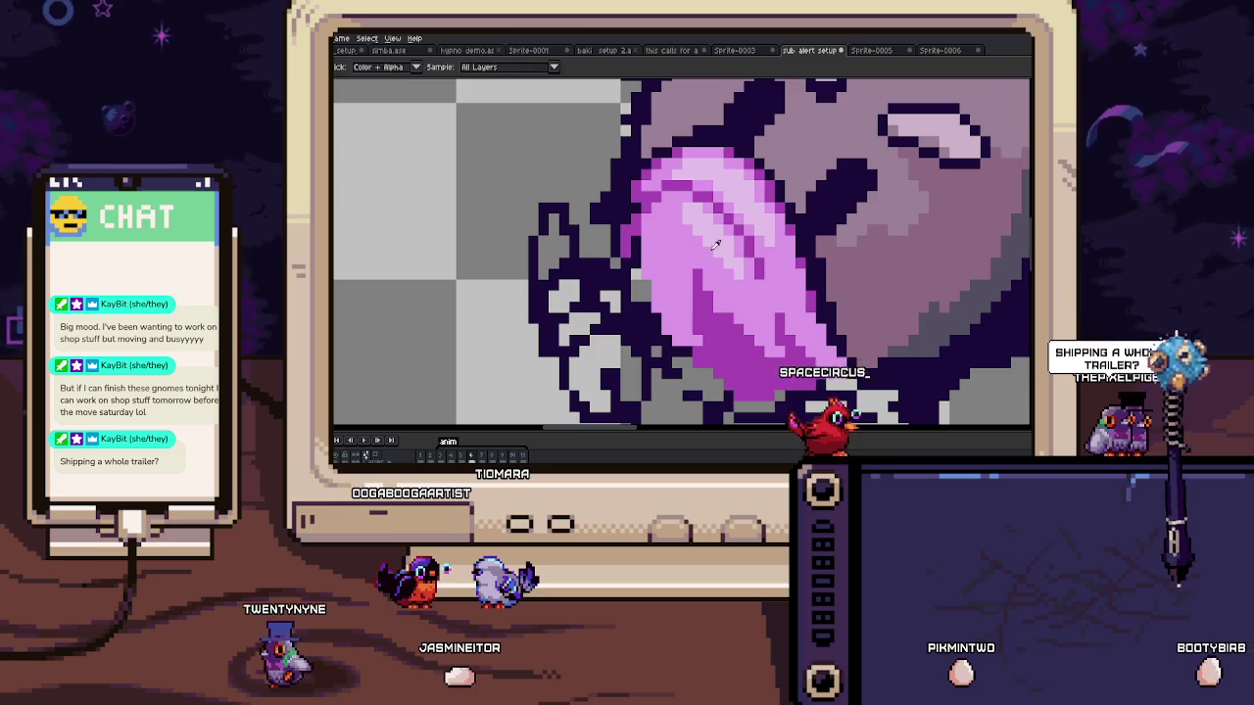
{"action": "scroll", "coordinate": [686, 228], "scroll_direction": "up", "scroll_amount": 3}
{"action": "scroll", "coordinate": [687, 229], "scroll_direction": "down", "scroll_amount": 3}
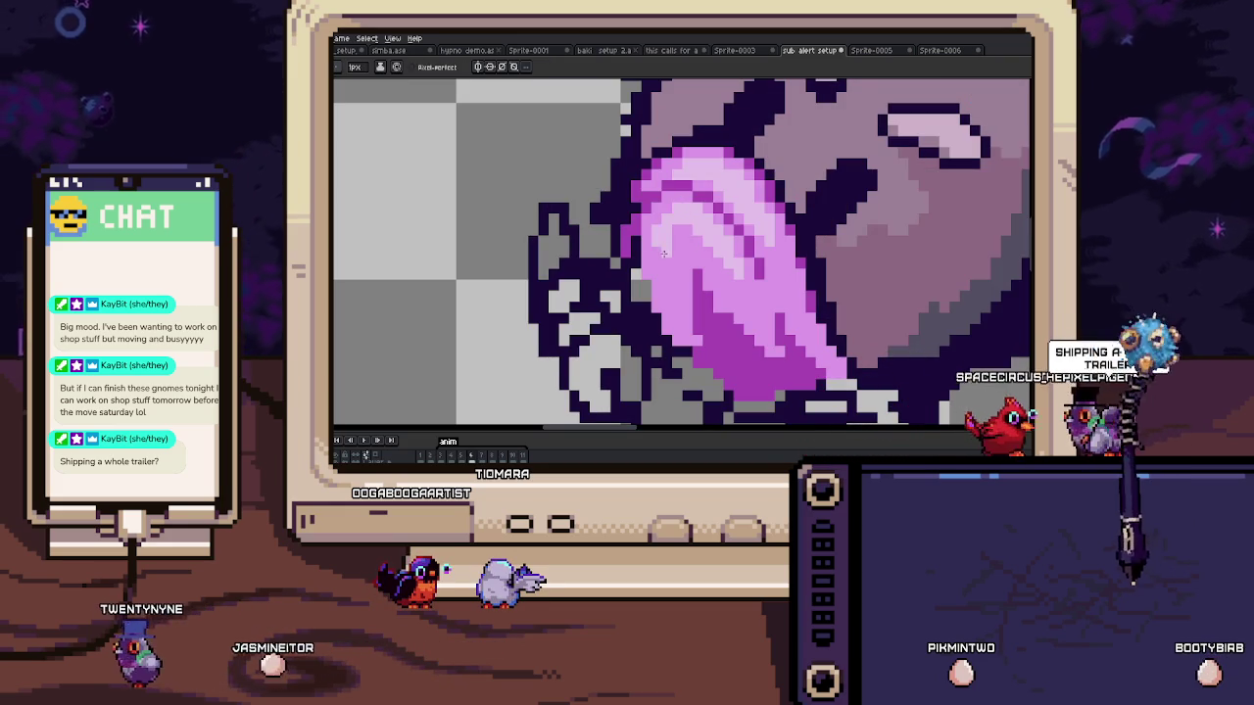
{"action": "scroll", "coordinate": [678, 296], "scroll_direction": "down", "scroll_amount": 3}
{"action": "scroll", "coordinate": [639, 294], "scroll_direction": "up", "scroll_amount": 3}
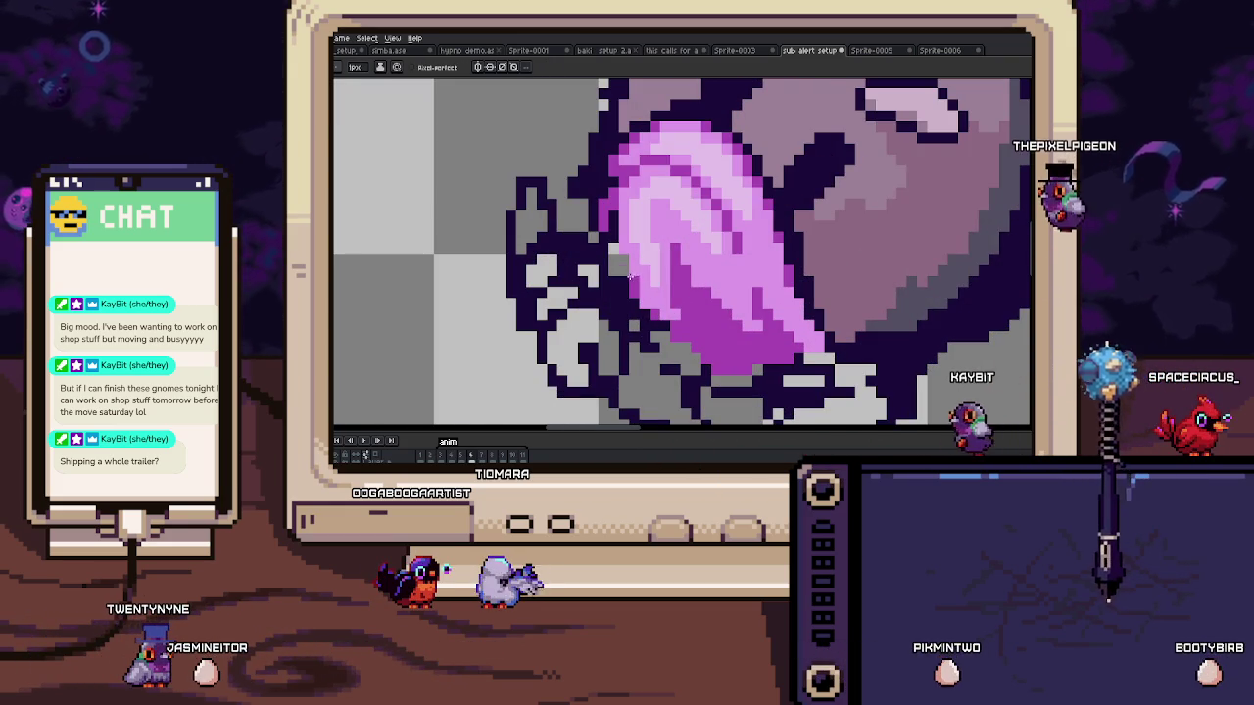
{"action": "scroll", "coordinate": [615, 211], "scroll_direction": "down", "scroll_amount": 2}
{"action": "scroll", "coordinate": [615, 212], "scroll_direction": "down", "scroll_amount": 2}
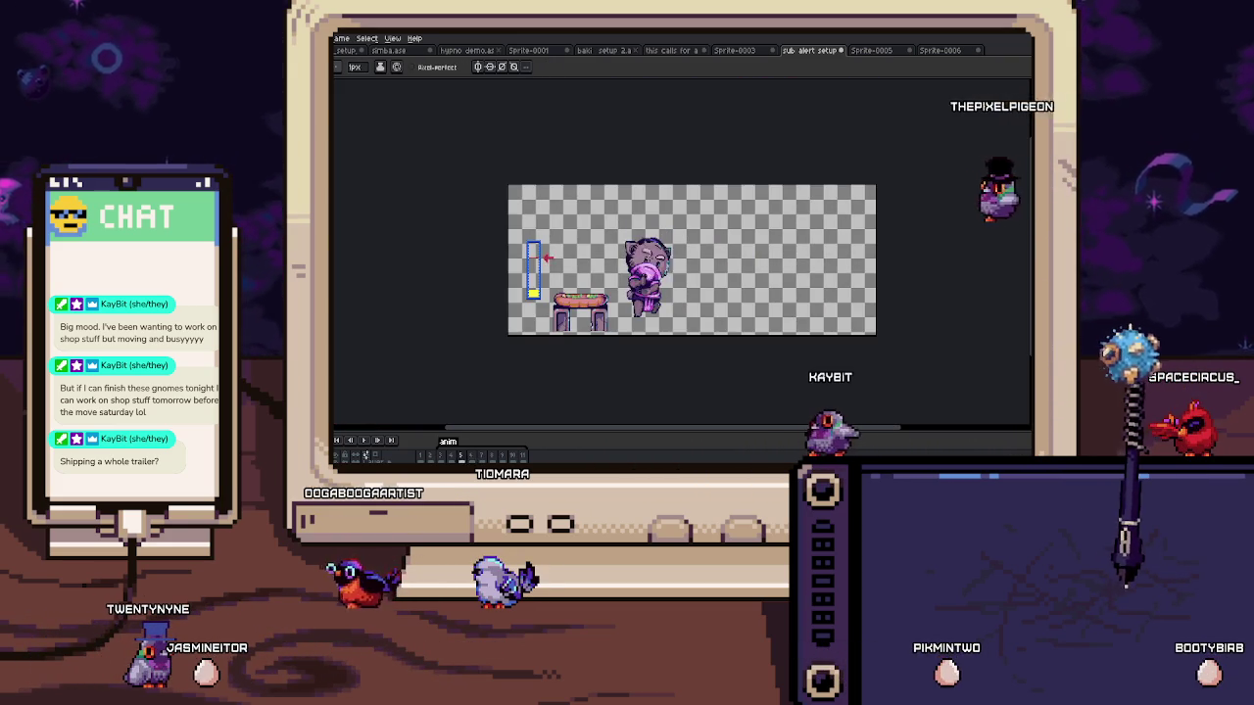
{"action": "scroll", "coordinate": [662, 265], "scroll_direction": "up", "scroll_amount": 3}
{"action": "scroll", "coordinate": [663, 263], "scroll_direction": "up", "scroll_amount": 2}
{"action": "scroll", "coordinate": [666, 255], "scroll_direction": "up", "scroll_amount": 2}
{"action": "scroll", "coordinate": [670, 245], "scroll_direction": "down", "scroll_amount": 2}
{"action": "scroll", "coordinate": [670, 245], "scroll_direction": "down", "scroll_amount": 1}
{"action": "scroll", "coordinate": [656, 237], "scroll_direction": "up", "scroll_amount": 2}
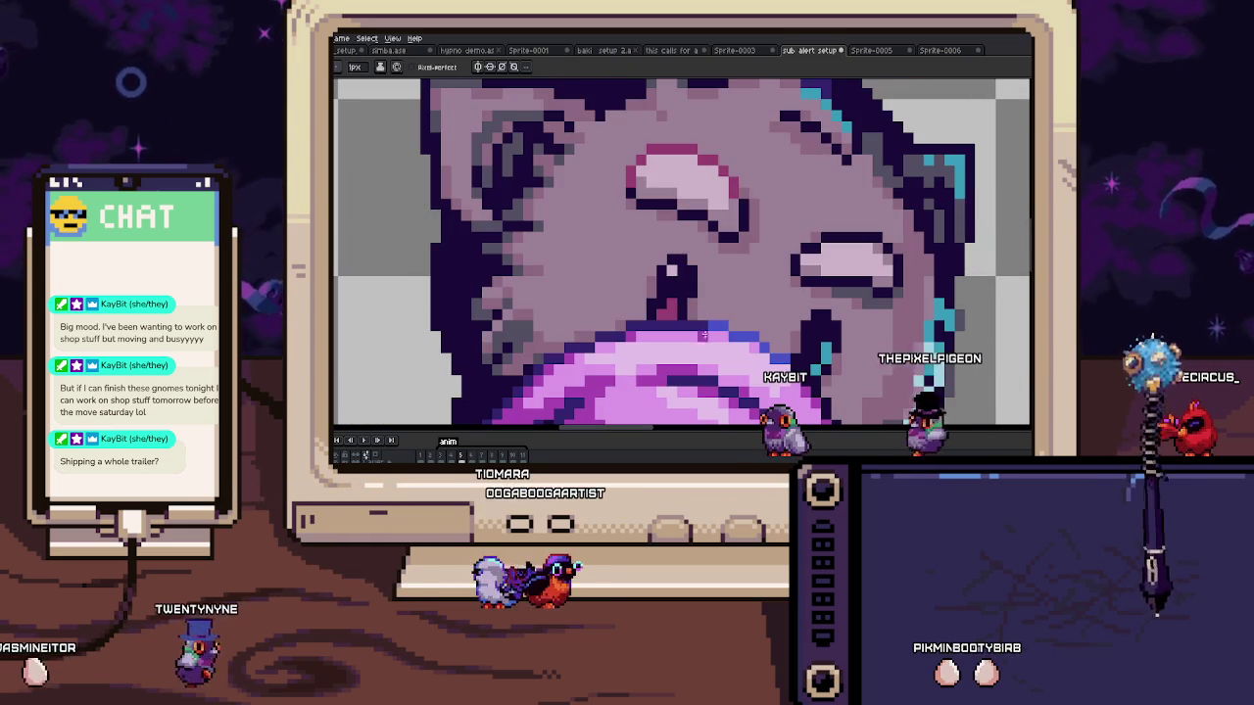
{"action": "scroll", "coordinate": [630, 224], "scroll_direction": "down", "scroll_amount": 2}
Step: Zoom and pan to bring the pink lollipop's upper edge into view
{"action": "scroll", "coordinate": [630, 224], "scroll_direction": "up", "scroll_amount": 2}
{"action": "scroll", "coordinate": [648, 179], "scroll_direction": "up", "scroll_amount": 1}
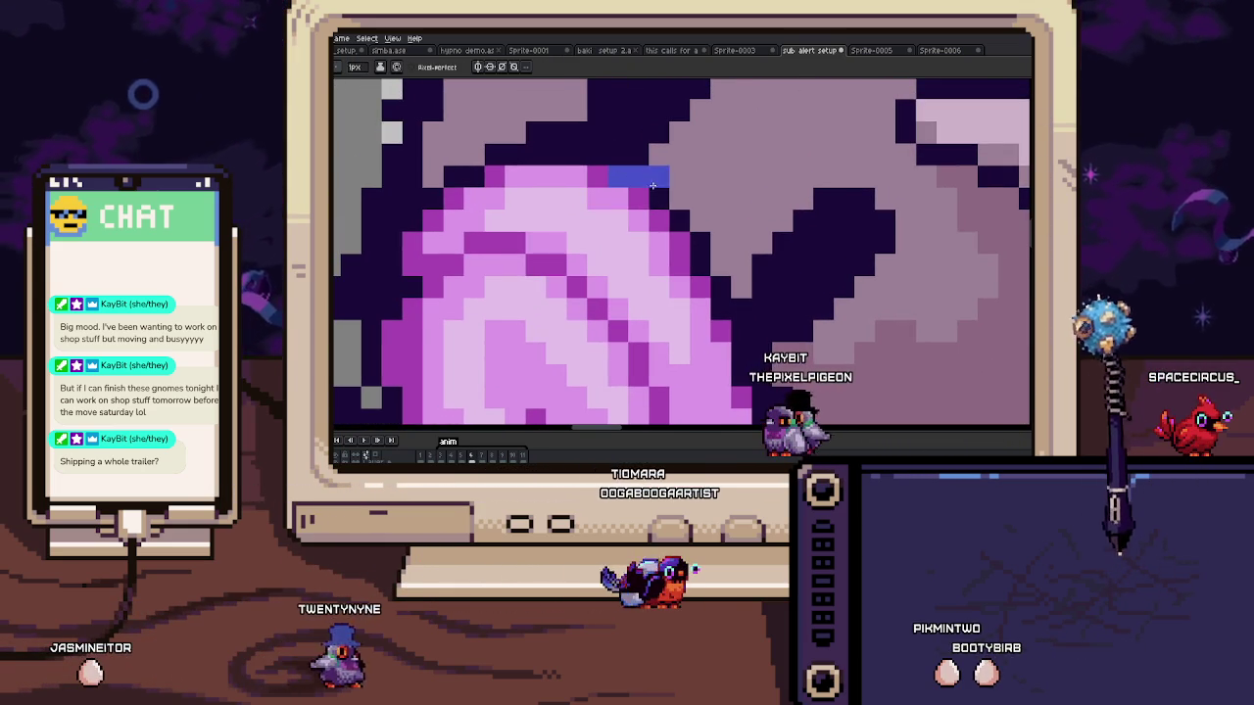
{"action": "left_click_drag", "start_coordinate": [684, 232], "coordinate": [725, 274]}
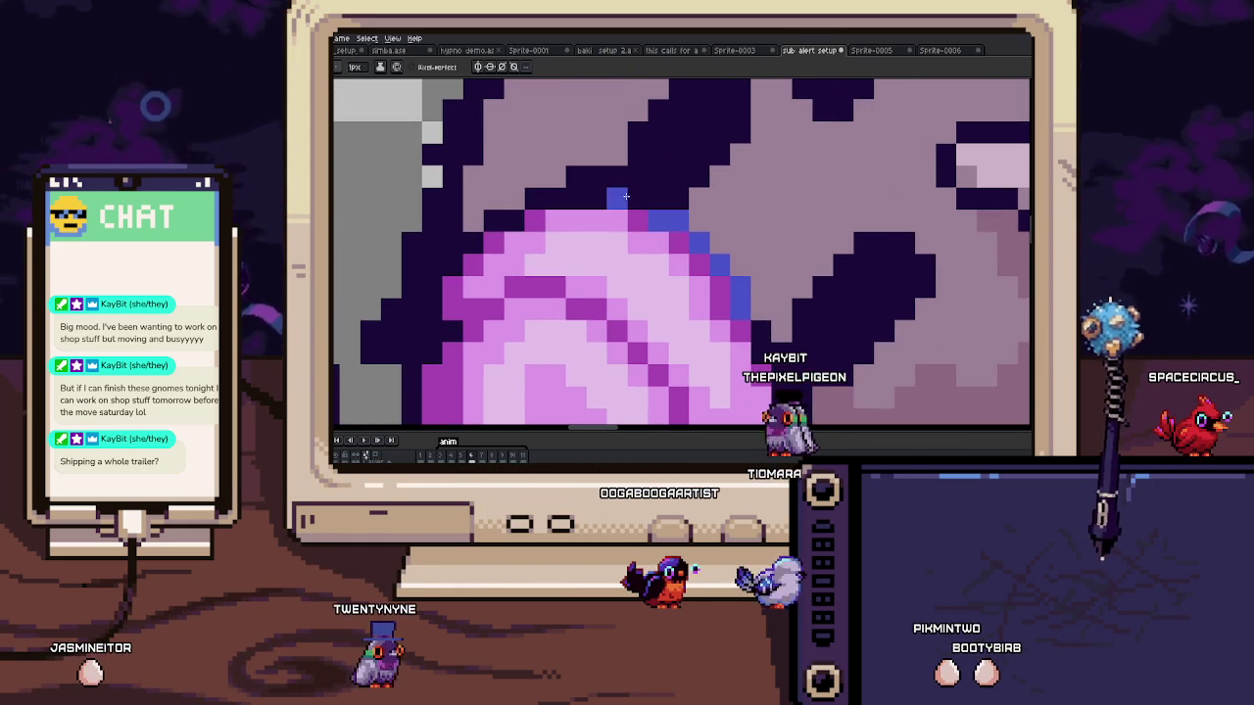
{"action": "scroll", "coordinate": [585, 198], "scroll_direction": "down", "scroll_amount": 3}
{"action": "scroll", "coordinate": [600, 181], "scroll_direction": "up", "scroll_amount": 3}
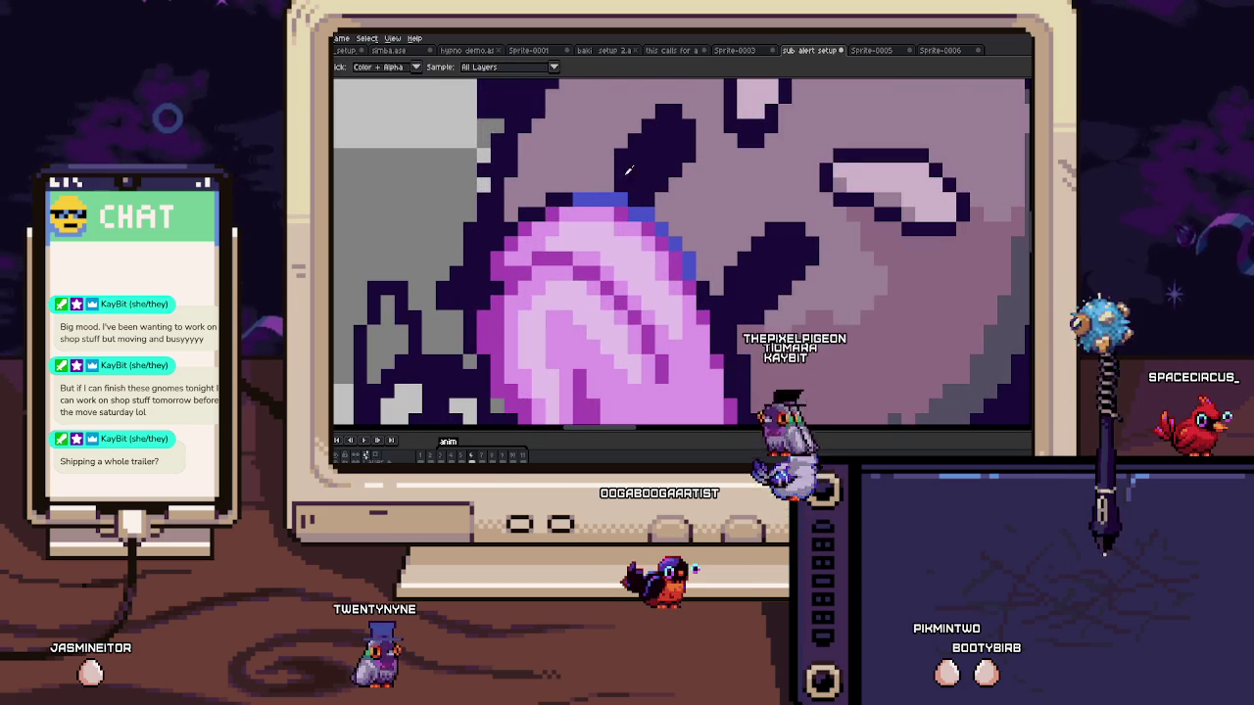
{"action": "scroll", "coordinate": [630, 171], "scroll_direction": "down", "scroll_amount": 3}
{"action": "scroll", "coordinate": [638, 257], "scroll_direction": "up", "scroll_amount": 1}
{"action": "scroll", "coordinate": [647, 245], "scroll_direction": "up", "scroll_amount": 1}
{"action": "scroll", "coordinate": [588, 215], "scroll_direction": "up", "scroll_amount": 1}
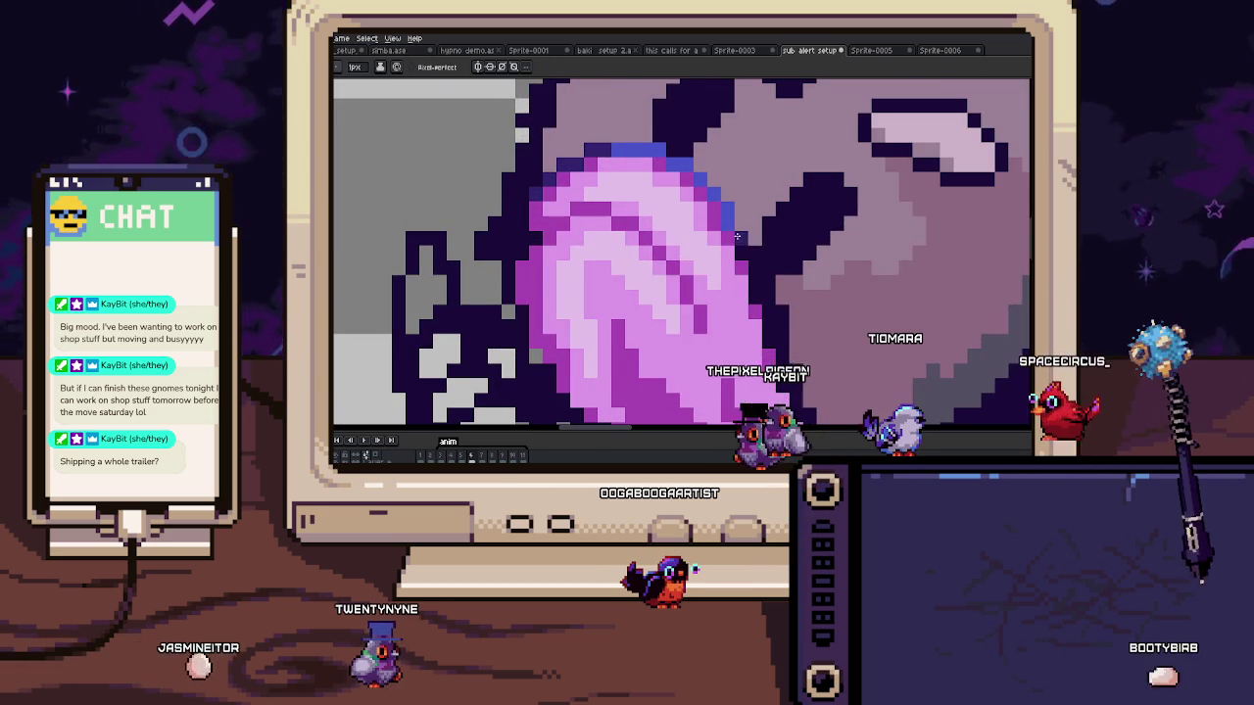
{"action": "scroll", "coordinate": [637, 210], "scroll_direction": "down", "scroll_amount": 1}
{"action": "scroll", "coordinate": [739, 225], "scroll_direction": "up", "scroll_amount": 1}
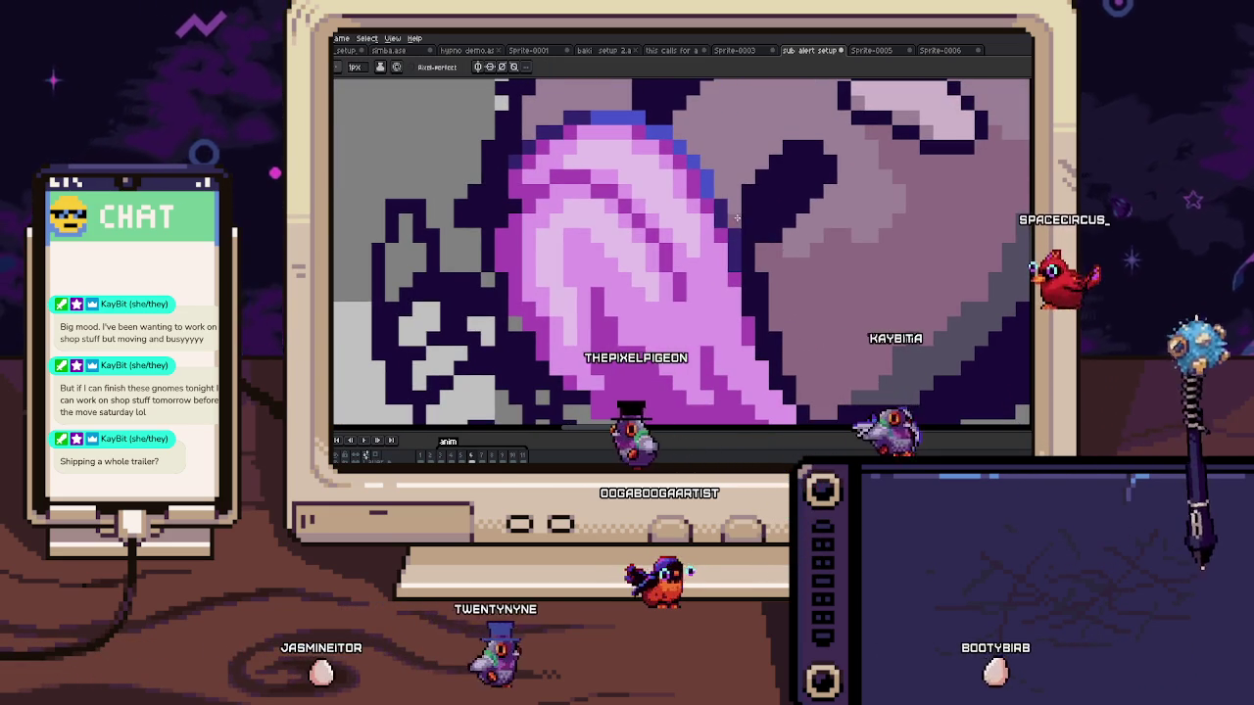
{"action": "scroll", "coordinate": [738, 226], "scroll_direction": "up", "scroll_amount": 1}
{"action": "scroll", "coordinate": [757, 236], "scroll_direction": "up", "scroll_amount": 2}
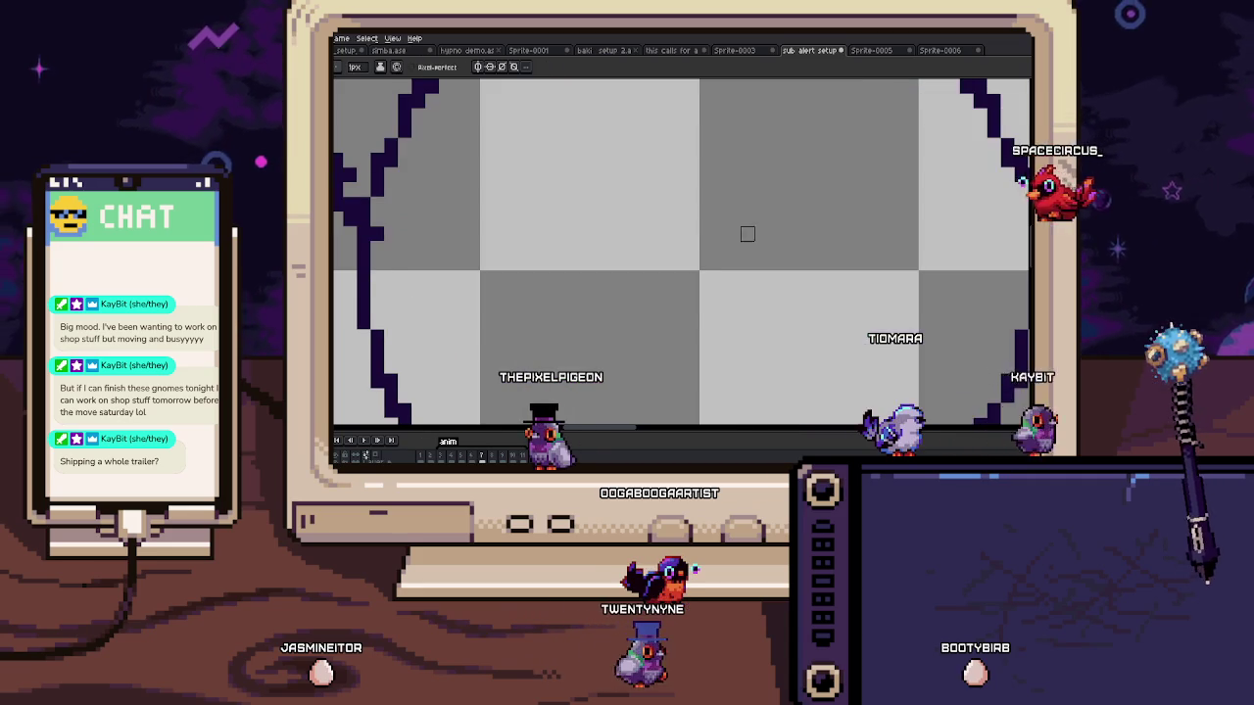
{"action": "key", "text": "Right"}
{"action": "scroll", "coordinate": [739, 217], "scroll_direction": "up", "scroll_amount": 1}
{"action": "scroll", "coordinate": [732, 210], "scroll_direction": "down", "scroll_amount": 1}
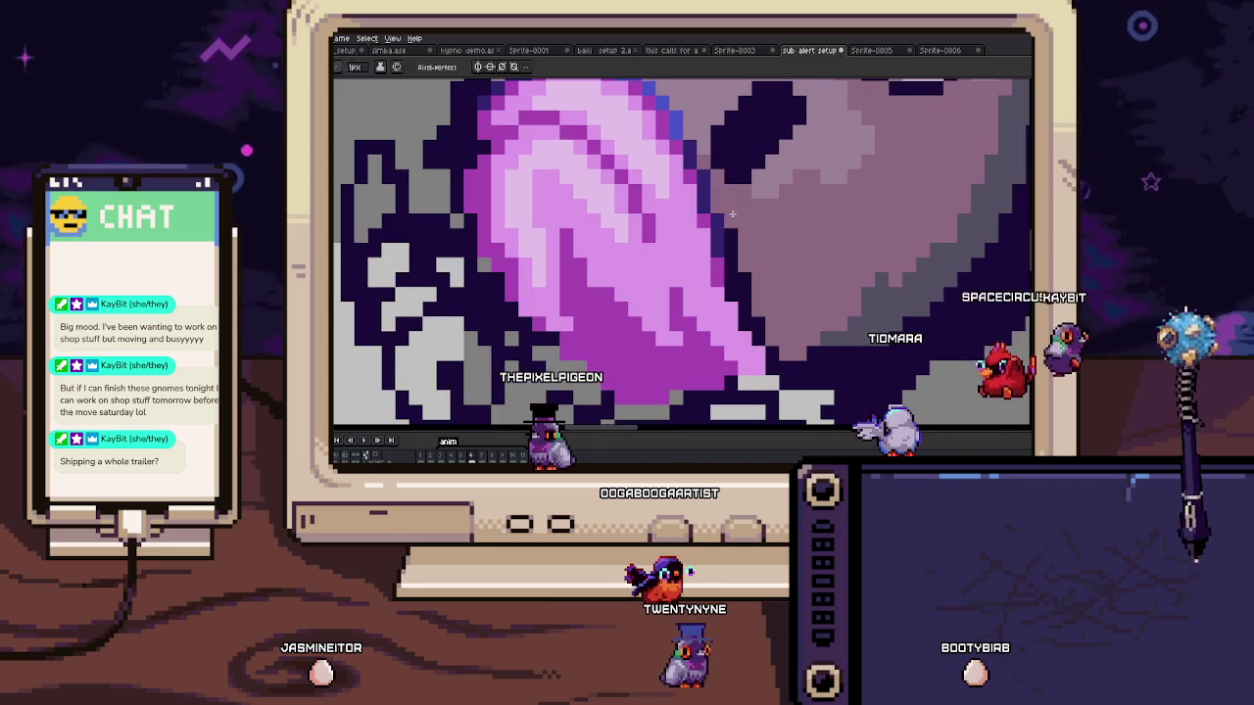
{"action": "scroll", "coordinate": [749, 284], "scroll_direction": "down", "scroll_amount": 1}
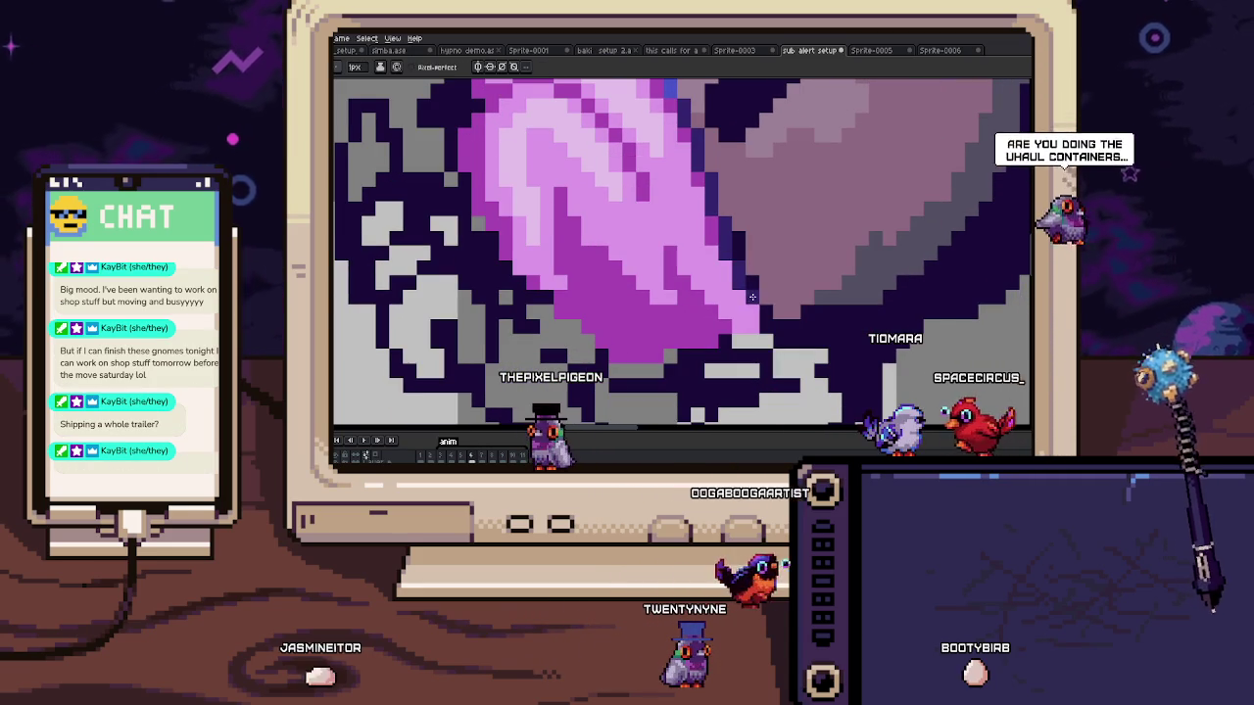
Step: Eyedrop a colour from the sprite while zooming around the lollipop's top edge
{"action": "key", "text": "alt"}
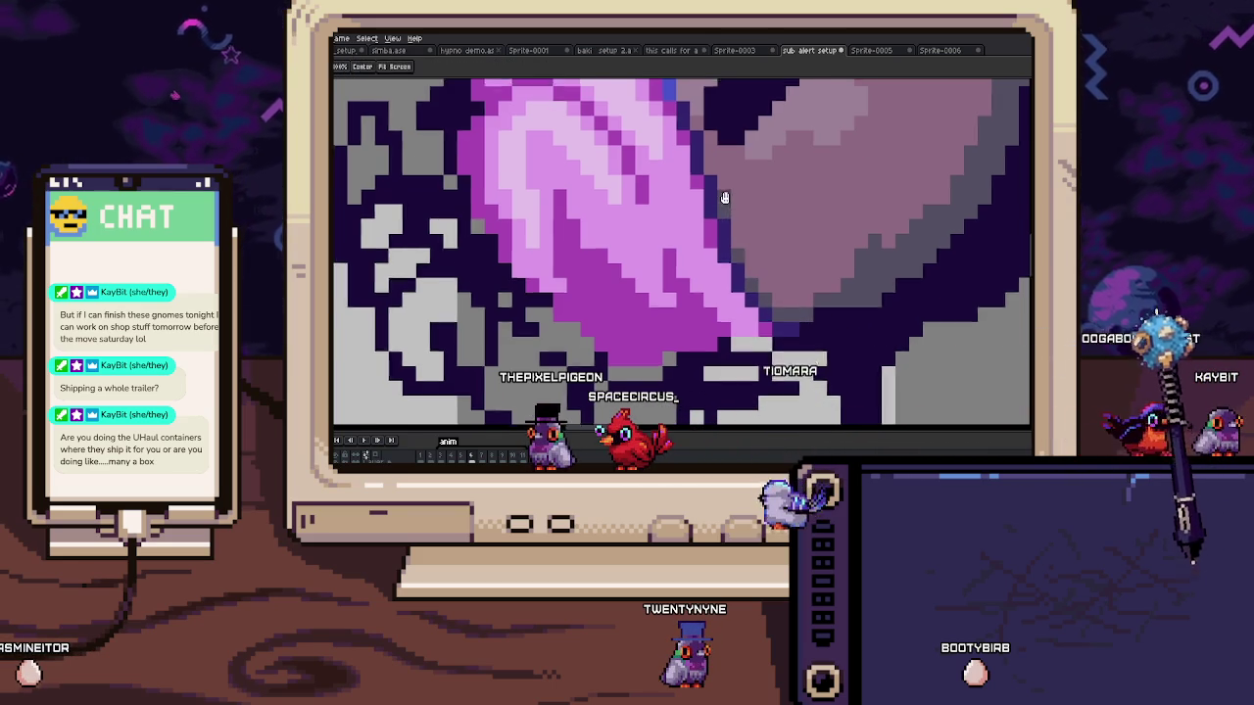
{"action": "scroll", "coordinate": [726, 194], "scroll_direction": "down", "scroll_amount": 2}
{"action": "scroll", "coordinate": [727, 200], "scroll_direction": "down", "scroll_amount": 3}
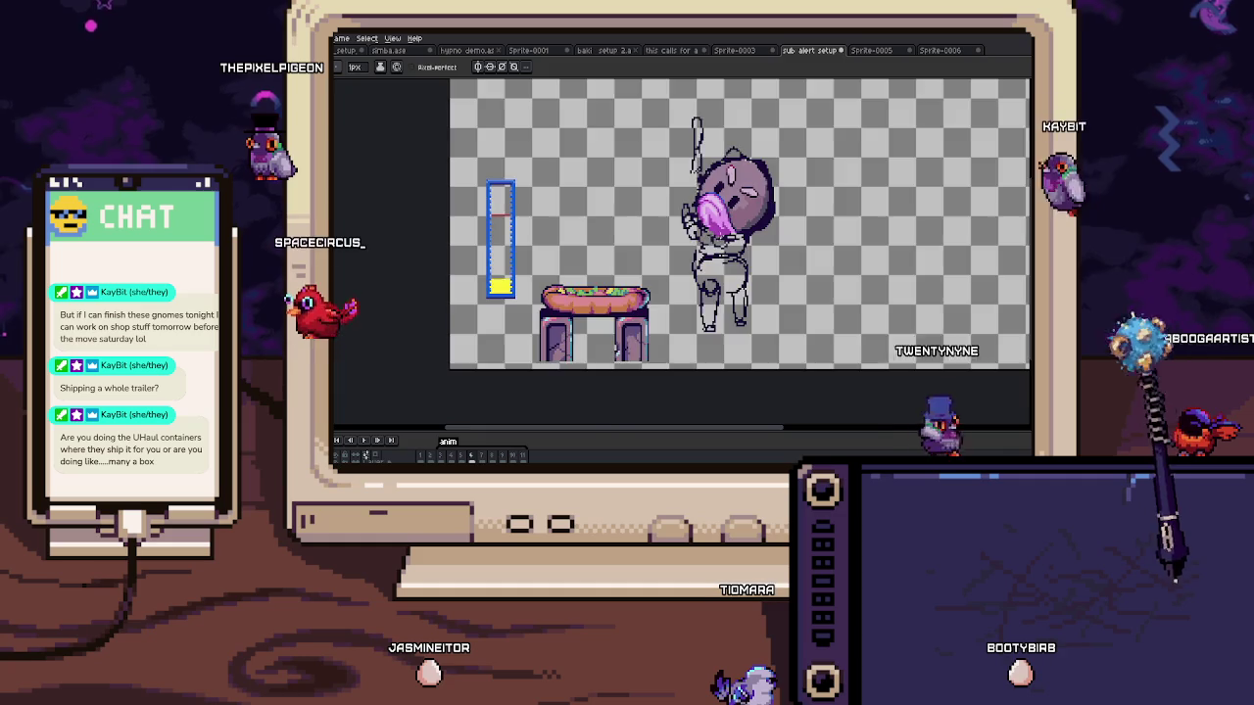
{"action": "scroll", "coordinate": [643, 160], "scroll_direction": "up", "scroll_amount": 2}
{"action": "scroll", "coordinate": [645, 160], "scroll_direction": "up", "scroll_amount": 1}
{"action": "scroll", "coordinate": [685, 203], "scroll_direction": "up", "scroll_amount": 1}
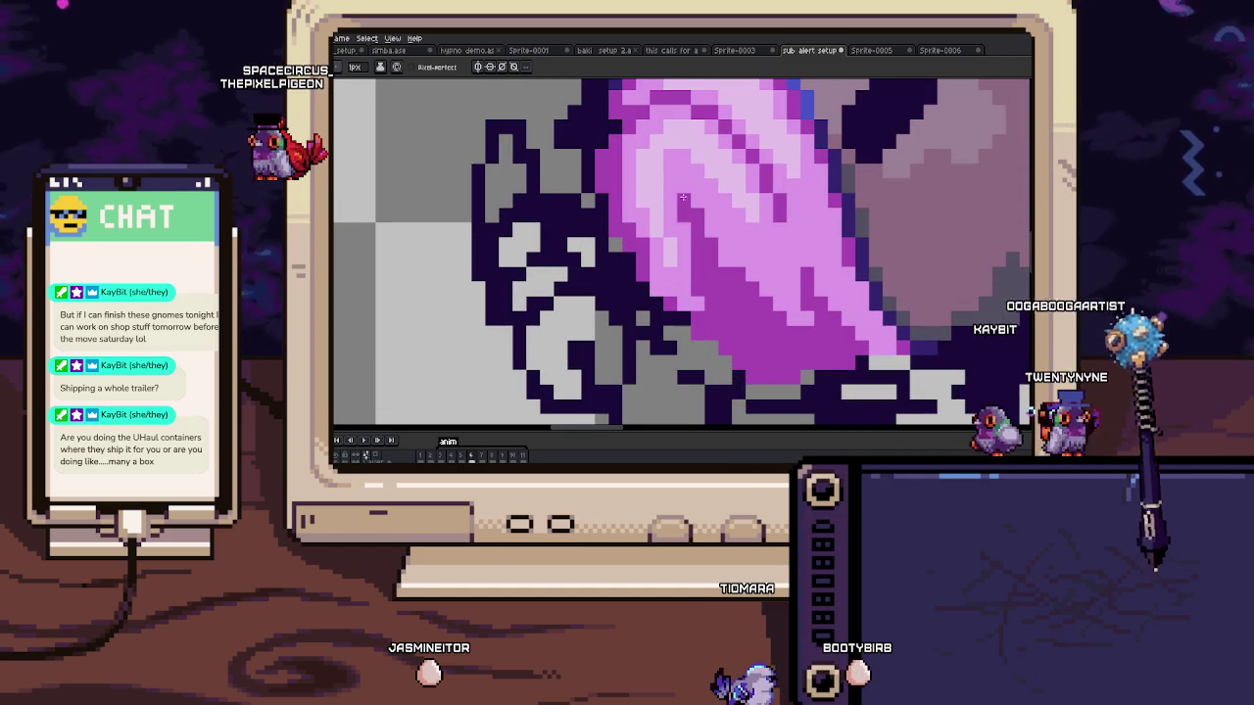
{"action": "scroll", "coordinate": [685, 196], "scroll_direction": "up", "scroll_amount": 2}
{"action": "scroll", "coordinate": [676, 226], "scroll_direction": "down", "scroll_amount": 2}
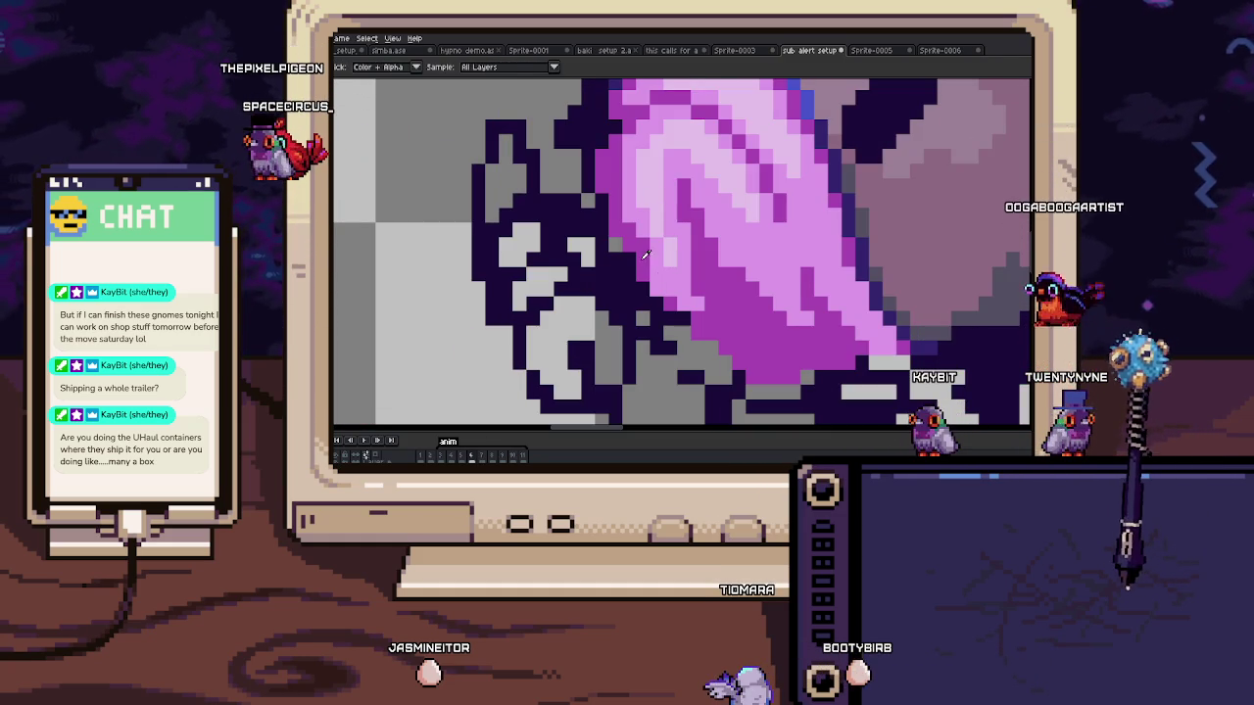
{"action": "scroll", "coordinate": [711, 311], "scroll_direction": "down", "scroll_amount": 2}
Step: Move to frame 6, sample the rim colour, and return to the 1px pencil
{"action": "key", "text": "Left"}
{"action": "scroll", "coordinate": [735, 256], "scroll_direction": "up", "scroll_amount": 2}
{"action": "key", "text": "Right"}
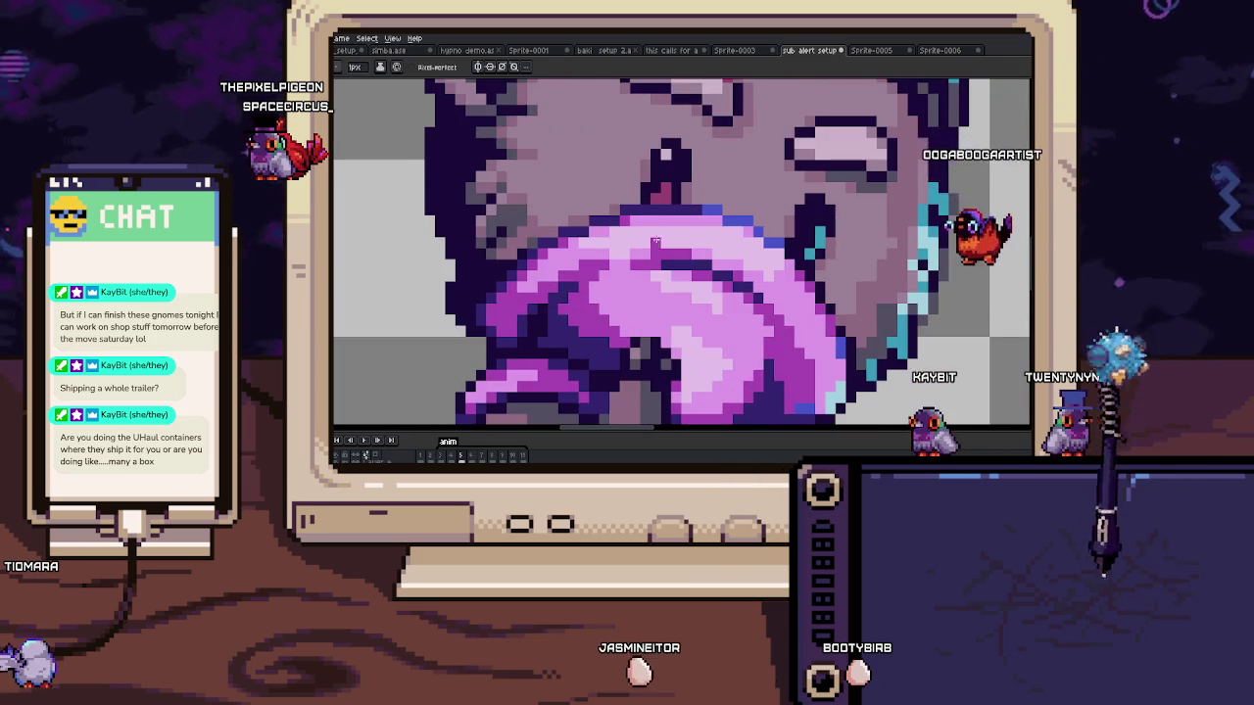
{"action": "scroll", "coordinate": [666, 275], "scroll_direction": "down", "scroll_amount": 1}
{"action": "scroll", "coordinate": [600, 214], "scroll_direction": "up", "scroll_amount": 1}
{"action": "scroll", "coordinate": [599, 215], "scroll_direction": "down", "scroll_amount": 2}
{"action": "scroll", "coordinate": [646, 235], "scroll_direction": "up", "scroll_amount": 2}
{"action": "key", "text": "i"}
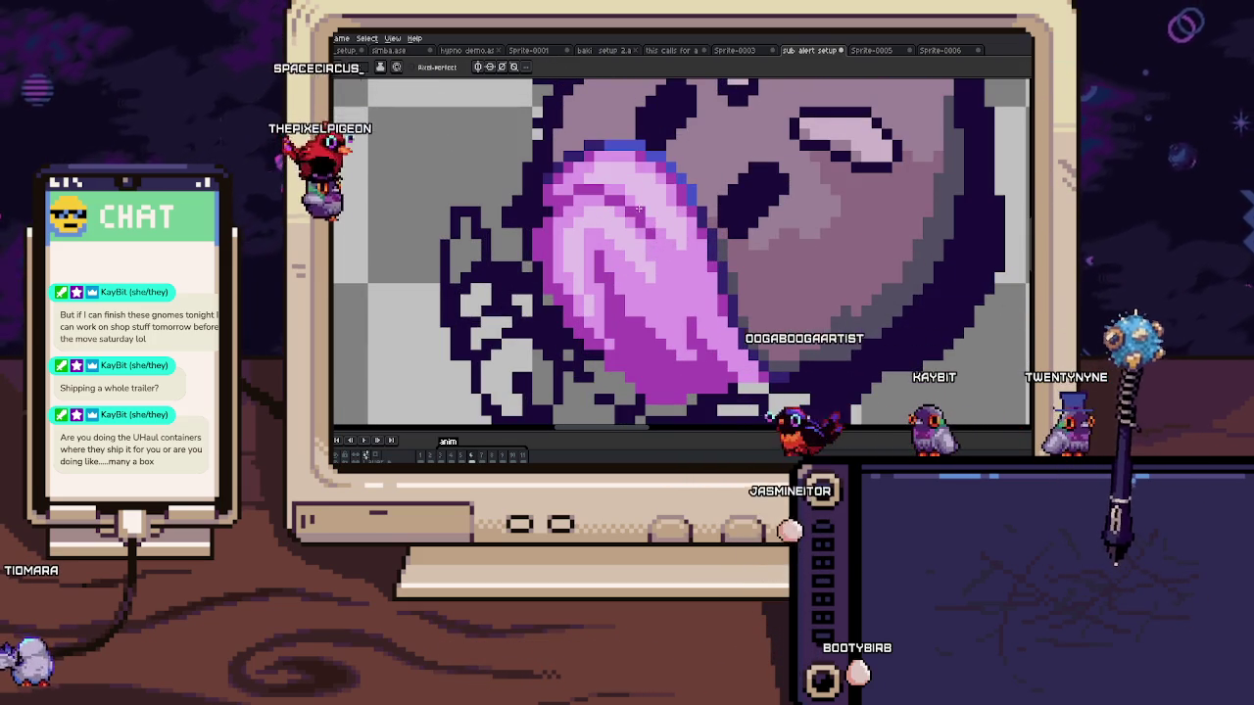
{"action": "key", "text": "b"}
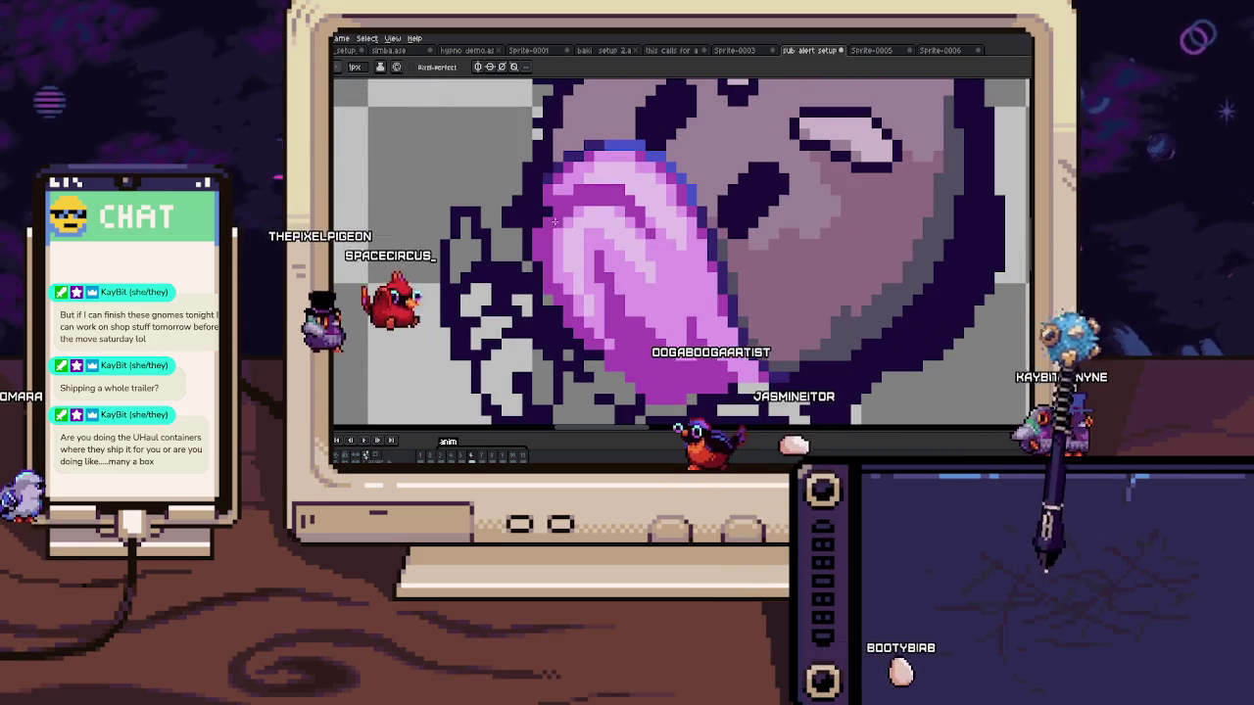
Step: Extend the lollipop's dark outline by one pixel at its edge
{"action": "mouse_move", "coordinate": [557, 205]}
{"action": "left_mouse_down"}
{"action": "mouse_move", "coordinate": [696, 310]}
{"action": "mouse_move", "coordinate": [706, 117]}
{"action": "left_mouse_up"}
{"action": "left_click_drag", "start_coordinate": [686, 293], "coordinate": [643, 199]}
{"action": "key", "text": "b"}
{"action": "left_click", "coordinate": [644, 192]}
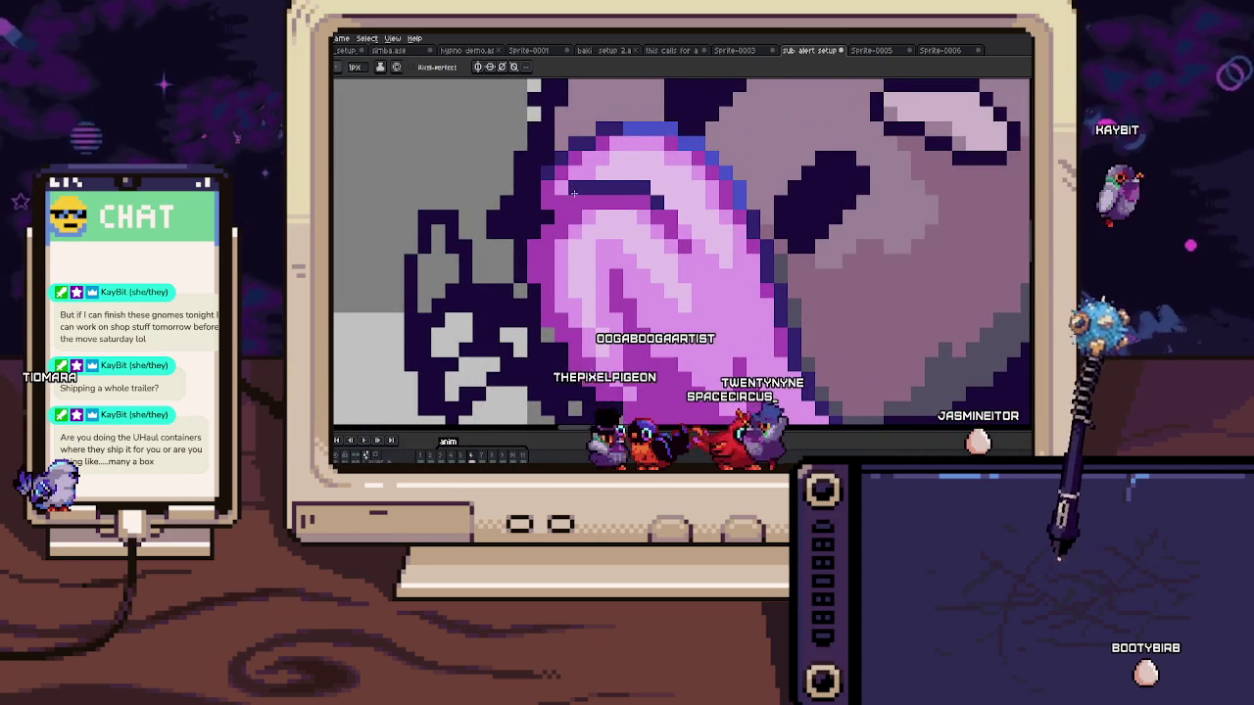
{"action": "scroll", "coordinate": [562, 203], "scroll_direction": "down", "scroll_amount": 5}
{"action": "scroll", "coordinate": [642, 265], "scroll_direction": "up", "scroll_amount": 2}
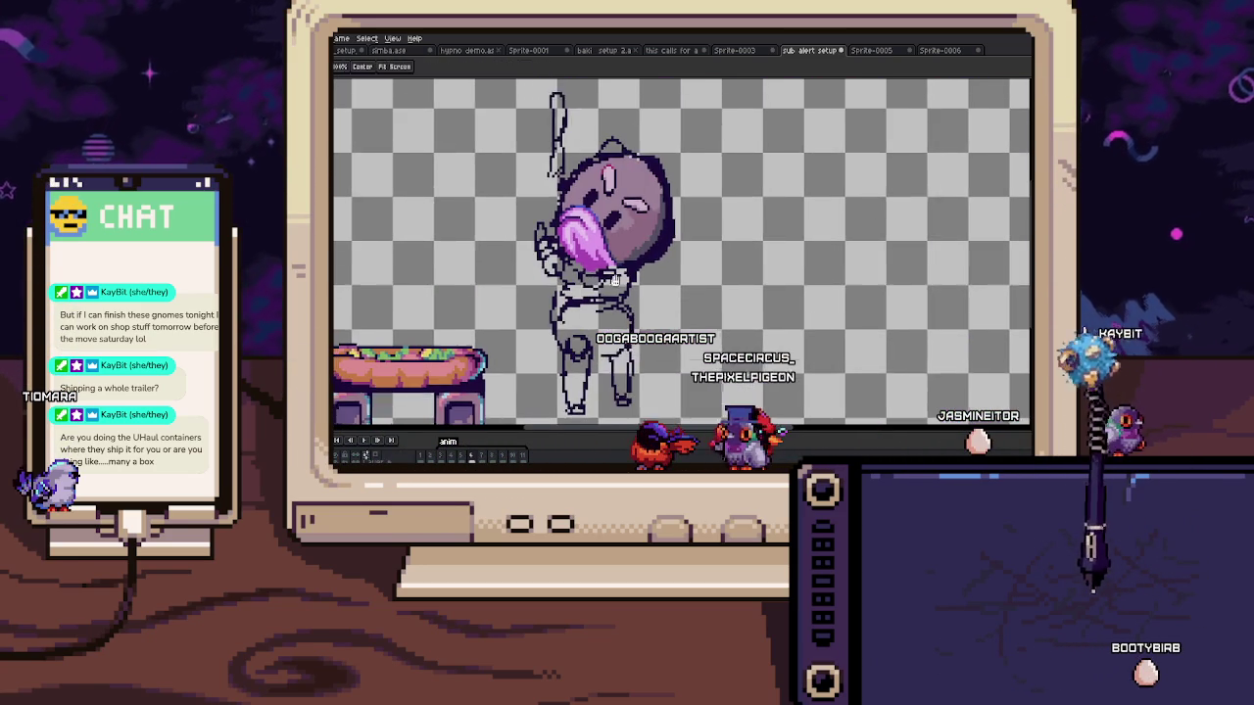
{"action": "scroll", "coordinate": [641, 266], "scroll_direction": "up", "scroll_amount": 1}
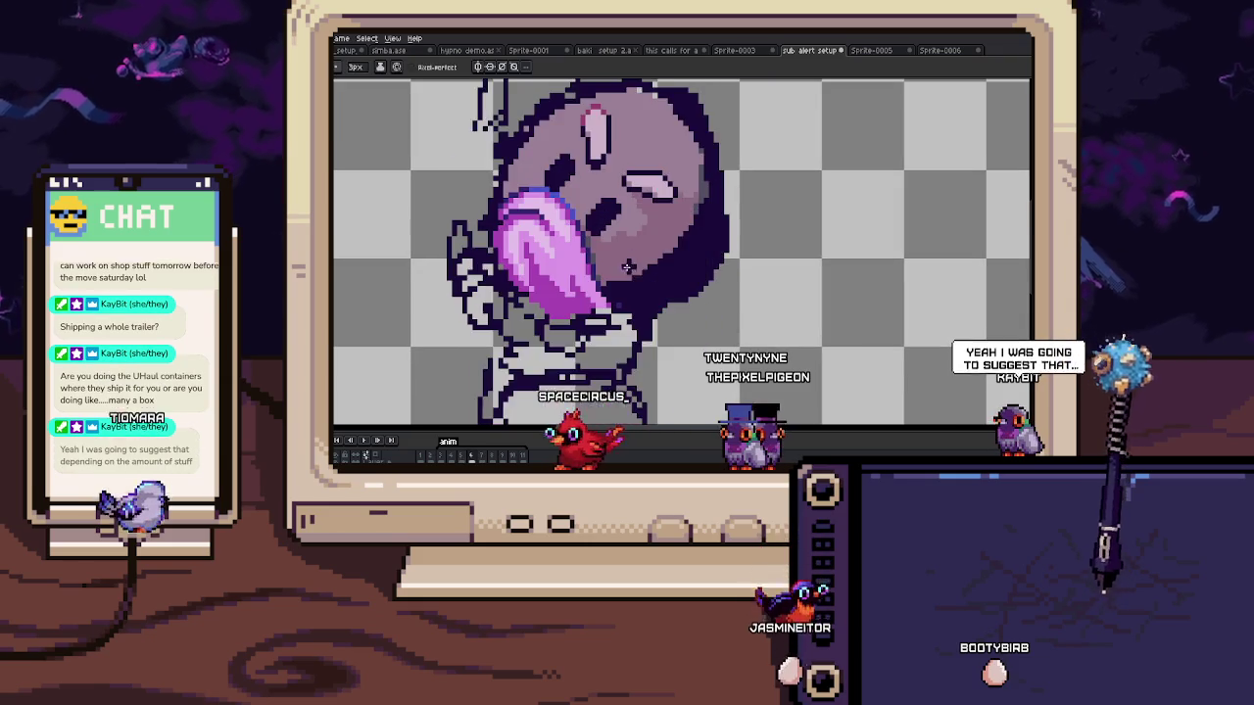
{"action": "mouse_move", "coordinate": [596, 262]}
{"action": "left_mouse_down"}
{"action": "mouse_move", "coordinate": [641, 257]}
{"action": "mouse_move", "coordinate": [707, 307]}
{"action": "left_mouse_up"}
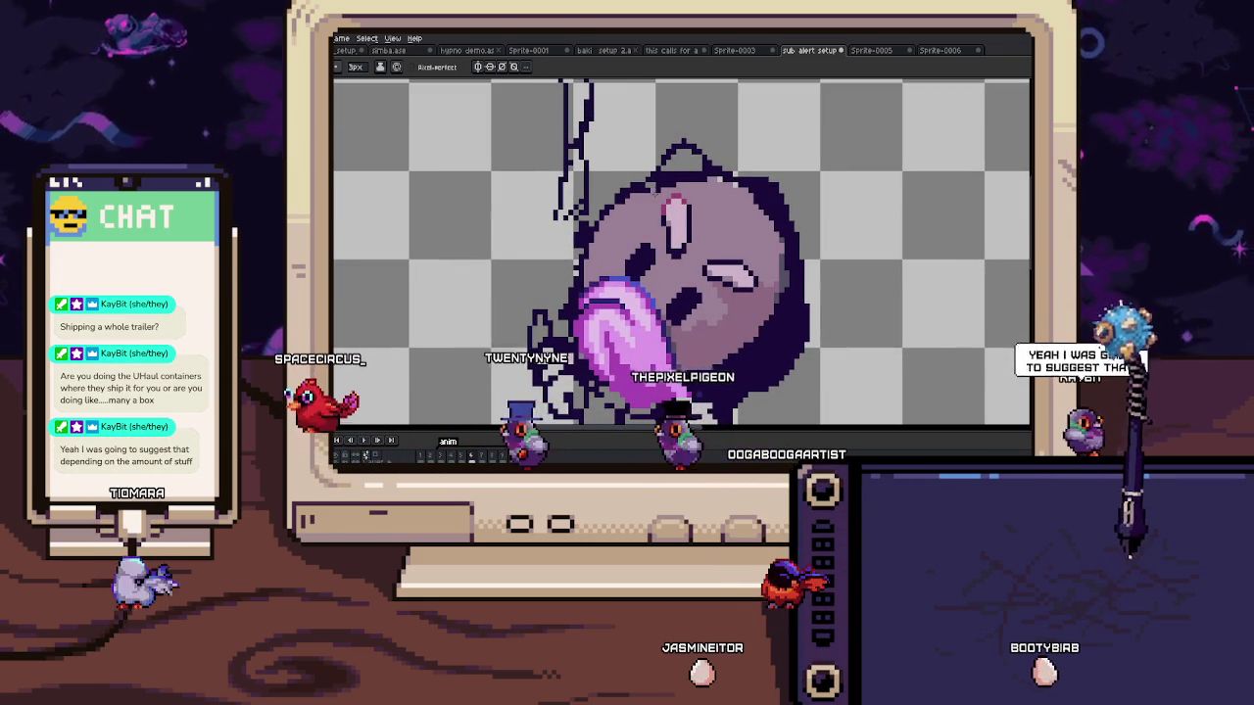
{"action": "scroll", "coordinate": [642, 198], "scroll_direction": "up", "scroll_amount": 2}
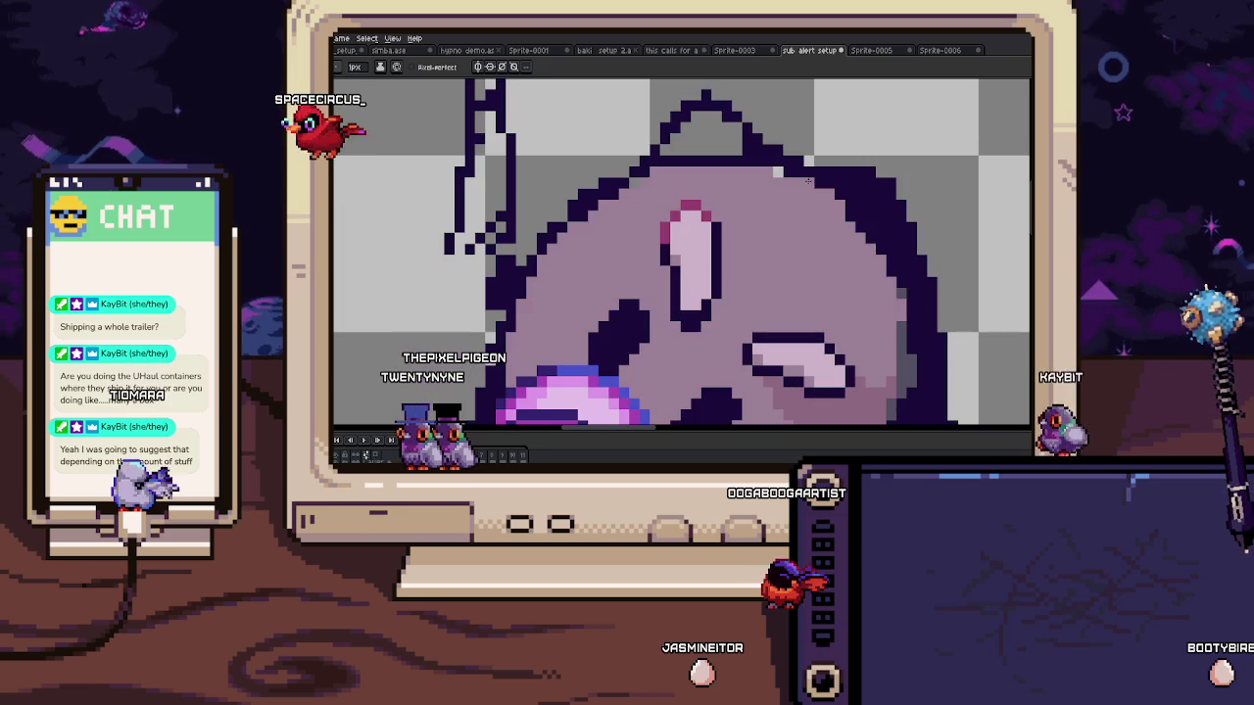
{"action": "left_click_drag", "start_coordinate": [810, 183], "coordinate": [736, 163]}
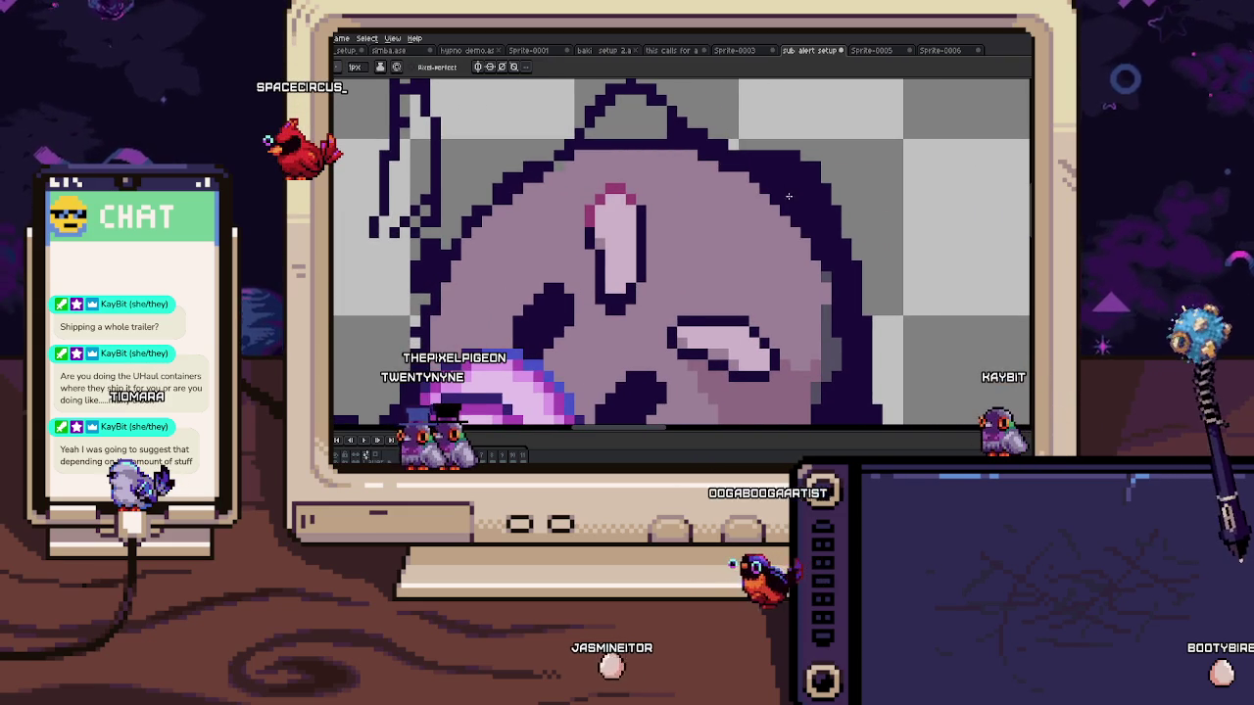
{"action": "scroll", "coordinate": [775, 220], "scroll_direction": "right", "scroll_amount": 2}
{"action": "scroll", "coordinate": [793, 255], "scroll_direction": "down", "scroll_amount": 2}
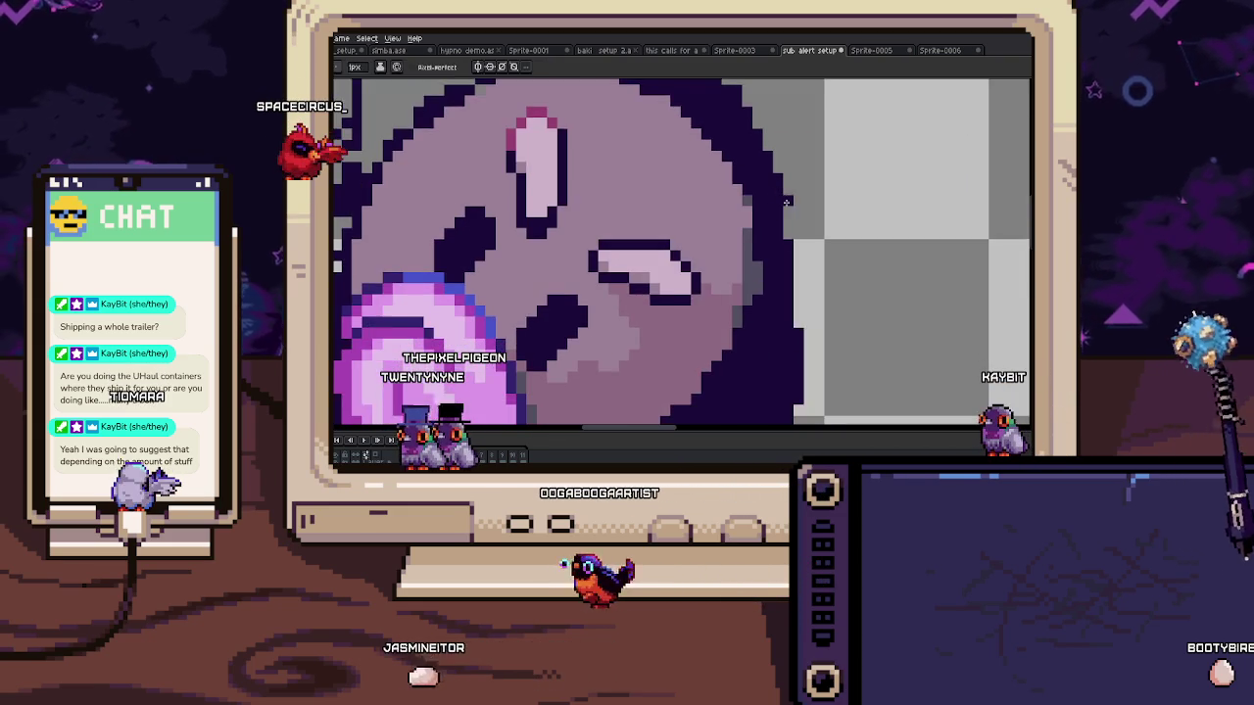
{"action": "scroll", "coordinate": [778, 215], "scroll_direction": "down", "scroll_amount": 2}
{"action": "scroll", "coordinate": [759, 168], "scroll_direction": "down", "scroll_amount": 1}
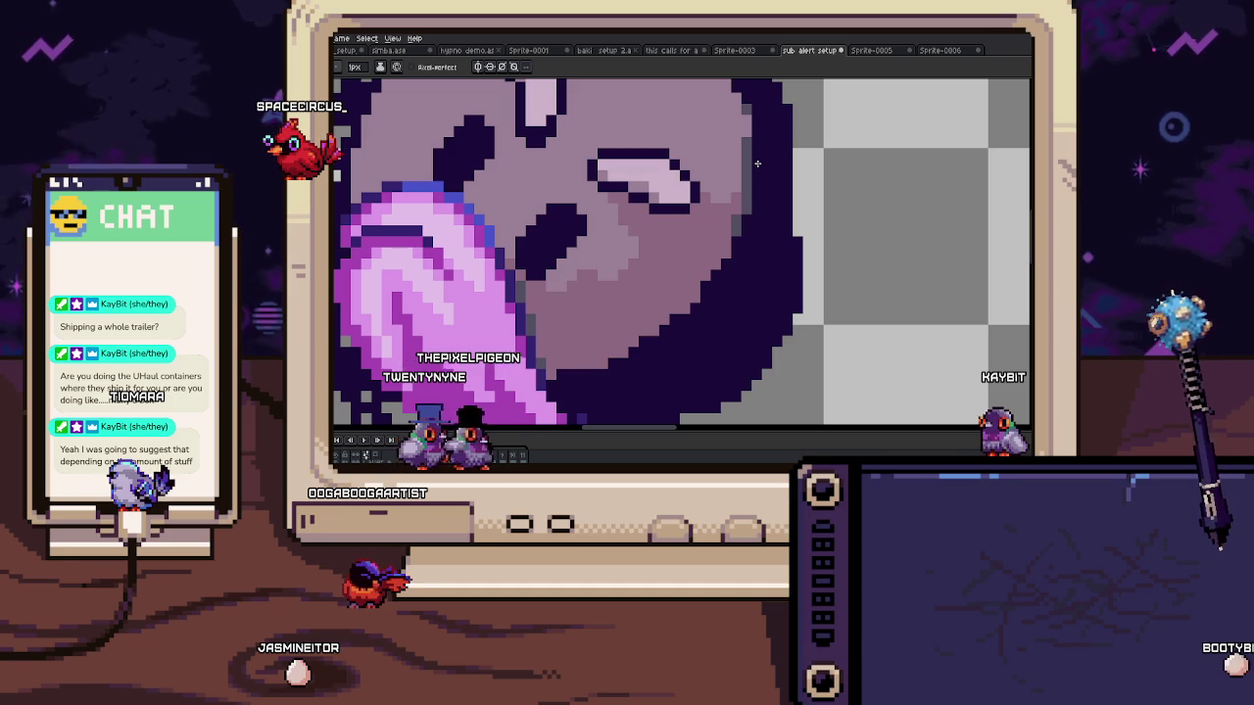
{"action": "scroll", "coordinate": [757, 164], "scroll_direction": "down", "scroll_amount": 4}
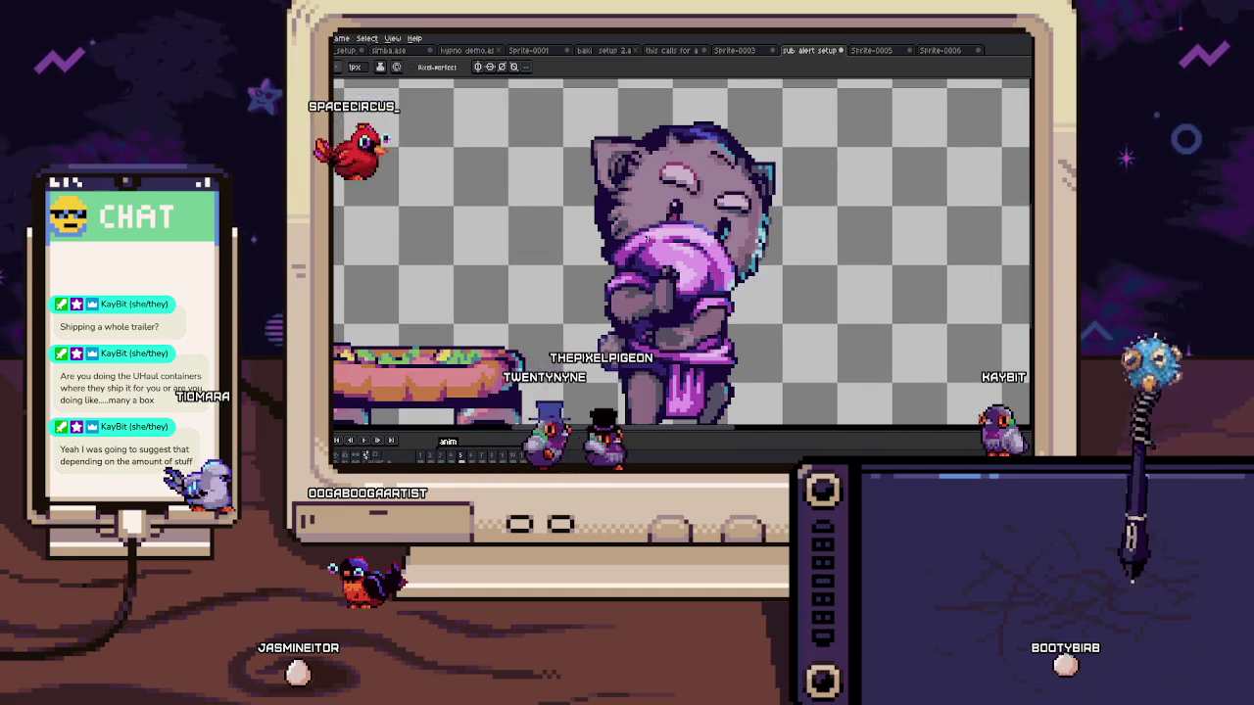
Step: Zoom in and out around the cat sprite to inspect the current frame
{"action": "scroll", "coordinate": [671, 236], "scroll_direction": "up", "scroll_amount": 1}
{"action": "scroll", "coordinate": [686, 270], "scroll_direction": "up", "scroll_amount": 1}
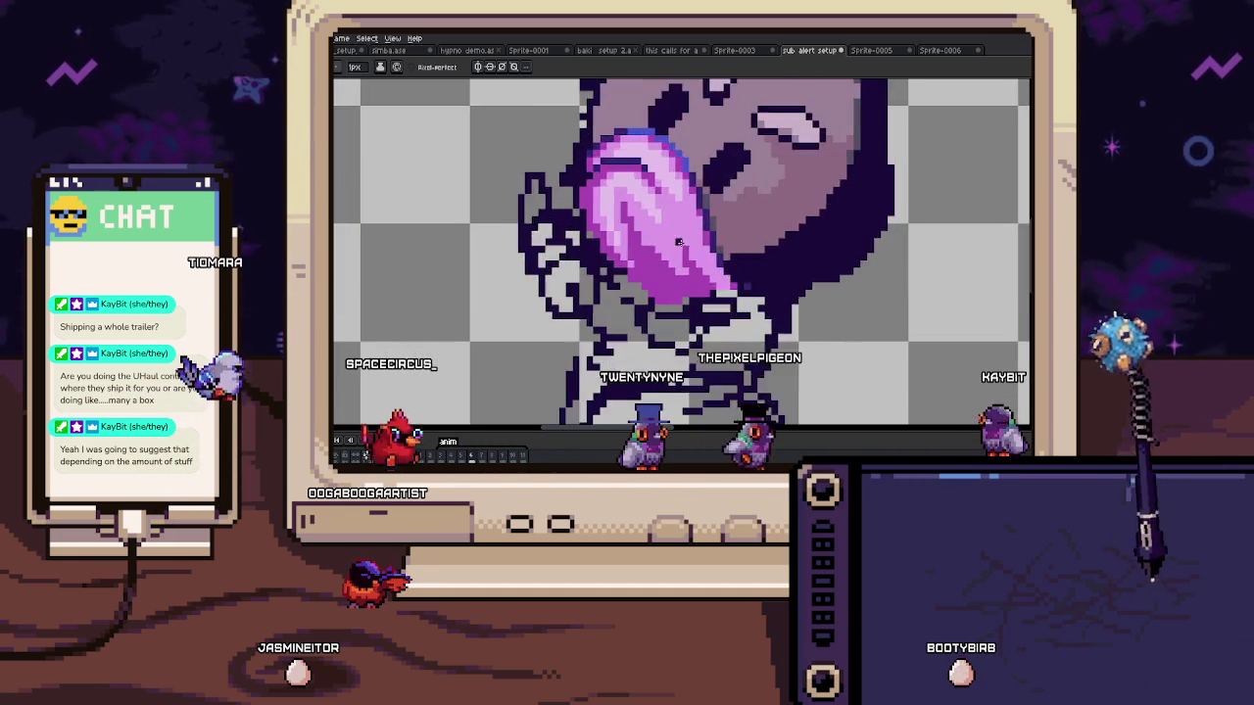
{"action": "scroll", "coordinate": [699, 301], "scroll_direction": "up", "scroll_amount": 1}
{"action": "scroll", "coordinate": [642, 261], "scroll_direction": "up", "scroll_amount": 2}
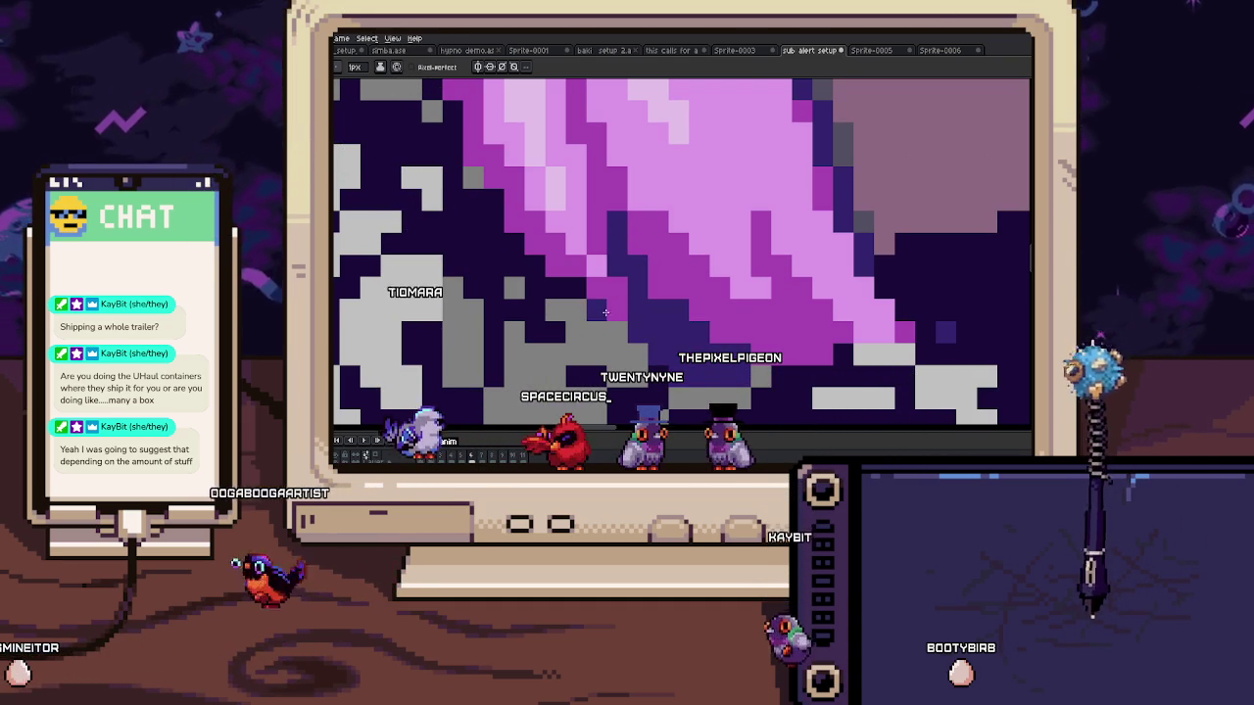
{"action": "scroll", "coordinate": [529, 254], "scroll_direction": "up", "scroll_amount": 2}
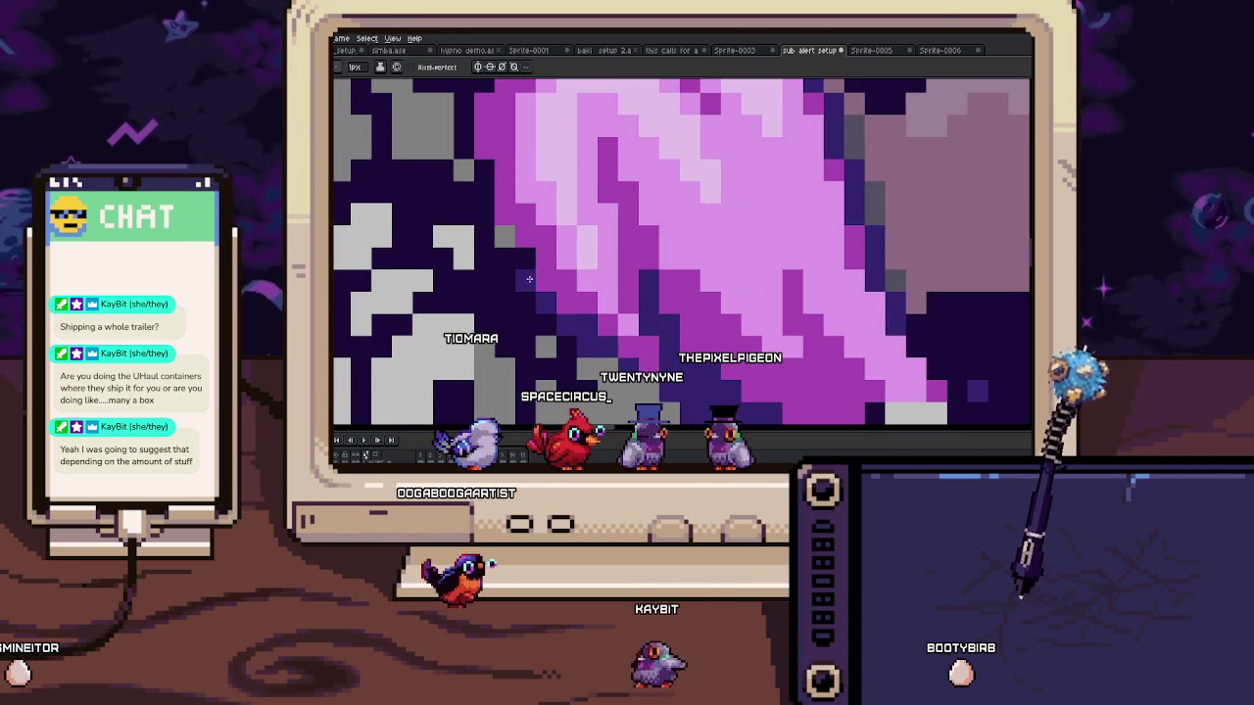
{"action": "scroll", "coordinate": [509, 243], "scroll_direction": "down", "scroll_amount": 5}
{"action": "scroll", "coordinate": [529, 268], "scroll_direction": "up", "scroll_amount": 5}
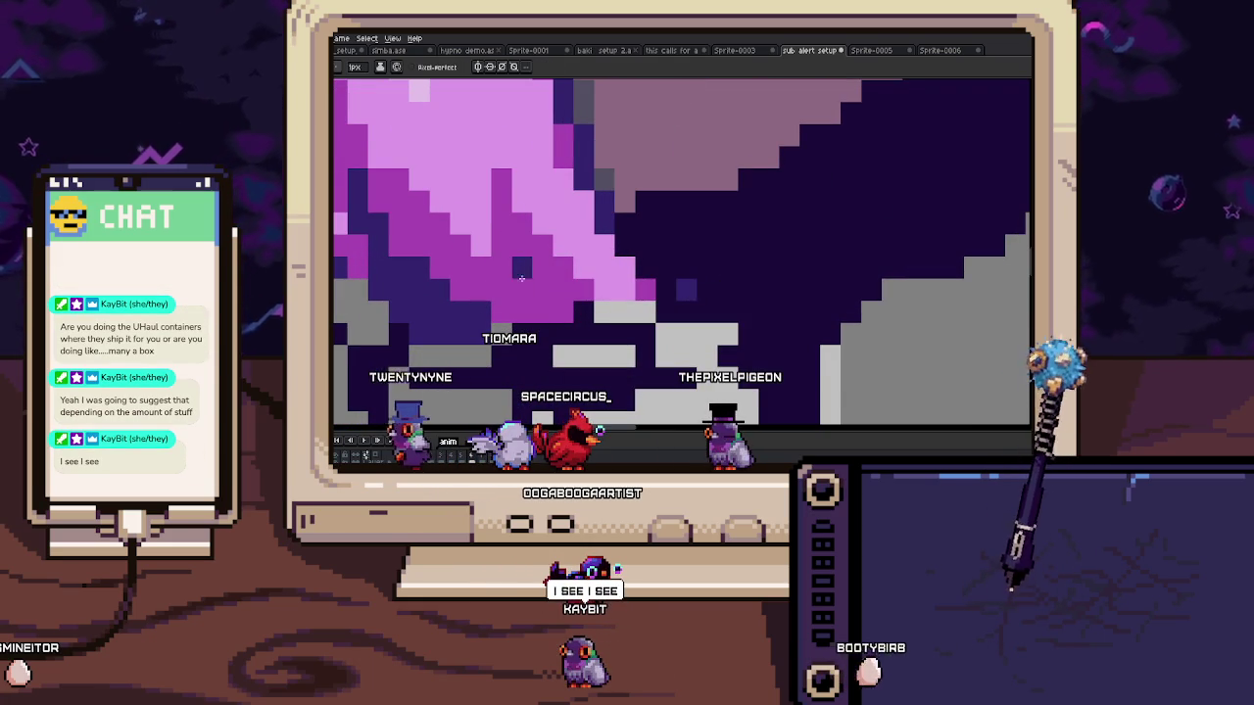
{"action": "scroll", "coordinate": [547, 311], "scroll_direction": "down", "scroll_amount": 5}
{"action": "scroll", "coordinate": [554, 309], "scroll_direction": "up", "scroll_amount": 5}
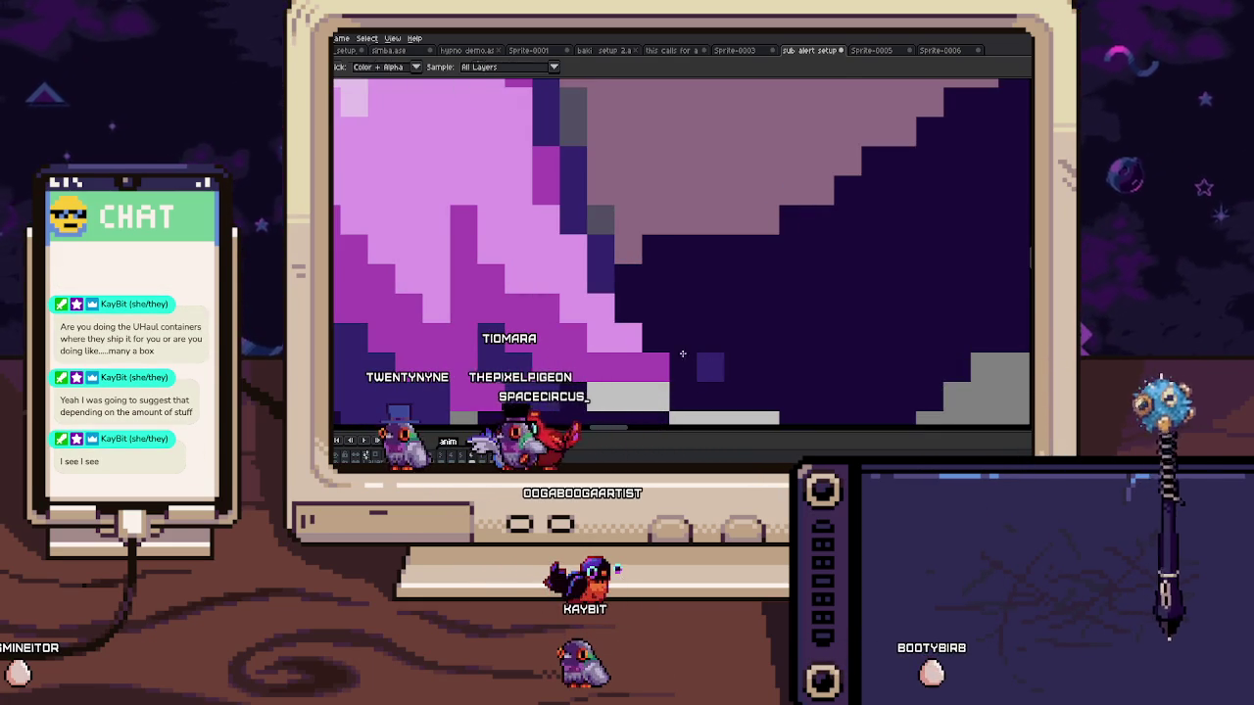
{"action": "scroll", "coordinate": [629, 322], "scroll_direction": "down", "scroll_amount": 2}
{"action": "scroll", "coordinate": [629, 322], "scroll_direction": "down", "scroll_amount": 2}
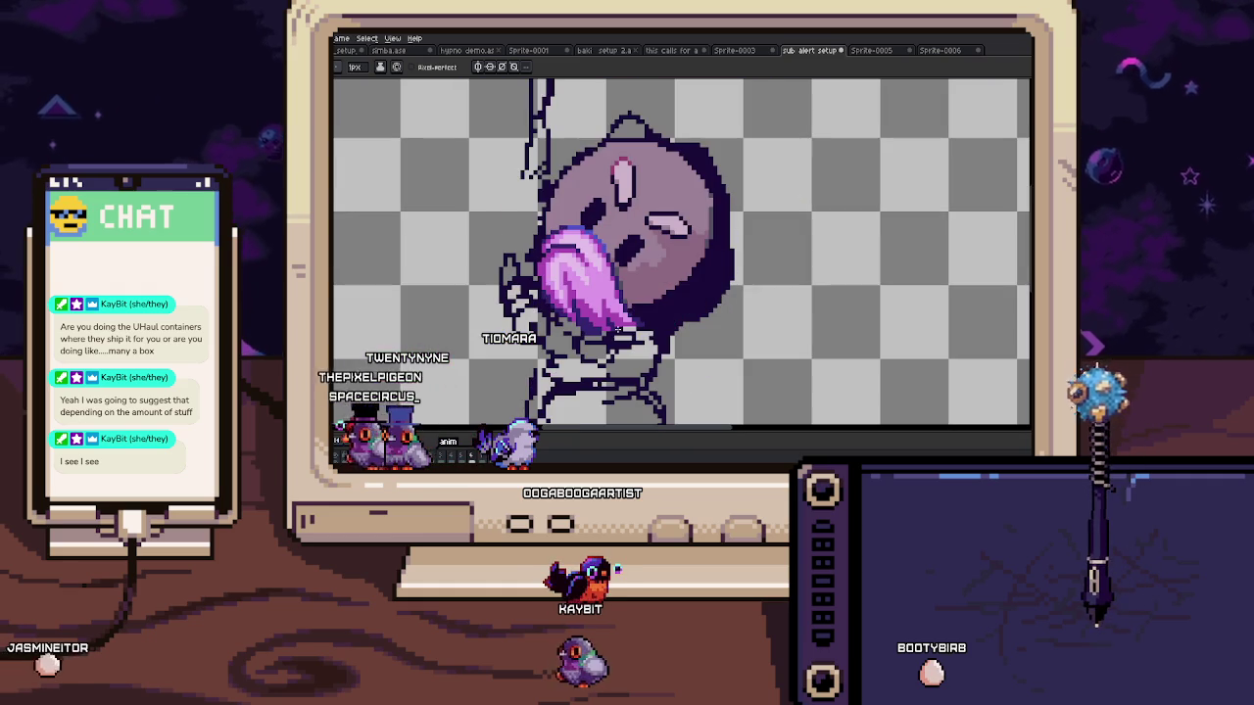
{"action": "scroll", "coordinate": [586, 203], "scroll_direction": "up", "scroll_amount": 2}
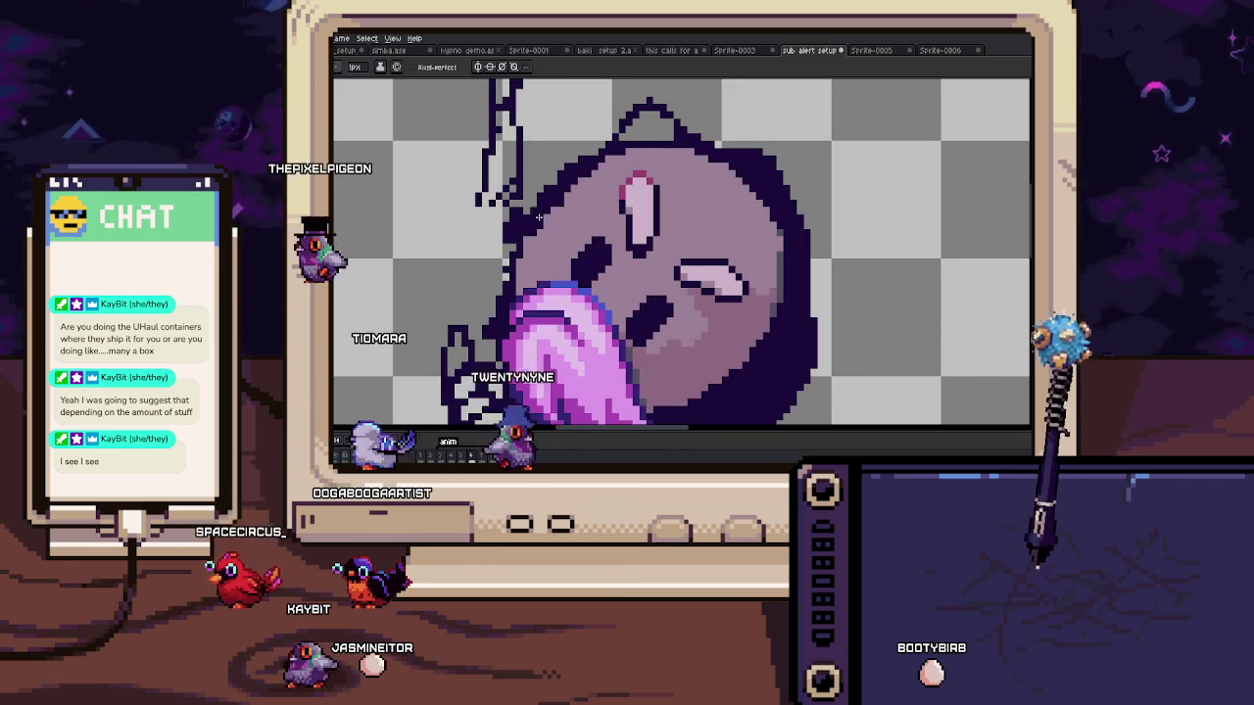
Step: Flip between neighbouring frames to compare, then pan up-left across the cat's head
{"action": "key", "text": "Right"}
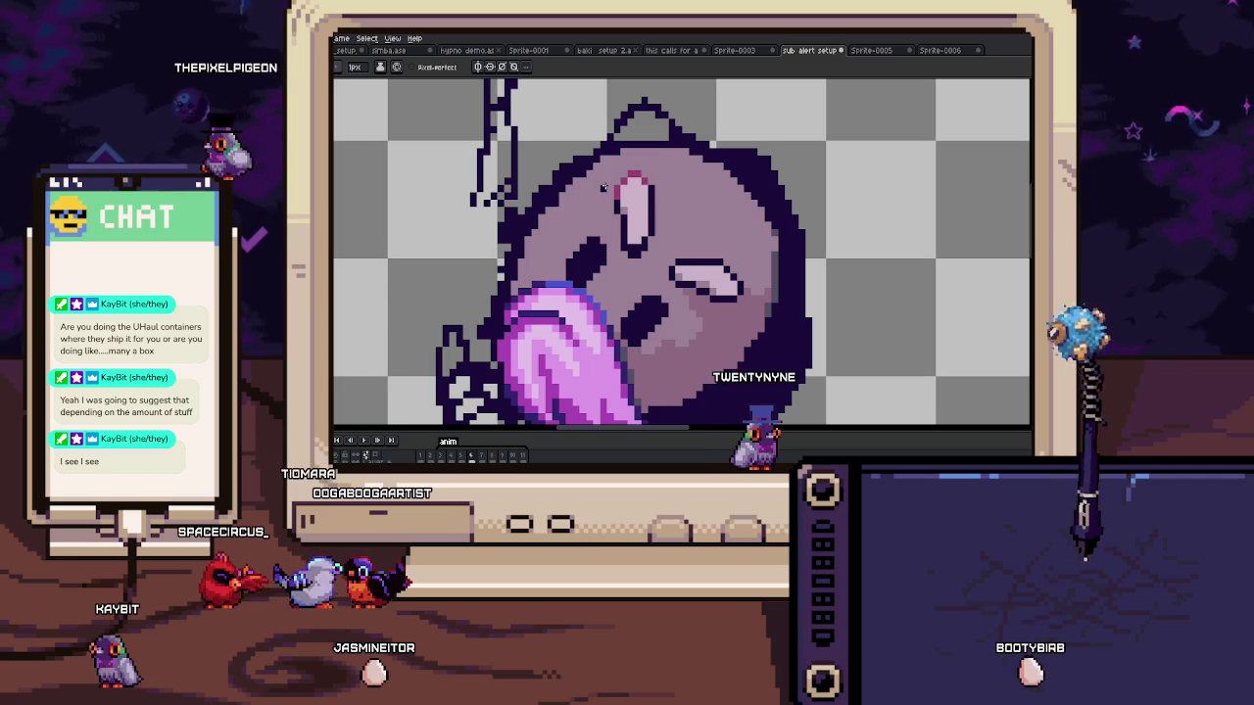
{"action": "key", "text": "Left"}
{"action": "key", "text": "Right"}
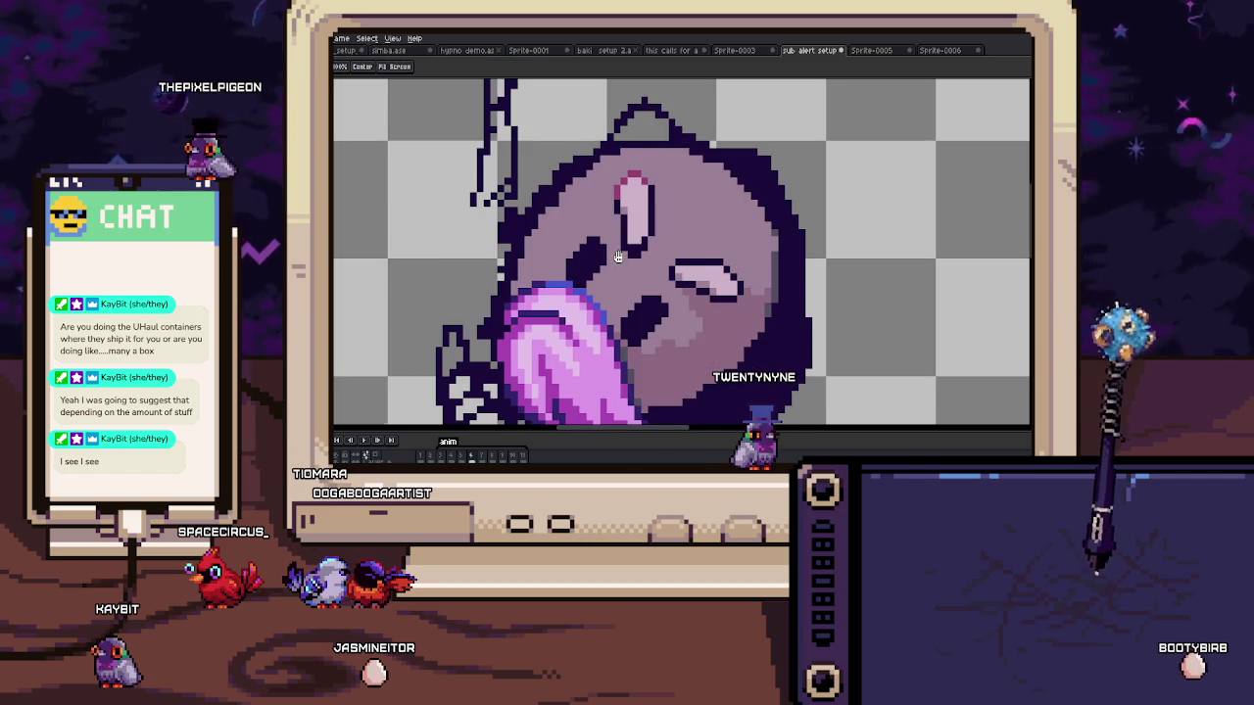
{"action": "left_click_drag", "start_coordinate": [617, 237], "coordinate": [561, 177]}
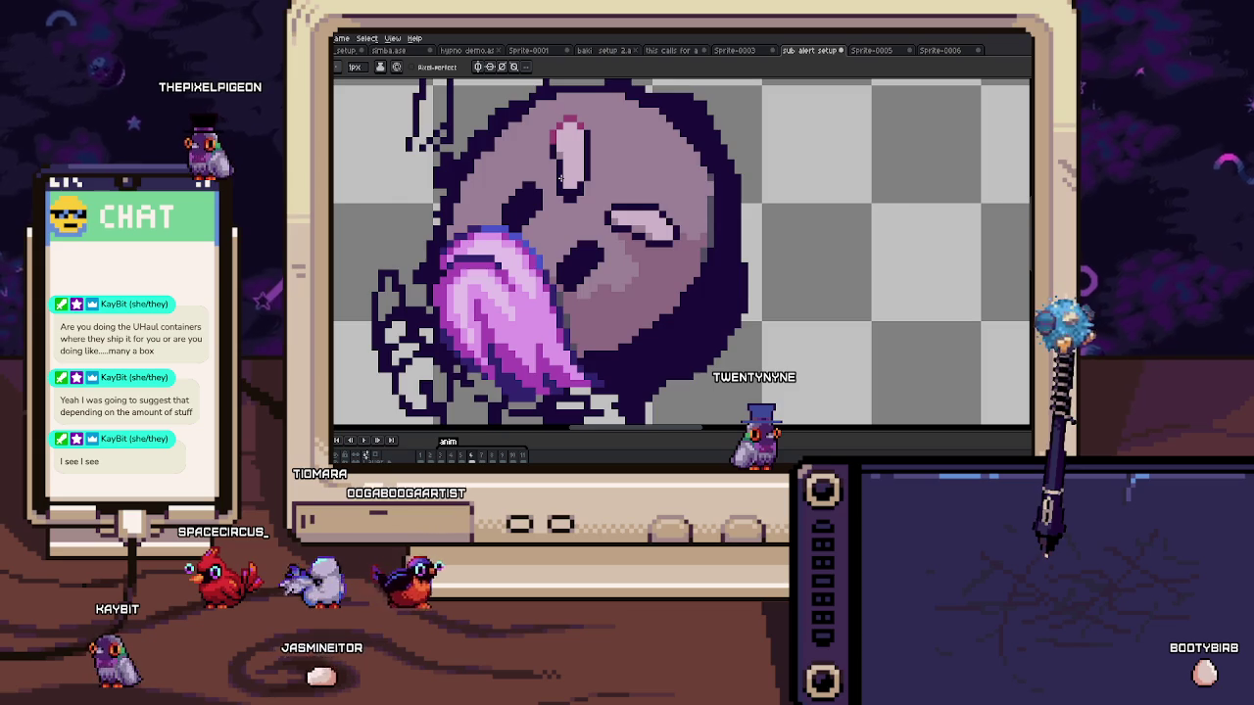
{"action": "scroll", "coordinate": [607, 294], "scroll_direction": "up", "scroll_amount": 2}
{"action": "scroll", "coordinate": [602, 274], "scroll_direction": "down", "scroll_amount": 2}
Step: Zoom in on the ear and paint pink over part of the old dark outline
{"action": "scroll", "coordinate": [598, 245], "scroll_direction": "up", "scroll_amount": 1}
{"action": "scroll", "coordinate": [594, 216], "scroll_direction": "up", "scroll_amount": 3}
{"action": "scroll", "coordinate": [593, 217], "scroll_direction": "down", "scroll_amount": 1}
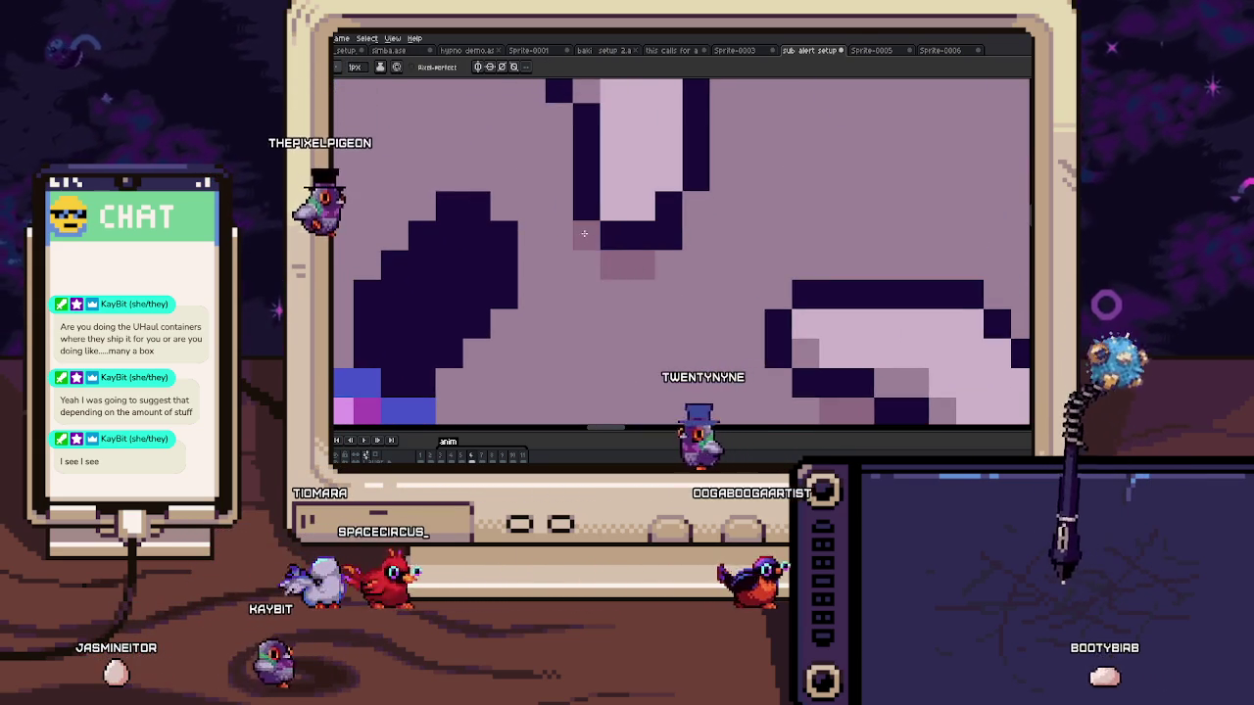
{"action": "scroll", "coordinate": [626, 220], "scroll_direction": "down", "scroll_amount": 2}
{"action": "scroll", "coordinate": [655, 224], "scroll_direction": "down", "scroll_amount": 1}
{"action": "scroll", "coordinate": [655, 223], "scroll_direction": "up", "scroll_amount": 3}
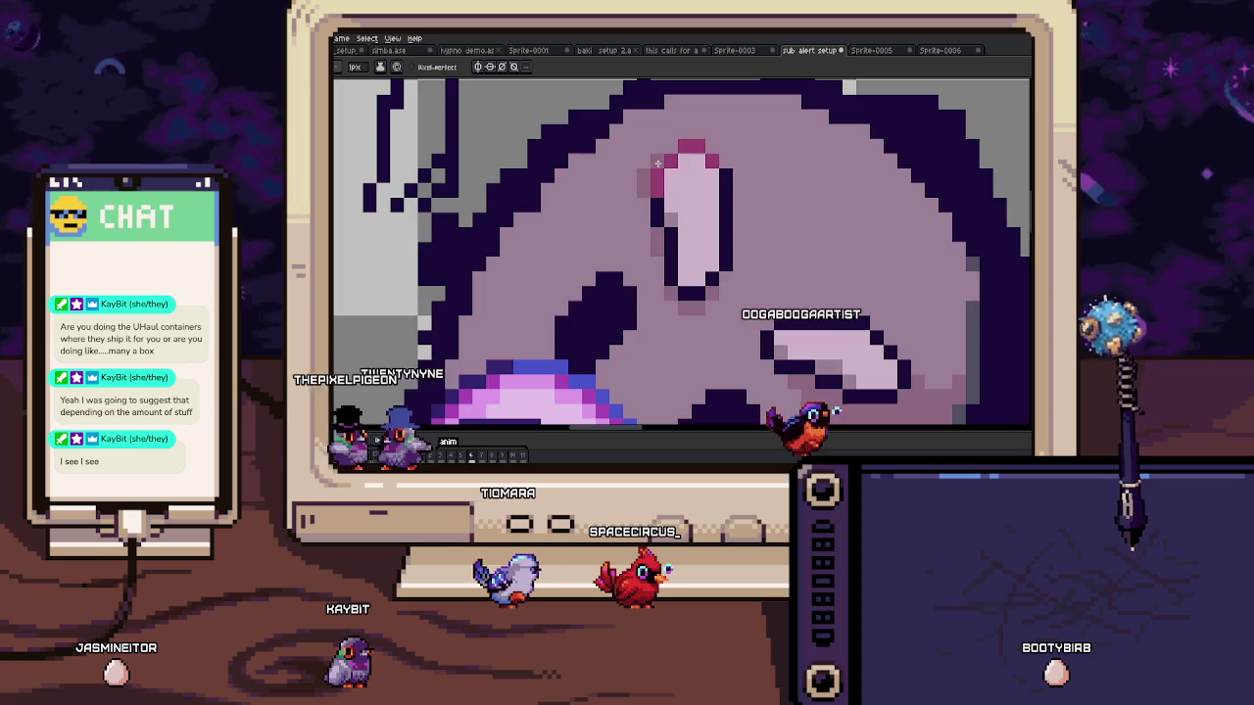
{"action": "scroll", "coordinate": [652, 176], "scroll_direction": "down", "scroll_amount": 3}
{"action": "scroll", "coordinate": [636, 180], "scroll_direction": "up", "scroll_amount": 2}
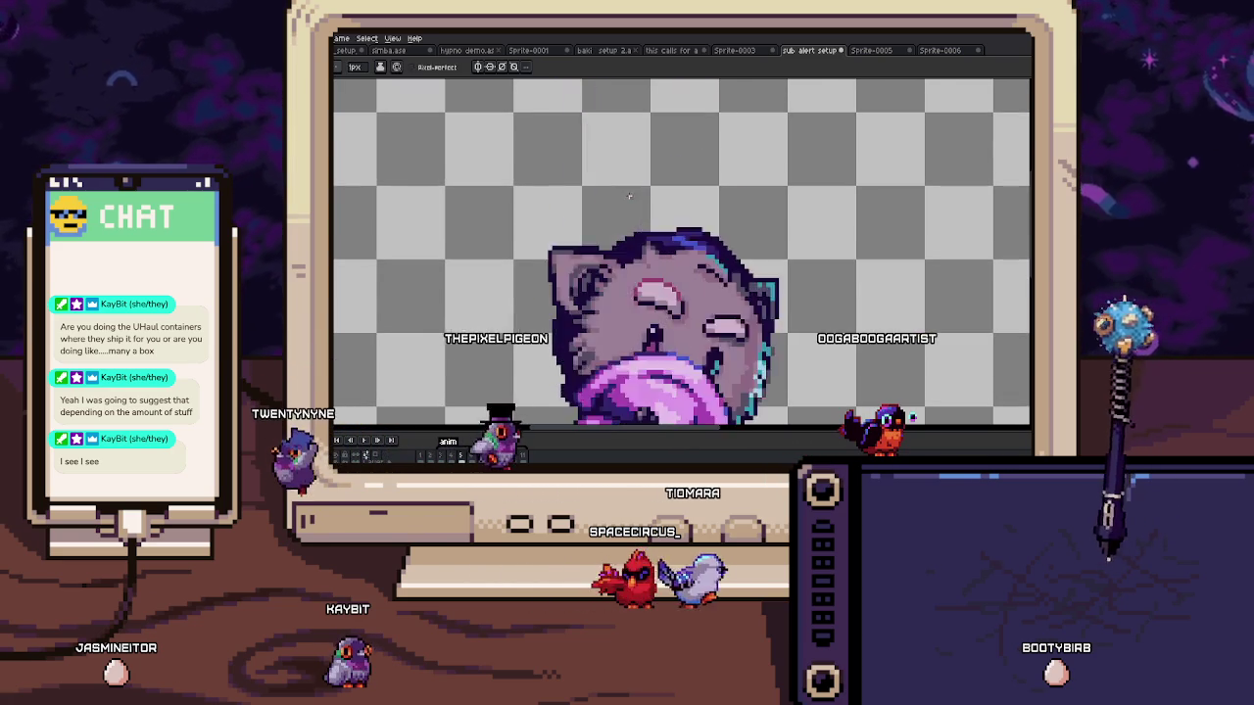
{"action": "scroll", "coordinate": [626, 187], "scroll_direction": "down", "scroll_amount": 1}
{"action": "scroll", "coordinate": [655, 203], "scroll_direction": "up", "scroll_amount": 1}
{"action": "scroll", "coordinate": [632, 166], "scroll_direction": "up", "scroll_amount": 1}
{"action": "scroll", "coordinate": [627, 162], "scroll_direction": "down", "scroll_amount": 1}
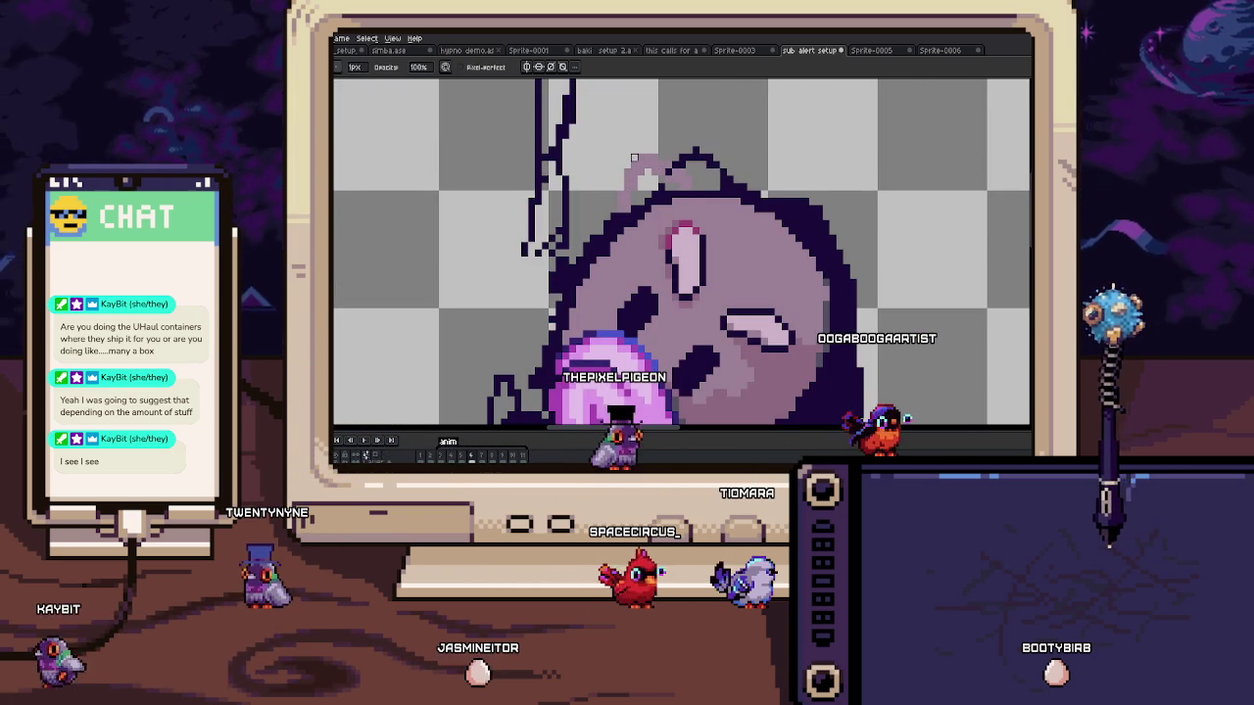
{"action": "scroll", "coordinate": [620, 179], "scroll_direction": "up", "scroll_amount": 2}
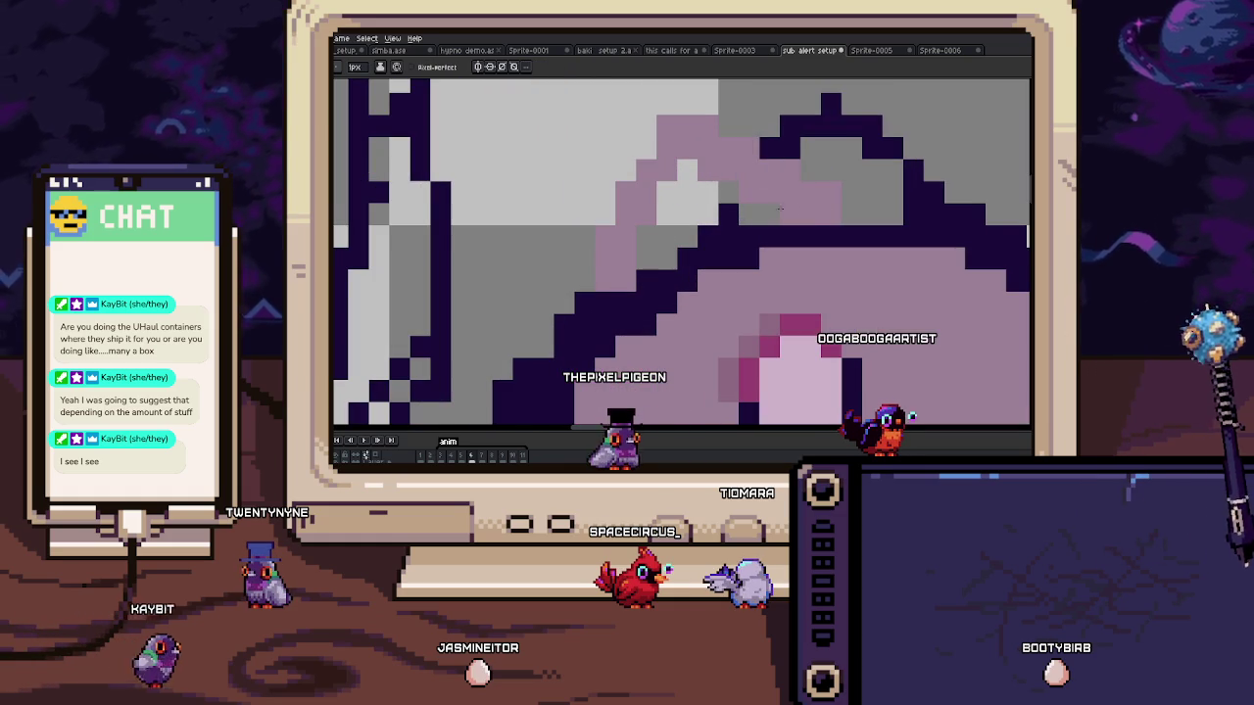
{"action": "left_click_drag", "start_coordinate": [749, 223], "coordinate": [620, 265]}
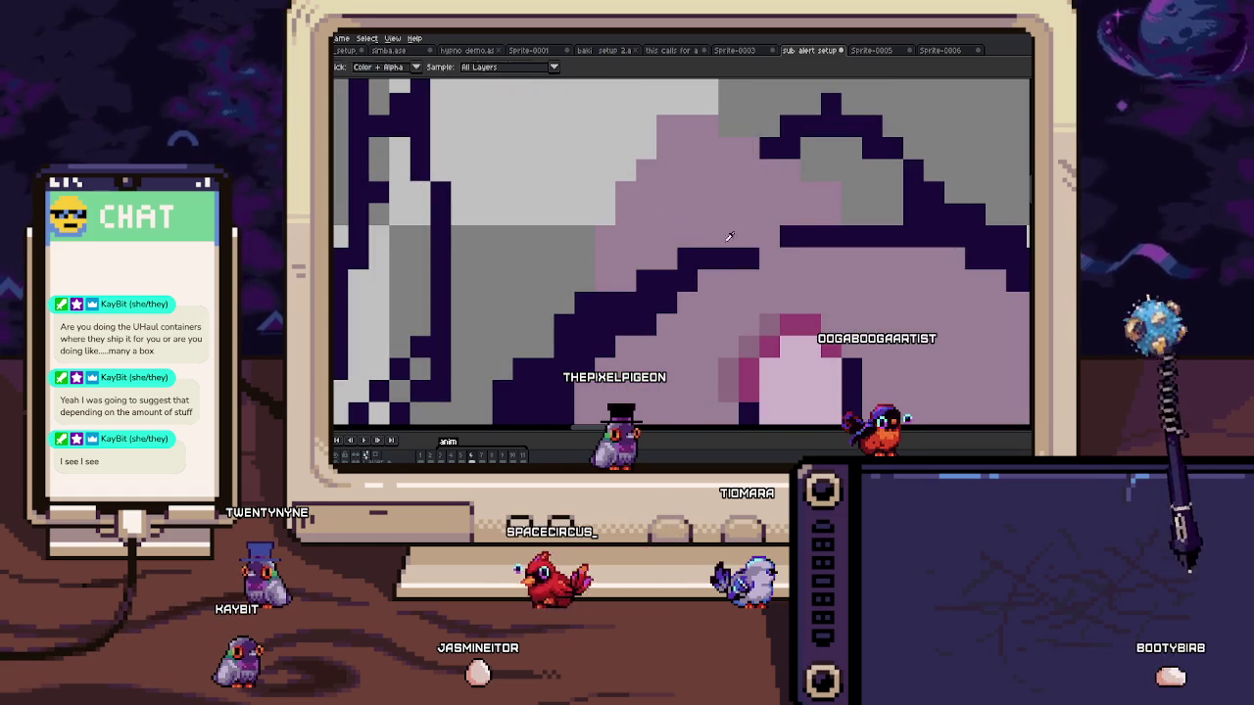
Step: Draw a new dark outline stroke running down from the ear bump
{"action": "scroll", "coordinate": [730, 220], "scroll_direction": "down", "scroll_amount": 1}
{"action": "scroll", "coordinate": [730, 220], "scroll_direction": "down", "scroll_amount": 2}
{"action": "scroll", "coordinate": [754, 239], "scroll_direction": "up", "scroll_amount": 2}
{"action": "scroll", "coordinate": [757, 243], "scroll_direction": "up", "scroll_amount": 1}
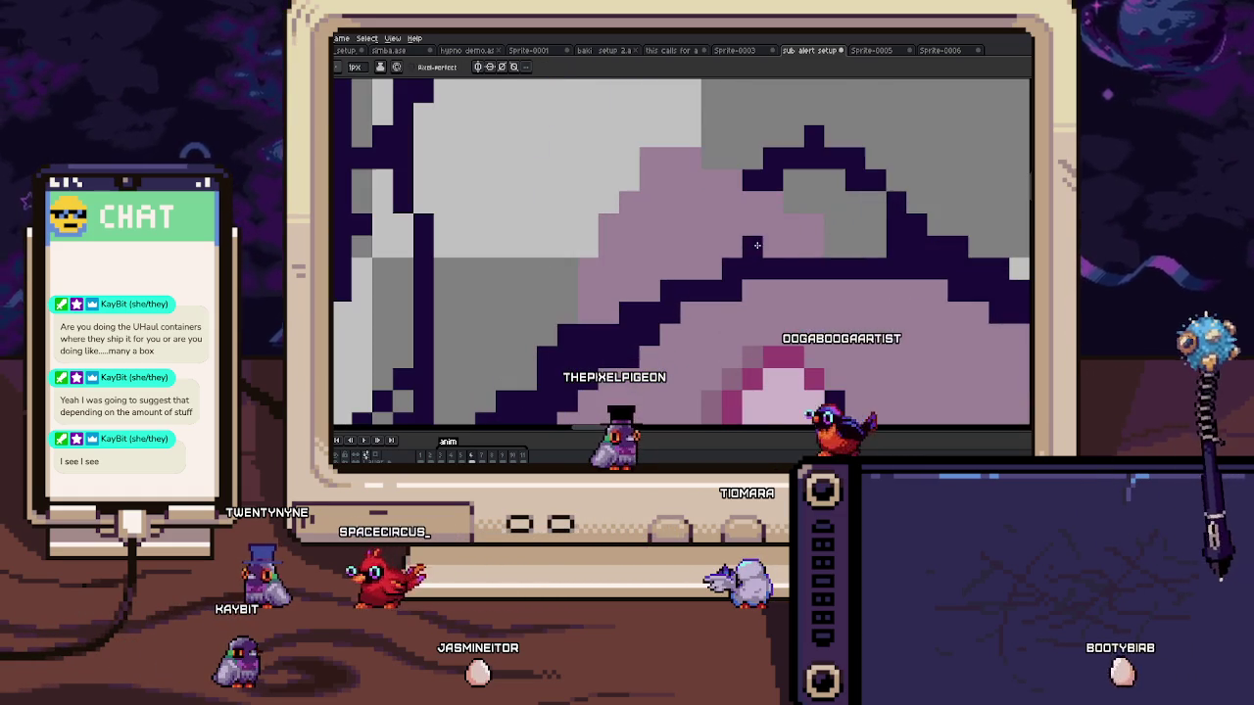
{"action": "left_click_drag", "start_coordinate": [721, 232], "coordinate": [629, 301]}
Step: Add a dark pixel row above the ear and extend it sideways
{"action": "scroll", "coordinate": [670, 232], "scroll_direction": "down", "scroll_amount": 1}
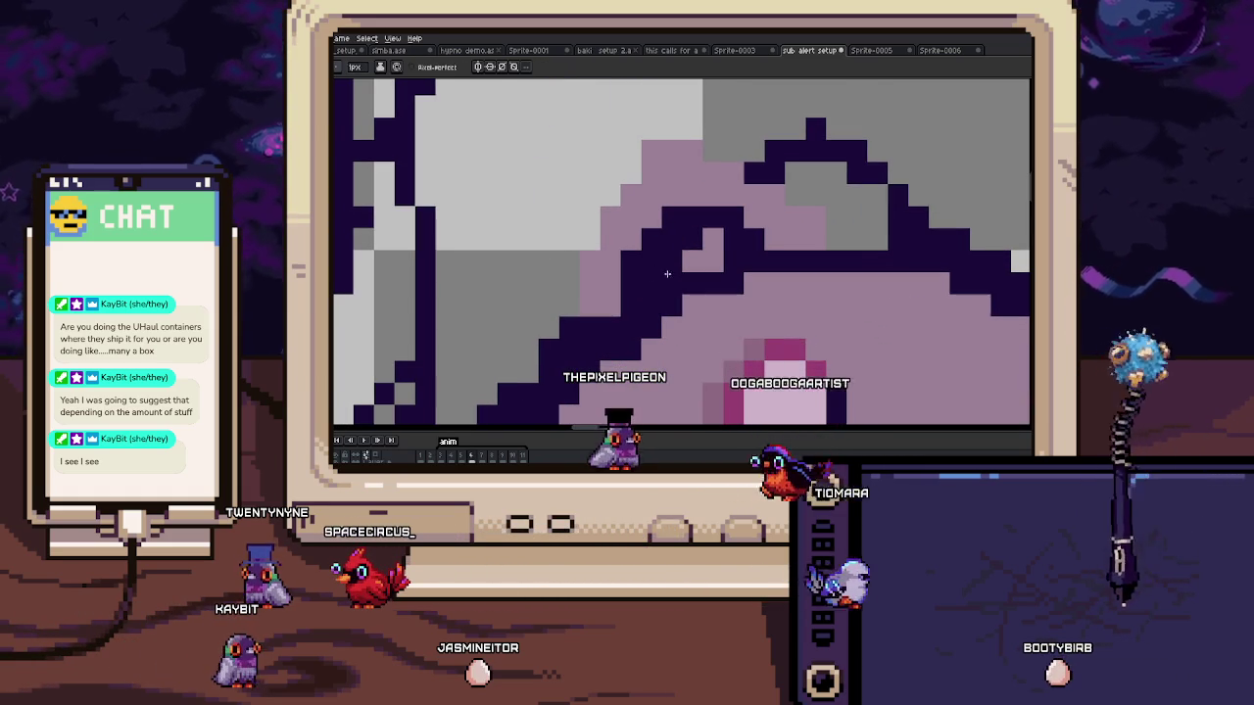
{"action": "scroll", "coordinate": [676, 245], "scroll_direction": "down", "scroll_amount": 2}
{"action": "scroll", "coordinate": [679, 261], "scroll_direction": "up", "scroll_amount": 3}
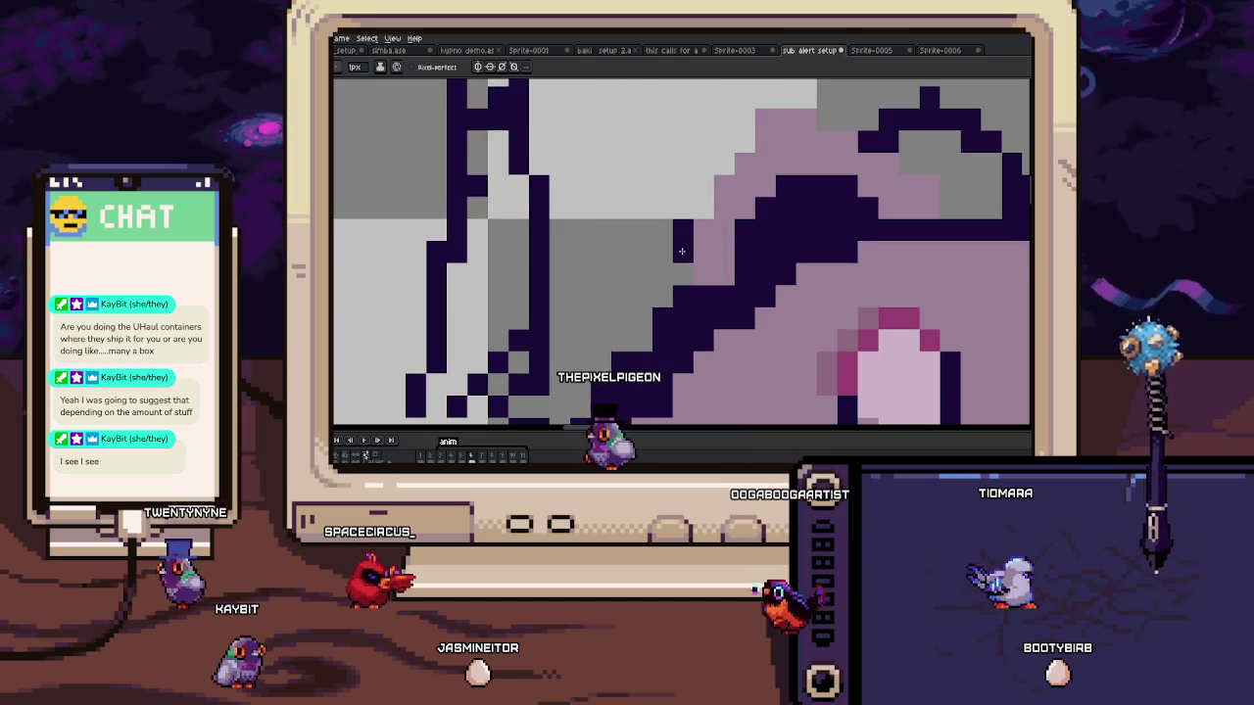
{"action": "scroll", "coordinate": [703, 290], "scroll_direction": "down", "scroll_amount": 1}
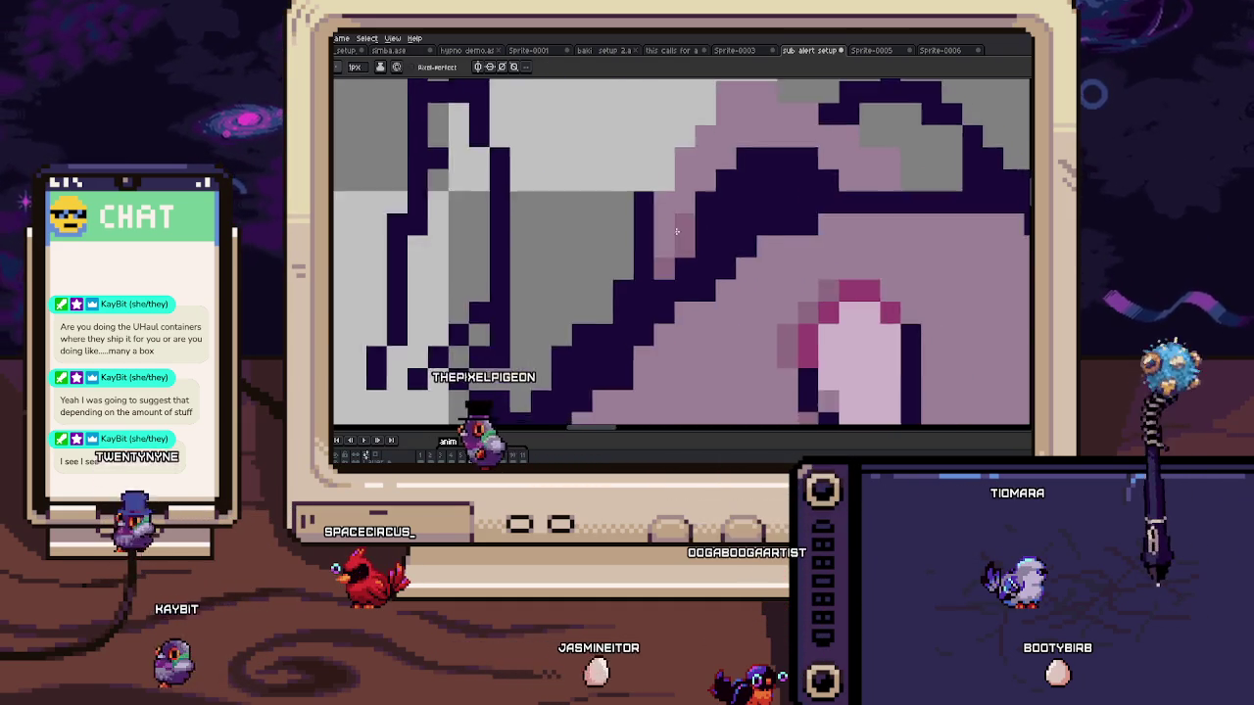
{"action": "scroll", "coordinate": [696, 280], "scroll_direction": "down", "scroll_amount": 2}
{"action": "scroll", "coordinate": [676, 260], "scroll_direction": "up", "scroll_amount": 2}
{"action": "scroll", "coordinate": [662, 245], "scroll_direction": "up", "scroll_amount": 1}
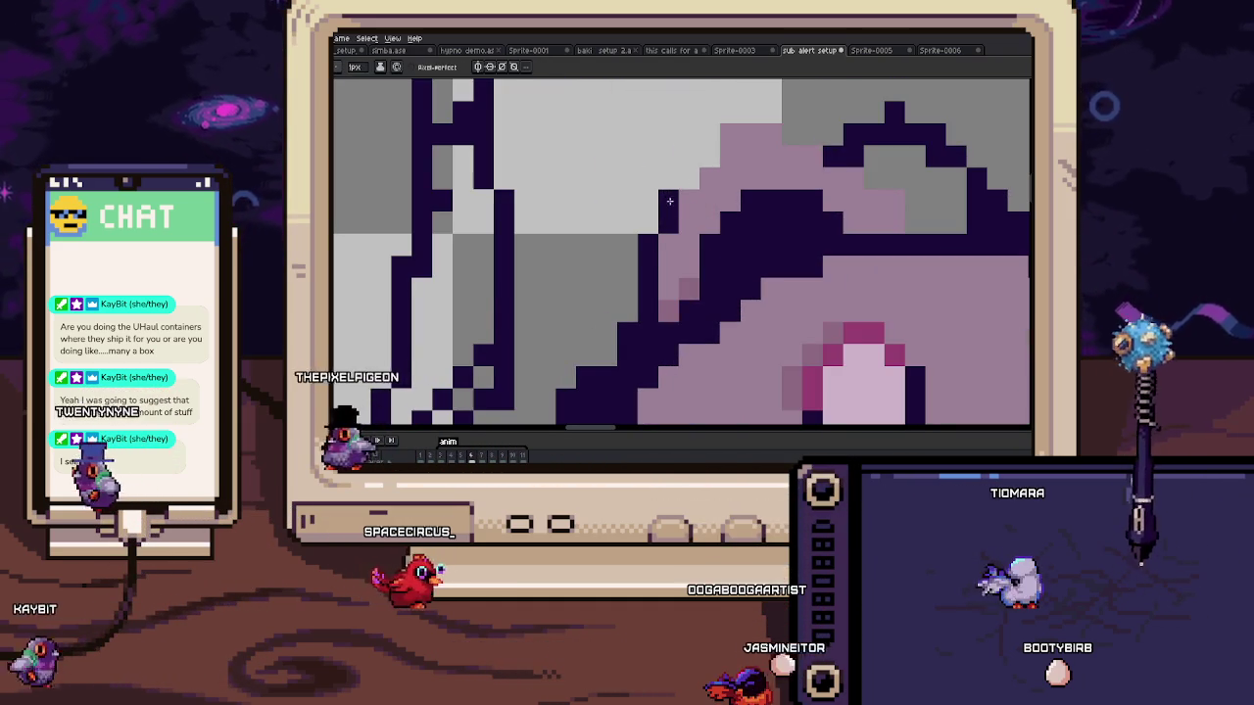
{"action": "left_click_drag", "start_coordinate": [660, 243], "coordinate": [632, 304]}
{"action": "mouse_move", "coordinate": [701, 173]}
{"action": "left_mouse_down"}
{"action": "mouse_move", "coordinate": [762, 173]}
{"action": "mouse_move", "coordinate": [783, 195]}
{"action": "left_mouse_up"}
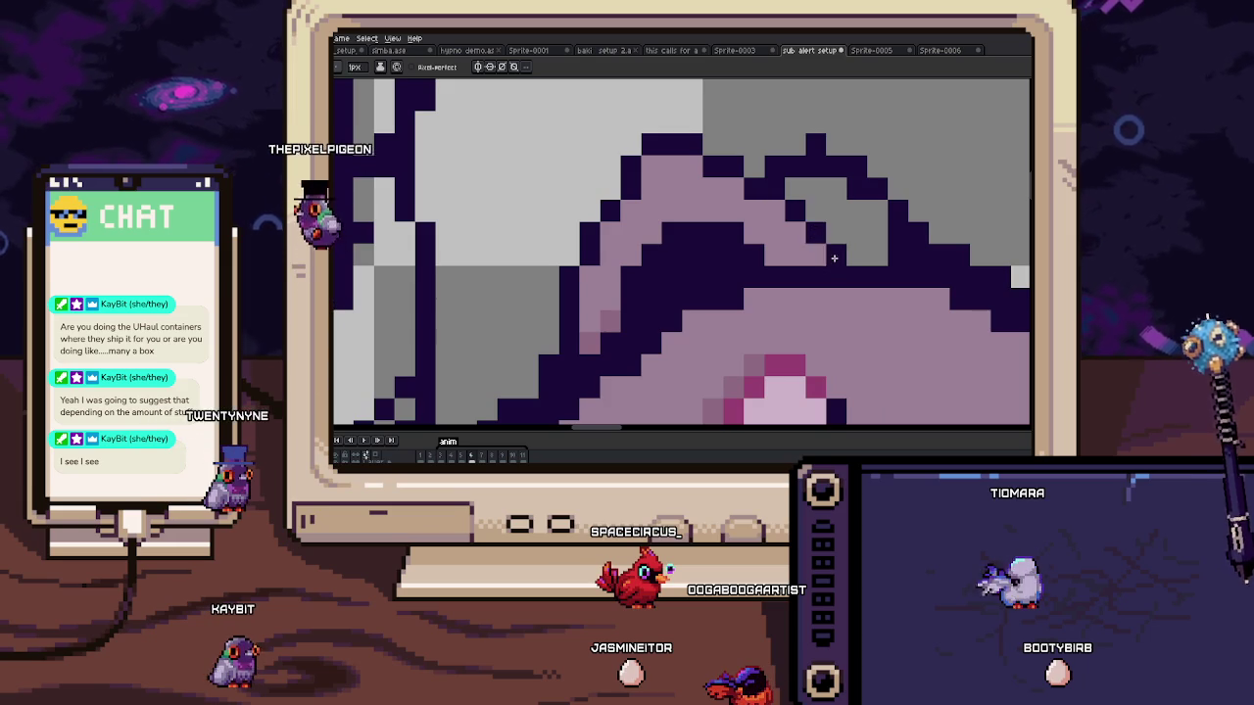
{"action": "scroll", "coordinate": [831, 255], "scroll_direction": "up", "scroll_amount": 1}
{"action": "scroll", "coordinate": [777, 238], "scroll_direction": "down", "scroll_amount": 2}
{"action": "scroll", "coordinate": [686, 274], "scroll_direction": "down", "scroll_amount": 1}
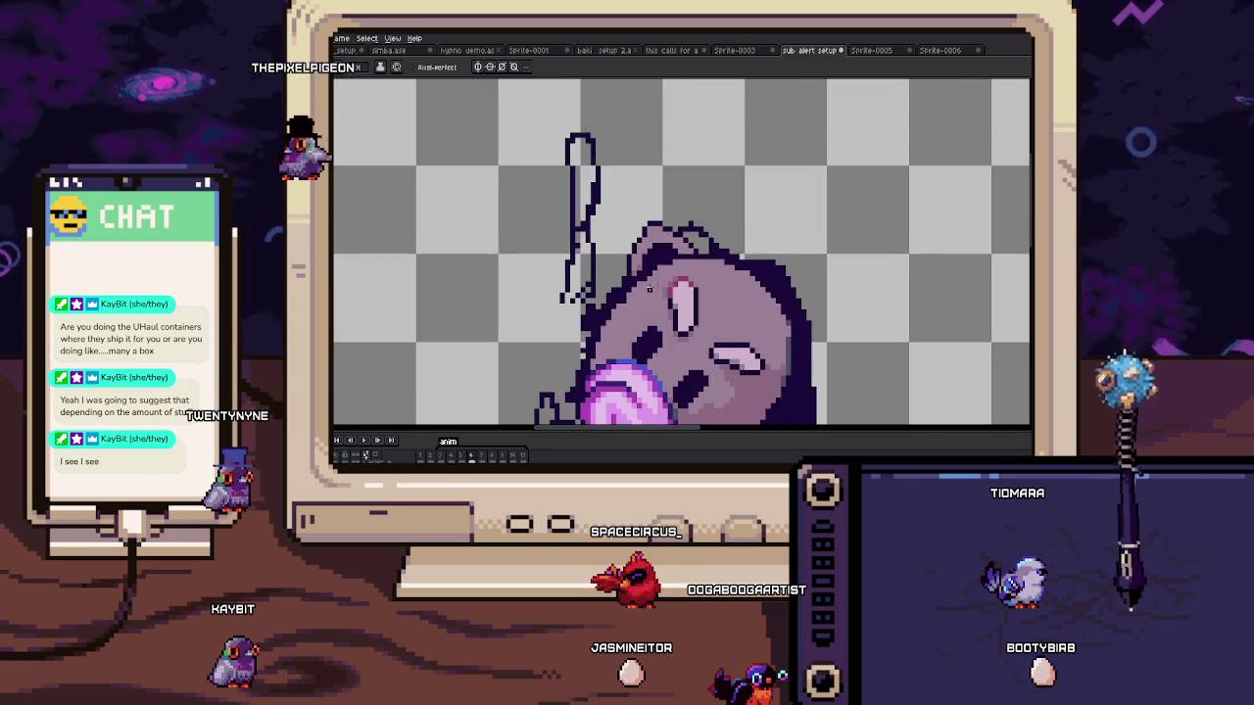
Step: On frame 6, reshade the pixels along the ear's edge with dark and pink
{"action": "key", "text": "Left"}
{"action": "scroll", "coordinate": [604, 351], "scroll_direction": "up", "scroll_amount": 1}
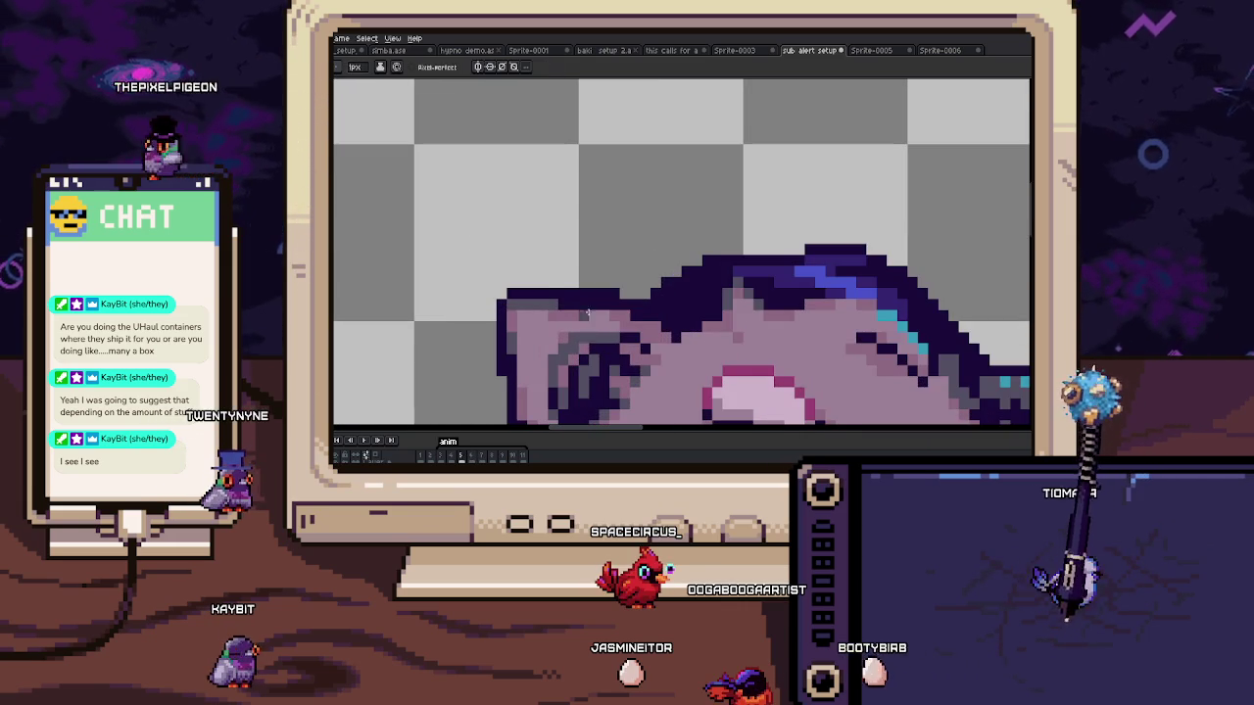
{"action": "scroll", "coordinate": [662, 241], "scroll_direction": "up", "scroll_amount": 1}
{"action": "key", "text": "Right"}
{"action": "scroll", "coordinate": [662, 242], "scroll_direction": "up", "scroll_amount": 1}
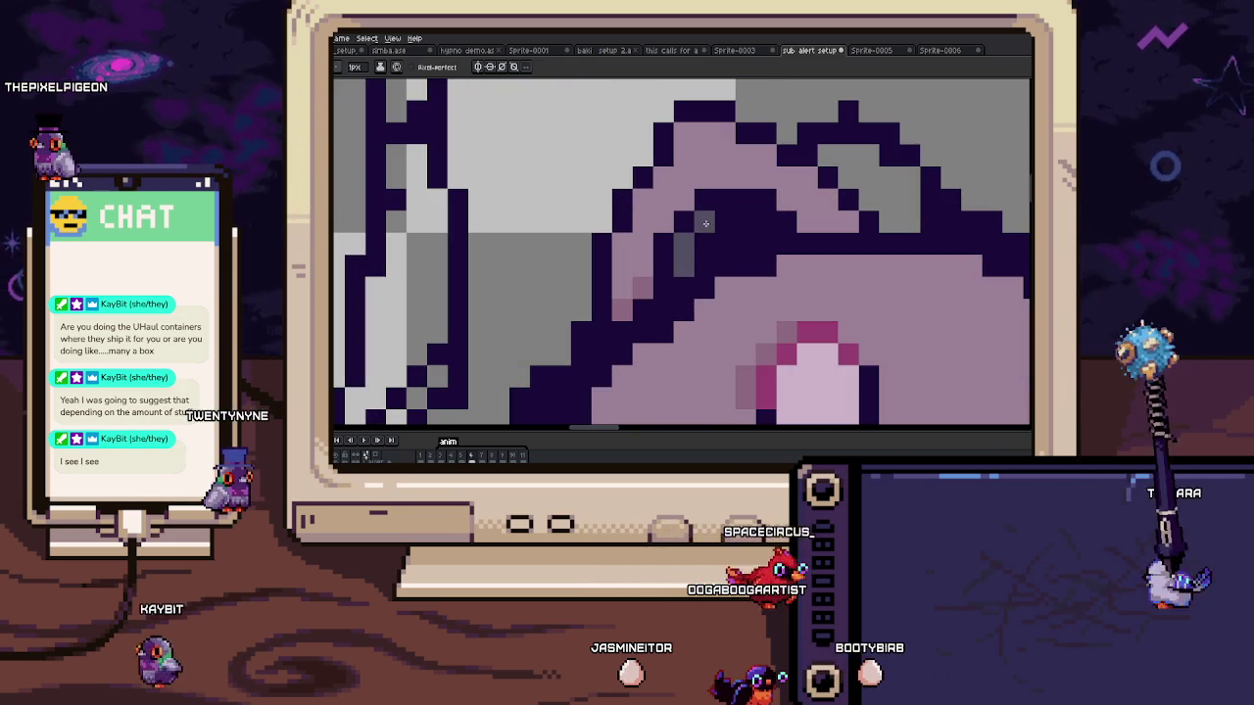
{"action": "left_click_drag", "start_coordinate": [722, 201], "coordinate": [684, 243]}
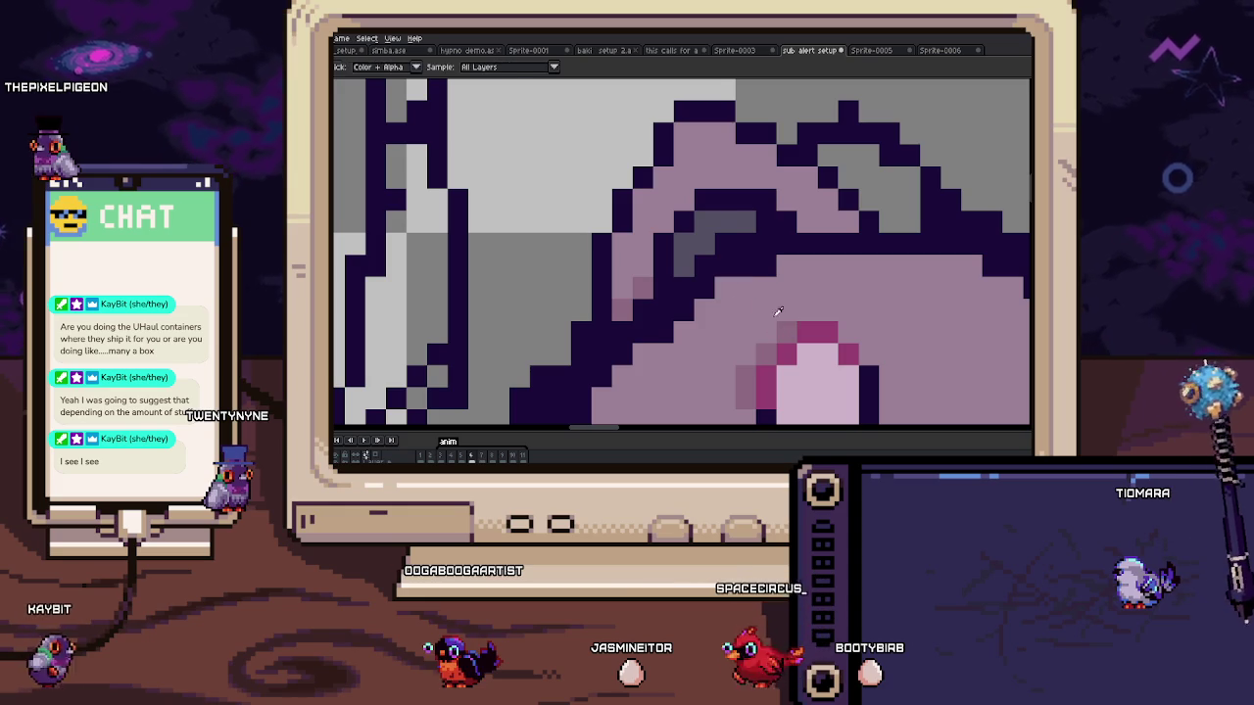
{"action": "scroll", "coordinate": [684, 243], "scroll_direction": "down", "scroll_amount": 3}
Step: Compare with the neighbouring frame, then turn two dark outline pixels grey
{"action": "key", "text": "Left"}
{"action": "key", "text": "Right"}
{"action": "scroll", "coordinate": [714, 240], "scroll_direction": "up", "scroll_amount": 2}
{"action": "scroll", "coordinate": [646, 267], "scroll_direction": "up", "scroll_amount": 1}
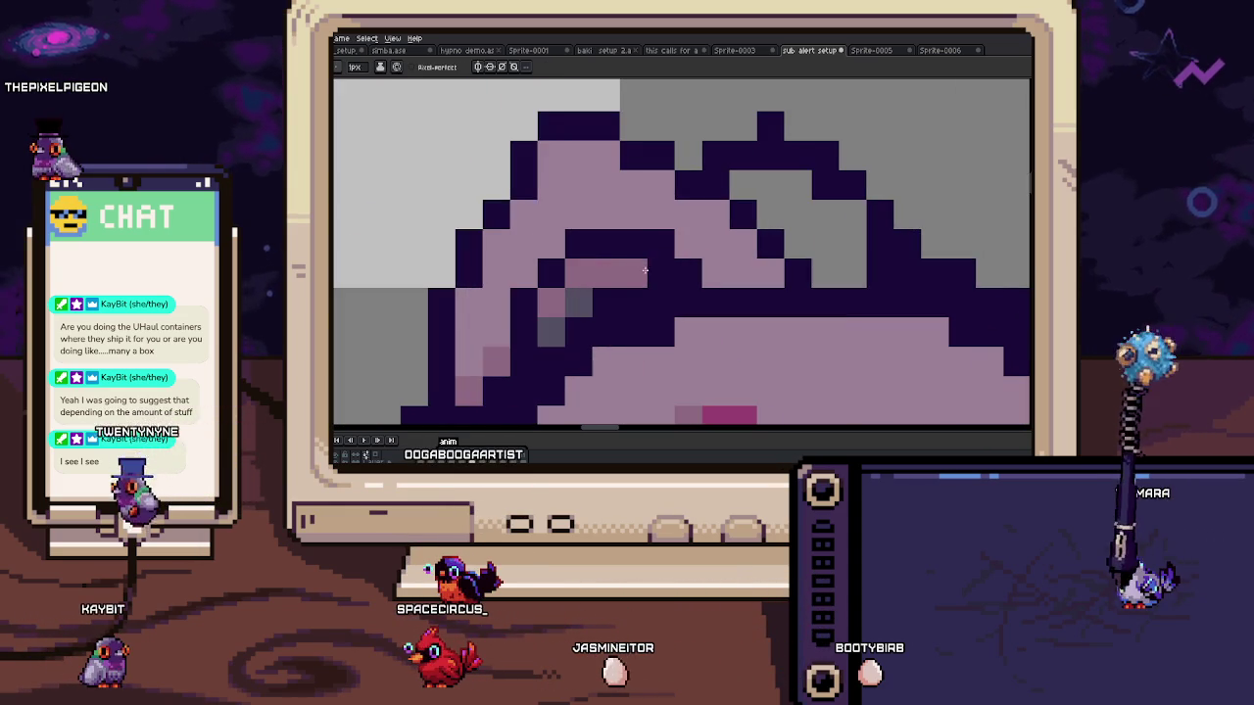
{"action": "left_click_drag", "start_coordinate": [644, 241], "coordinate": [580, 245]}
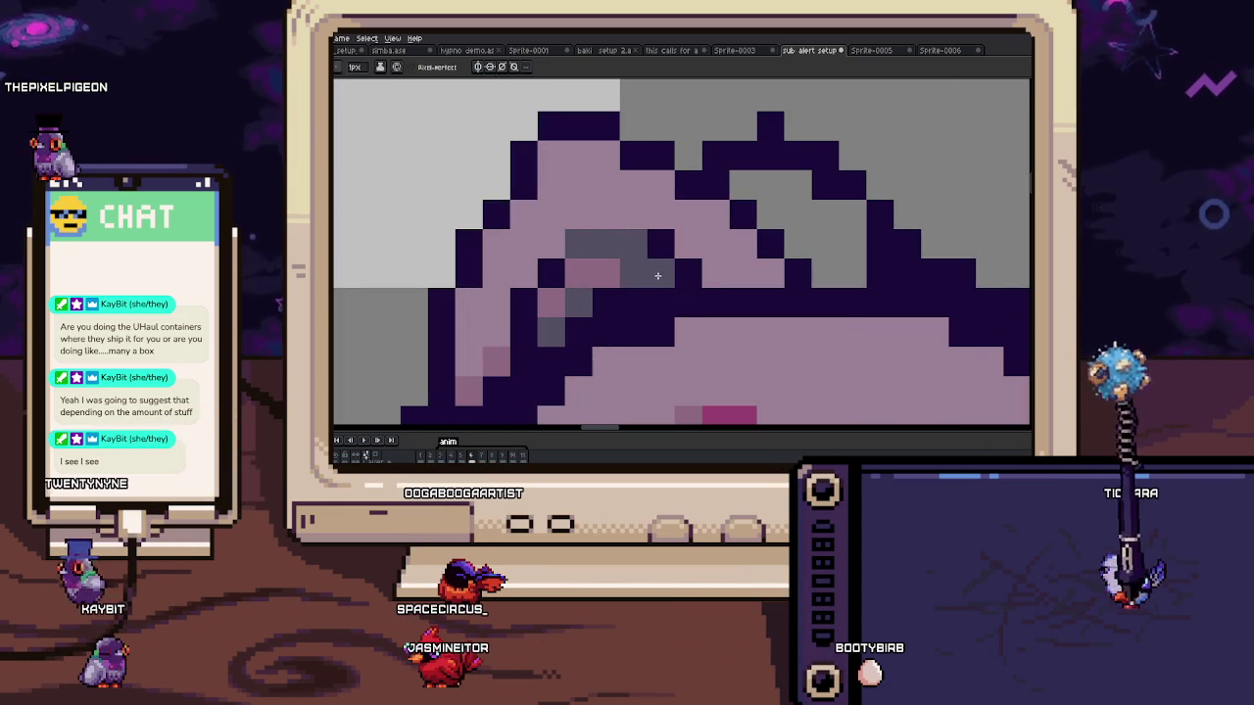
{"action": "scroll", "coordinate": [578, 264], "scroll_direction": "down", "scroll_amount": 2}
{"action": "scroll", "coordinate": [558, 279], "scroll_direction": "up", "scroll_amount": 1}
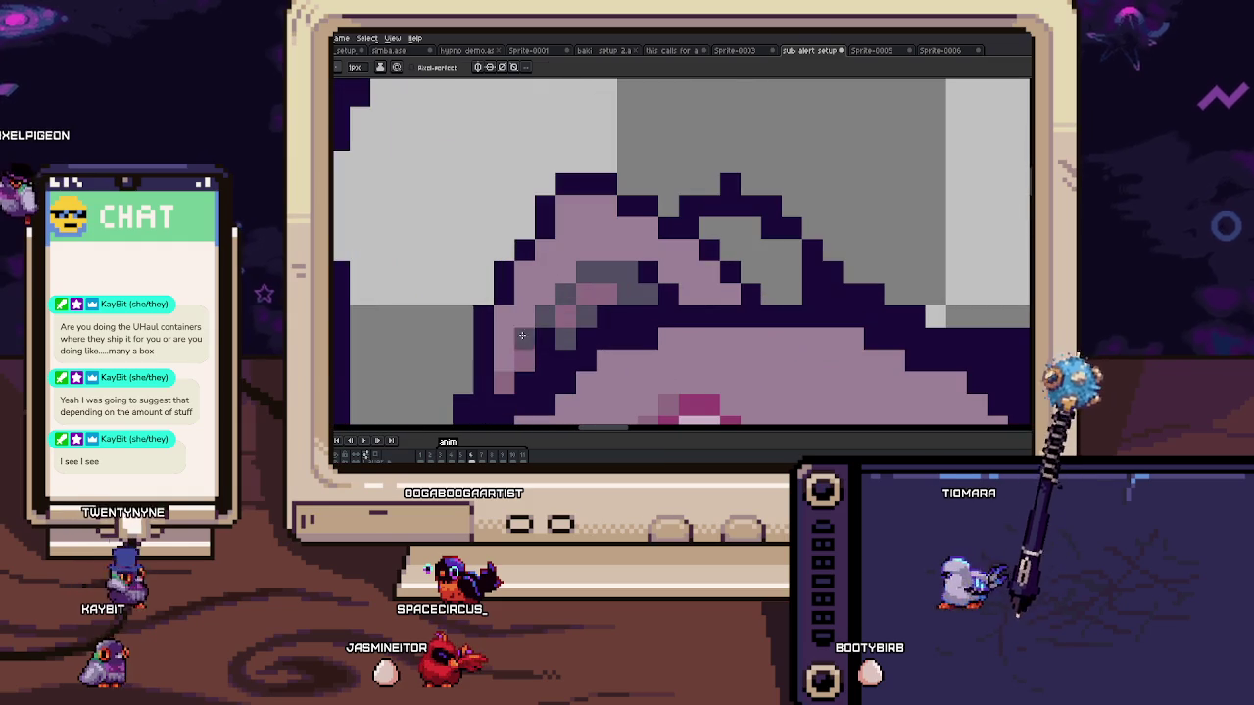
Step: Sample grey, paint over the stepped dark outline, and add one dark pixel near the ear
{"action": "left_click_drag", "start_coordinate": [641, 239], "coordinate": [637, 236]}
{"action": "left_click_drag", "start_coordinate": [640, 280], "coordinate": [669, 249]}
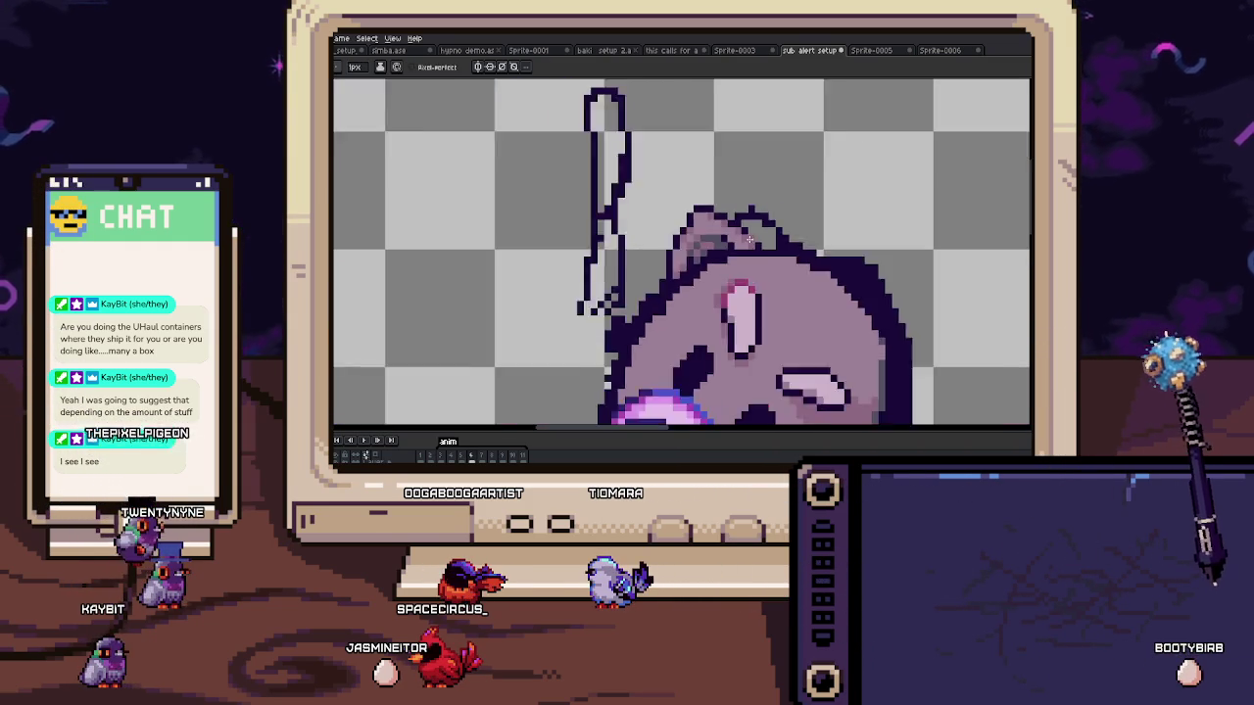
{"action": "key", "text": "i"}
{"action": "left_click", "coordinate": [812, 234], "text": "alt"}
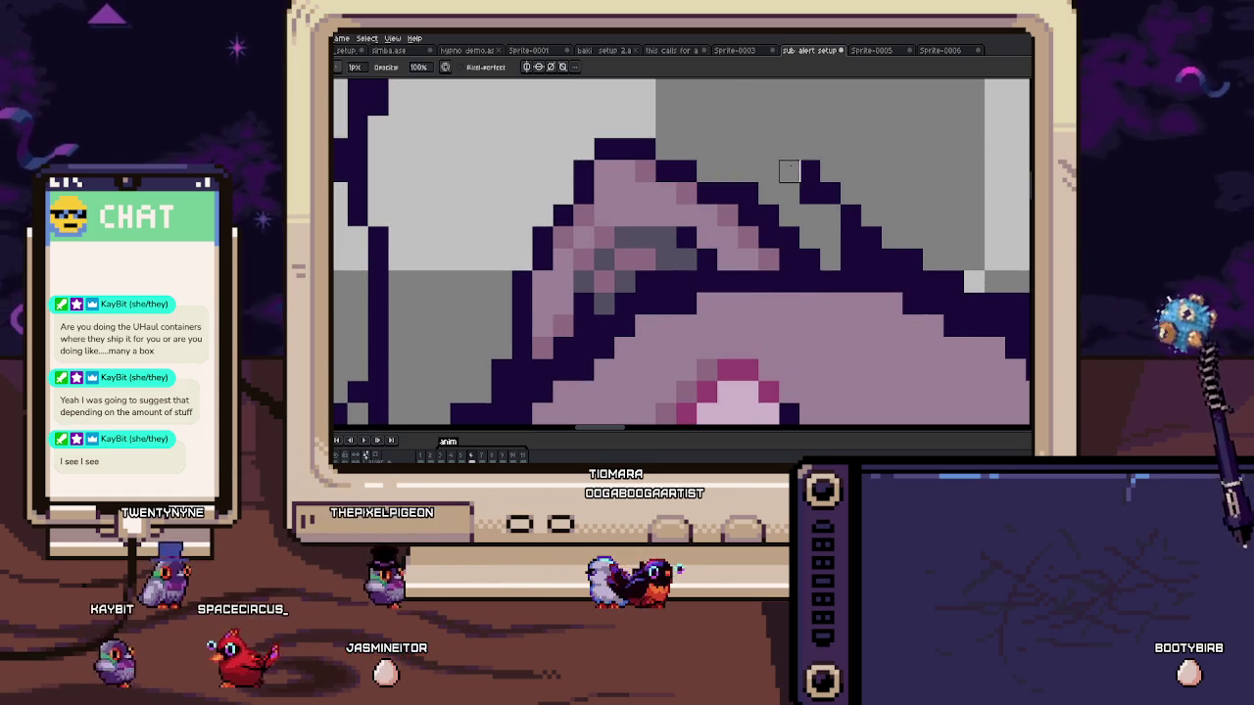
{"action": "left_click_drag", "start_coordinate": [748, 171], "coordinate": [870, 237]}
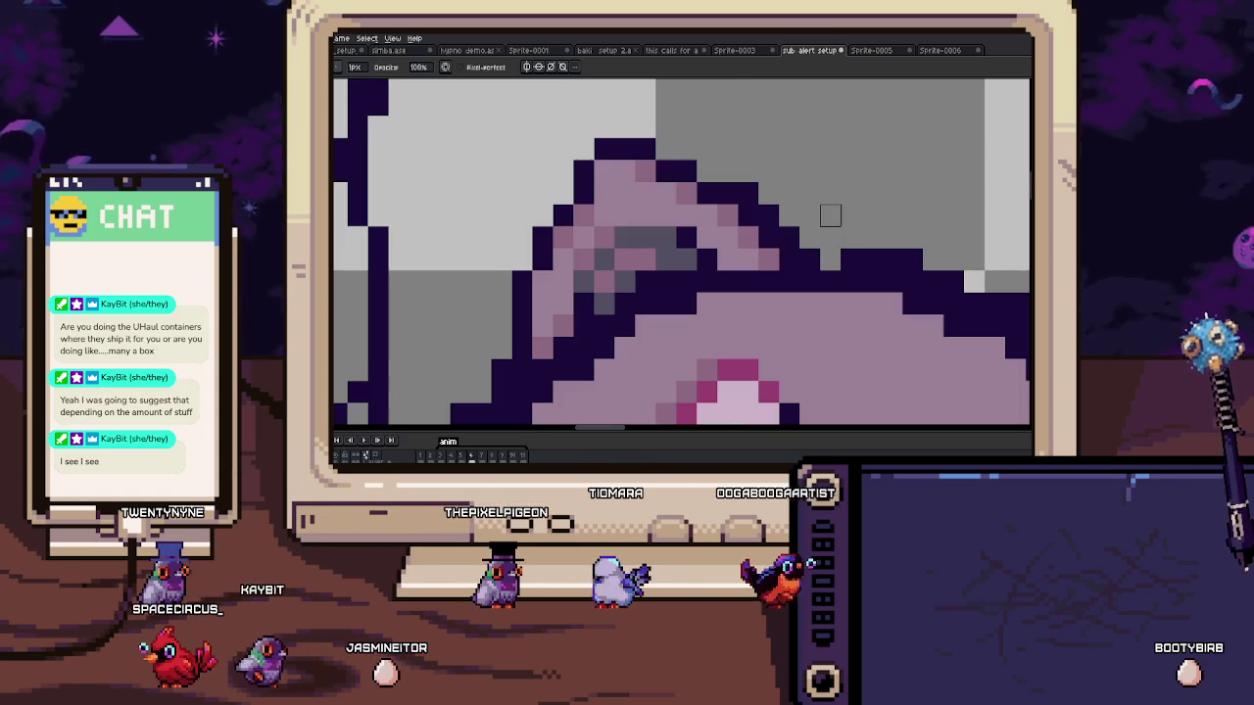
{"action": "left_click", "coordinate": [698, 165]}
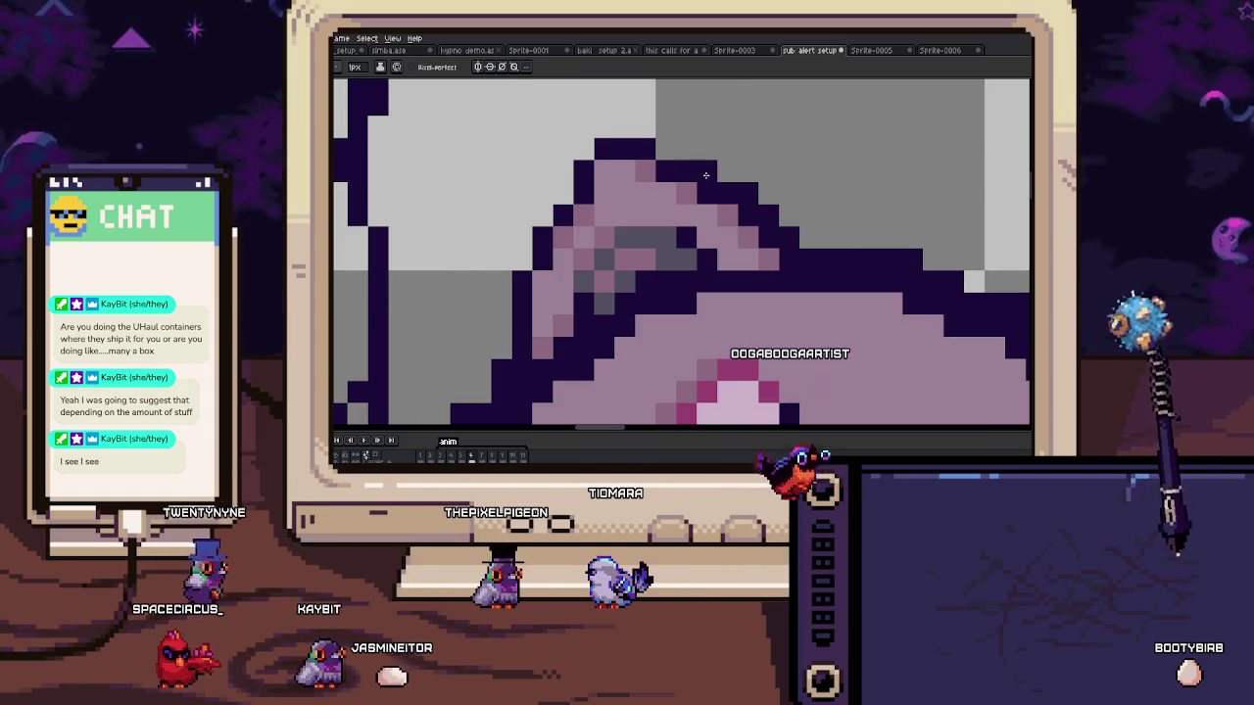
{"action": "scroll", "coordinate": [708, 175], "scroll_direction": "down", "scroll_amount": 3}
{"action": "scroll", "coordinate": [720, 195], "scroll_direction": "down", "scroll_amount": 2}
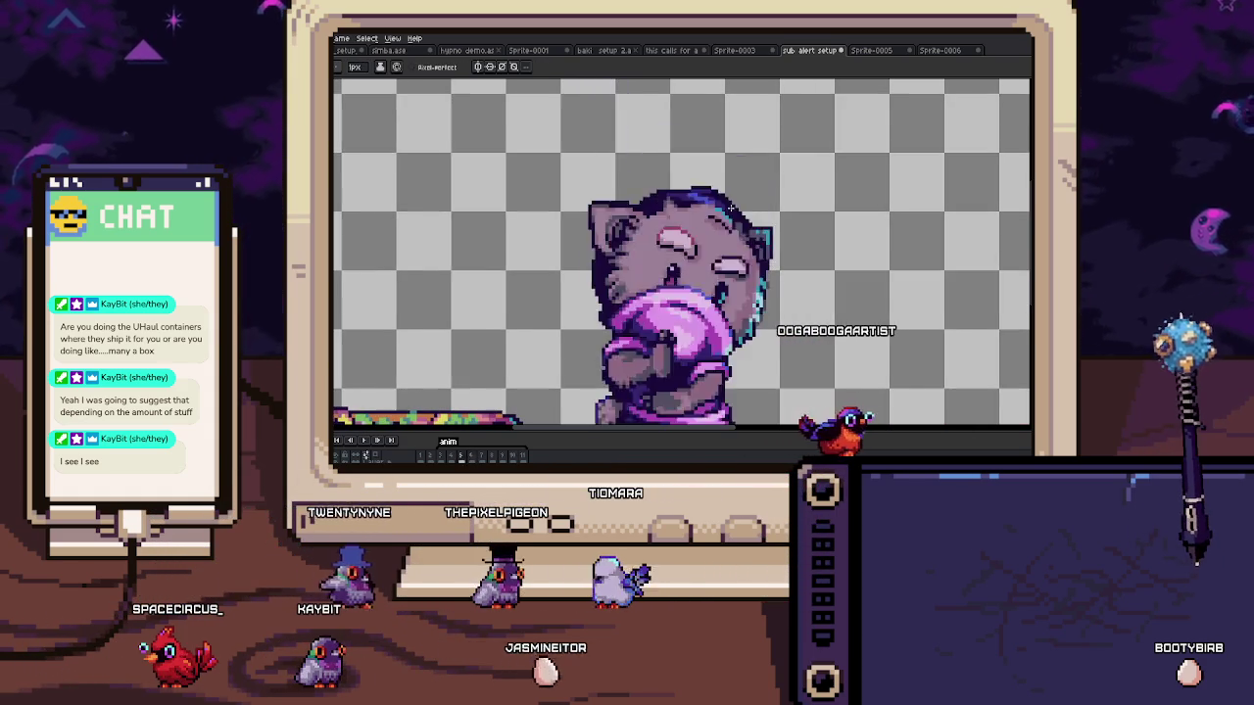
Step: Eyedrop the face shade as the foreground colour, then zoom back in on the face
{"action": "scroll", "coordinate": [729, 206], "scroll_direction": "up", "scroll_amount": 2}
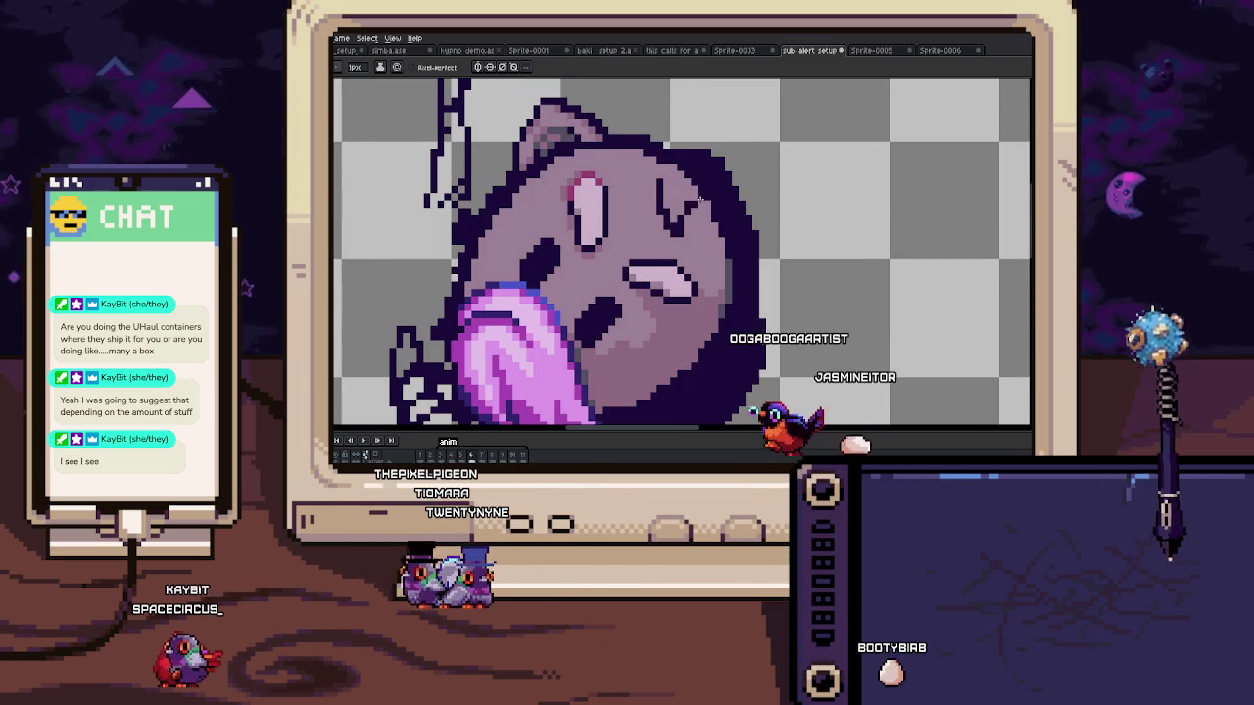
{"action": "scroll", "coordinate": [700, 199], "scroll_direction": "up", "scroll_amount": 1}
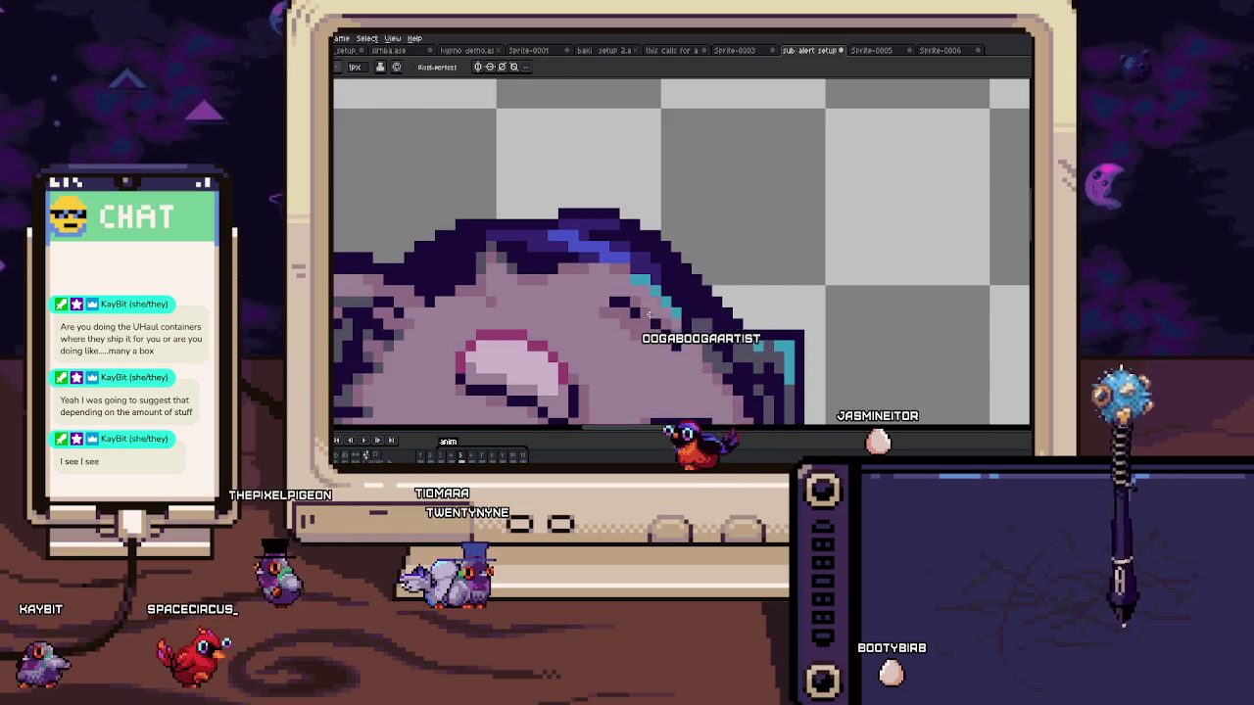
{"action": "scroll", "coordinate": [692, 203], "scroll_direction": "up", "scroll_amount": 1}
{"action": "scroll", "coordinate": [686, 214], "scroll_direction": "up", "scroll_amount": 1}
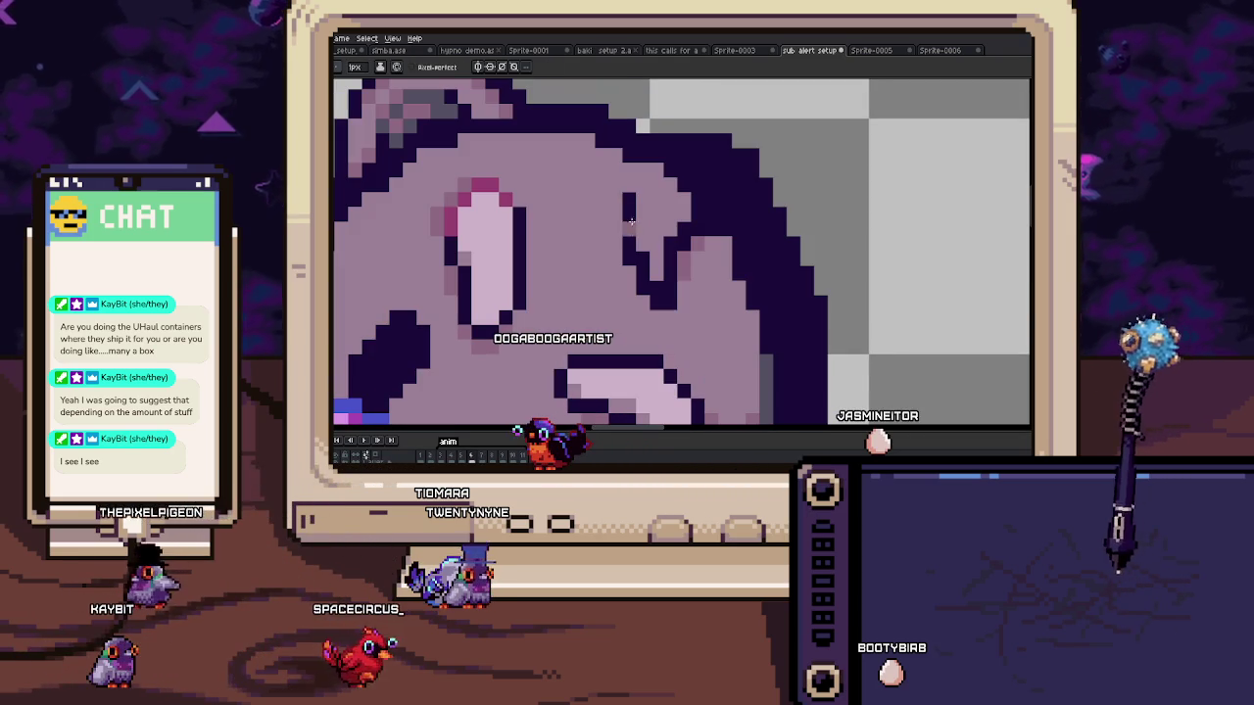
{"action": "key", "text": "i"}
{"action": "left_click", "coordinate": [630, 201], "text": "alt"}
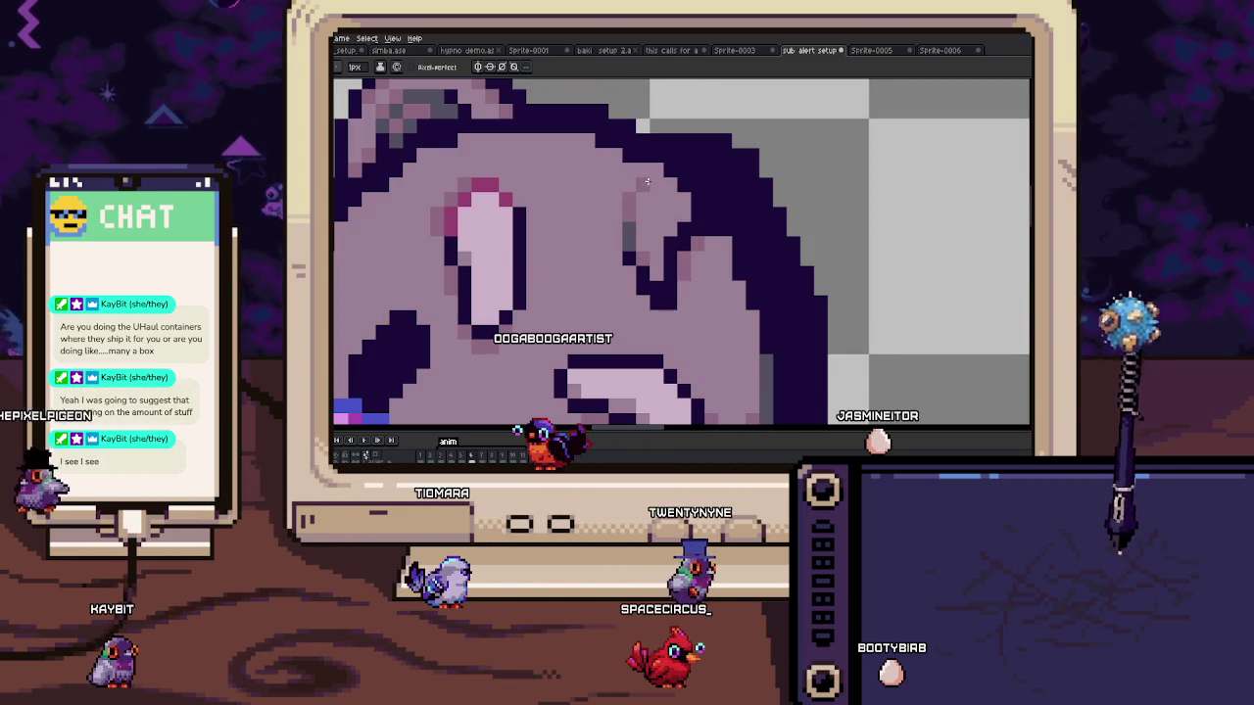
{"action": "scroll", "coordinate": [675, 184], "scroll_direction": "down", "scroll_amount": 3}
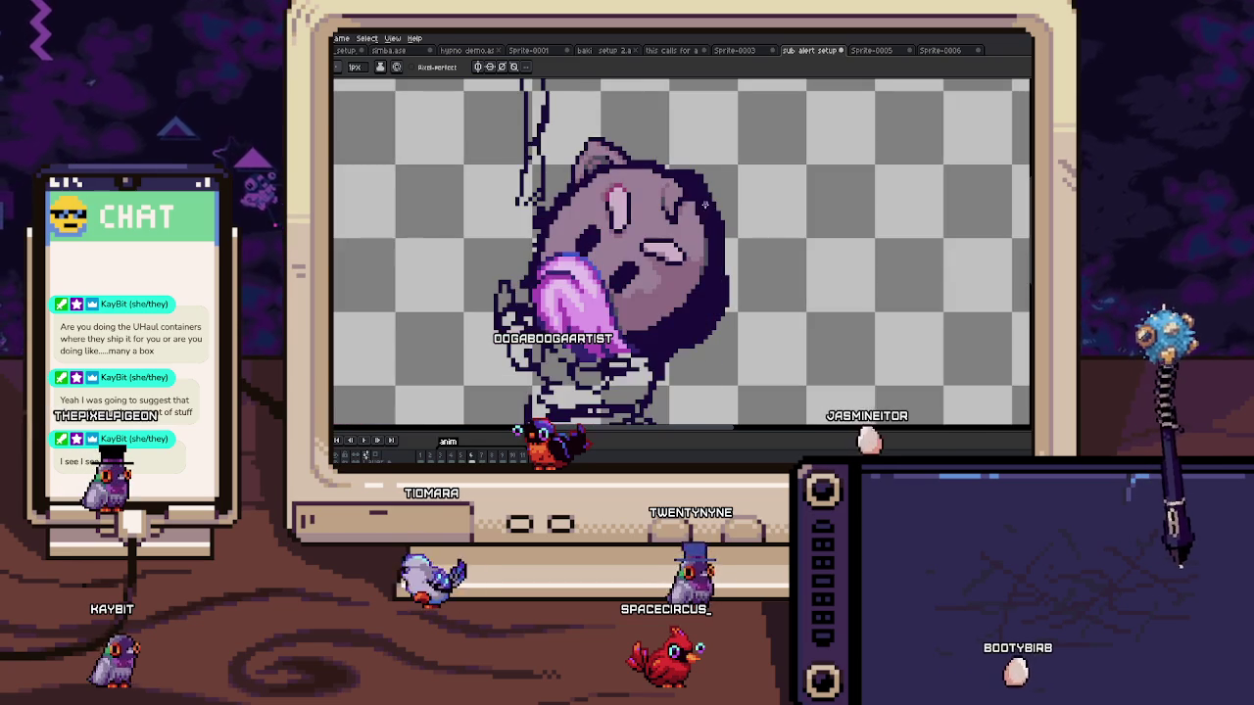
{"action": "scroll", "coordinate": [692, 218], "scroll_direction": "up", "scroll_amount": 1}
{"action": "scroll", "coordinate": [680, 191], "scroll_direction": "up", "scroll_amount": 1}
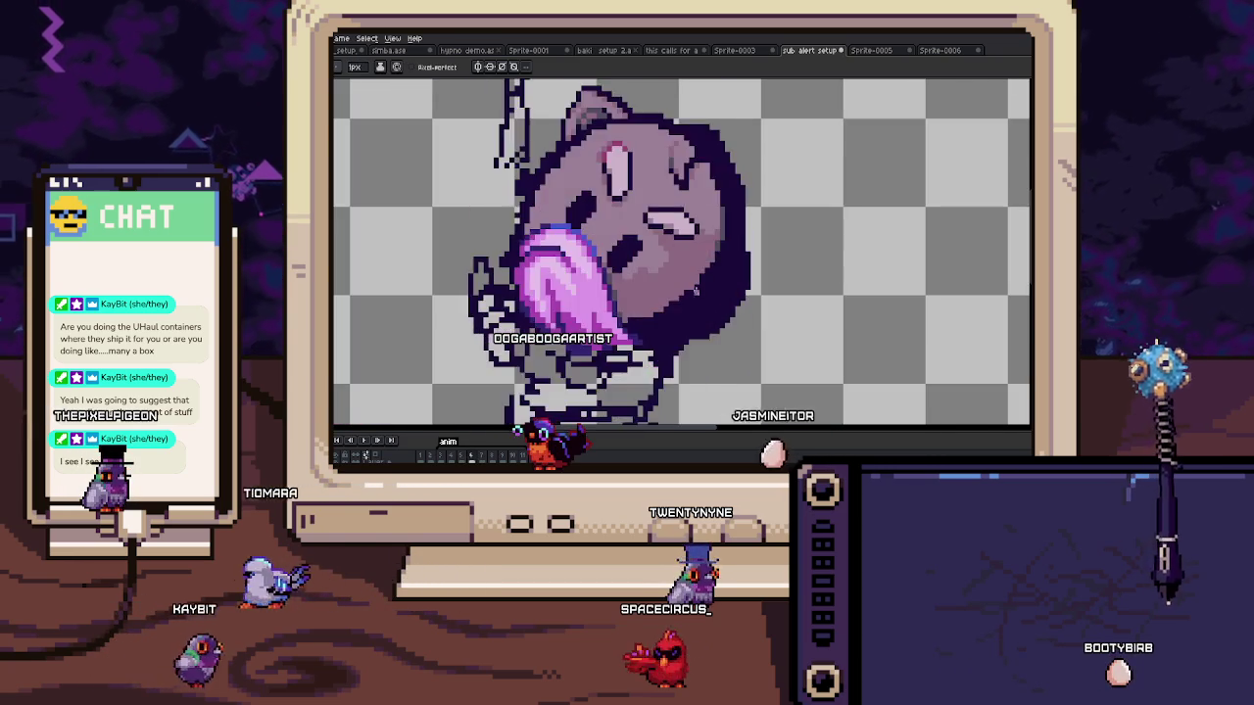
{"action": "scroll", "coordinate": [696, 292], "scroll_direction": "up", "scroll_amount": 1}
{"action": "scroll", "coordinate": [700, 262], "scroll_direction": "up", "scroll_amount": 1}
{"action": "scroll", "coordinate": [713, 269], "scroll_direction": "up", "scroll_amount": 1}
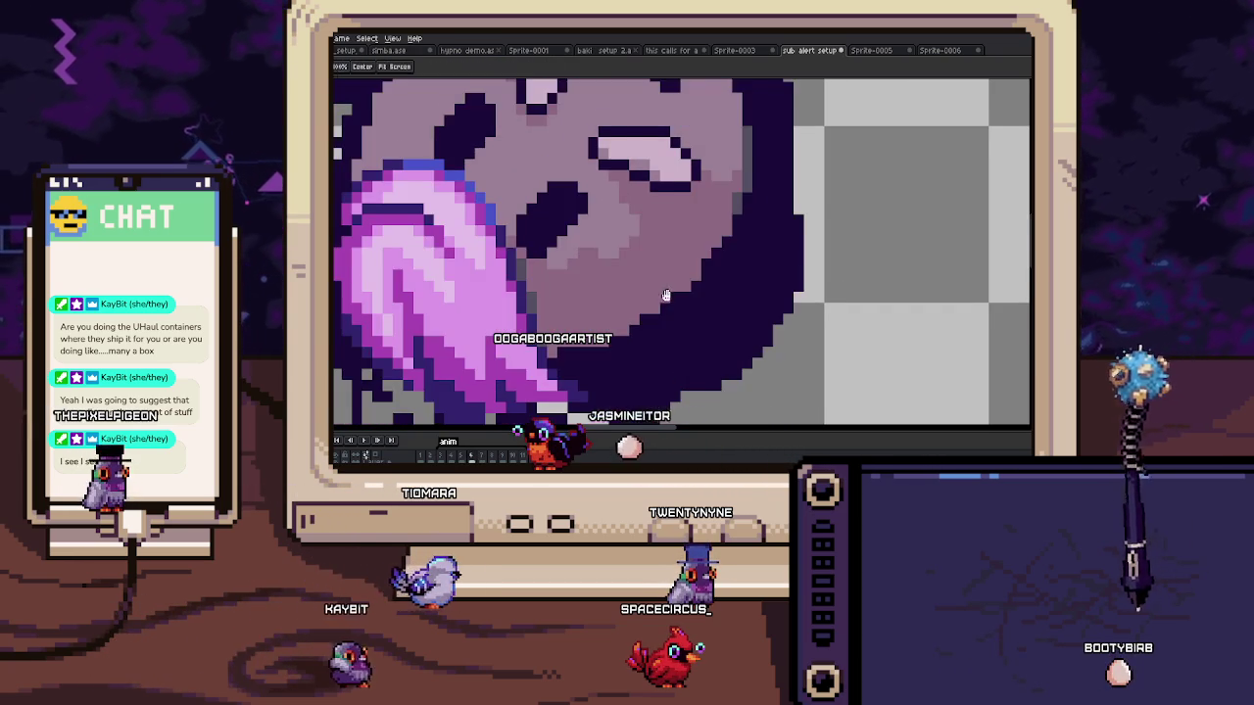
{"action": "scroll", "coordinate": [678, 256], "scroll_direction": "down", "scroll_amount": 1}
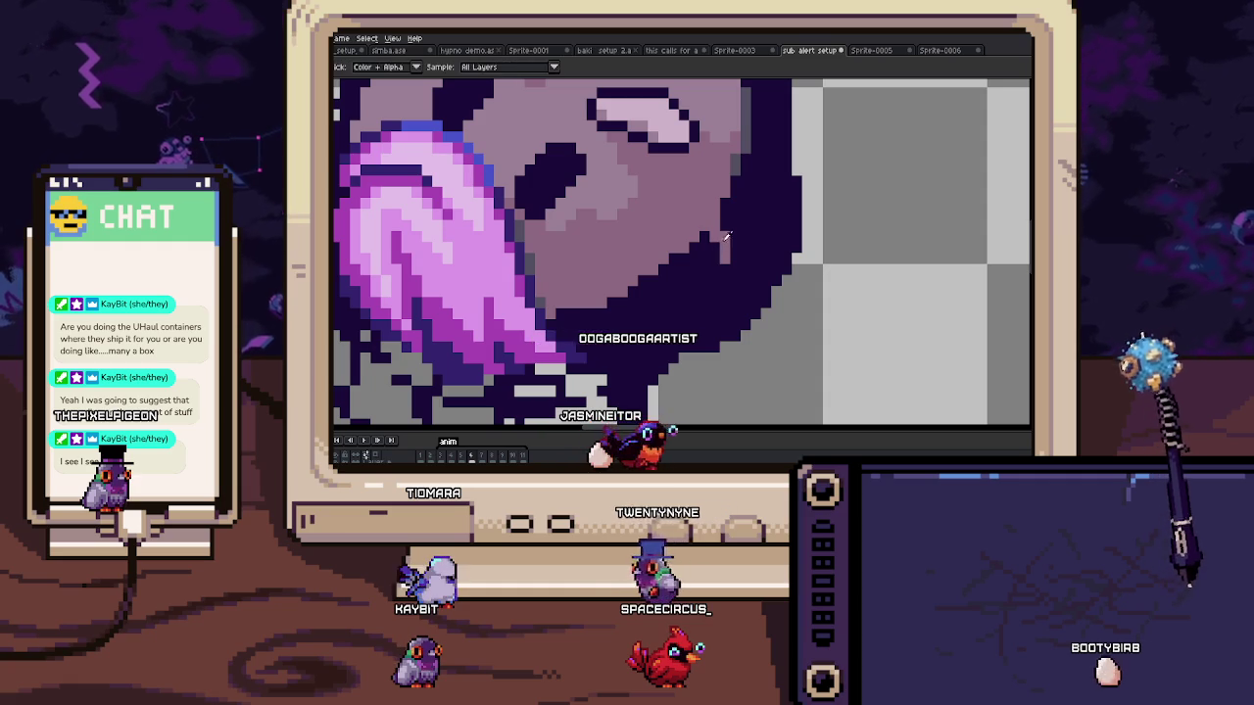
{"action": "scroll", "coordinate": [708, 240], "scroll_direction": "up", "scroll_amount": 2}
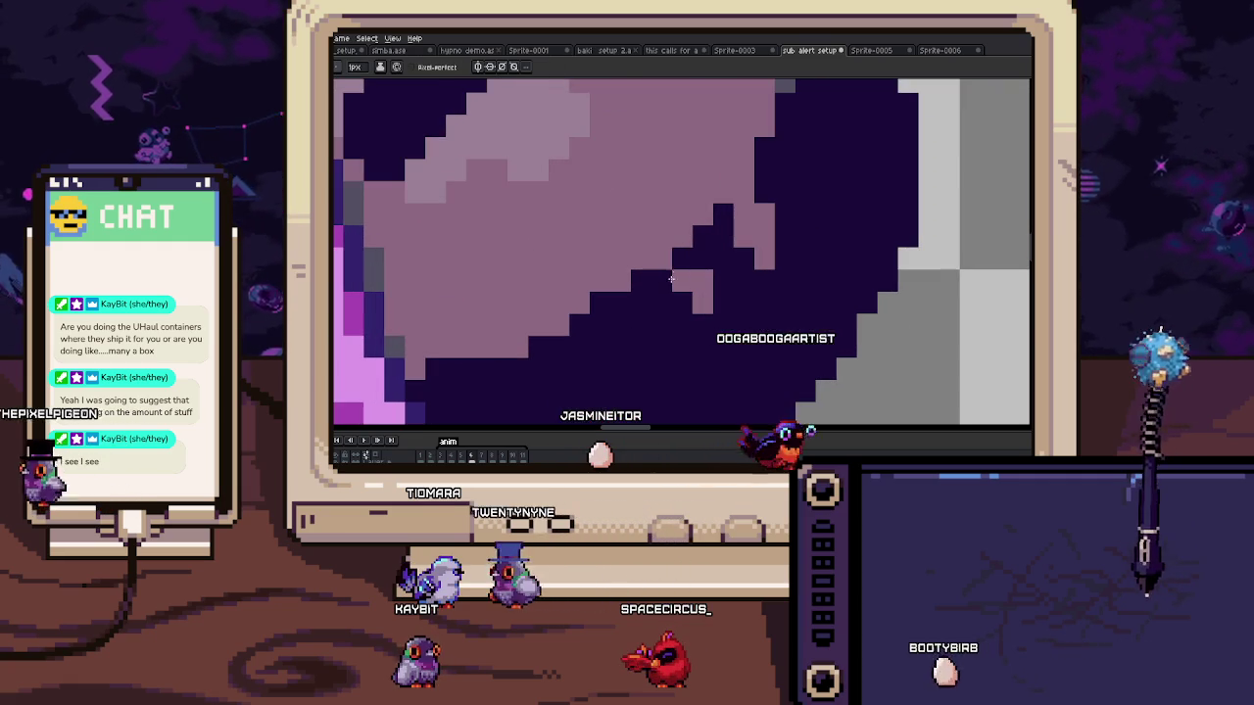
{"action": "key", "text": "Return"}
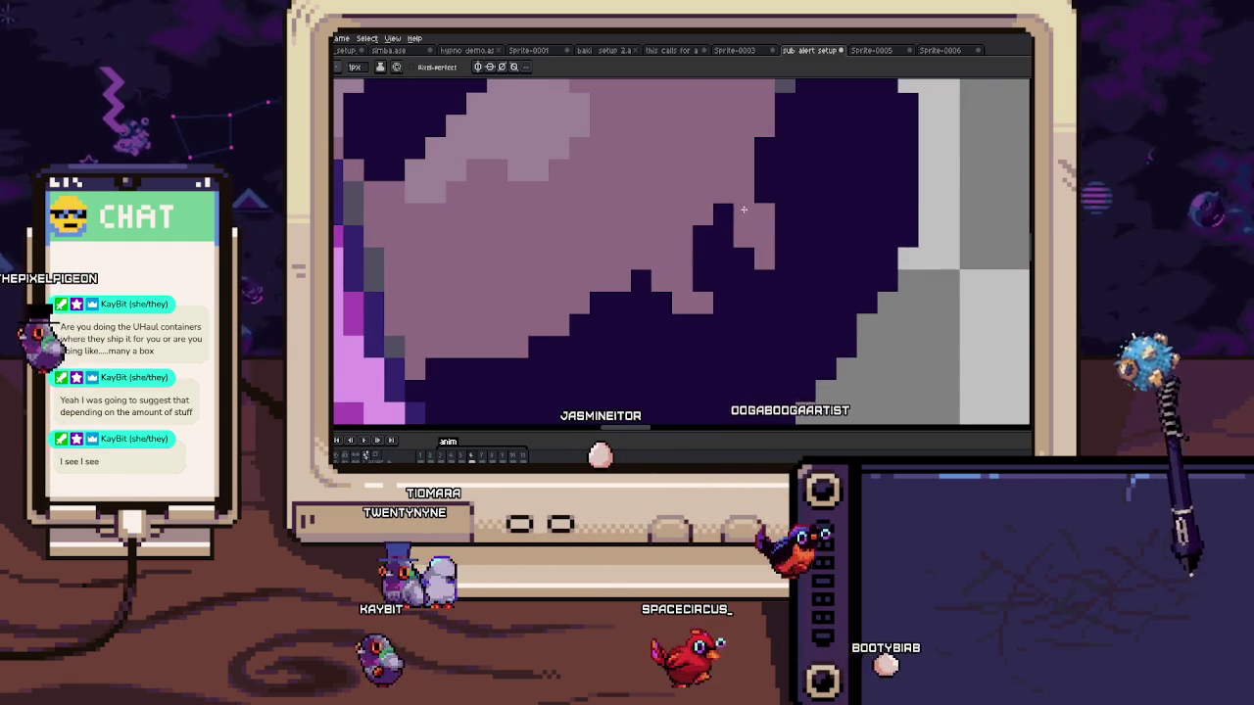
{"action": "key", "text": "space"}
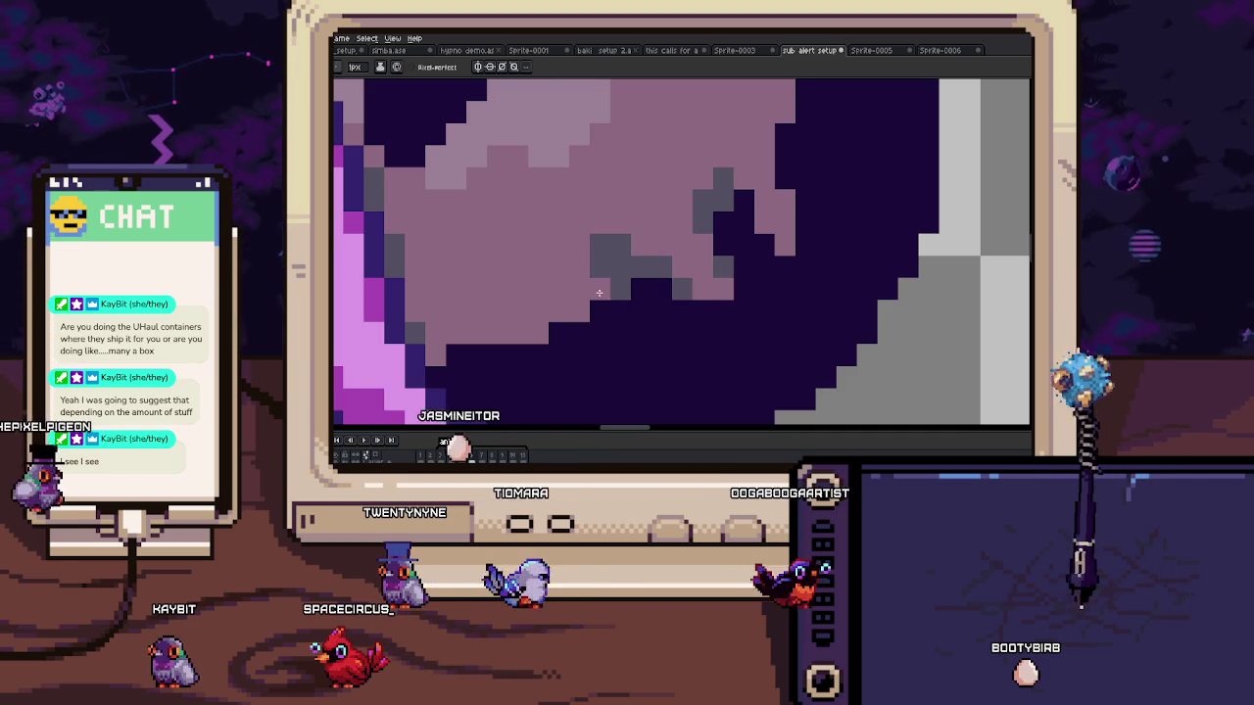
{"action": "key", "text": "space"}
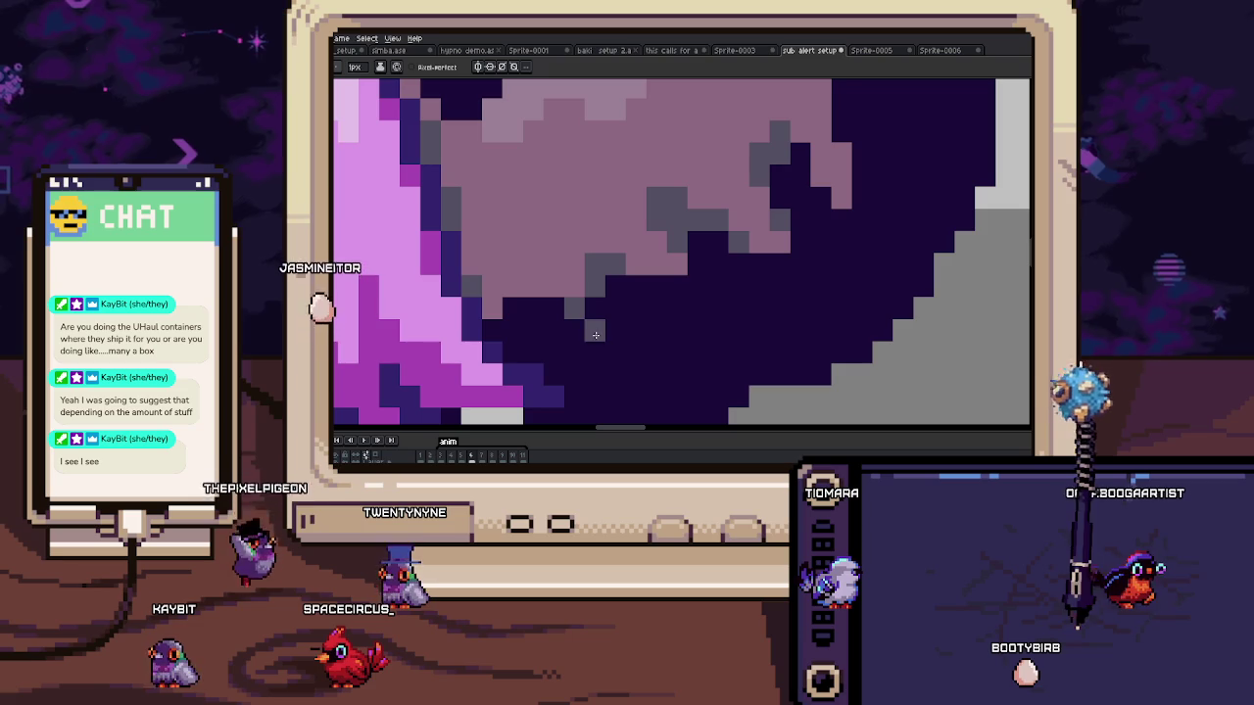
{"action": "left_click_drag", "start_coordinate": [553, 308], "coordinate": [595, 329]}
{"action": "scroll", "coordinate": [594, 319], "scroll_direction": "down", "scroll_amount": 3}
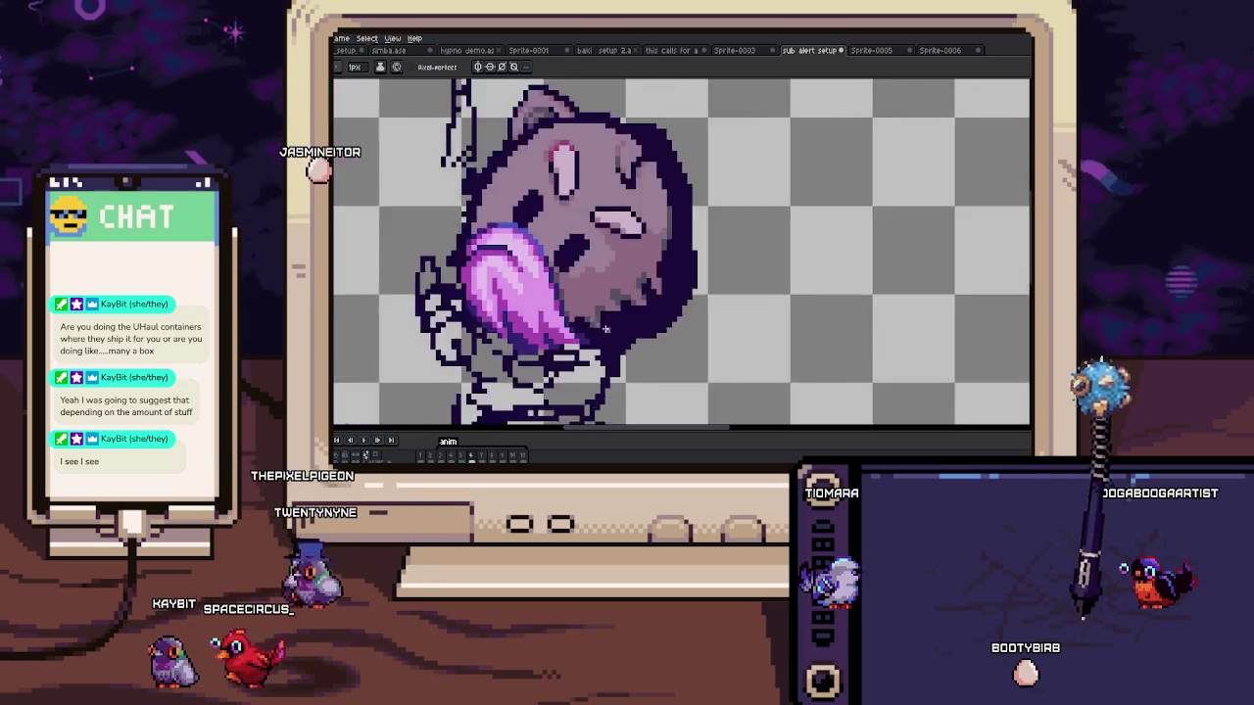
{"action": "scroll", "coordinate": [636, 341], "scroll_direction": "down", "scroll_amount": 2}
{"action": "scroll", "coordinate": [617, 333], "scroll_direction": "up", "scroll_amount": 3}
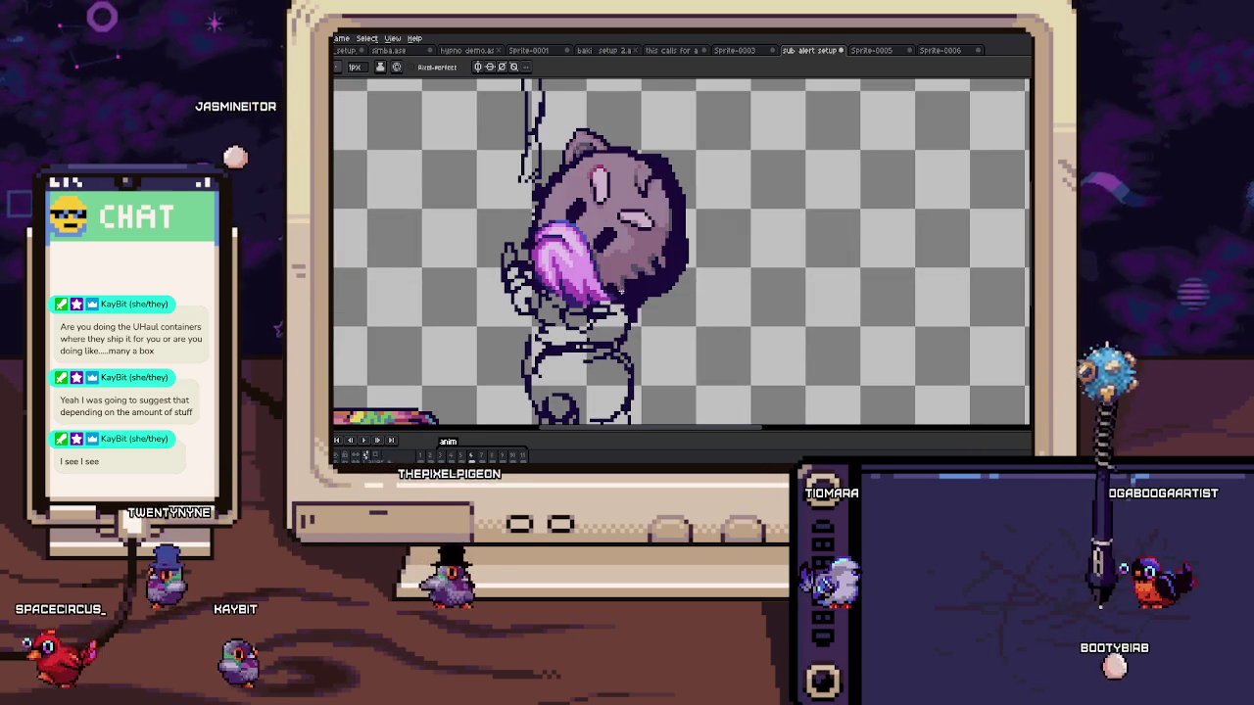
{"action": "scroll", "coordinate": [628, 286], "scroll_direction": "up", "scroll_amount": 3}
{"action": "key", "text": "m"}
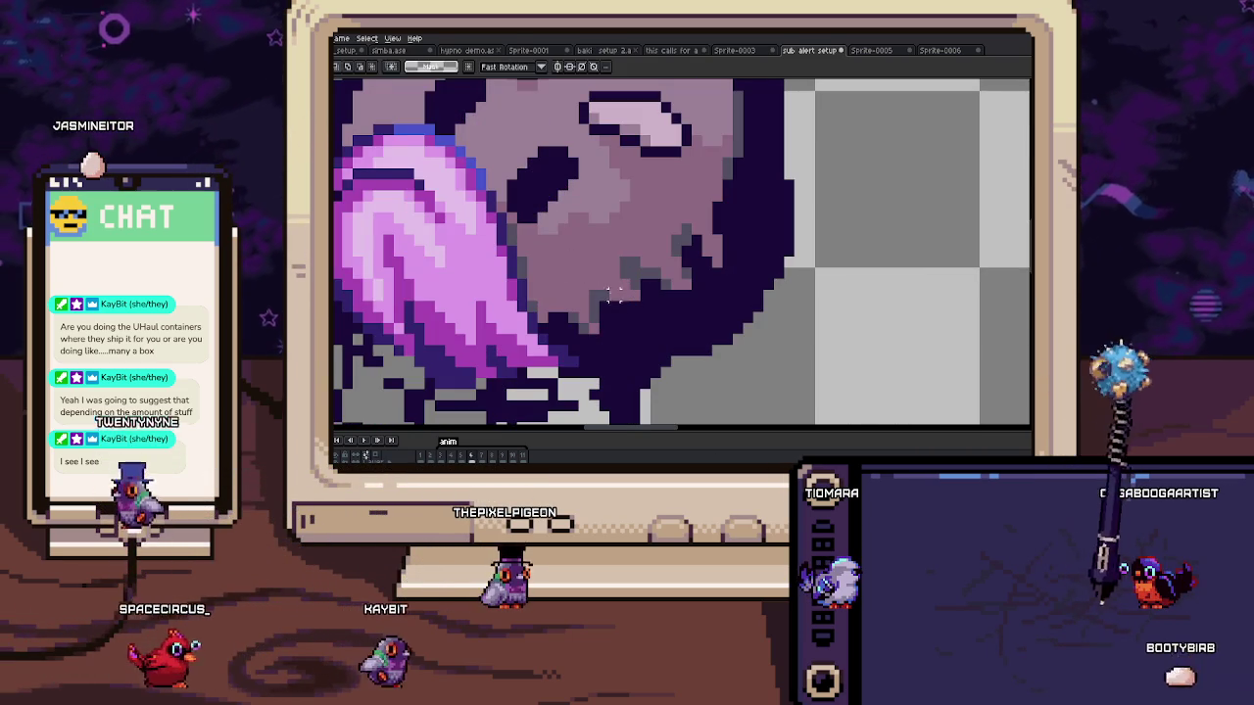
{"action": "left_click_drag", "start_coordinate": [545, 257], "coordinate": [663, 335]}
{"action": "left_click_drag", "start_coordinate": [603, 296], "coordinate": [720, 302]}
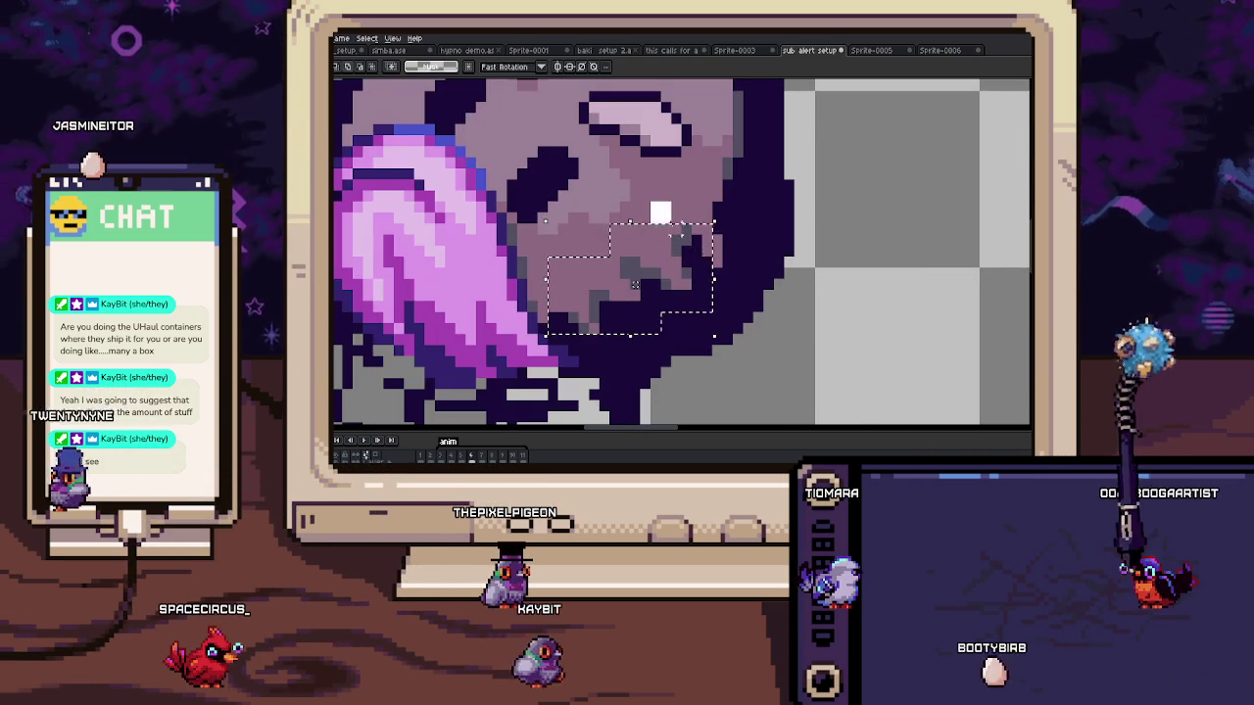
{"action": "key", "text": "ctrl+d"}
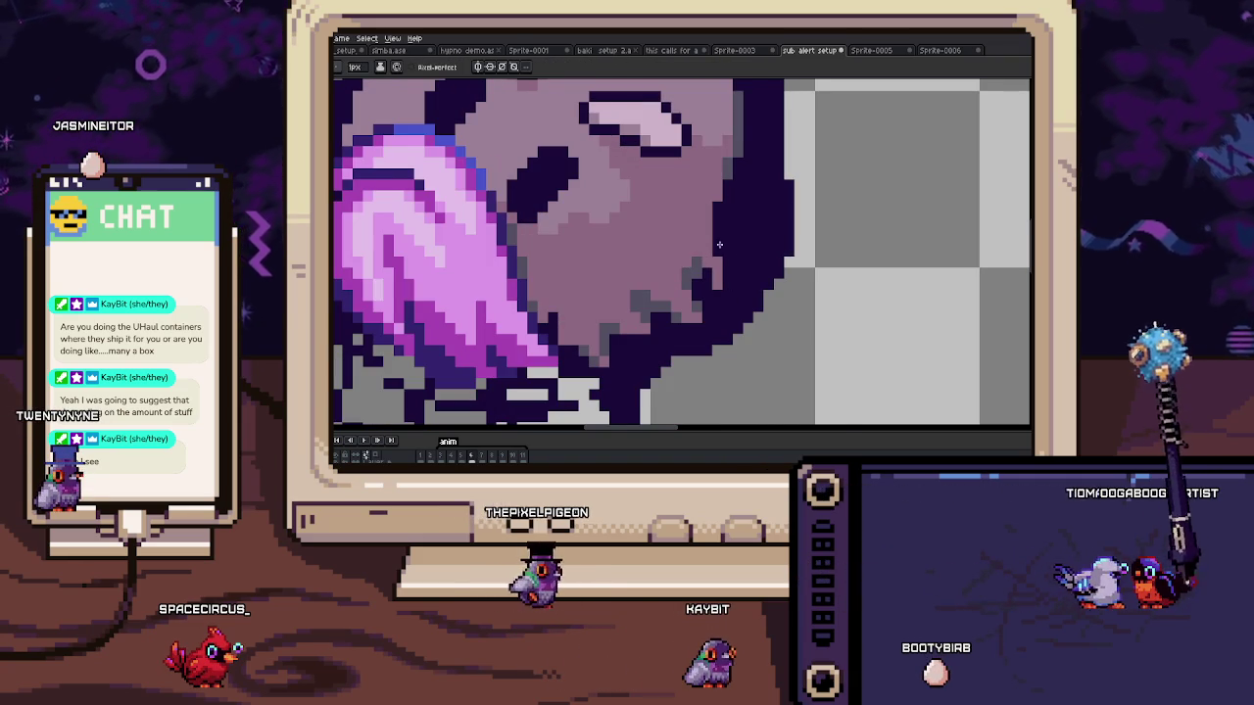
{"action": "scroll", "coordinate": [719, 238], "scroll_direction": "up", "scroll_amount": 1}
{"action": "key", "text": "i"}
{"action": "key", "text": "b"}
{"action": "scroll", "coordinate": [696, 279], "scroll_direction": "up", "scroll_amount": 1}
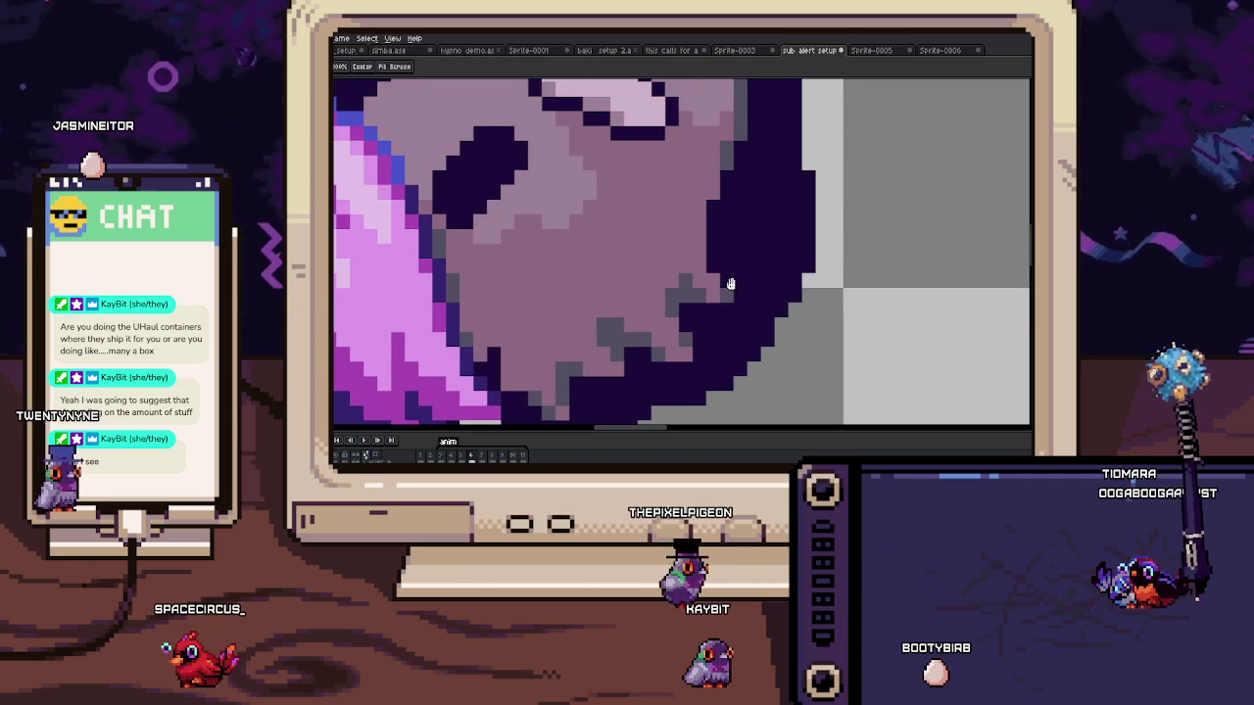
{"action": "scroll", "coordinate": [700, 284], "scroll_direction": "up", "scroll_amount": 1}
{"action": "scroll", "coordinate": [702, 297], "scroll_direction": "up", "scroll_amount": 2}
{"action": "scroll", "coordinate": [705, 262], "scroll_direction": "down", "scroll_amount": 4}
{"action": "key", "text": "Return"}
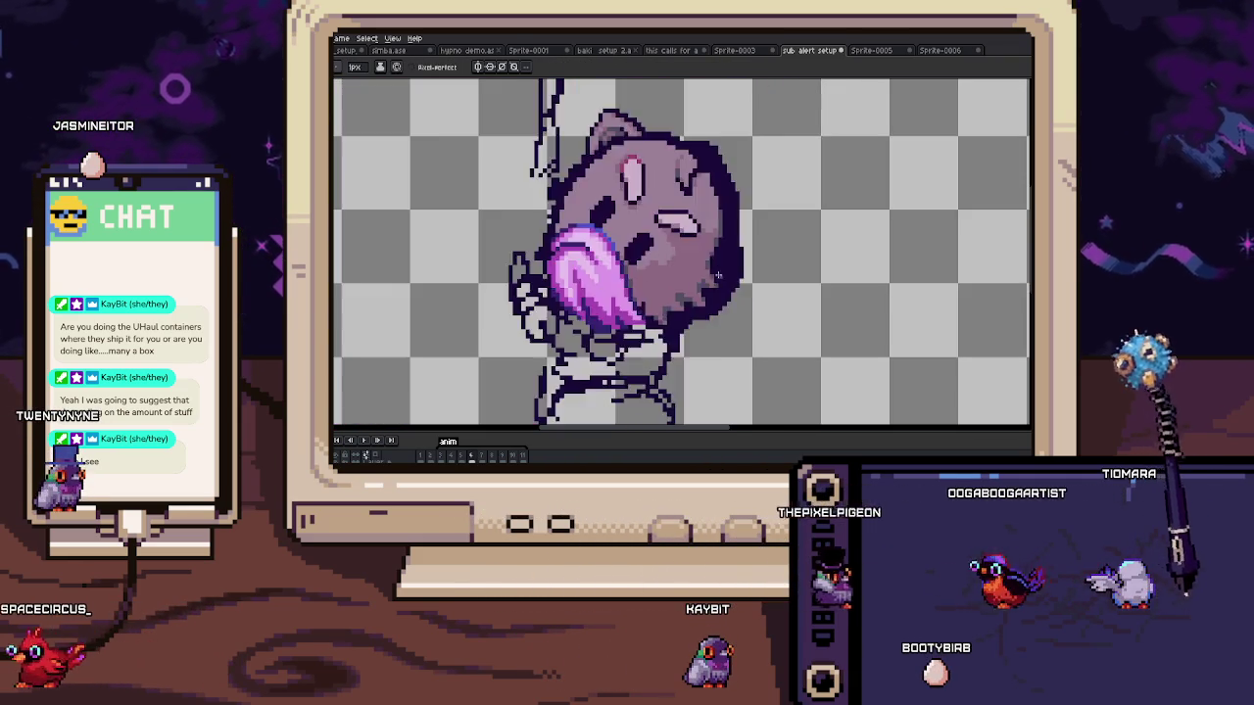
{"action": "scroll", "coordinate": [652, 253], "scroll_direction": "up", "scroll_amount": 2}
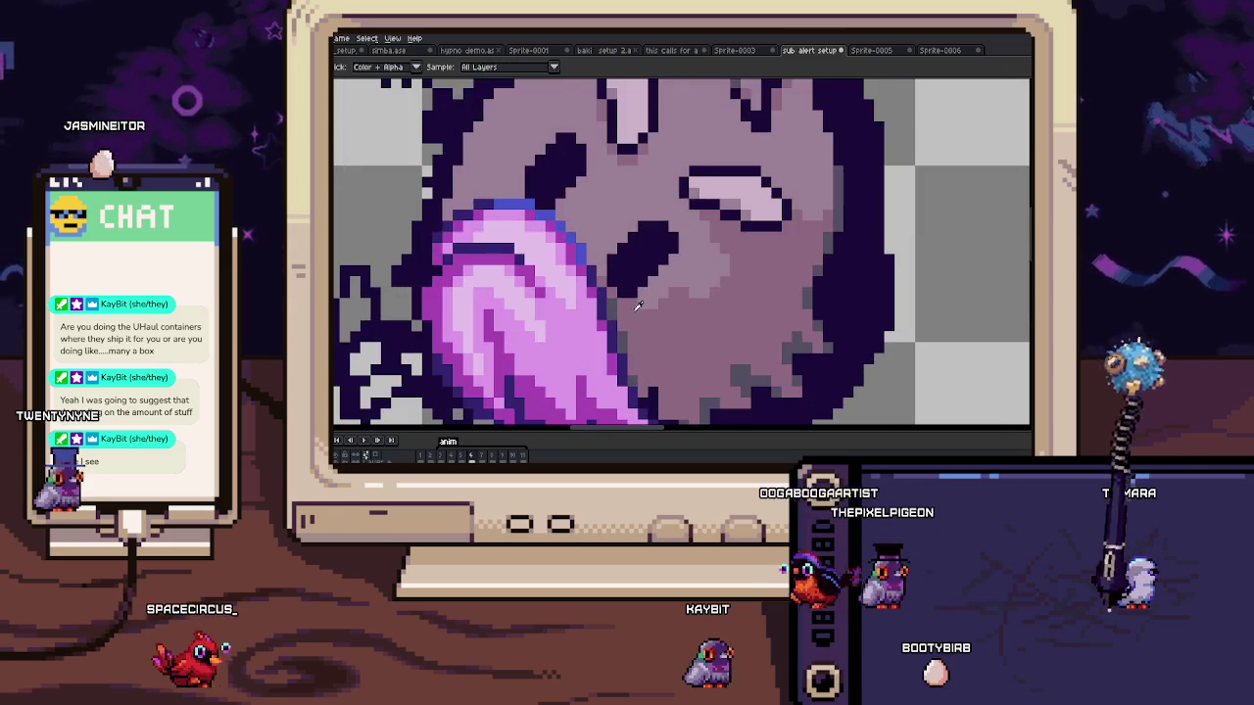
{"action": "scroll", "coordinate": [695, 237], "scroll_direction": "up", "scroll_amount": 2}
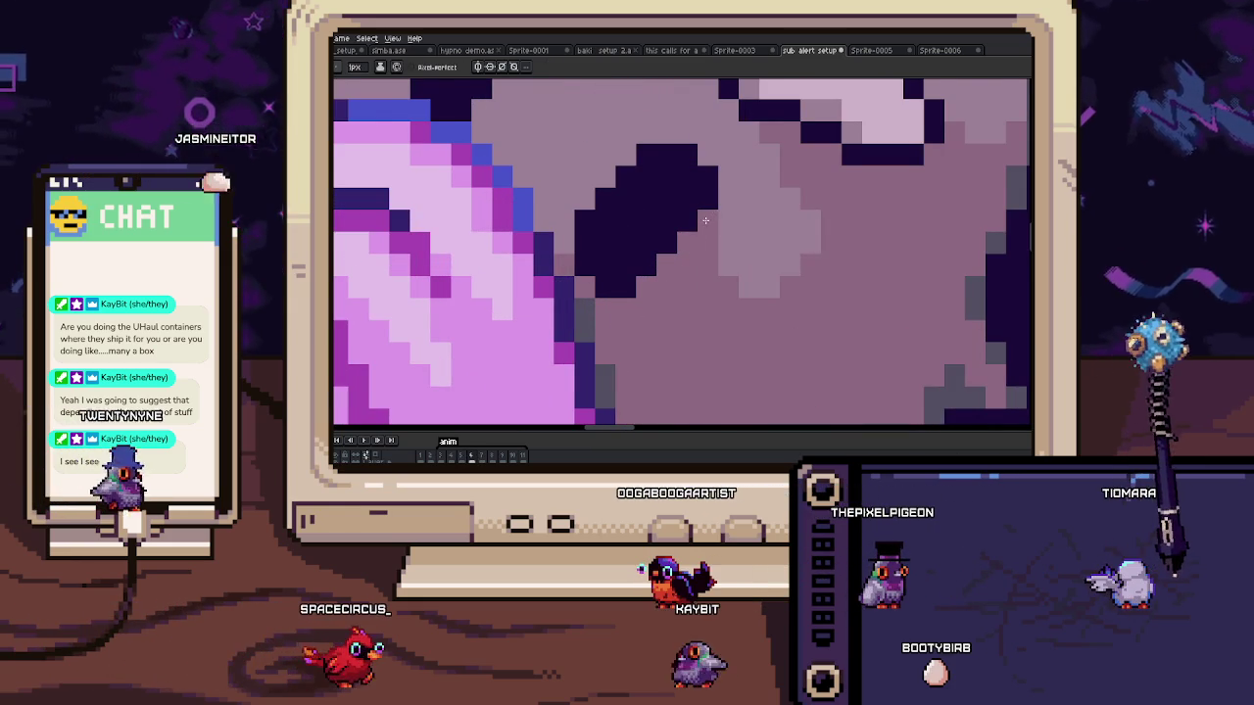
{"action": "scroll", "coordinate": [720, 221], "scroll_direction": "up", "scroll_amount": 1}
{"action": "scroll", "coordinate": [730, 211], "scroll_direction": "down", "scroll_amount": 1}
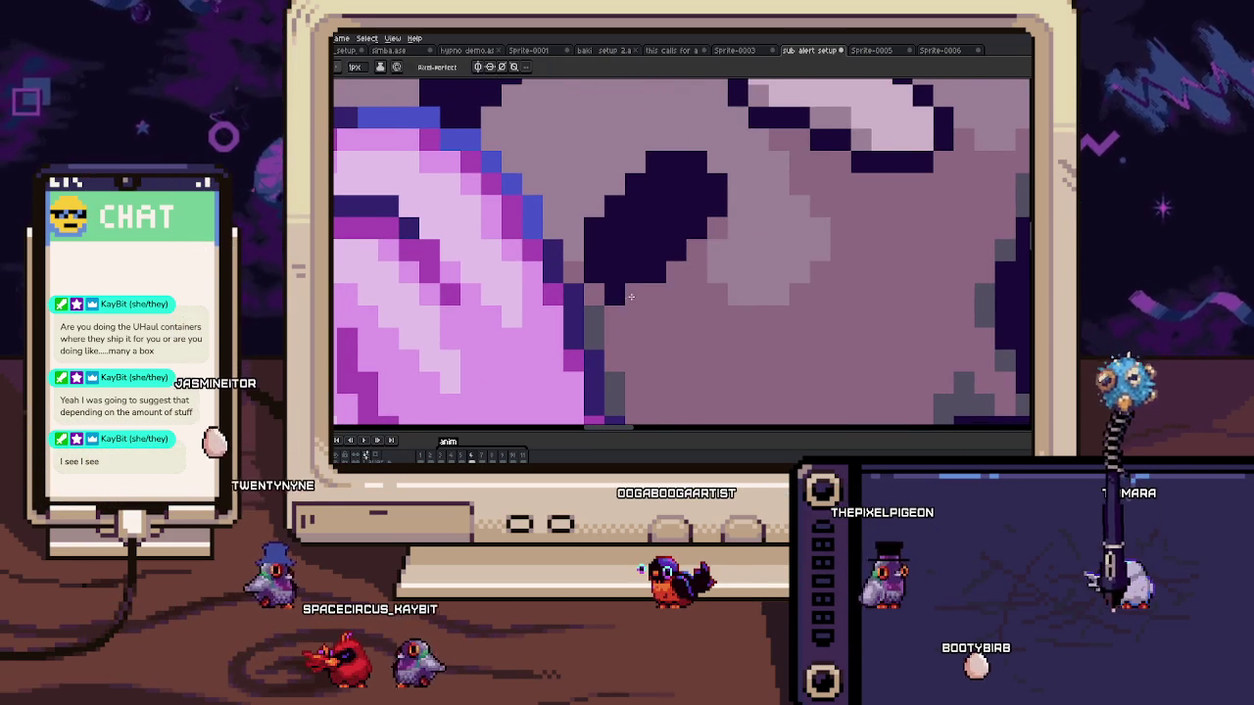
{"action": "scroll", "coordinate": [633, 297], "scroll_direction": "down", "scroll_amount": 1}
{"action": "scroll", "coordinate": [612, 319], "scroll_direction": "down", "scroll_amount": 1}
{"action": "scroll", "coordinate": [588, 341], "scroll_direction": "down", "scroll_amount": 2}
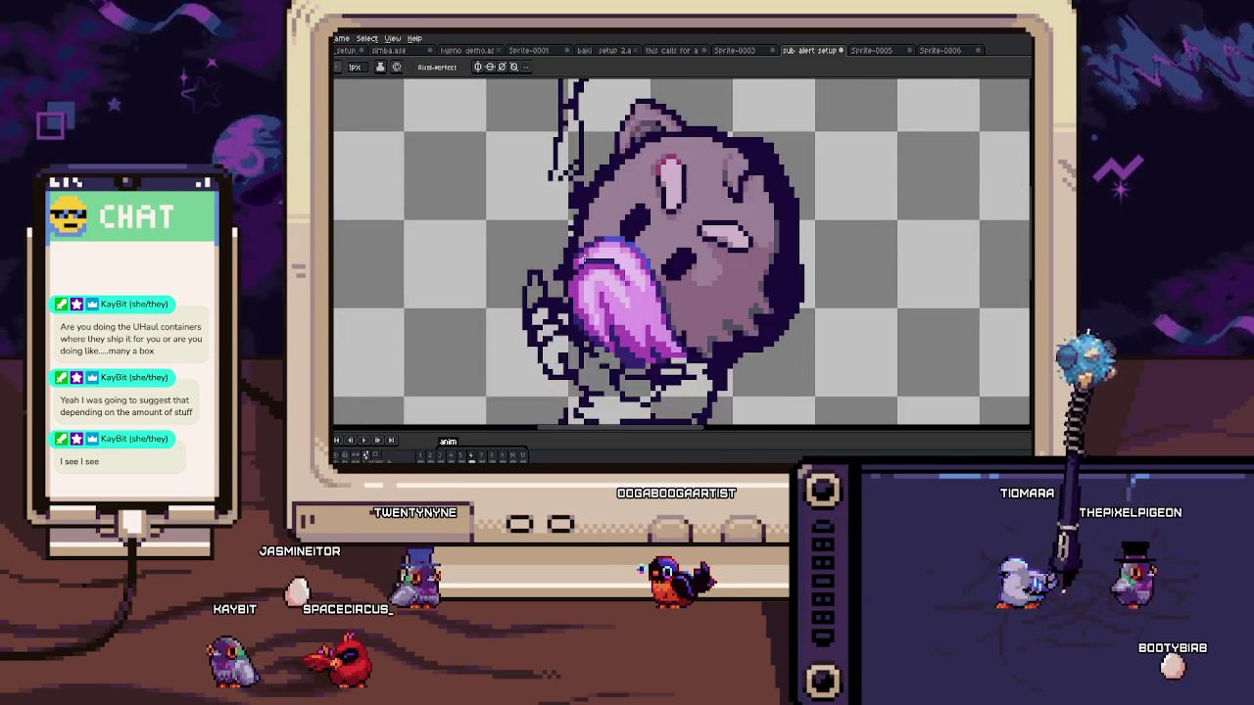
{"action": "scroll", "coordinate": [618, 213], "scroll_direction": "up", "scroll_amount": 2}
{"action": "scroll", "coordinate": [618, 213], "scroll_direction": "up", "scroll_amount": 1}
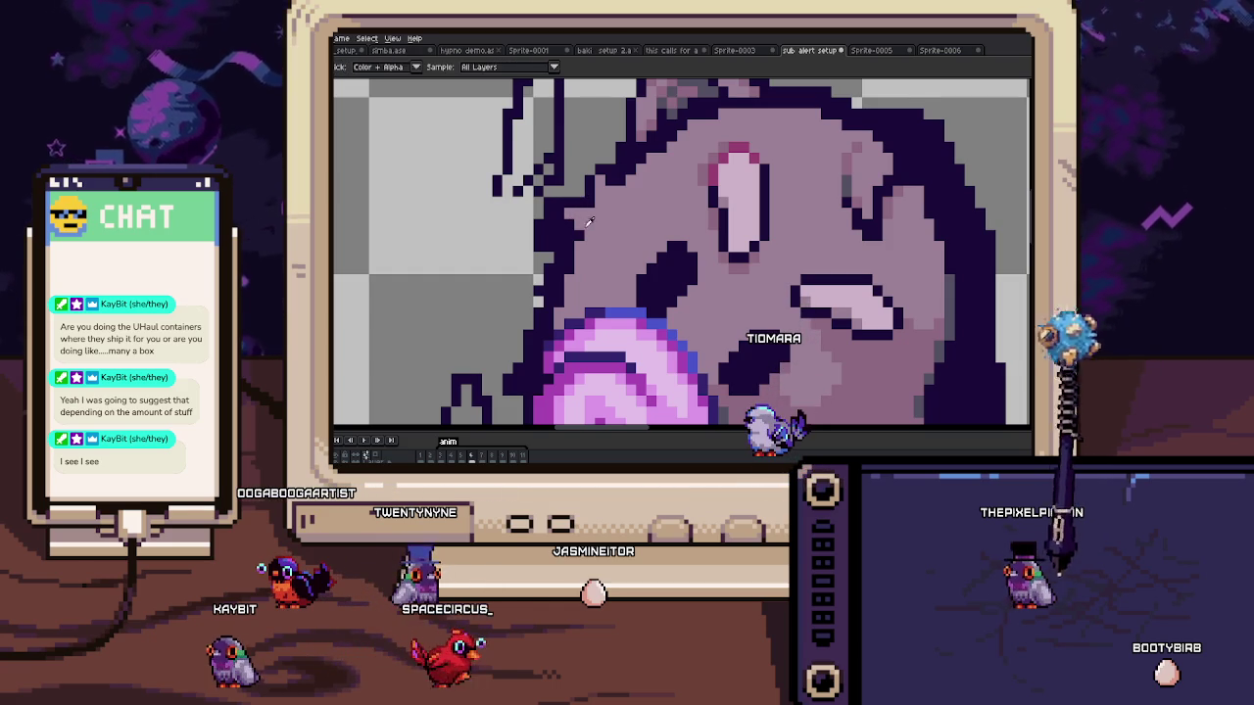
{"action": "left_click_drag", "start_coordinate": [554, 245], "coordinate": [632, 236]}
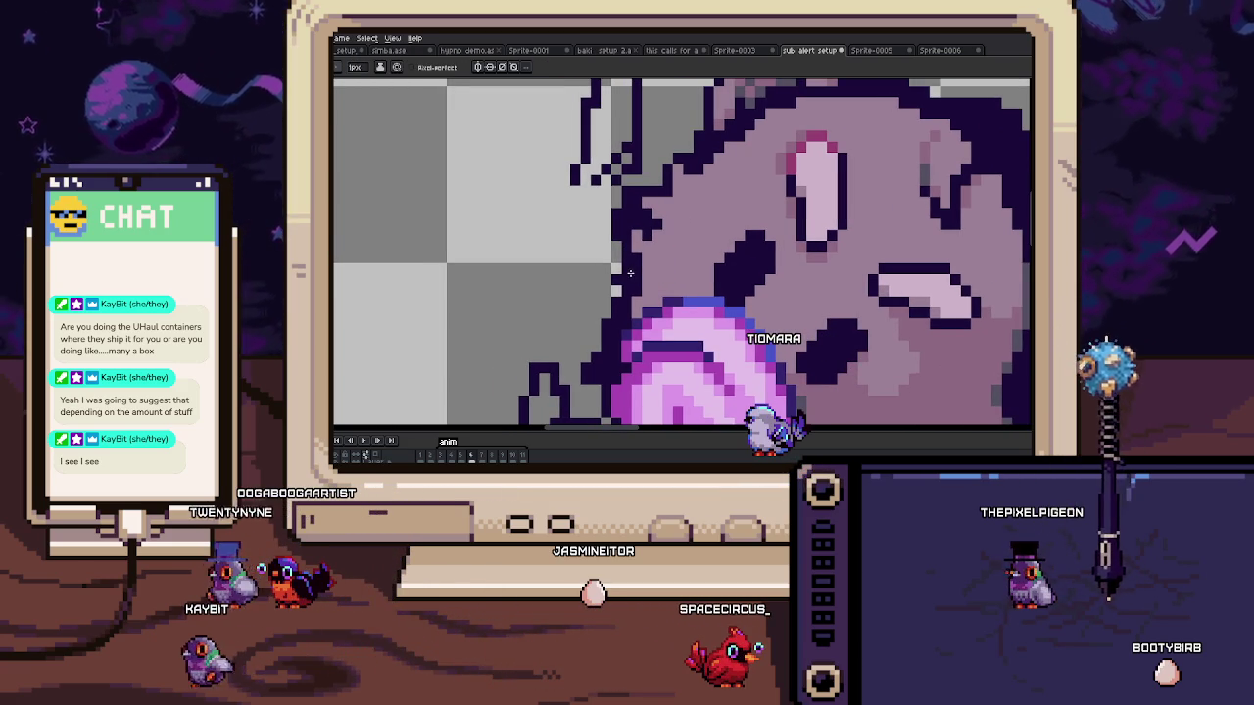
{"action": "scroll", "coordinate": [642, 279], "scroll_direction": "down", "scroll_amount": 2}
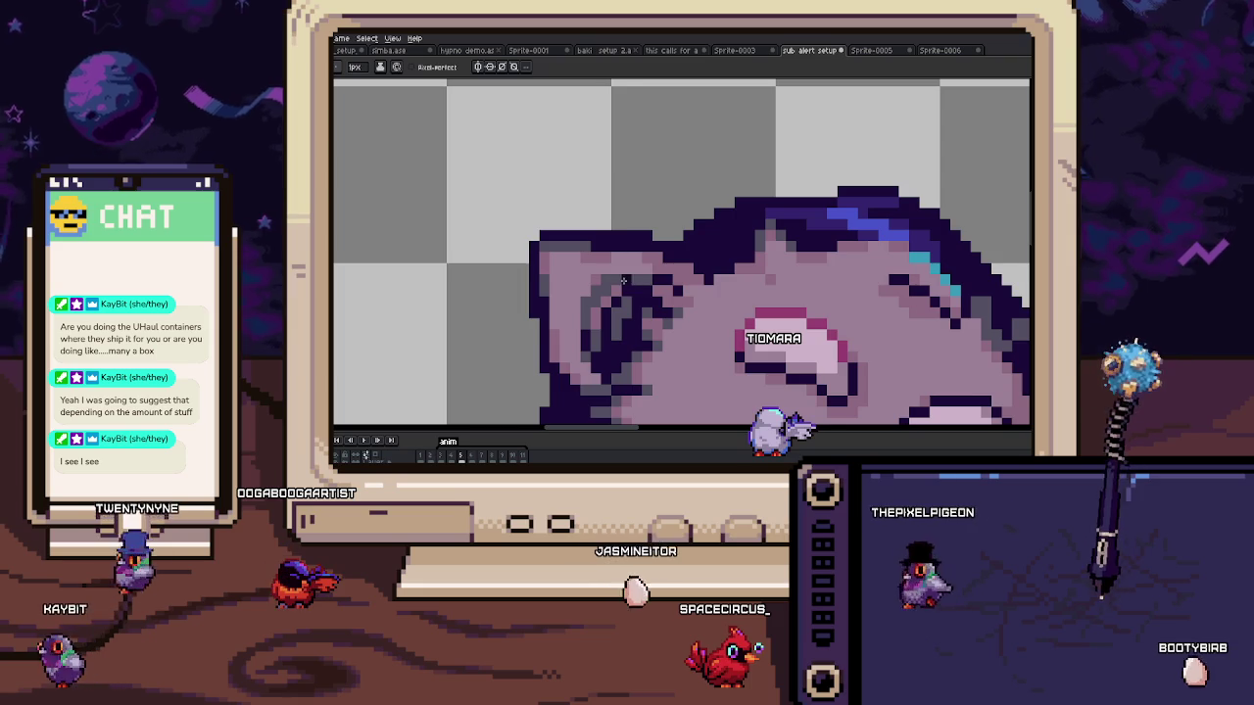
{"action": "scroll", "coordinate": [636, 255], "scroll_direction": "up", "scroll_amount": 2}
{"action": "scroll", "coordinate": [633, 226], "scroll_direction": "up", "scroll_amount": 2}
{"action": "scroll", "coordinate": [637, 245], "scroll_direction": "down", "scroll_amount": 1}
{"action": "scroll", "coordinate": [643, 264], "scroll_direction": "up", "scroll_amount": 1}
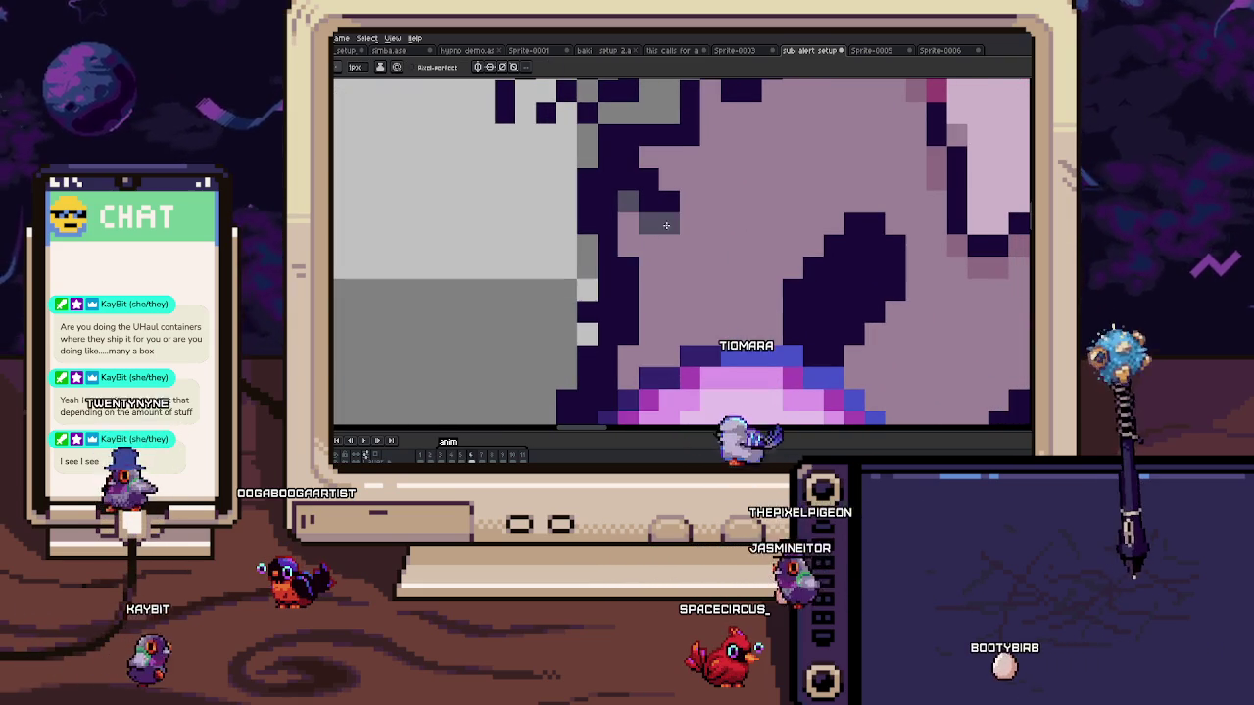
{"action": "scroll", "coordinate": [648, 288], "scroll_direction": "down", "scroll_amount": 1}
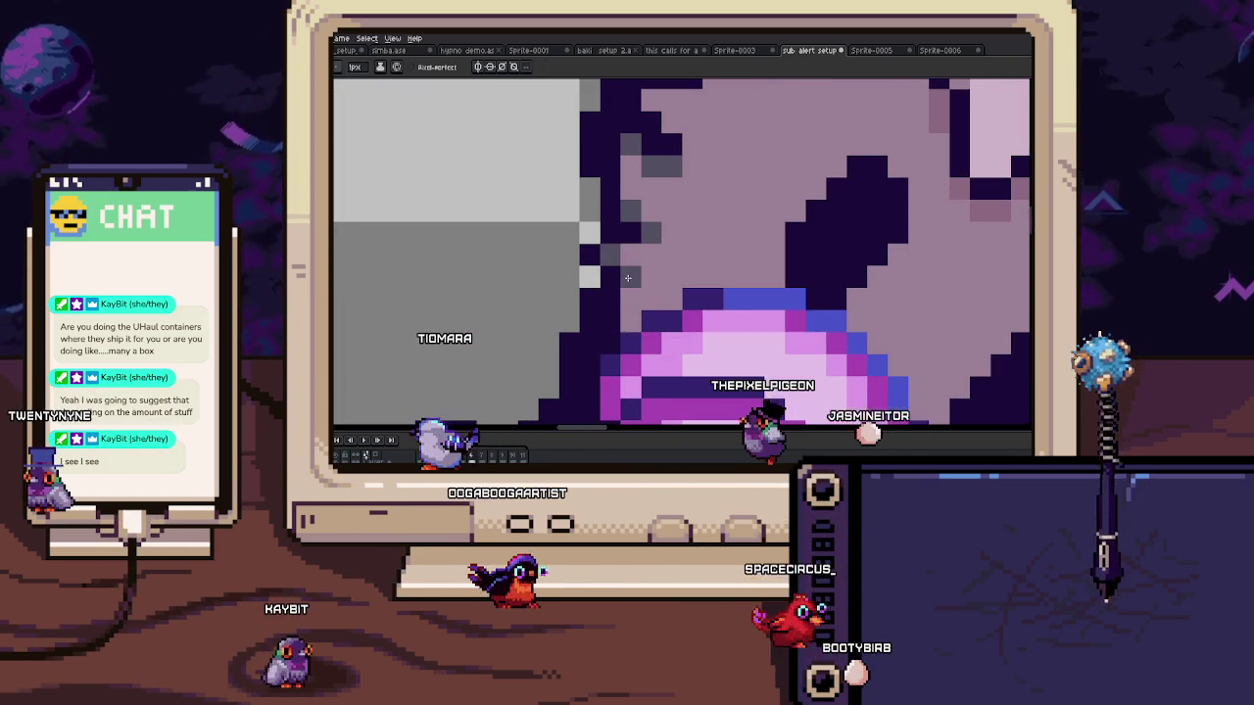
{"action": "scroll", "coordinate": [620, 319], "scroll_direction": "down", "scroll_amount": 3}
{"action": "scroll", "coordinate": [619, 322], "scroll_direction": "up", "scroll_amount": 2}
{"action": "scroll", "coordinate": [622, 294], "scroll_direction": "down", "scroll_amount": 3}
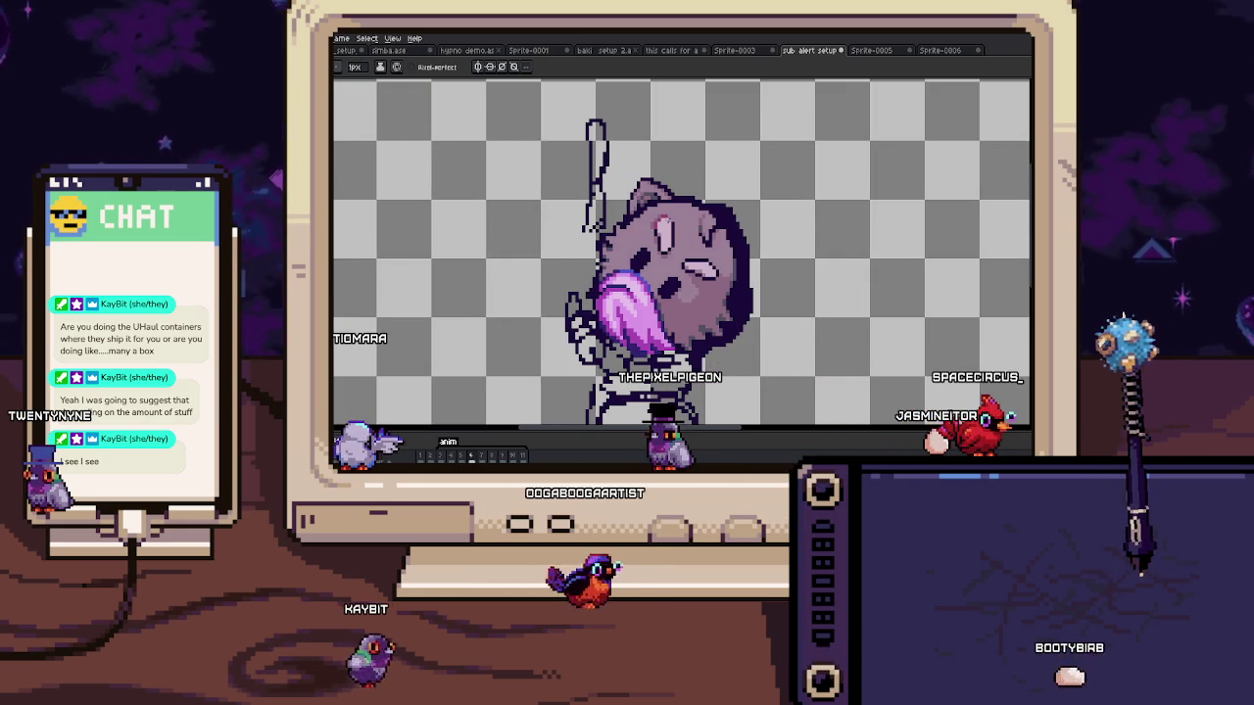
{"action": "scroll", "coordinate": [739, 229], "scroll_direction": "up", "scroll_amount": 1}
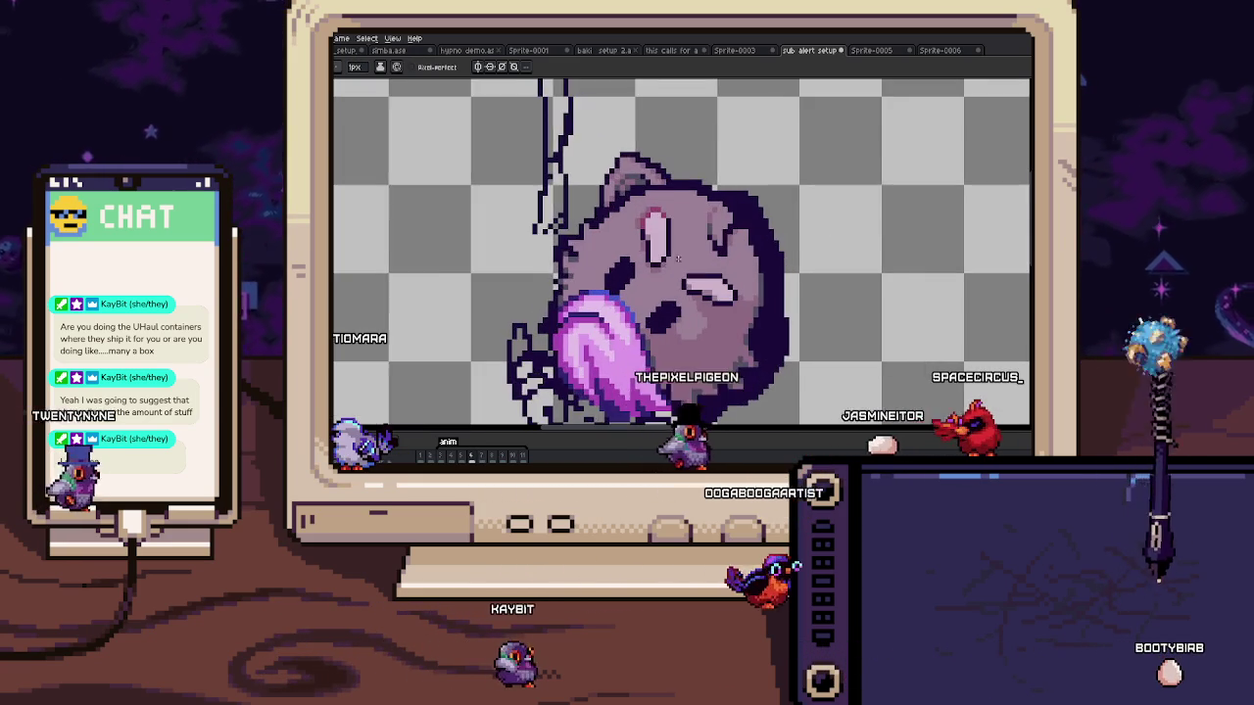
{"action": "scroll", "coordinate": [739, 229], "scroll_direction": "up", "scroll_amount": 2}
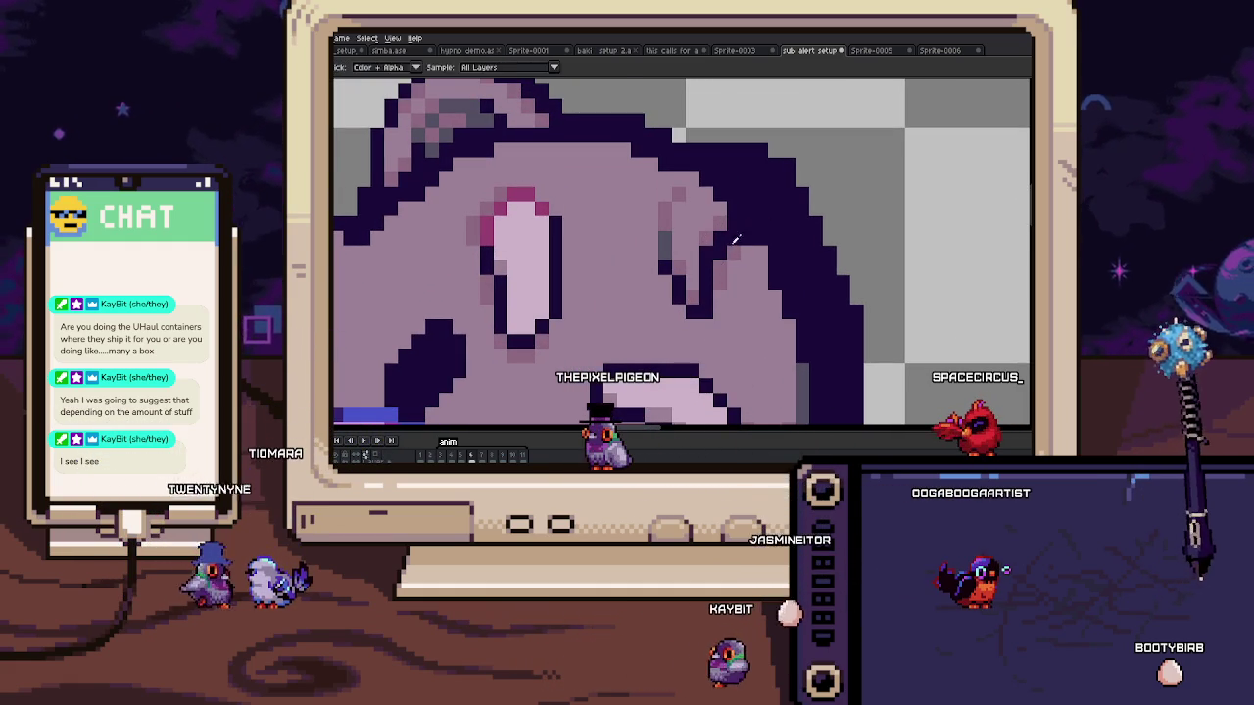
{"action": "scroll", "coordinate": [735, 238], "scroll_direction": "down", "scroll_amount": 3}
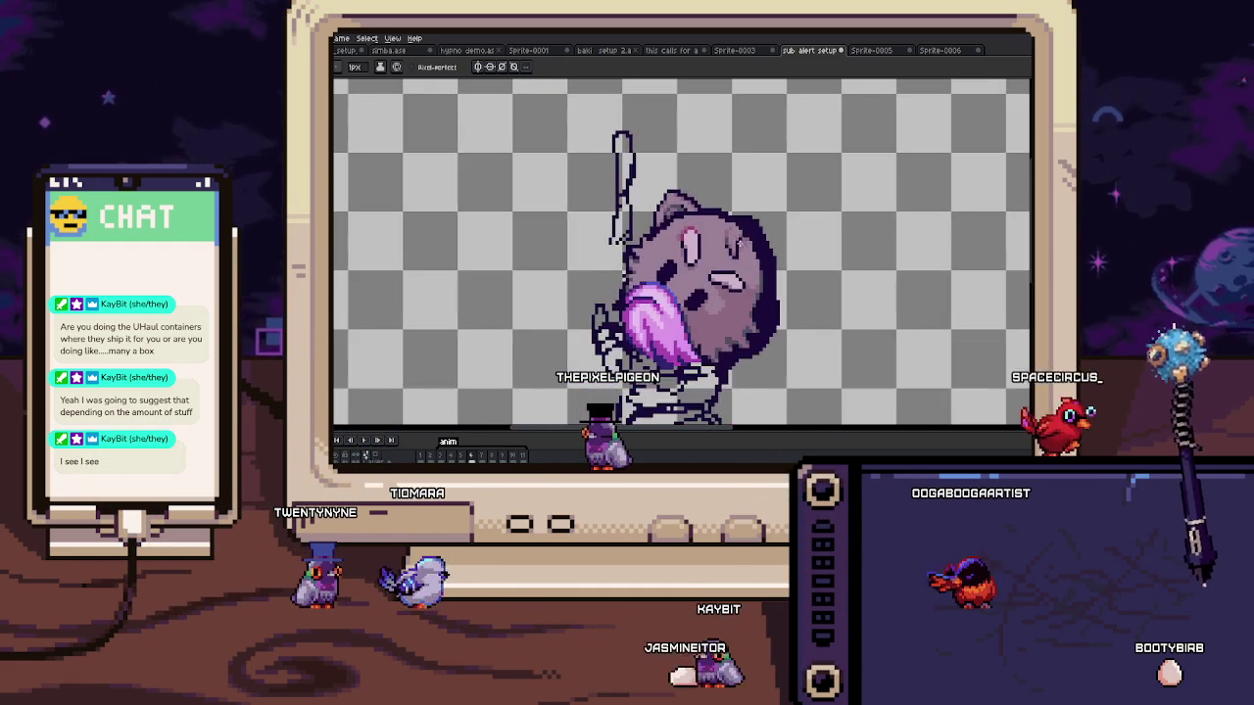
{"action": "scroll", "coordinate": [635, 225], "scroll_direction": "up", "scroll_amount": 3}
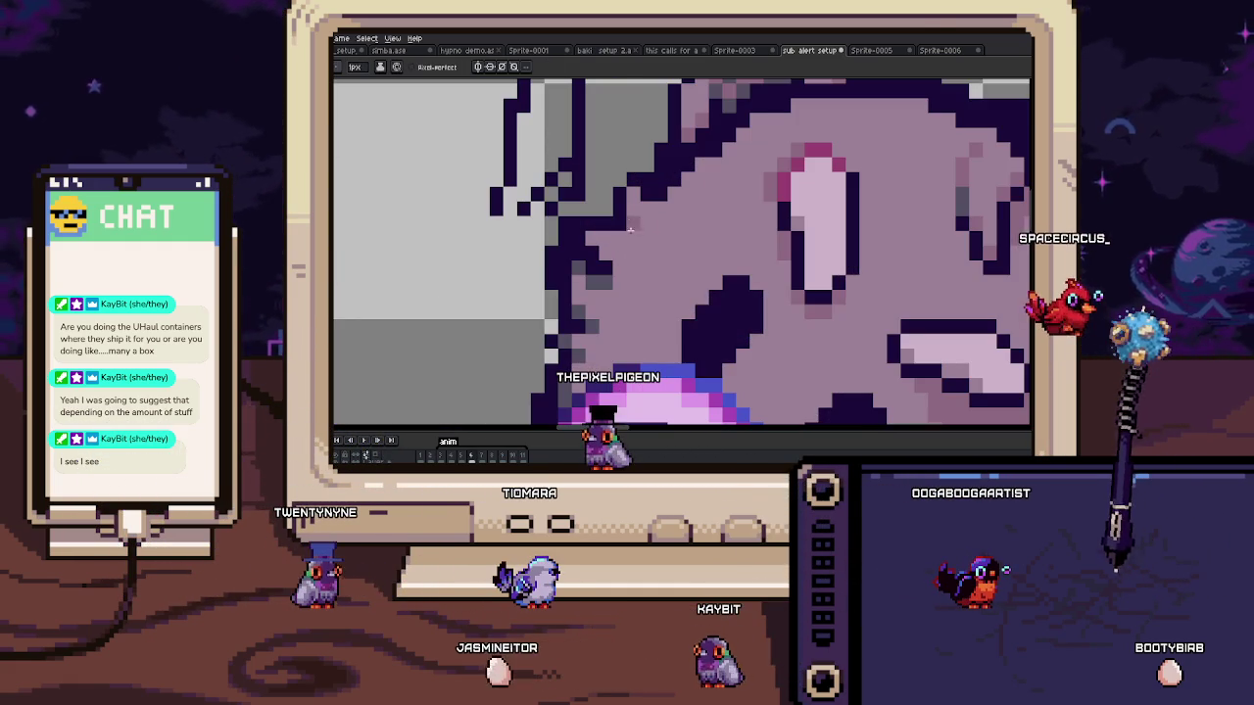
{"action": "scroll", "coordinate": [634, 224], "scroll_direction": "down", "scroll_amount": 2}
{"action": "scroll", "coordinate": [646, 284], "scroll_direction": "down", "scroll_amount": 3}
{"action": "scroll", "coordinate": [657, 308], "scroll_direction": "up", "scroll_amount": 1}
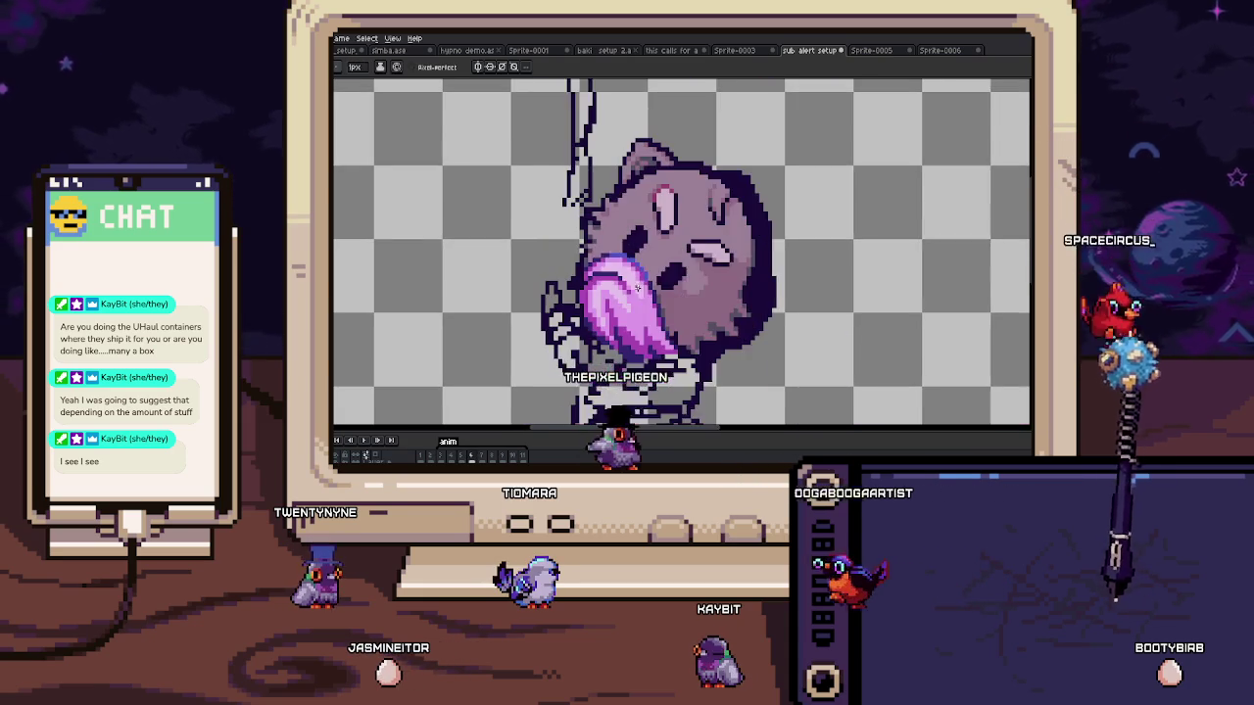
{"action": "scroll", "coordinate": [676, 274], "scroll_direction": "up", "scroll_amount": 1}
{"action": "scroll", "coordinate": [690, 235], "scroll_direction": "up", "scroll_amount": 2}
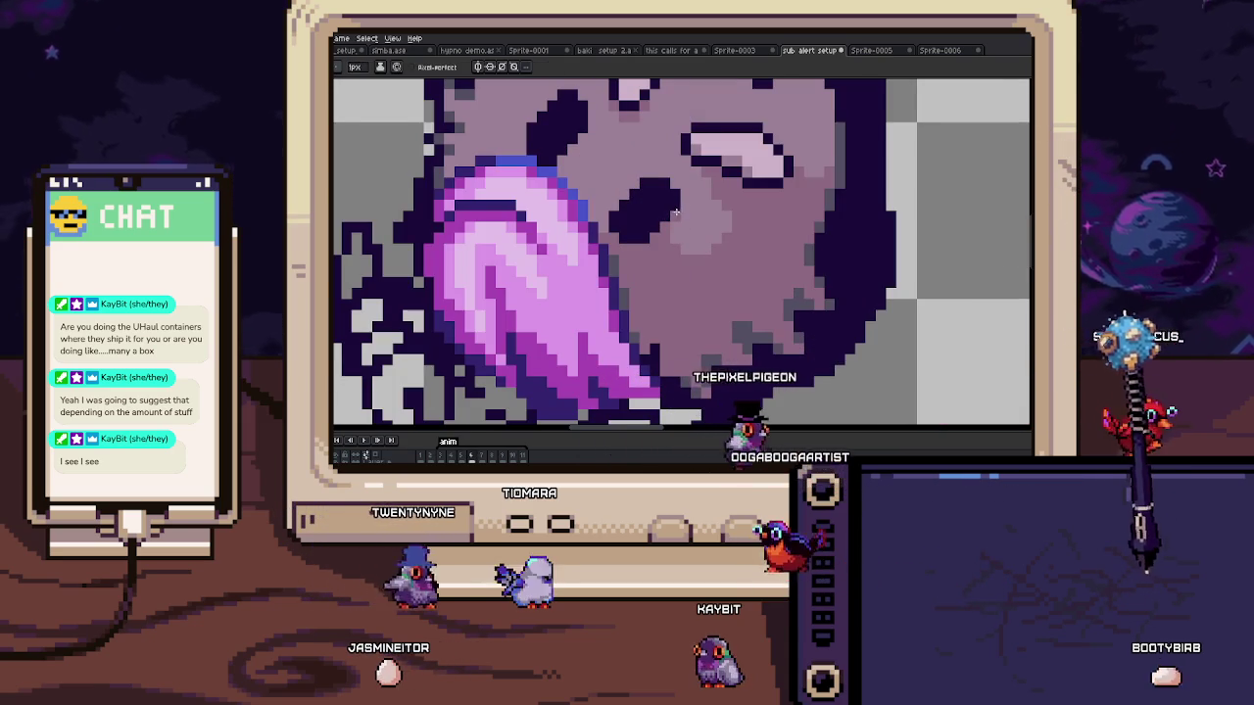
{"action": "scroll", "coordinate": [667, 183], "scroll_direction": "down", "scroll_amount": 3}
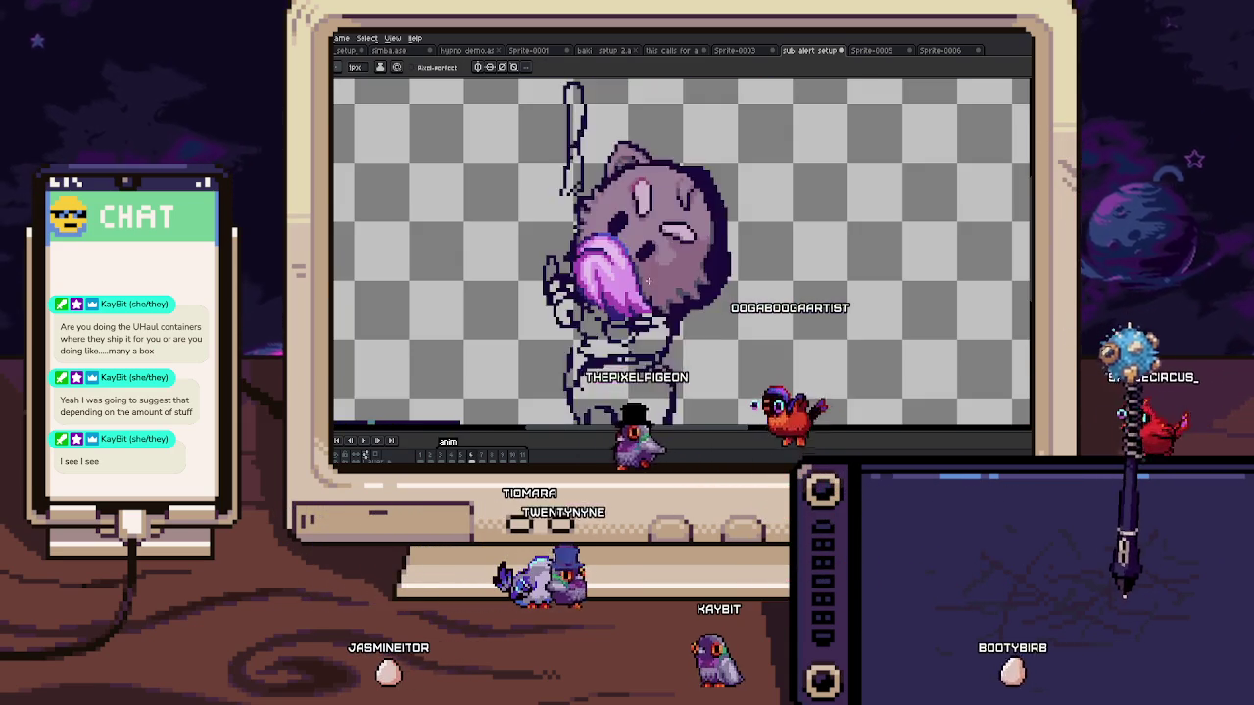
{"action": "scroll", "coordinate": [686, 323], "scroll_direction": "up", "scroll_amount": 1}
{"action": "key", "text": "i"}
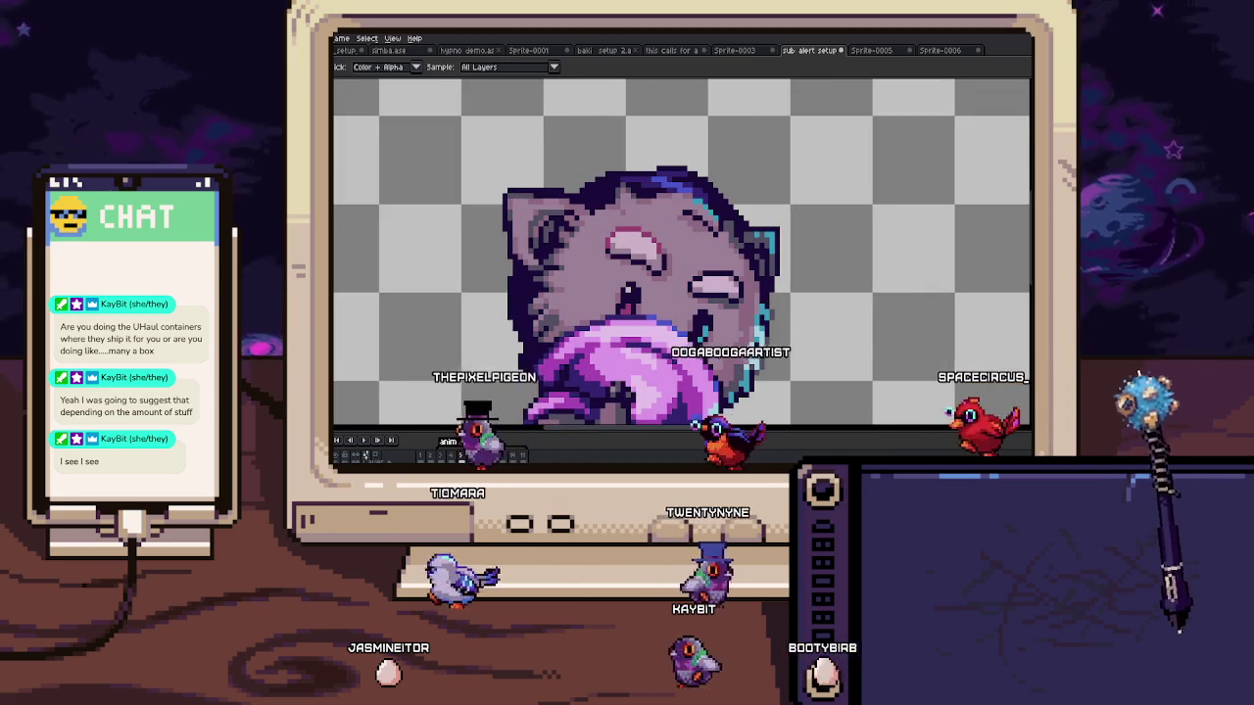
{"action": "scroll", "coordinate": [686, 304], "scroll_direction": "up", "scroll_amount": 1}
{"action": "scroll", "coordinate": [676, 294], "scroll_direction": "up", "scroll_amount": 2}
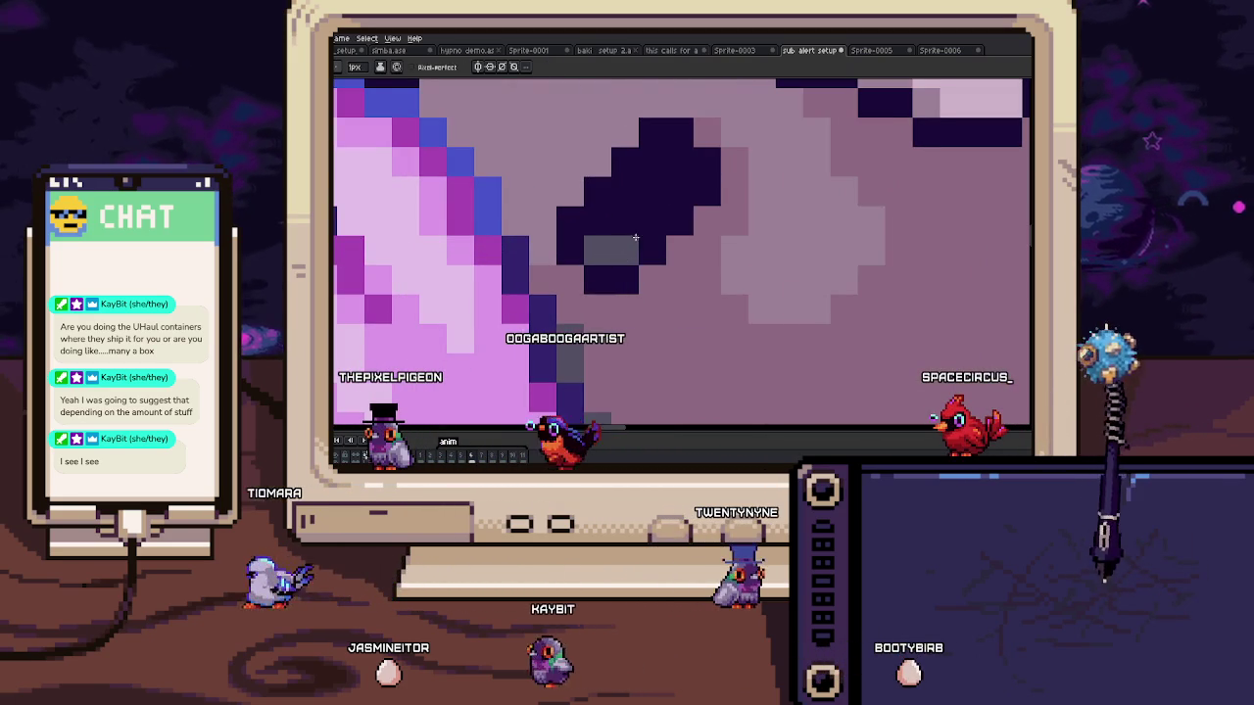
{"action": "key", "text": "h"}
{"action": "scroll", "coordinate": [652, 265], "scroll_direction": "down", "scroll_amount": 3}
{"action": "key", "text": "b"}
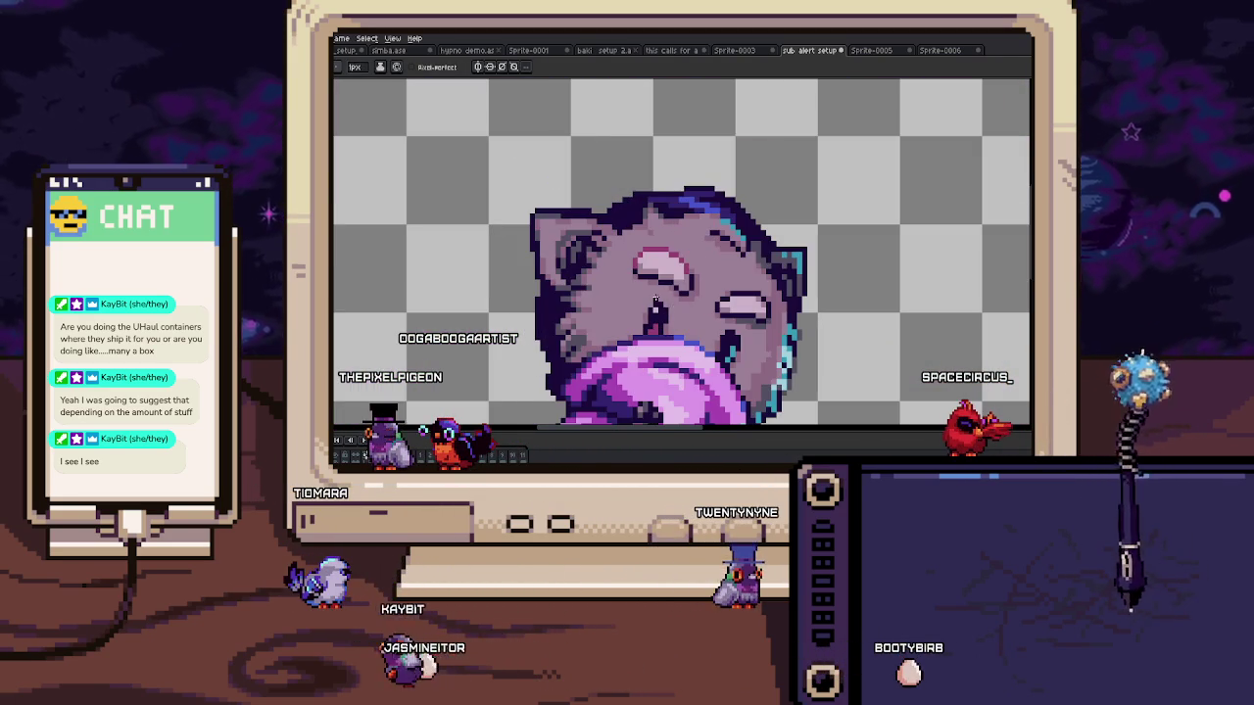
{"action": "scroll", "coordinate": [654, 315], "scroll_direction": "up", "scroll_amount": 2}
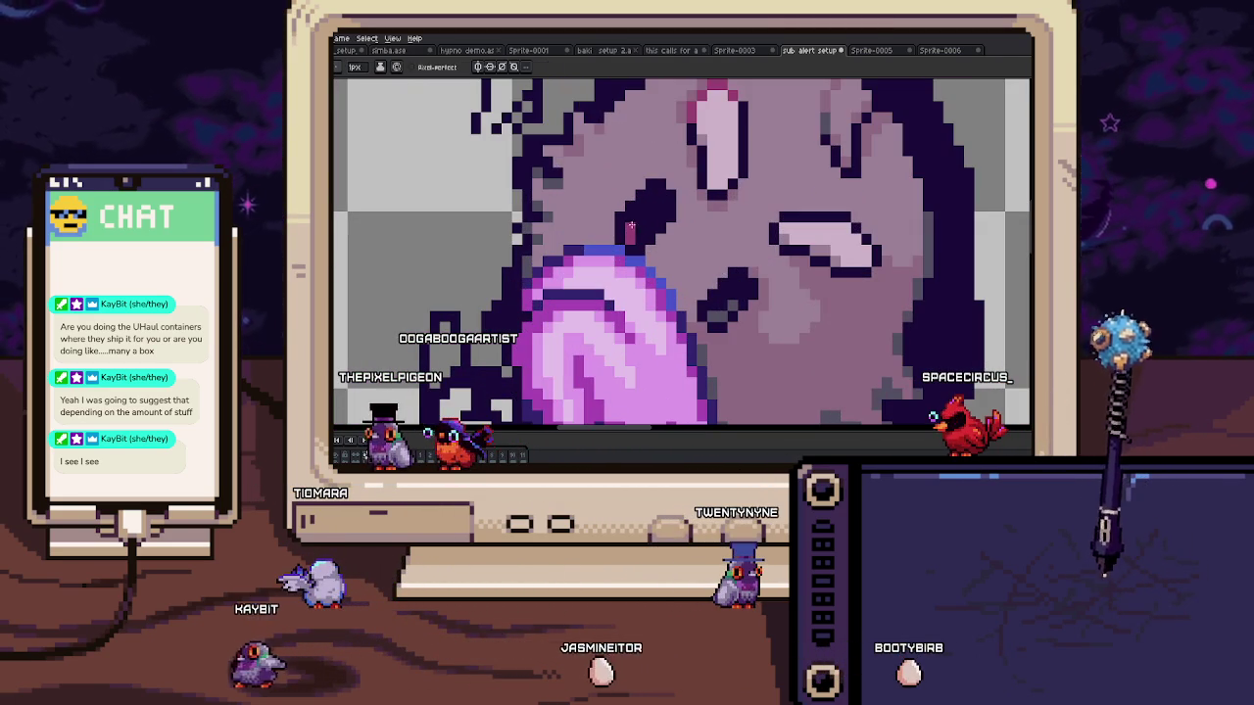
{"action": "scroll", "coordinate": [658, 196], "scroll_direction": "down", "scroll_amount": 5}
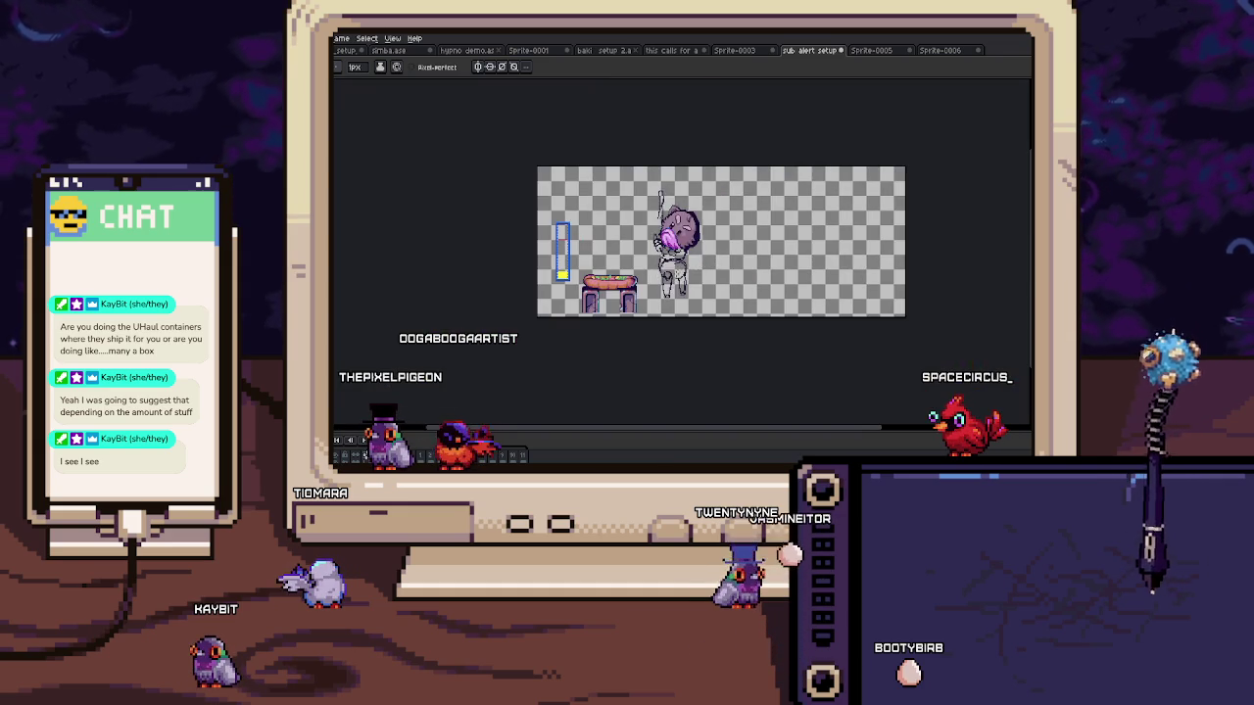
Step: Marquee-delete the knee lines and pencil a new diagonal leg line down from the knee
{"action": "scroll", "coordinate": [654, 277], "scroll_direction": "up", "scroll_amount": 3}
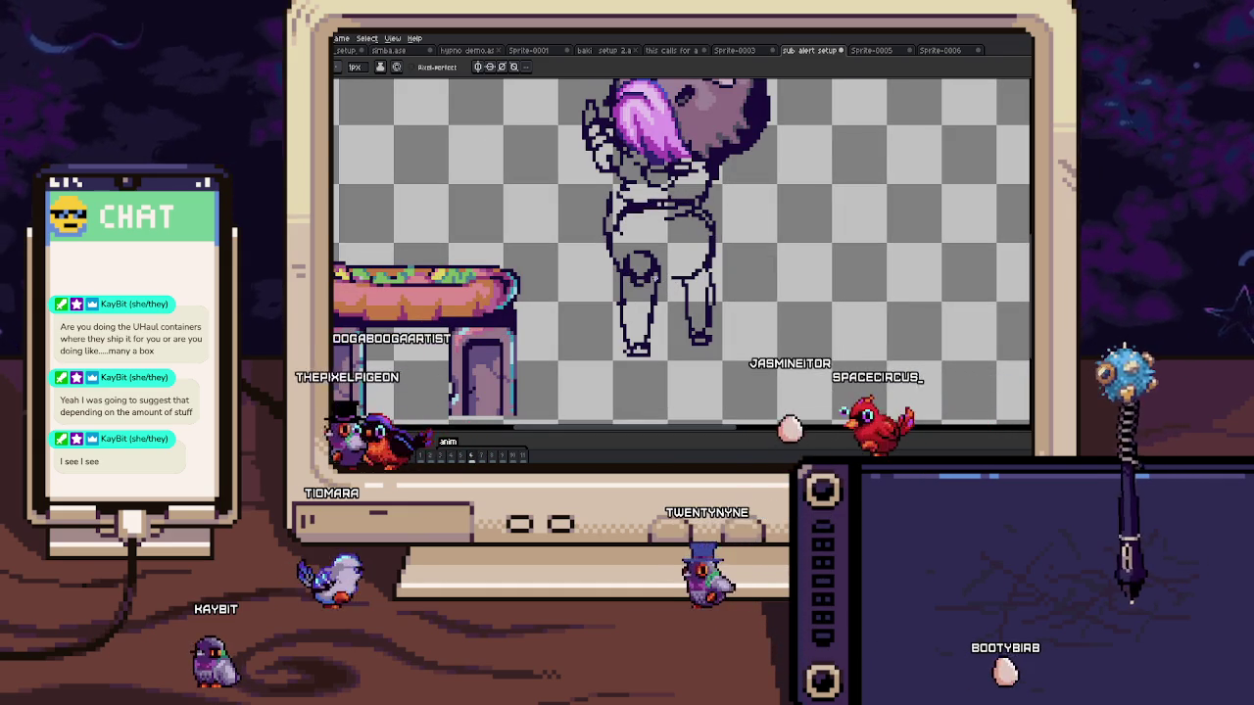
{"action": "scroll", "coordinate": [654, 278], "scroll_direction": "up", "scroll_amount": 1}
{"action": "left_click_drag", "start_coordinate": [603, 234], "coordinate": [677, 279]}
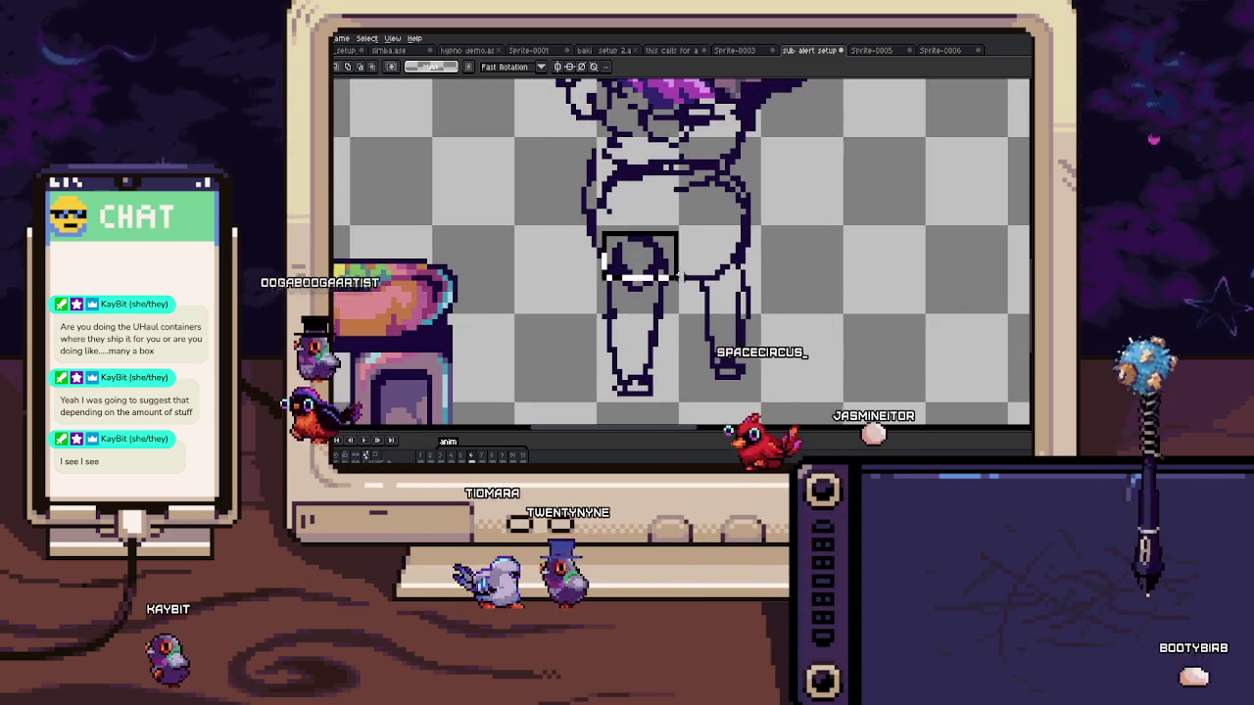
{"action": "key", "text": "Delete"}
{"action": "key", "text": "b"}
{"action": "mouse_move", "coordinate": [676, 277]}
{"action": "left_mouse_down"}
{"action": "mouse_move", "coordinate": [689, 312]}
{"action": "mouse_move", "coordinate": [726, 338]}
{"action": "left_mouse_up"}
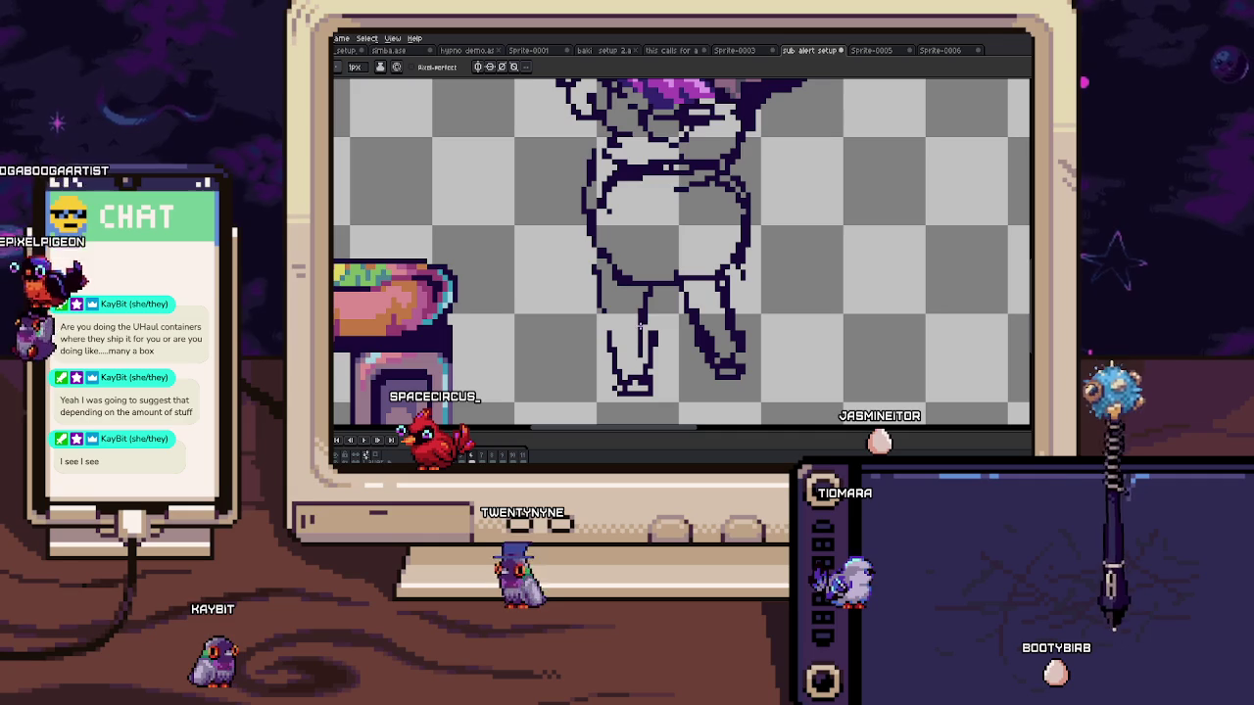
{"action": "scroll", "coordinate": [599, 313], "scroll_direction": "down", "scroll_amount": 2}
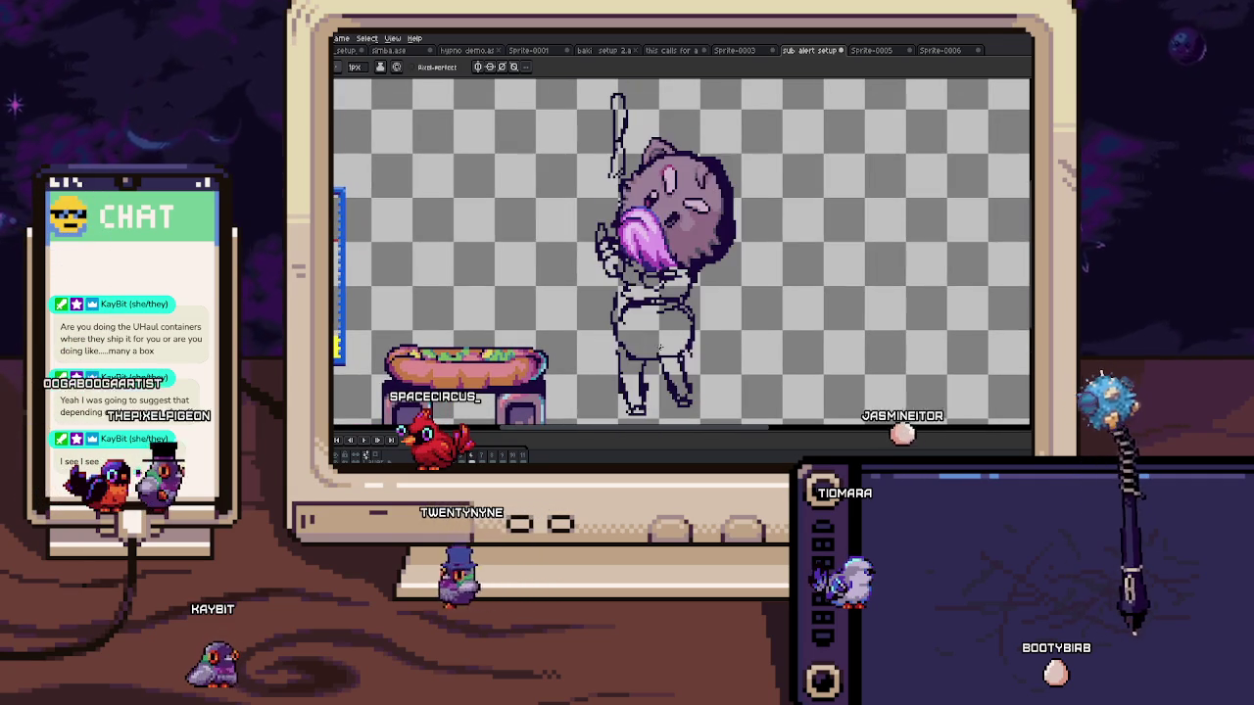
{"action": "scroll", "coordinate": [686, 163], "scroll_direction": "up", "scroll_amount": 3}
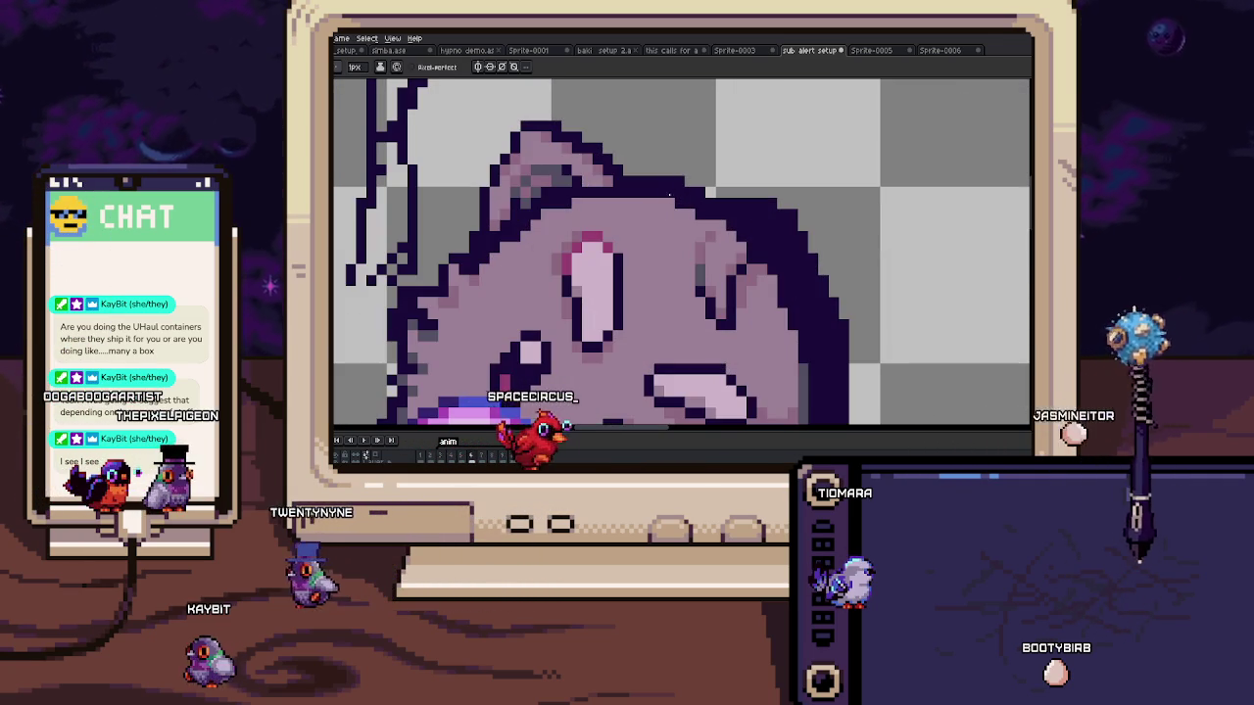
{"action": "key", "text": "b"}
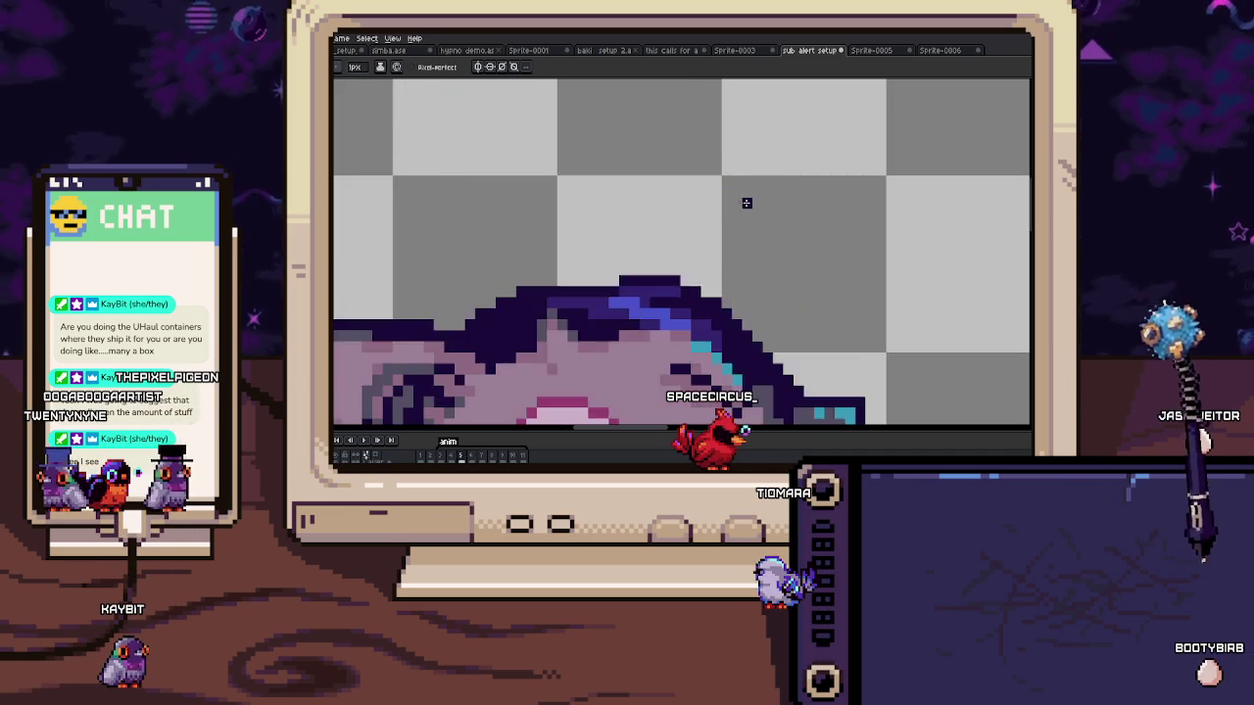
{"action": "scroll", "coordinate": [760, 192], "scroll_direction": "down", "scroll_amount": 3}
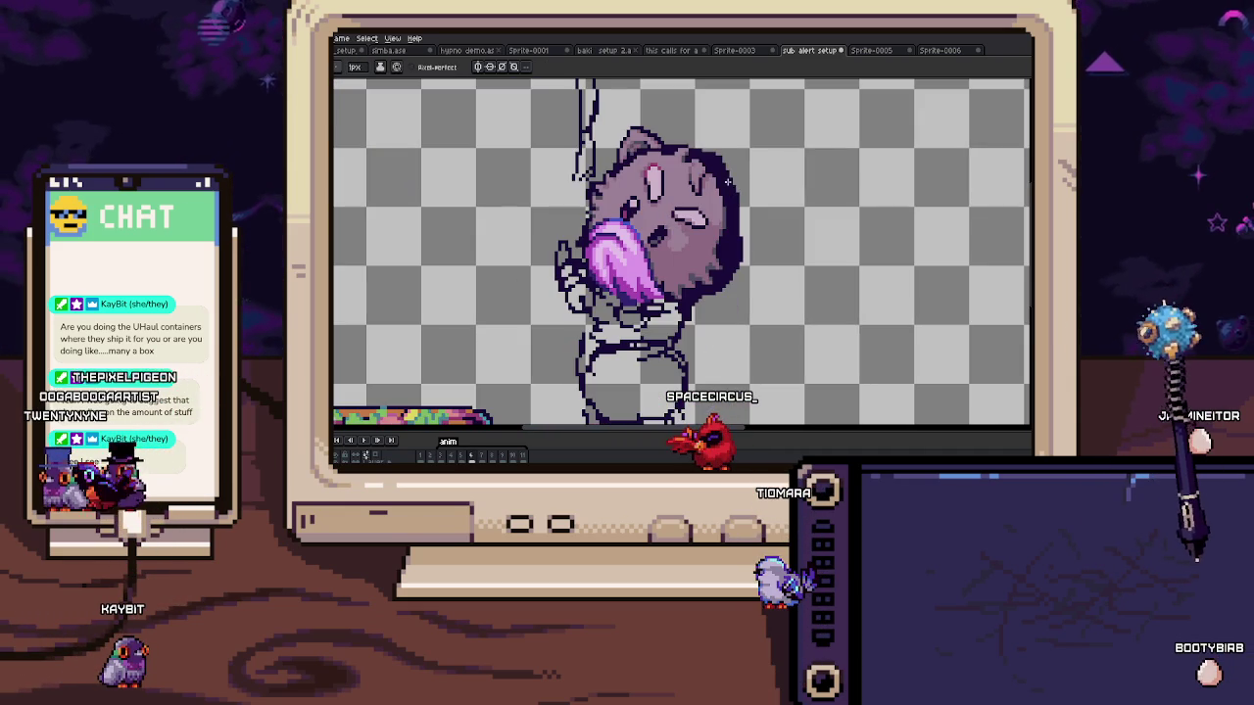
{"action": "scroll", "coordinate": [667, 233], "scroll_direction": "up", "scroll_amount": 2}
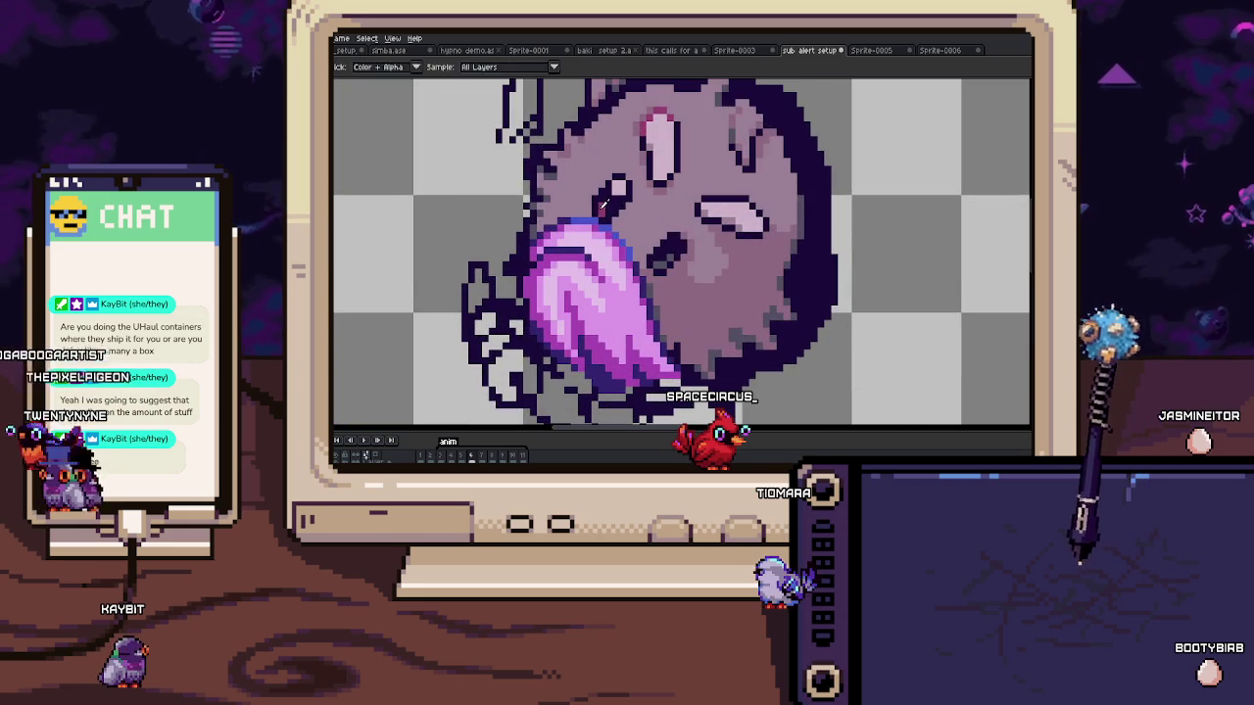
{"action": "scroll", "coordinate": [676, 243], "scroll_direction": "down", "scroll_amount": 2}
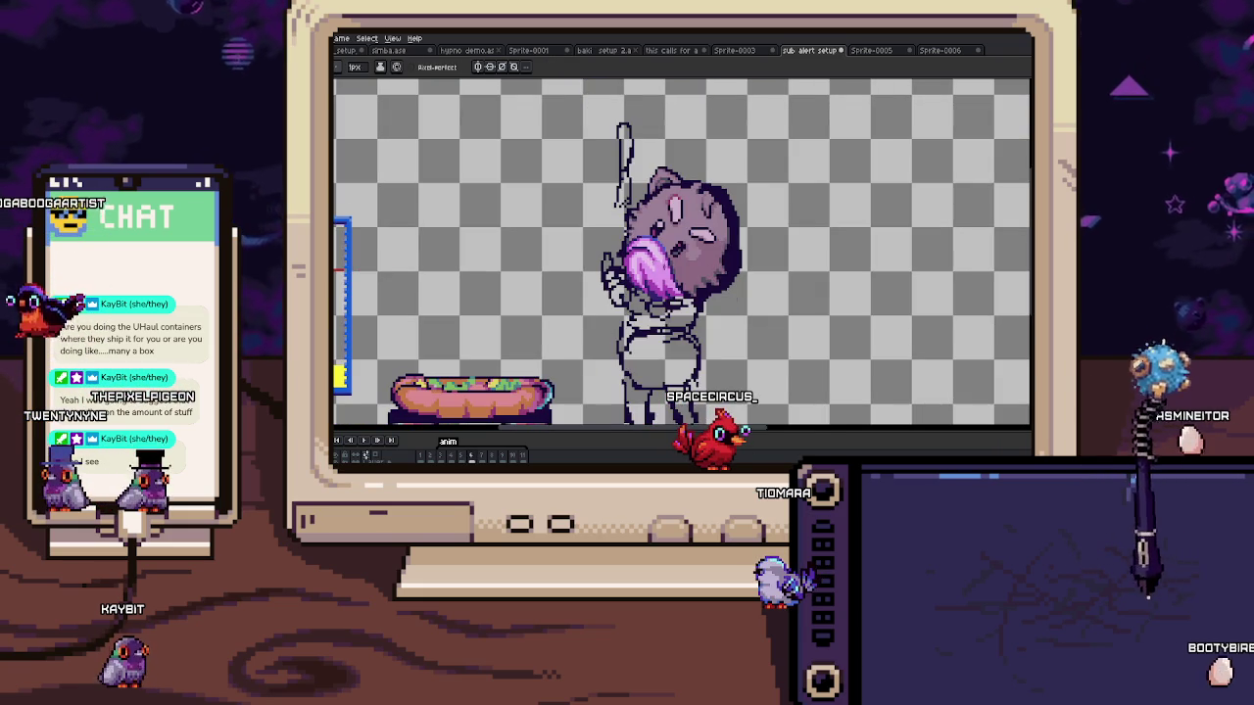
{"action": "scroll", "coordinate": [693, 315], "scroll_direction": "up", "scroll_amount": 1}
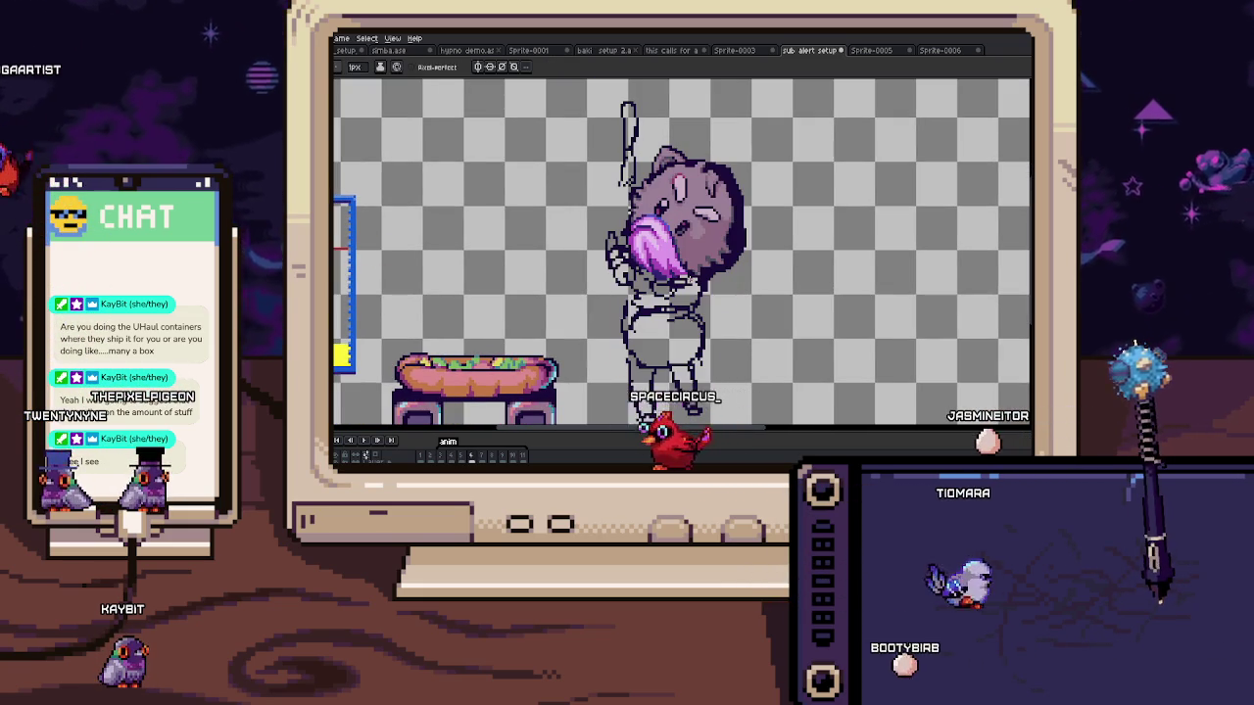
{"action": "scroll", "coordinate": [714, 210], "scroll_direction": "up", "scroll_amount": 1}
{"action": "scroll", "coordinate": [714, 211], "scroll_direction": "up", "scroll_amount": 1}
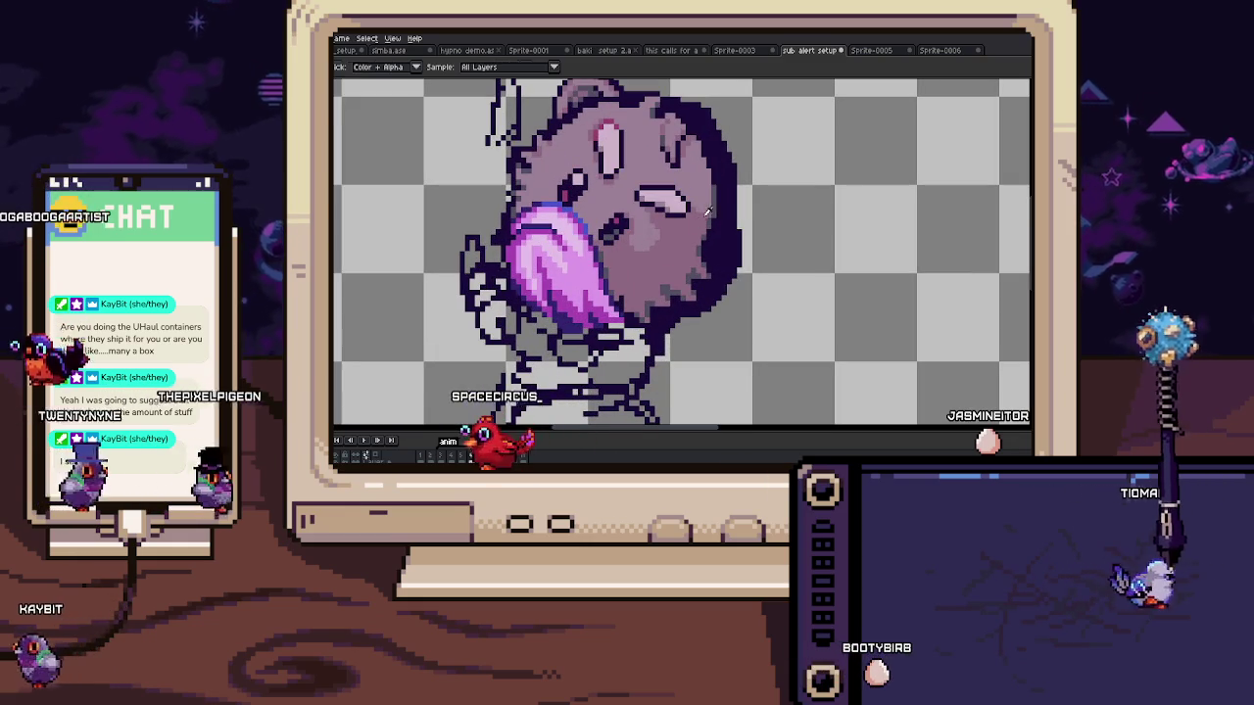
{"action": "left_click", "coordinate": [714, 210], "text": "alt"}
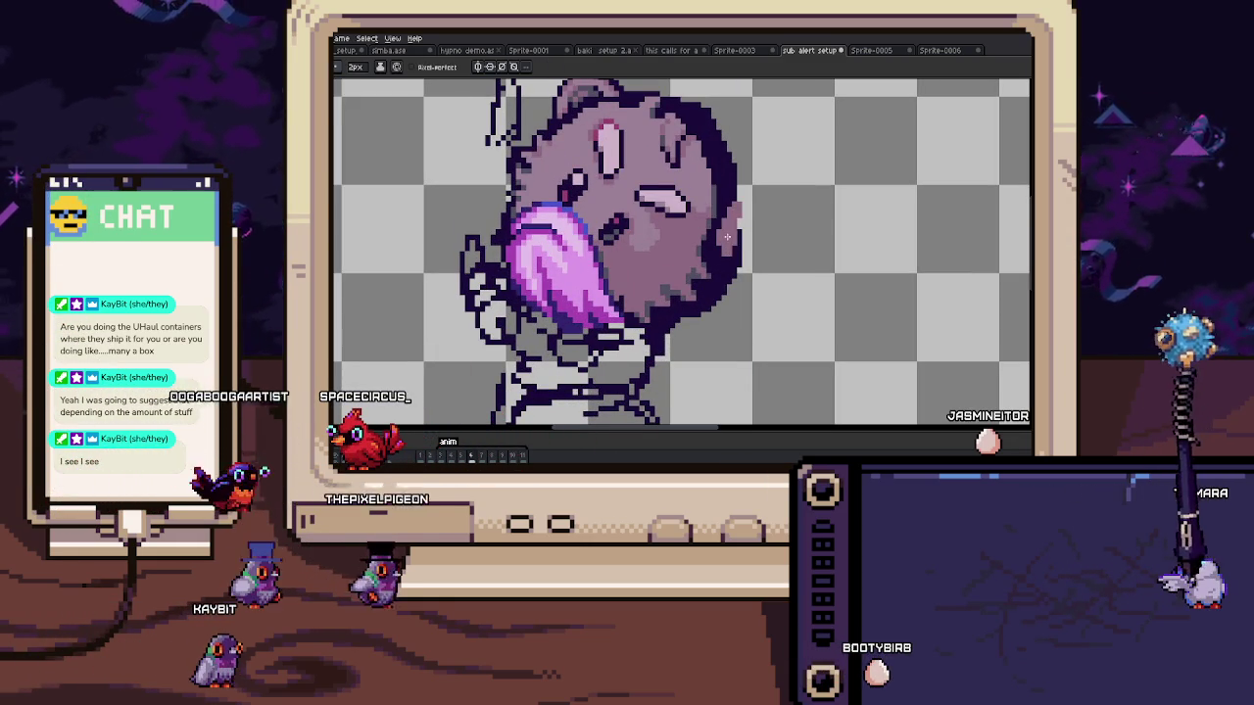
Step: Draw a pointed ear shape right of the cat's head and outline its right edge in dark pixels
{"action": "left_click_drag", "start_coordinate": [736, 203], "coordinate": [762, 216]}
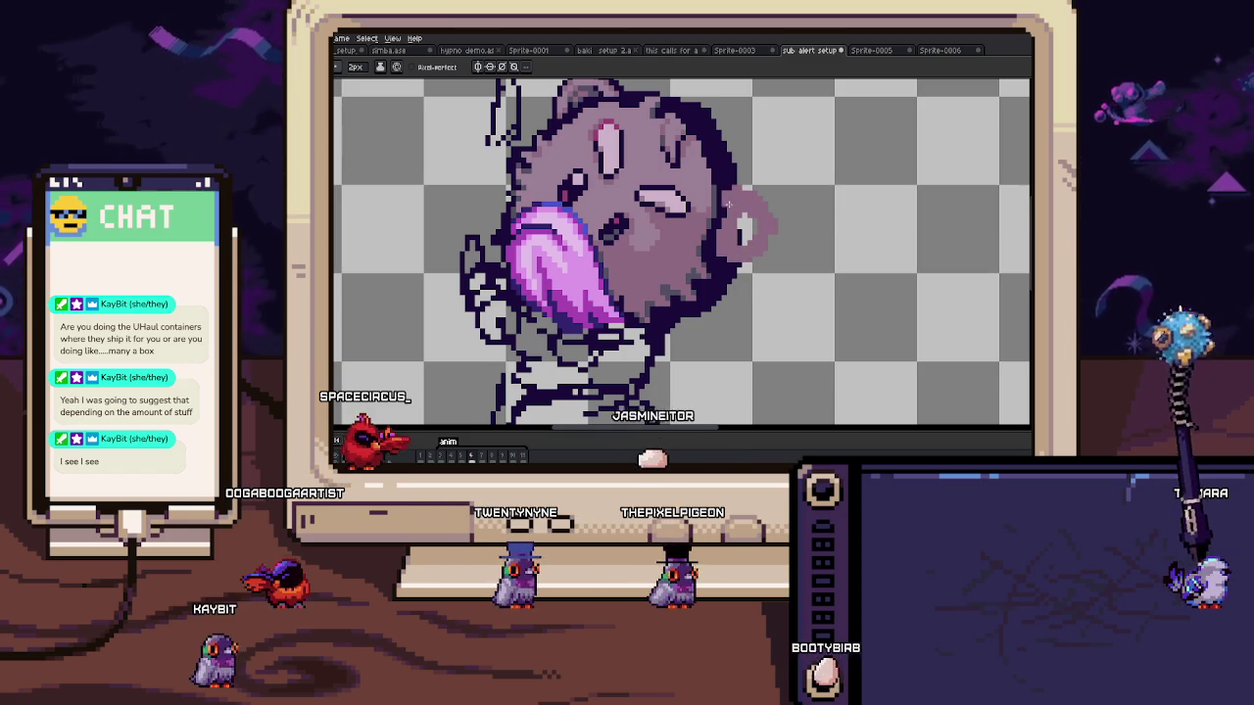
{"action": "scroll", "coordinate": [734, 218], "scroll_direction": "up", "scroll_amount": 2}
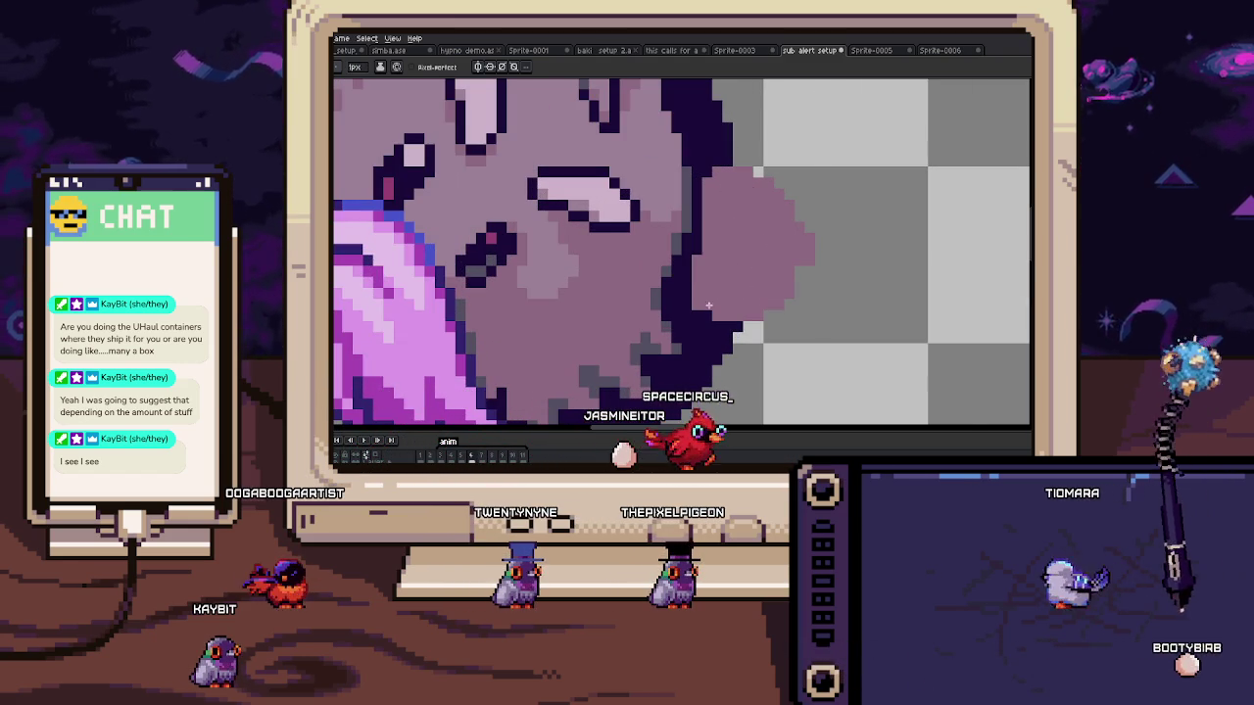
{"action": "left_click_drag", "start_coordinate": [718, 329], "coordinate": [685, 309]}
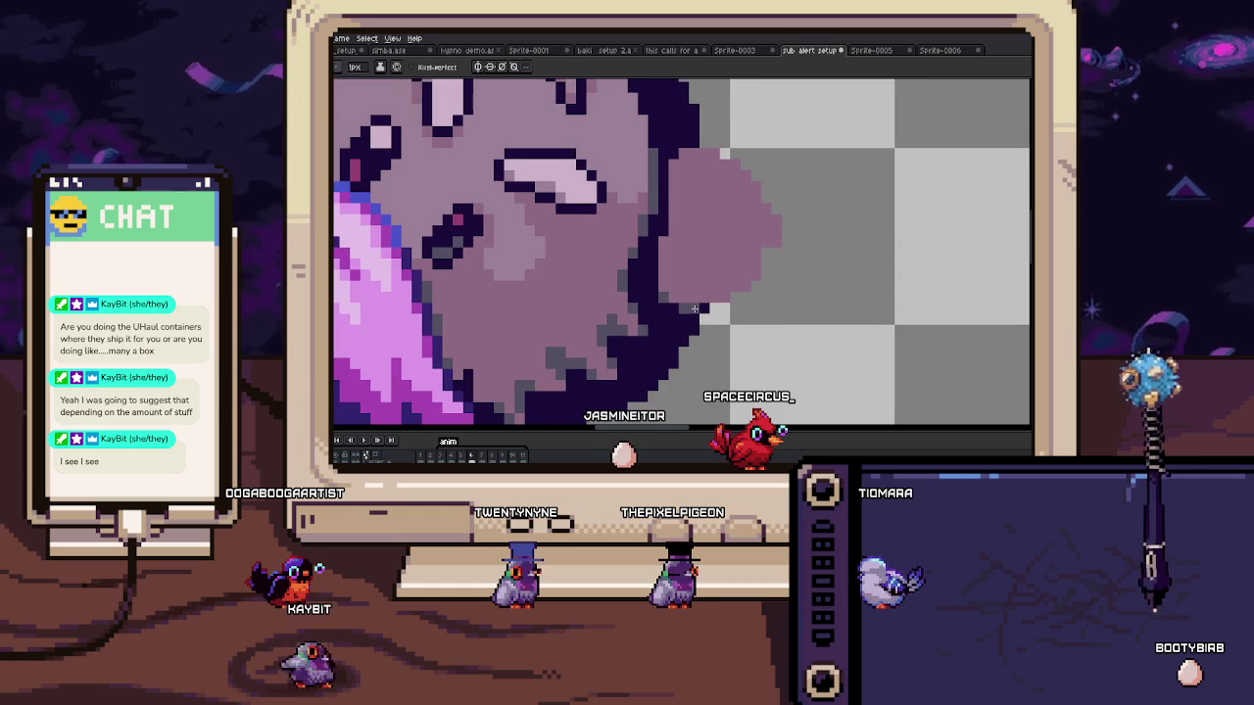
{"action": "left_click_drag", "start_coordinate": [759, 270], "coordinate": [798, 231]}
Step: Fill the gap inside the ear outline with dark purple picked from the sprite
{"action": "key", "text": "i"}
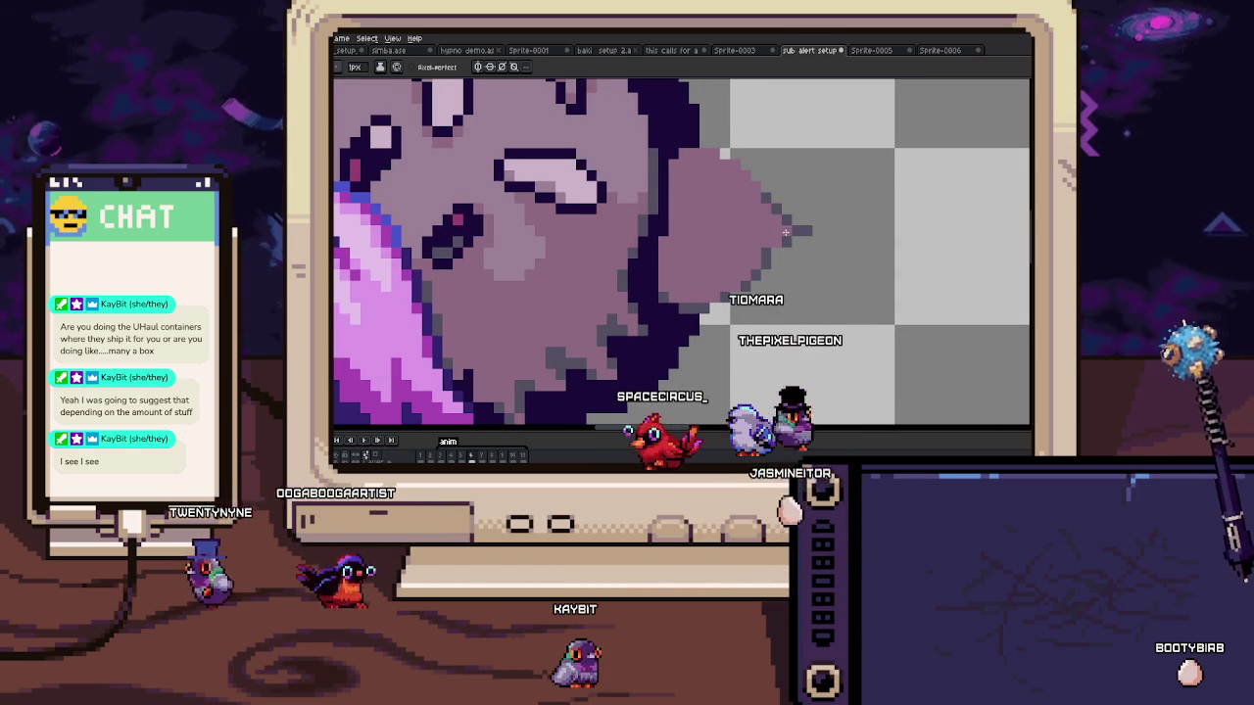
{"action": "key", "text": "b"}
{"action": "key", "text": "Right"}
{"action": "key", "text": "Left"}
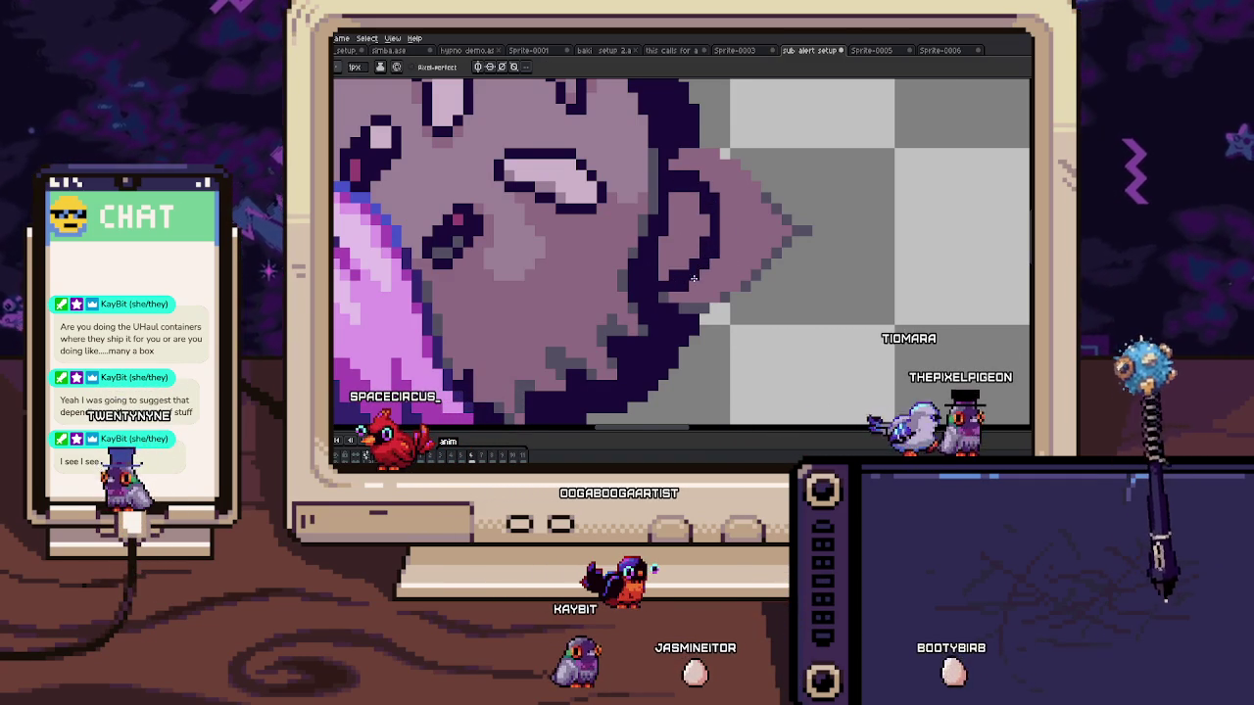
{"action": "scroll", "coordinate": [694, 277], "scroll_direction": "up", "scroll_amount": 1}
{"action": "left_click", "coordinate": [672, 232]}
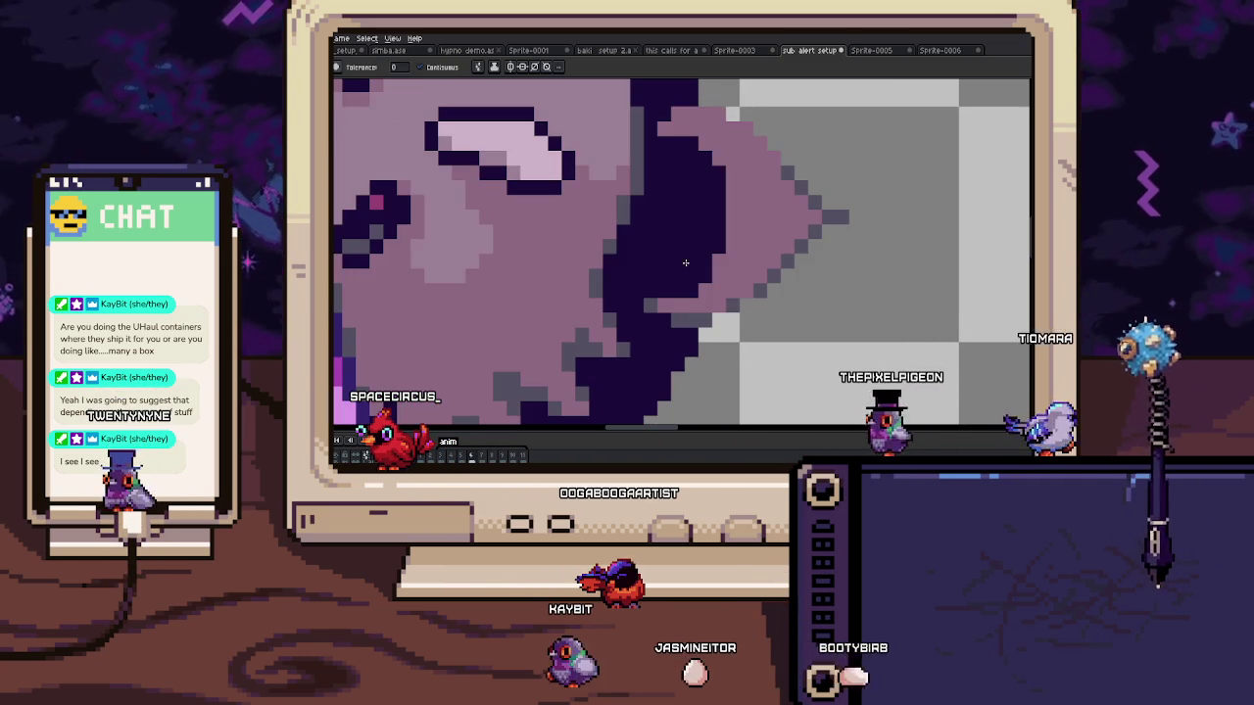